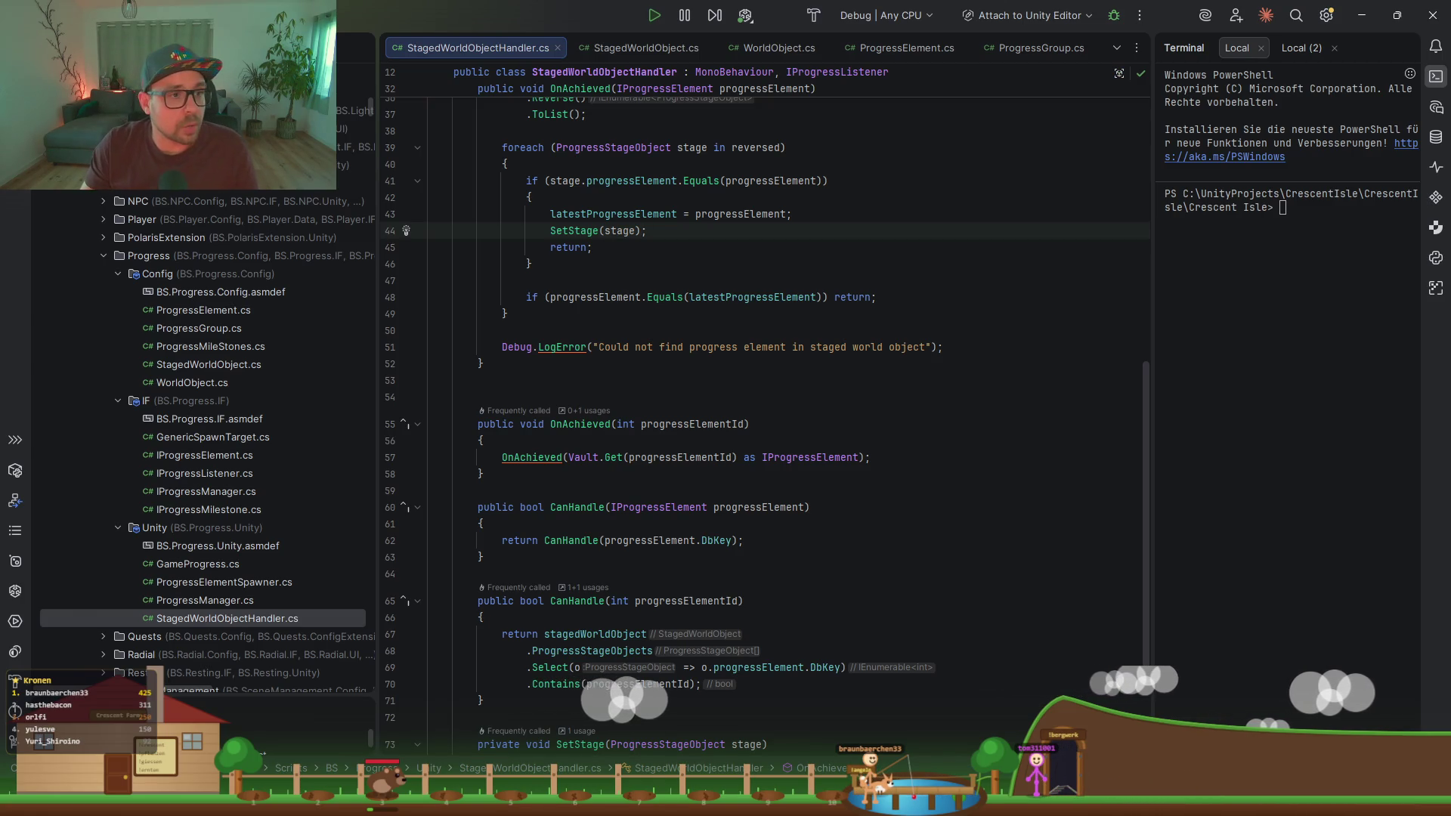
Step: Review SetStage, its call site, the Equals check and the instance field before editing
left_click(668, 273)
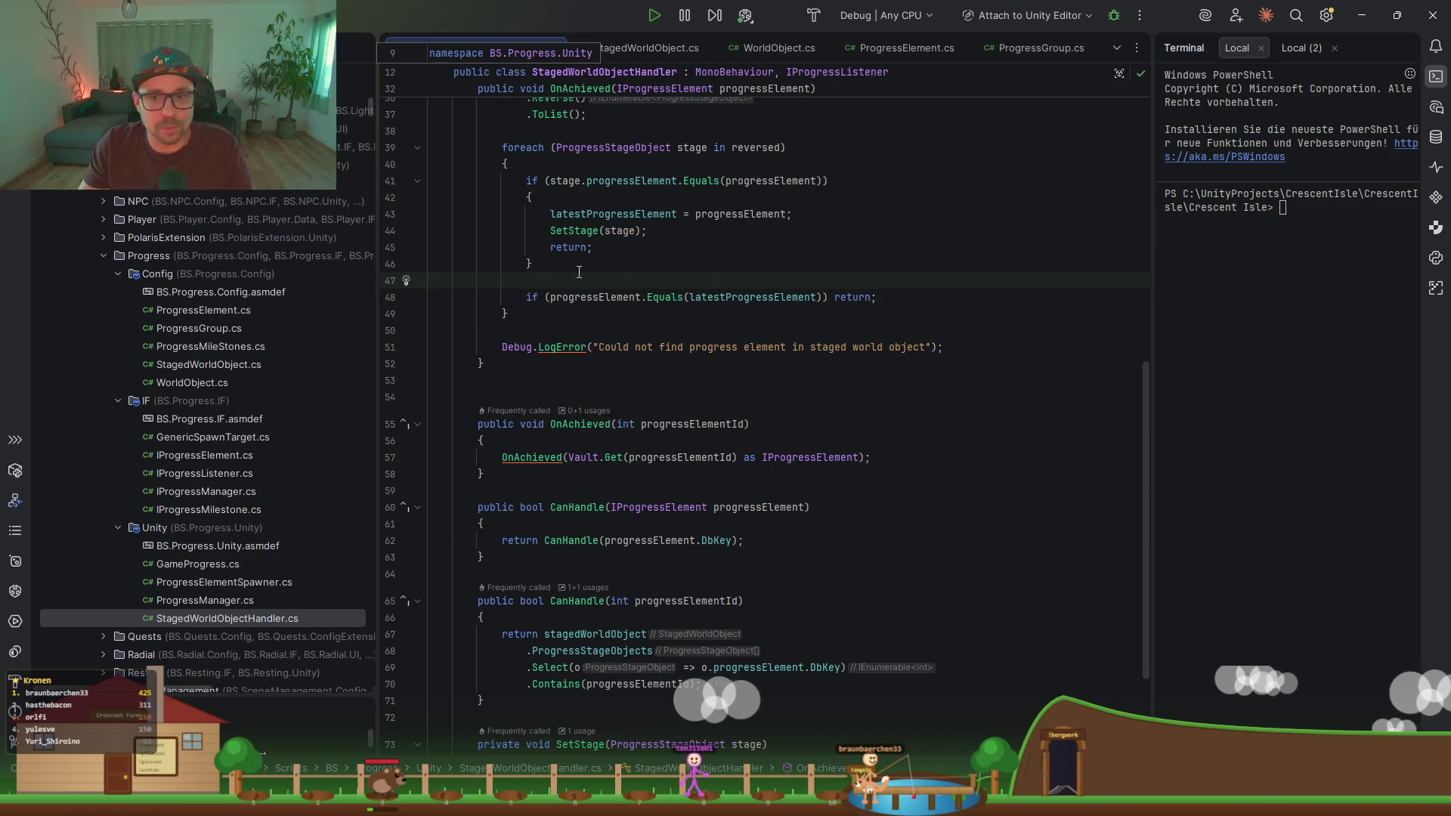
scroll(680, 291, "up", 4)
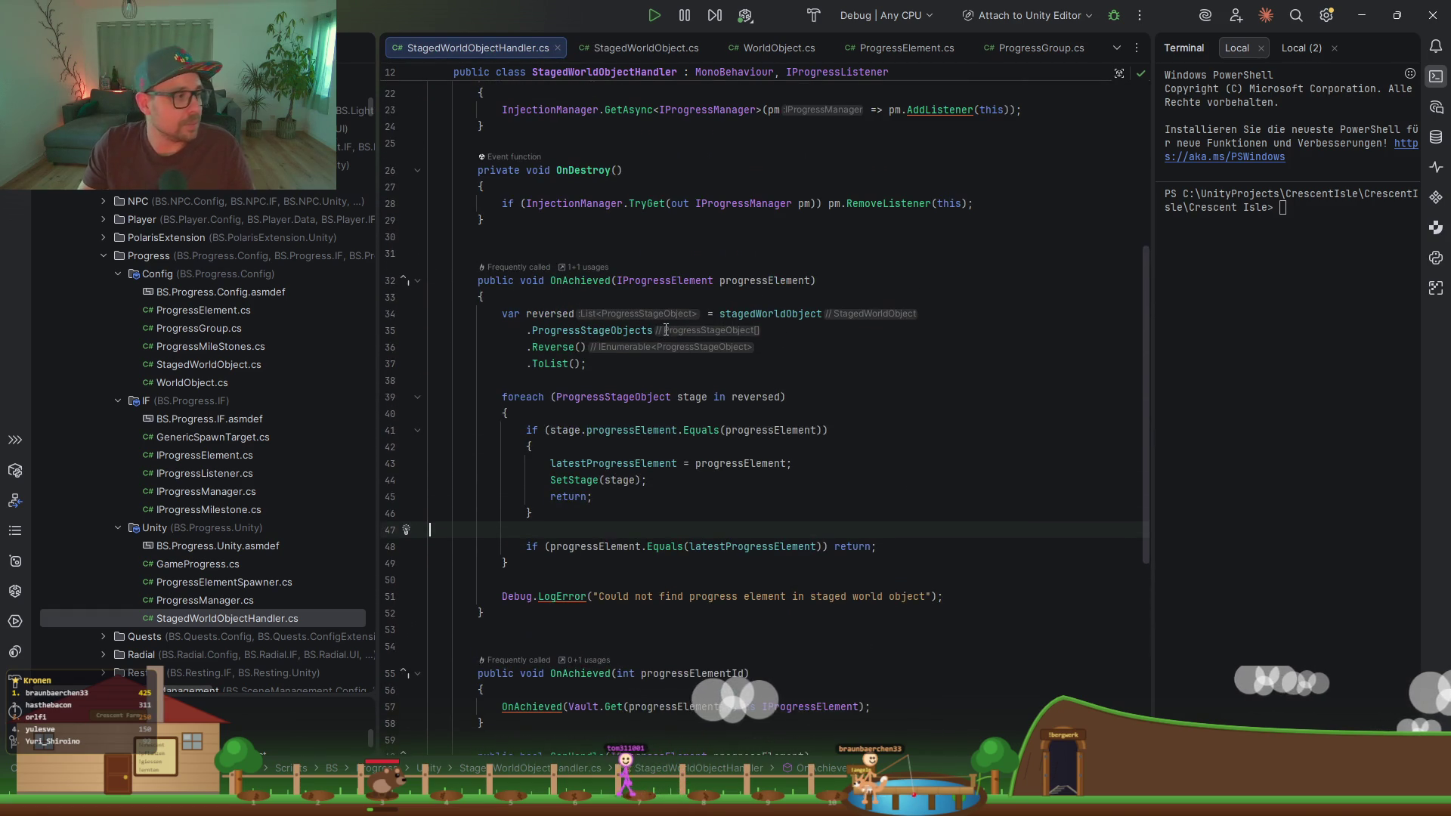
scroll(666, 330, "down", 1)
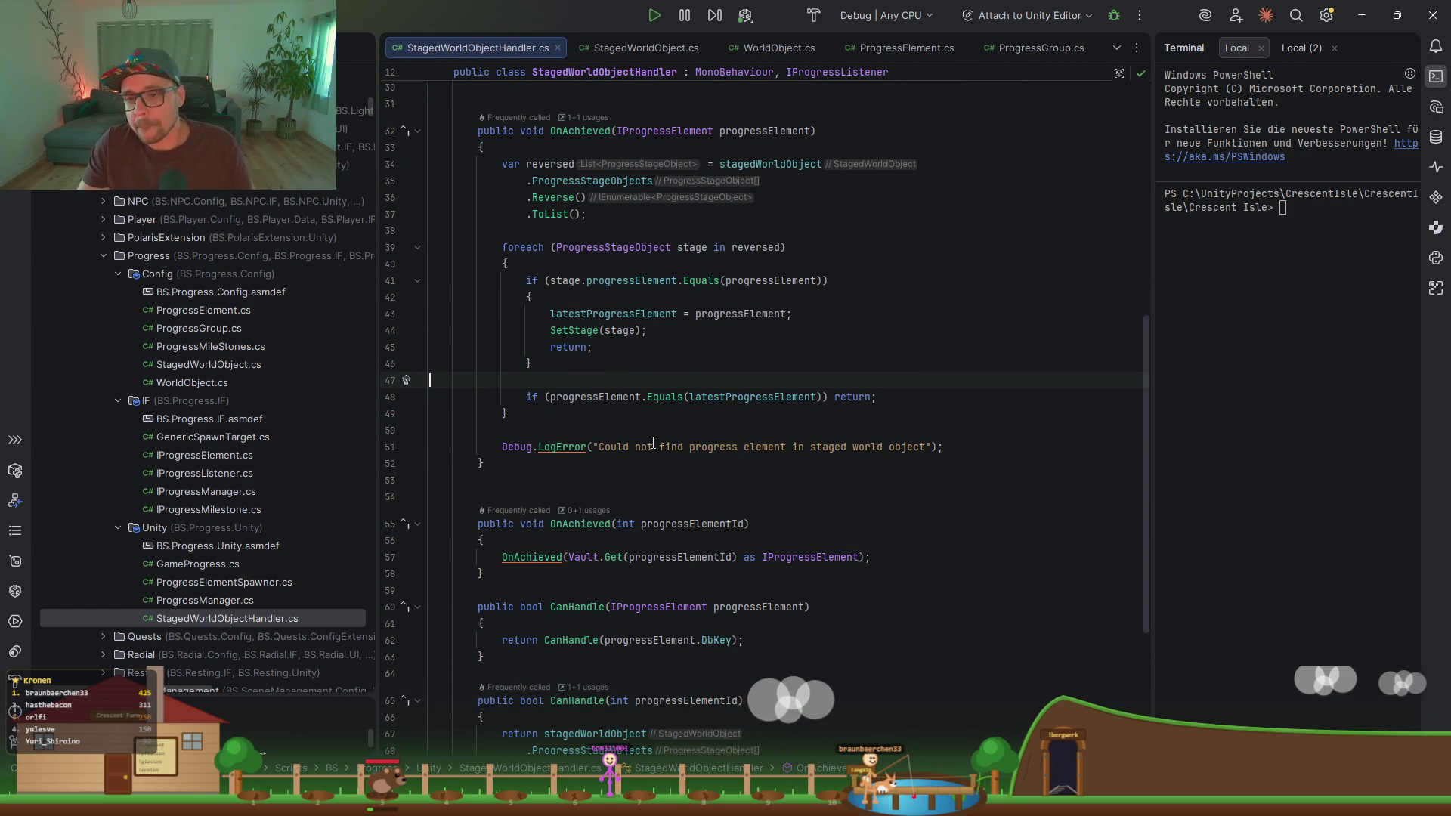
scroll(651, 442, "down", 4)
scroll(669, 408, "up", 4)
left_click(672, 399)
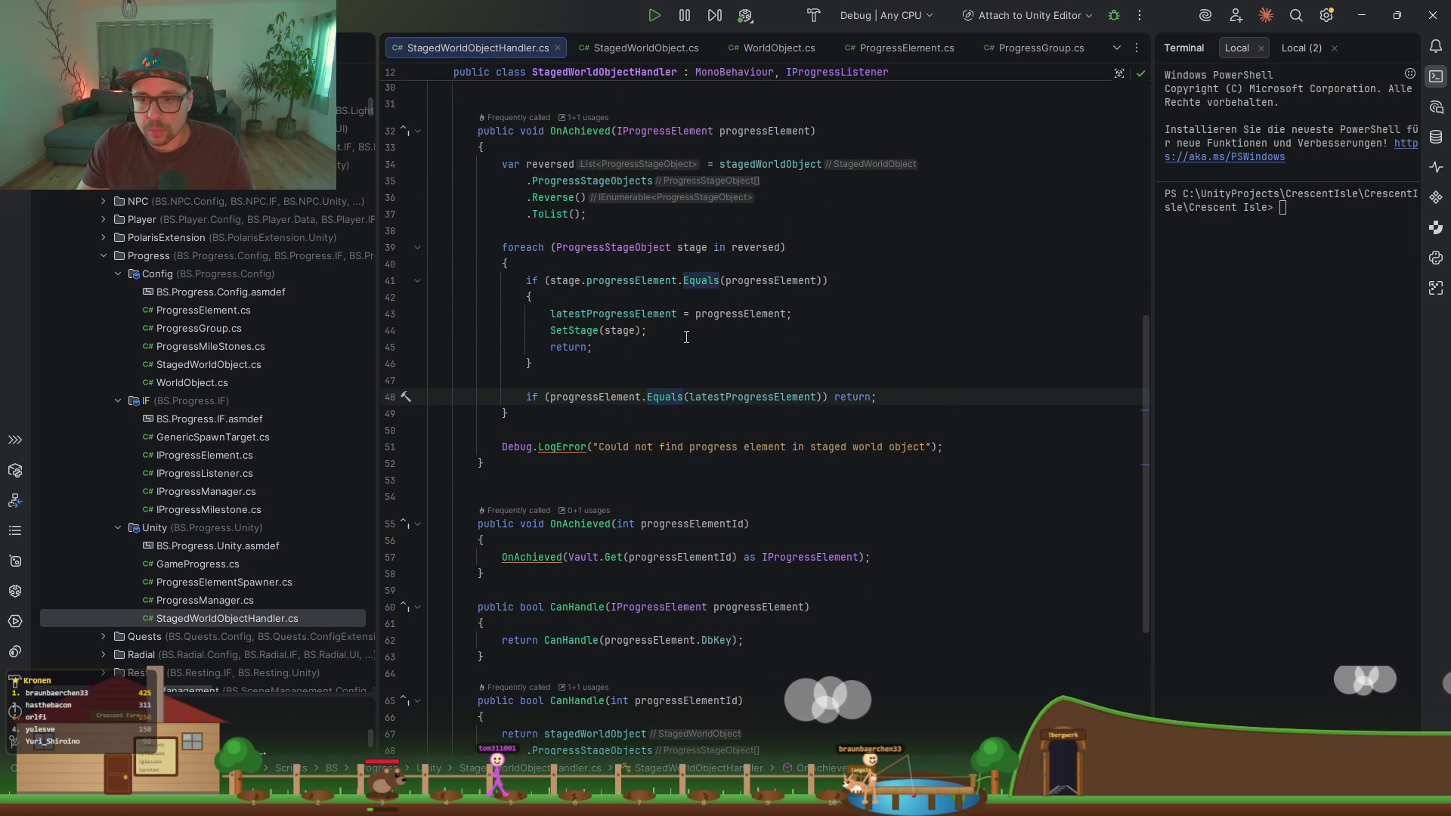
left_click(575, 330)
scroll(695, 384, "up", 9)
scroll(696, 384, "up", 1)
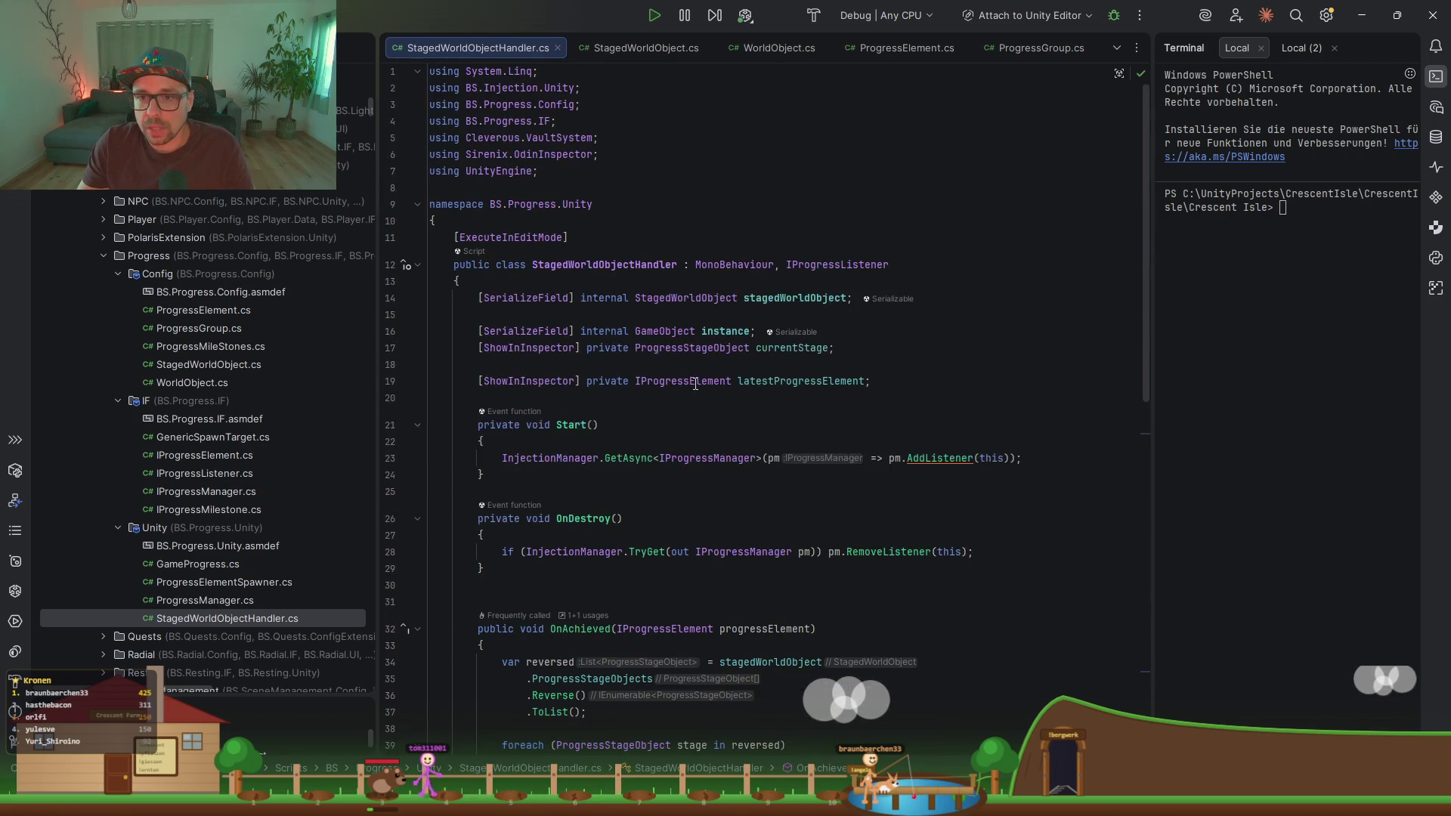
left_click(721, 332)
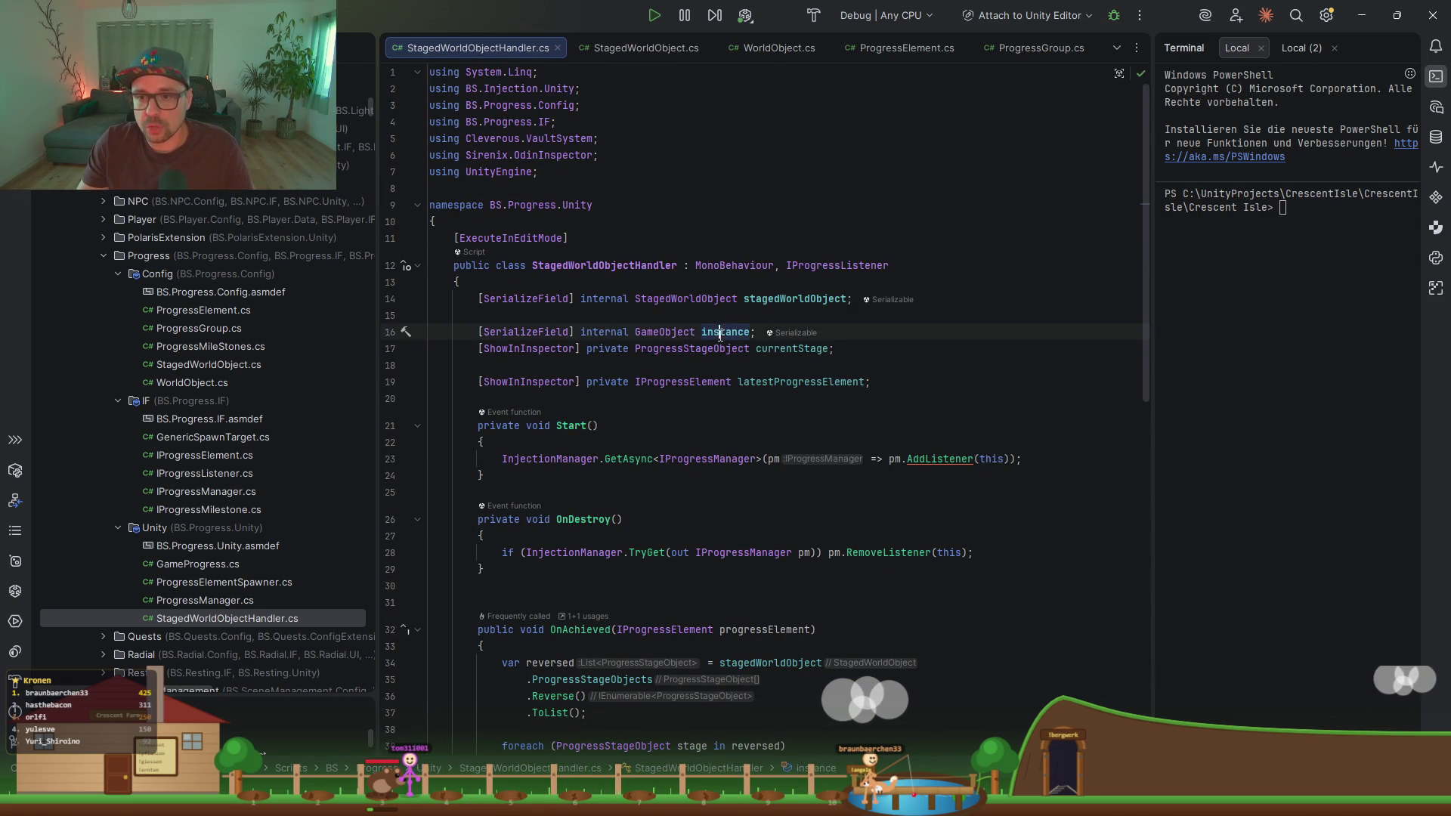
scroll(756, 469, "down", 9)
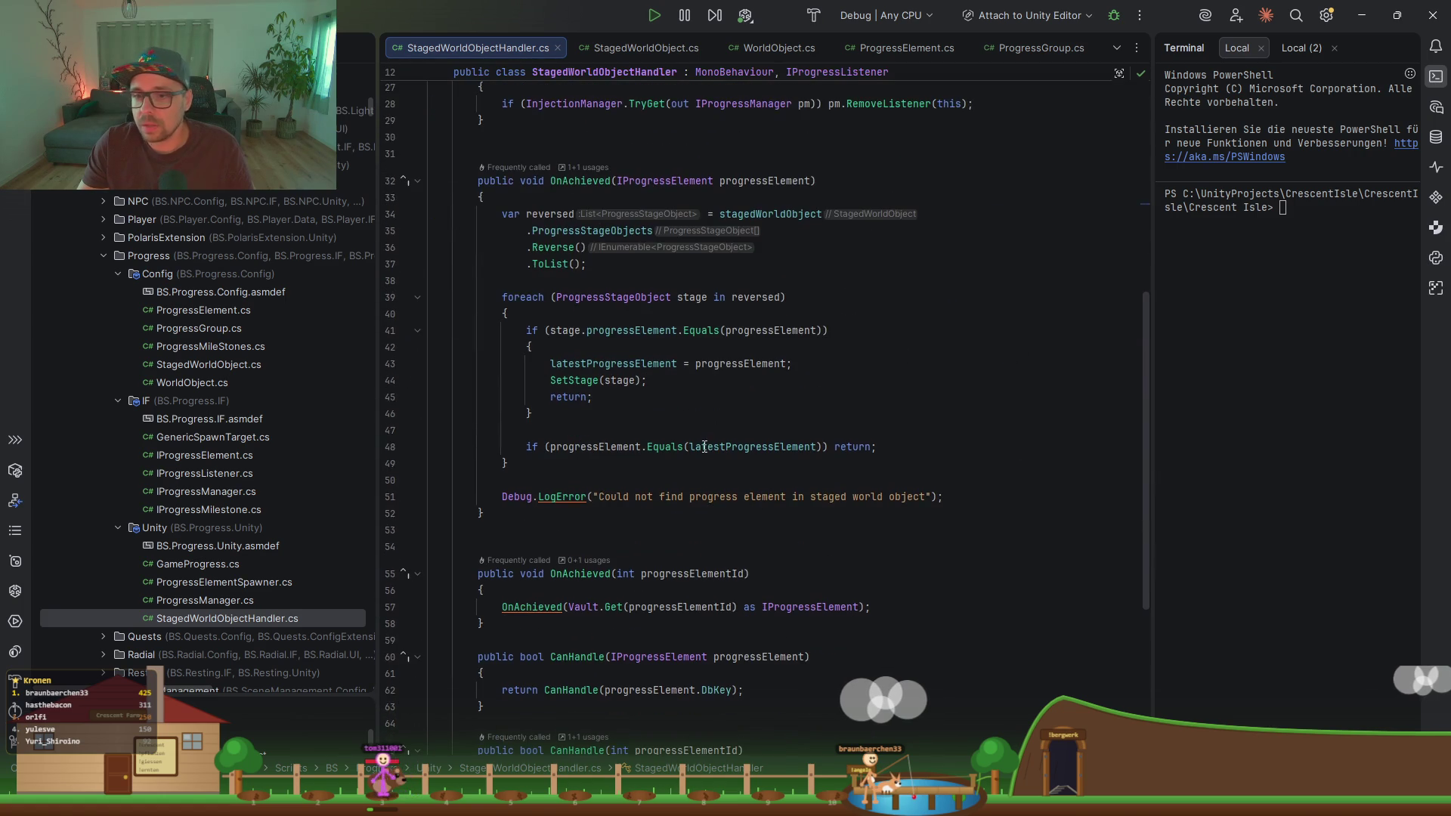
scroll(607, 513, "down", 7)
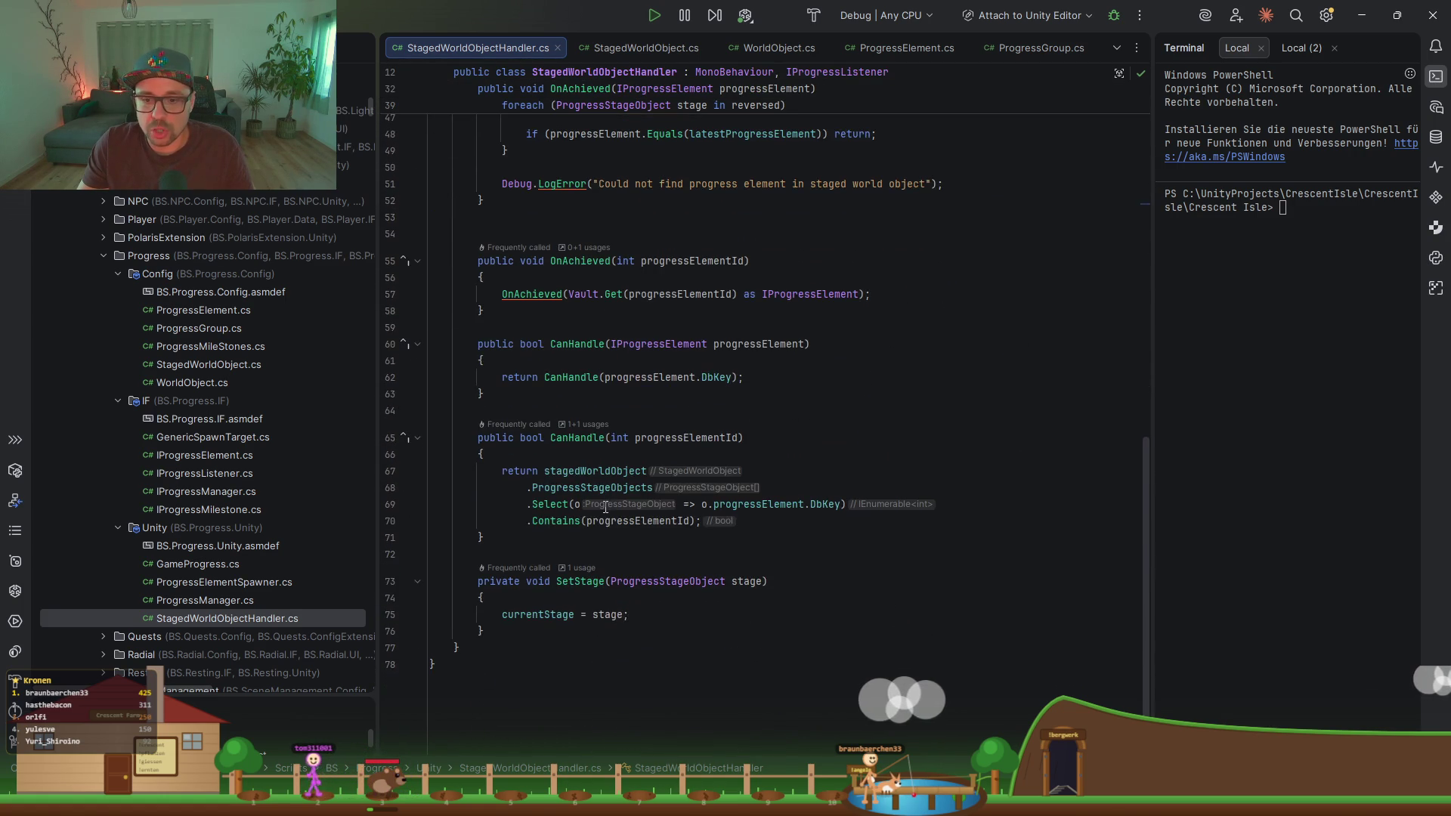
Step: Add Destroy(instance); on a new line after currentStage = stage; in SetStage
left_click(702, 614)
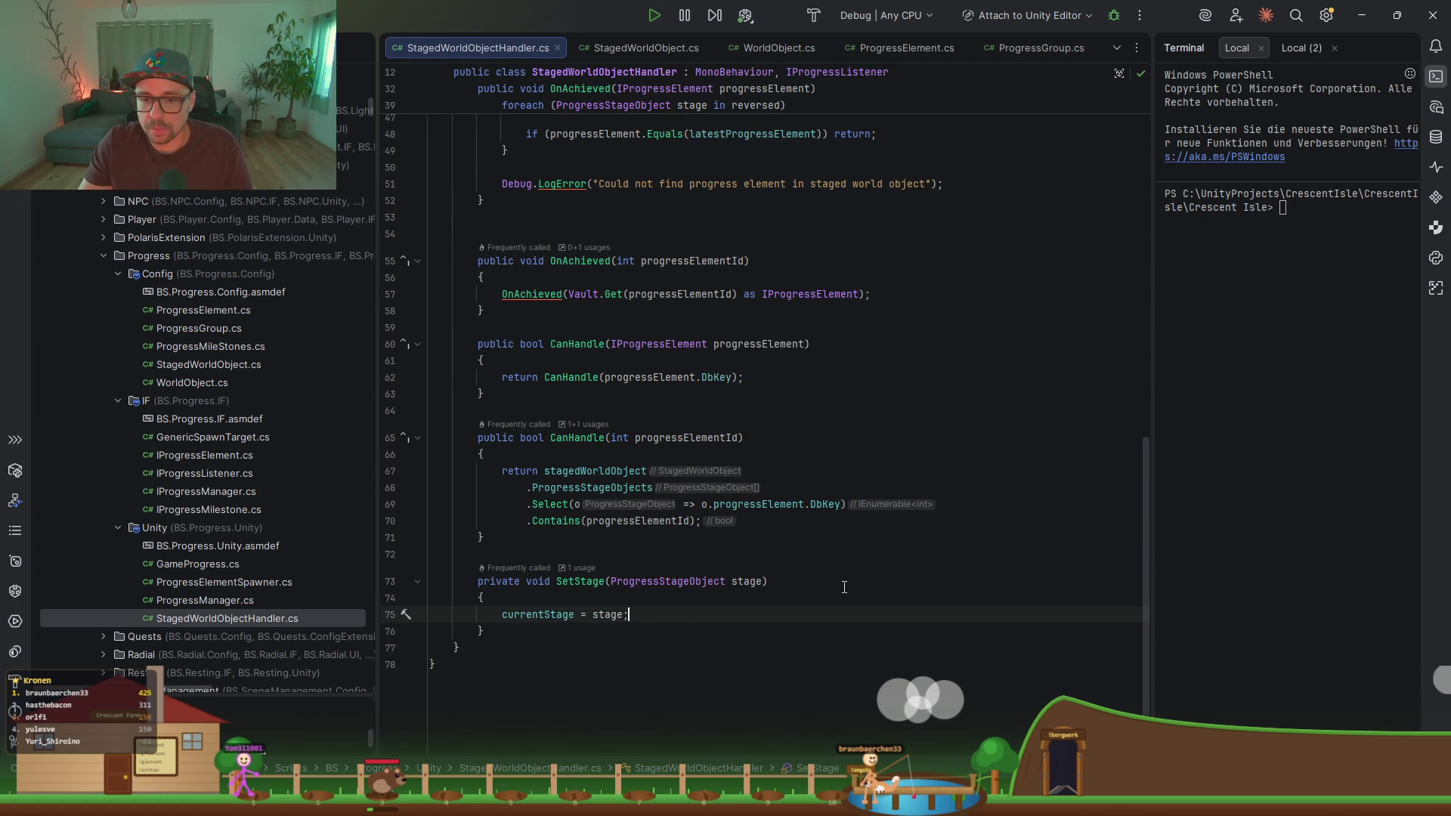
key("Return")
key("Return")
key("Return")
scroll(827, 564, "down", 1)
left_click(671, 576)
type("Destroy(instance);")
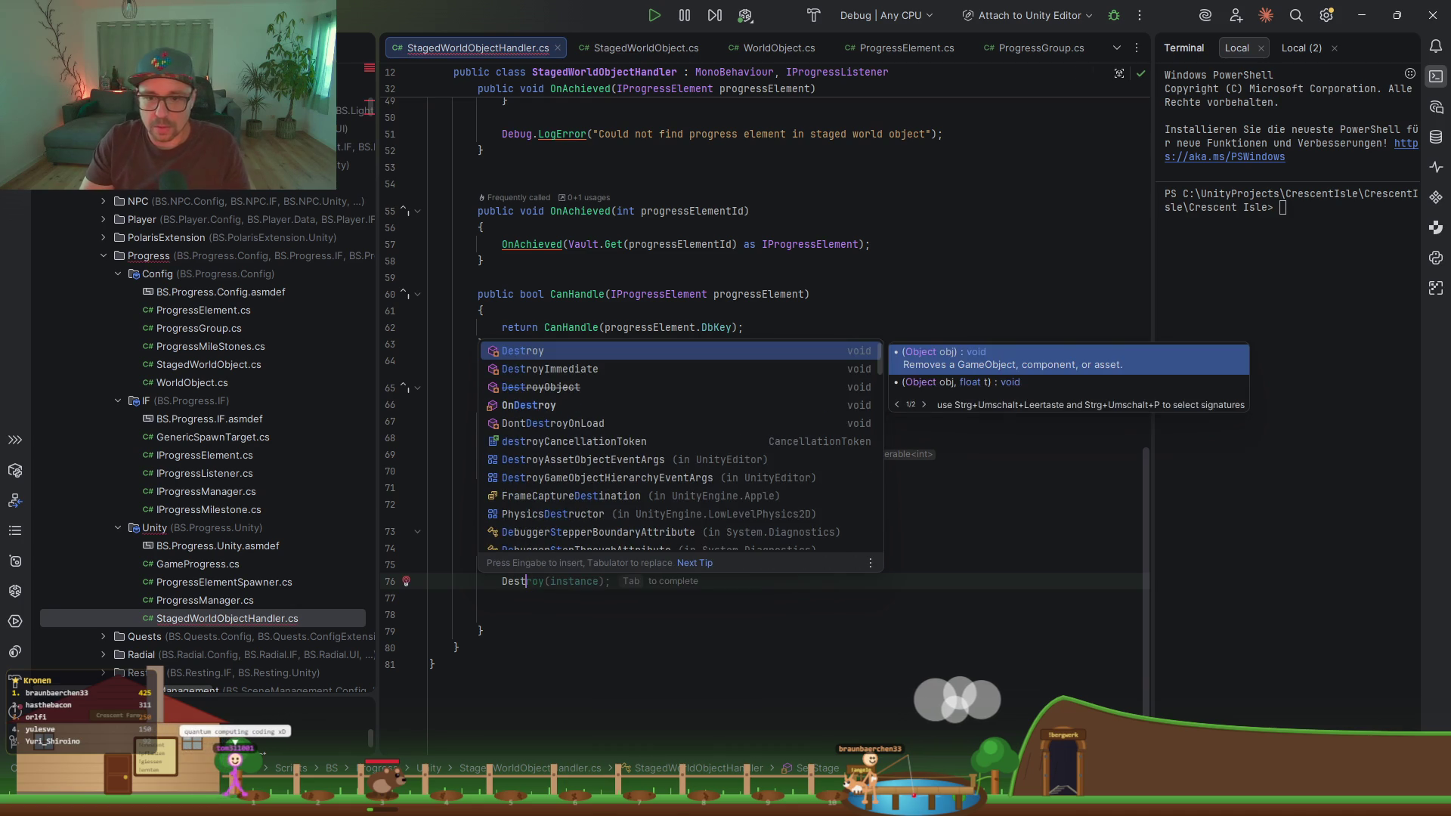
key("Return")
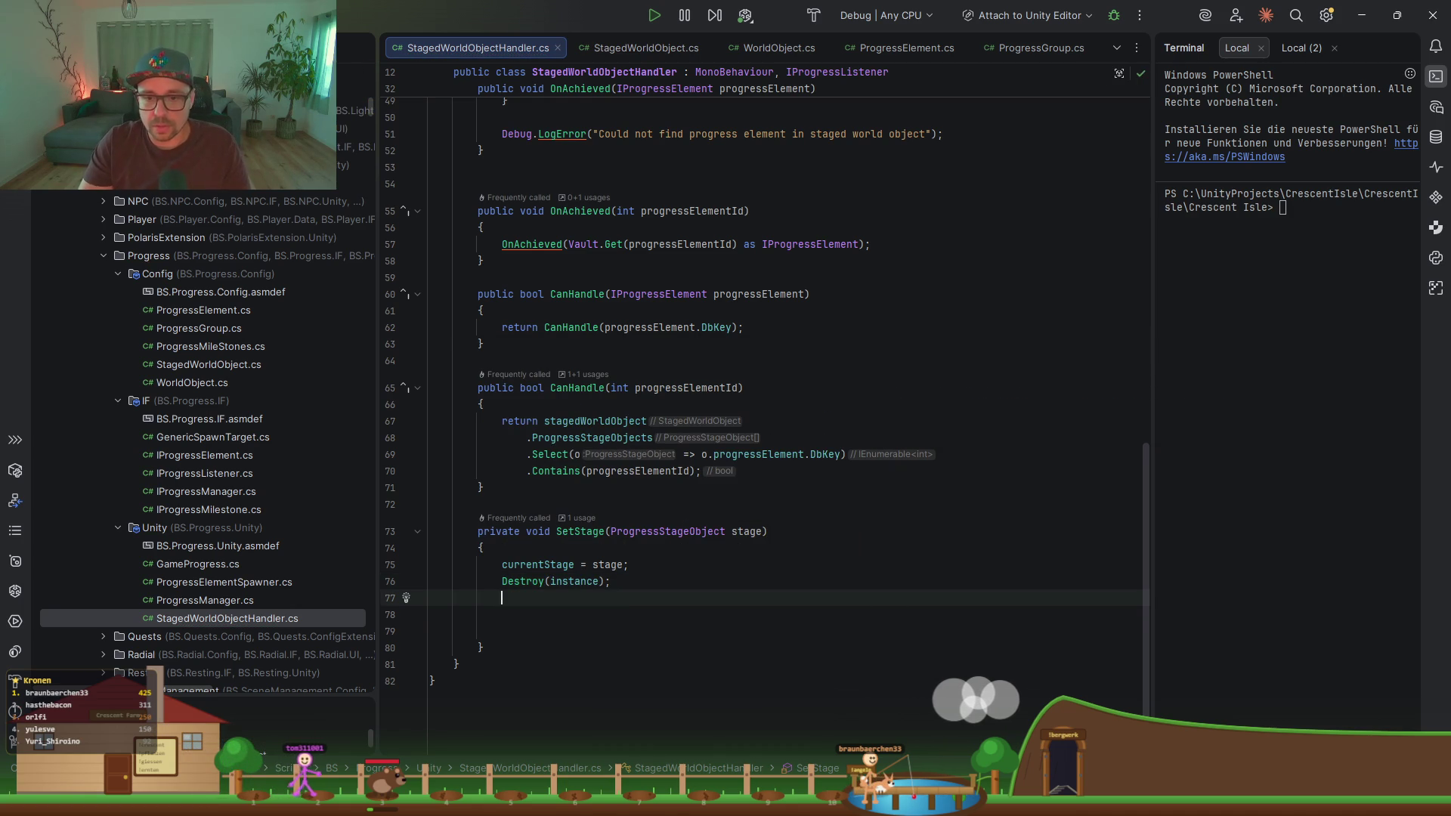
Step: Add instance = Instantiate(stage.prefab); on the next line using code completion
type("instance")
key("Return")
type("=")
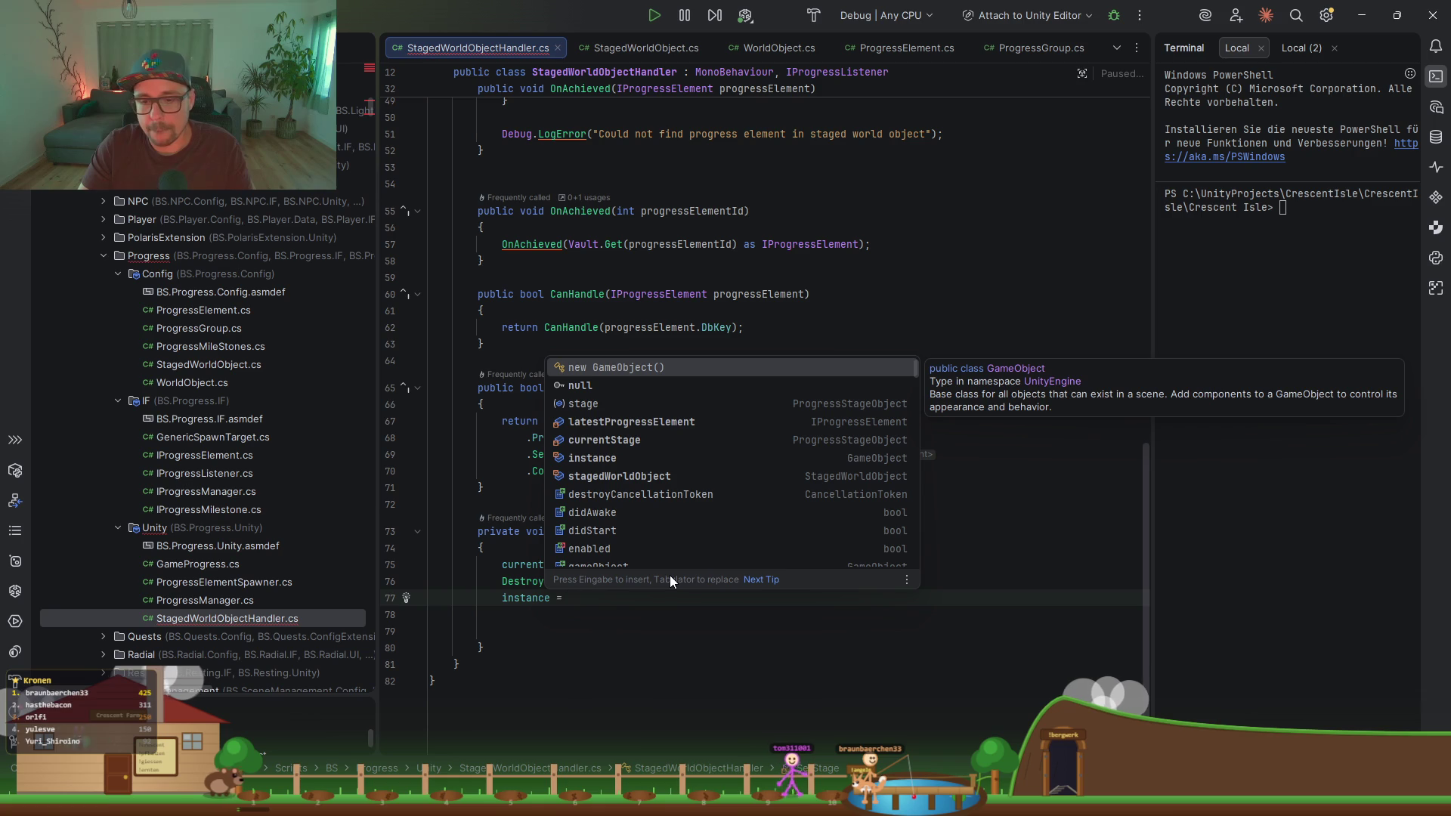
type("Instantiate")
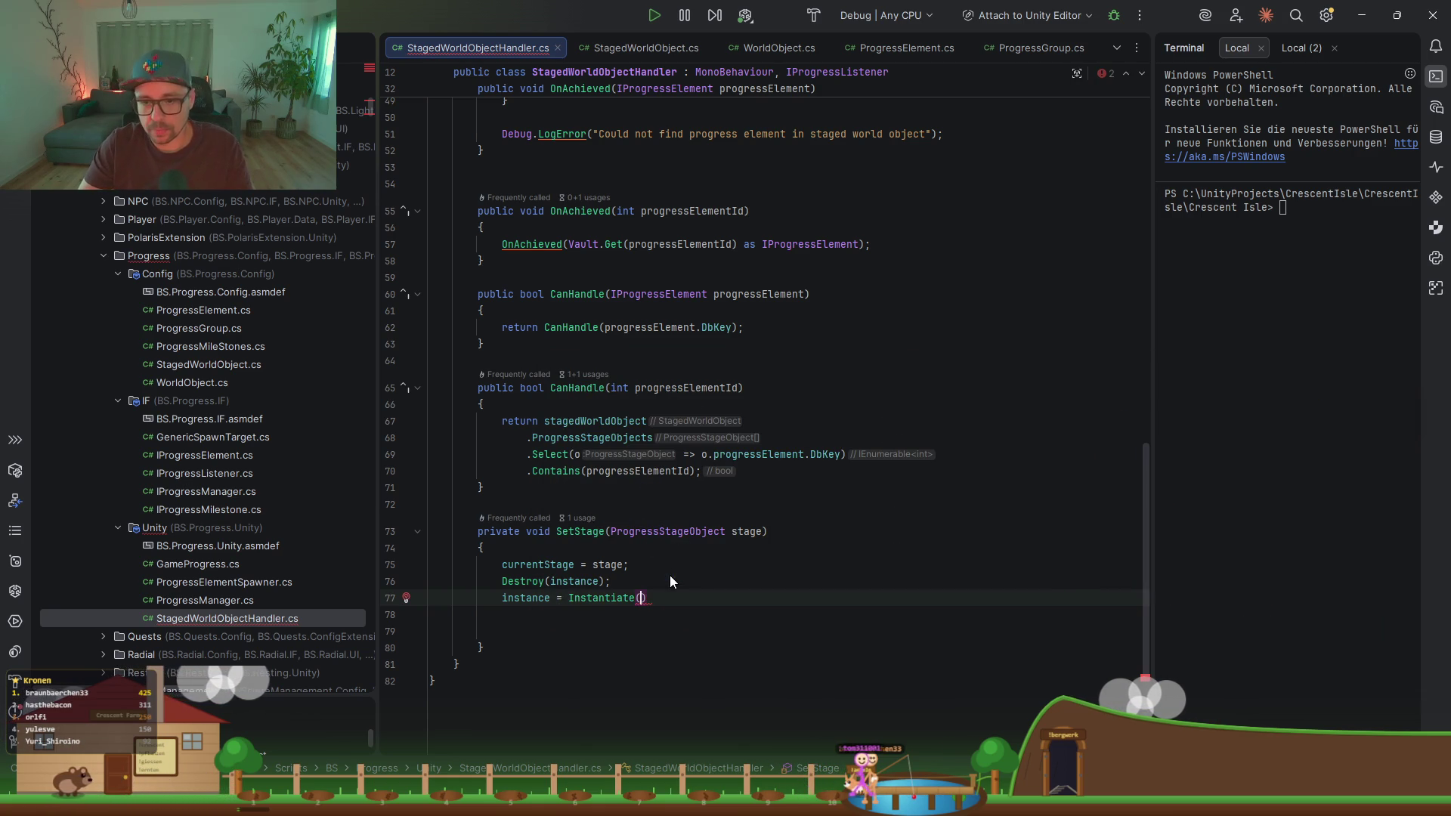
type("(")
key("Escape")
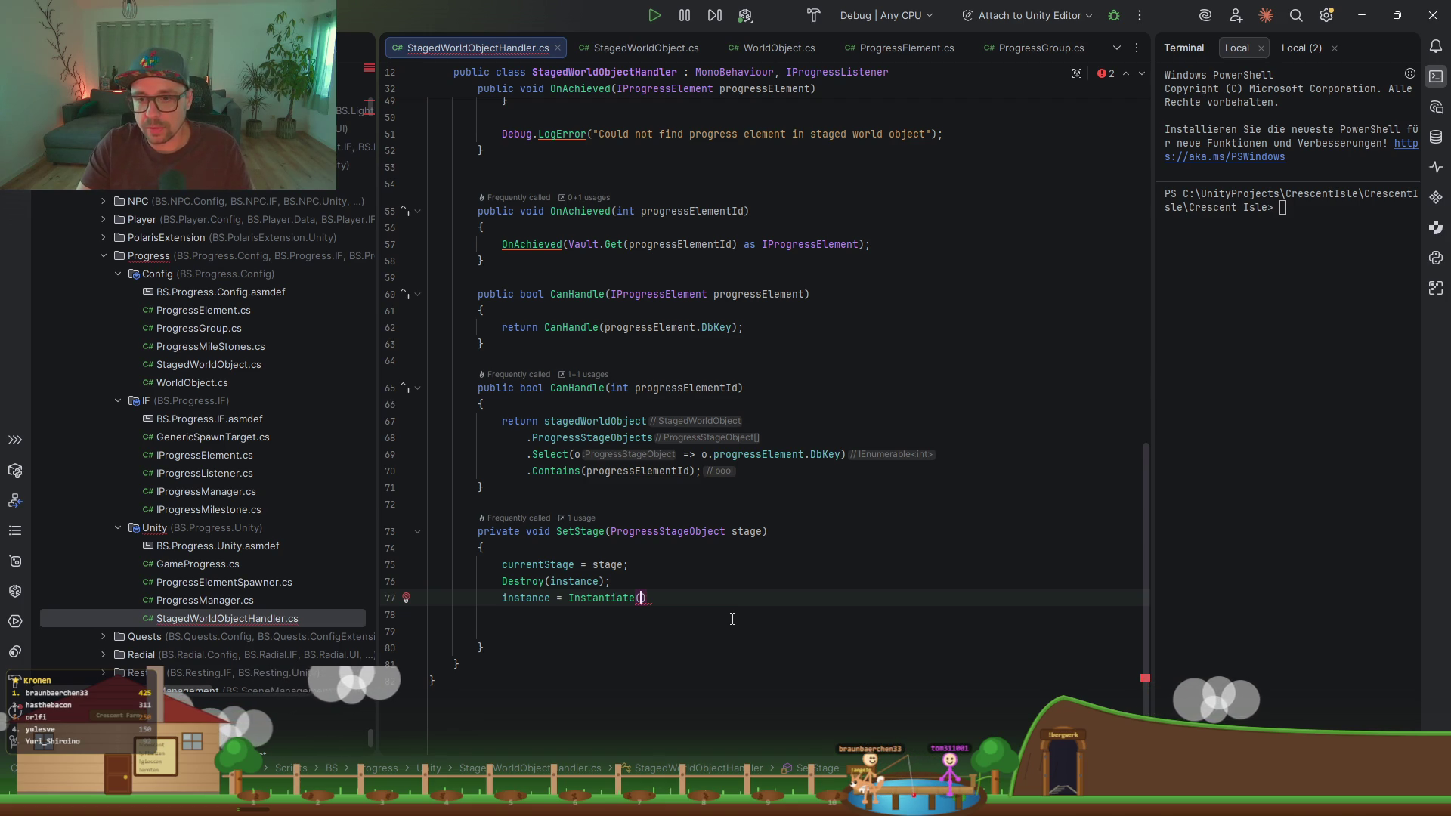
type("stage.")
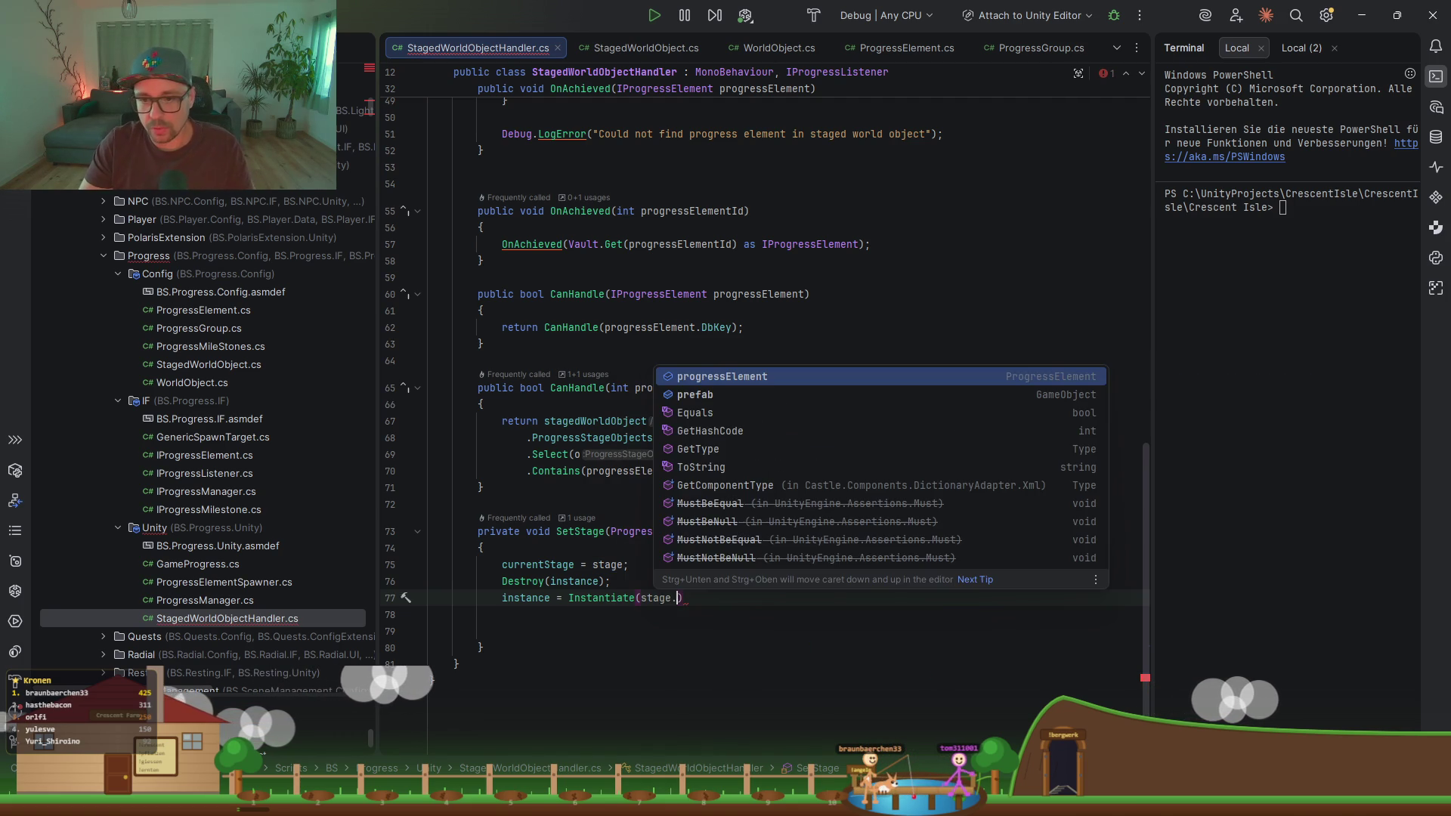
key("Right")
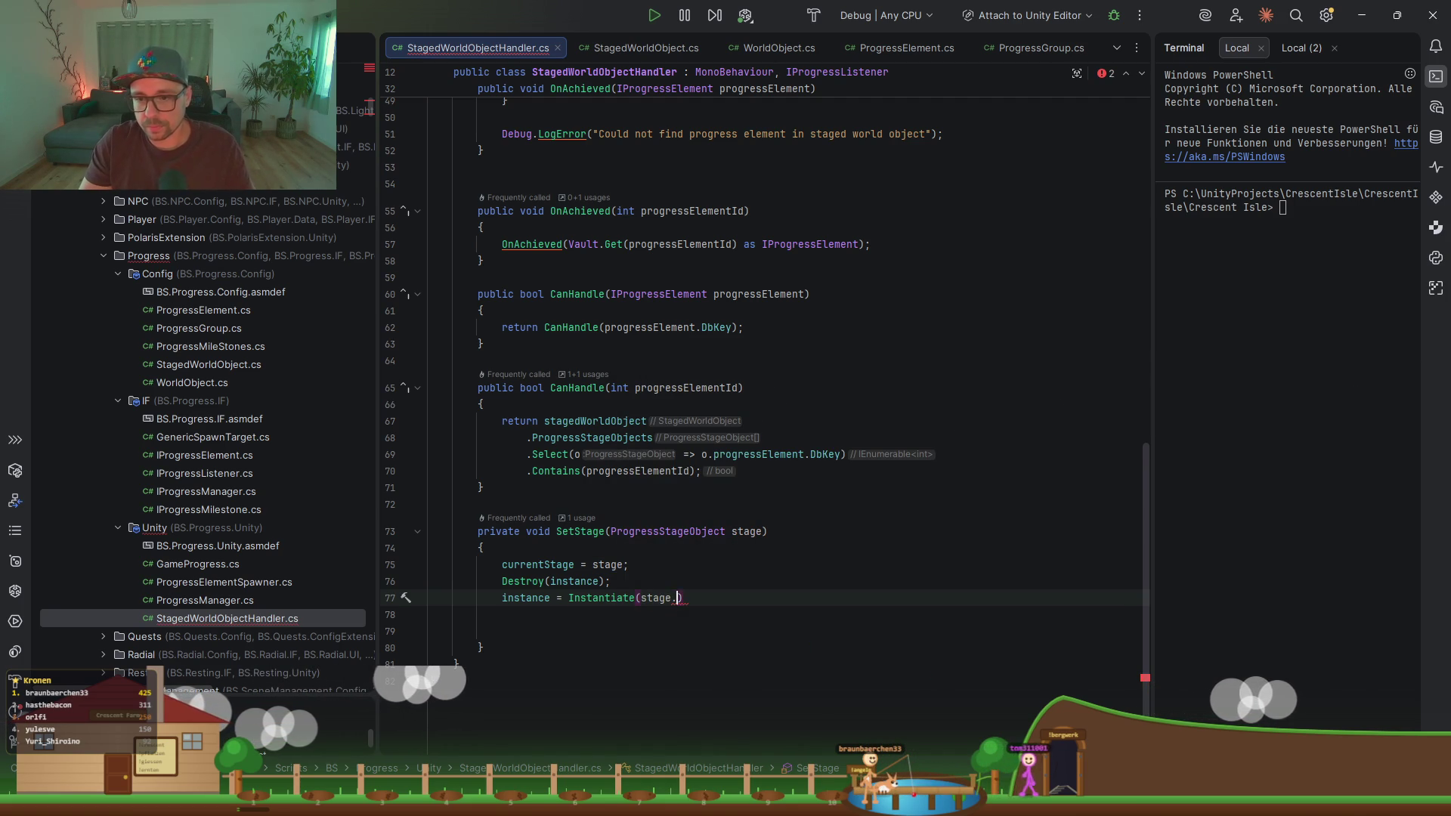
key("ctrl+space")
key("Down")
key("Return")
key("Right")
type(";")
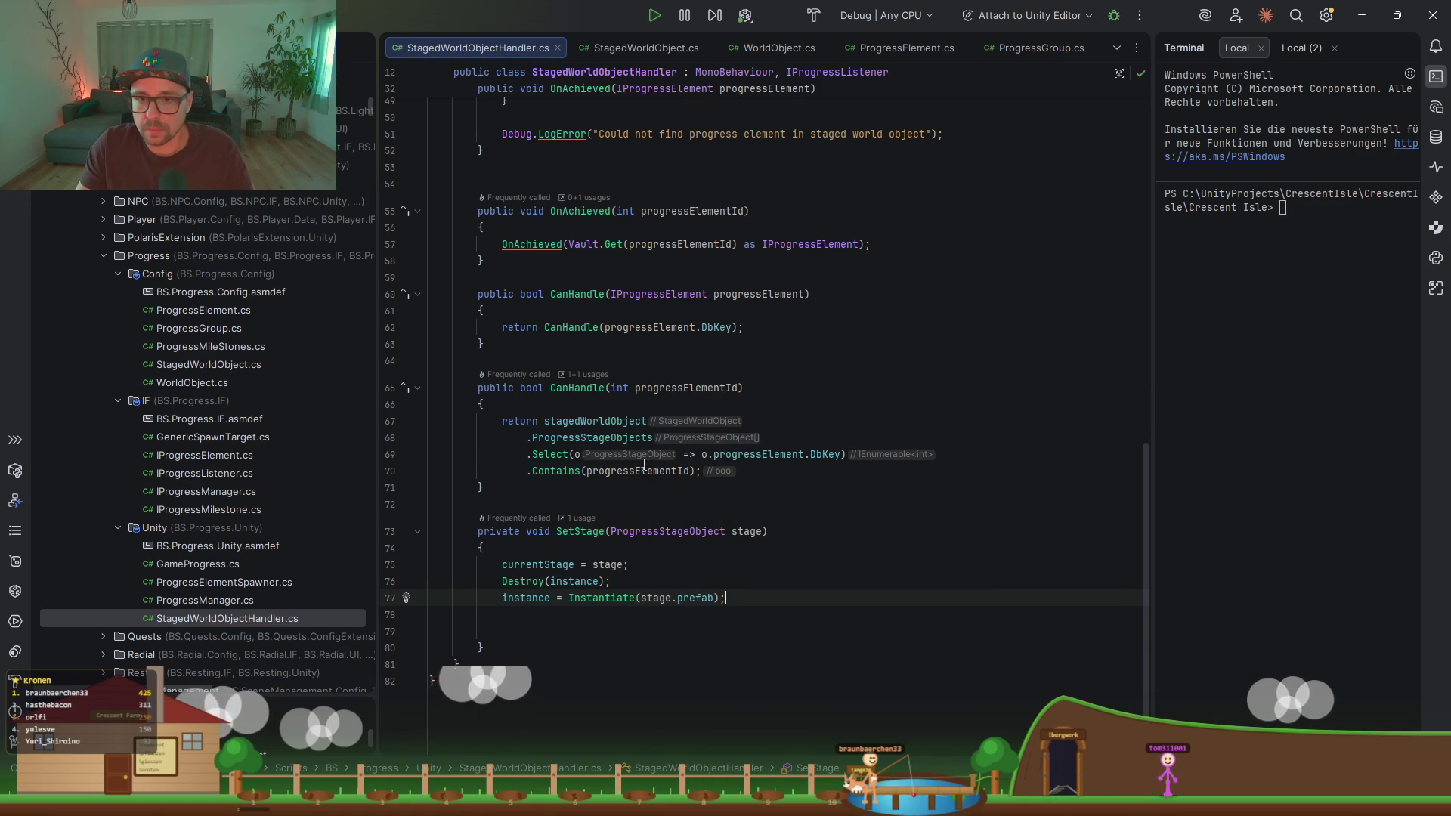
scroll(644, 464, "up", 8)
left_click_drag(831, 403, 826, 389)
key("ctrl+c")
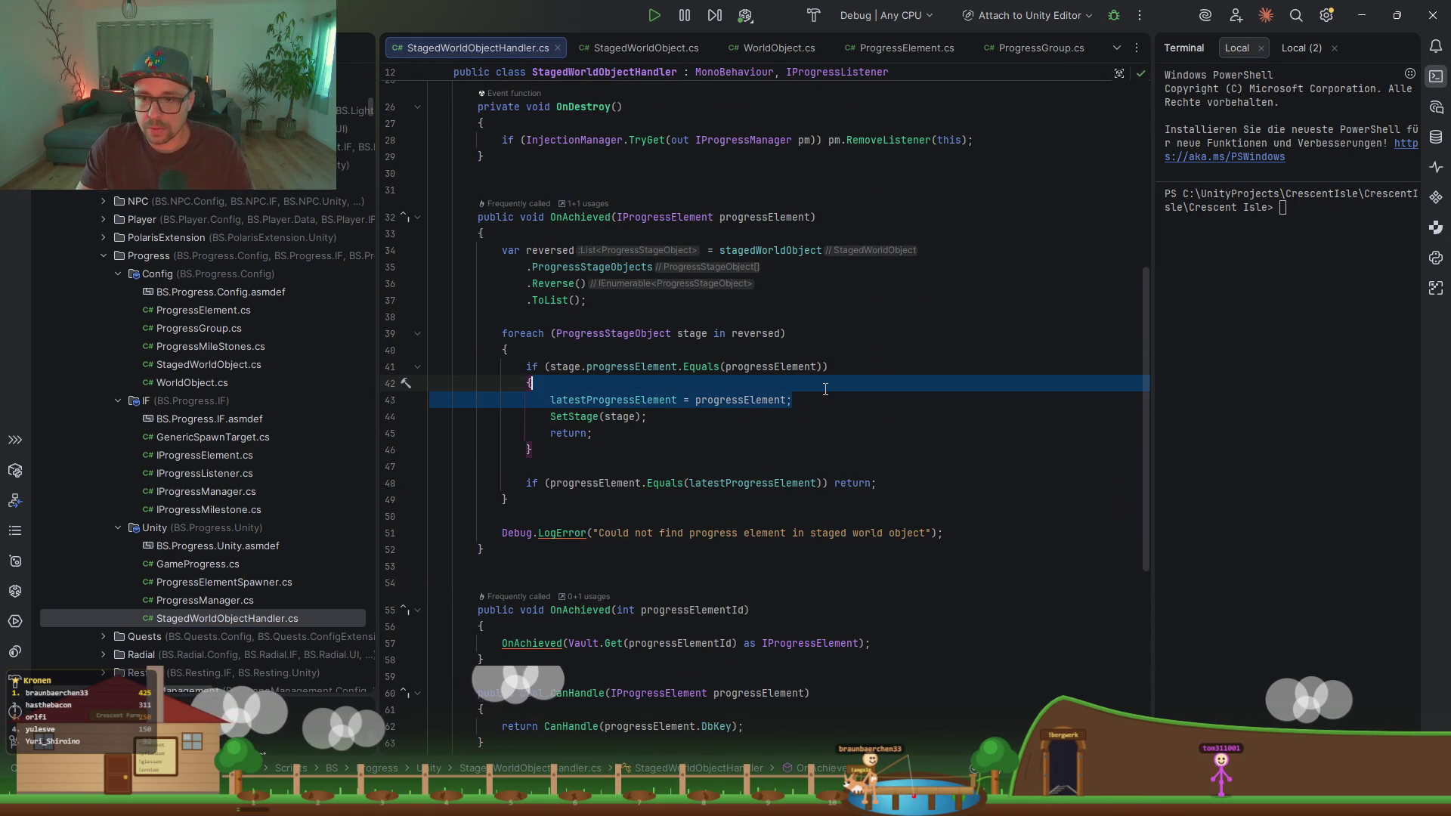
Step: Move the latestProgressElement assignment from OnAchieved into SetStage, reading stage.progressElement
key("BackSpace")
scroll(637, 505, "down", 7)
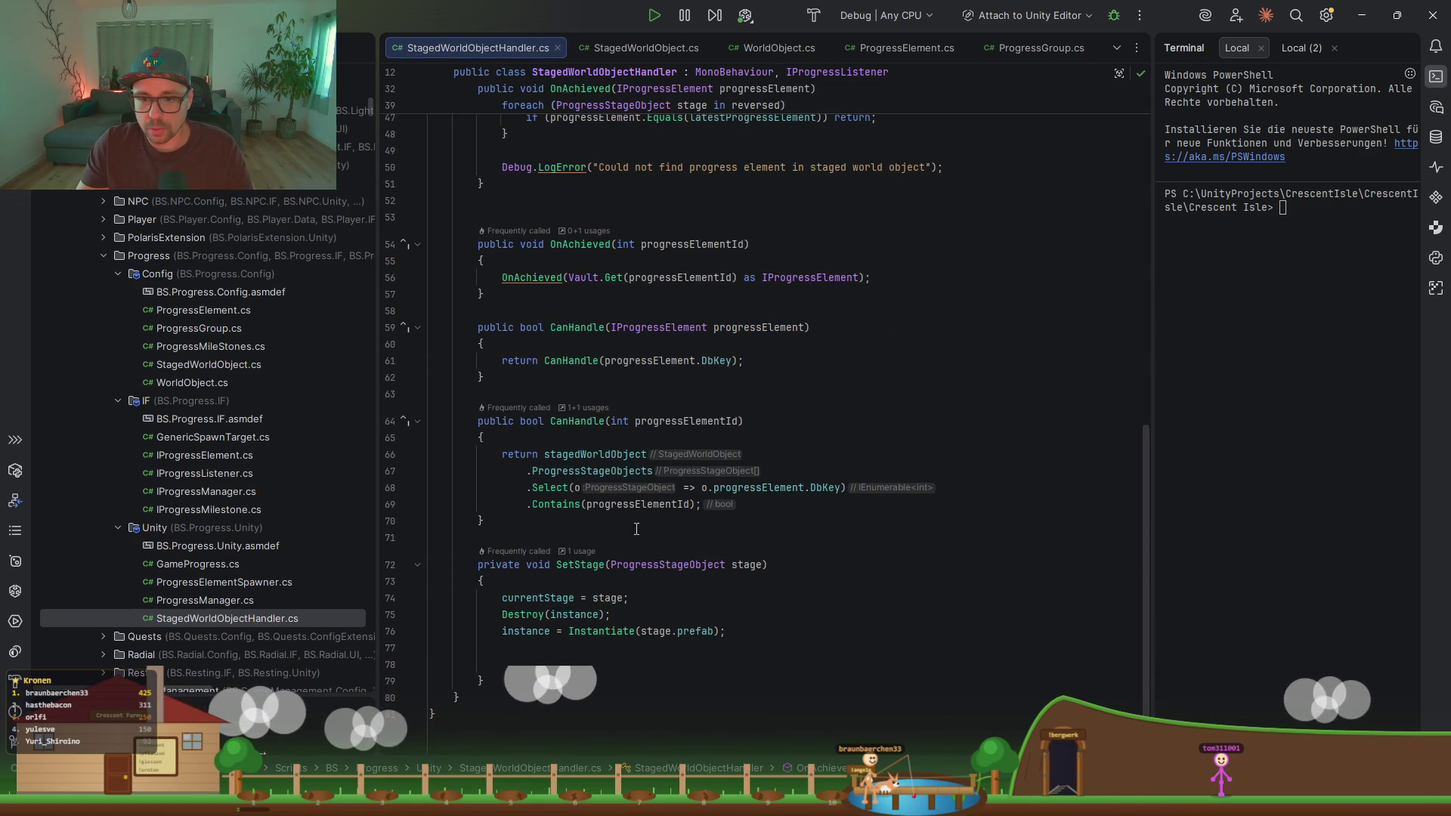
left_click(653, 601)
key("ctrl+v")
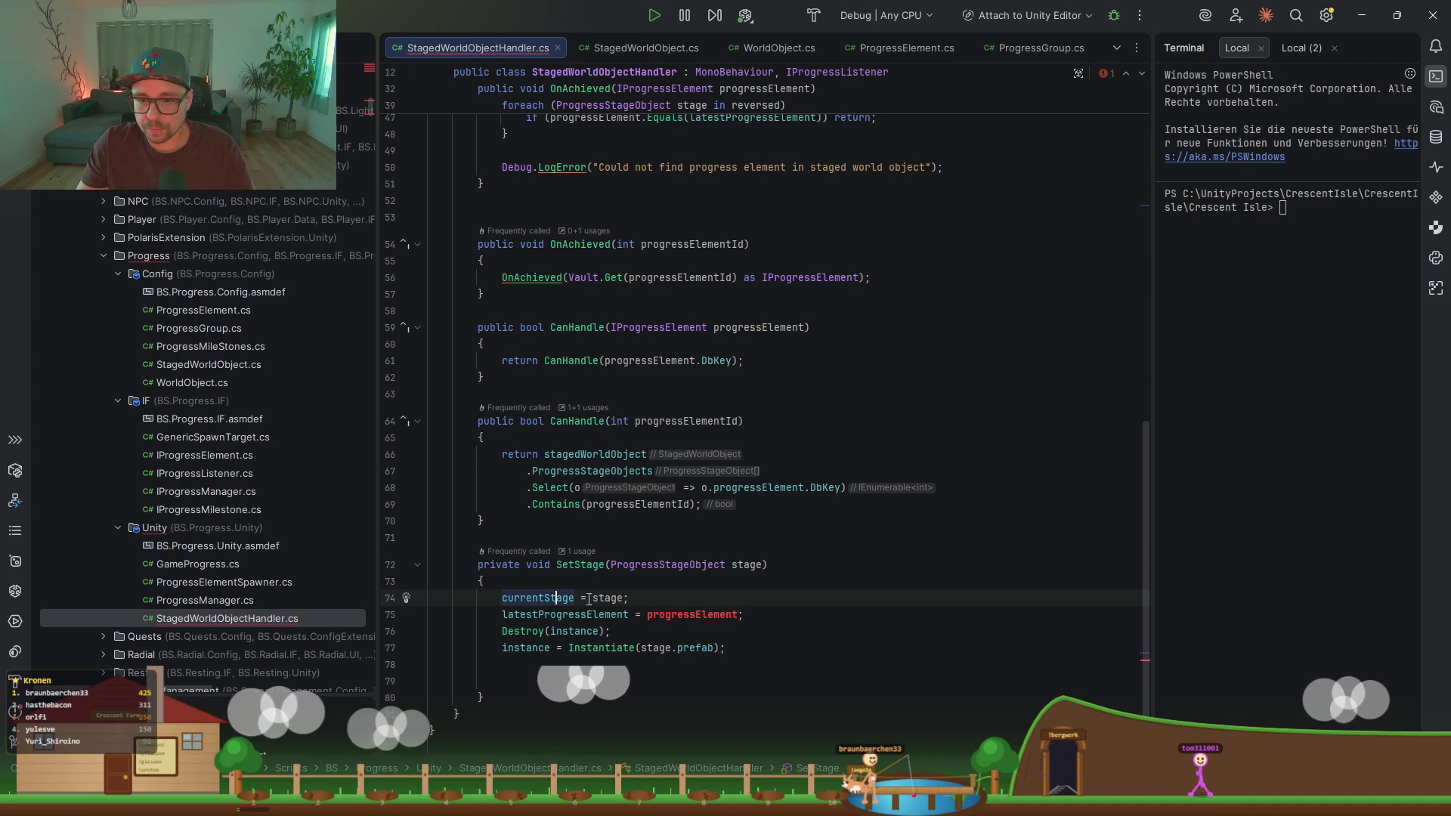
left_click(648, 615)
type("stage.")
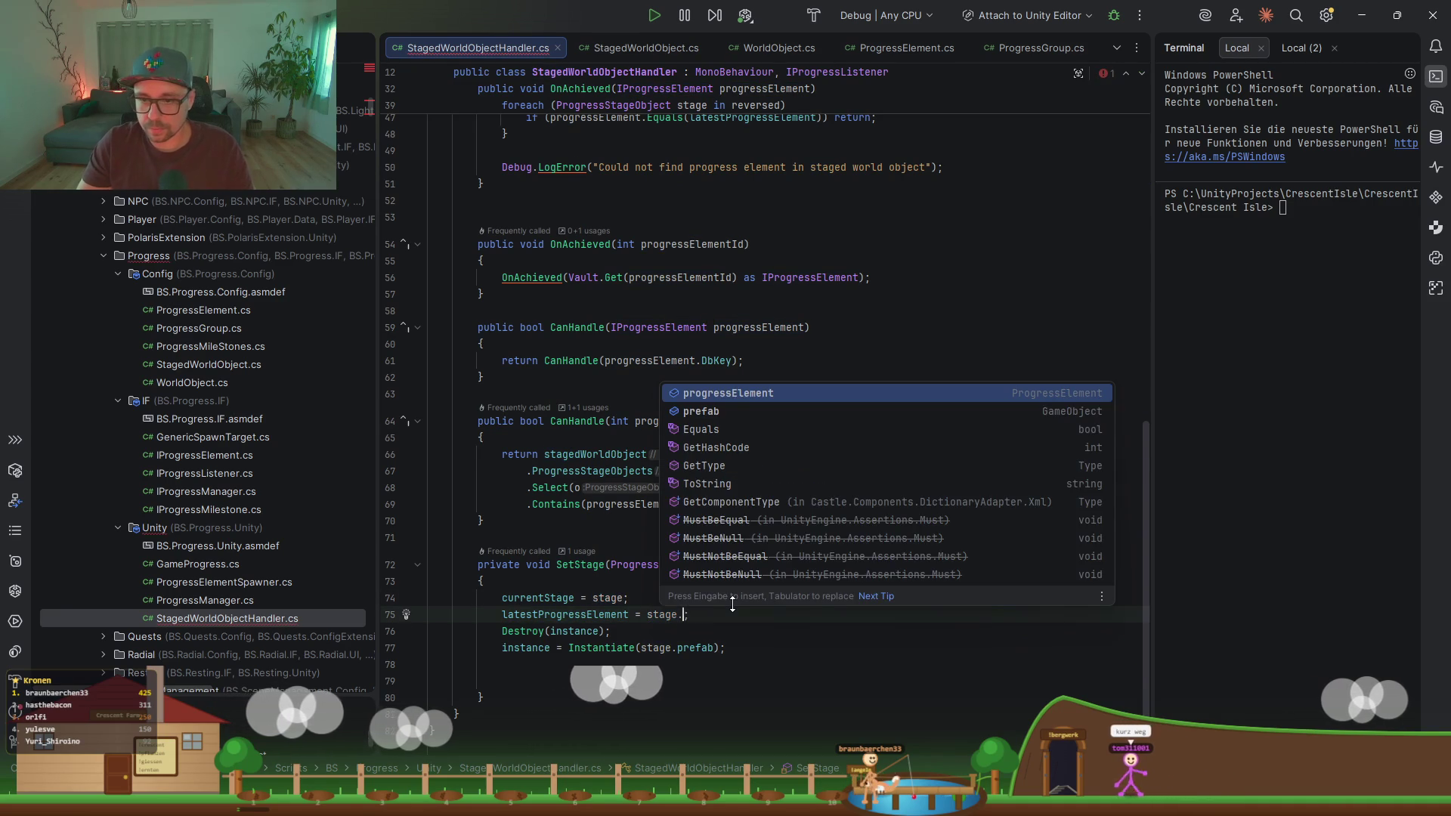
key("Escape")
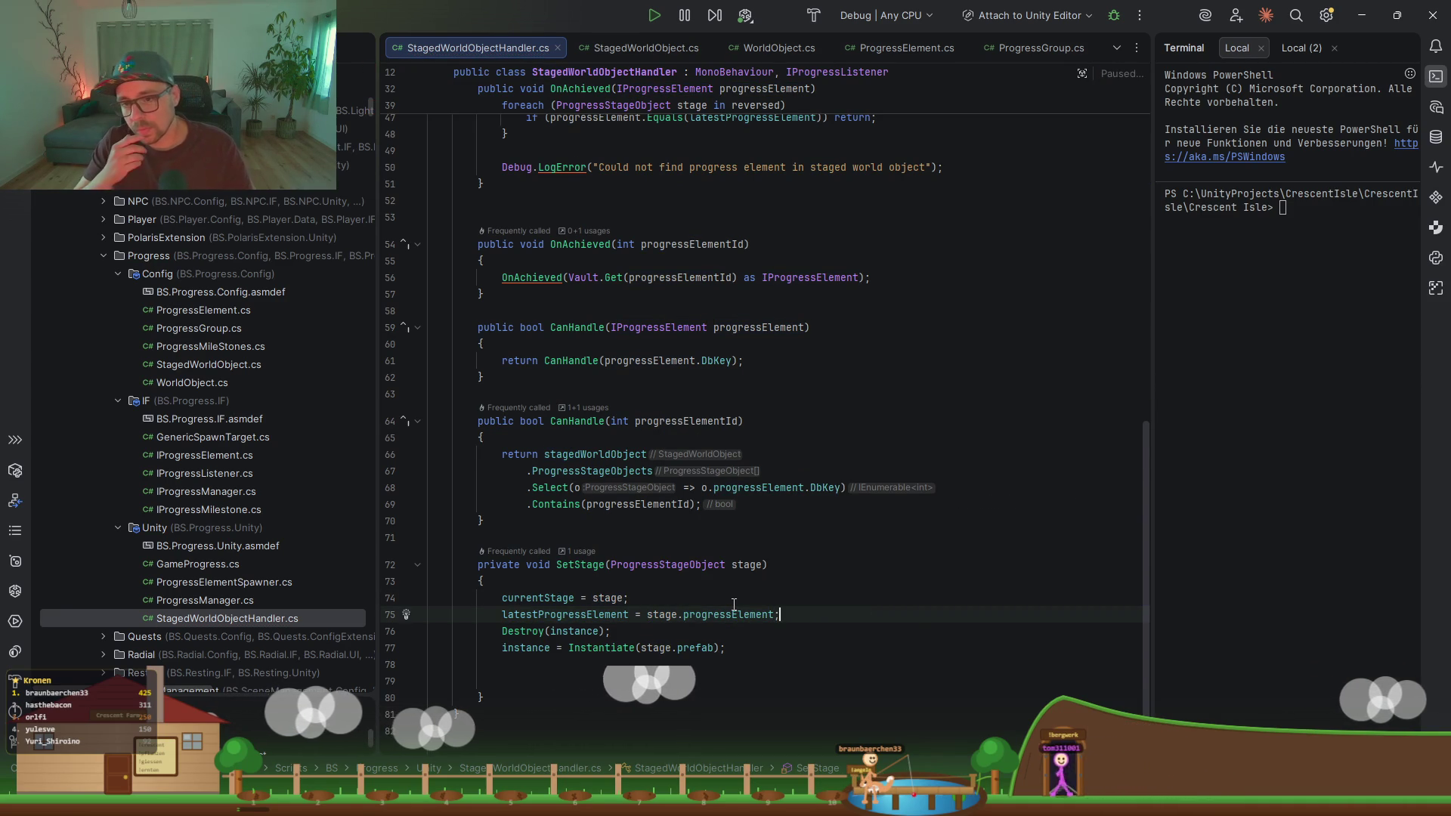
Step: Check latestProgressElement usages and the class fields, then open ProgressManager.cs
scroll(602, 530, "down", 2)
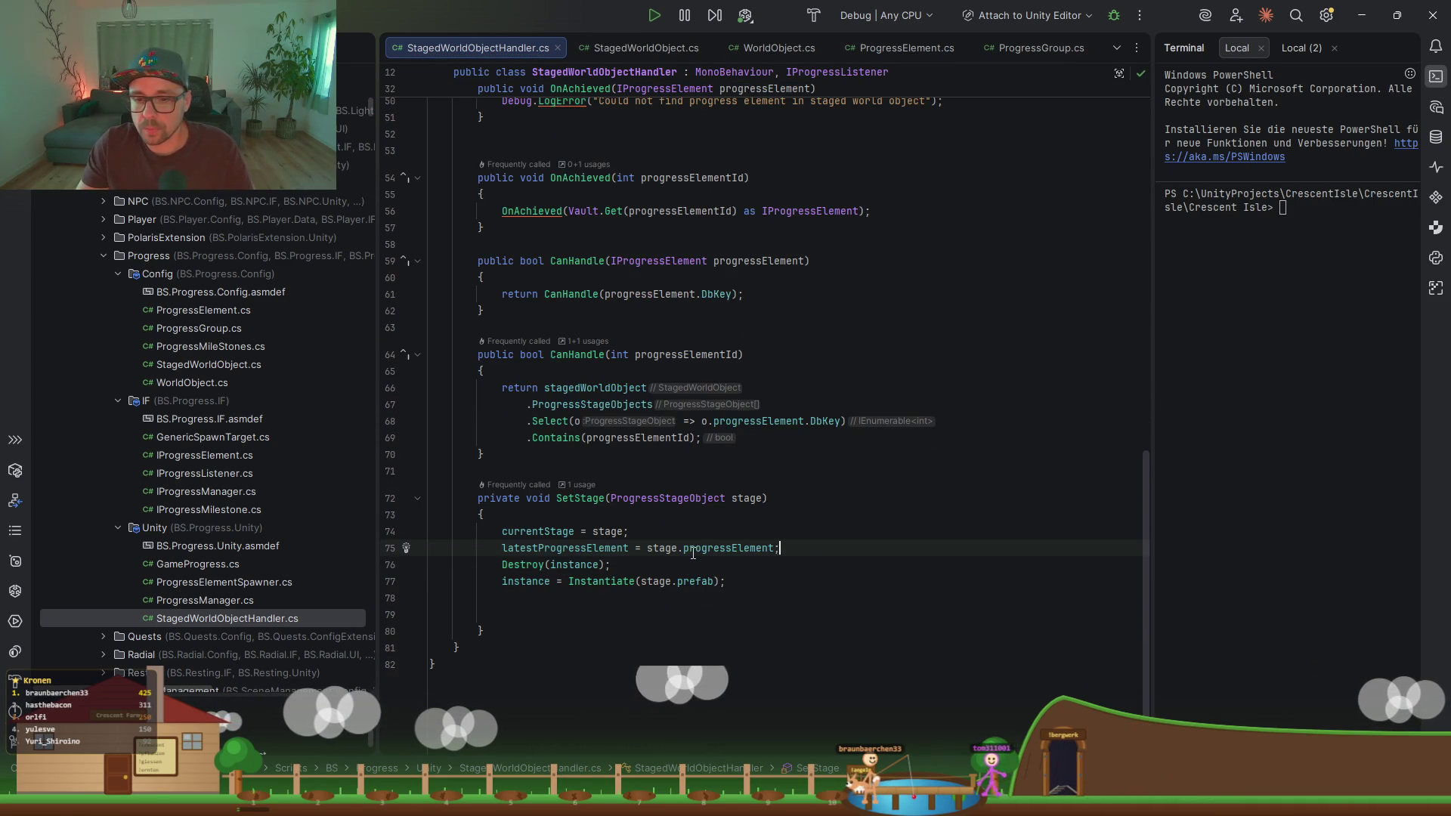
left_click(605, 549)
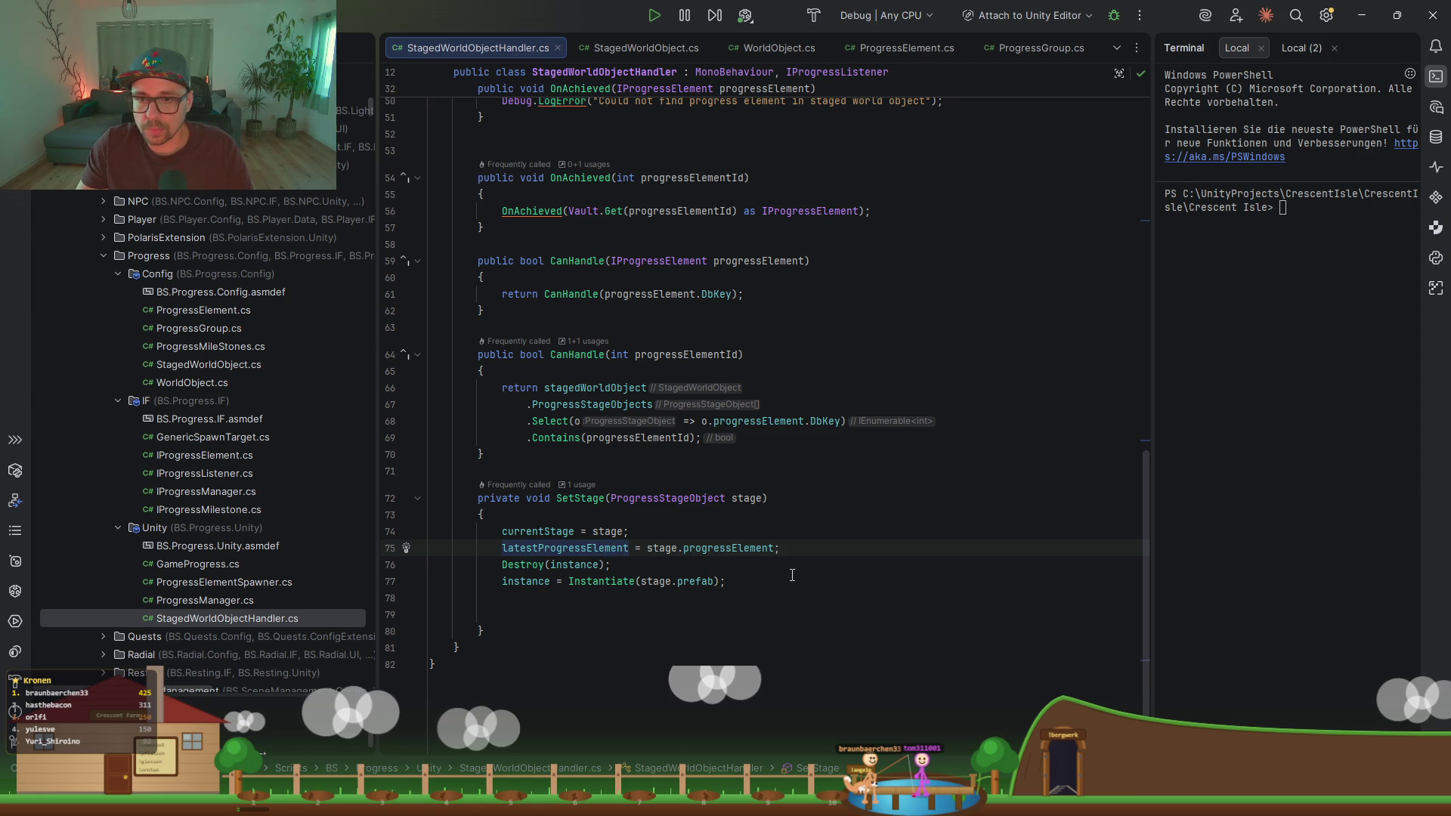
scroll(792, 575, "up", 3)
scroll(792, 575, "up", 12)
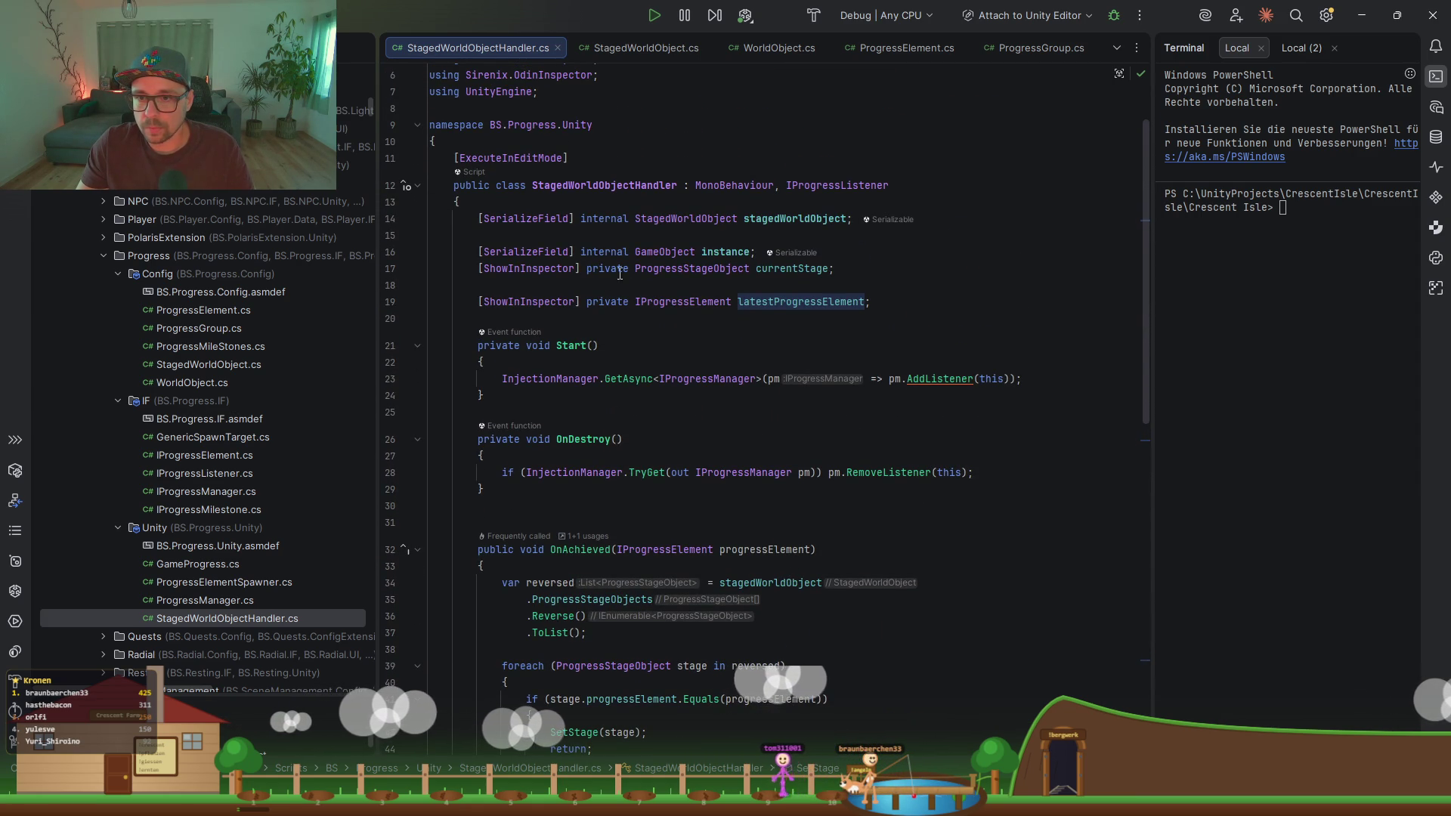
left_click(734, 254)
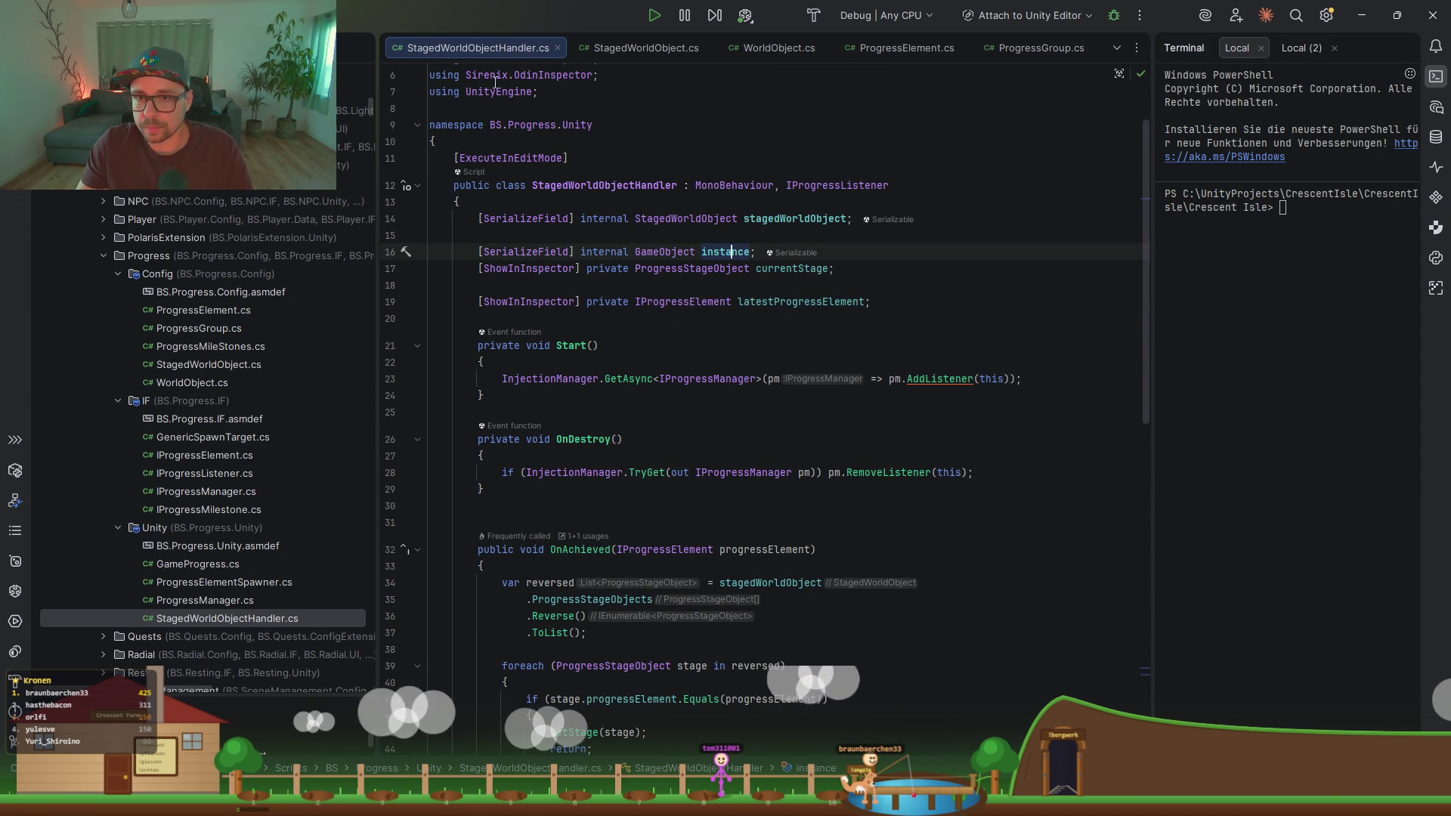
left_click(768, 186)
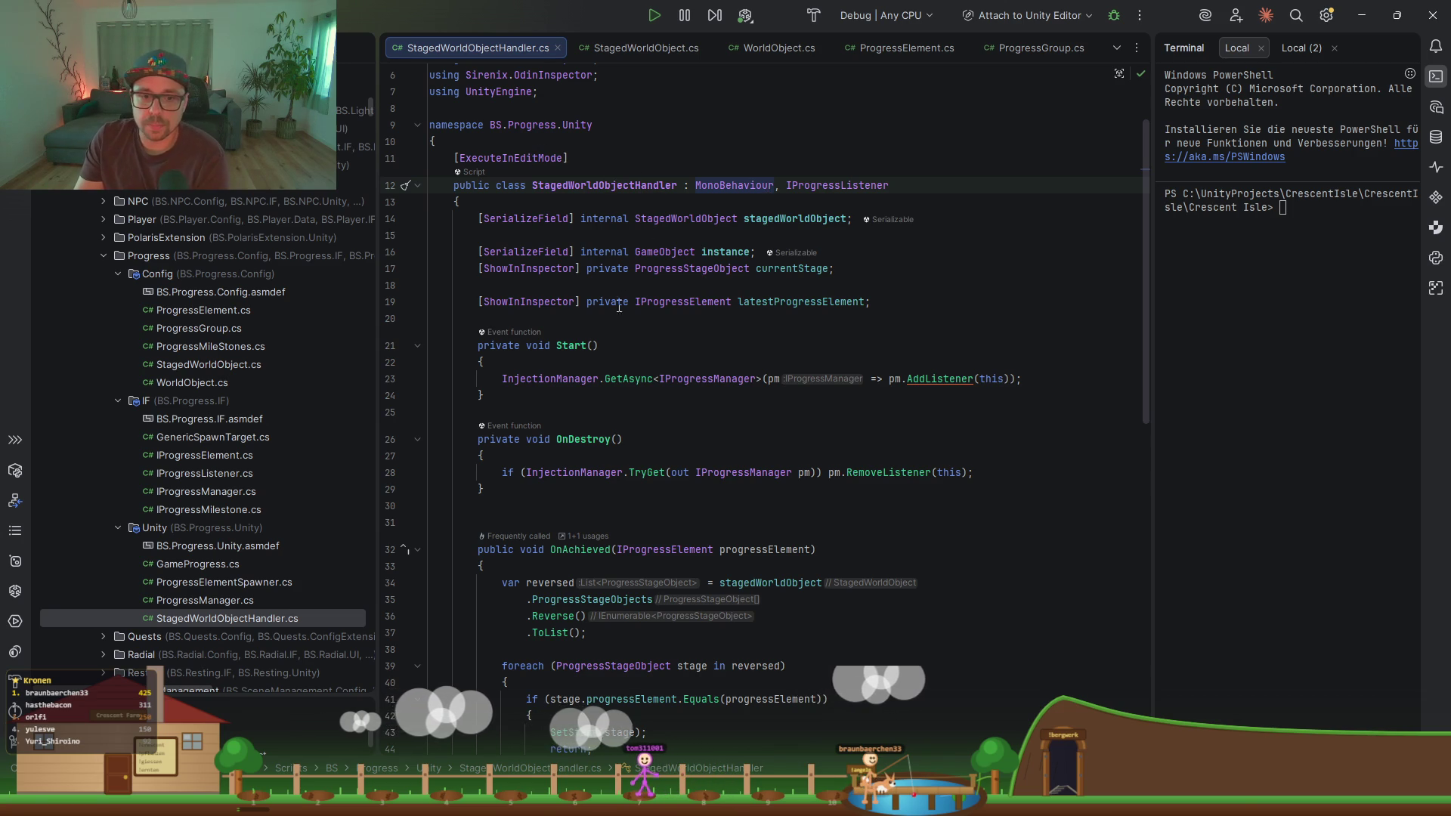
double_click(205, 597)
Step: Review ProgressManager's SelfInjectingNetworkSingleton base and IsProgressDone, then open StagedWorldObjectHandler.cs
scroll(652, 529, "up", 20)
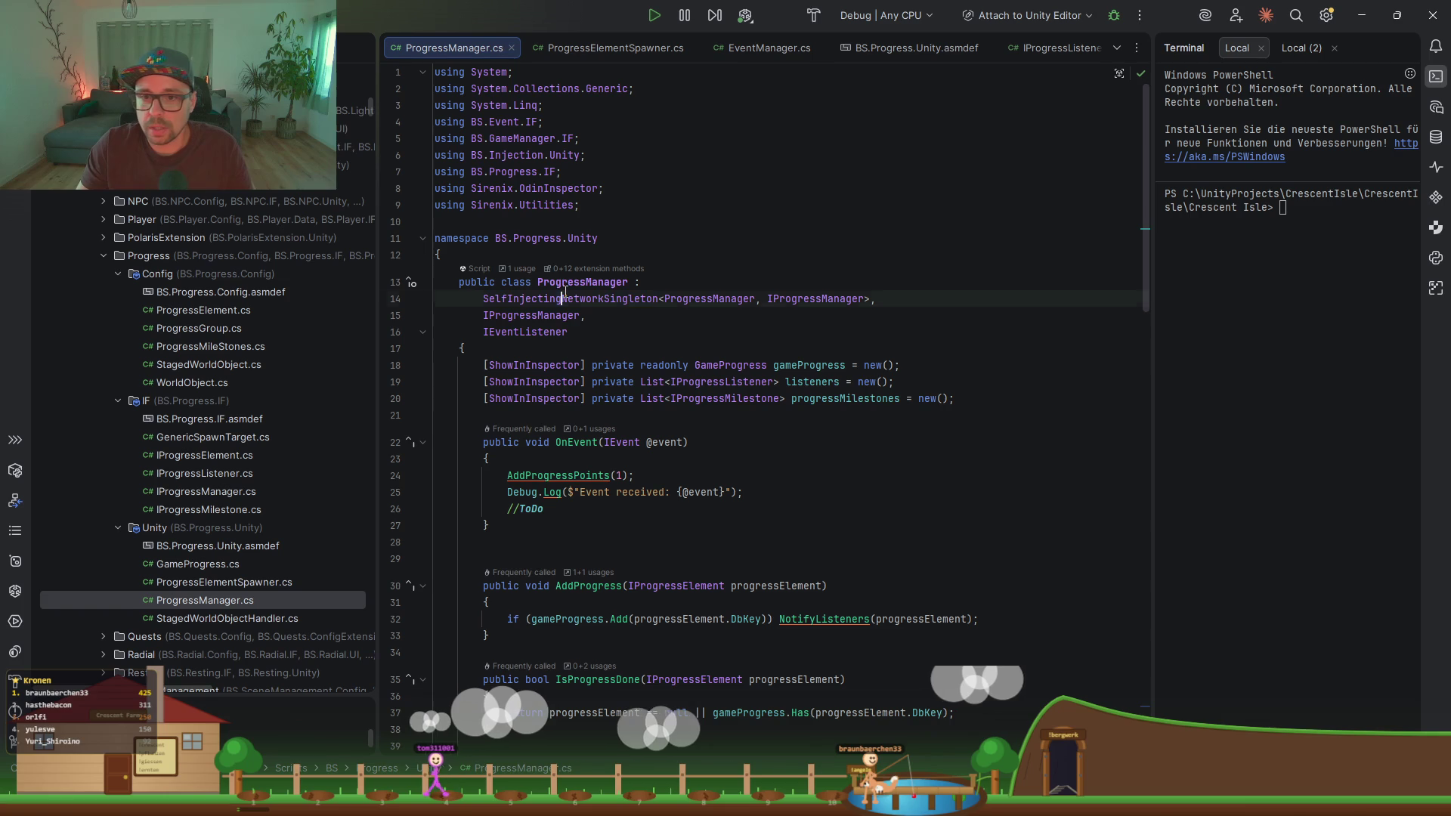
left_click(562, 299)
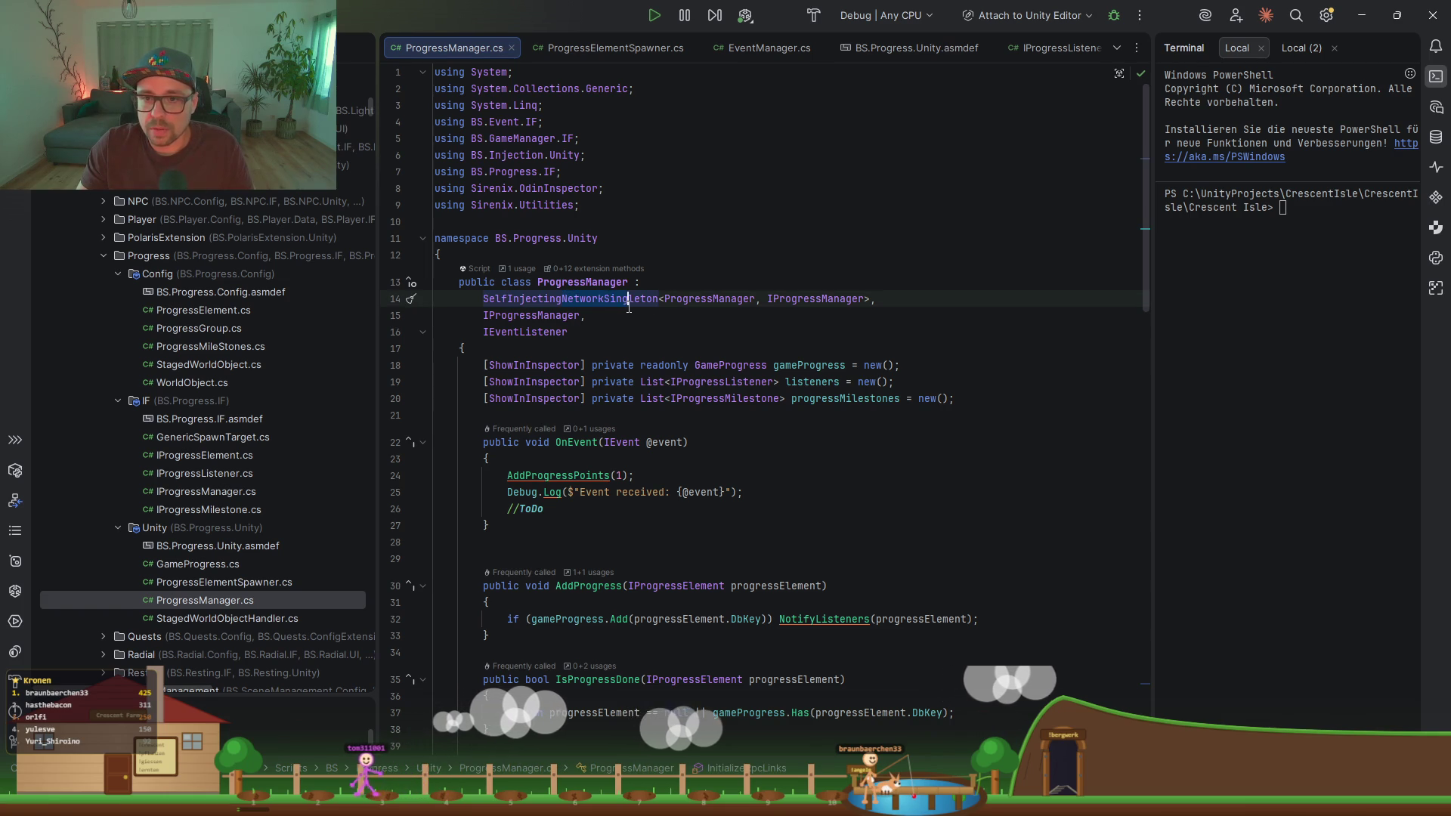
scroll(816, 181, "down", 3)
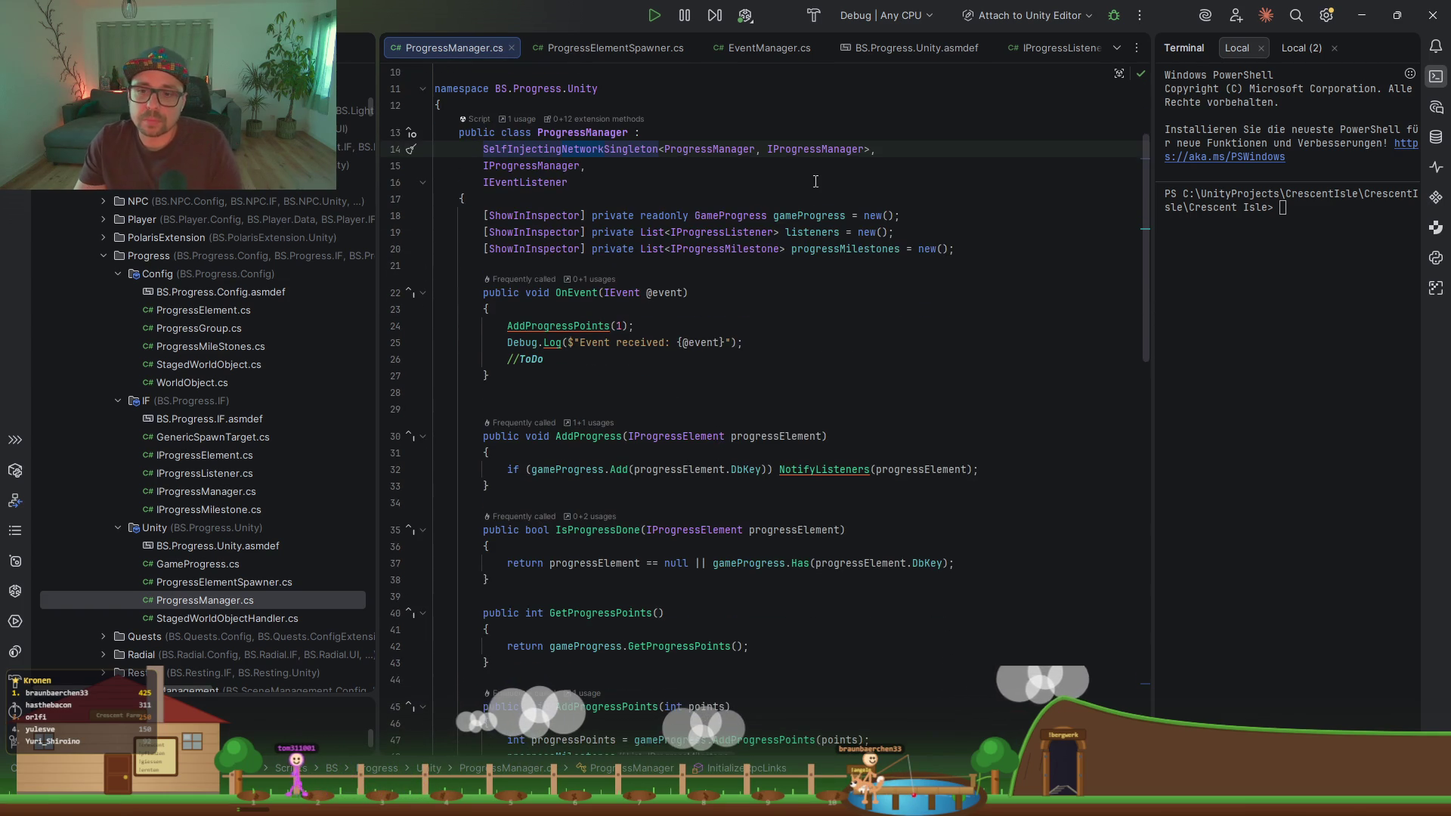
scroll(519, 225, "down", 3)
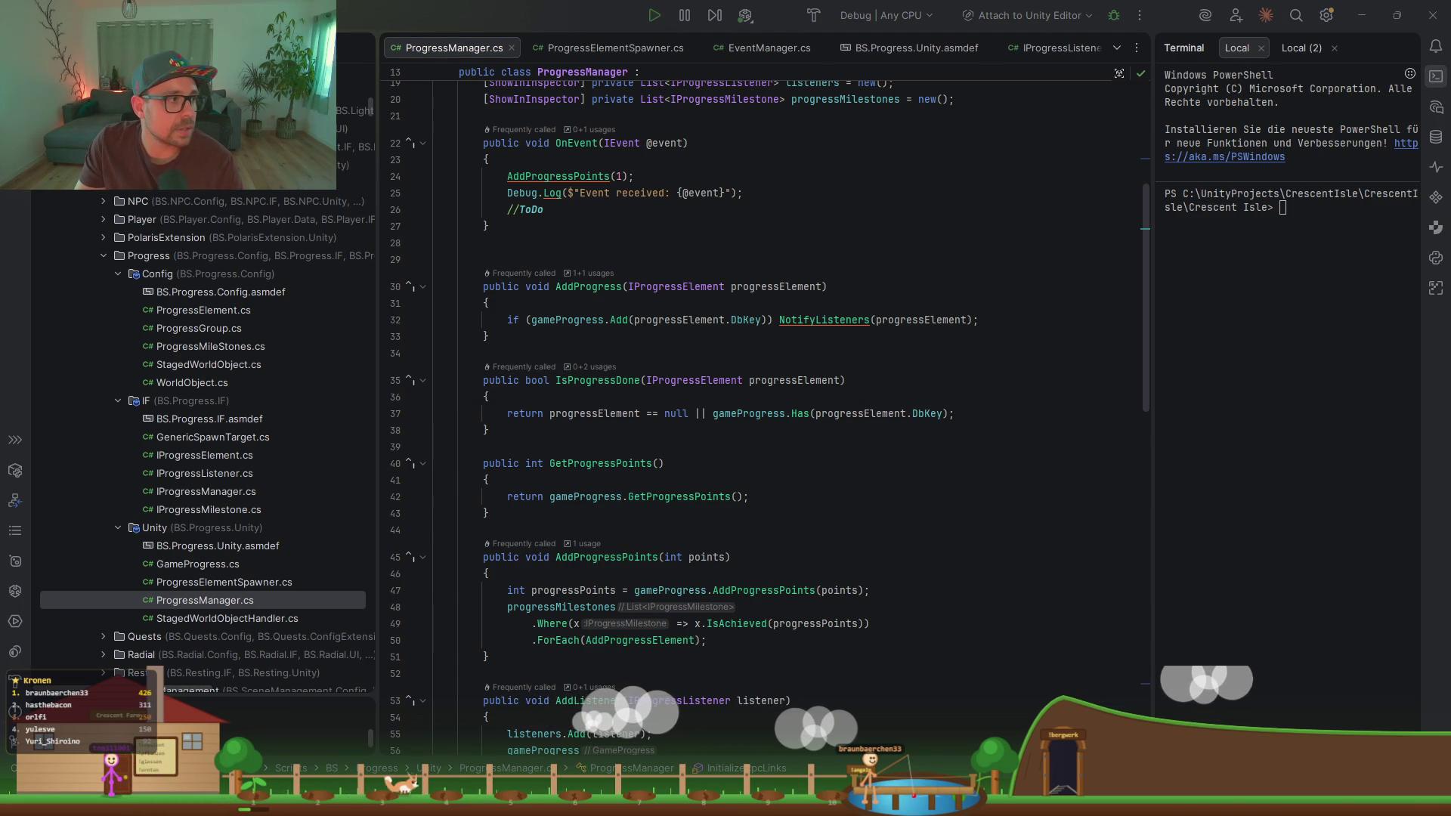
left_click(714, 434)
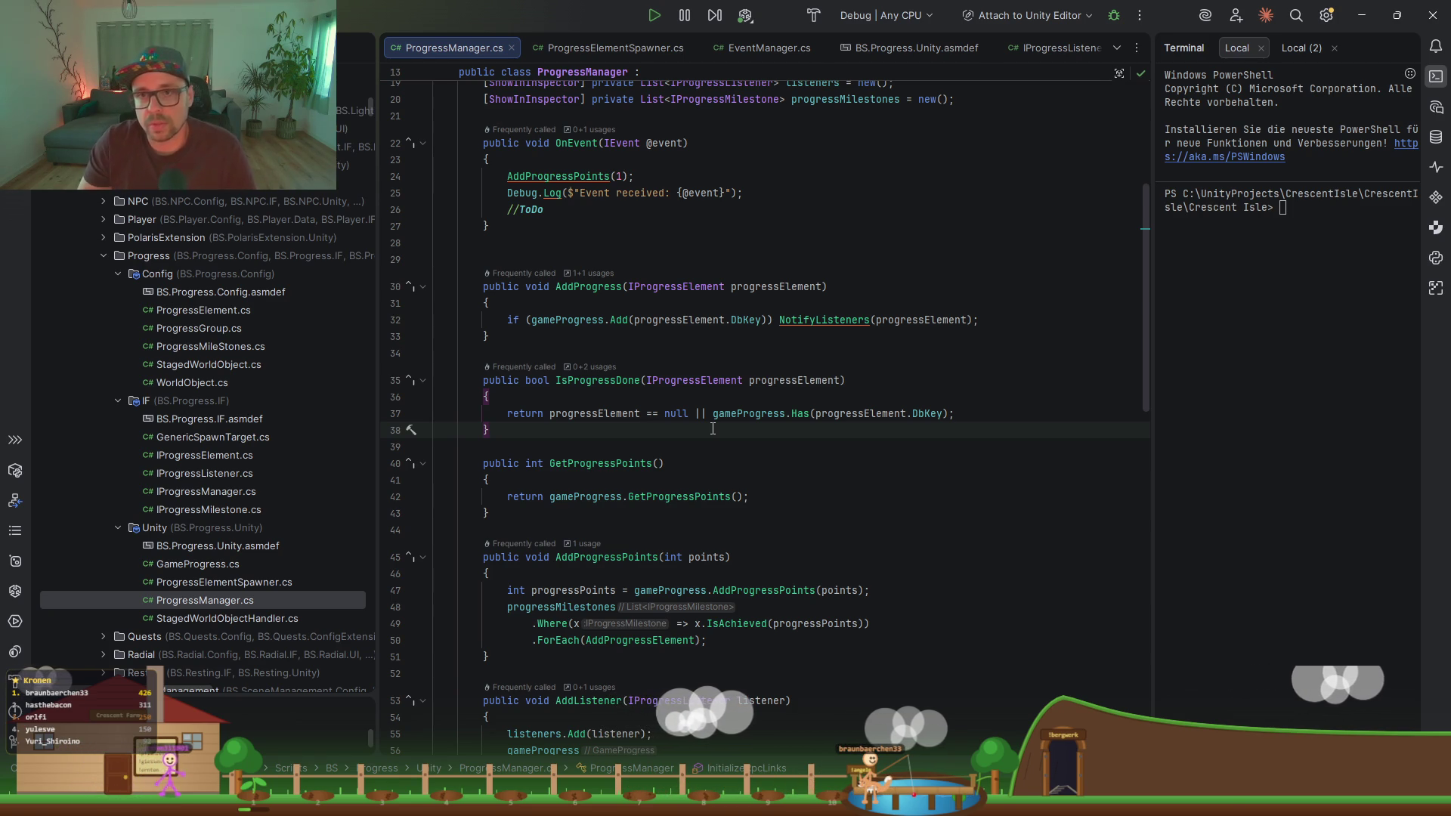
double_click(295, 618)
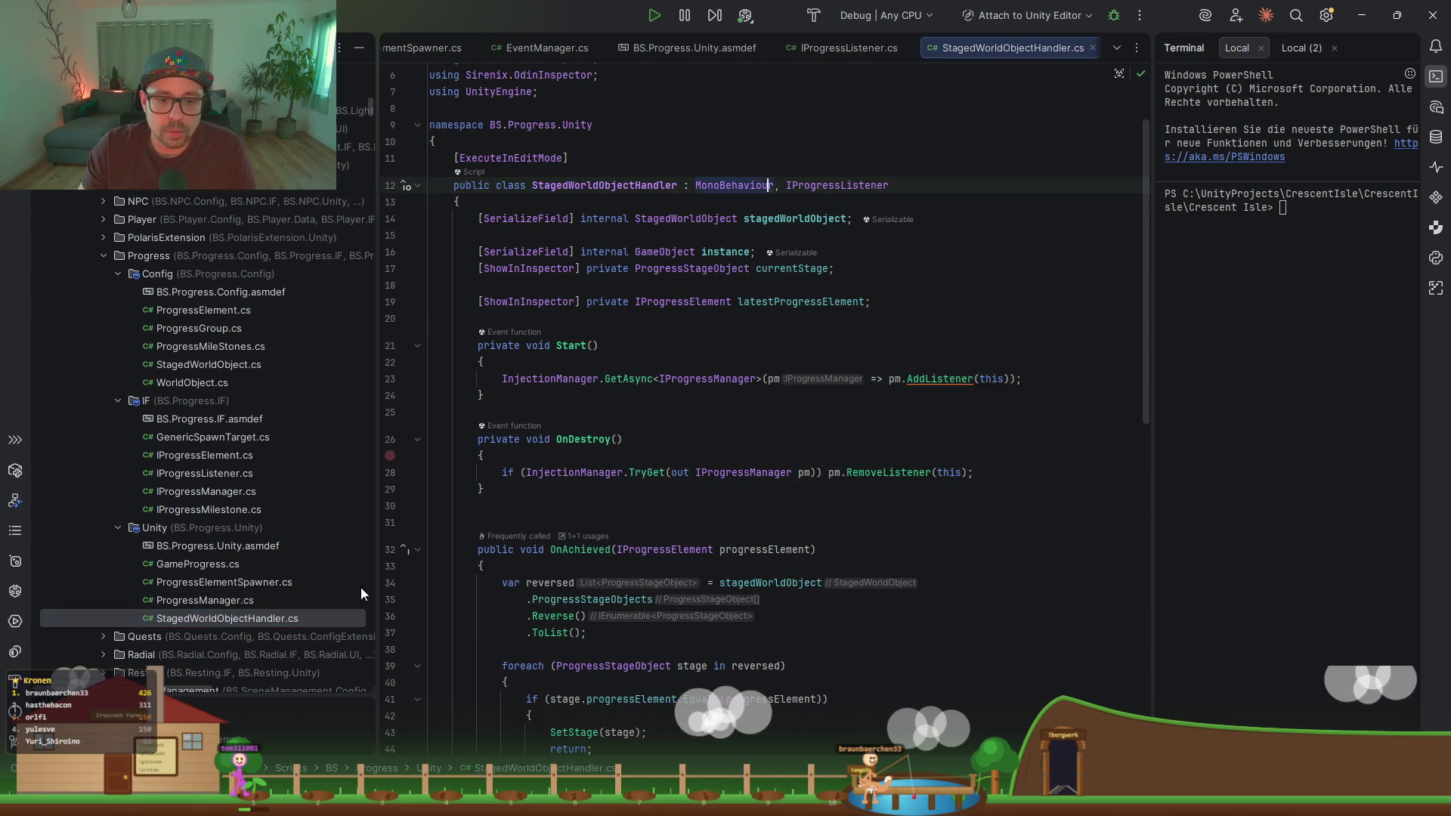
Step: Change the base class to NetworkBehaviour with the FishNet.Object import, then open ProgressElementSpawner.cs
scroll(700, 366, "up", 2)
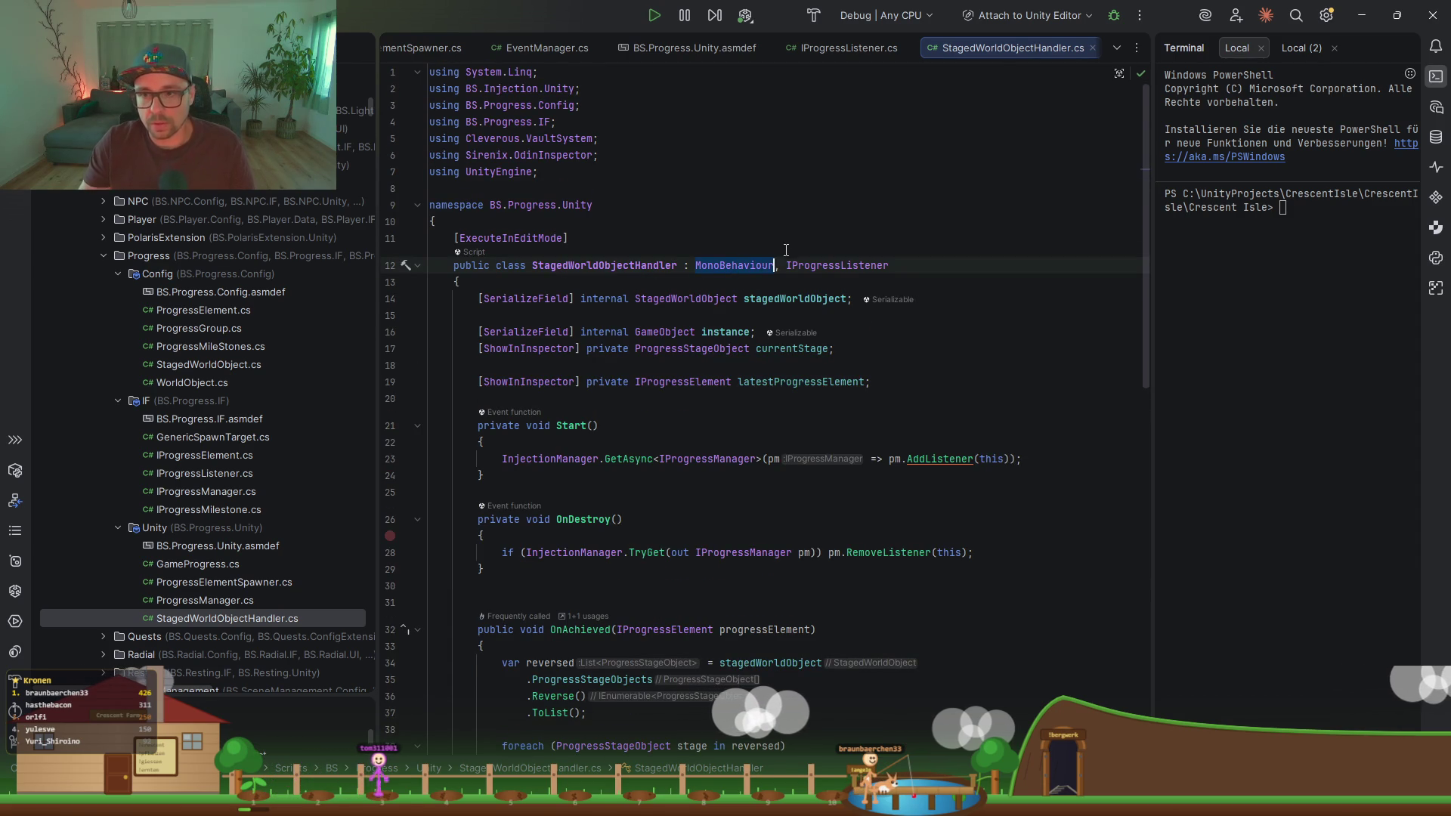
type("Network")
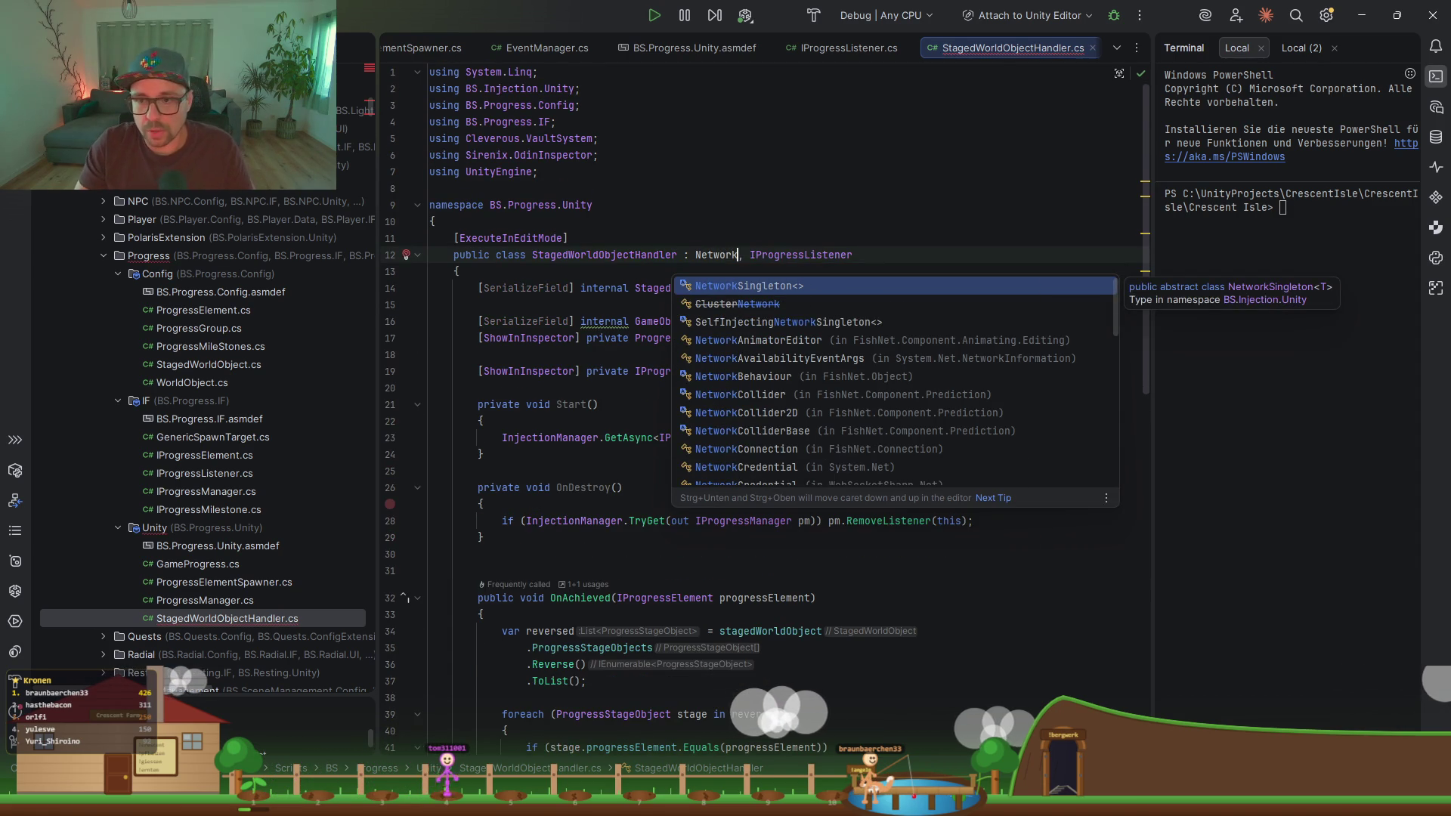
type("behaviour")
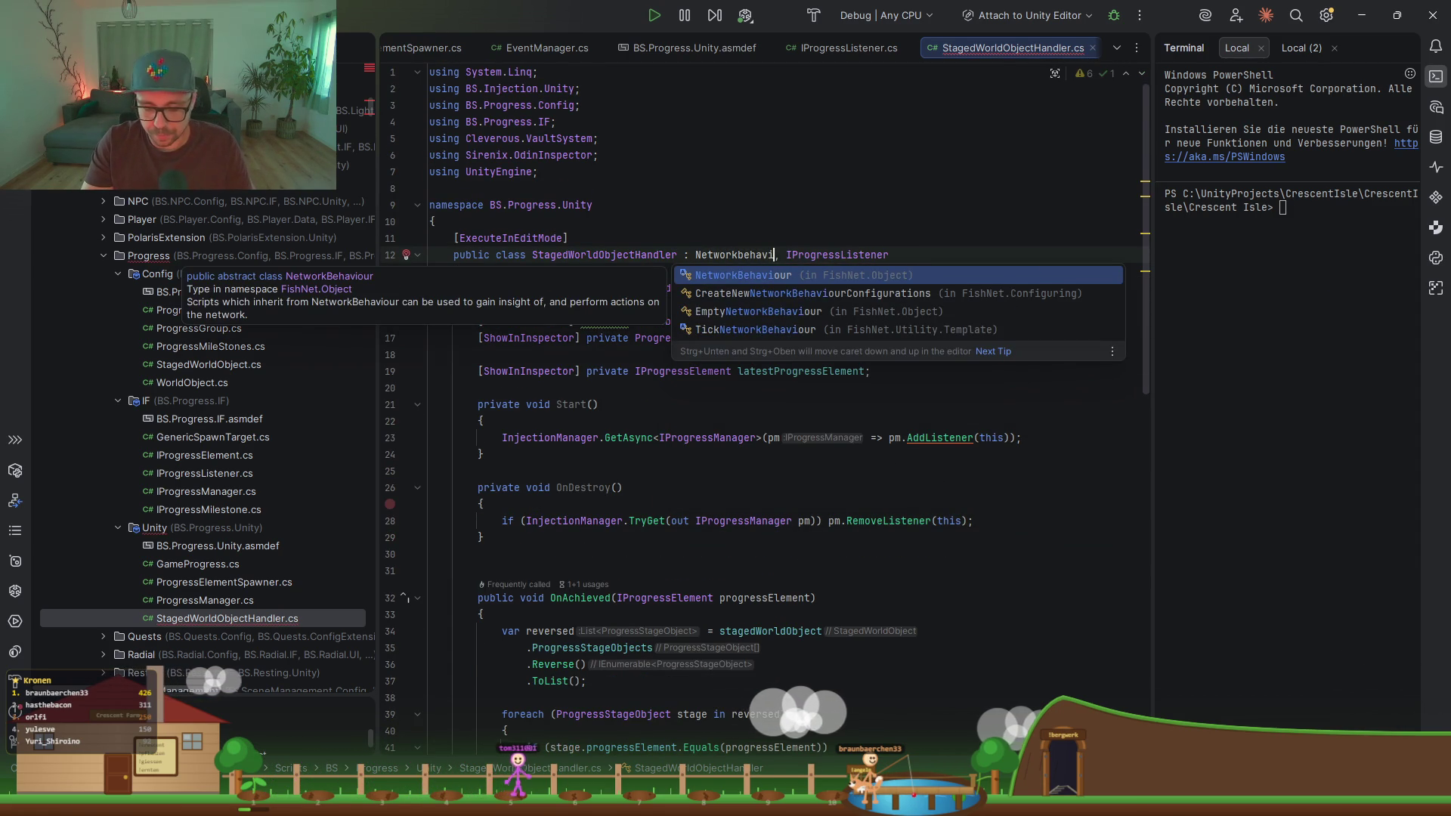
key("Return")
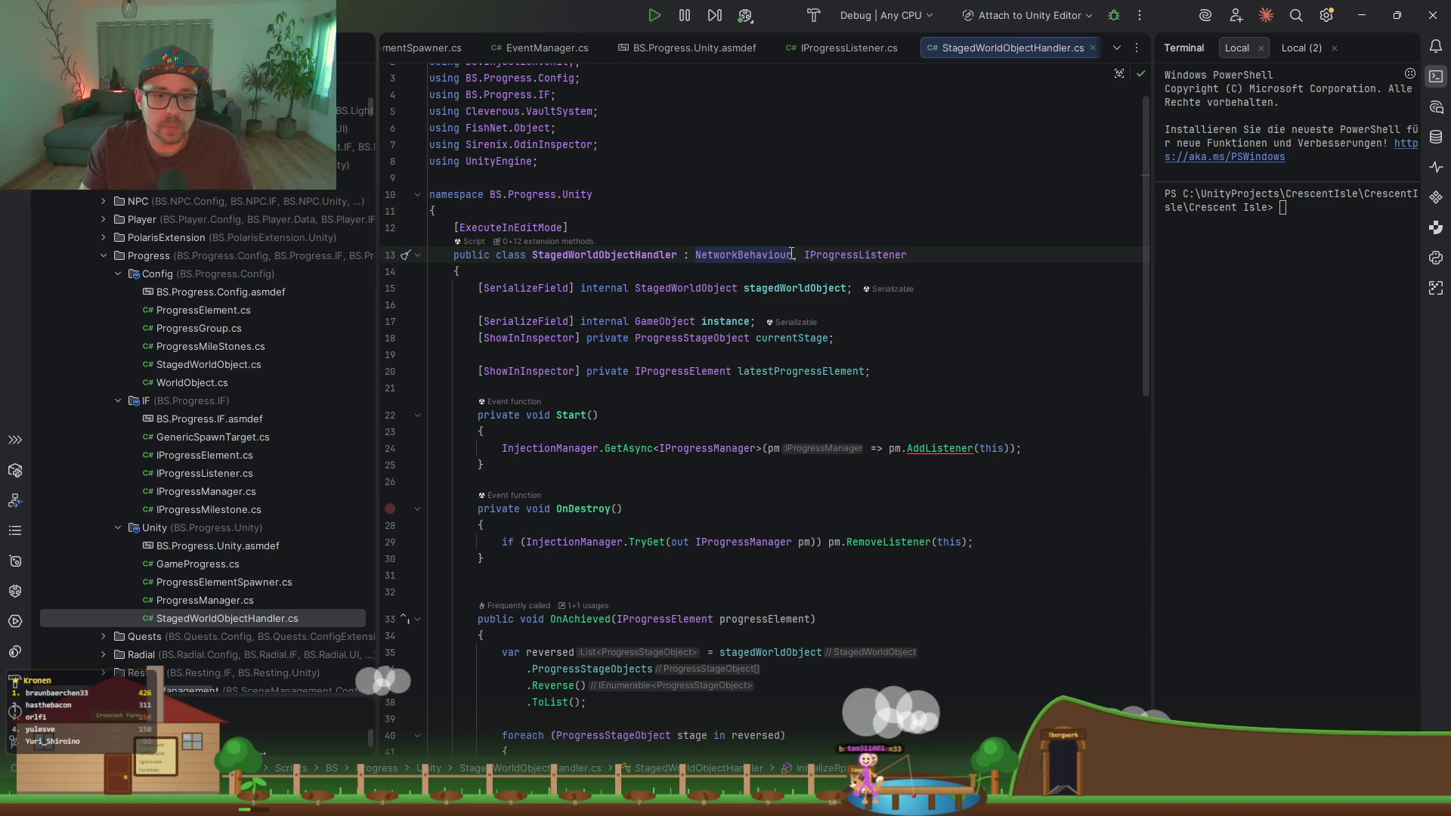
double_click(220, 581)
left_click(674, 338)
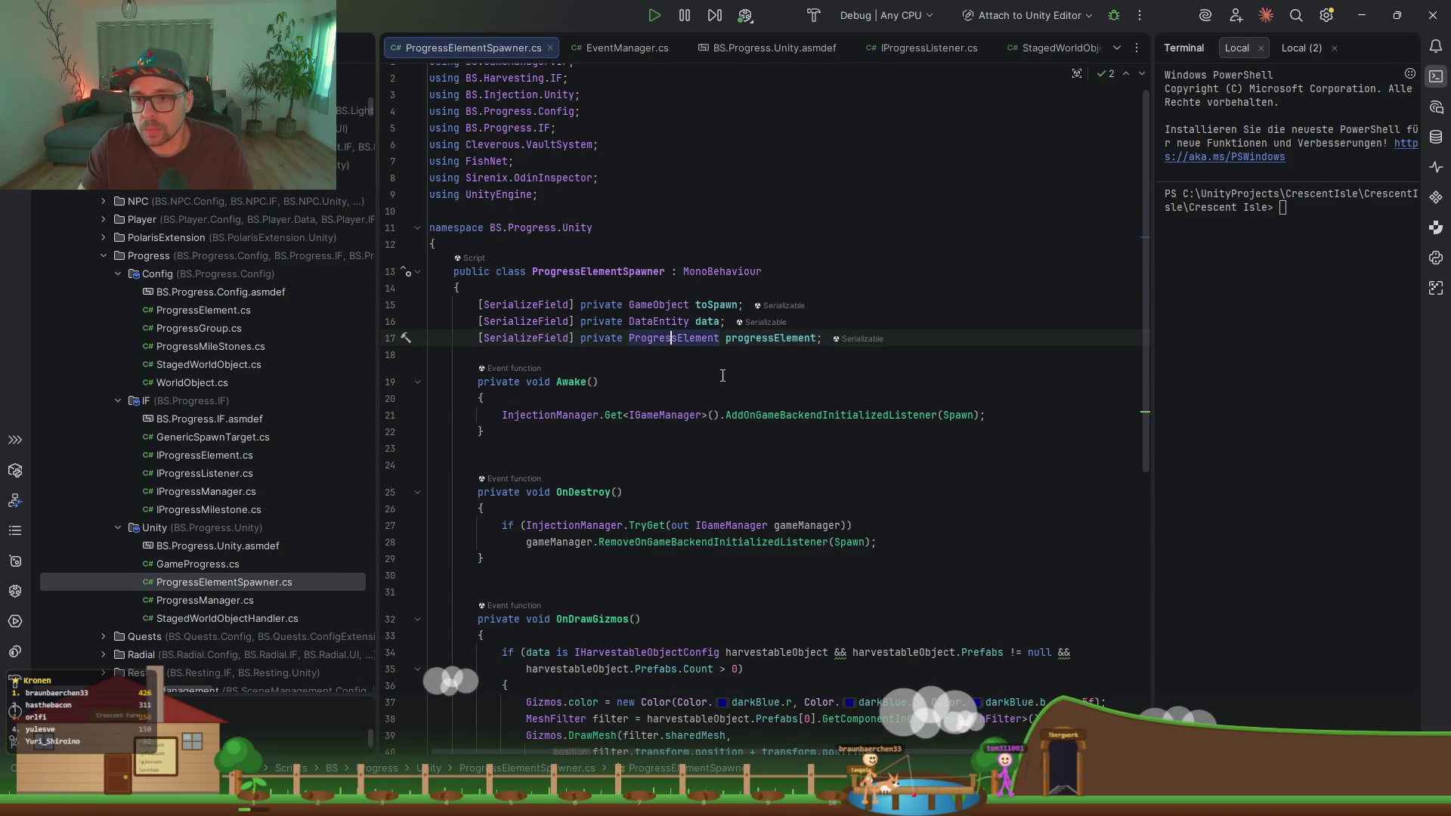
scroll(665, 363, "down", 3)
scroll(664, 392, "up", 1)
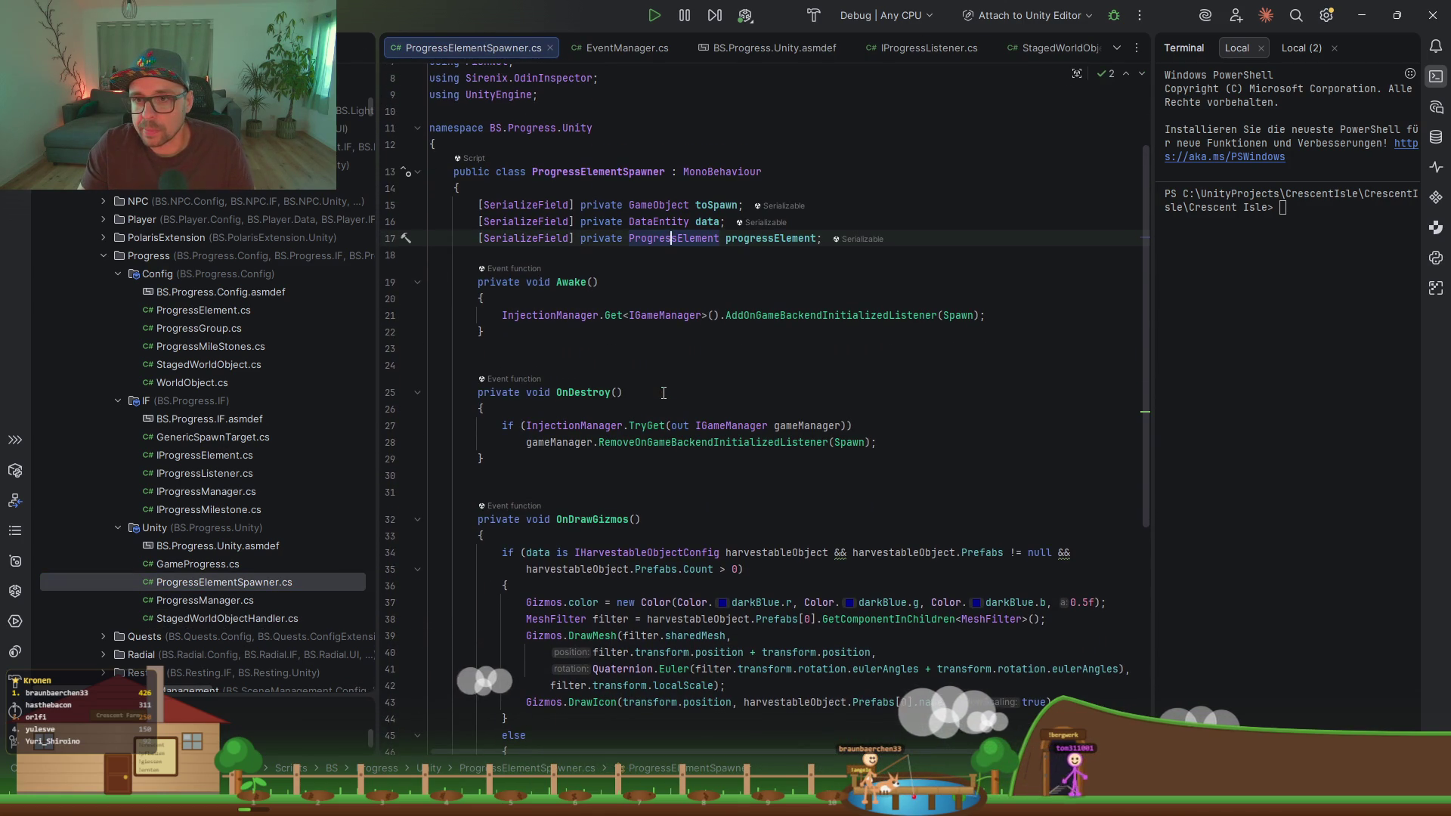
left_click(673, 238, "ctrl")
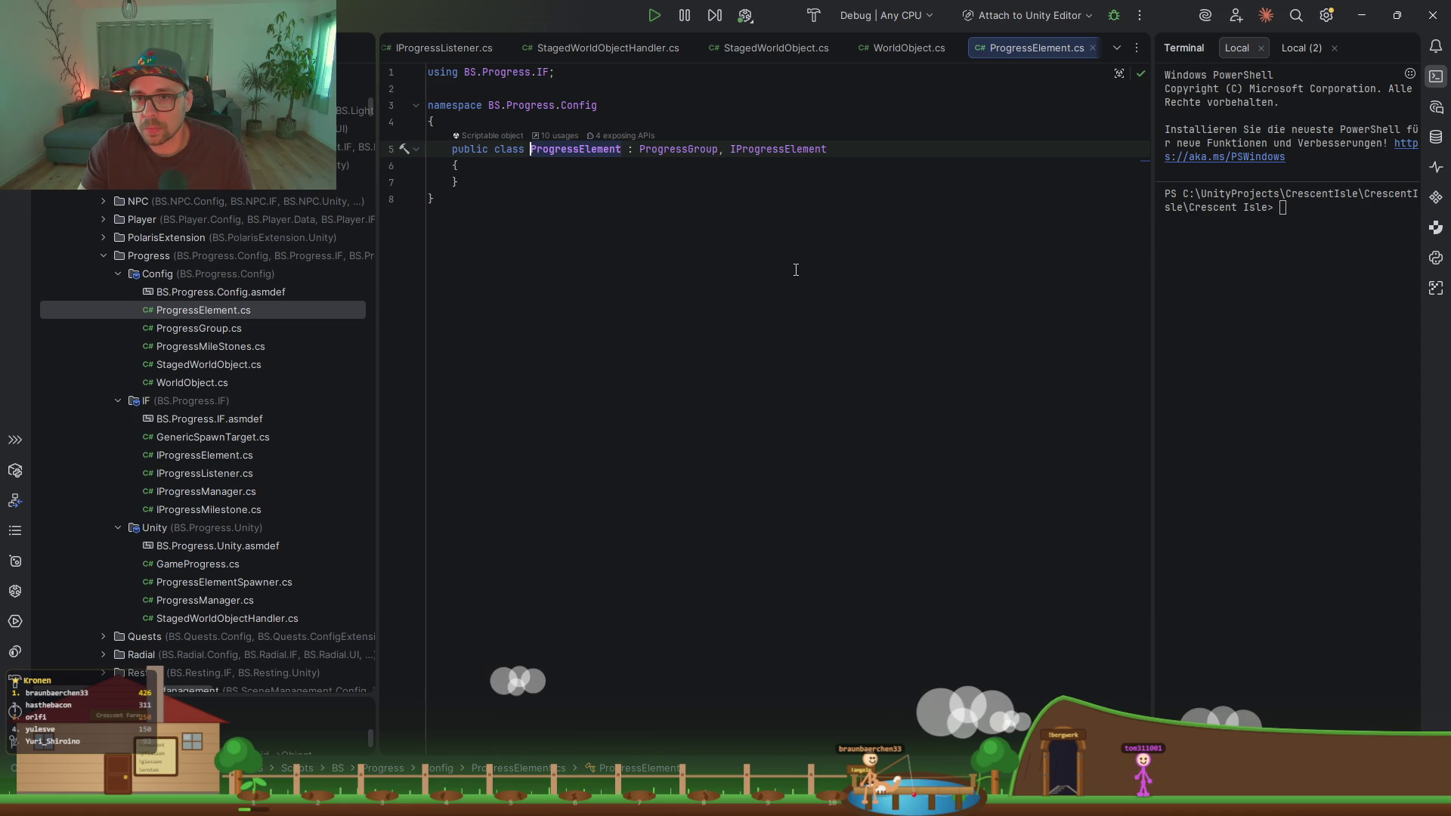
key("ctrl+alt+Left")
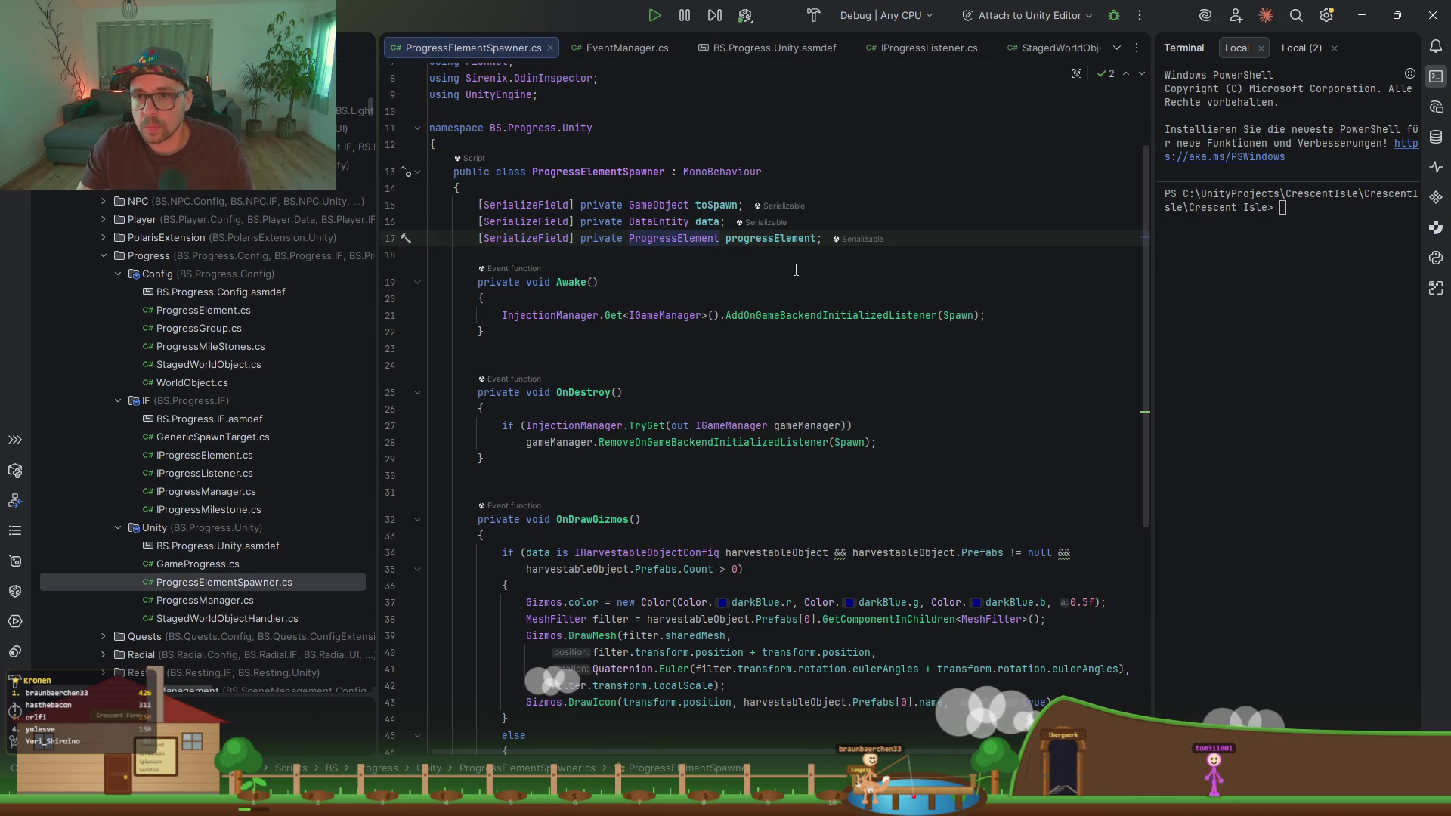
key("Up")
key("Up")
key("Up")
left_click(627, 171)
scroll(834, 364, "down", 2)
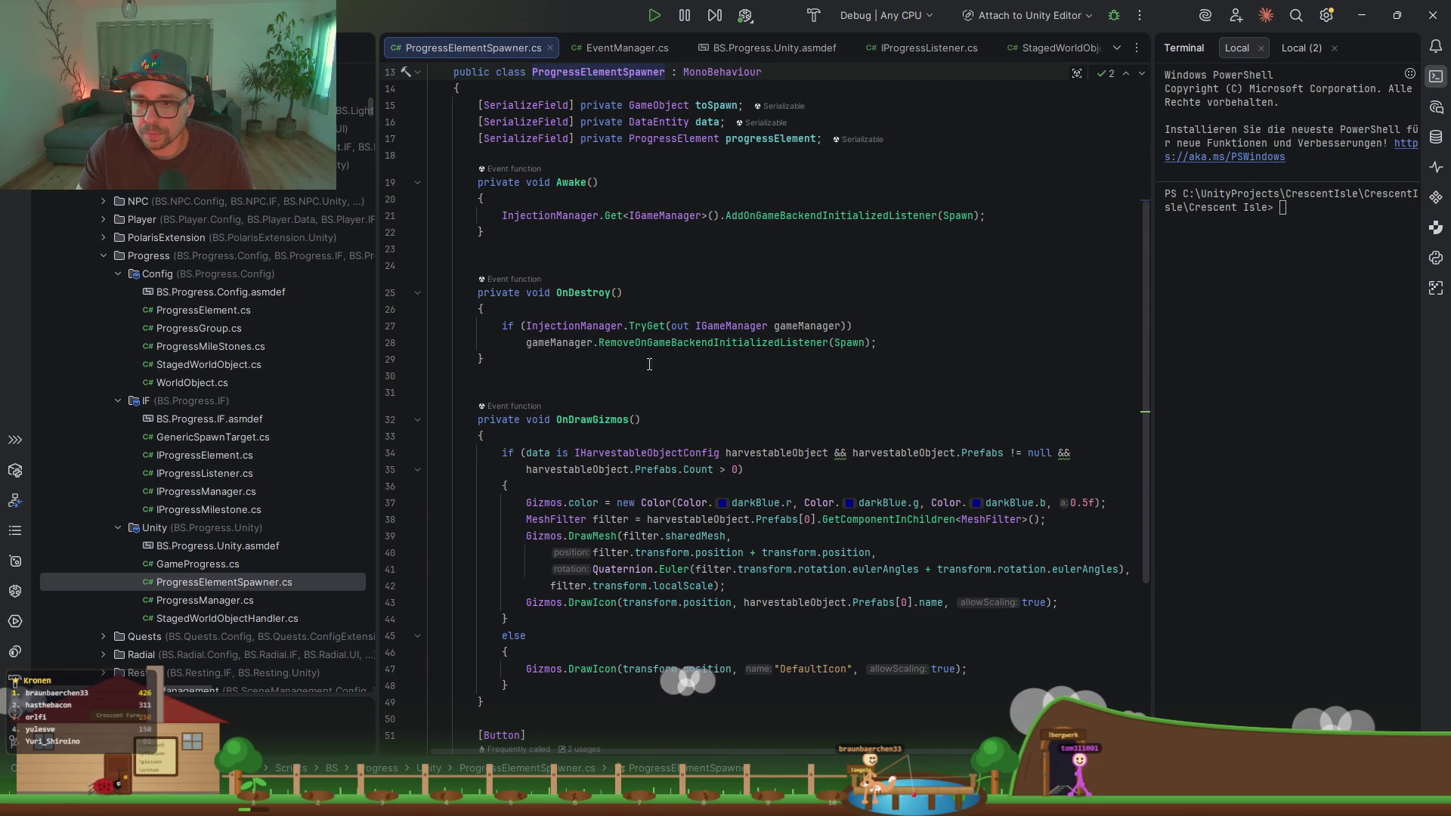
scroll(517, 416, "down", 2)
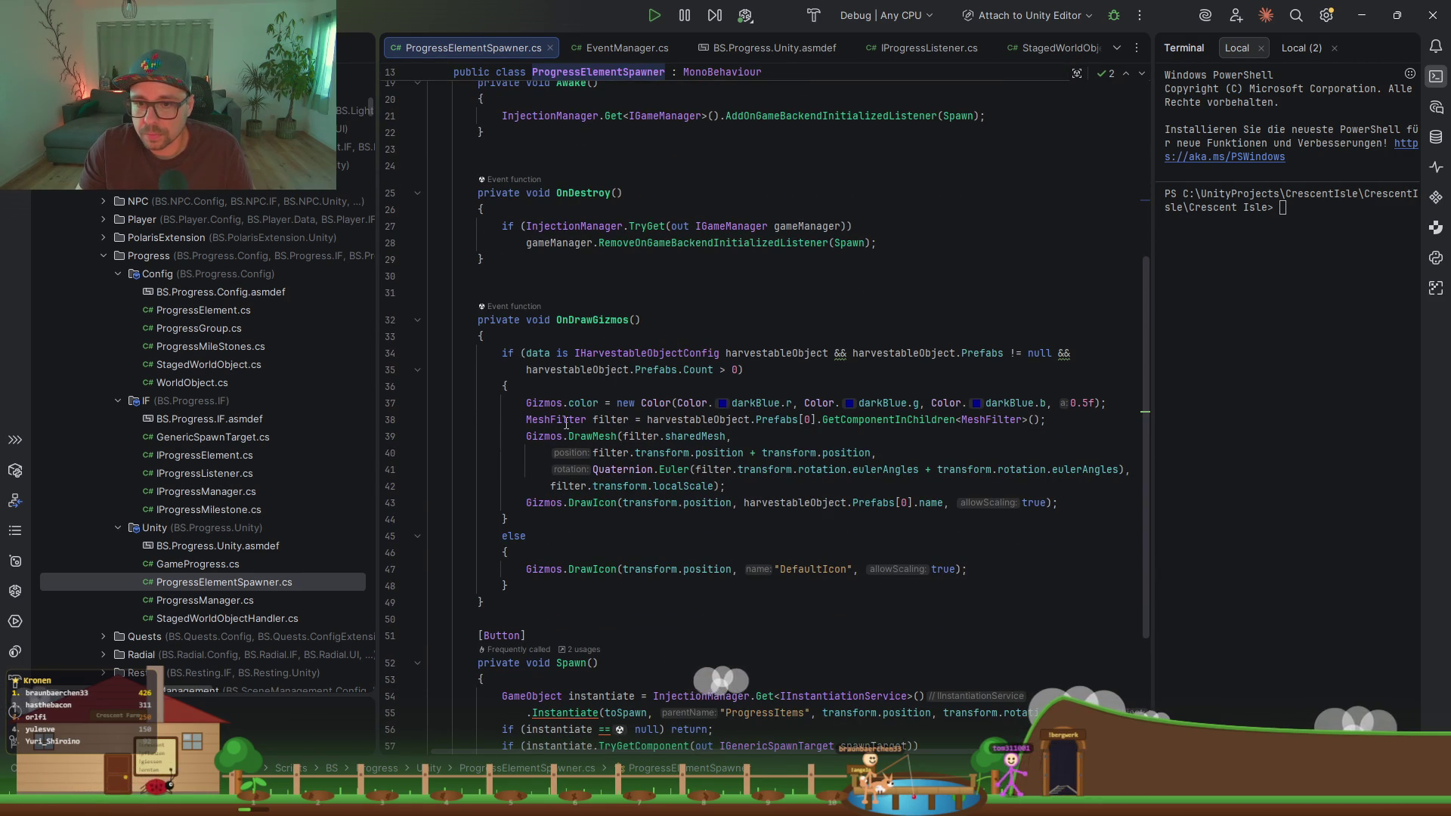
scroll(595, 523, "down", 4)
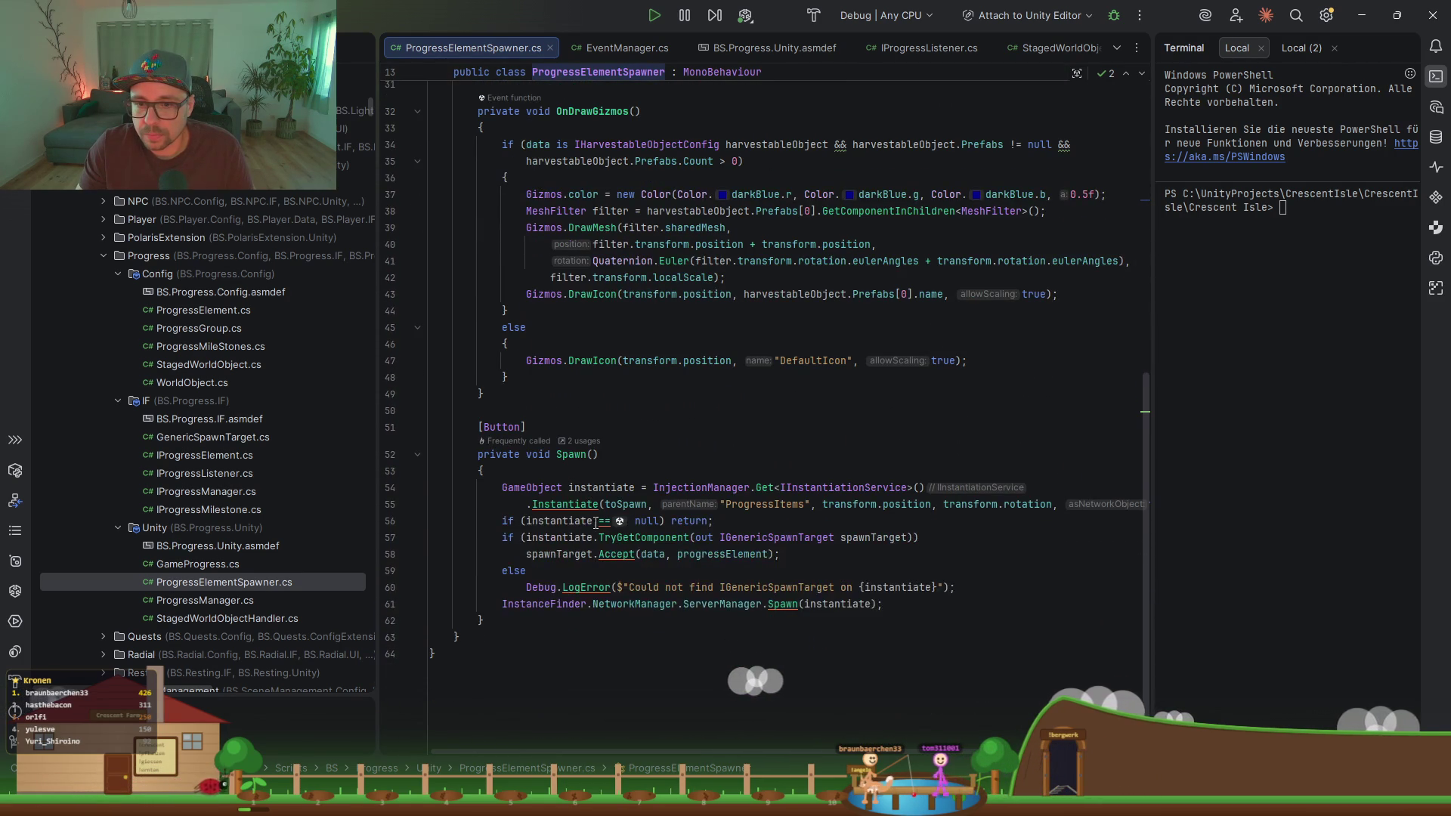
left_click(745, 504)
left_click(619, 486)
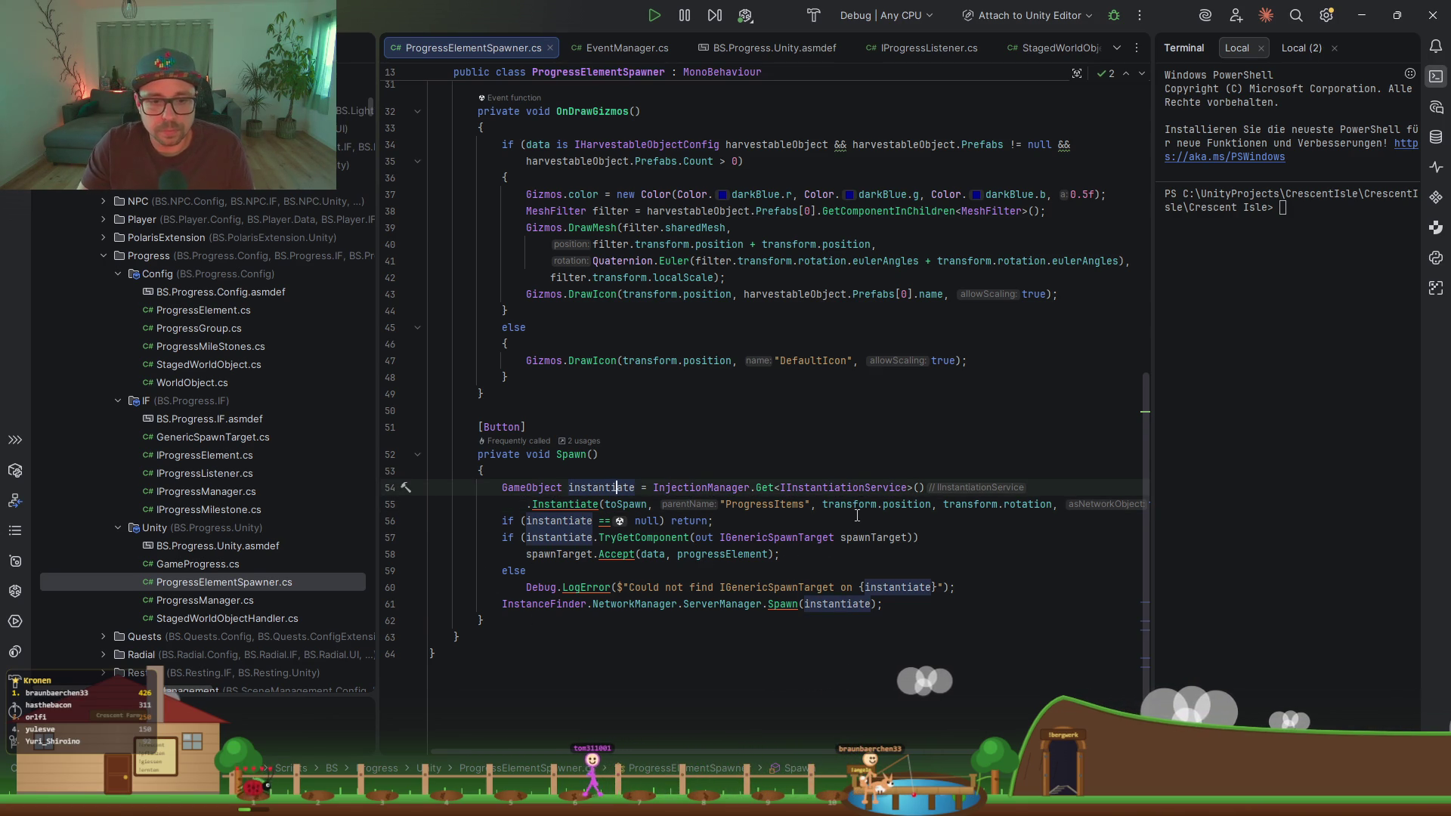
double_click(303, 619)
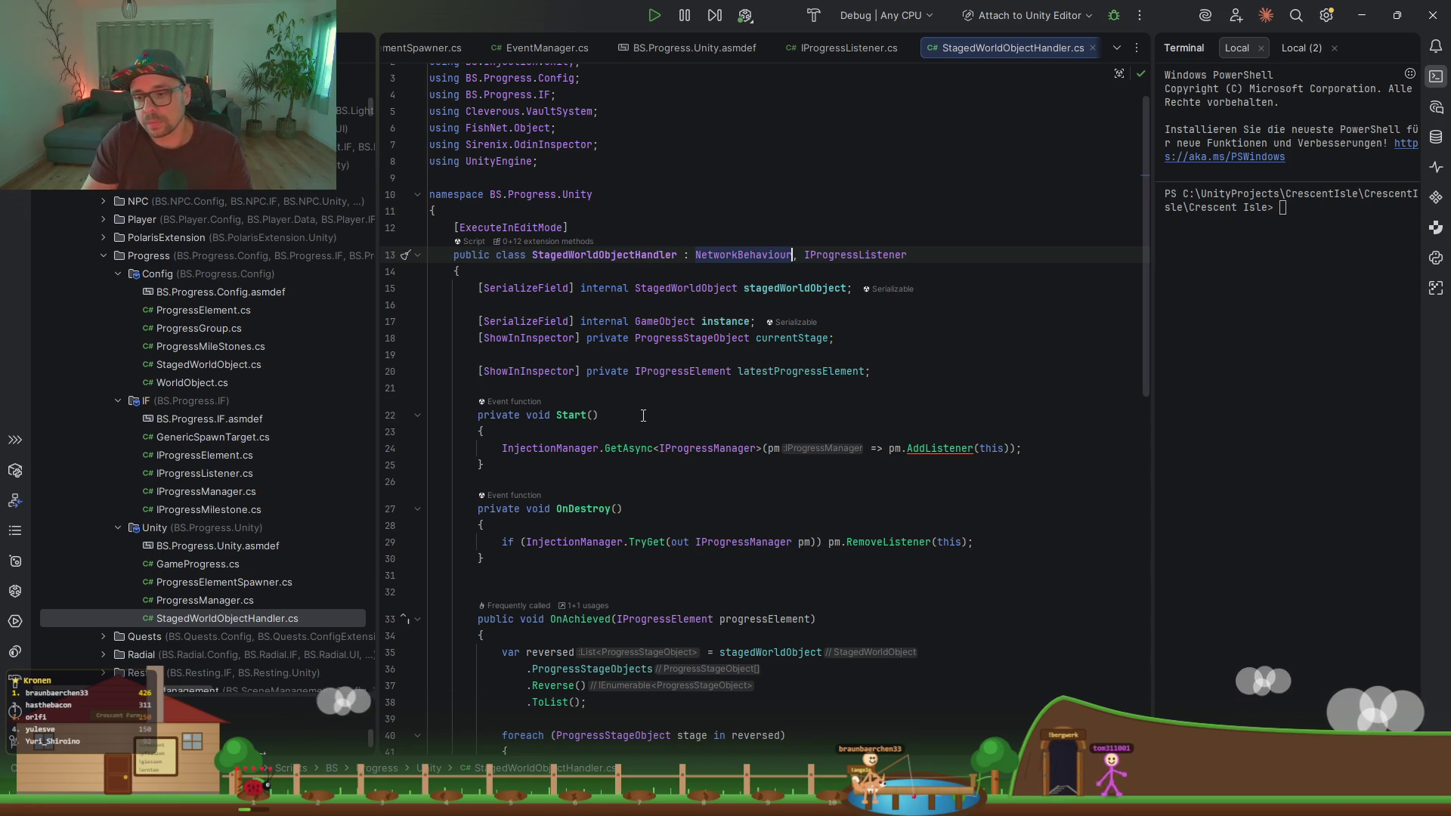
Step: Switch from Rider to the Unity Editor so the edited scripts compile
key("alt+Tab")
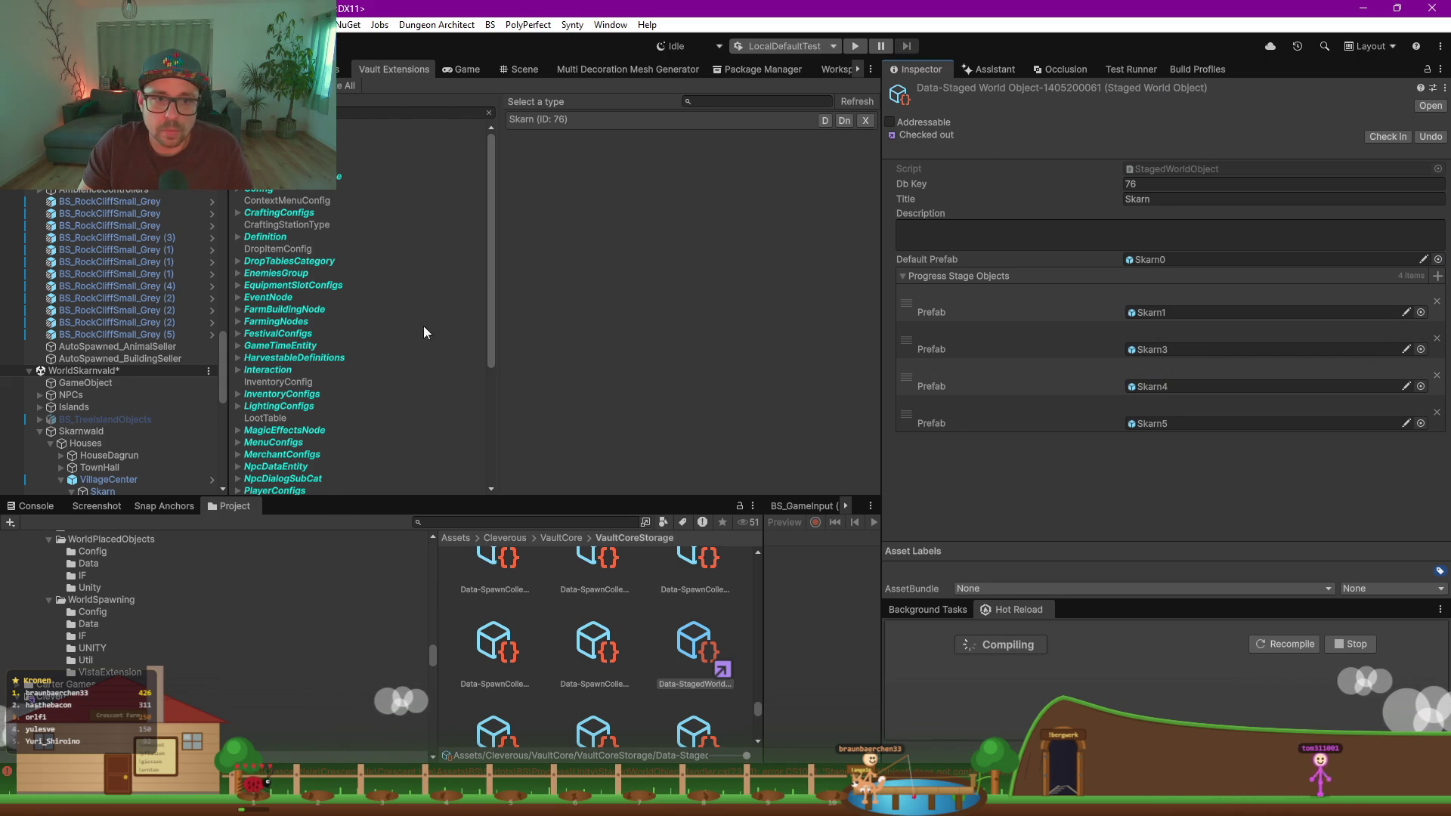
Step: Show the Scene view and widen the Hierarchy panel while the domain reloads
left_click(524, 70)
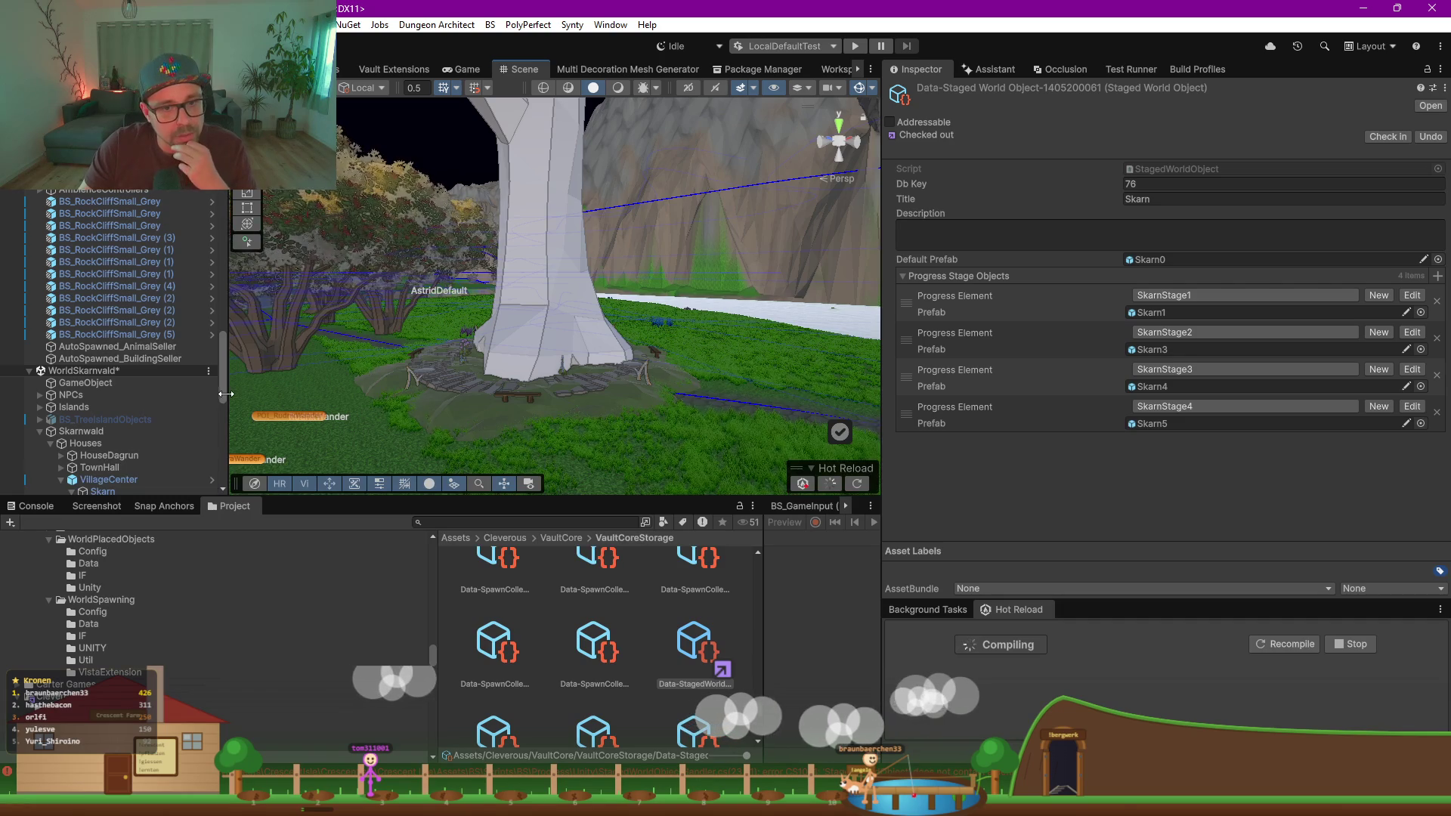
left_click_drag(231, 394, 318, 393)
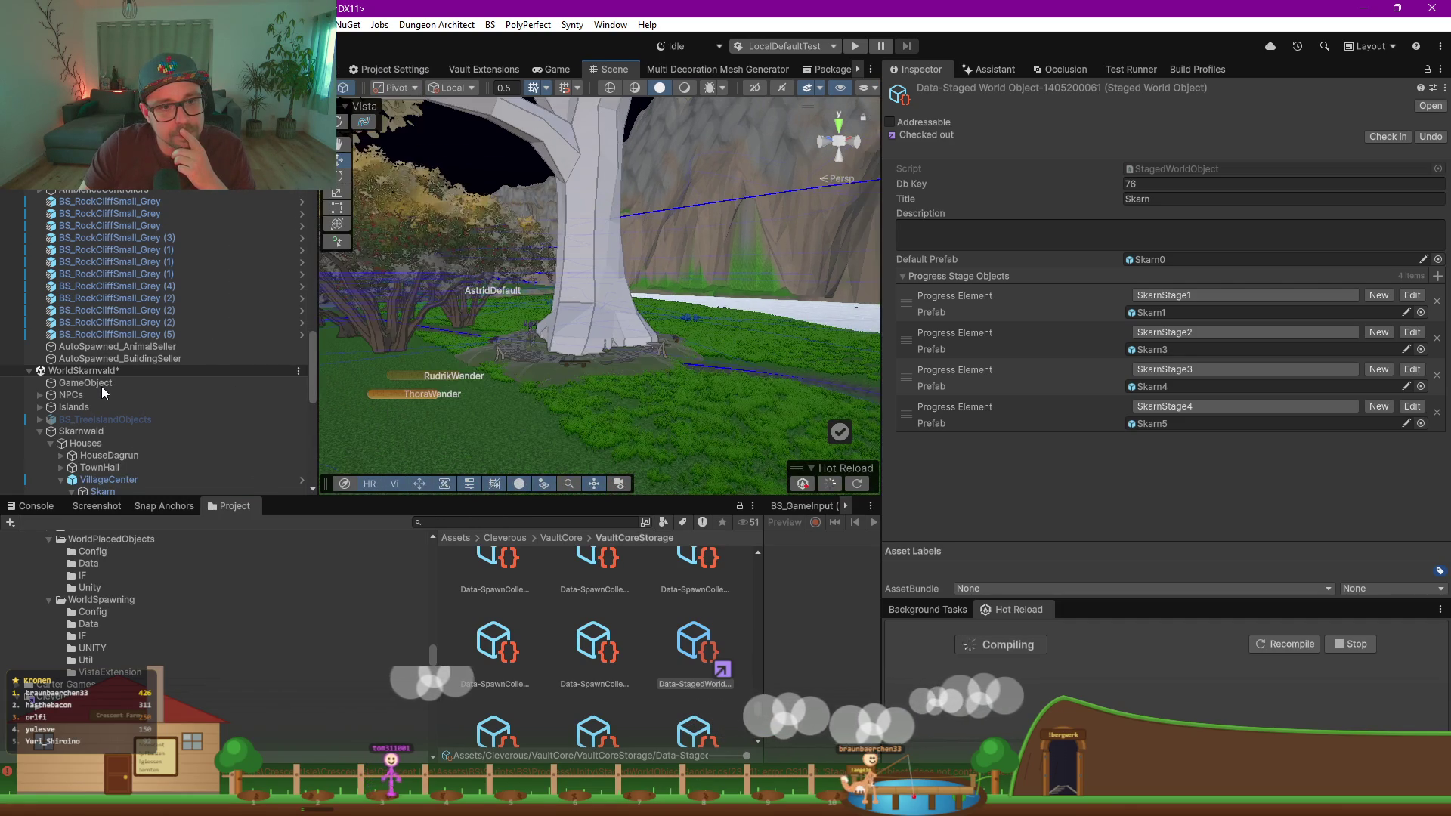
Step: Check Skarn's Skarn0 and Skarn5 clones, then inspect VillageCenter's NetworkObject component
left_click(102, 383)
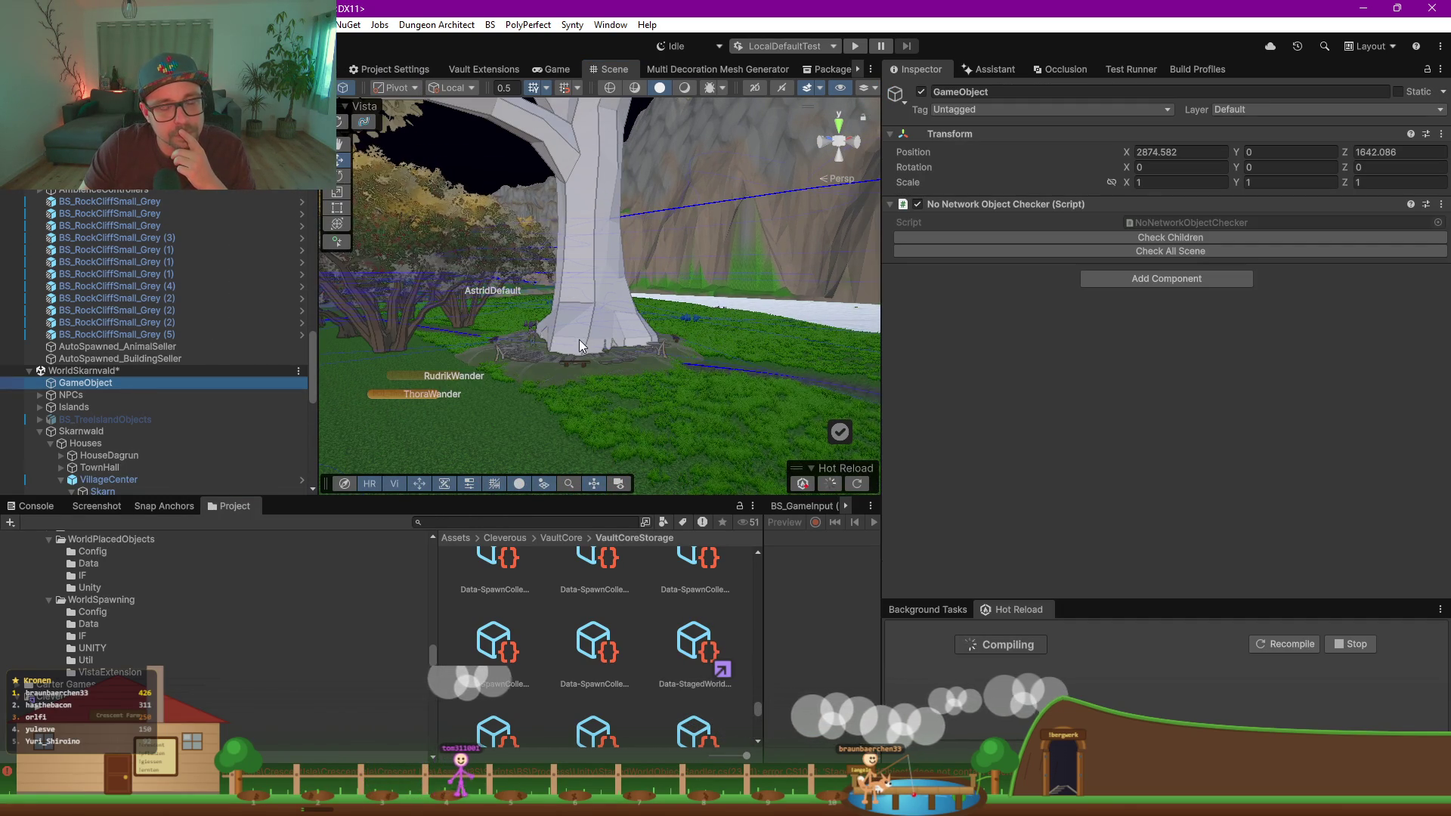
scroll(106, 384, "down", 3)
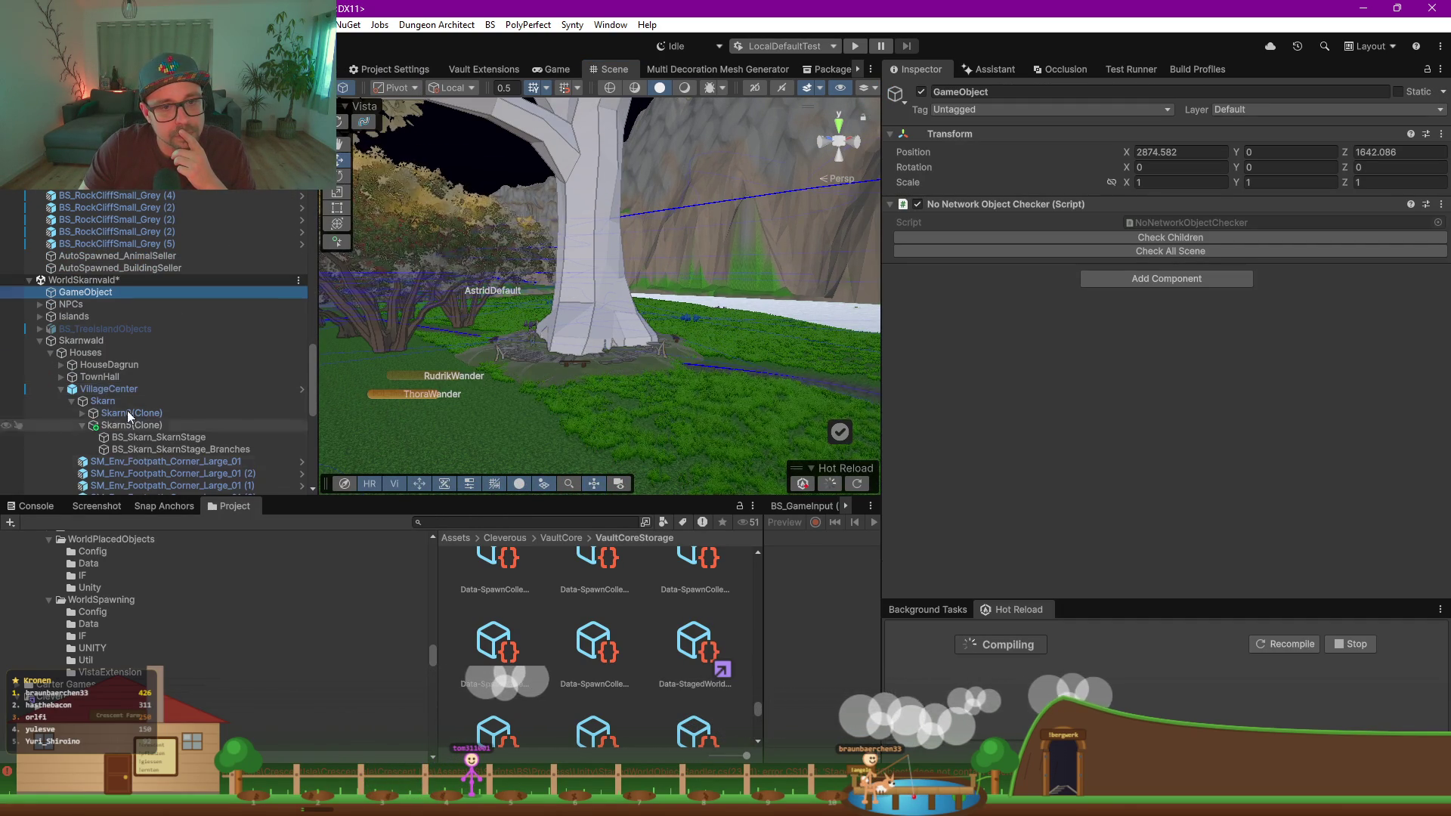
scroll(94, 386, "down", 2)
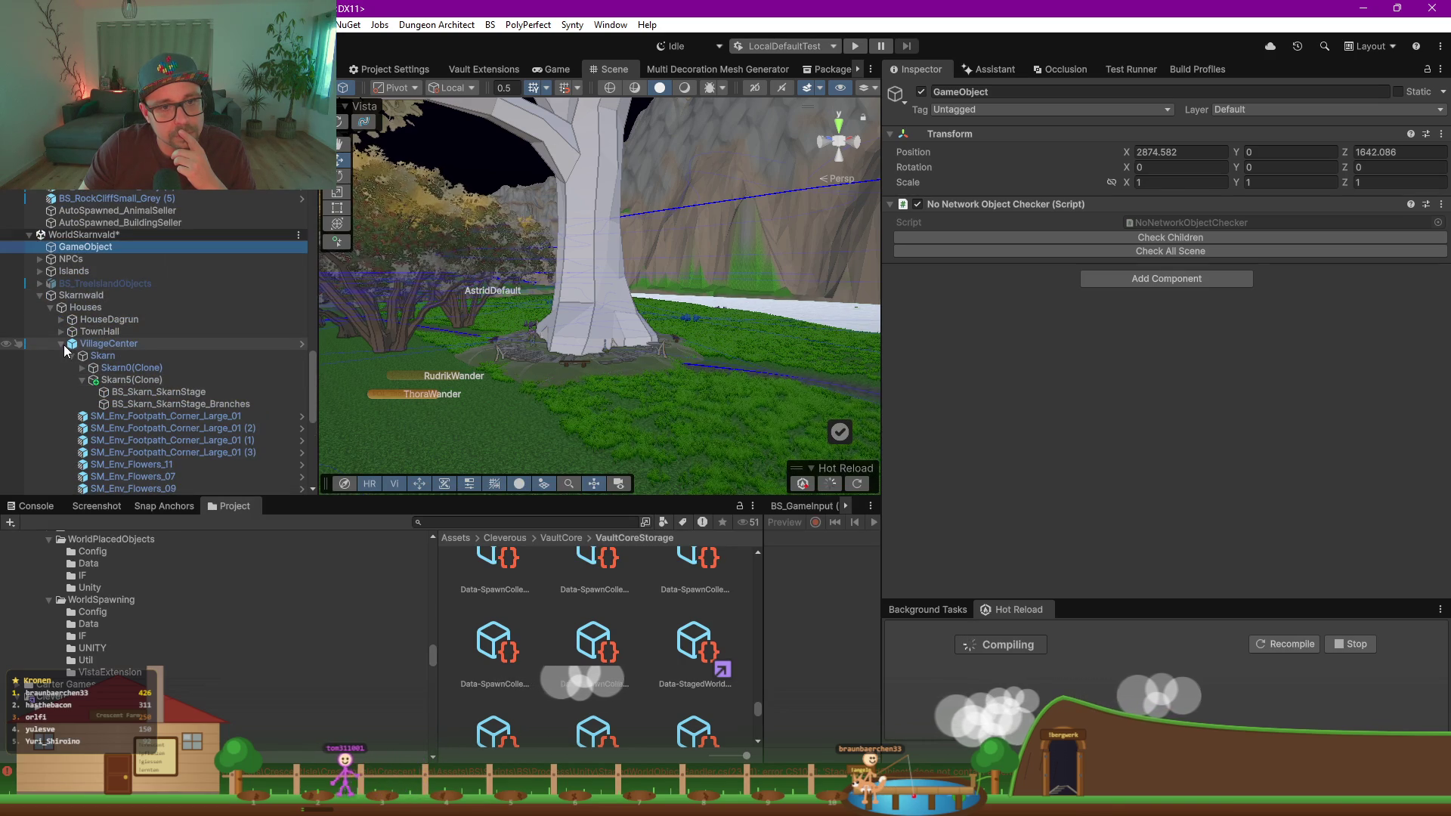
left_click(61, 344)
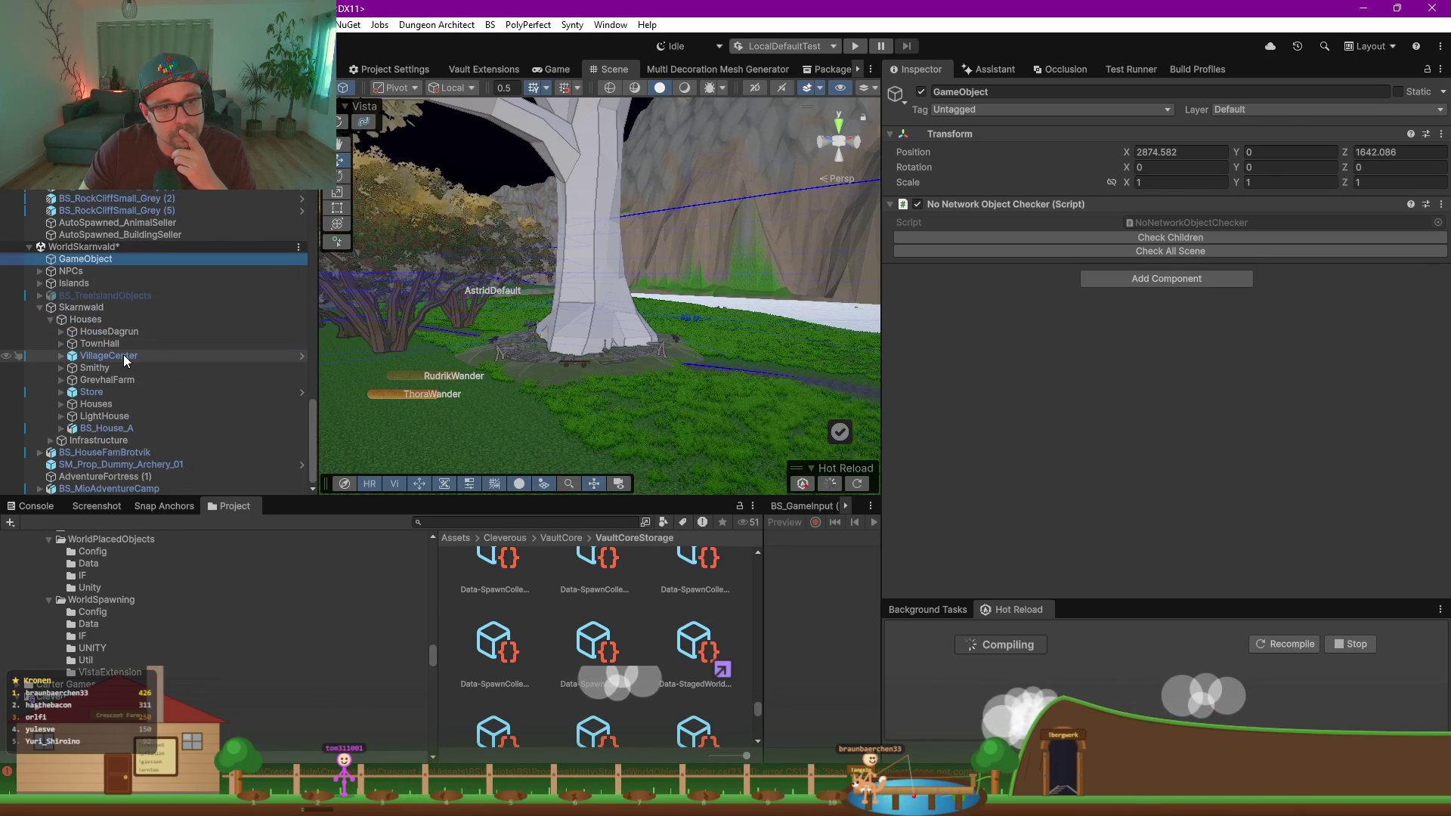
left_click(189, 355)
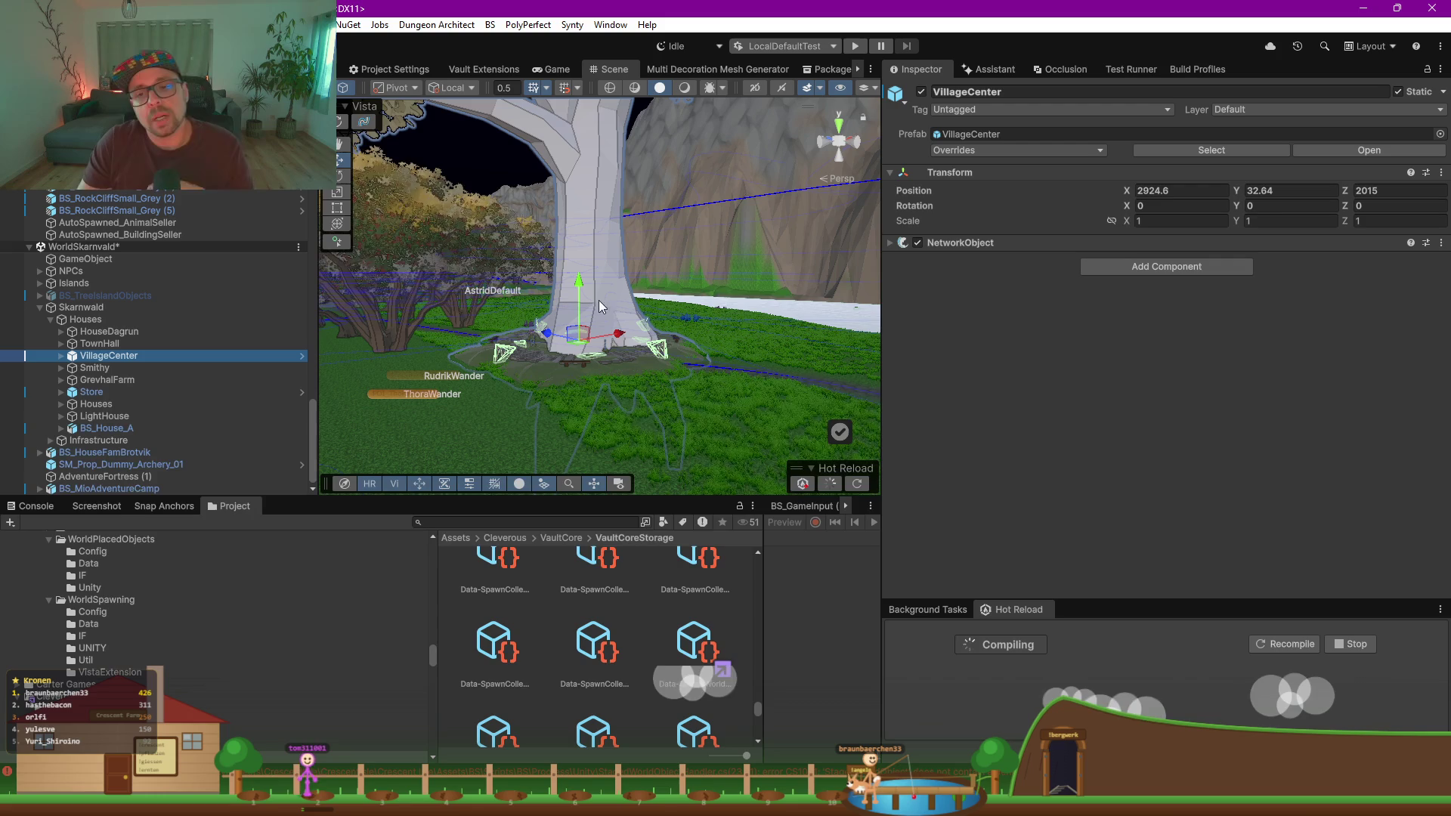
scroll(607, 299, "down", 1)
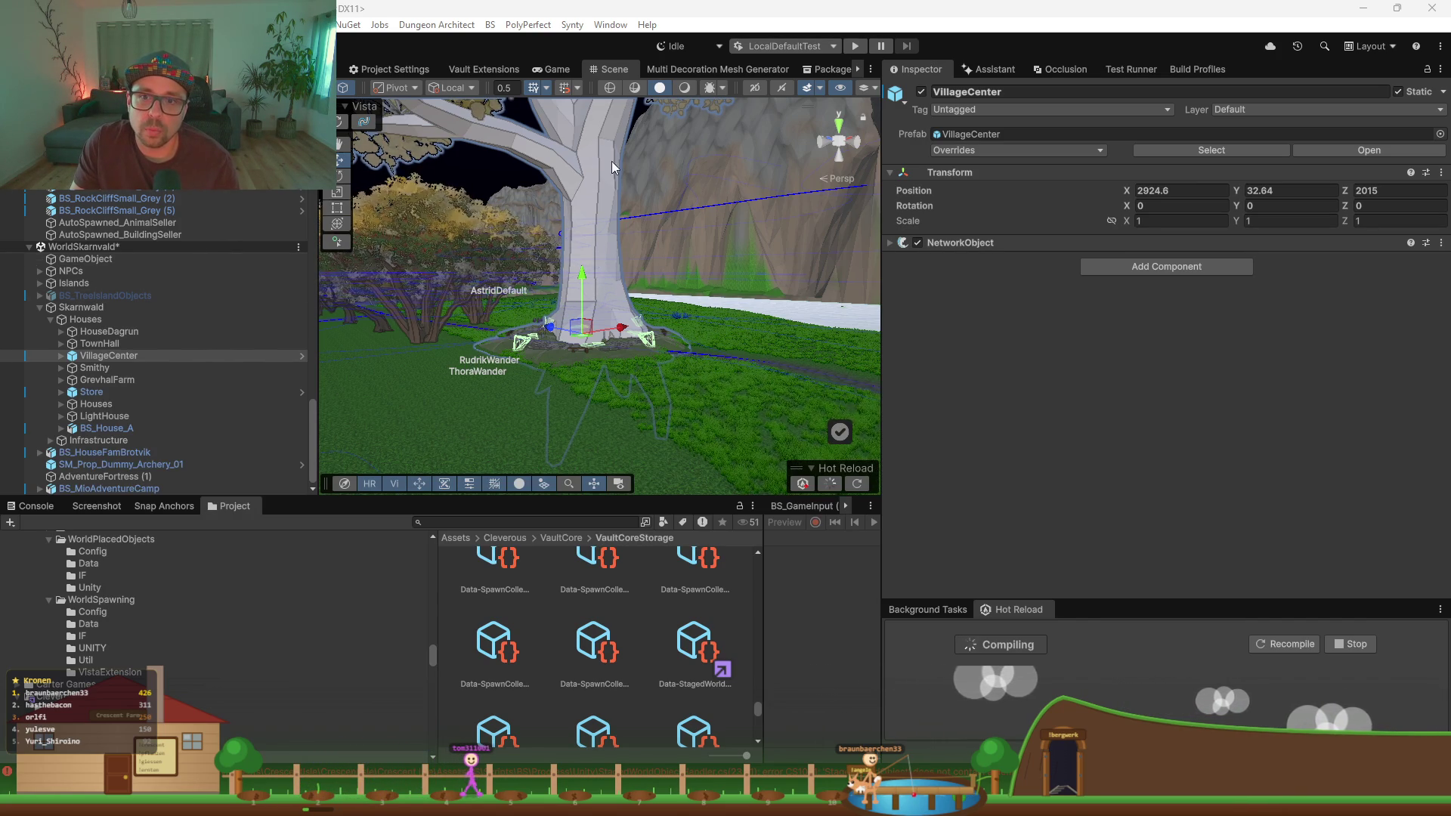
left_click(574, 279)
Step: Orbit and zoom the Scene view around the village tree, then return to Vault Extensions
scroll(575, 280, "down", 5)
mouse_move(574, 297)
left_mouse_down()
mouse_move(654, 150)
mouse_move(600, 247)
left_mouse_up()
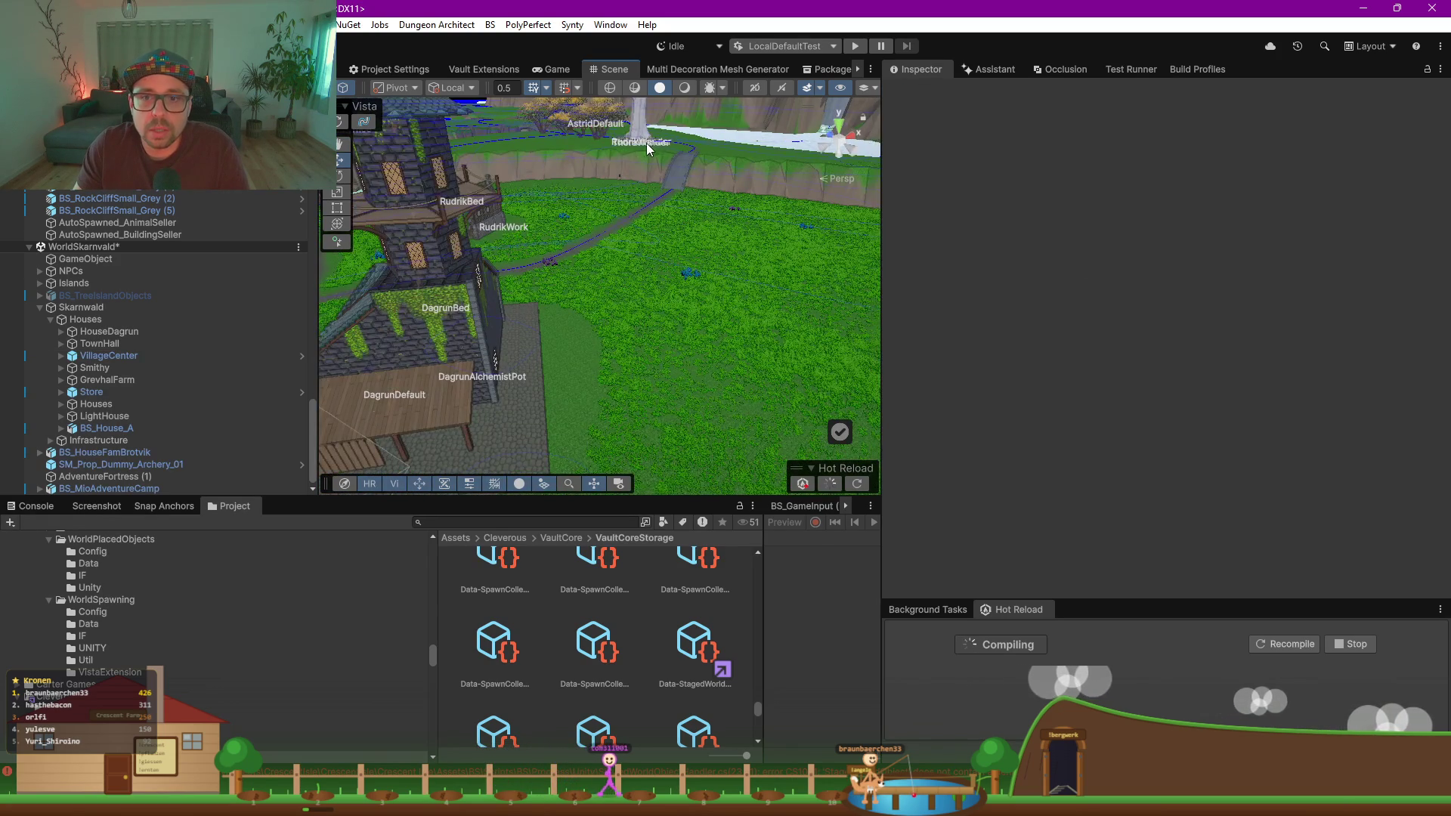
scroll(605, 234, "up", 3)
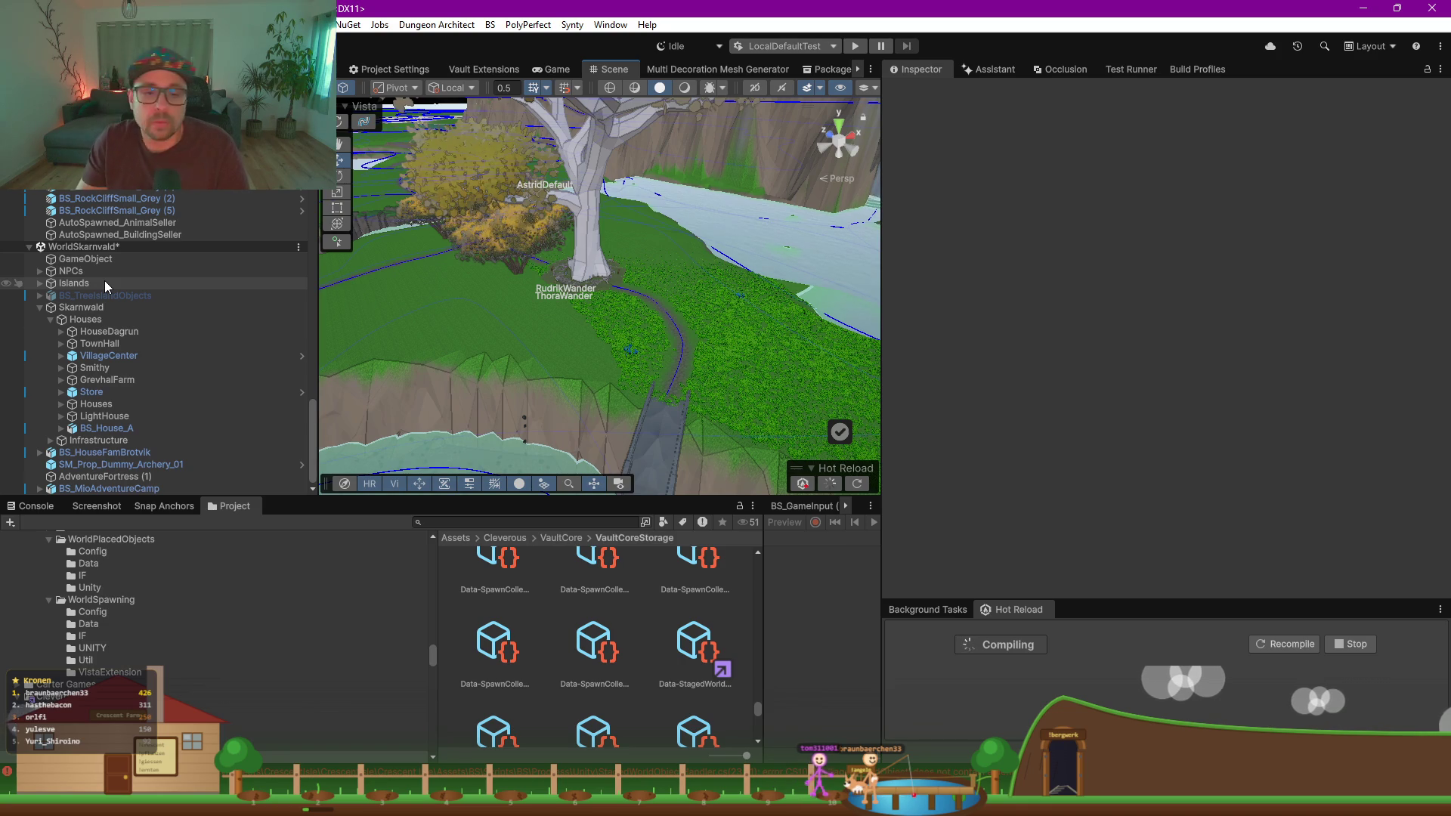
left_click_drag(510, 315, 545, 321)
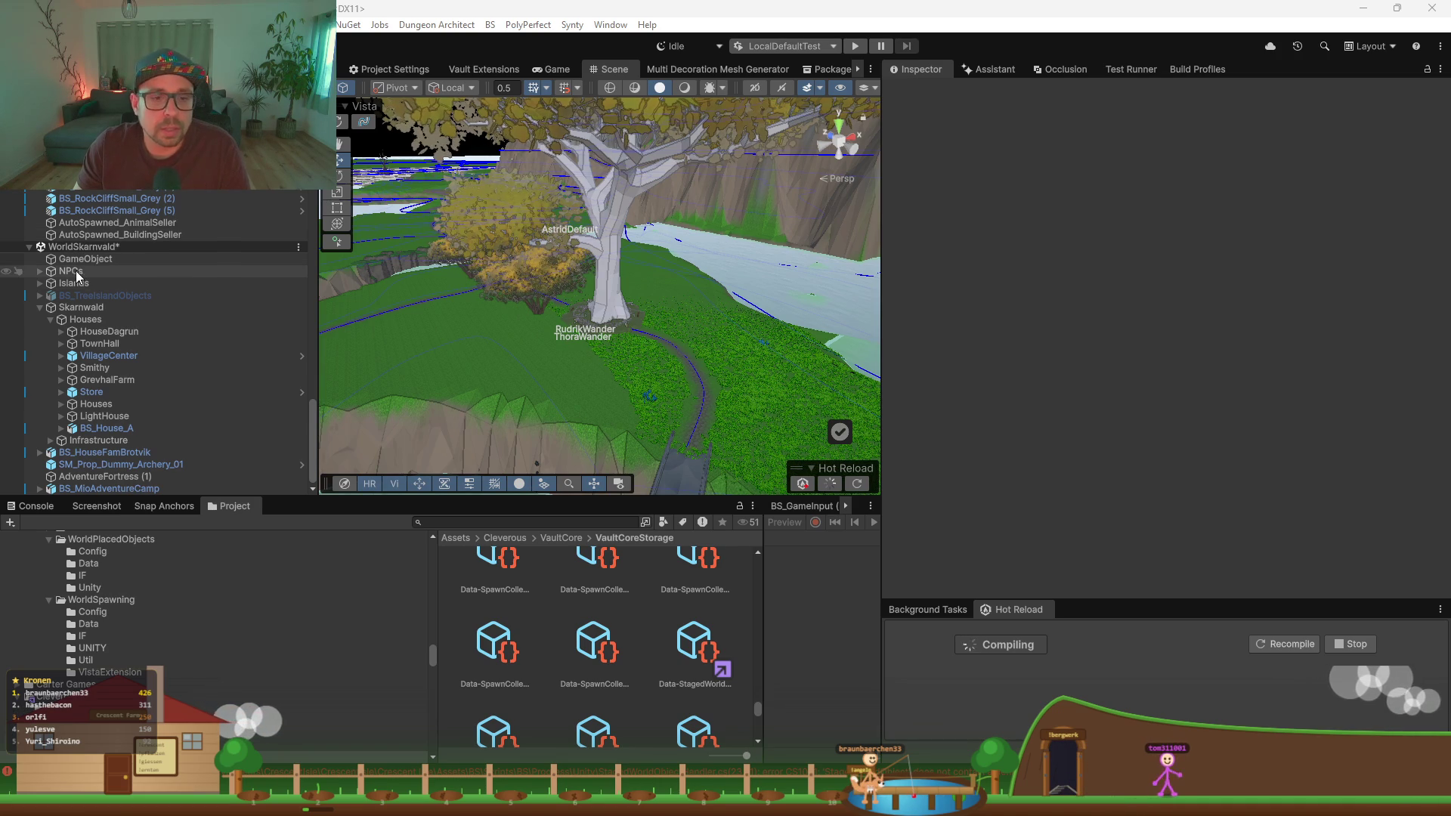
left_click_drag(419, 367, 511, 356)
scroll(512, 355, "down", 3)
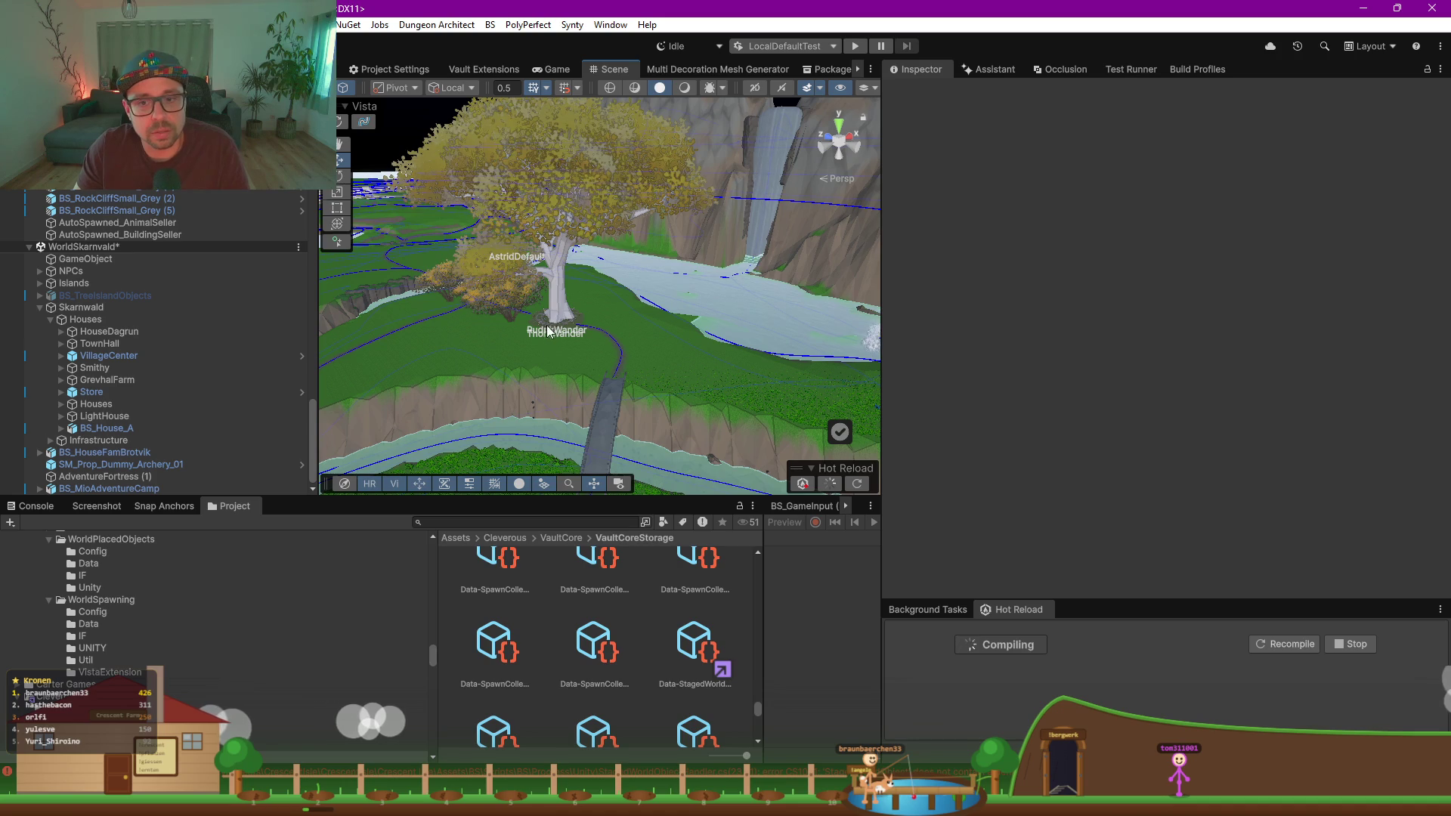
scroll(550, 330, "up", 8)
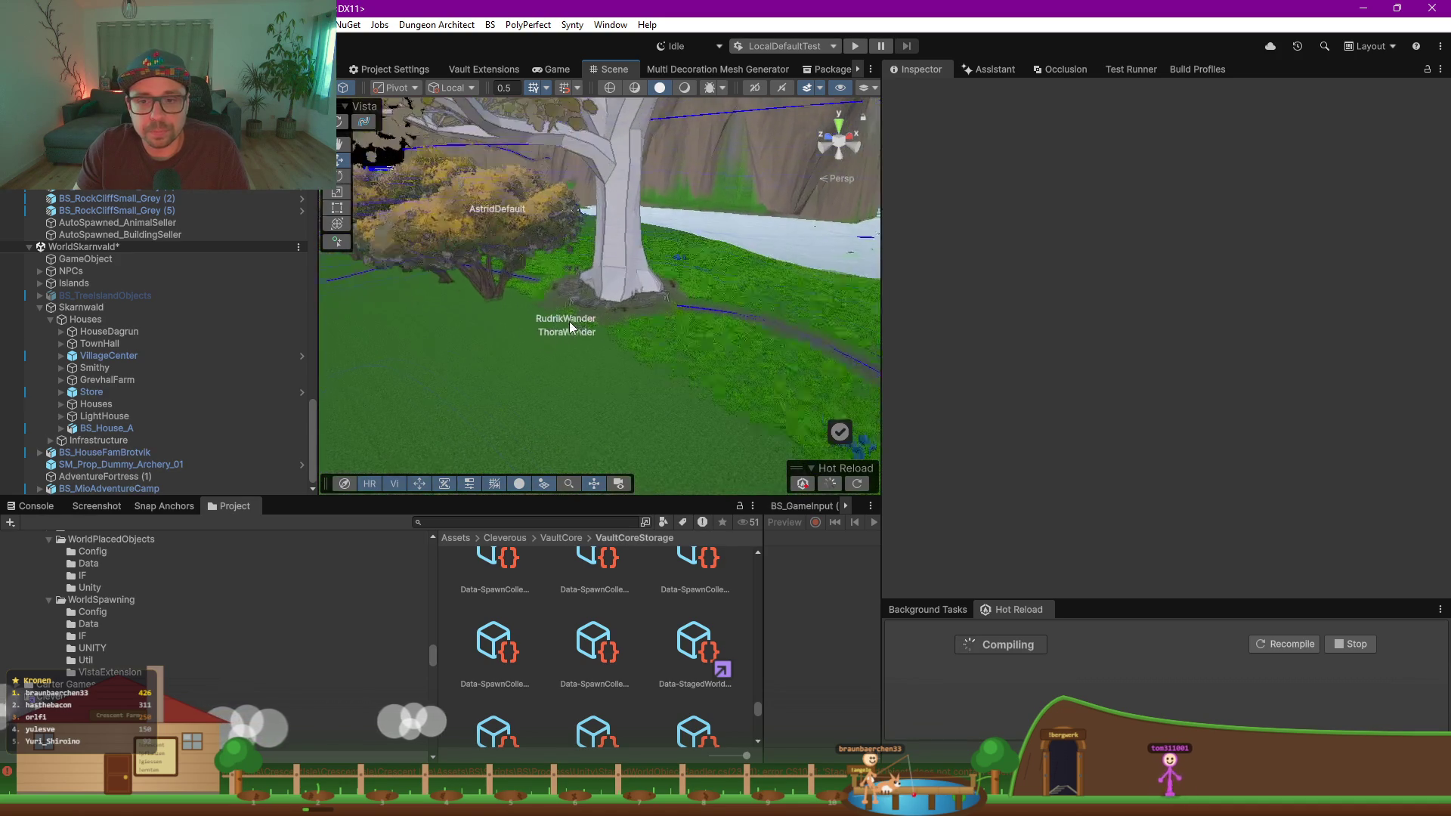
mouse_move(633, 327)
left_mouse_down()
mouse_move(687, 344)
mouse_move(403, 270)
left_mouse_up()
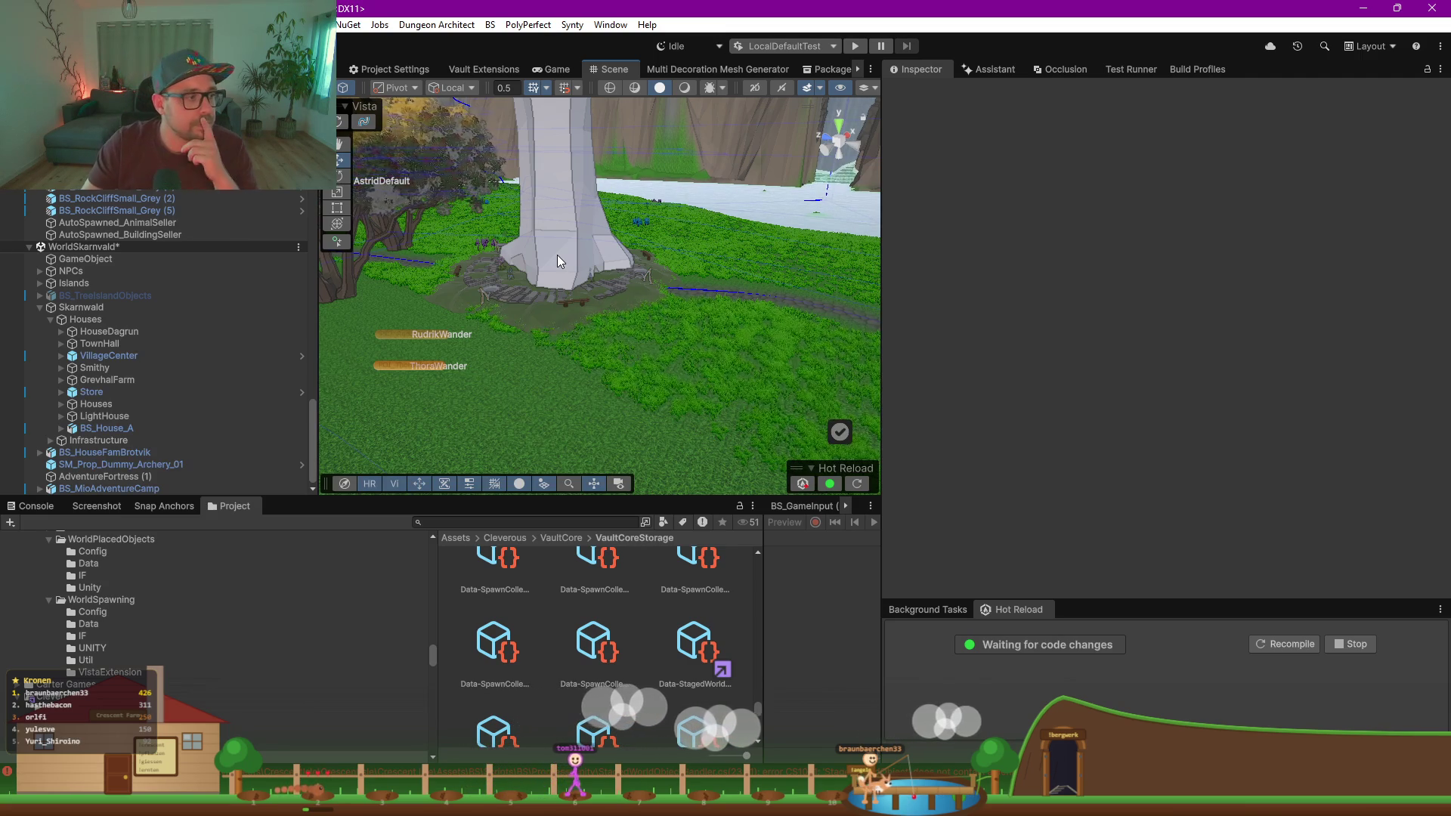
left_click(485, 69)
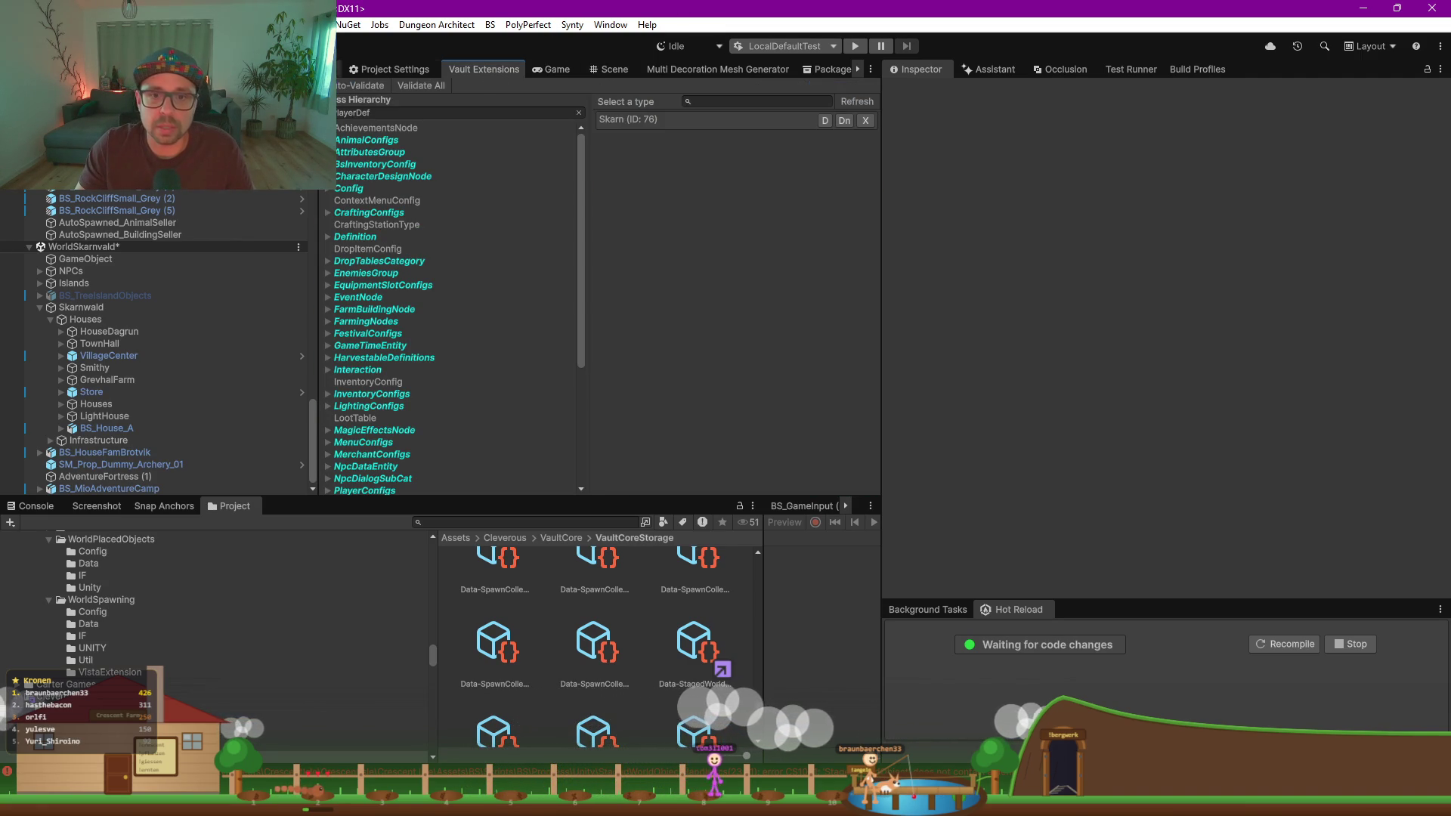
Step: Inspect the YrsaGrevhalModel BasePrefabConfig, checking Db Key 301, then go back to the Scene view
left_click(331, 189)
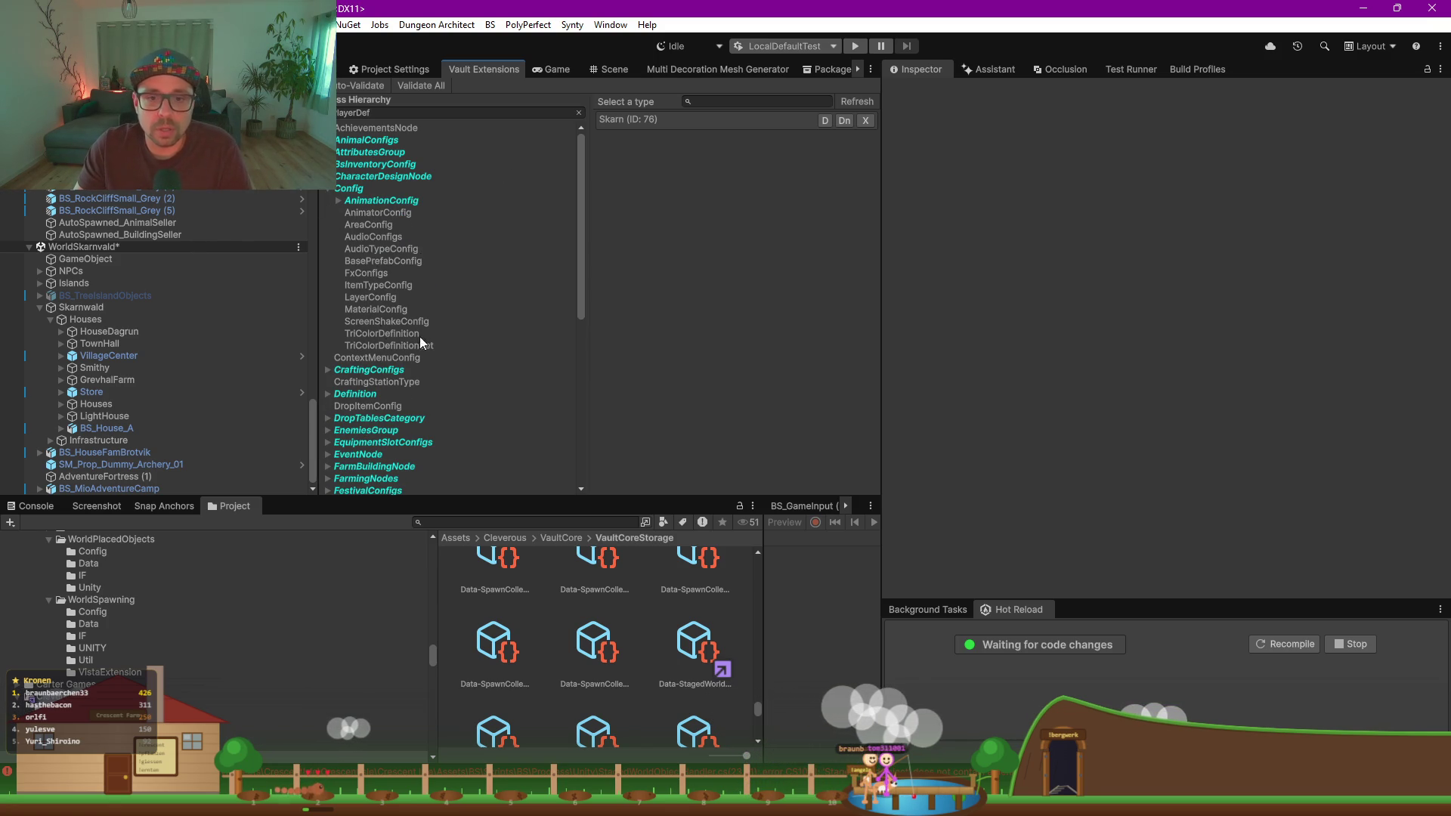
left_click(384, 261)
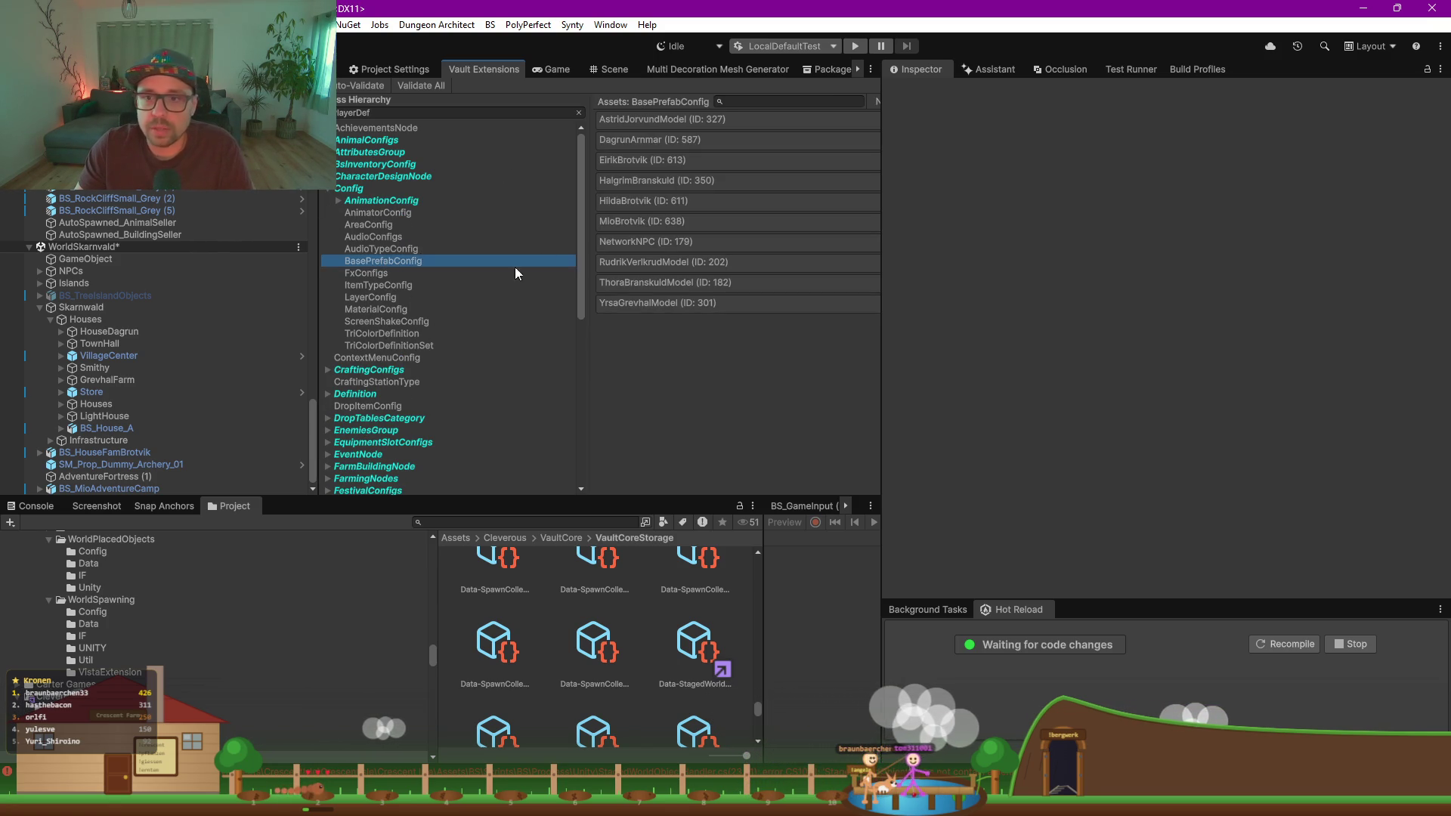
left_click(665, 303)
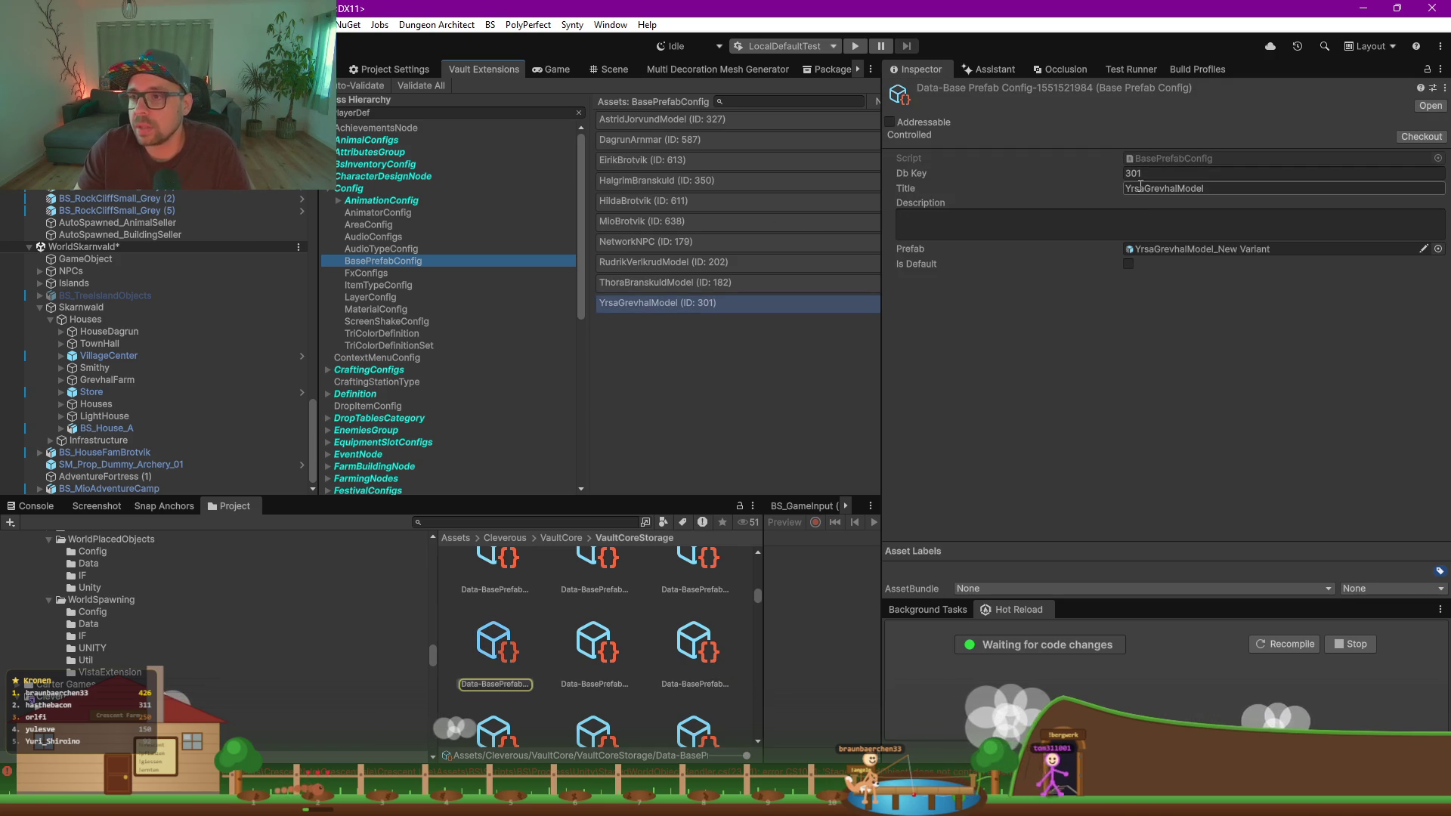
left_click(1149, 173)
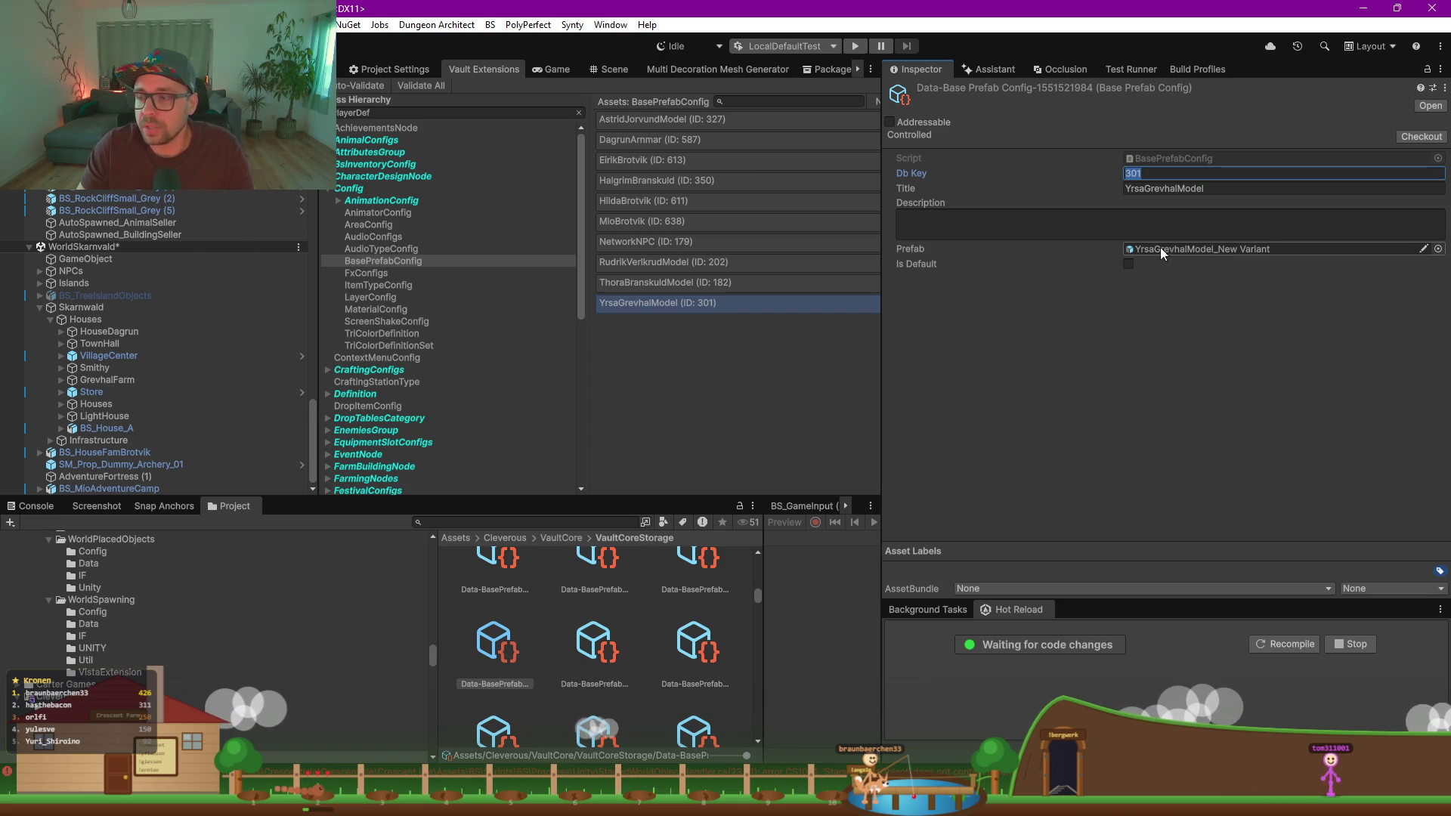
left_click(378, 261)
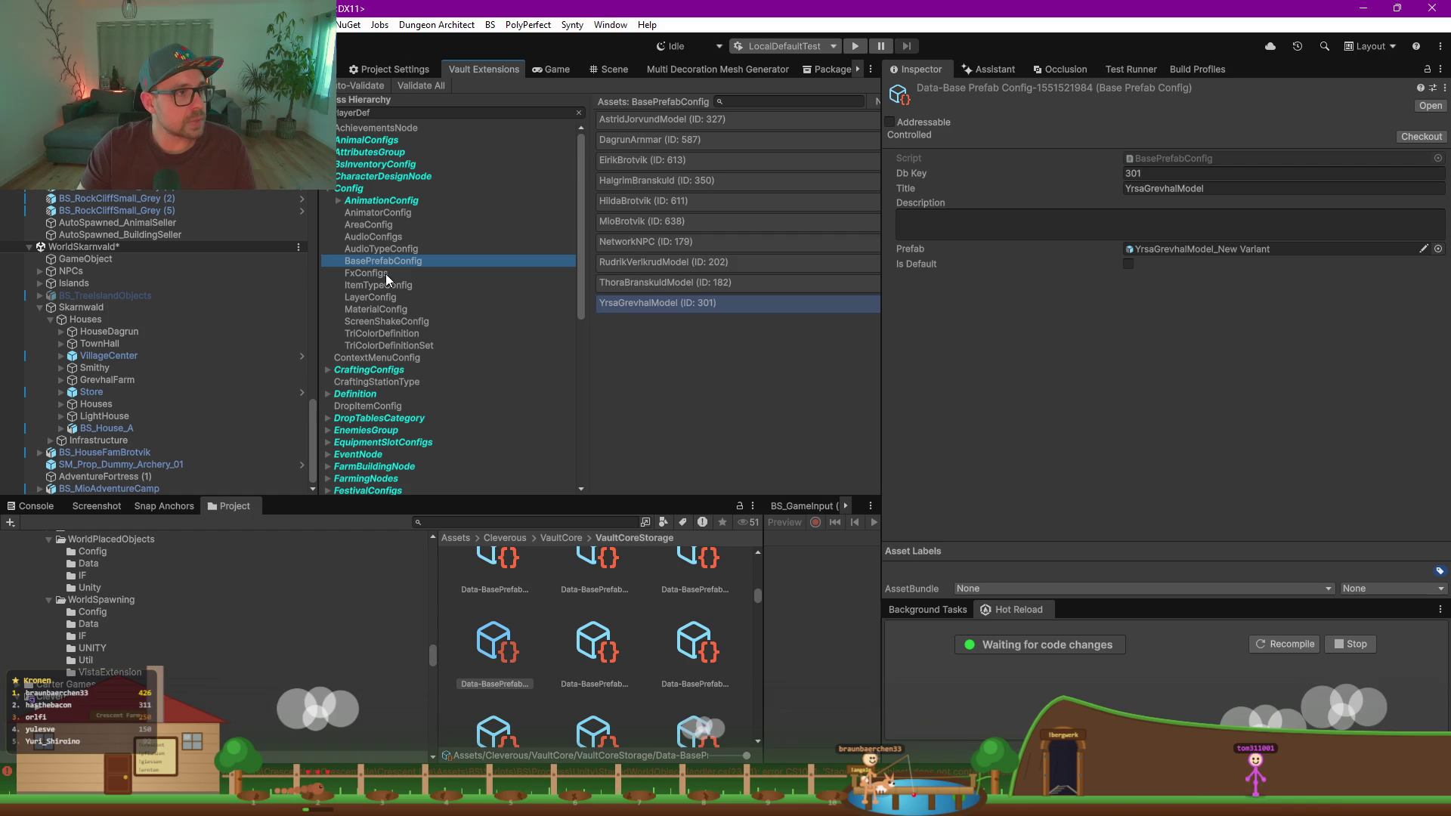
left_click(611, 70)
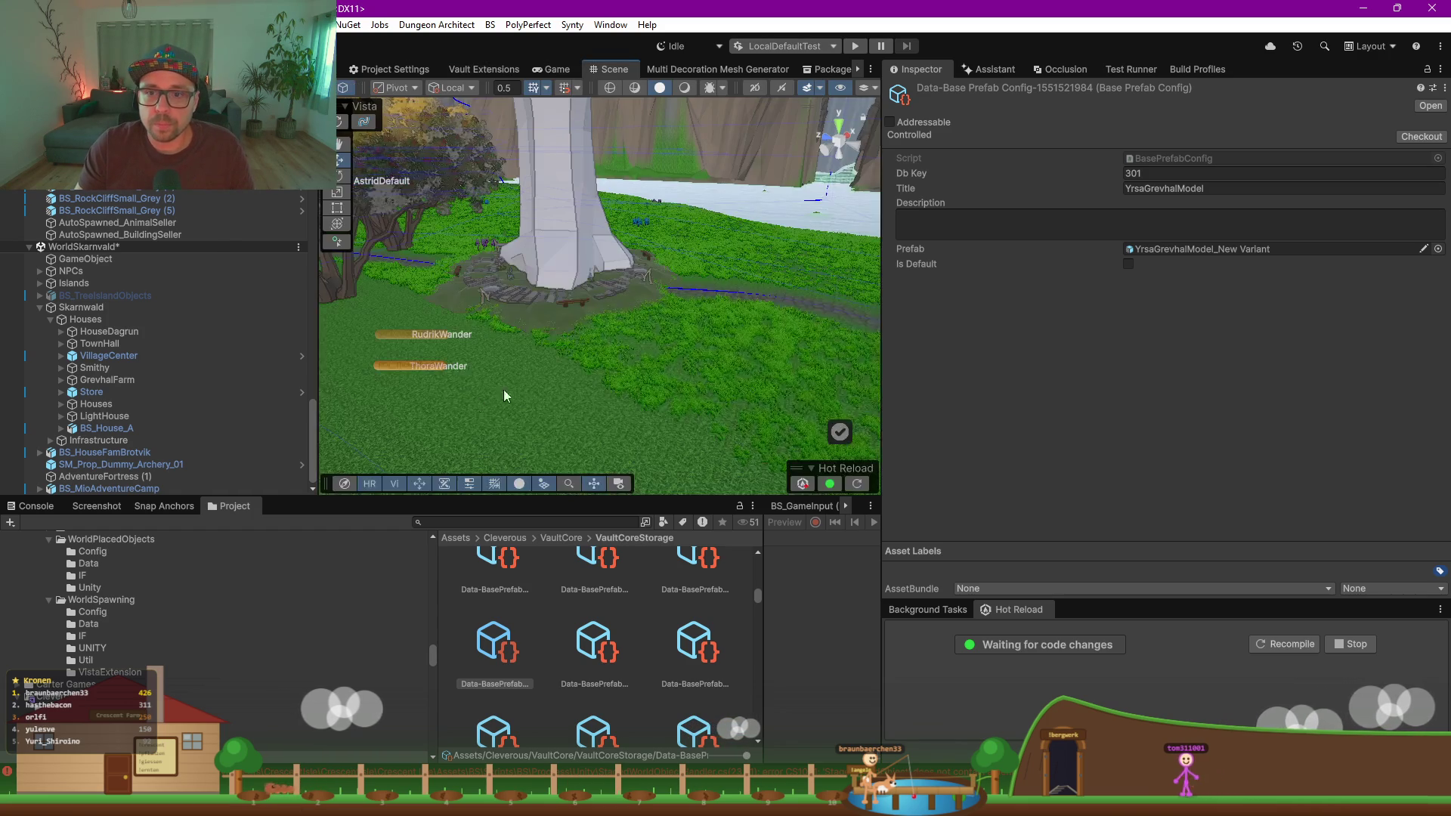
Step: Select Skarn to view its Staged World Object Handler, then inspect Skarn5(Clone)'s transform
left_click(556, 224)
left_click(95, 371)
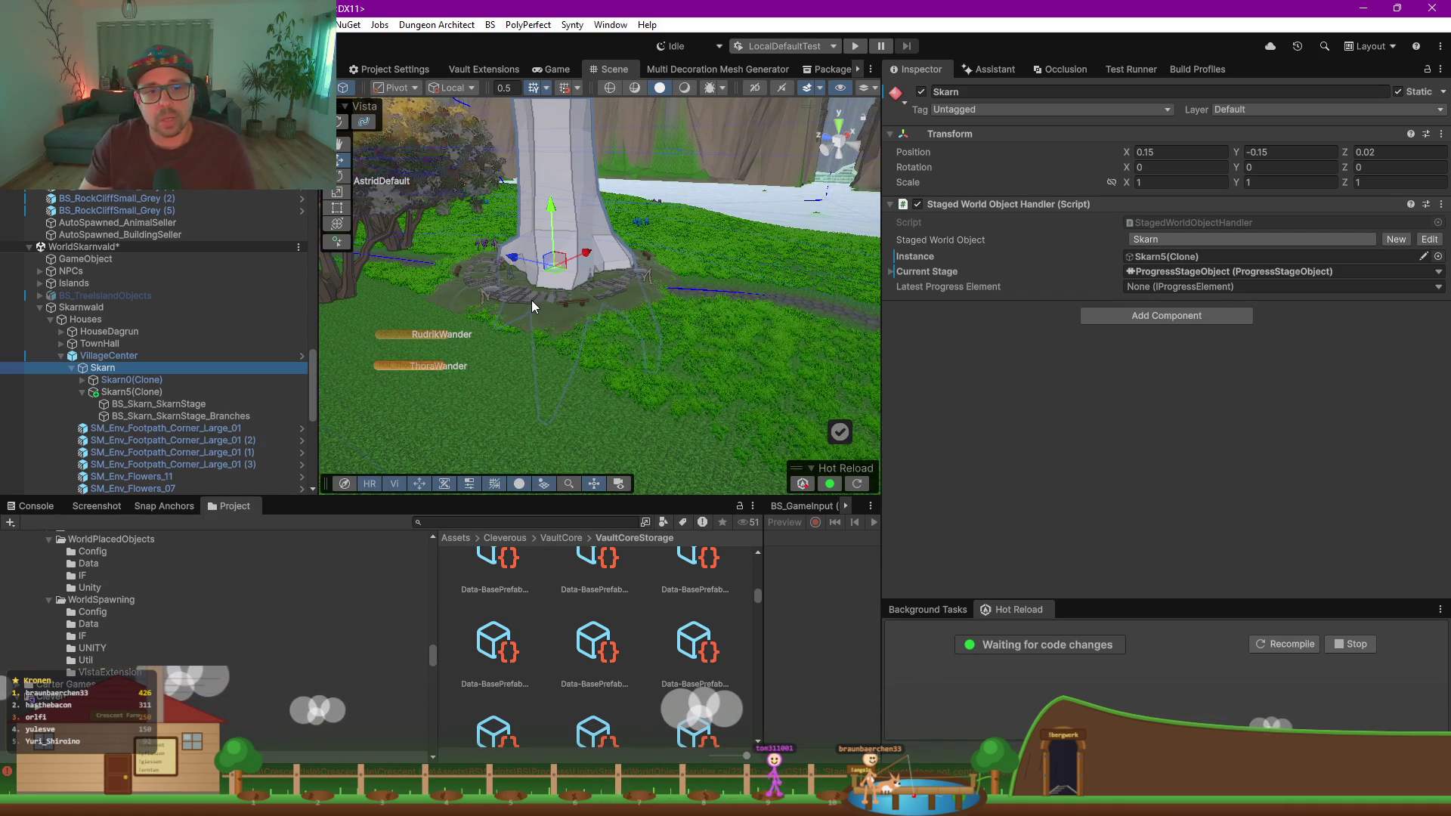
left_click(82, 392)
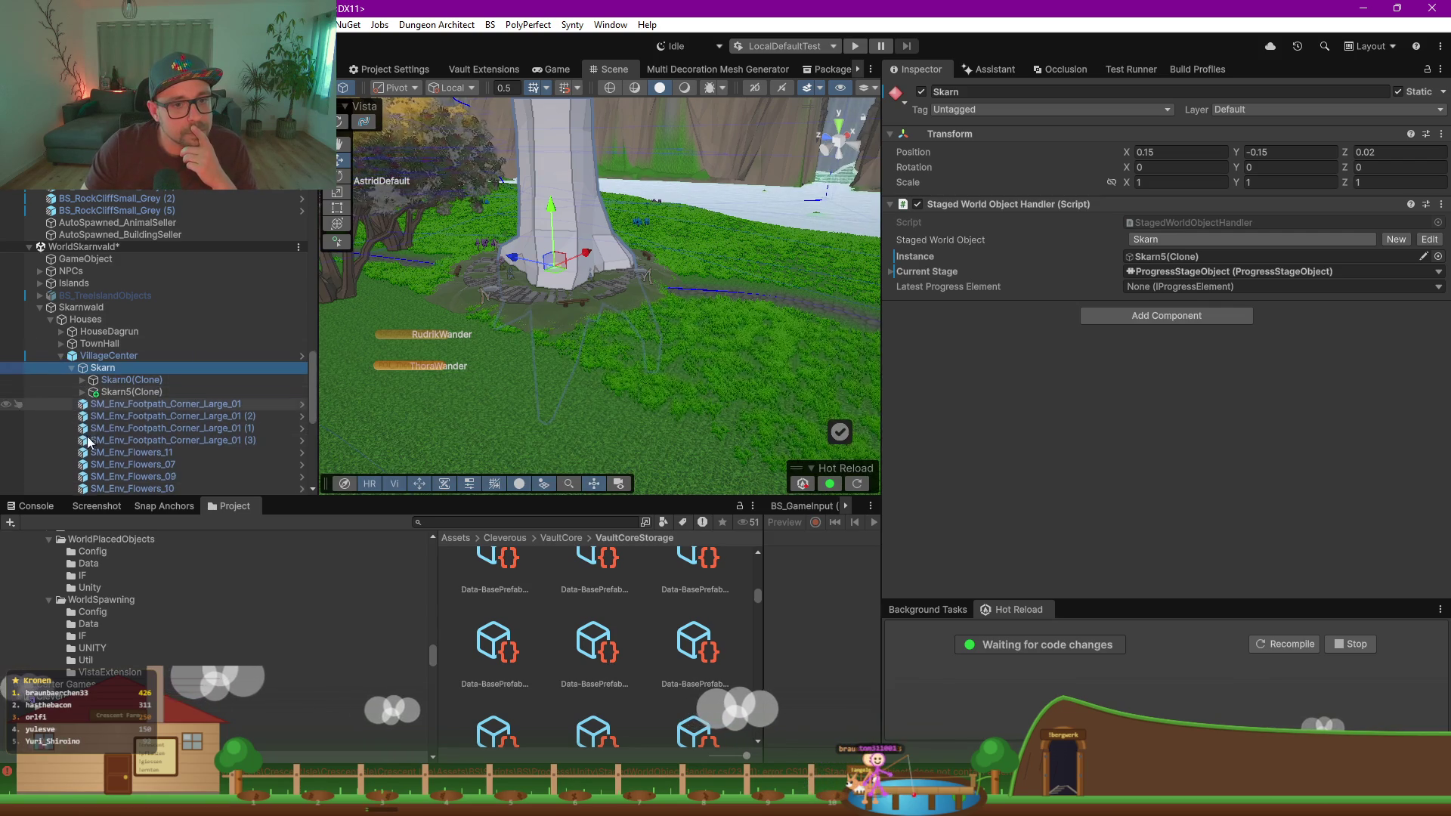
left_click(118, 372)
left_click(132, 391)
left_click(103, 368)
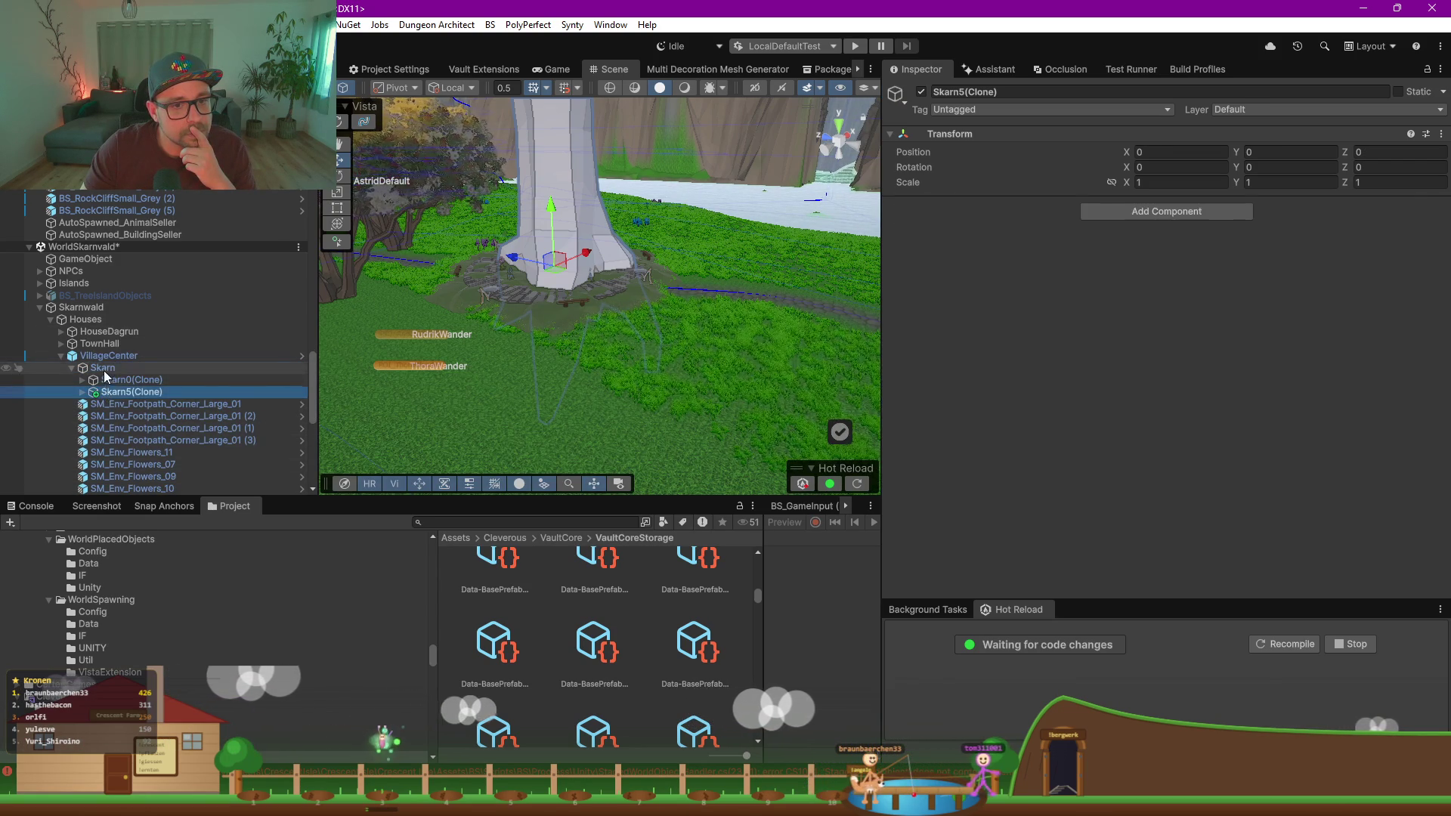
Step: Open StagedWorldObjectHandler in Rider, save it, and inspect its NetworkBehaviour class declaration
double_click(1151, 224)
left_click(726, 283)
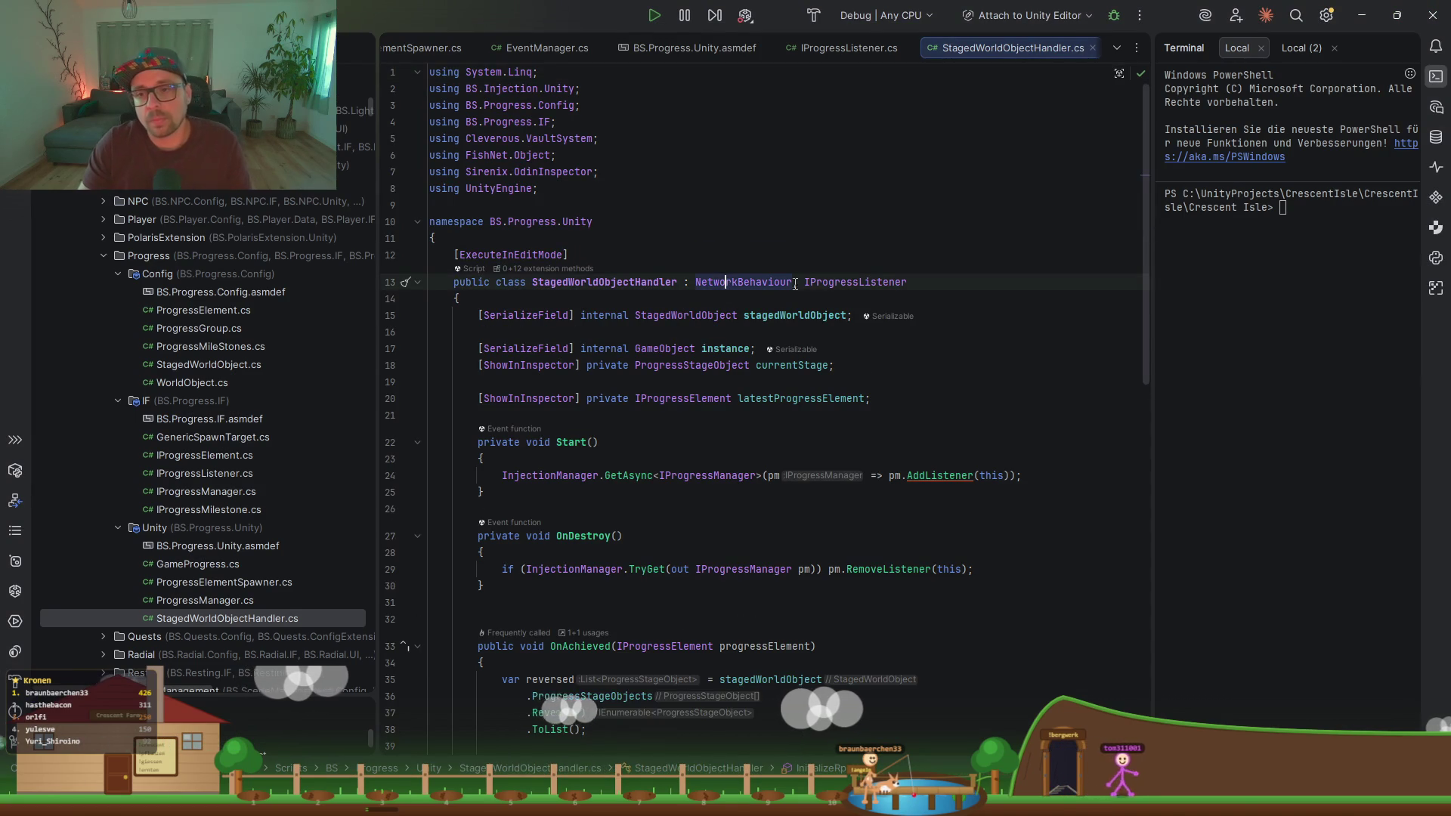
key("ctrl+s")
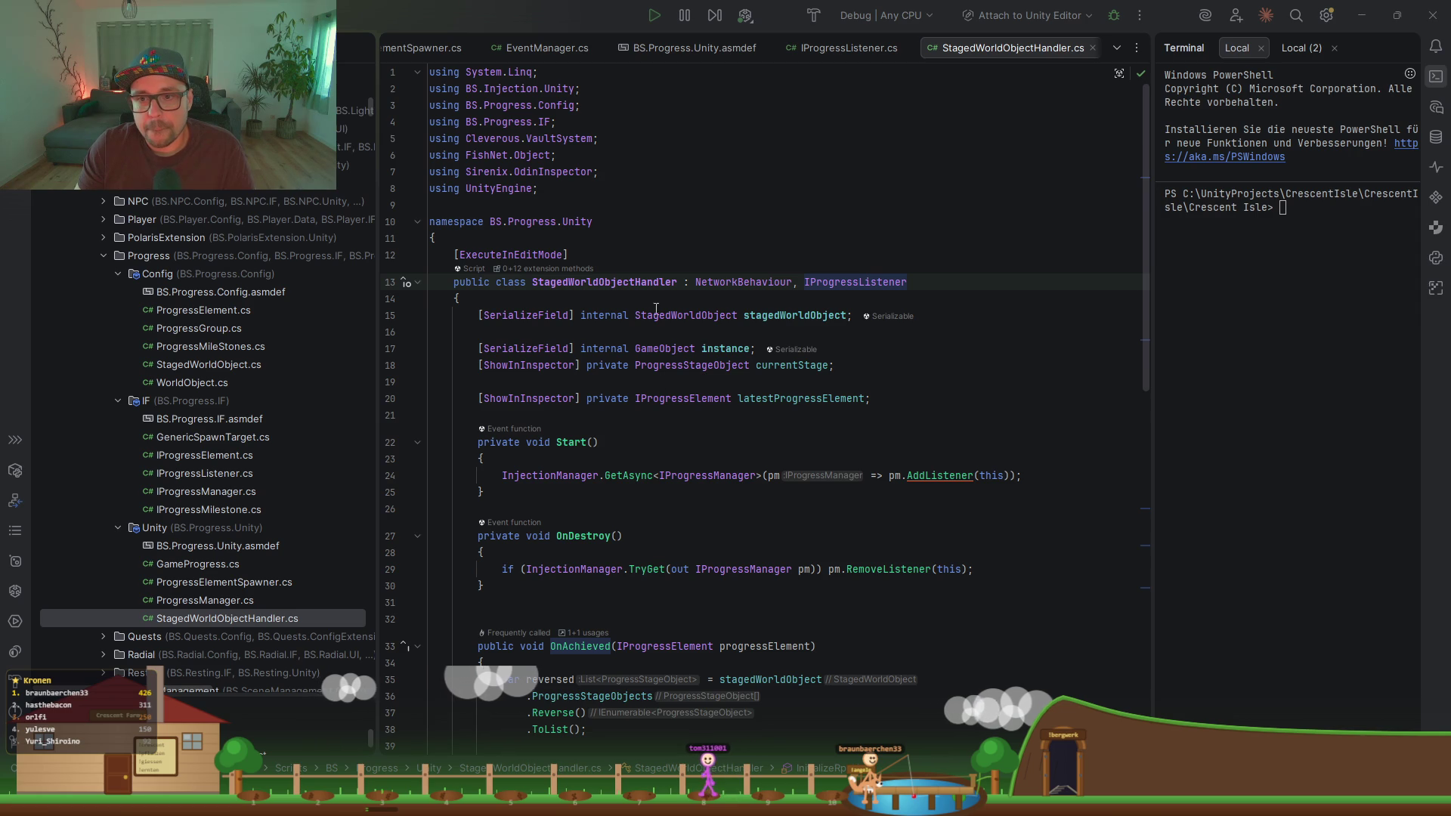
left_click(611, 284)
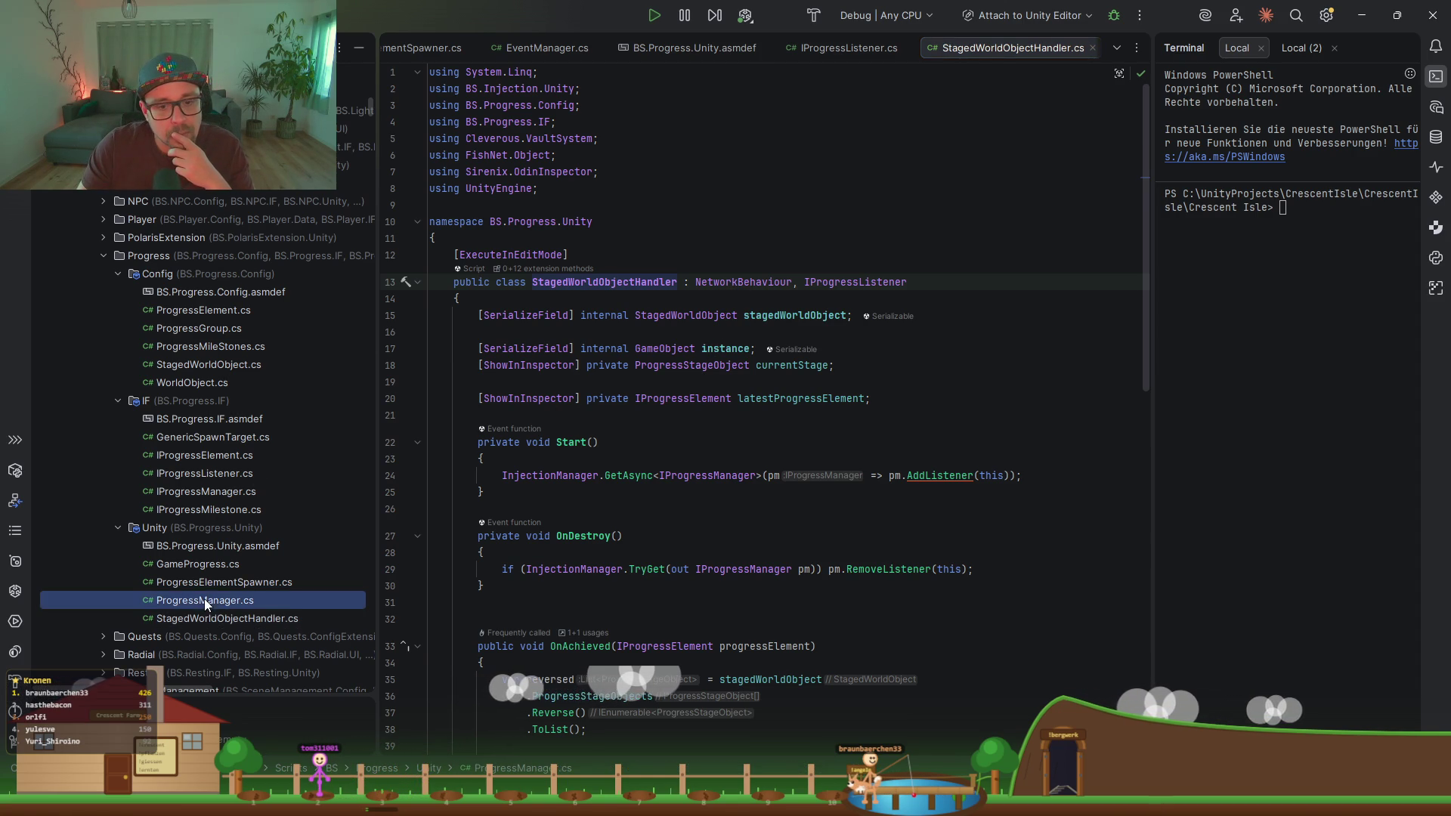
Step: Read through ProgressElementSpawner.cs, including OnDestroy and OnDrawGizmos, then minimize Rider
double_click(201, 578)
scroll(678, 331, "up", 10)
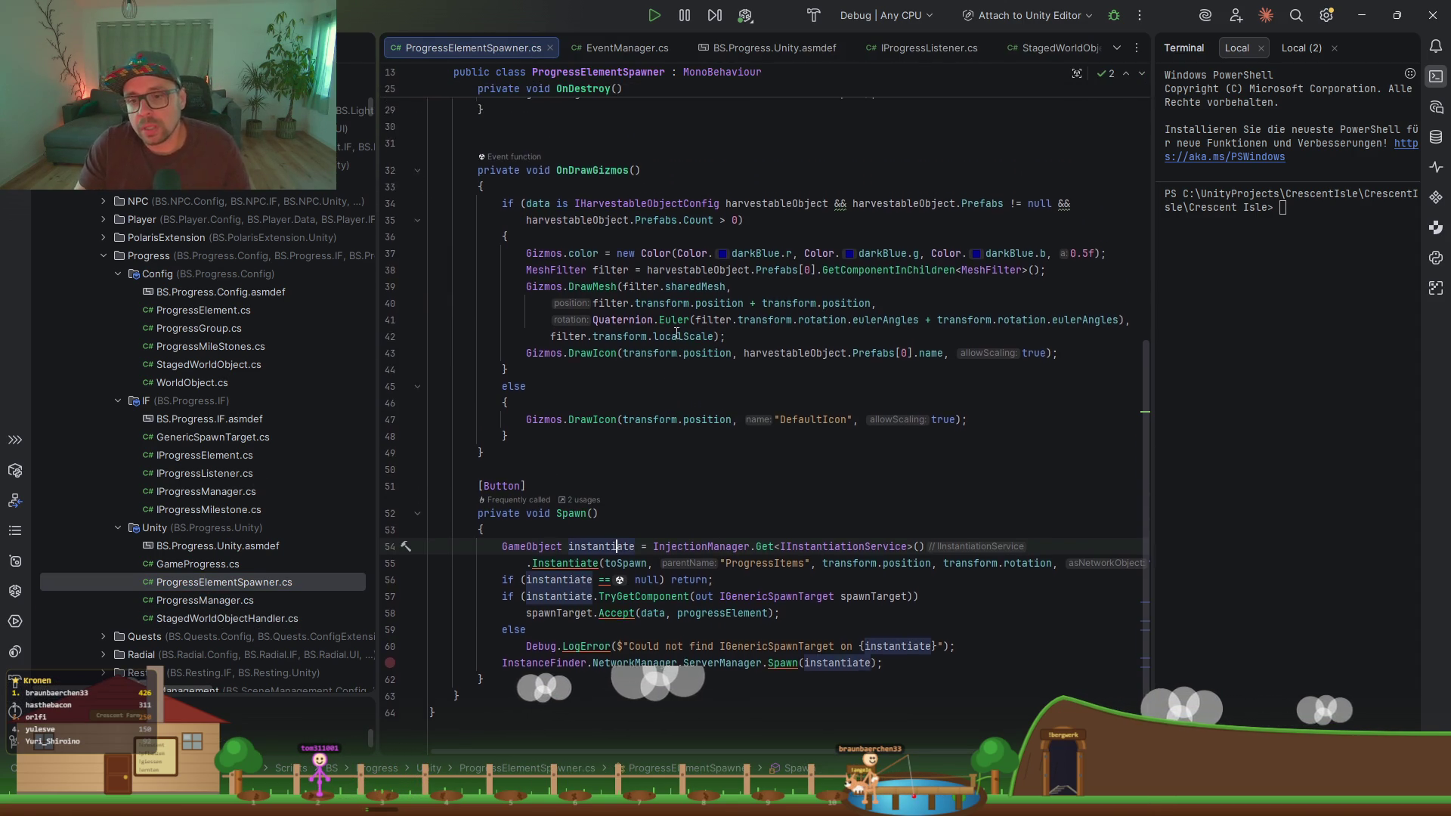
left_click(588, 282)
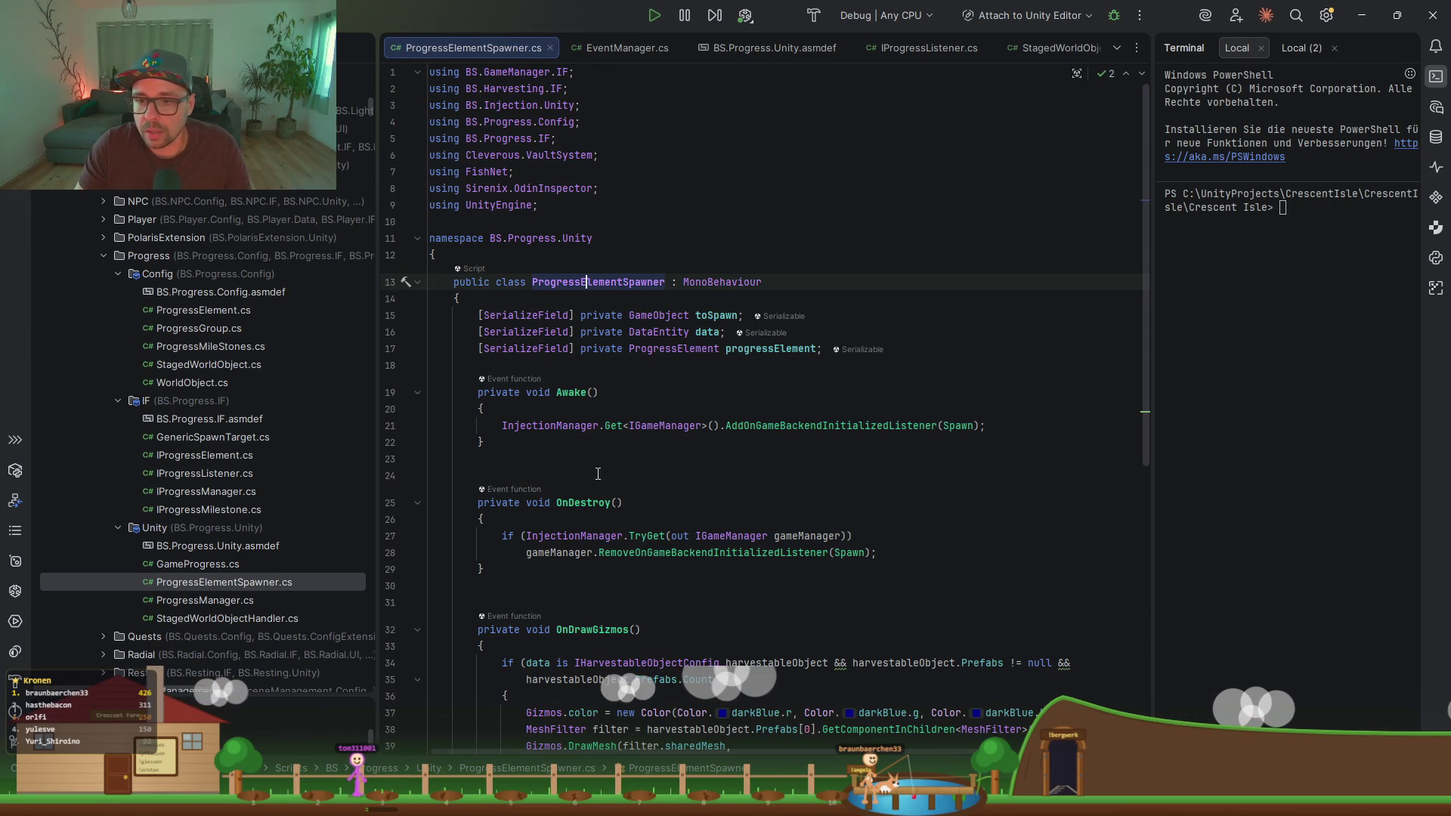
scroll(639, 527, "down", 2)
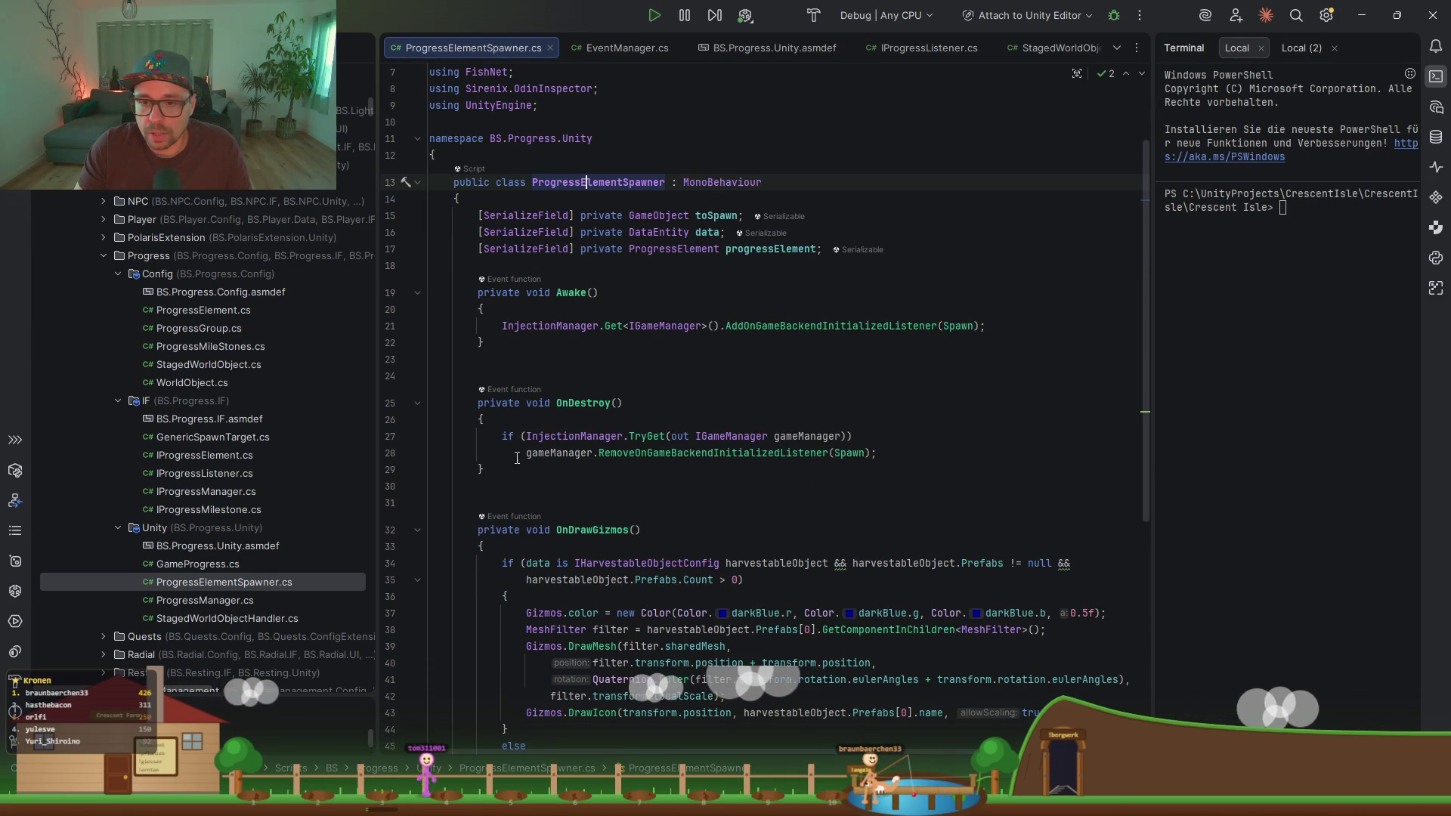
left_click(544, 454)
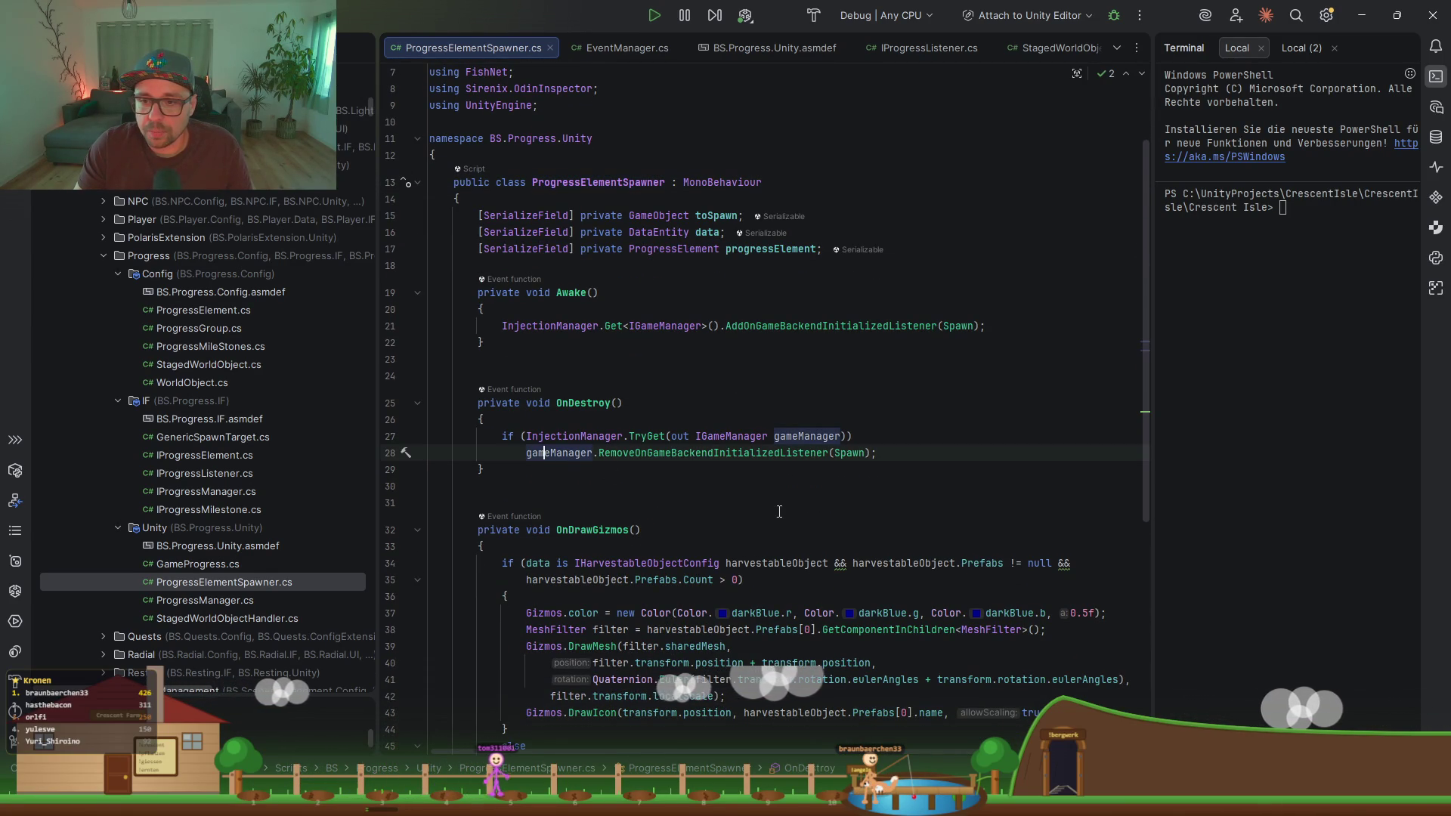
scroll(706, 499, "down", 8)
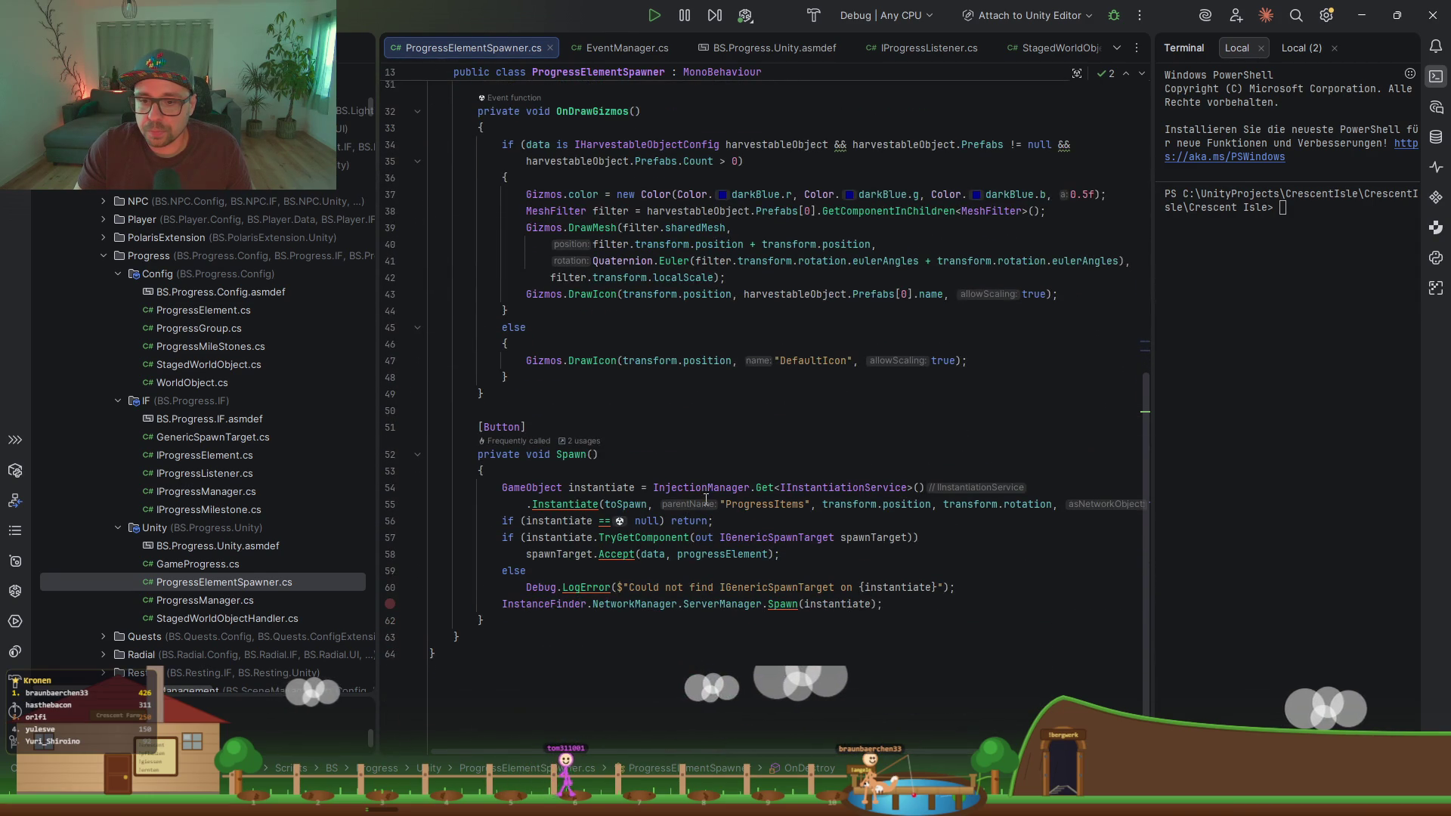
scroll(658, 351, "up", 4)
left_click(558, 311)
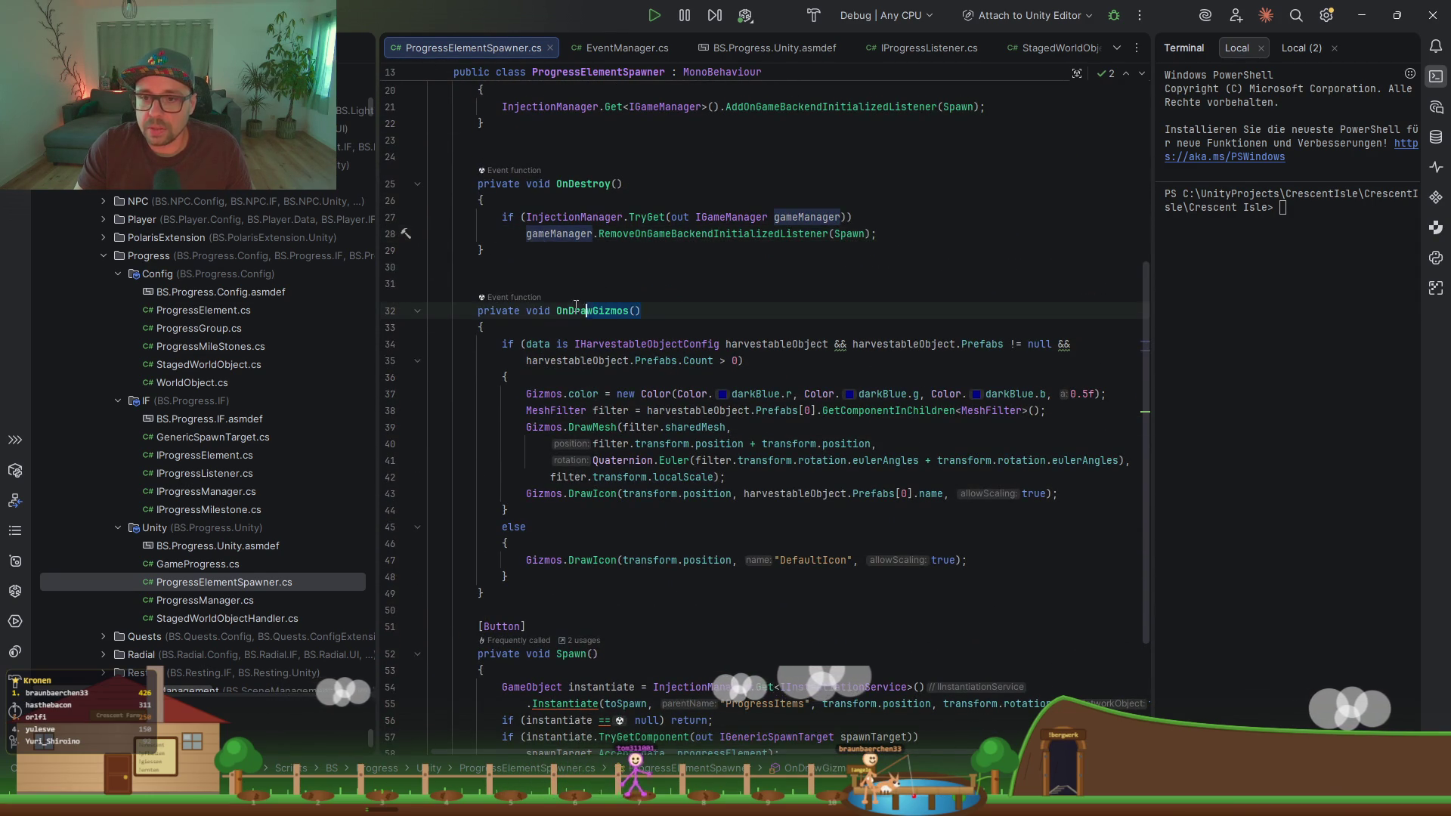
left_click(1360, 16)
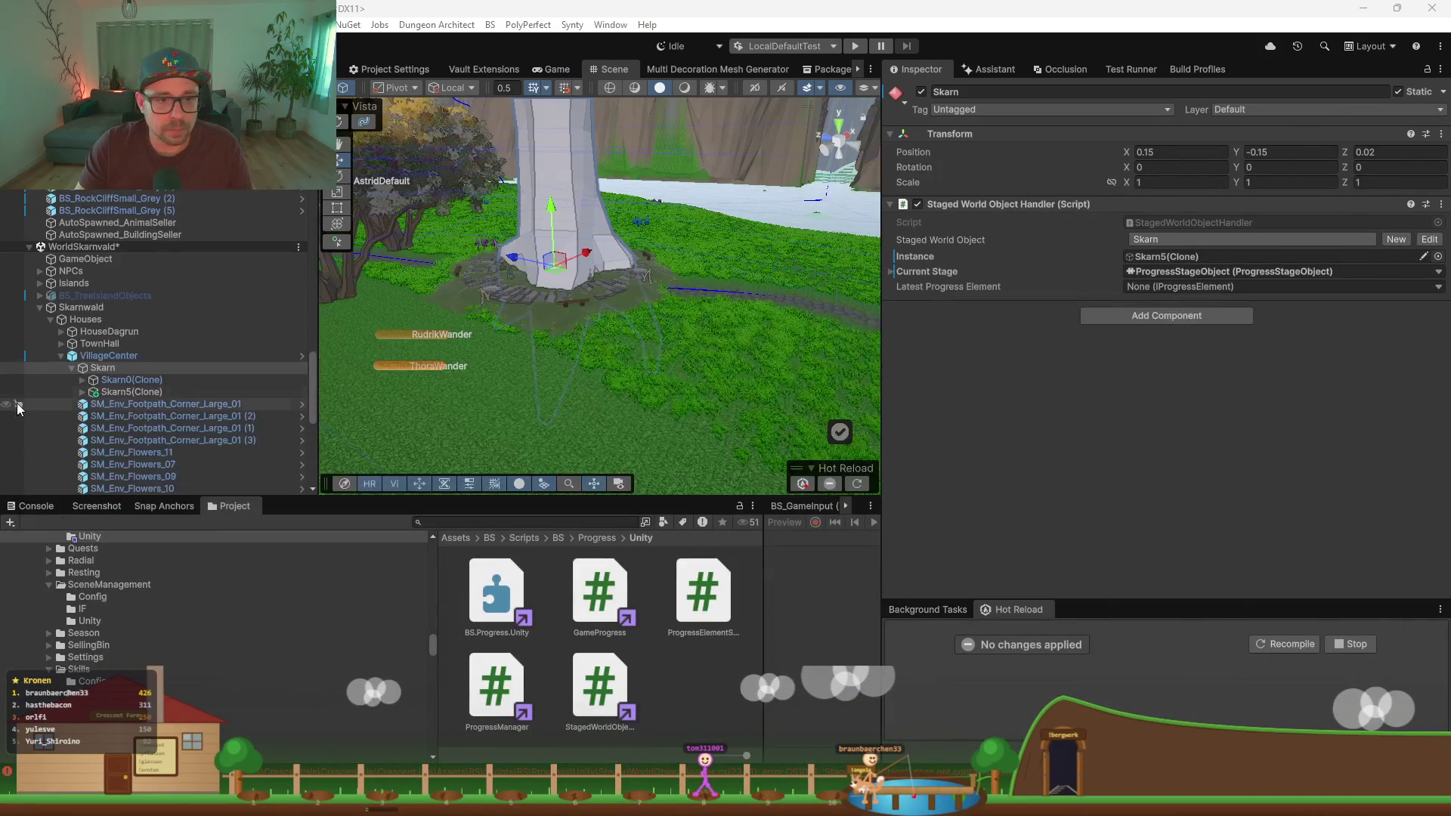
Step: Open ServerSpawnerScene from RuntimeScenes despite unsaved changes and select its AutoSpawned_BS_SellingBin
left_click(38, 308)
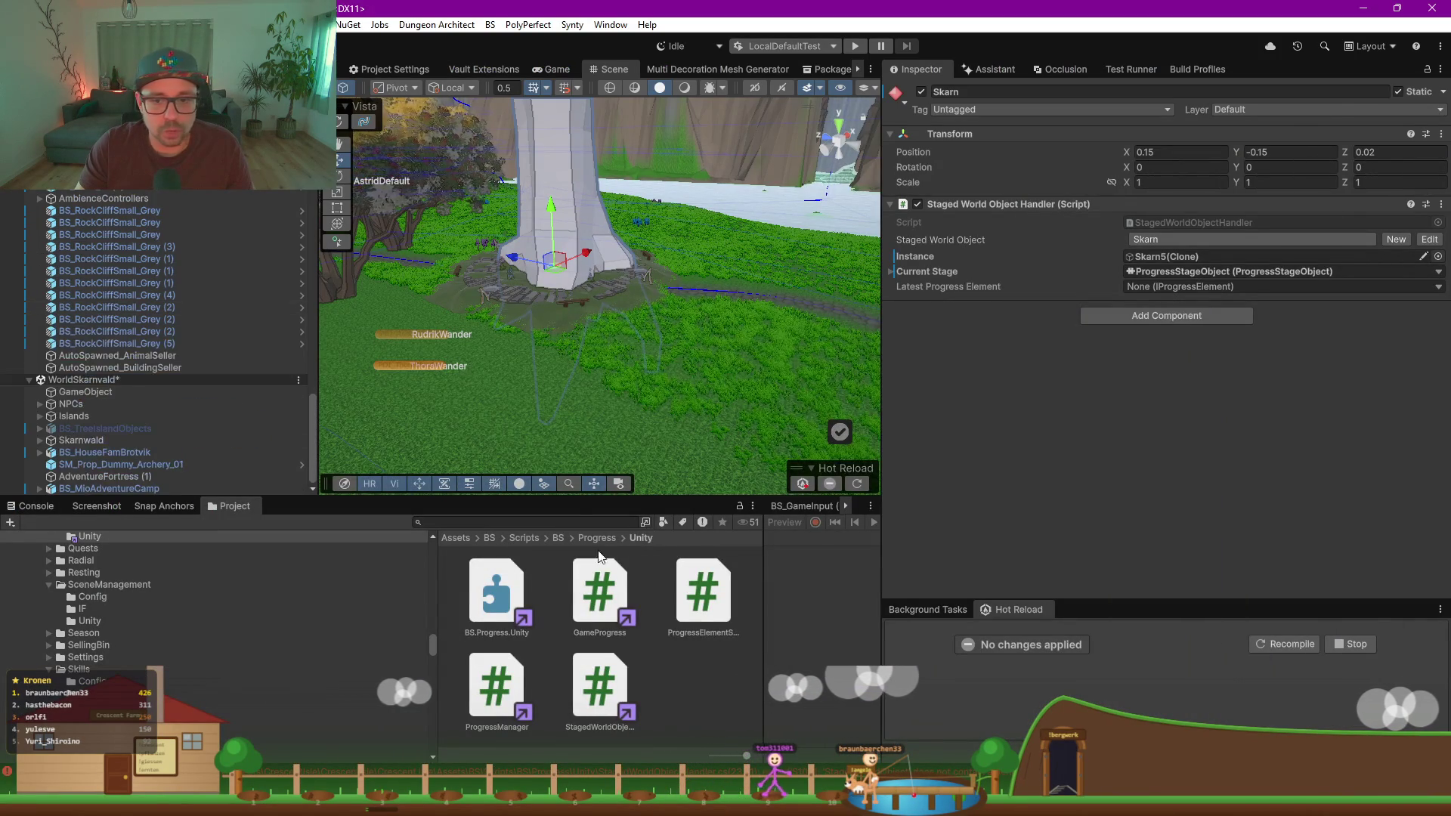
left_click_drag(556, 411, 556, 355)
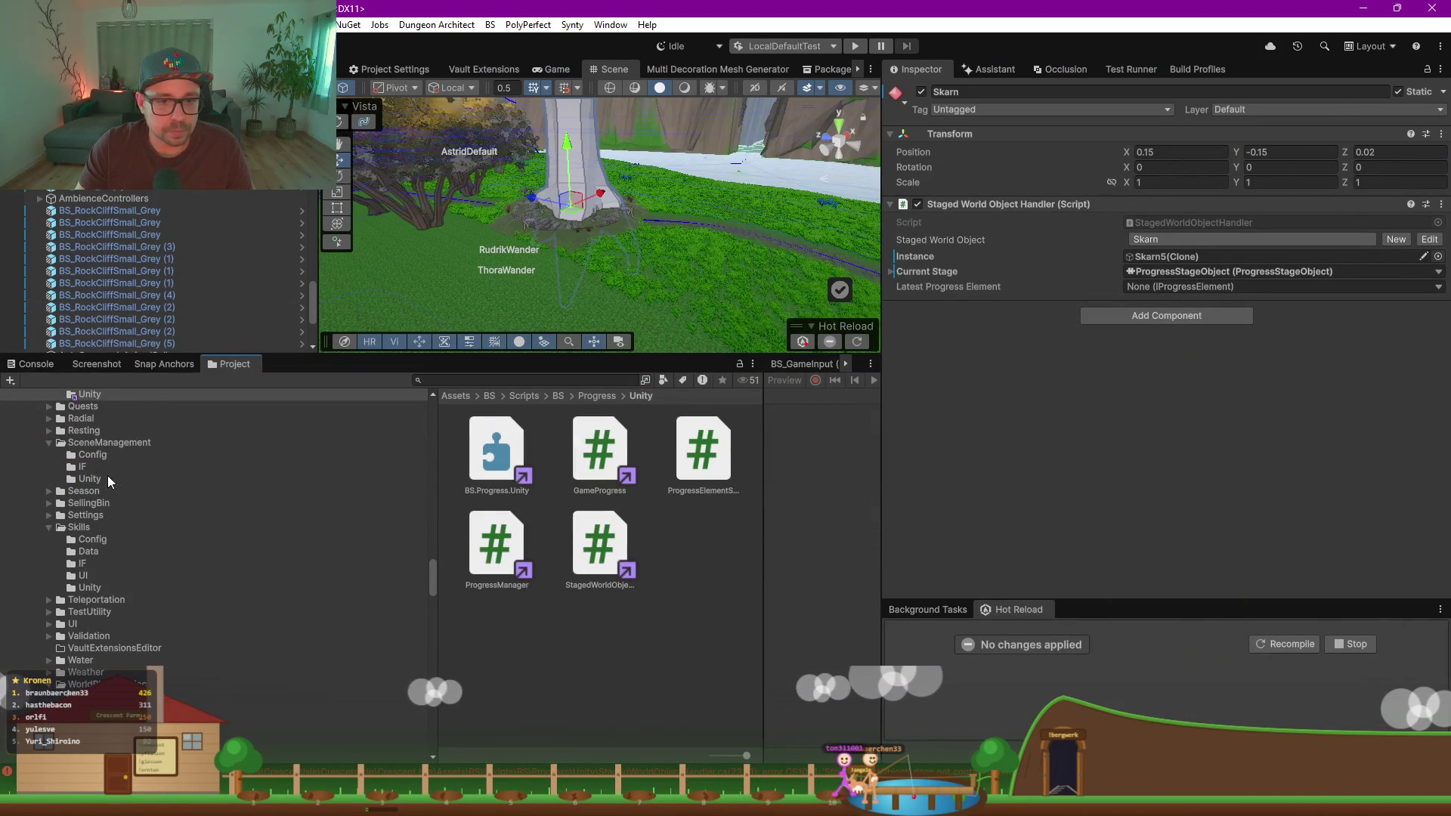
left_click(501, 656)
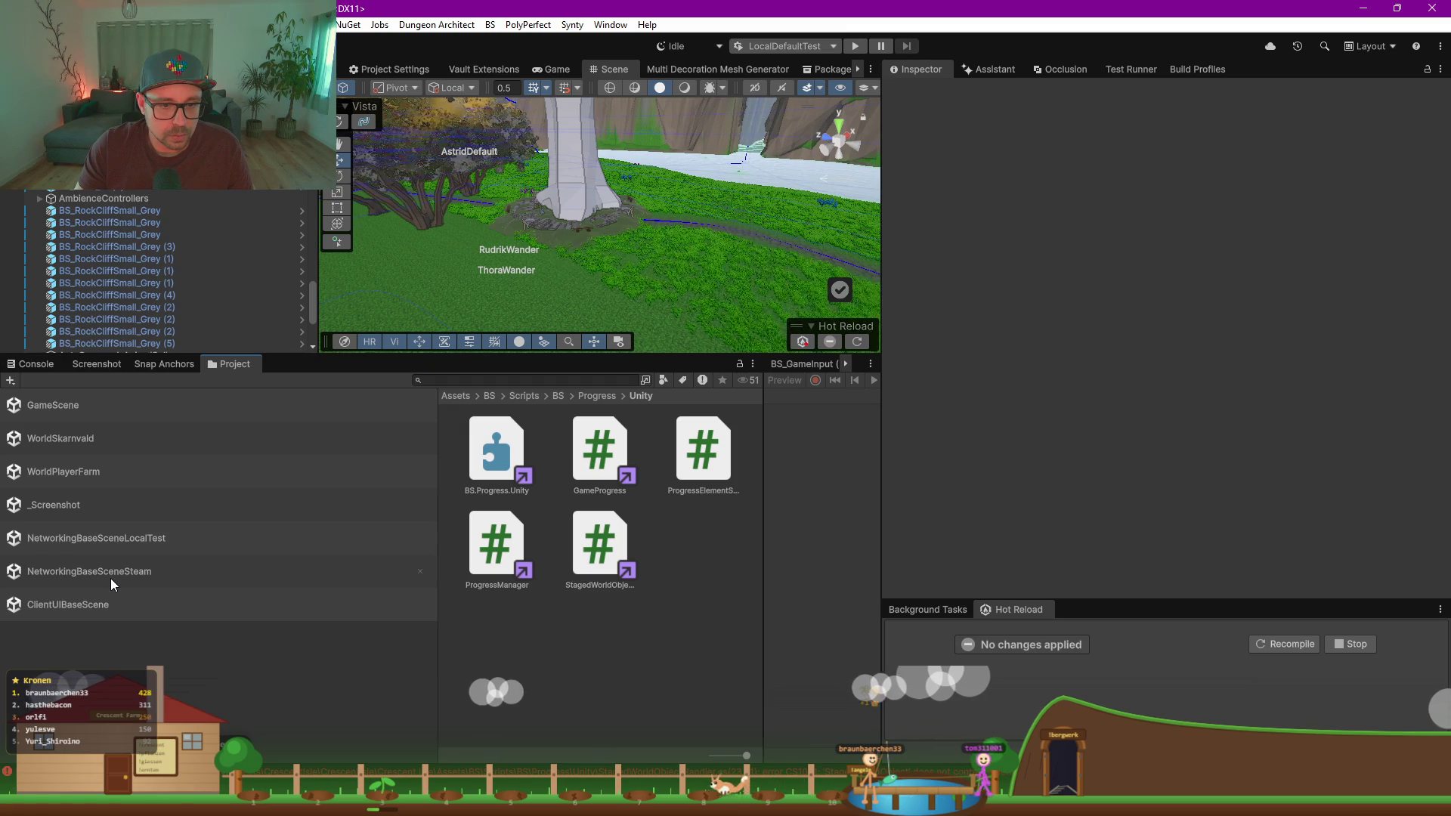
left_click(80, 574)
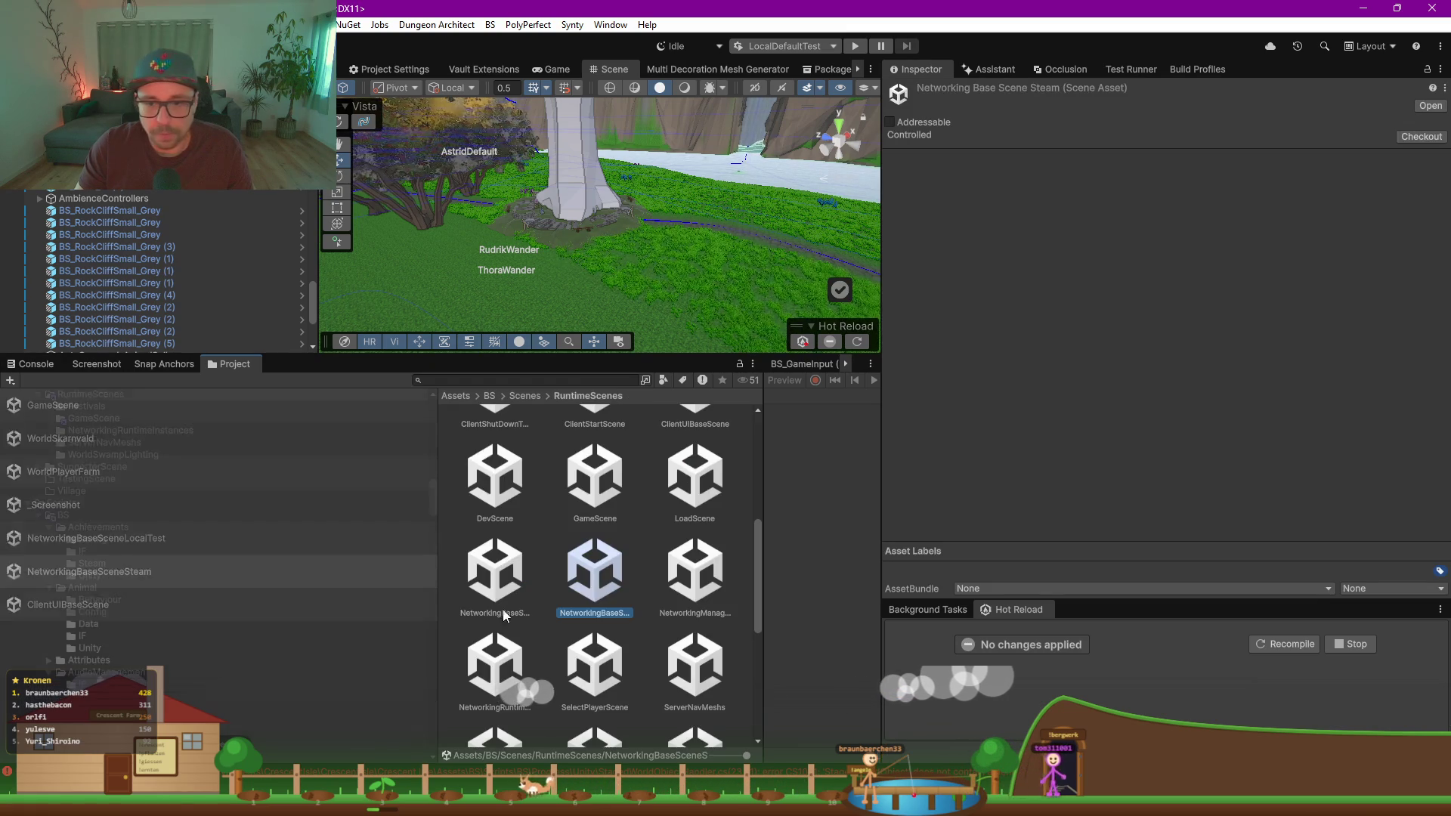
left_click_drag(440, 562, 285, 563)
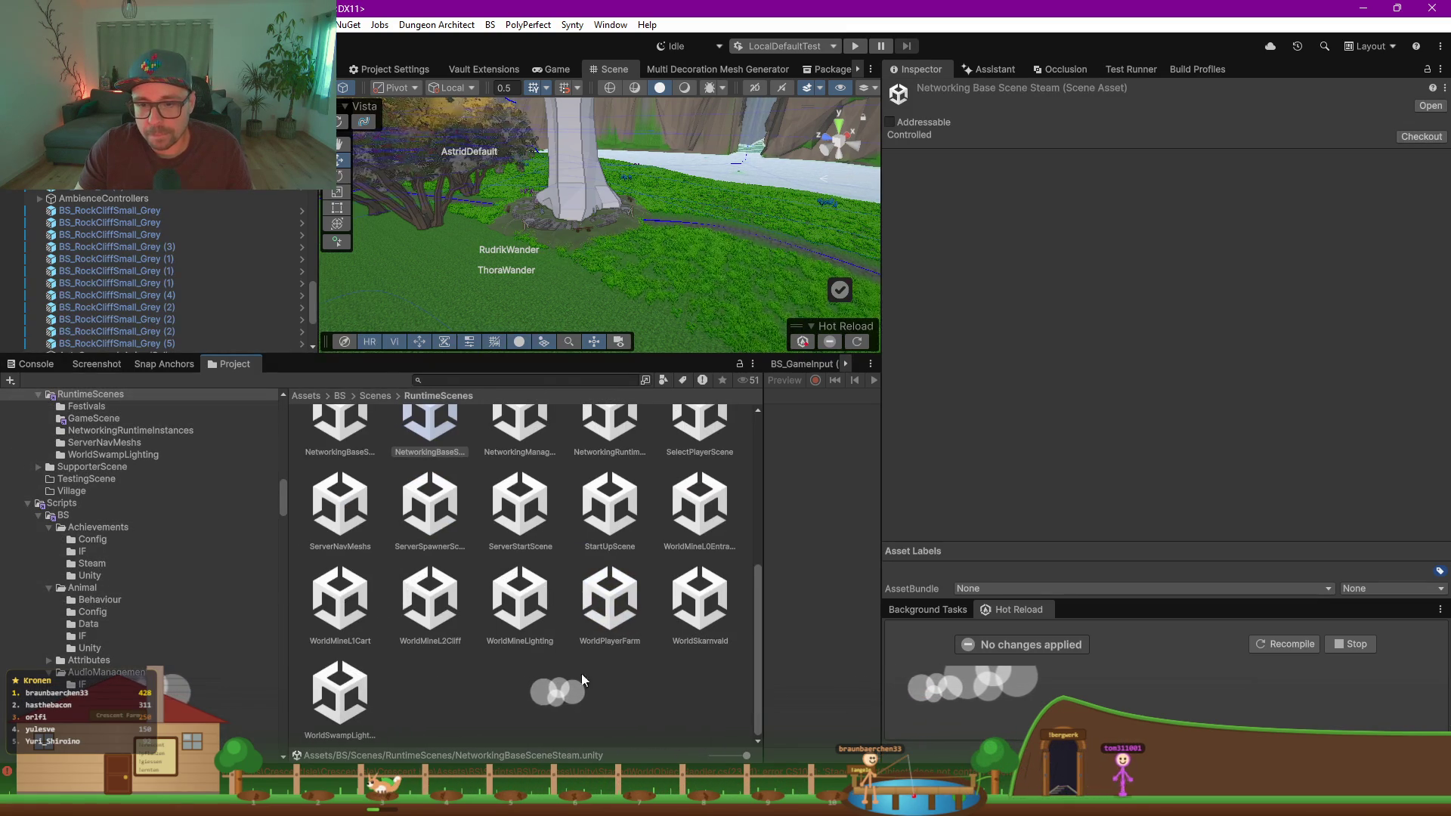
left_click(533, 663)
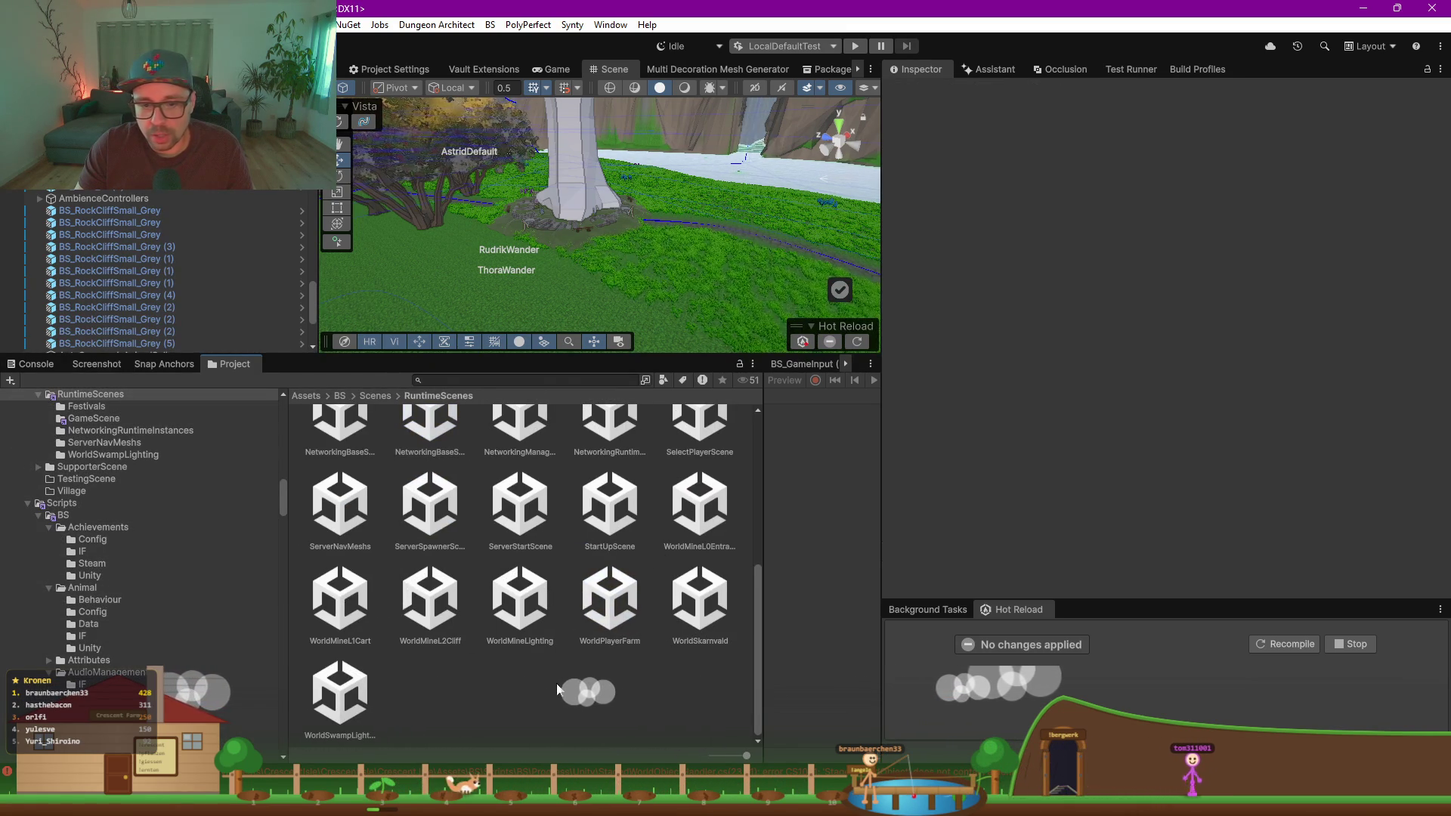
double_click(430, 503)
left_click(688, 429)
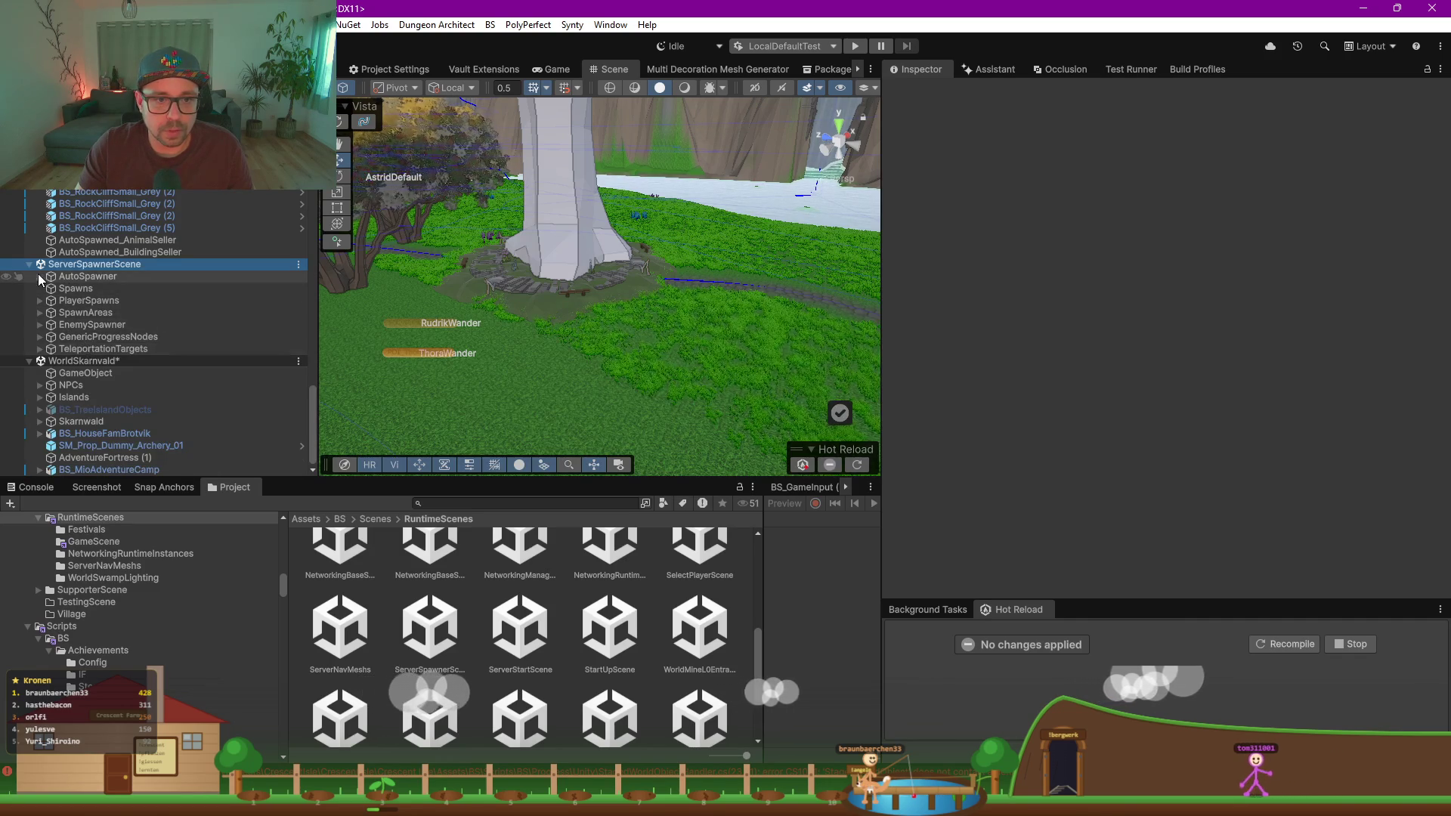
left_click(125, 292)
Step: Select MineEntrance_SecretWall under GenericProgressNodes and open its ProgressElementSpawner script in Rider
key("f")
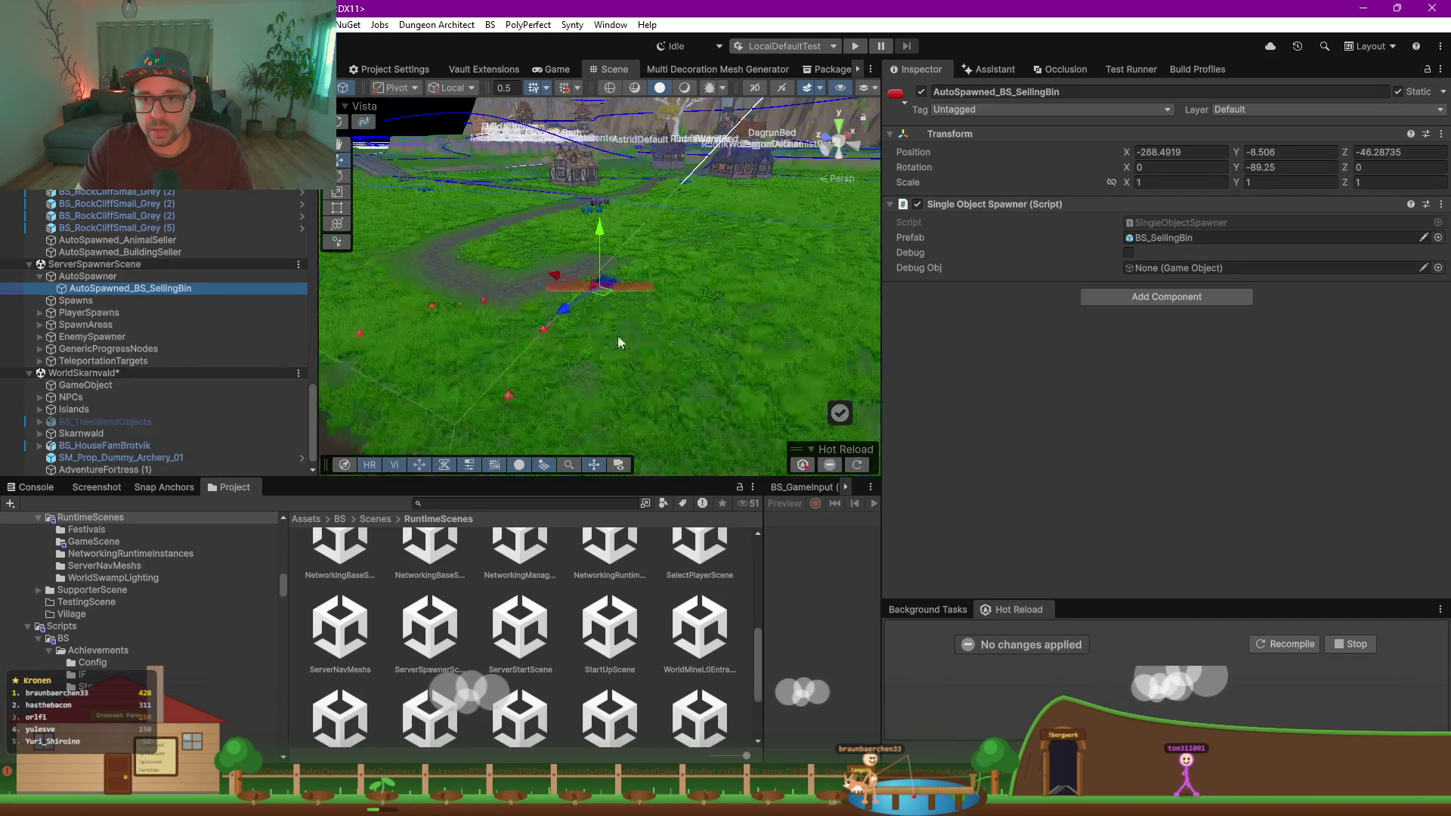
scroll(630, 304, "up", 3)
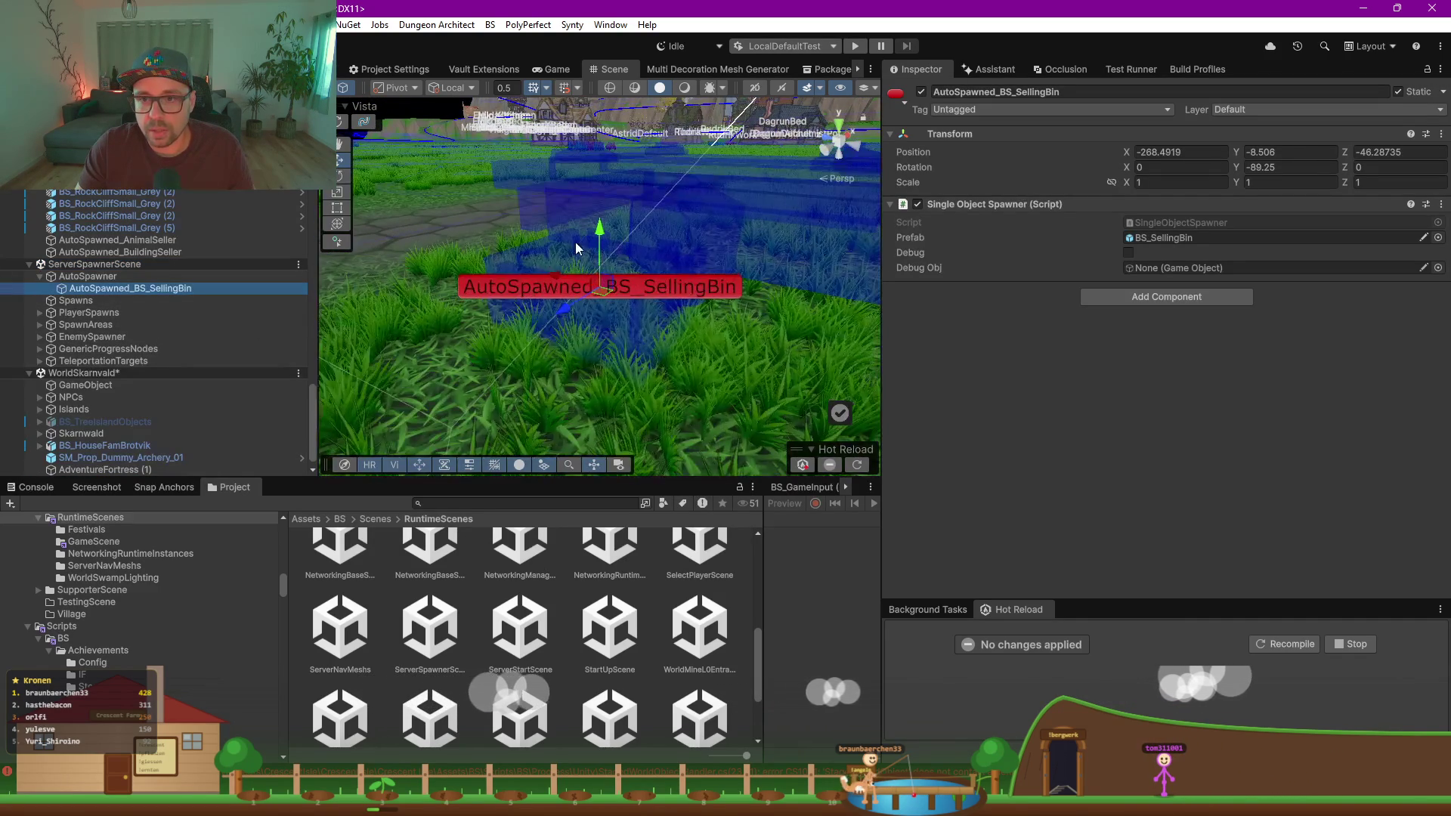
scroll(542, 295, "down", 3)
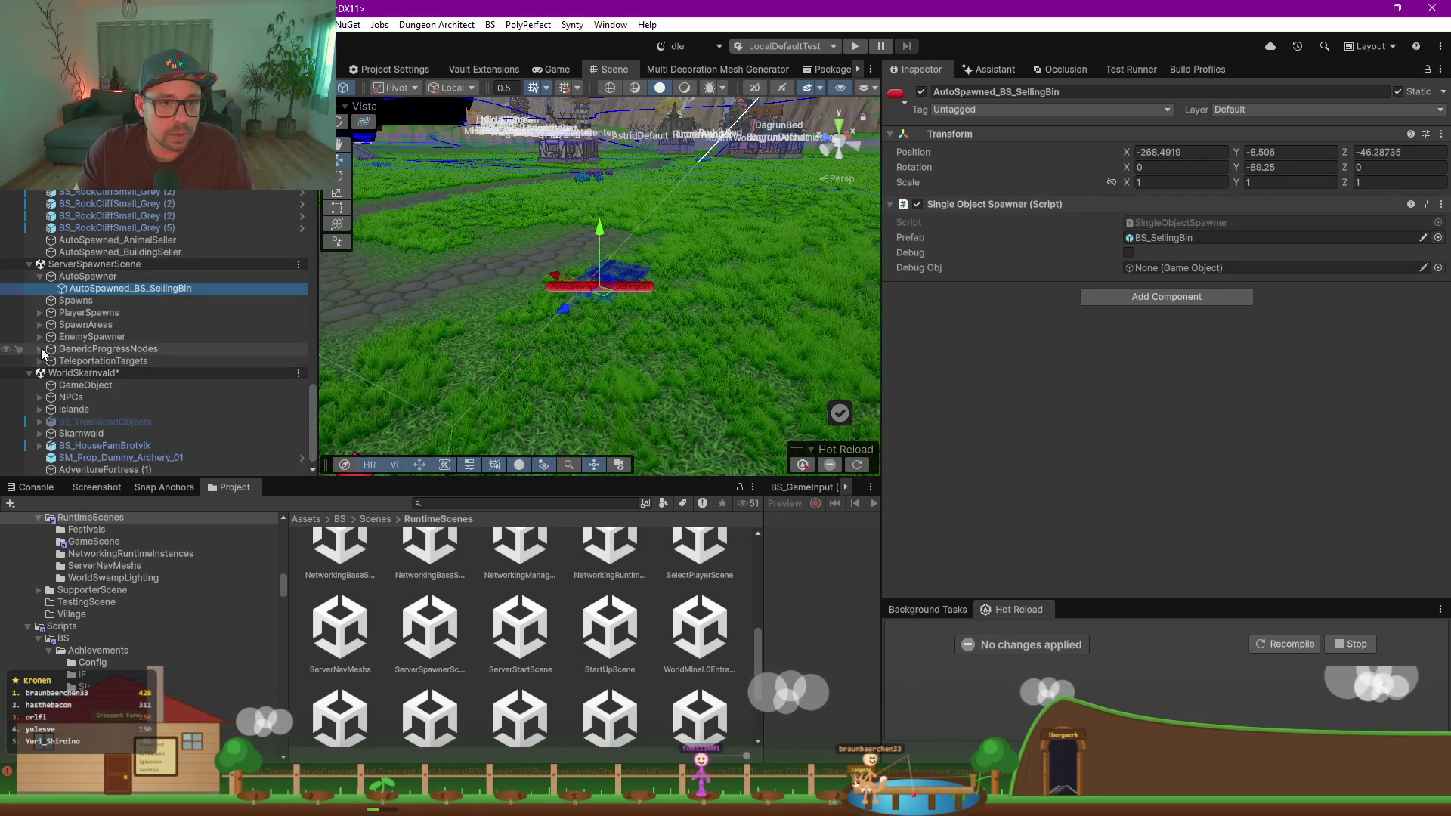
left_click(40, 349)
left_click(103, 362)
left_click(114, 373)
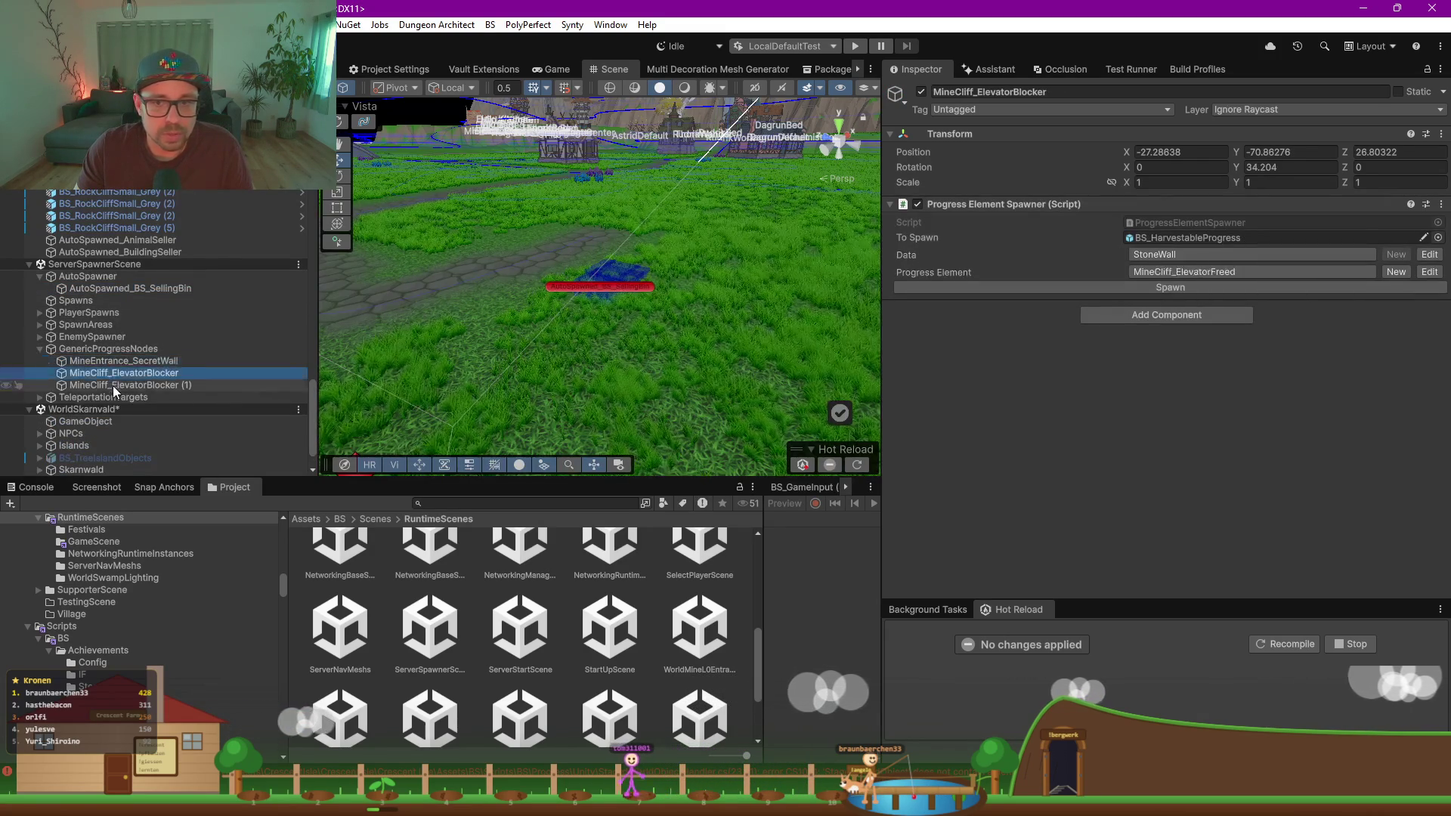
left_click(151, 386)
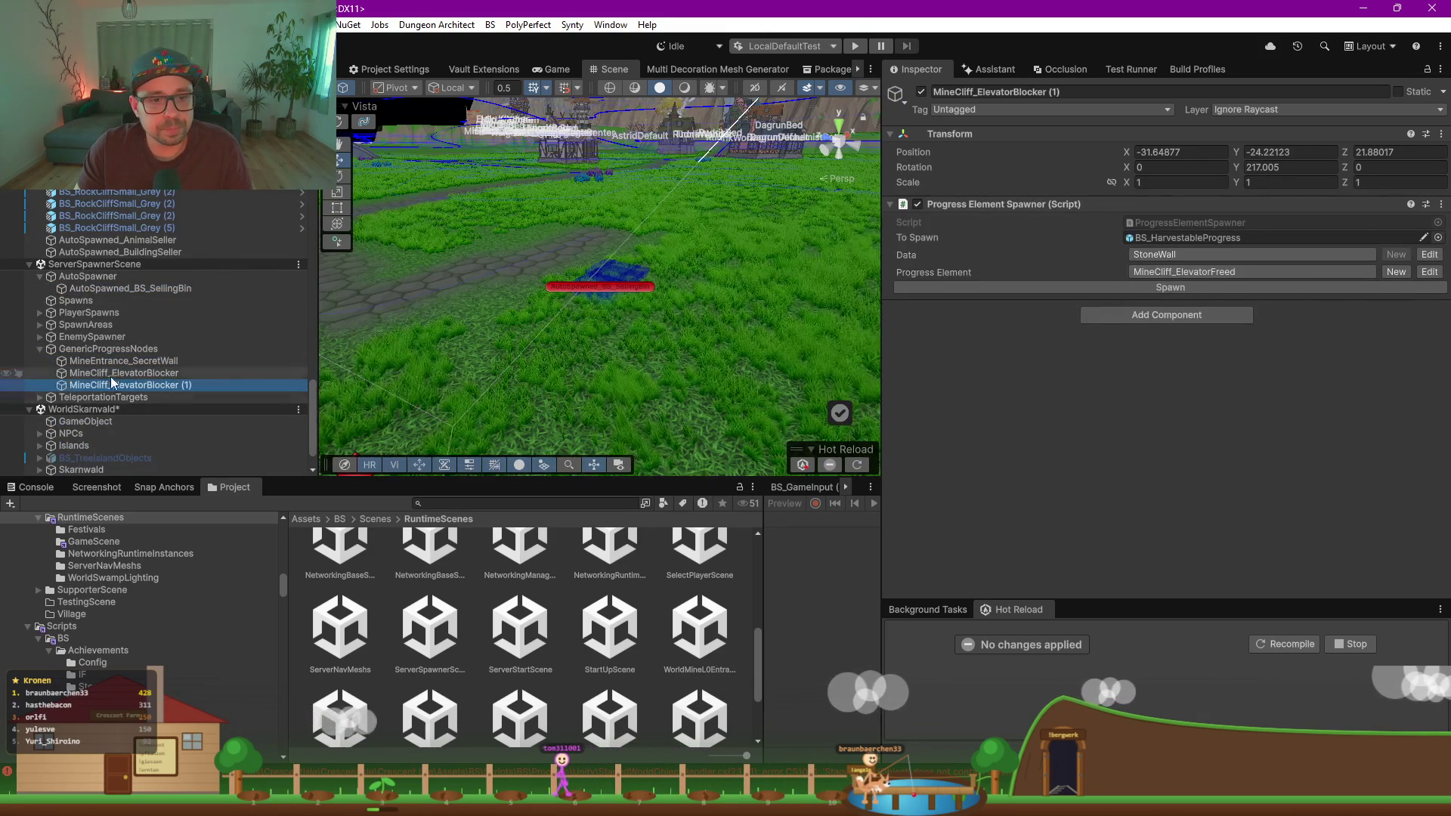
left_click(106, 361)
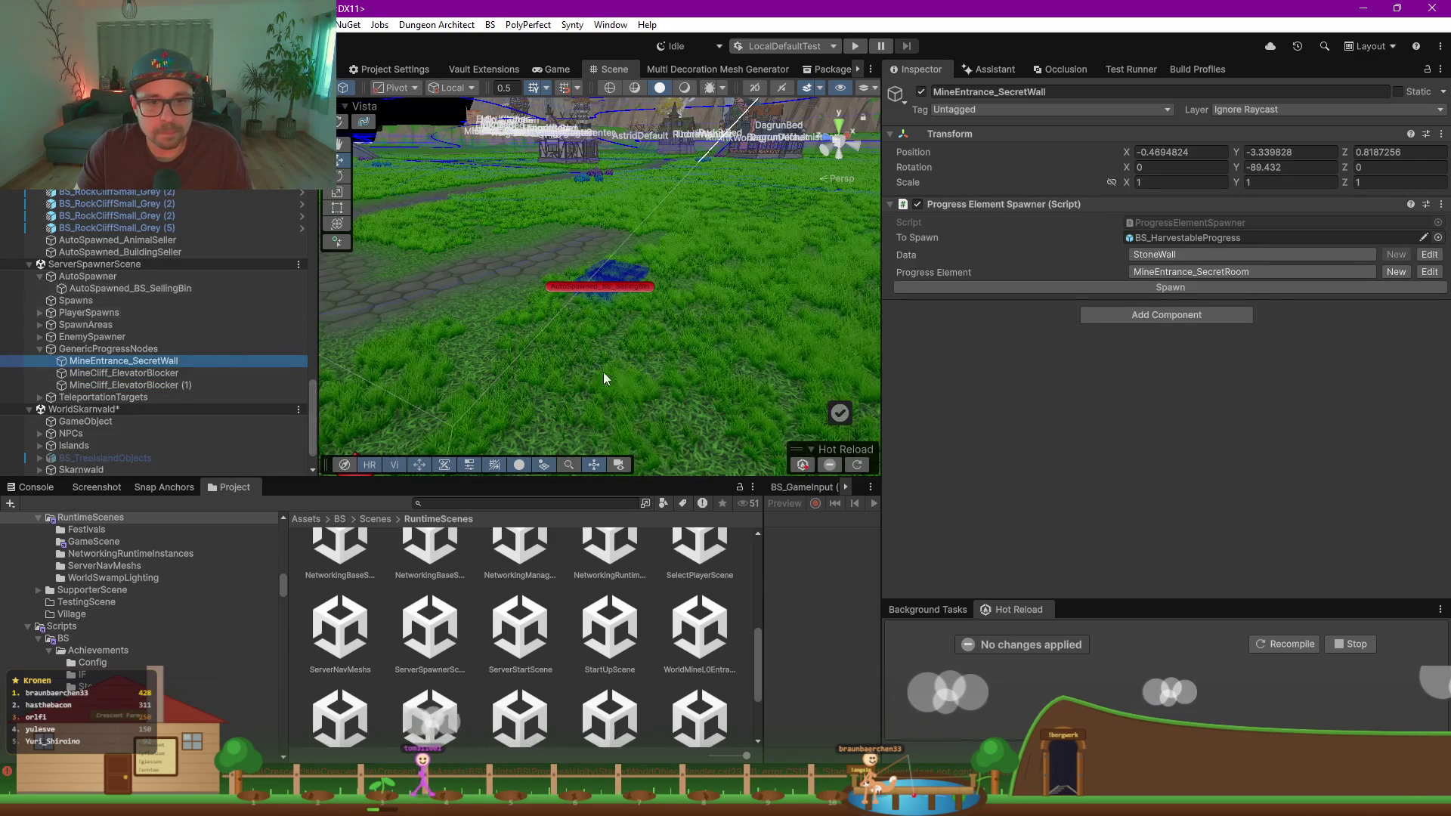
double_click(1177, 223)
scroll(643, 460, "down", 8)
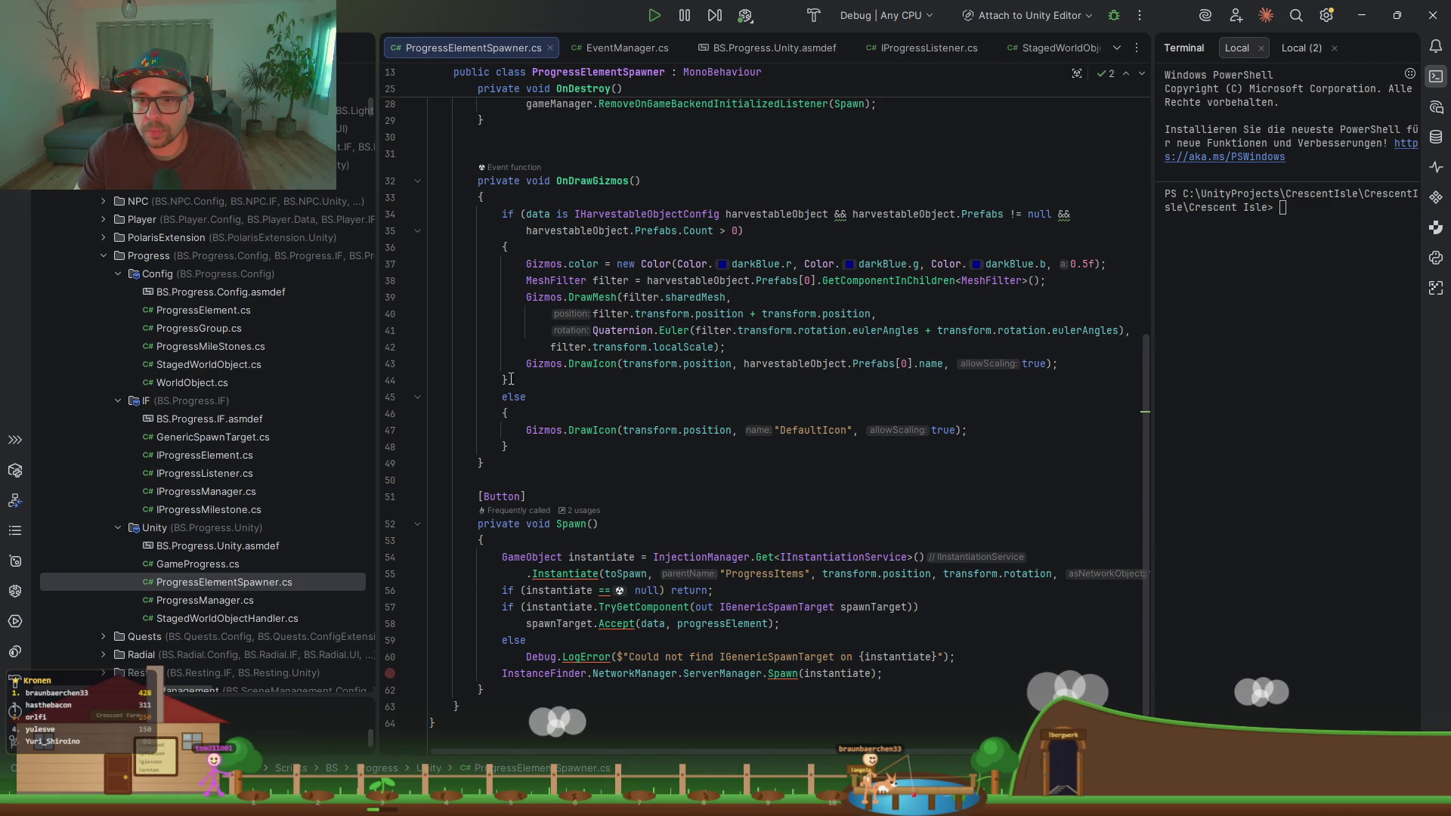
Step: Read the TryGetComponent IGenericSpawnTarget lookup and Accept call in Spawn(), then return to Unity
left_click(762, 607)
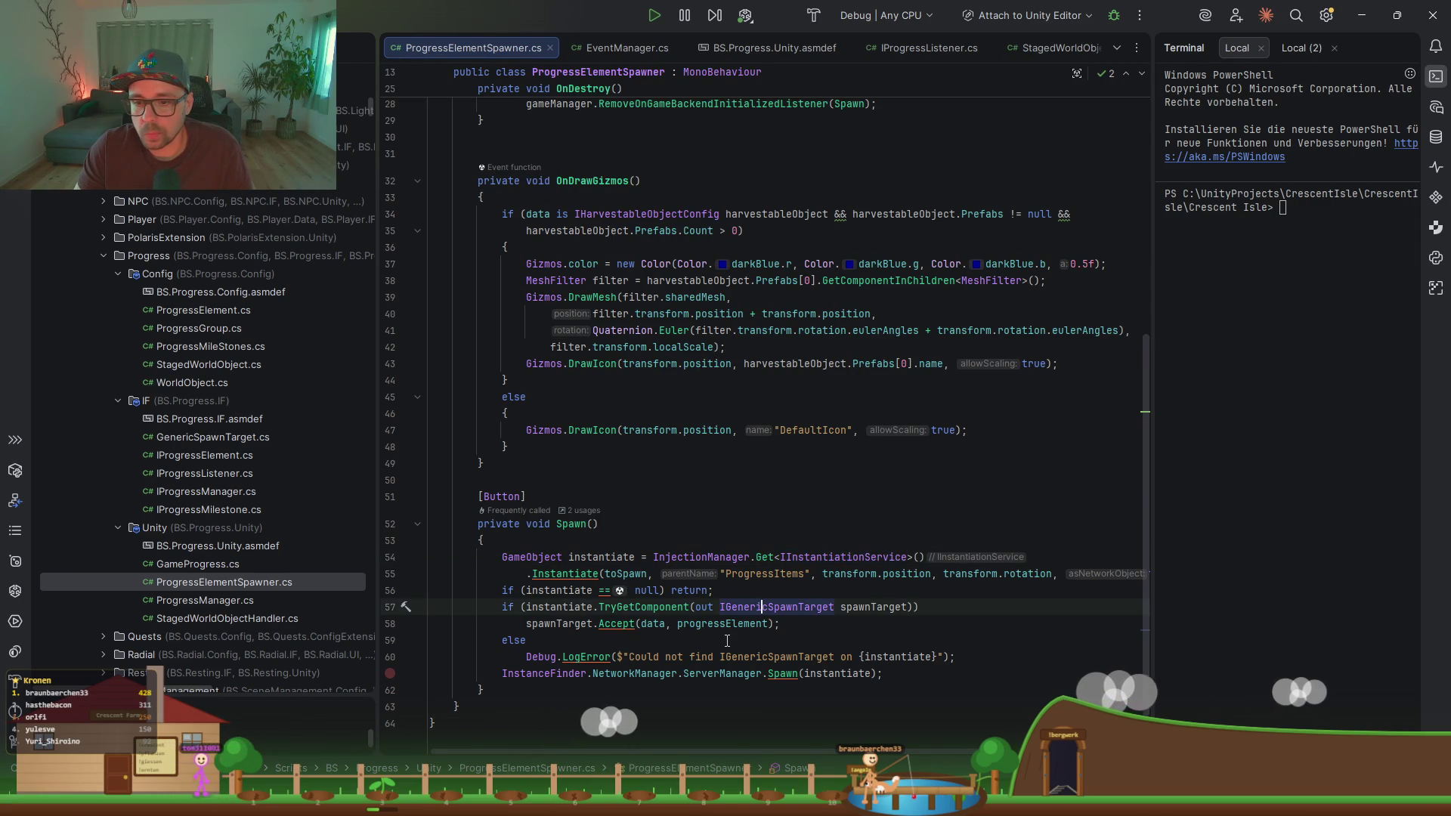
left_click(807, 620)
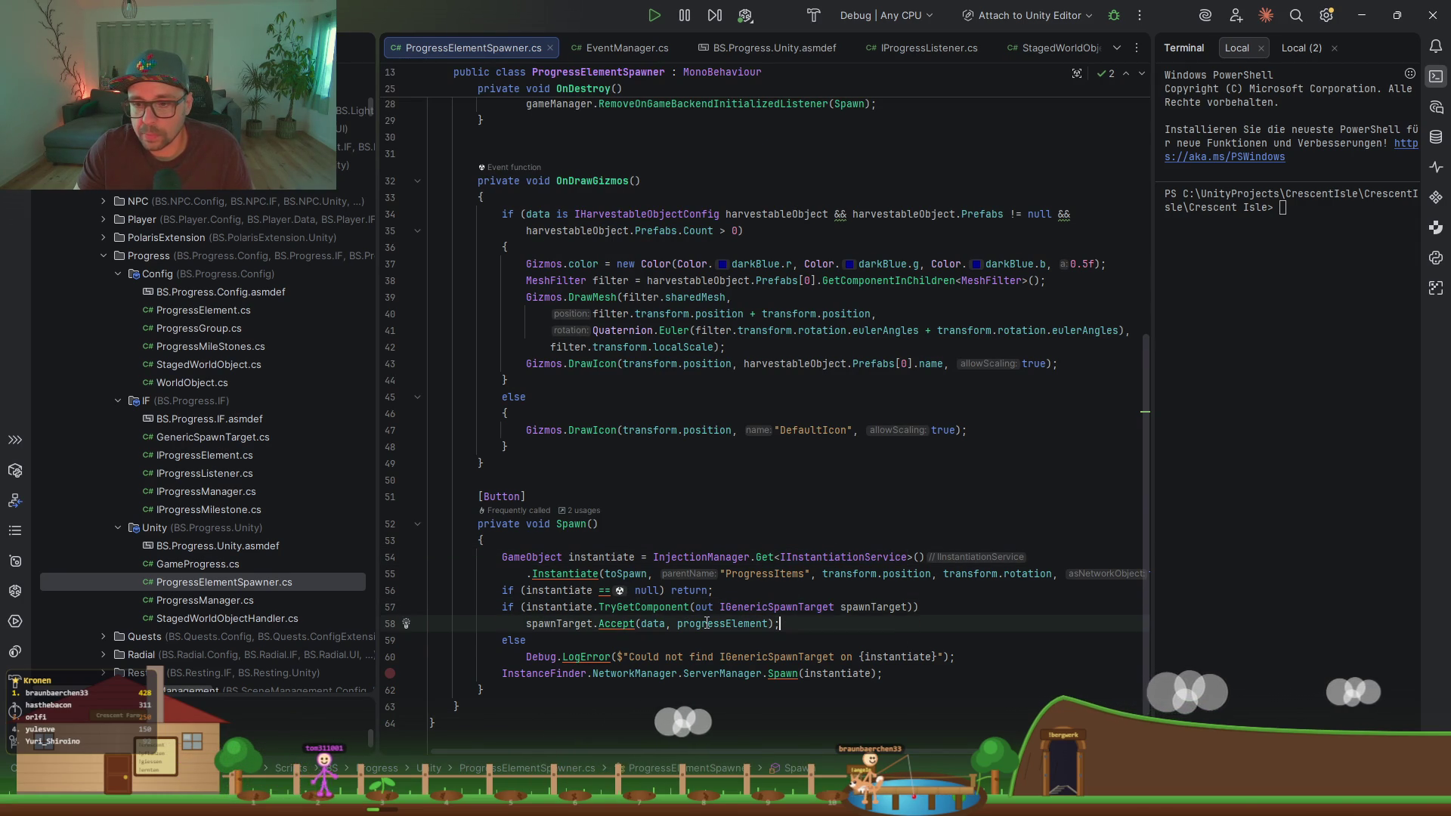
key("Up")
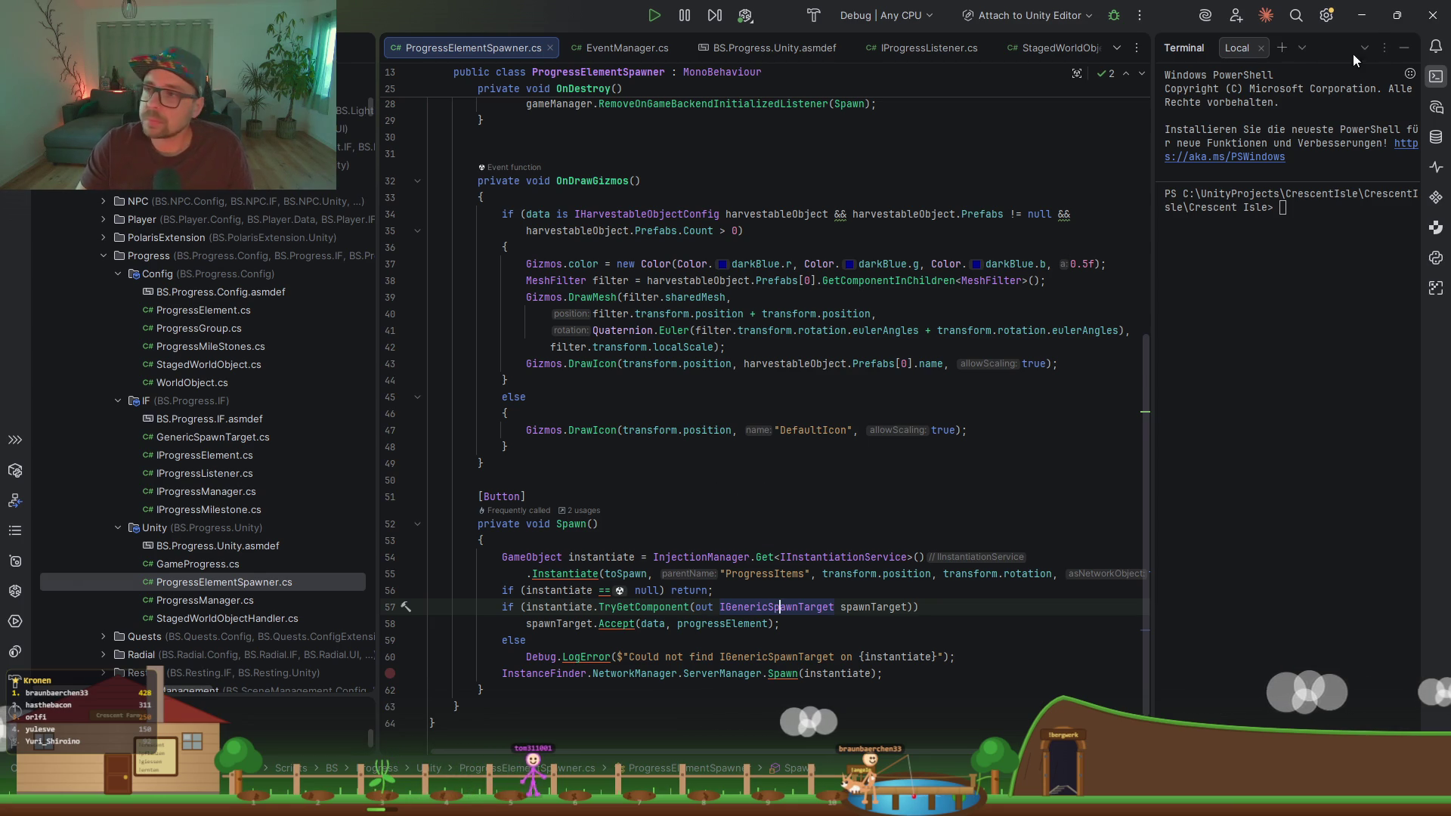
key("alt+Tab")
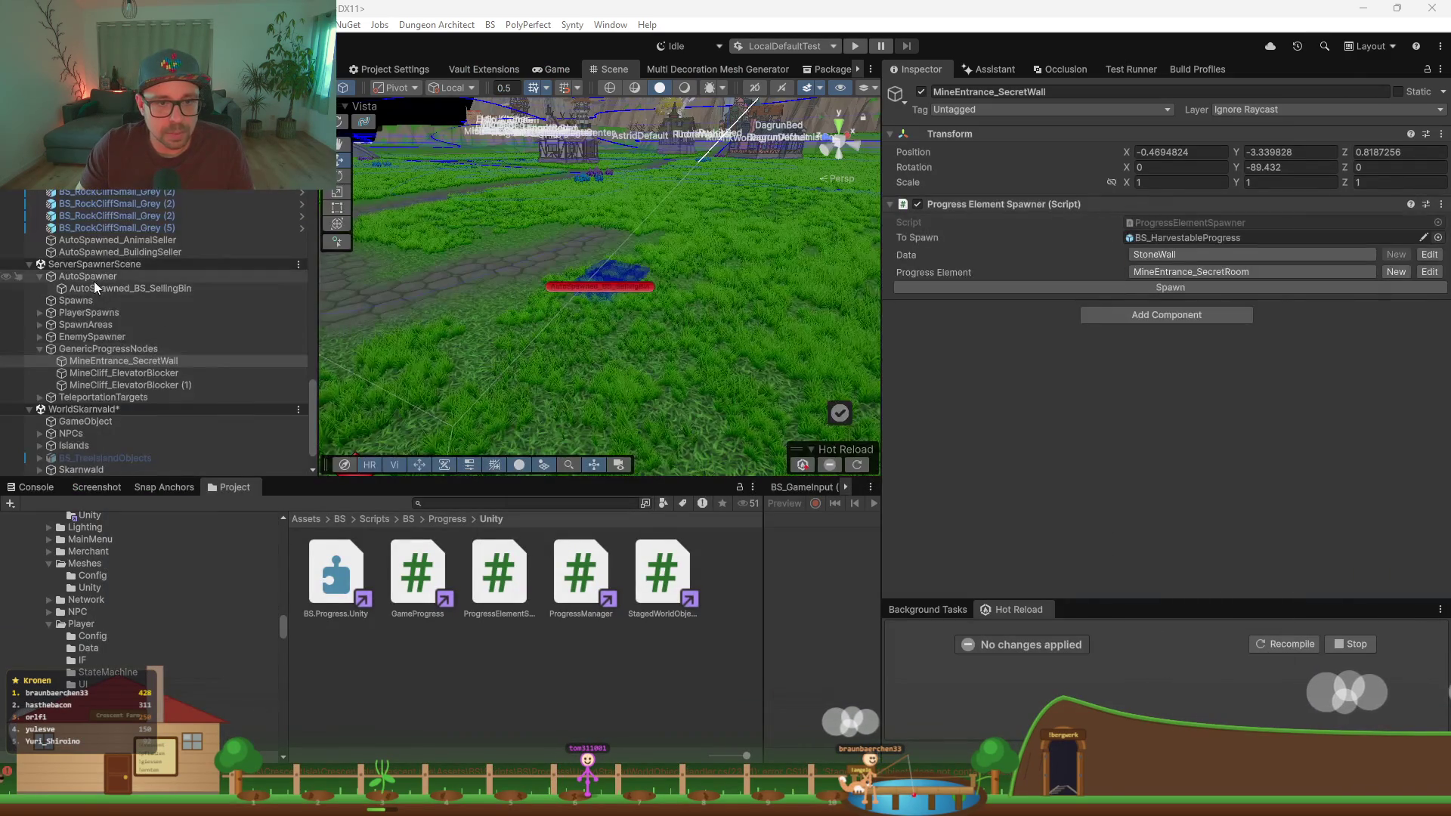
Step: Duplicate AutoSpawned_BS_SellingBin and move the copy beside the tree at about (106.7, 1.2, 80.2)
left_click(93, 282)
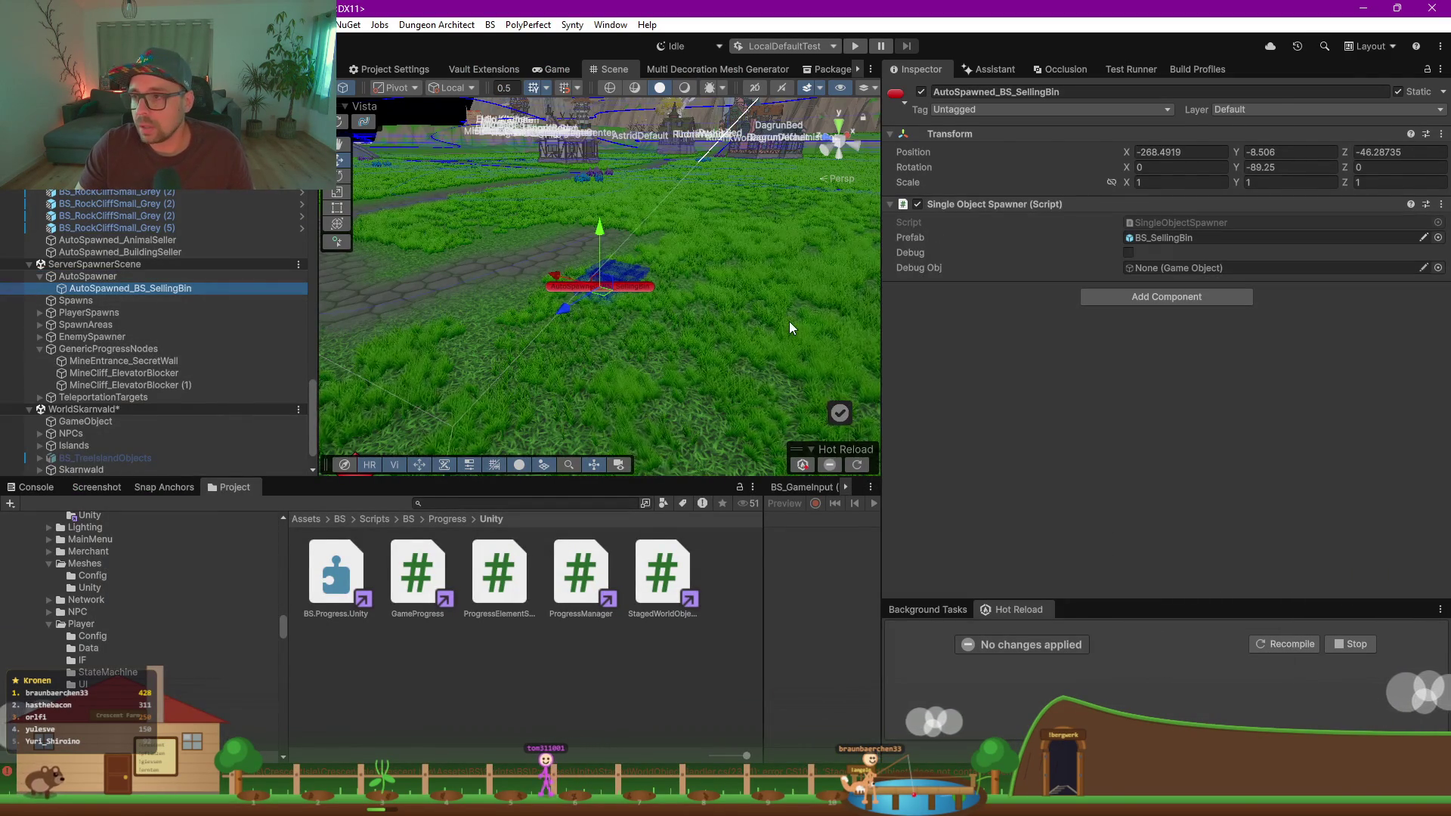
scroll(790, 321, "down", 5)
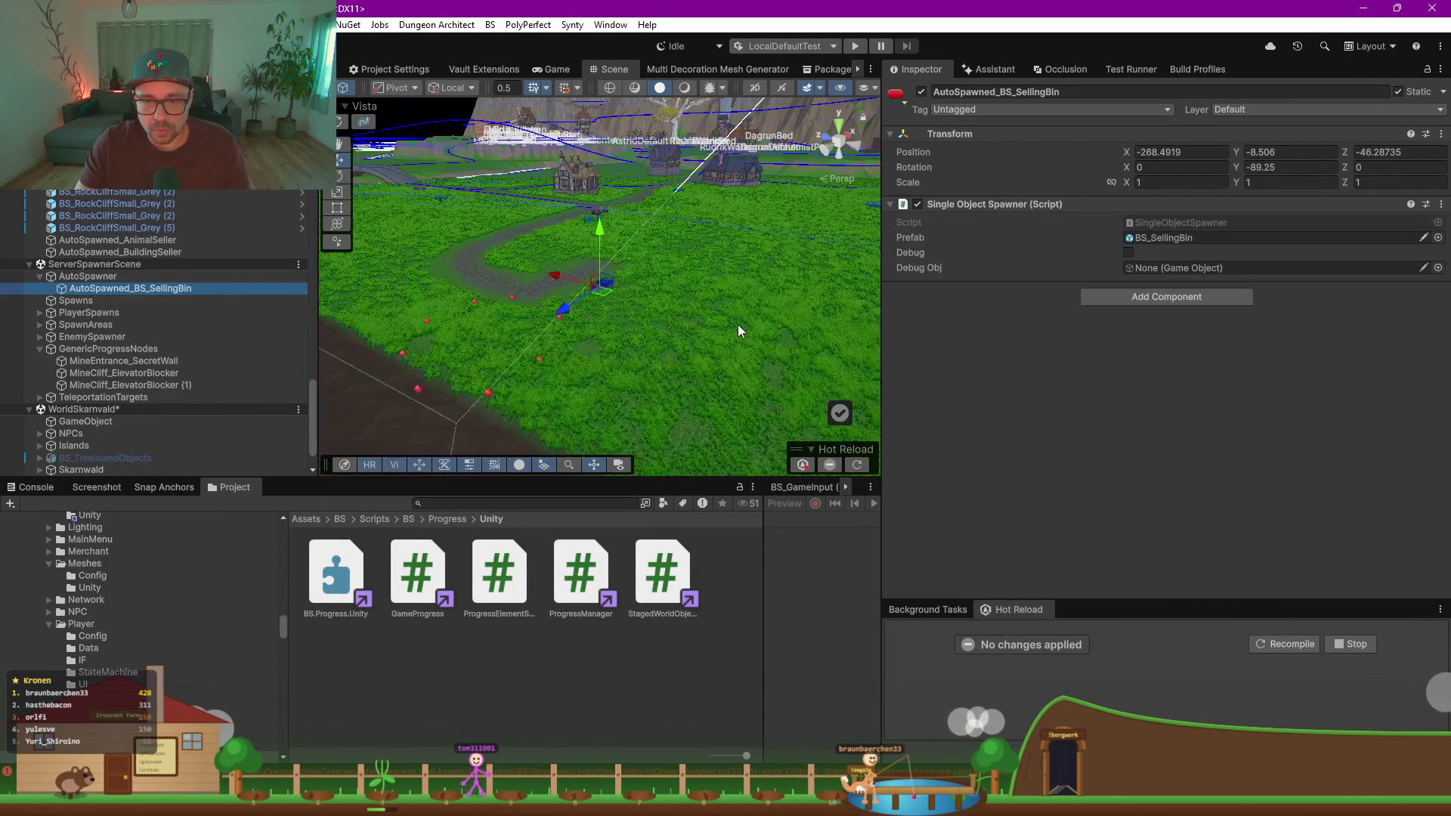
key("ctrl+d")
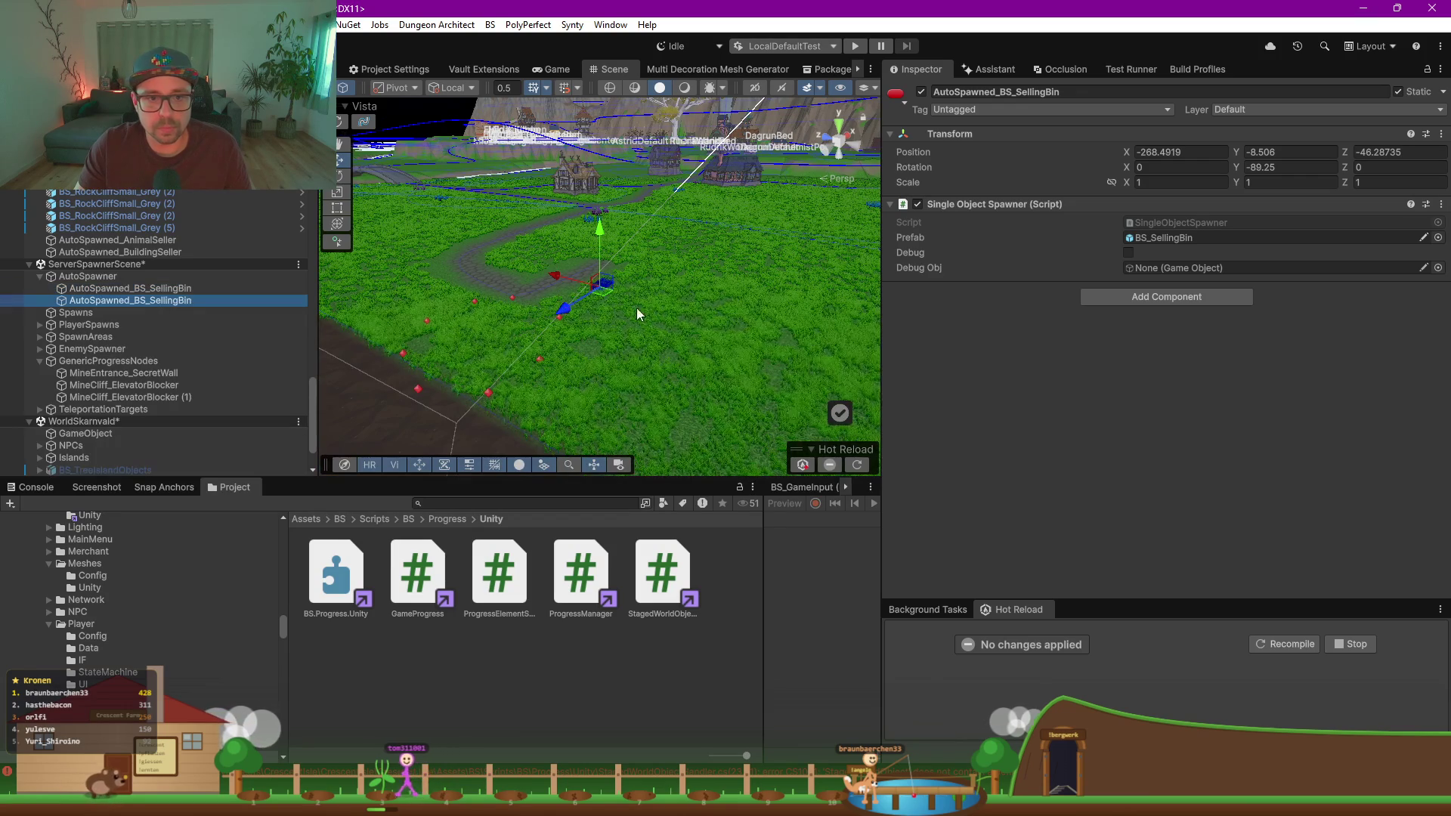
mouse_move(687, 227)
left_mouse_down()
mouse_move(655, 265)
mouse_move(637, 206)
left_mouse_up()
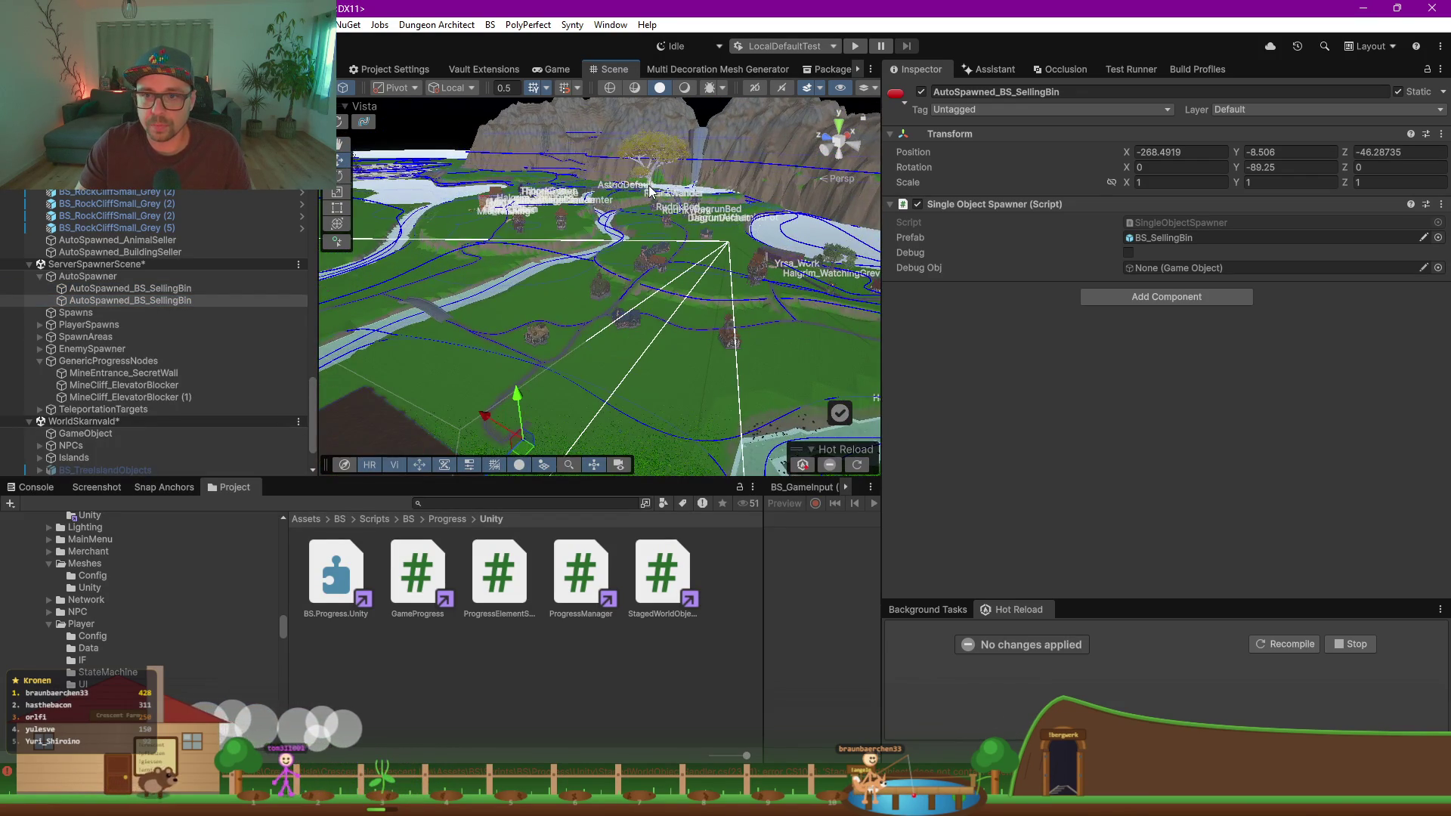
scroll(648, 191, "up", 10)
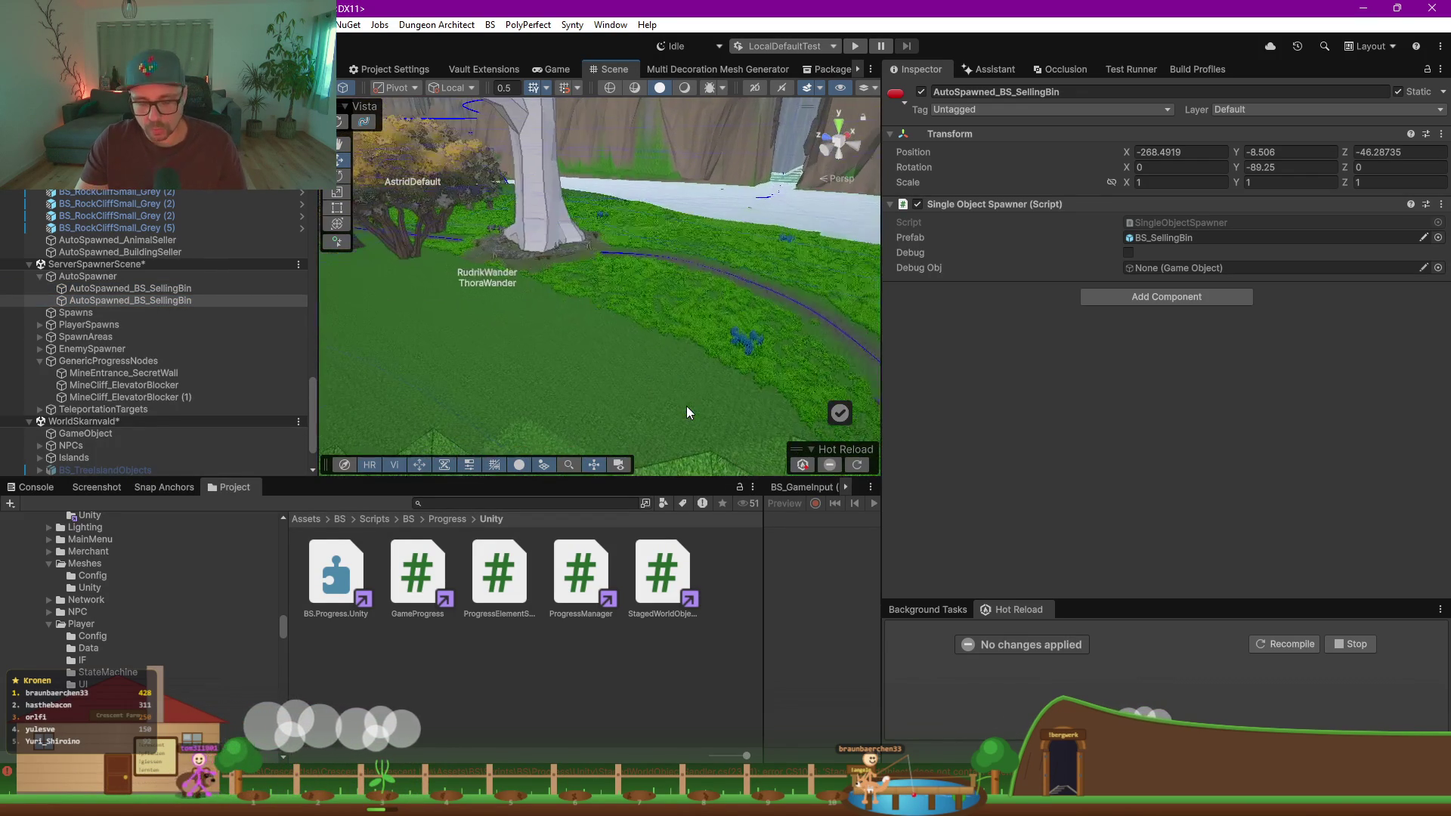
key("ctrl+alt+f")
scroll(529, 272, "up", 3)
scroll(529, 273, "up", 3)
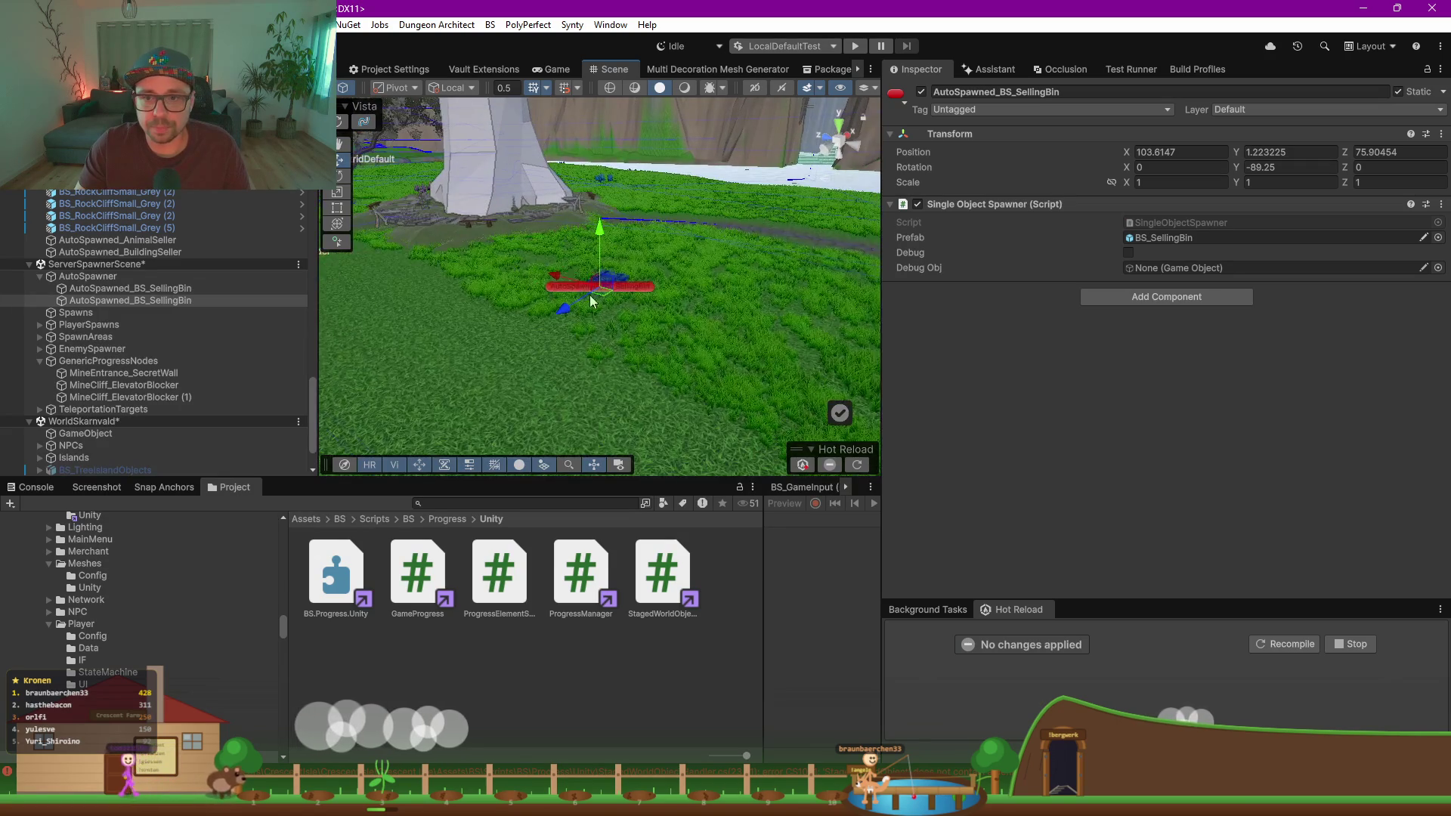
left_click_drag(615, 389, 564, 309)
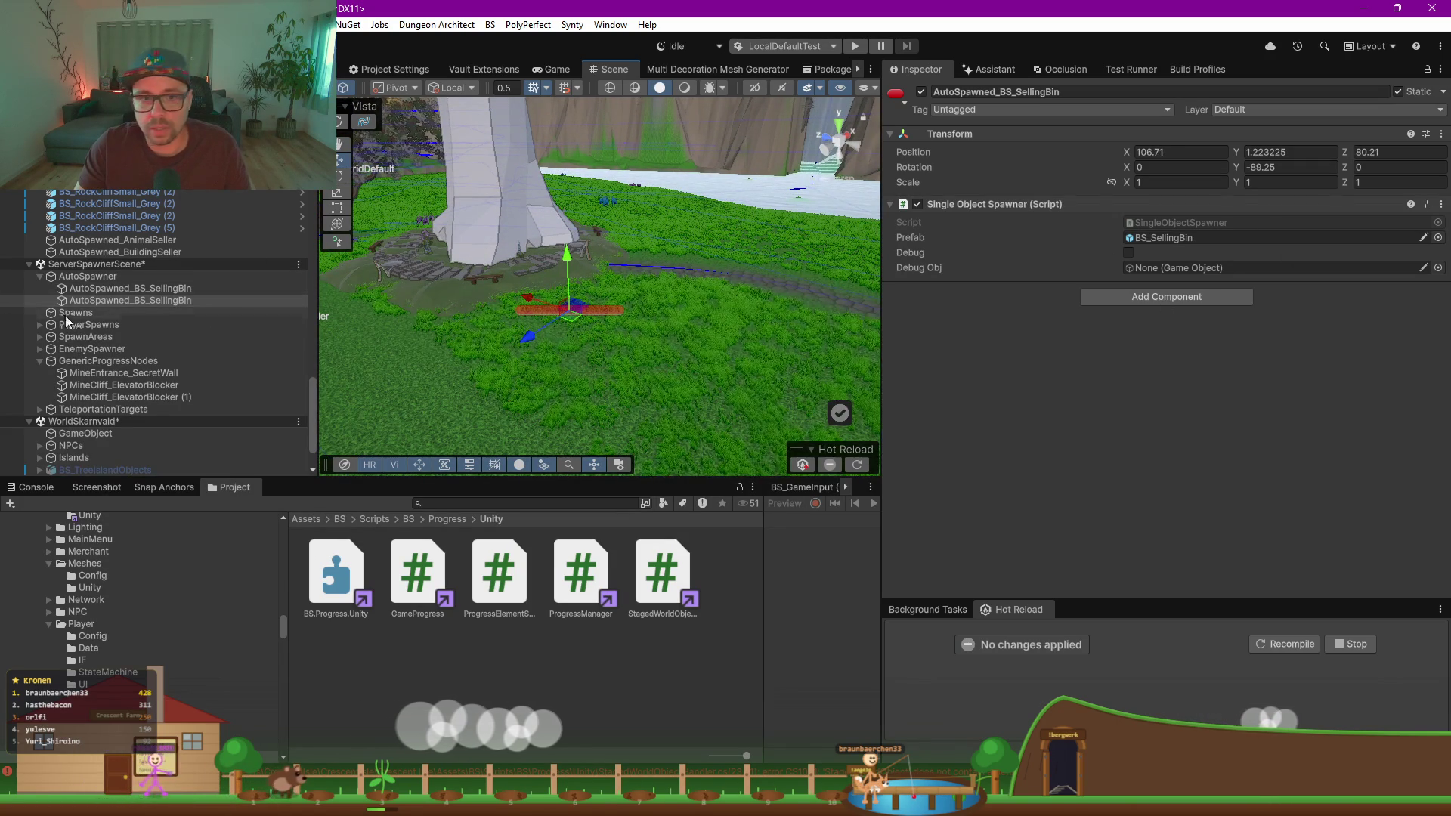
left_click(1143, 239)
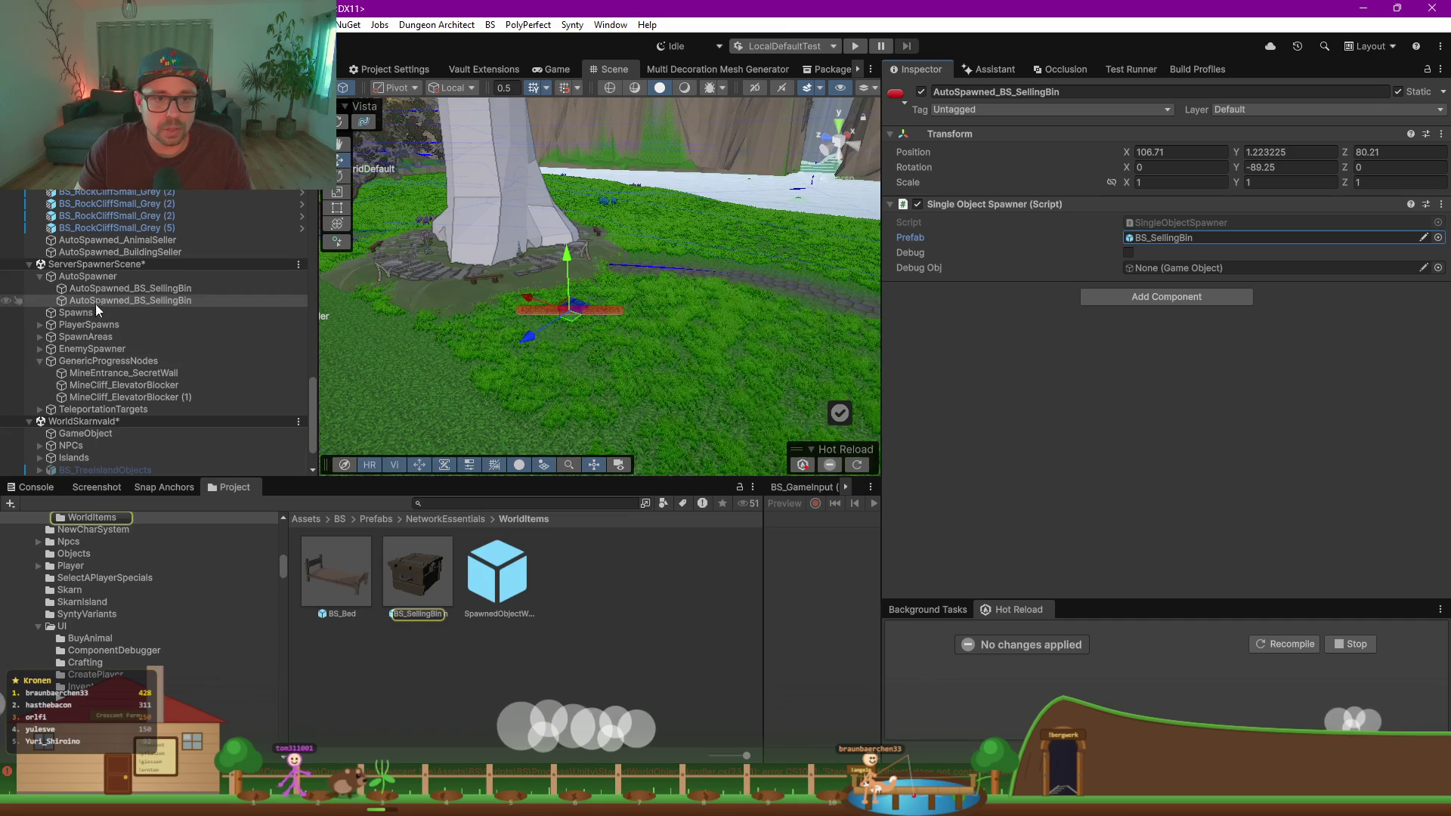
Step: Drag the Skarn tree from the Hierarchy into WorldItems as a Skarn prefab, choosing Open Prefab
left_click(162, 448)
scroll(161, 448, "down", 2)
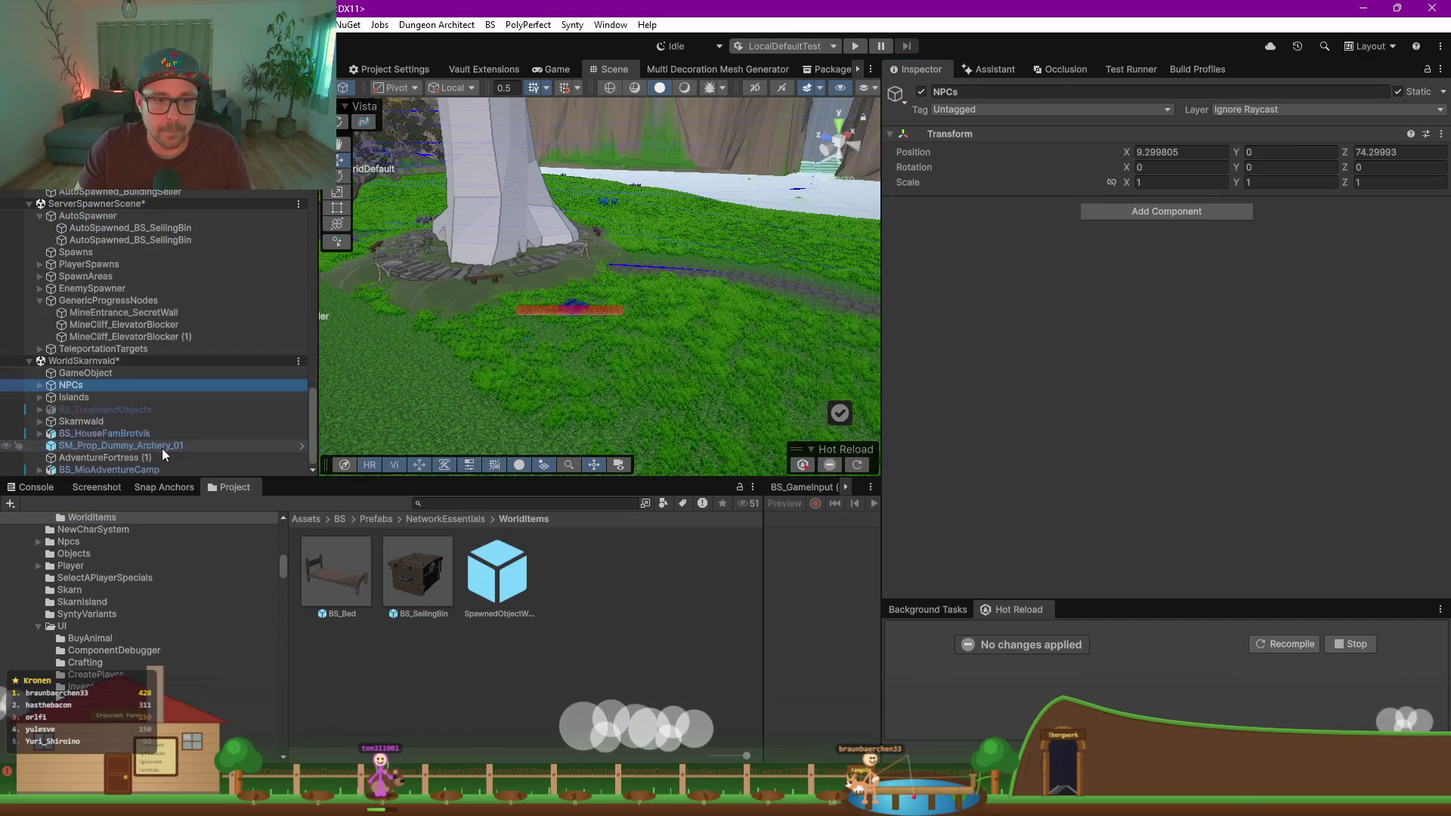
left_click(491, 208)
left_click(111, 430)
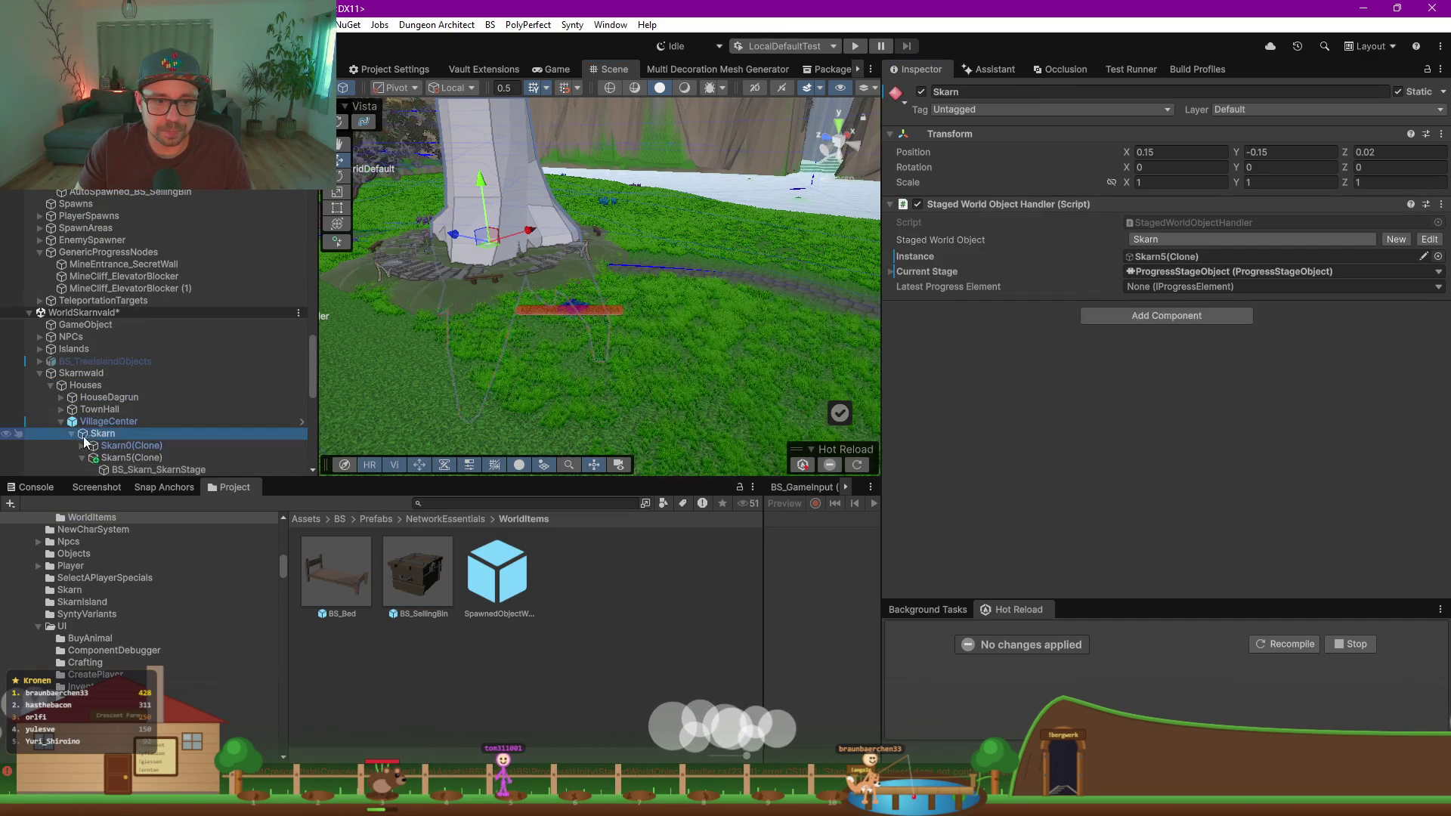
left_click(71, 434)
scroll(175, 414, "down", 3)
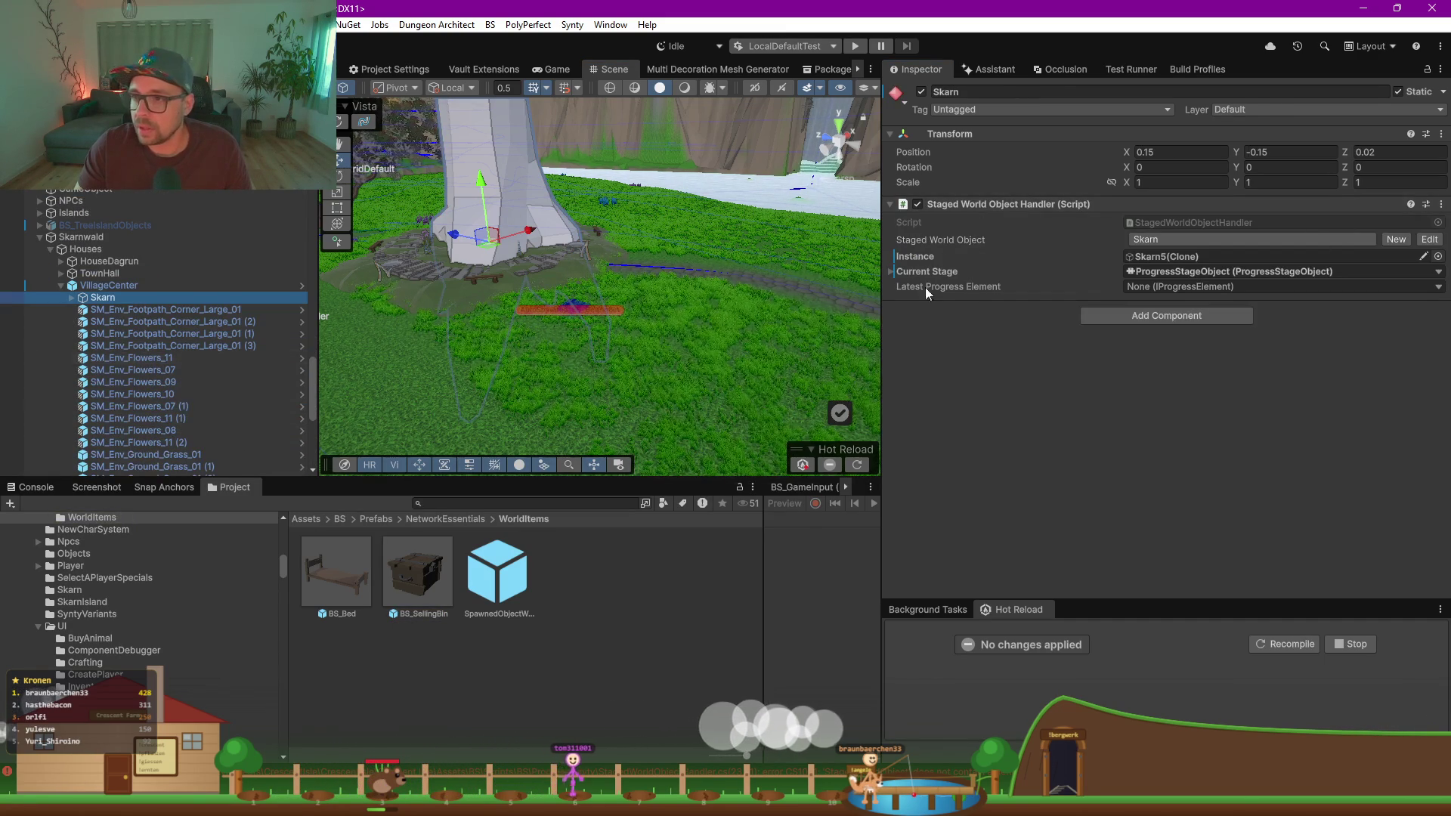
left_click(128, 309)
left_click(119, 299)
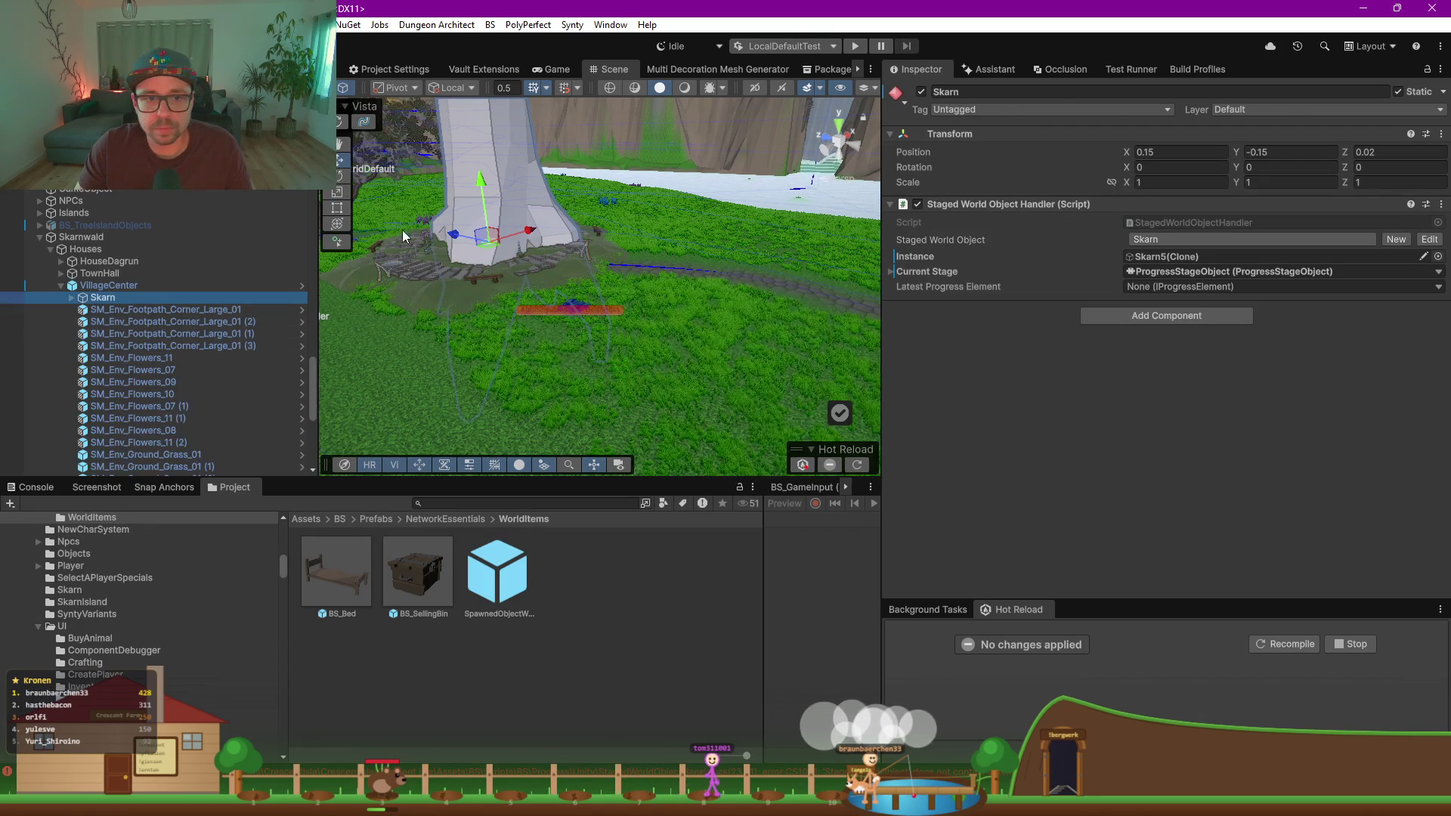
left_click_drag(106, 305, 611, 564)
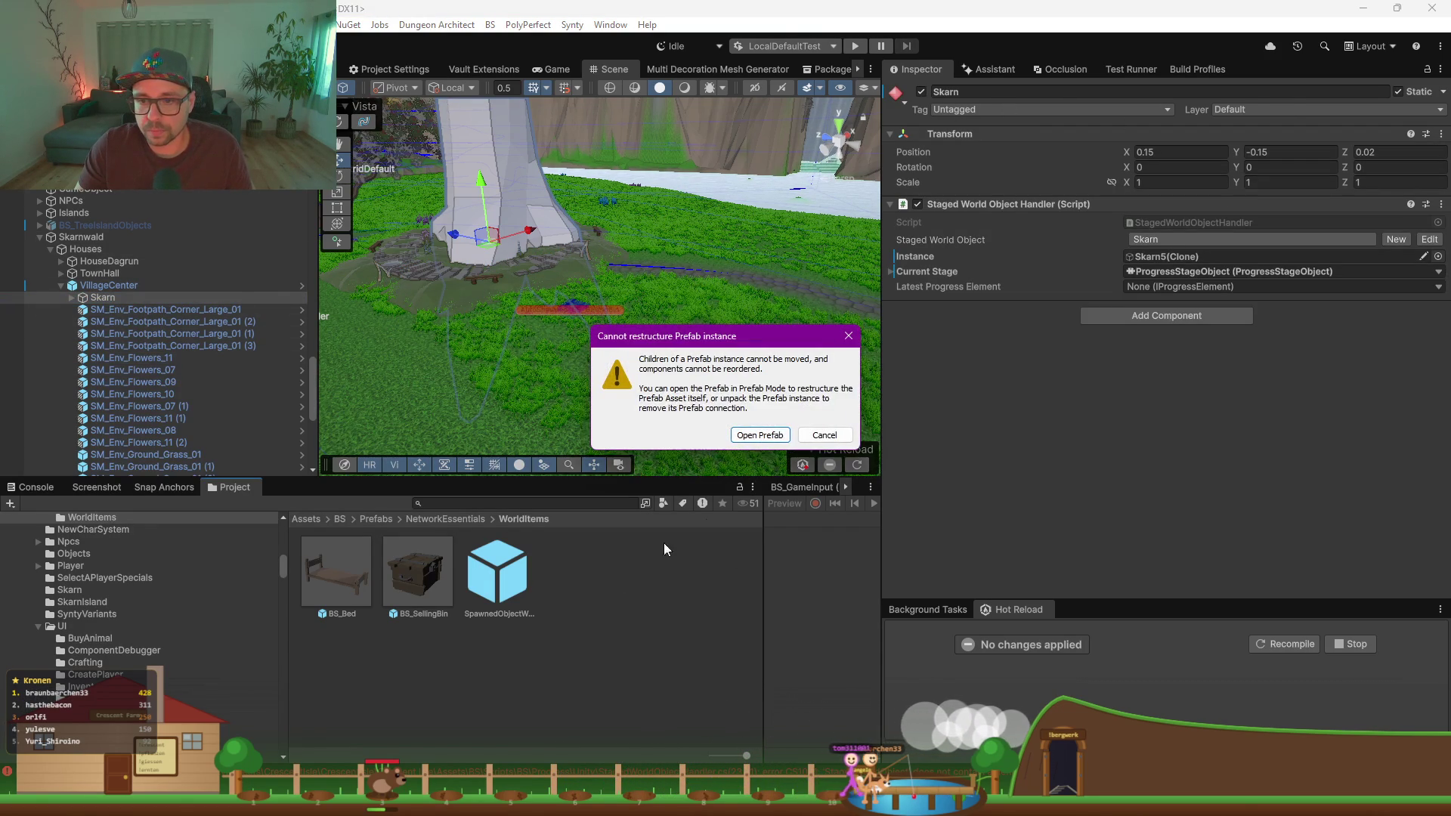
left_click(740, 431)
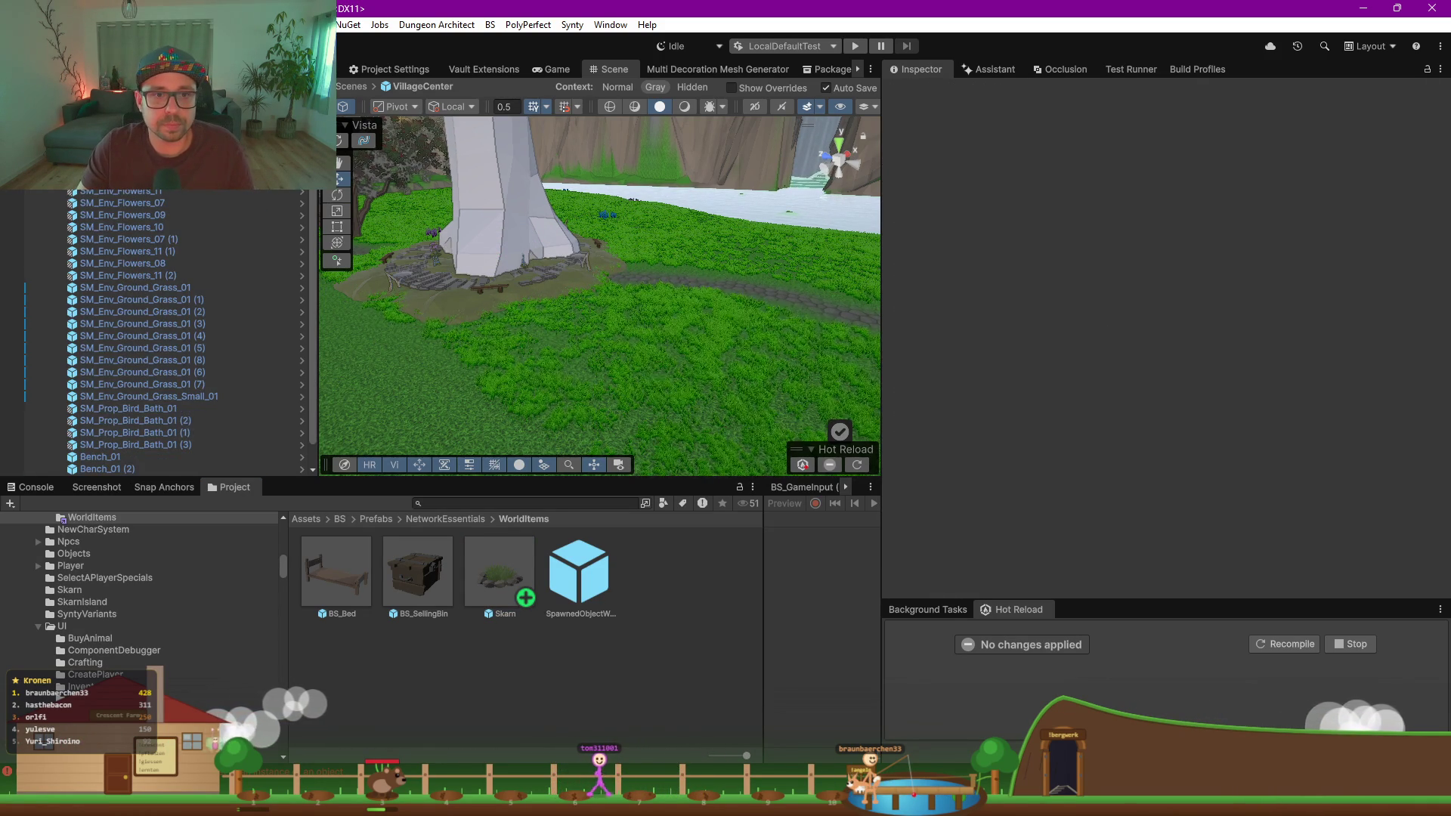
Step: Delete the Skarn5(Clone) tree from the village centre
left_click(478, 199)
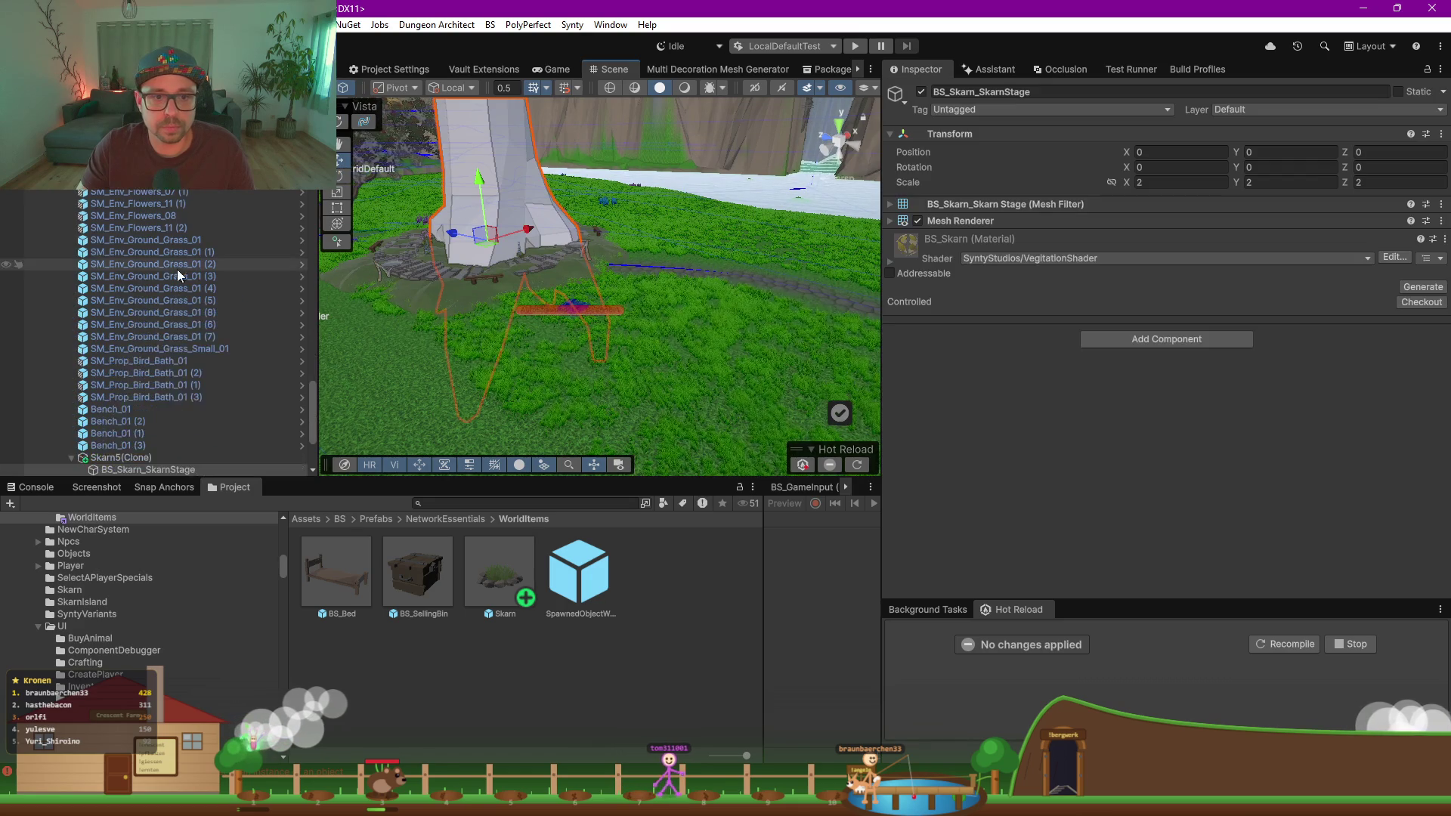
scroll(161, 339, "down", 3)
left_click(144, 323)
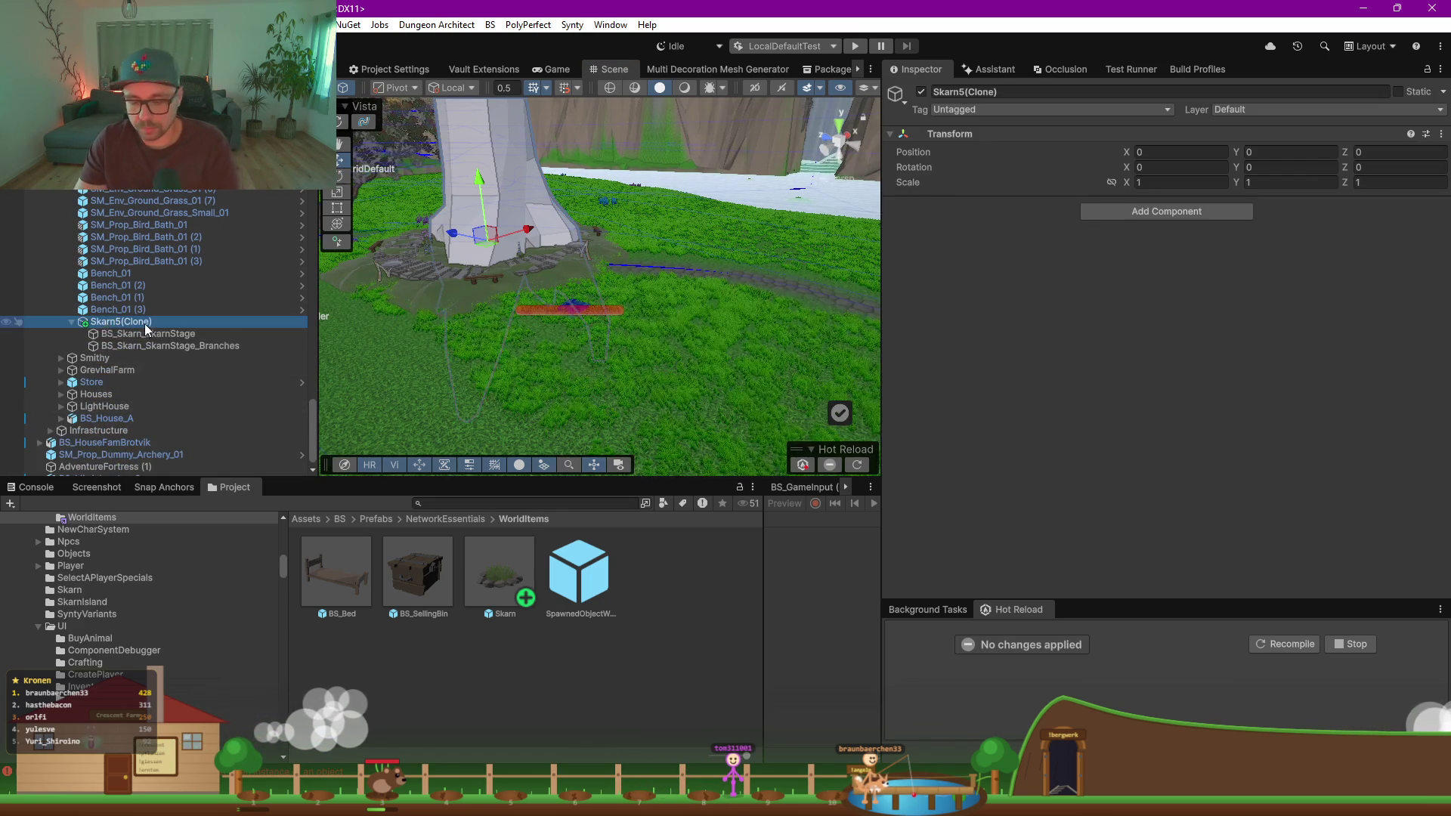
key("Delete")
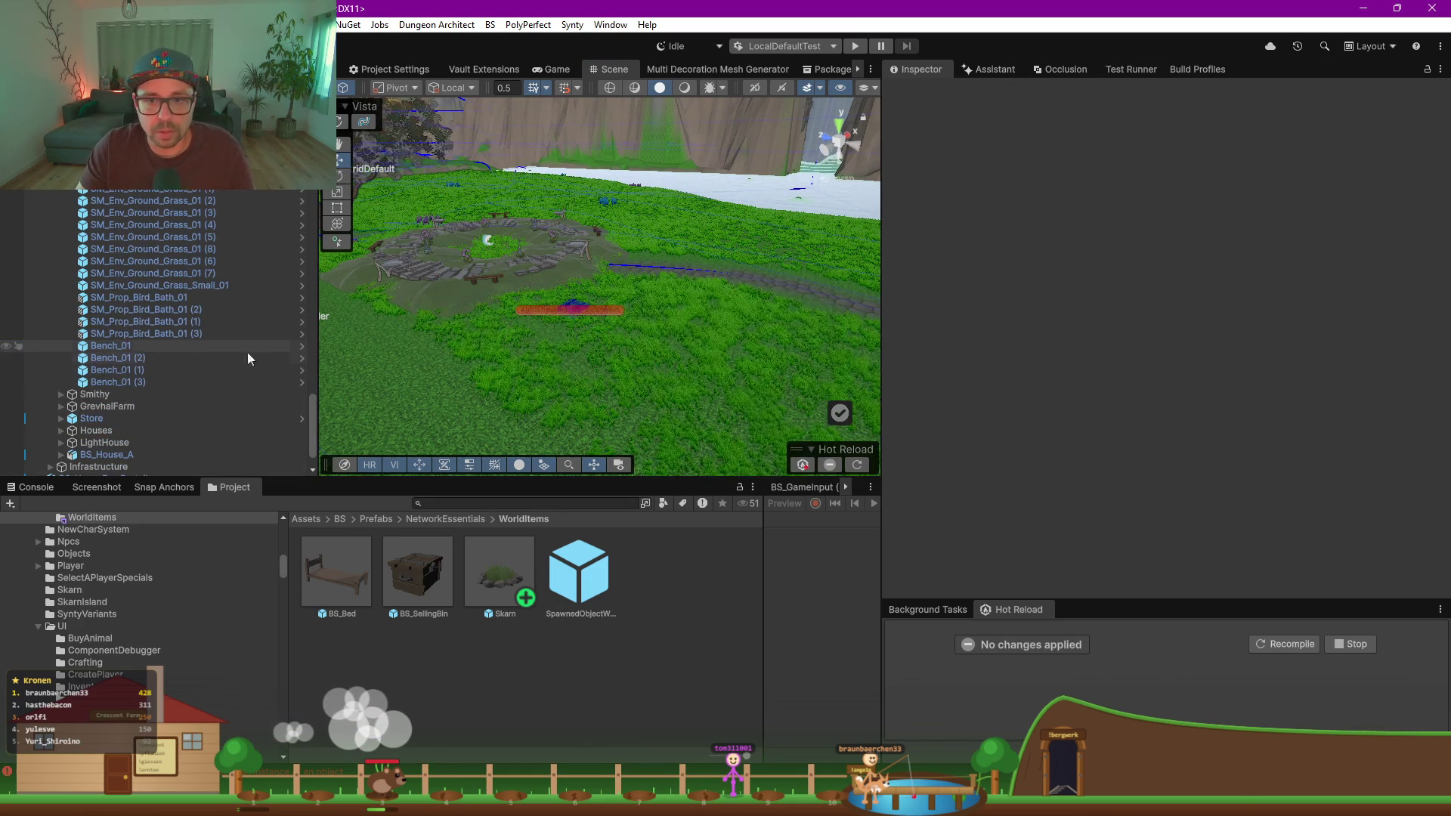
Step: Frame the red selling bin in the stone circle and select VillageCenter
left_click_drag(407, 288, 508, 421)
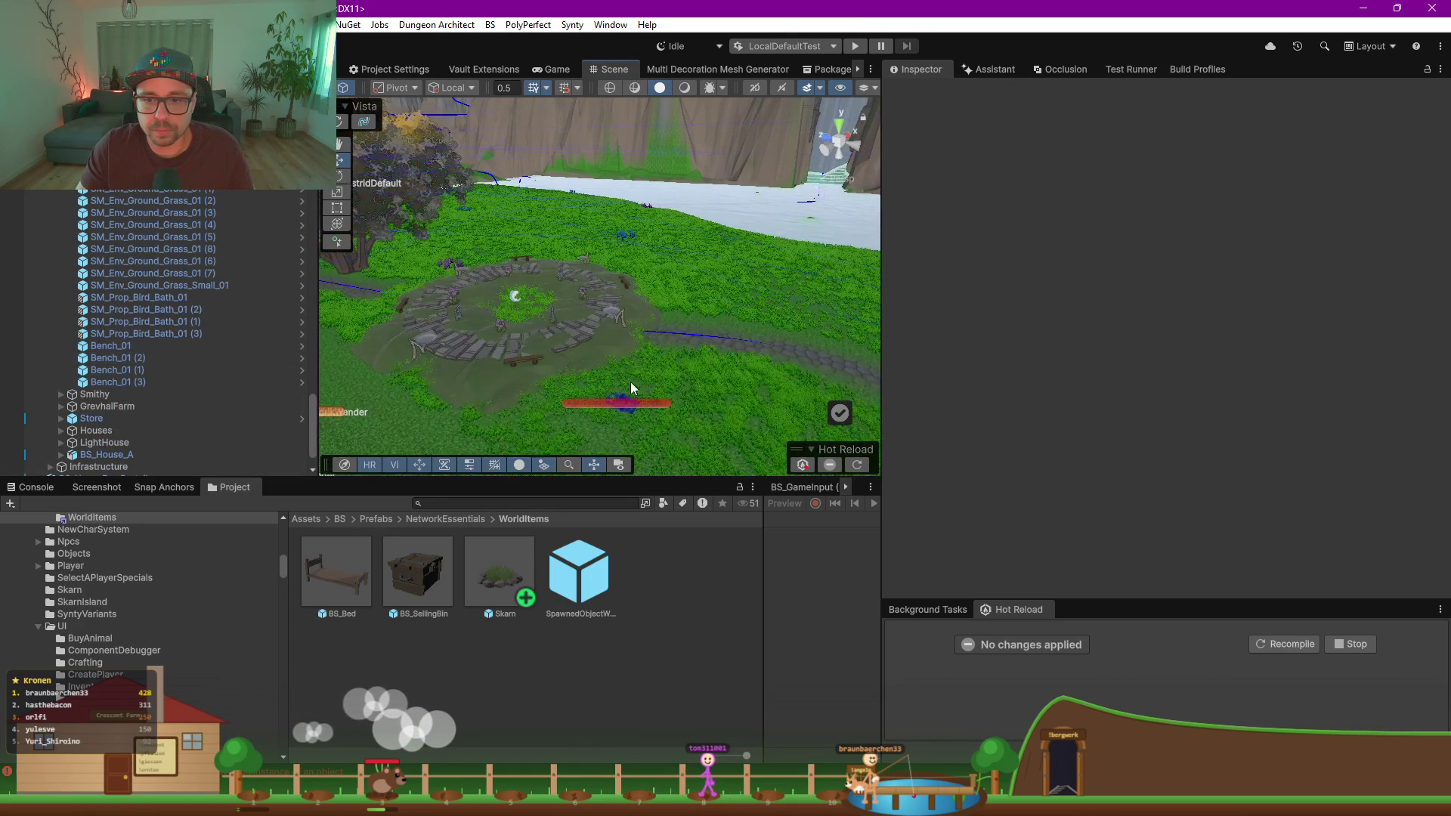
left_click(622, 405)
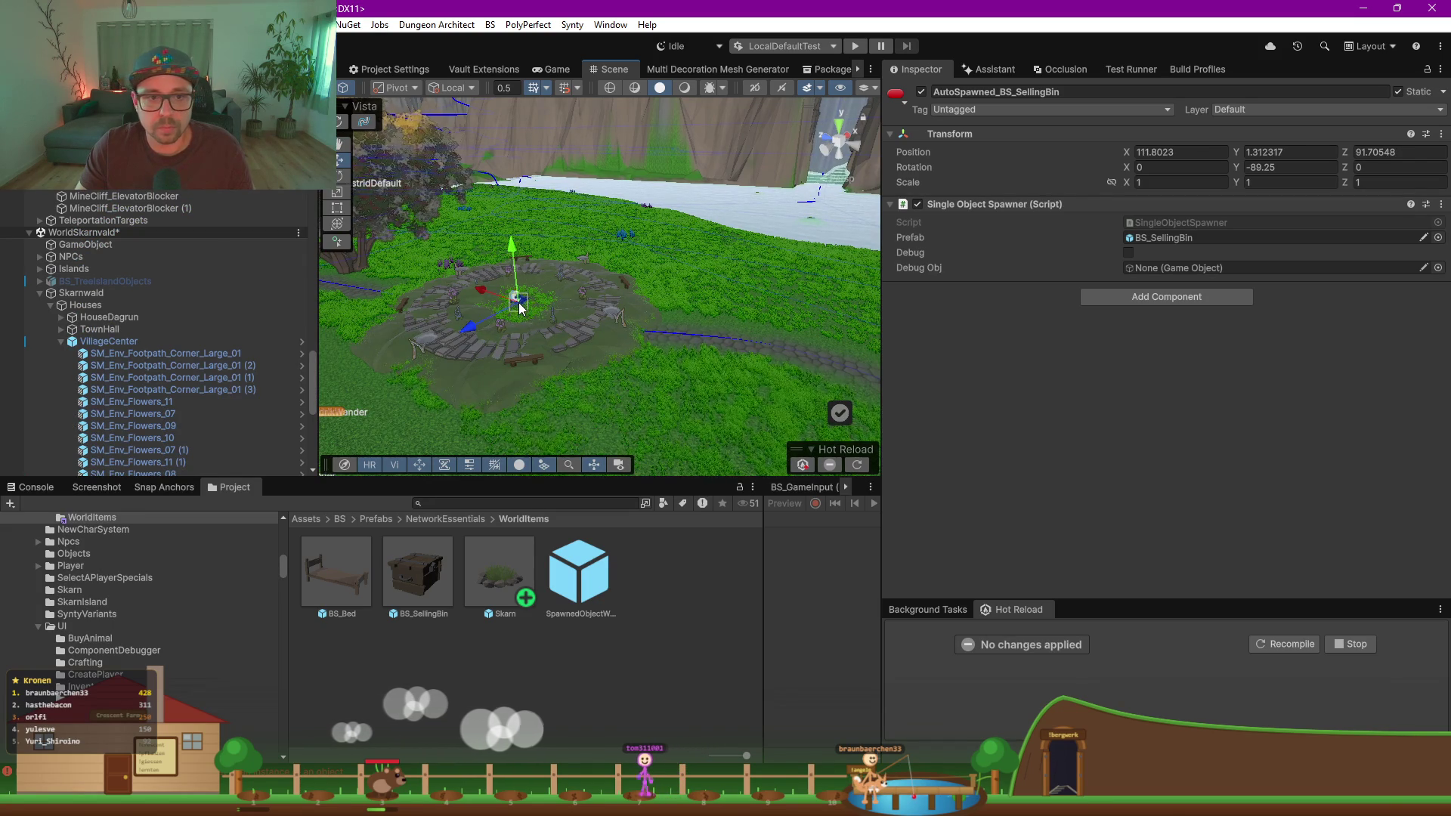
key("f")
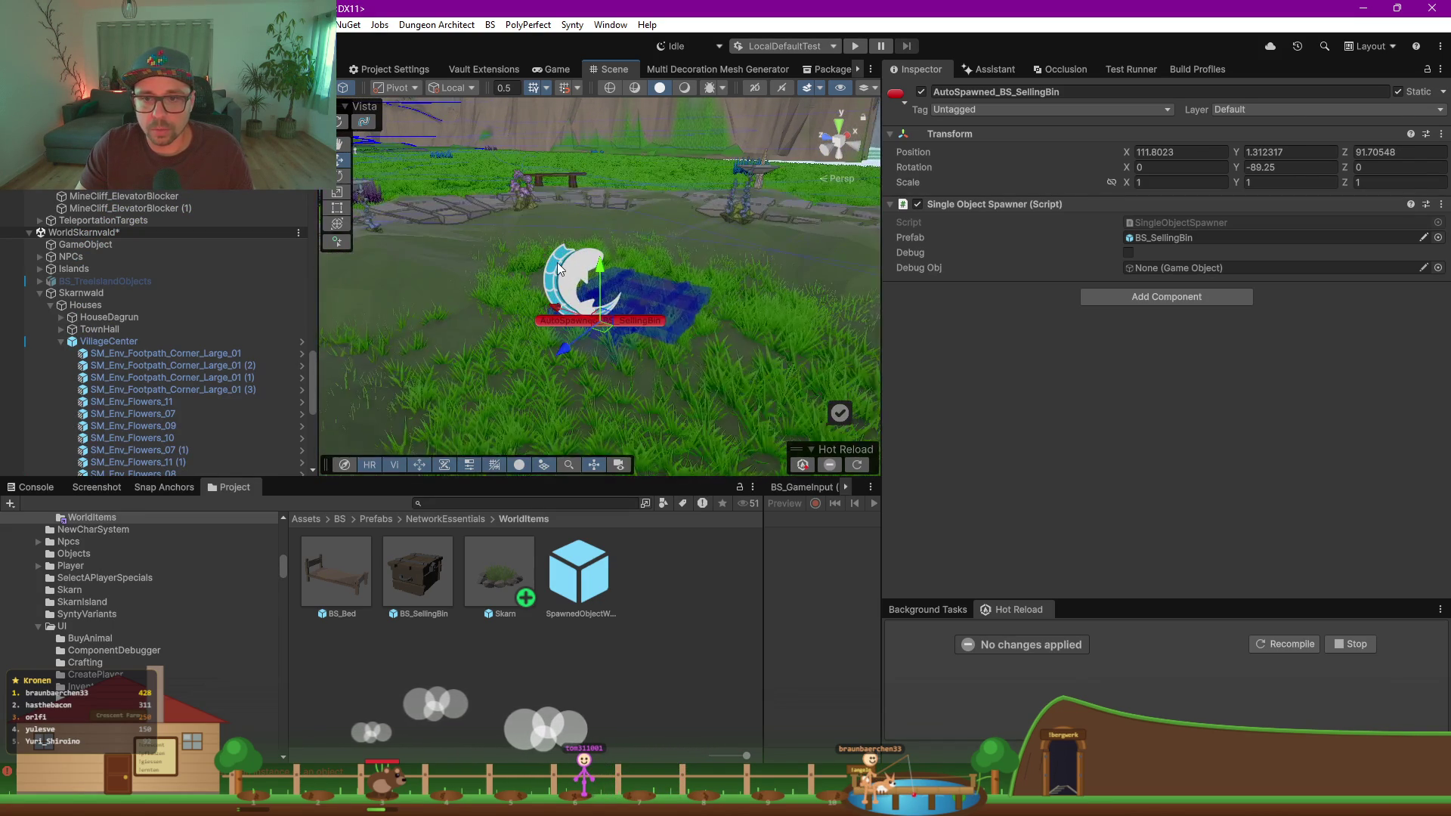
left_click(568, 276)
scroll(585, 326, "down", 3)
scroll(120, 334, "down", 4)
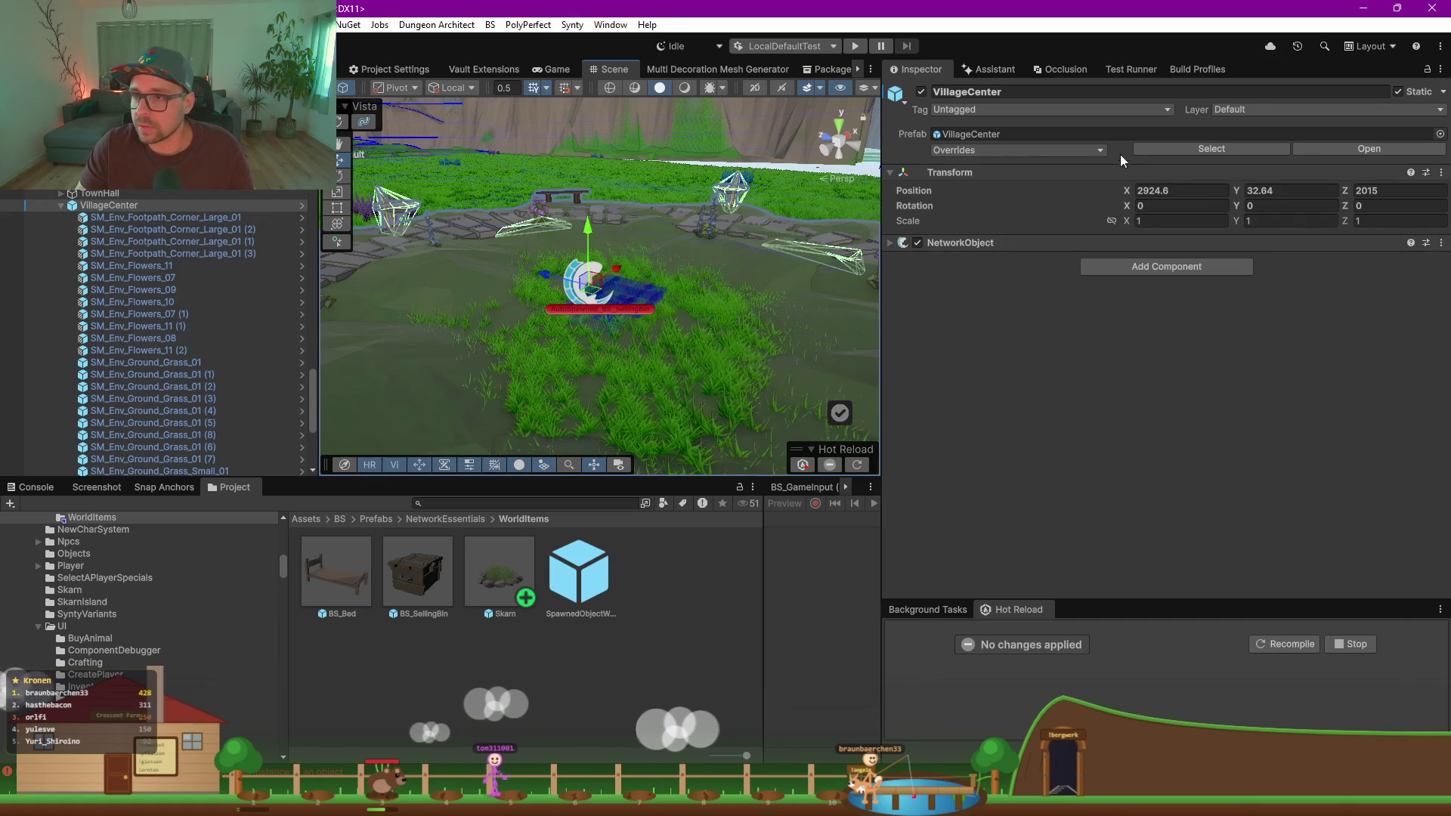
Step: Remove the NetworkObject component from VillageCenter and from the VillageCenter prefab
left_click(1049, 151)
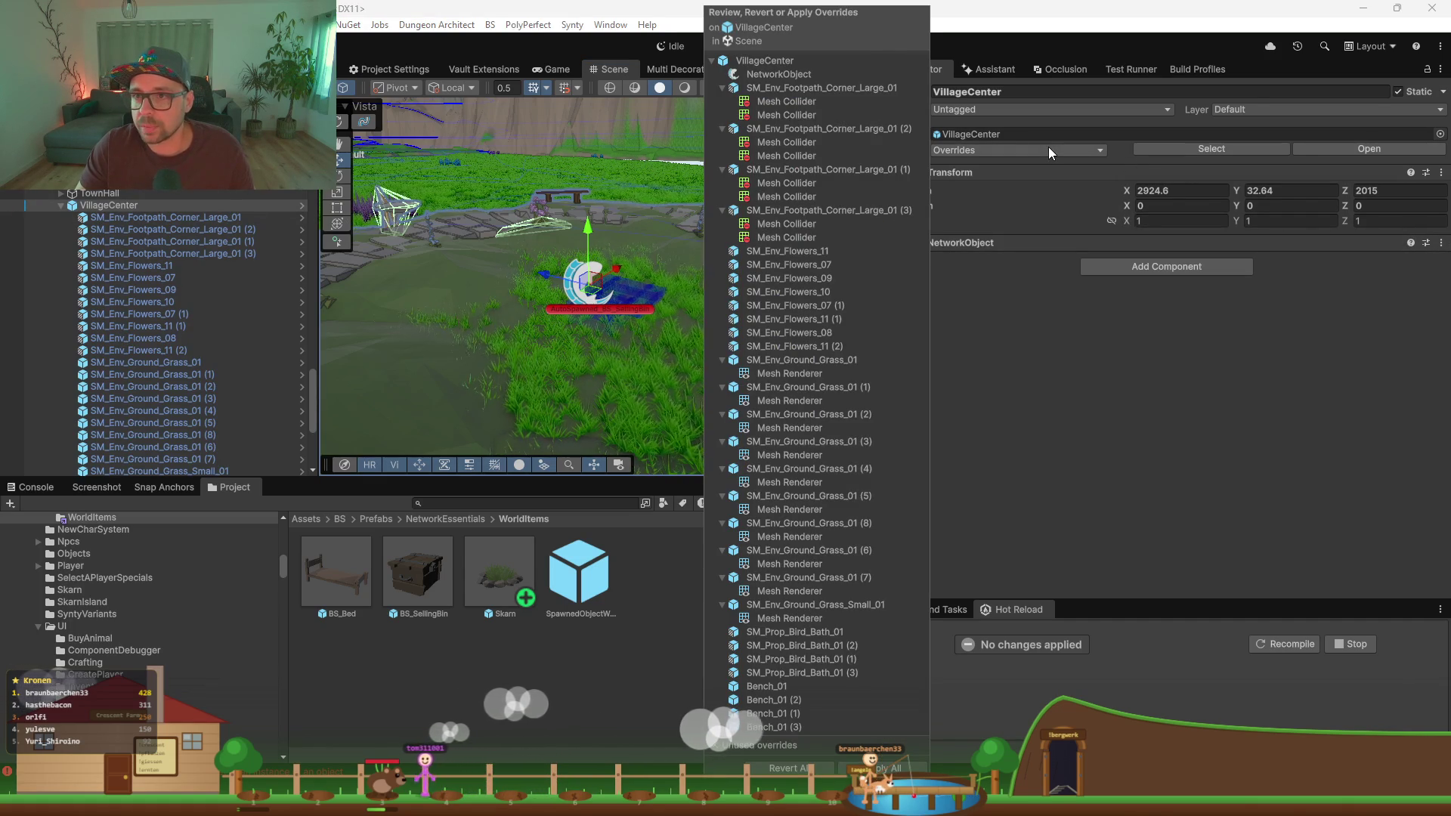
left_click(1049, 148)
left_click(1441, 243)
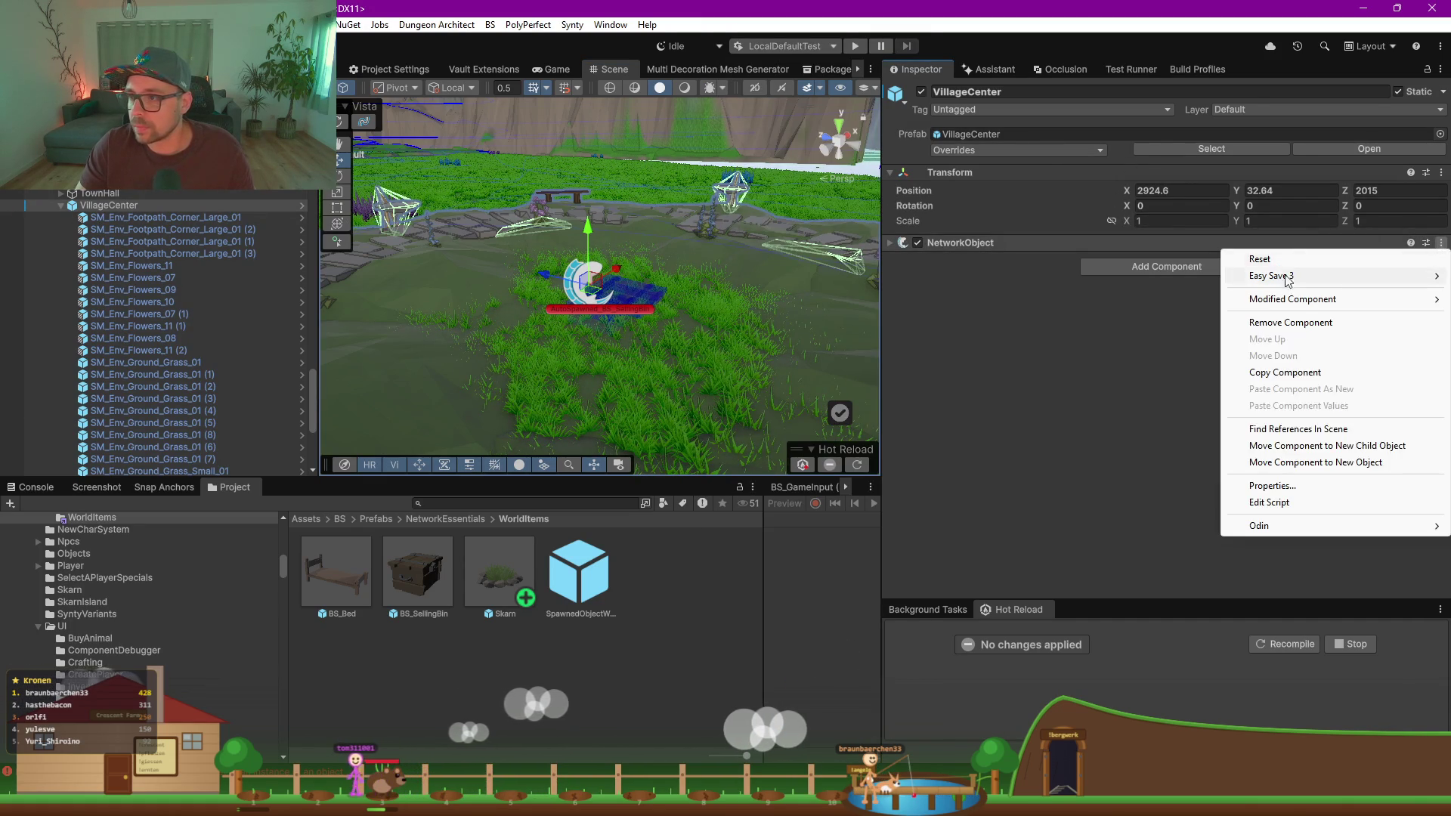
left_click(1270, 323)
double_click(973, 135)
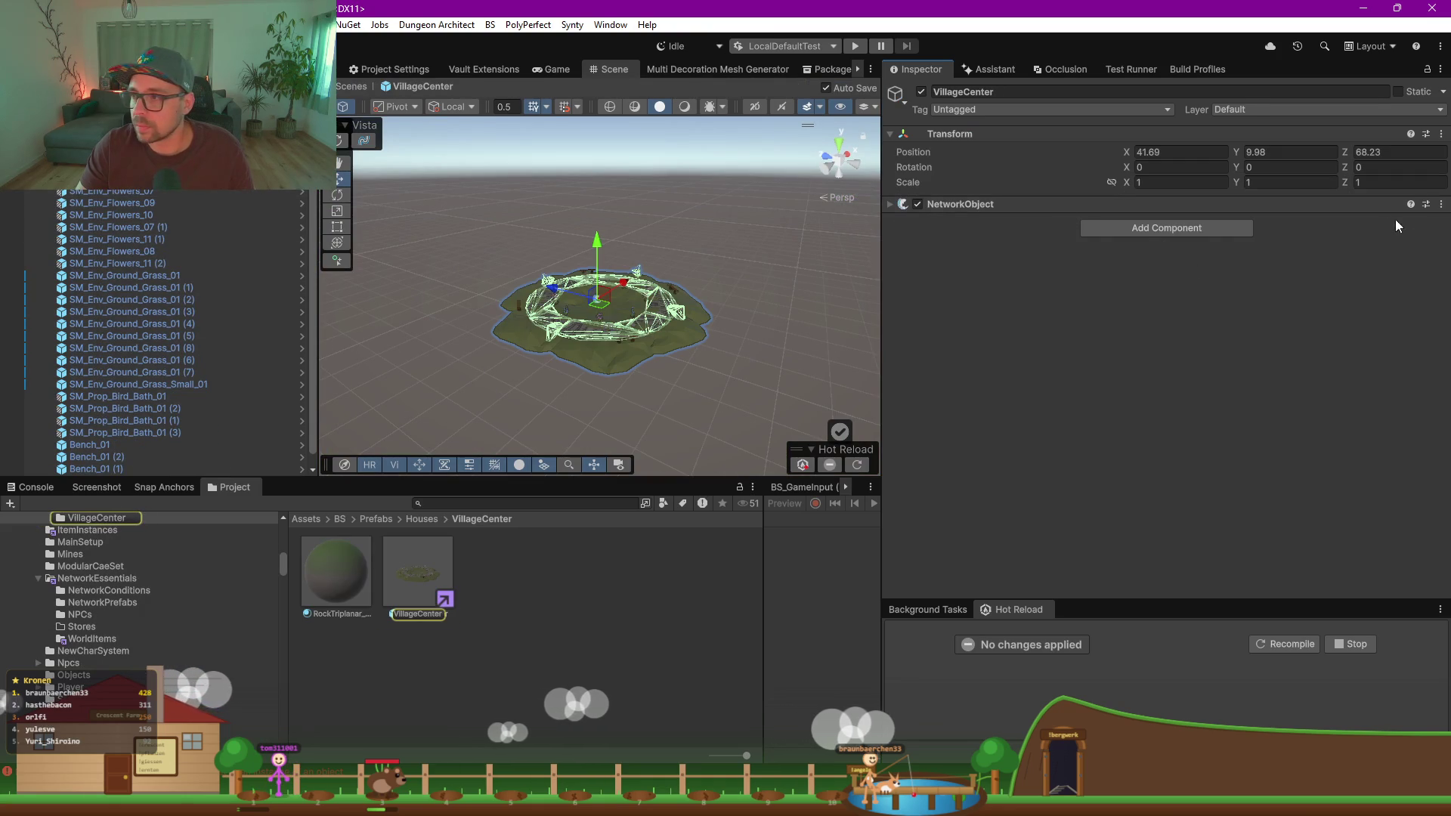
left_click(1441, 204)
left_click(1325, 261)
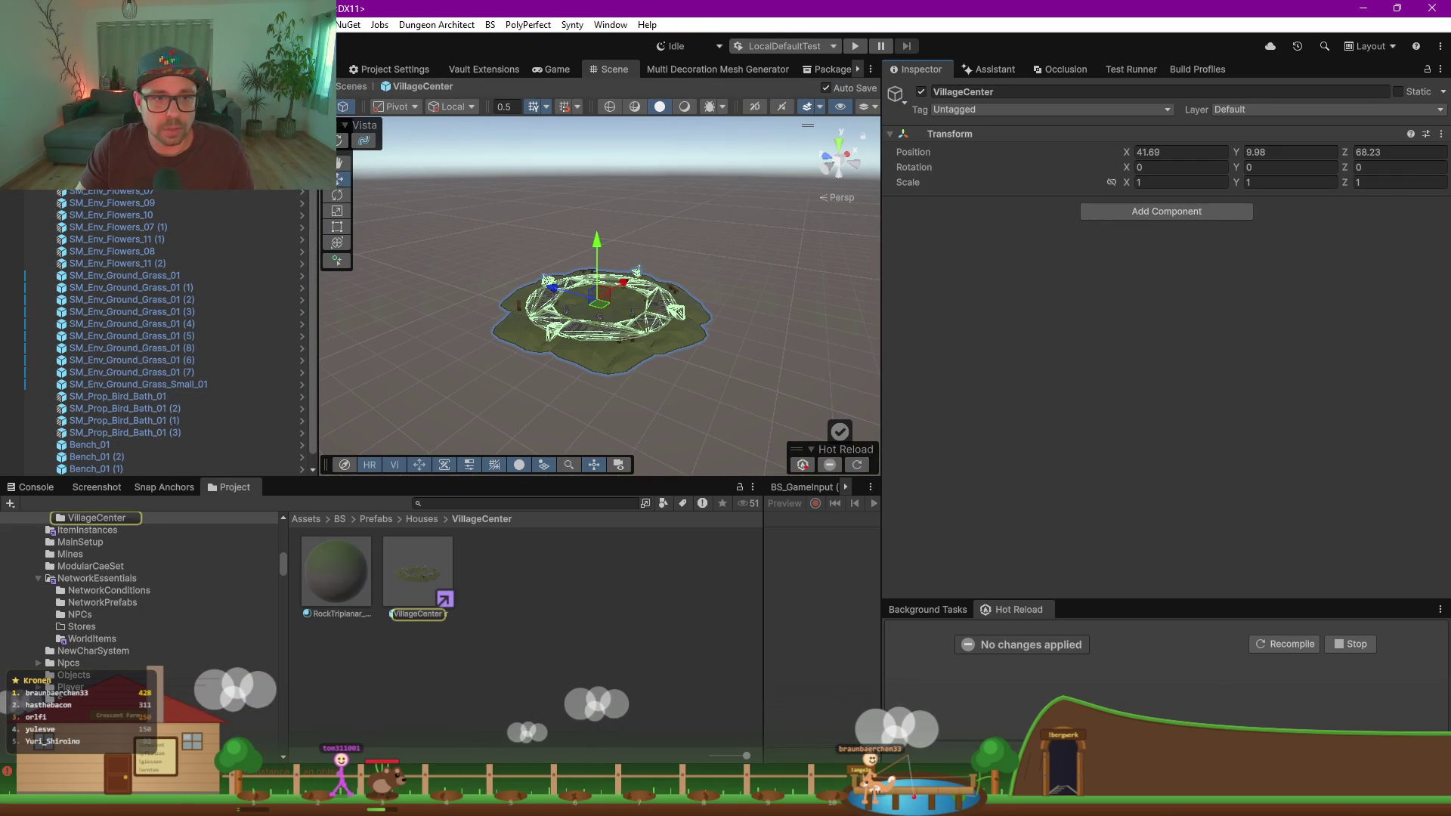
Step: Exit VillageCenter prefab editing, collapse it in the Hierarchy, and select its prefab asset
left_click(543, 308)
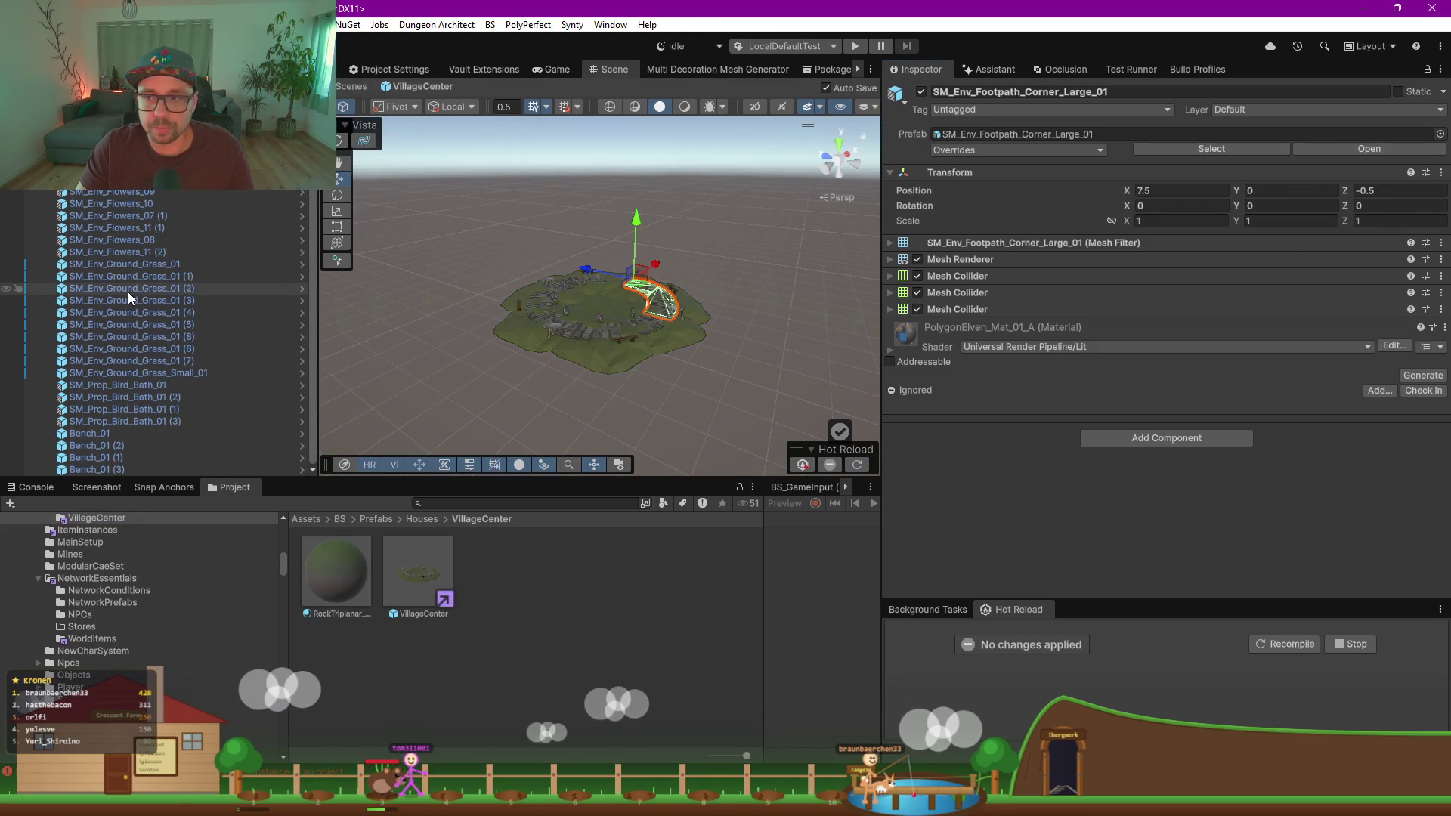
key("ctrl+z")
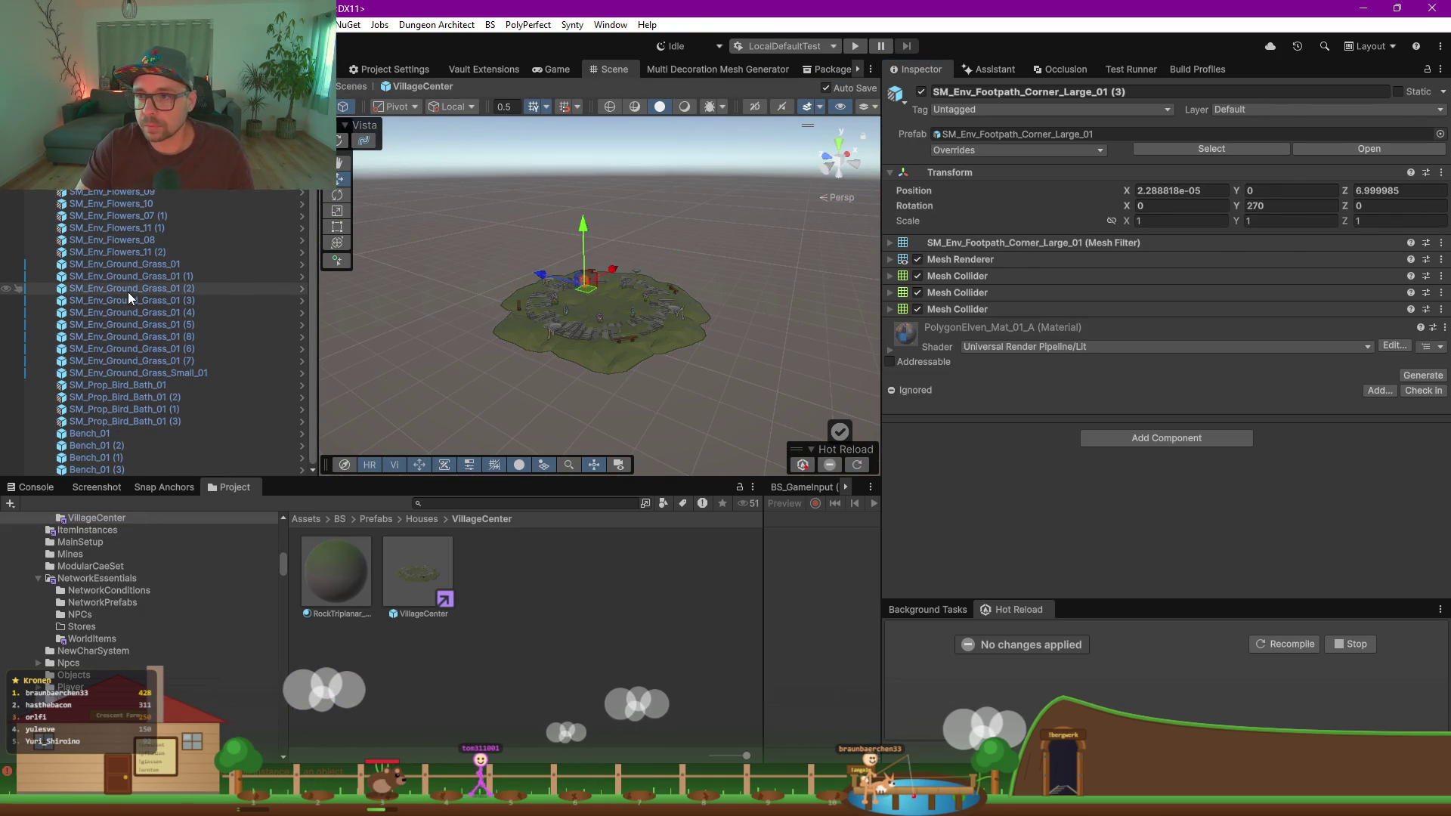
key("ctrl+z")
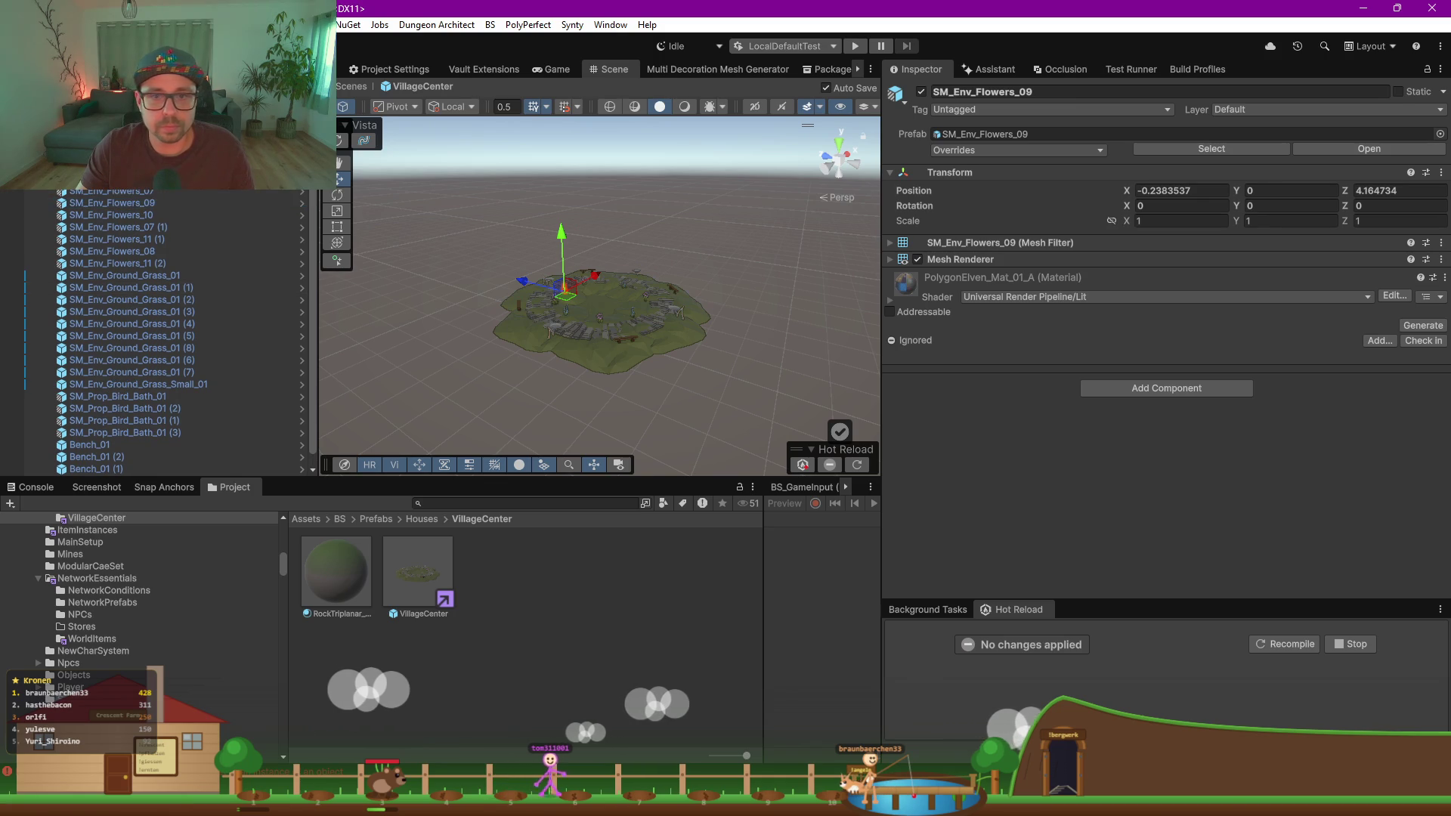
key("ctrl+z")
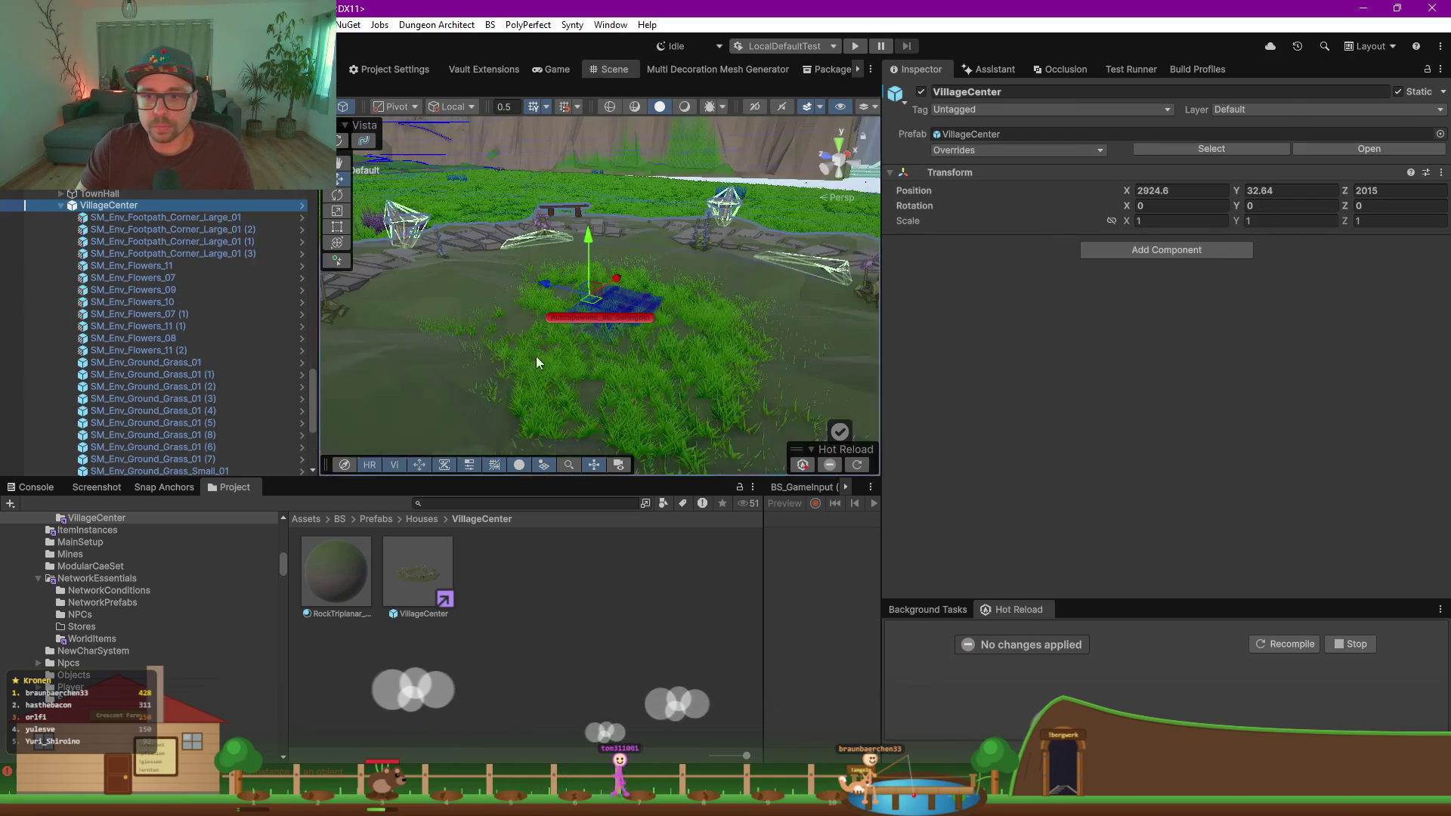
left_click(61, 205)
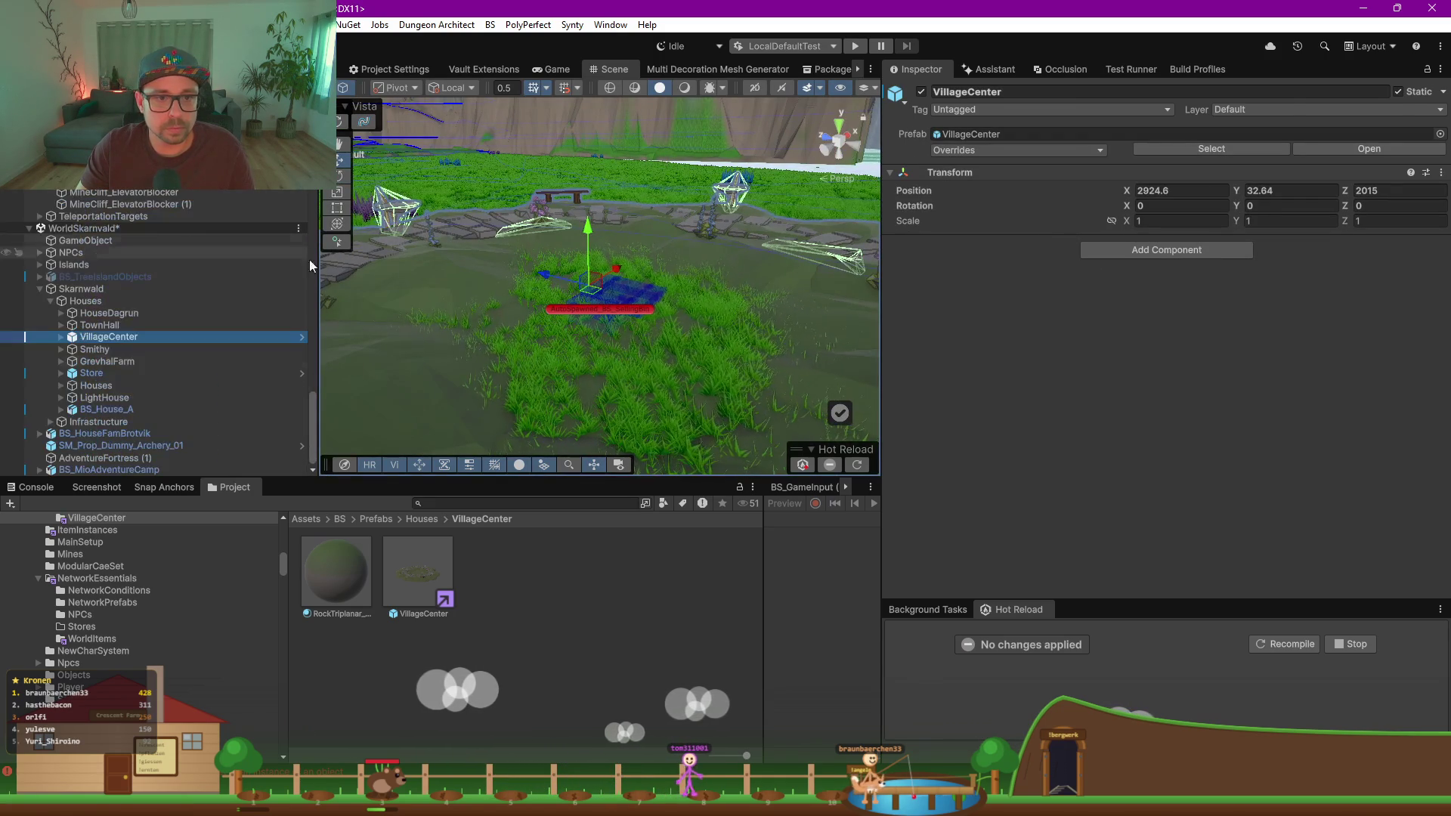
left_click(436, 580)
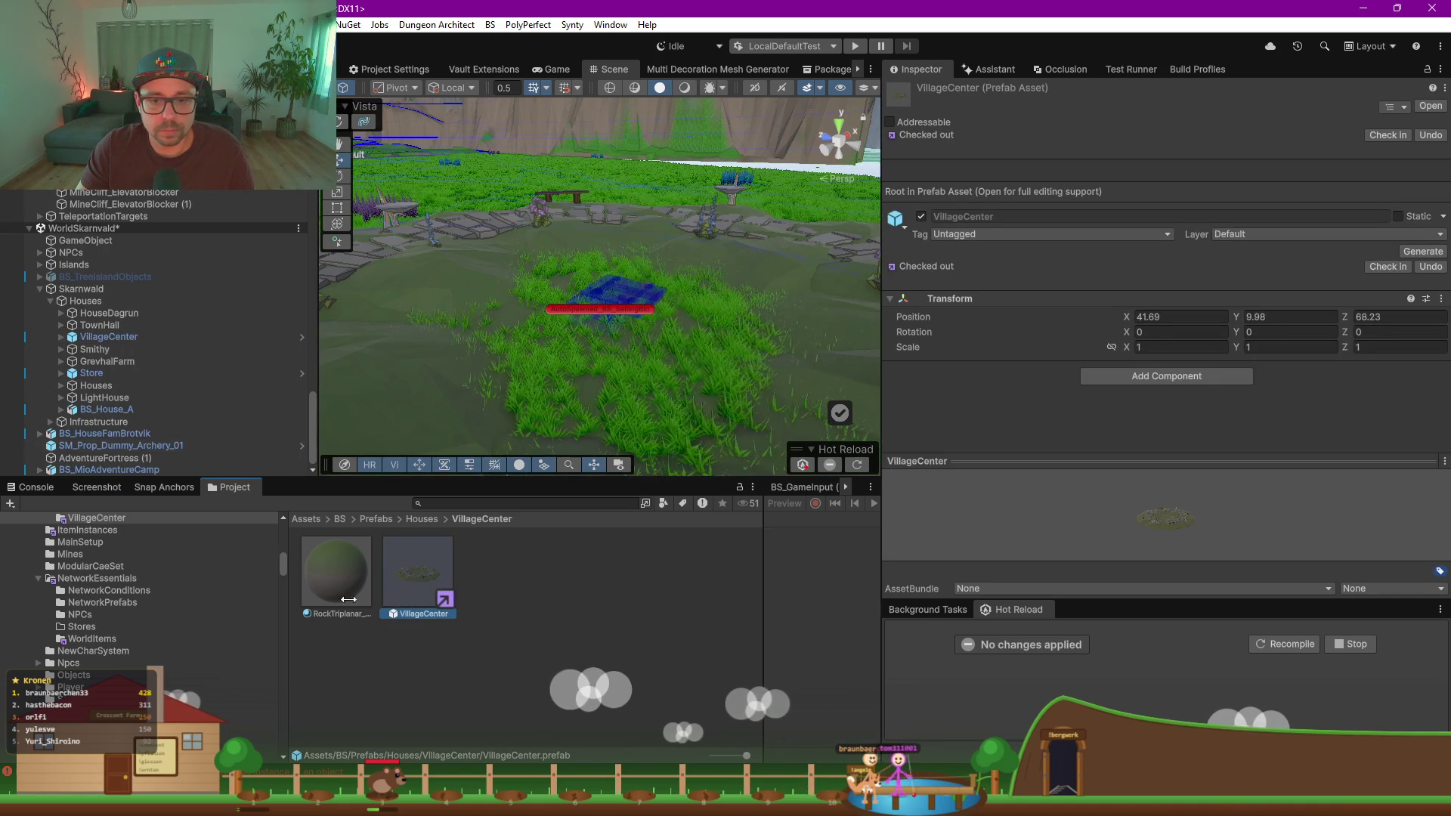
Step: Replace the spawner's BS_SellingBin prefab with the Skarn prefab from WorldItems
left_click(624, 296)
left_click(1164, 238)
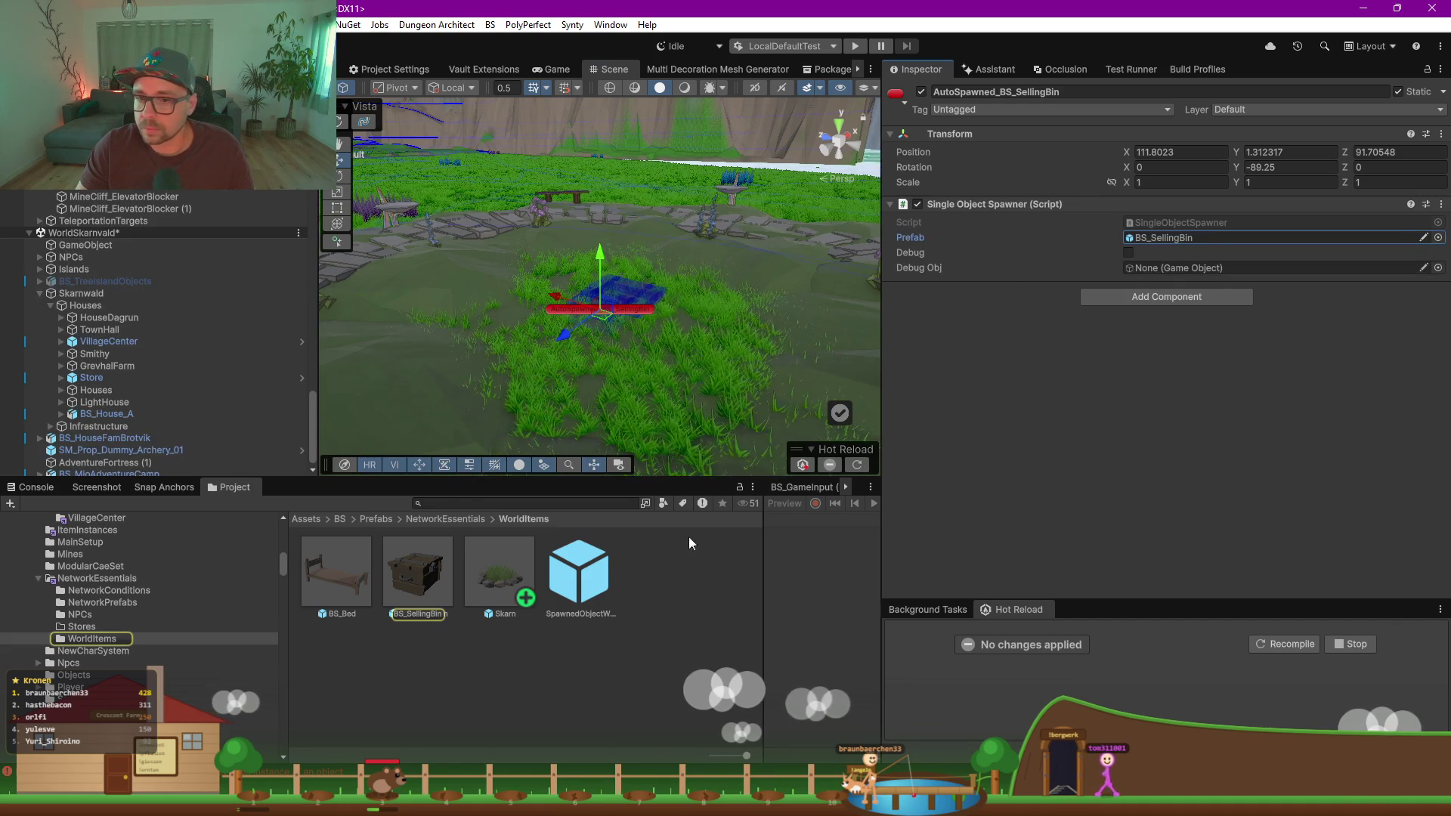
left_click_drag(498, 609, 1164, 237)
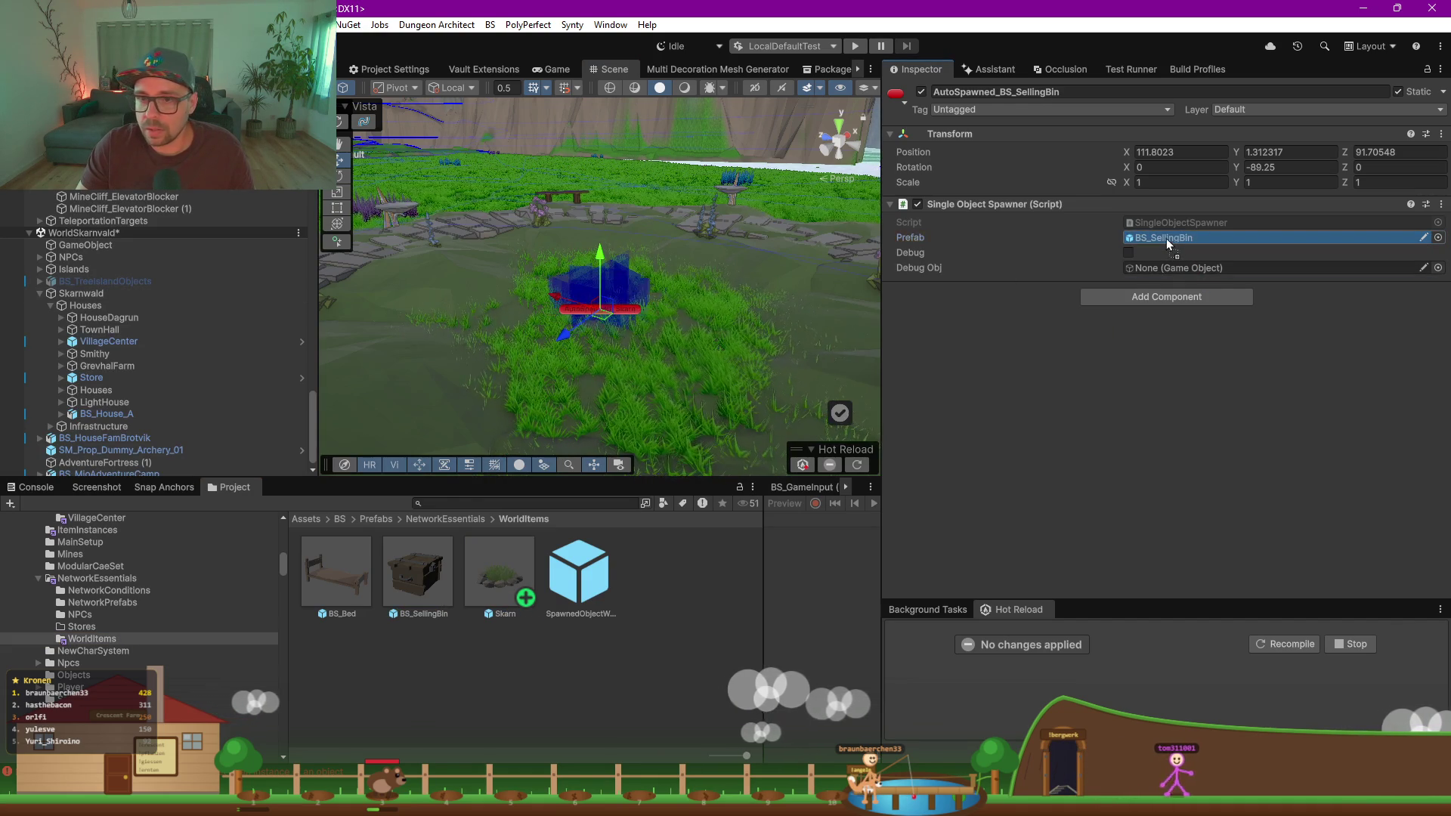
scroll(616, 275, "up", 5)
scroll(618, 295, "down", 2)
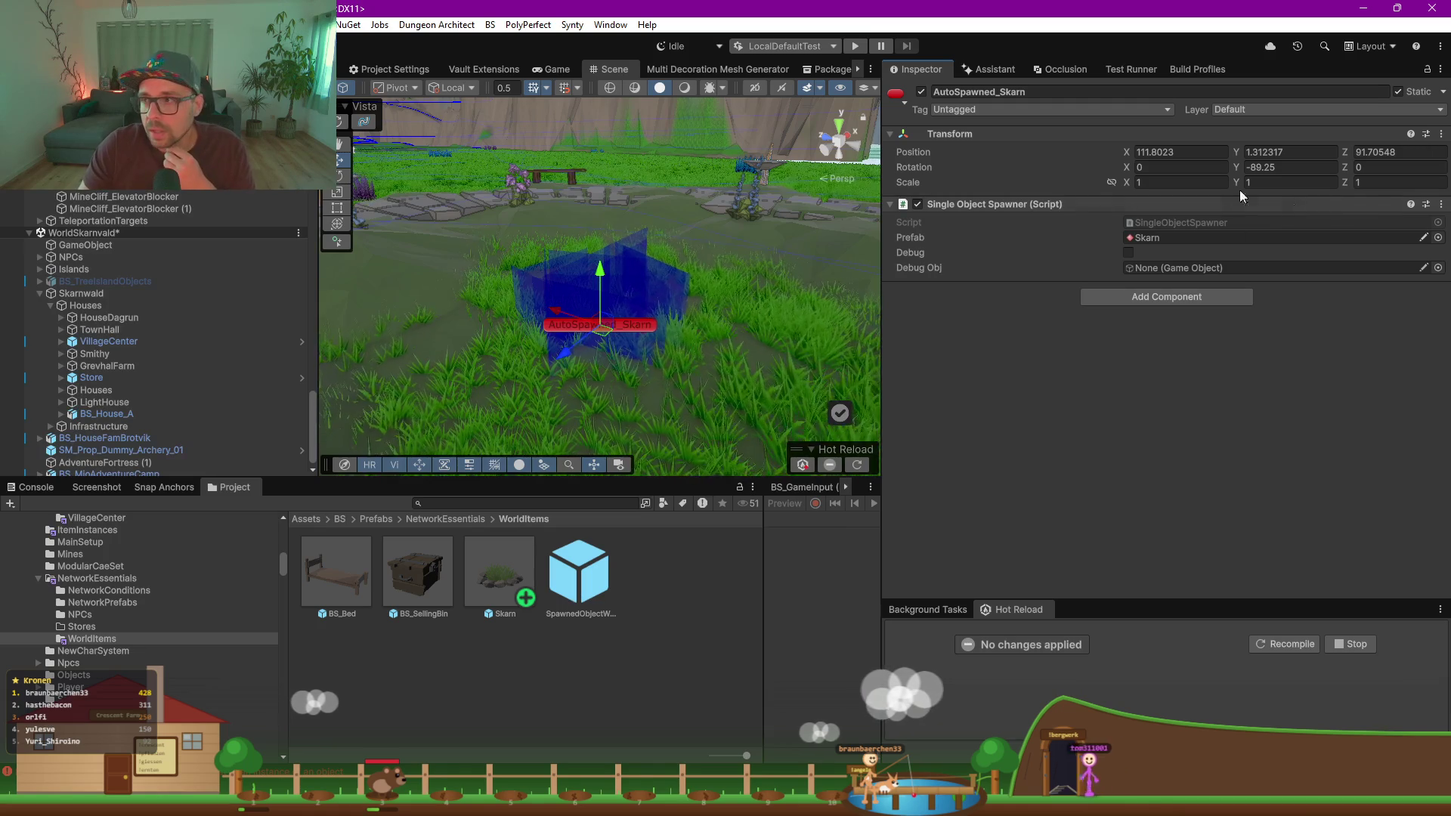
left_click(447, 519)
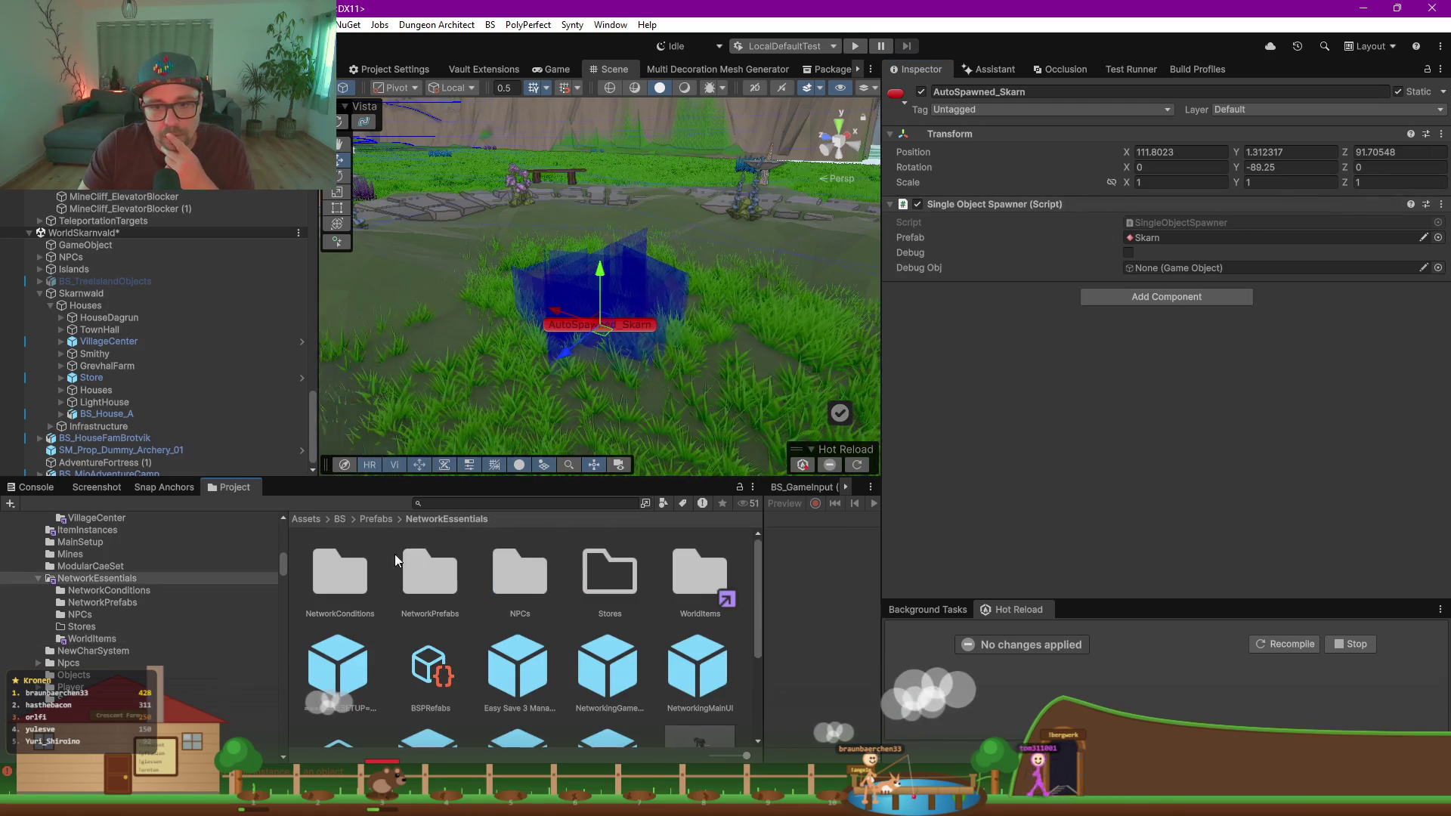
Step: Lock the Inspector on BSP Refabs and add Skarn to its Prefabs list, making 17 items
left_click(447, 682)
left_click(1428, 69)
left_click(705, 594)
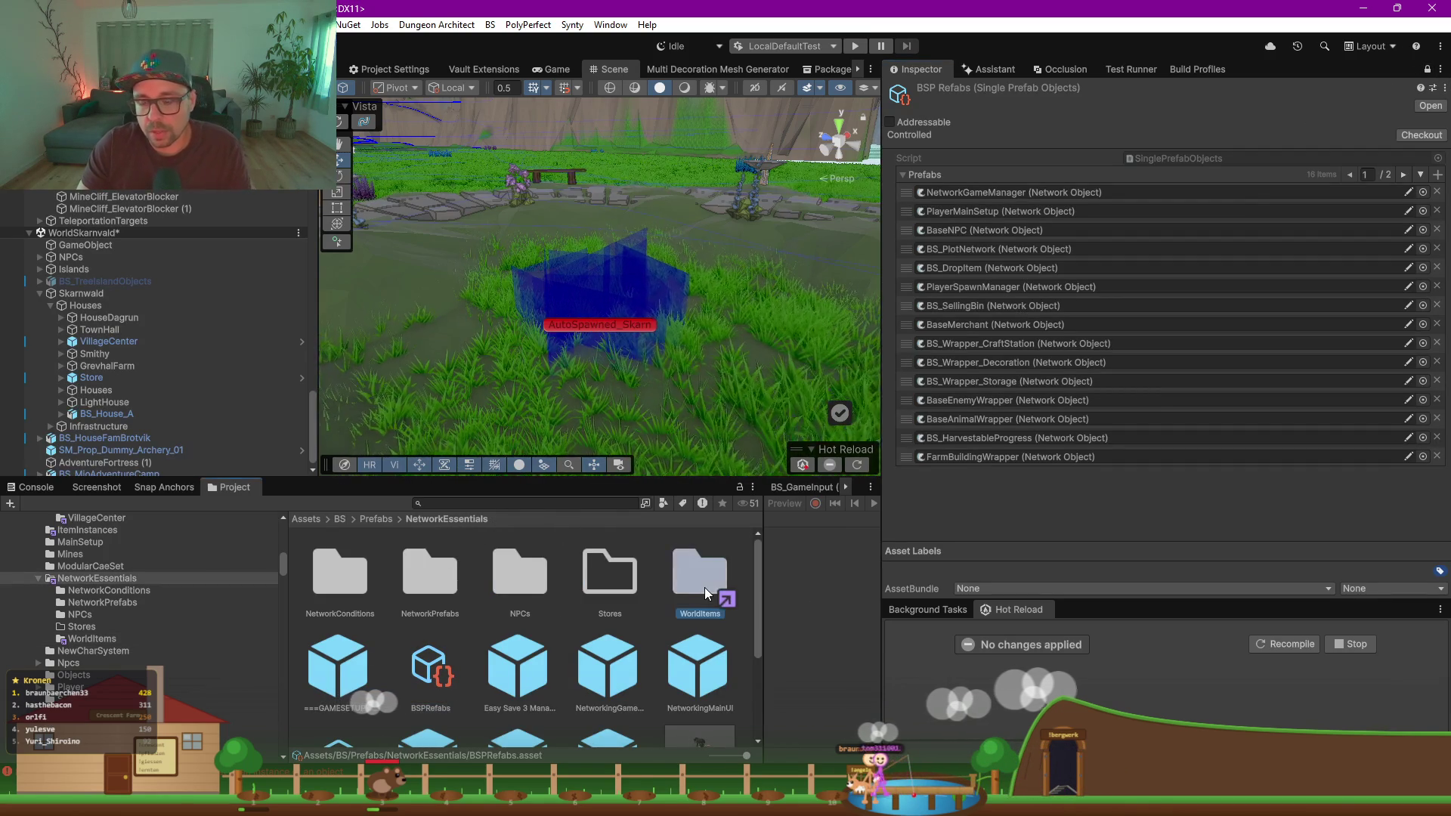
double_click(705, 593)
left_click_drag(1018, 257, 998, 227)
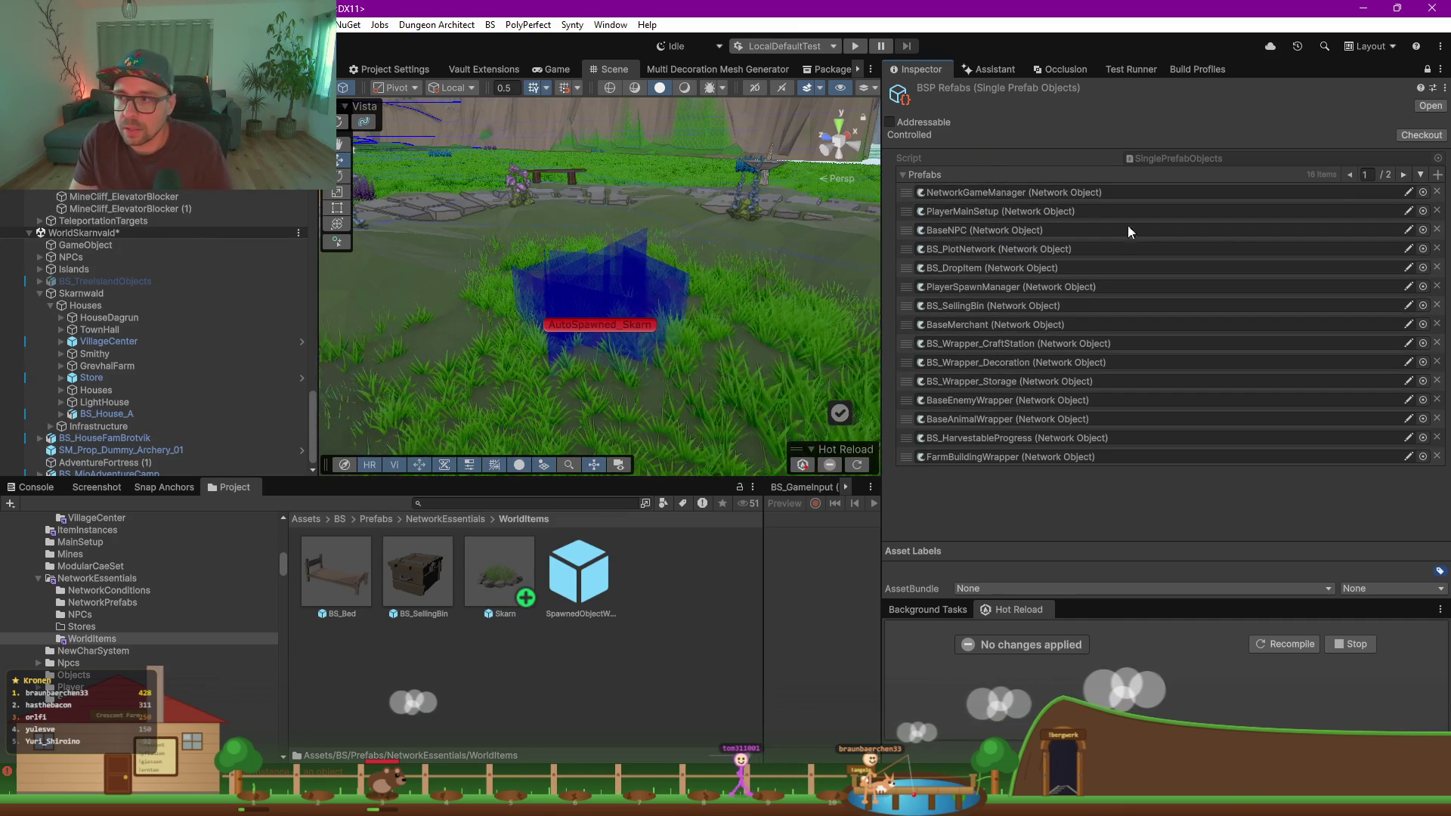
left_click(1403, 175)
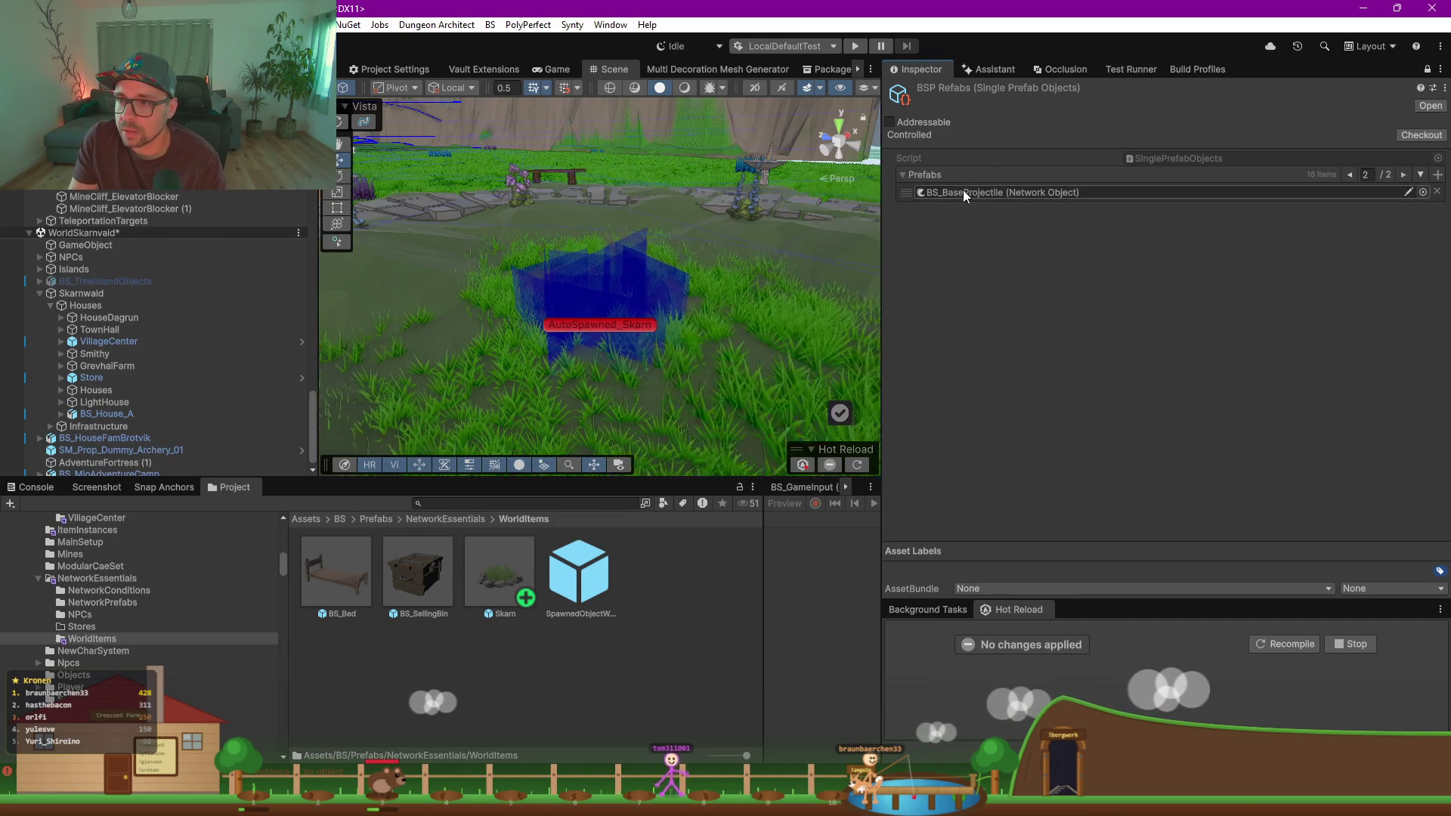
left_click(1352, 175)
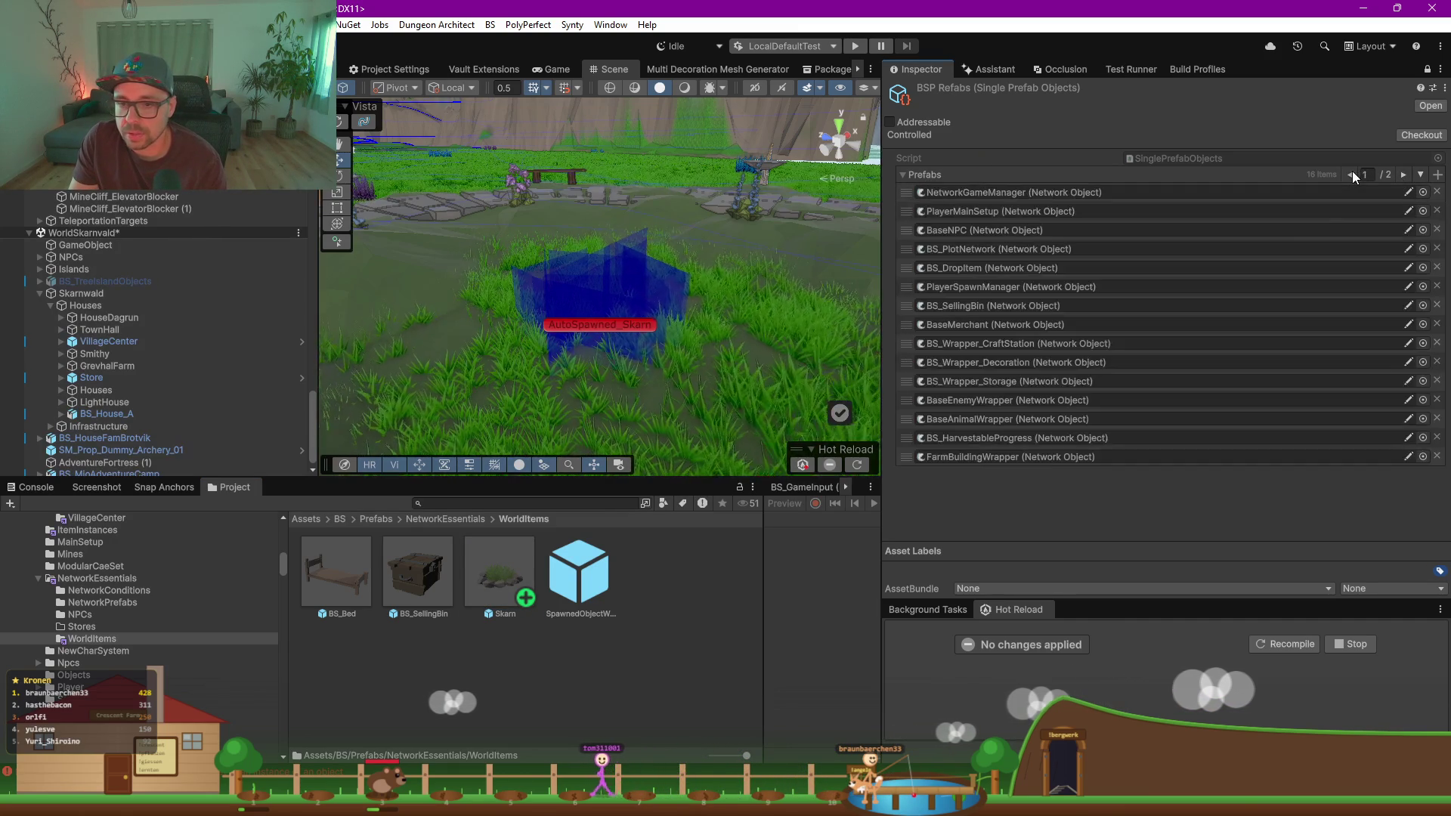
left_click(1403, 175)
left_click_drag(505, 593, 965, 175)
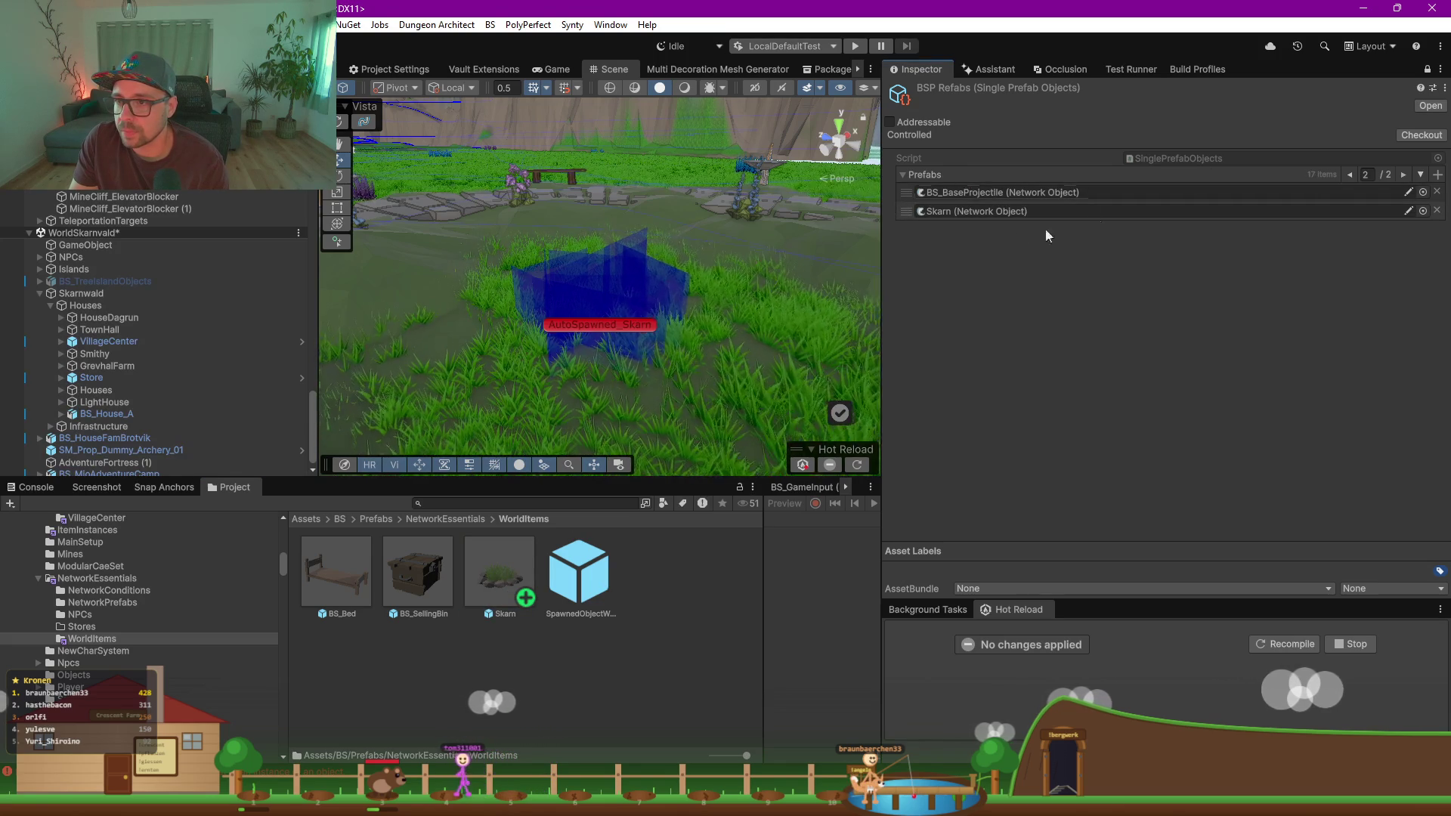
left_click(1351, 174)
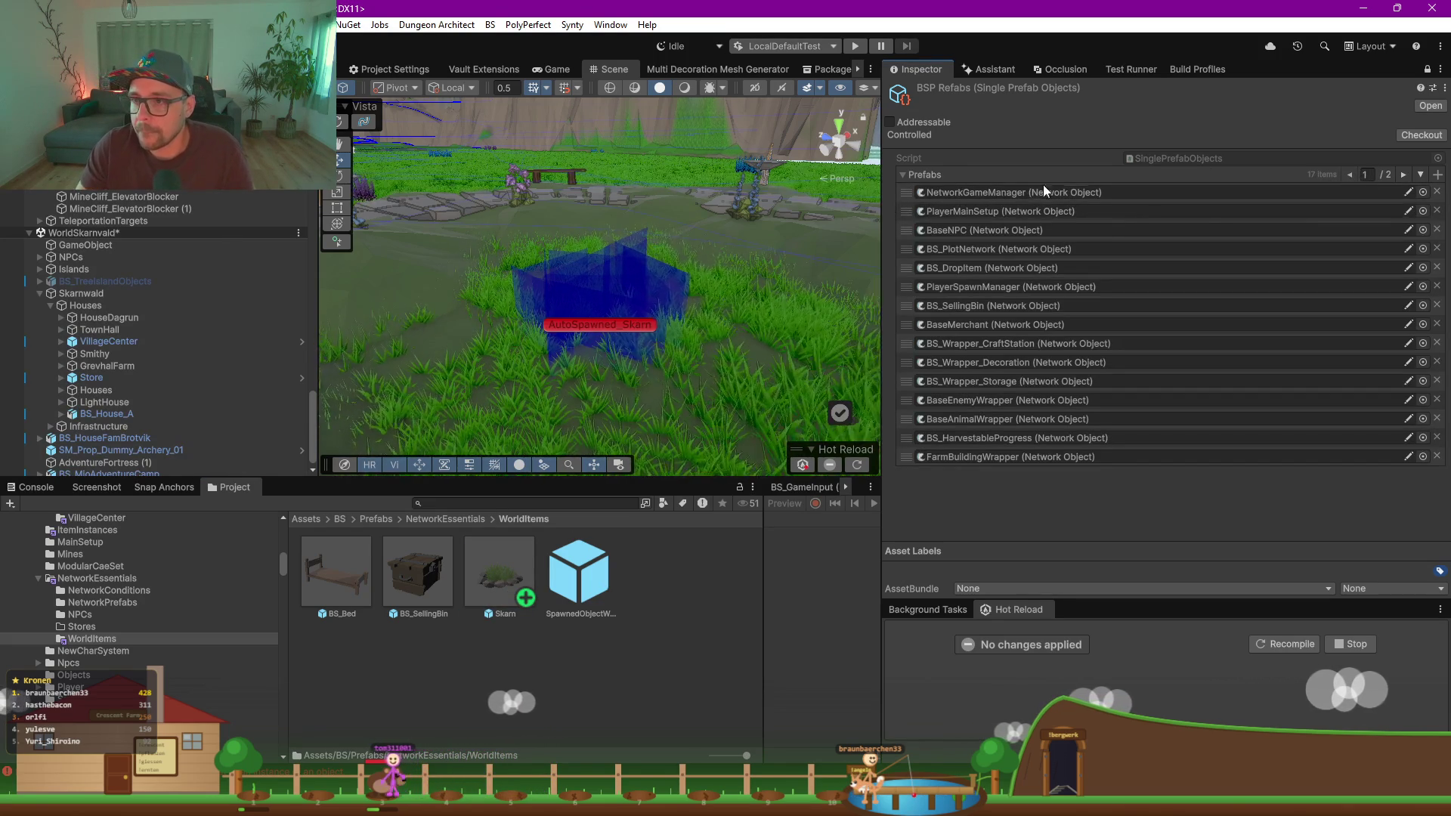
Step: Rename the Skarn prefab to BS_Skarn and select the AutoSpawned_Skarn spawner
left_click(501, 610)
key("F2")
type("BS_")
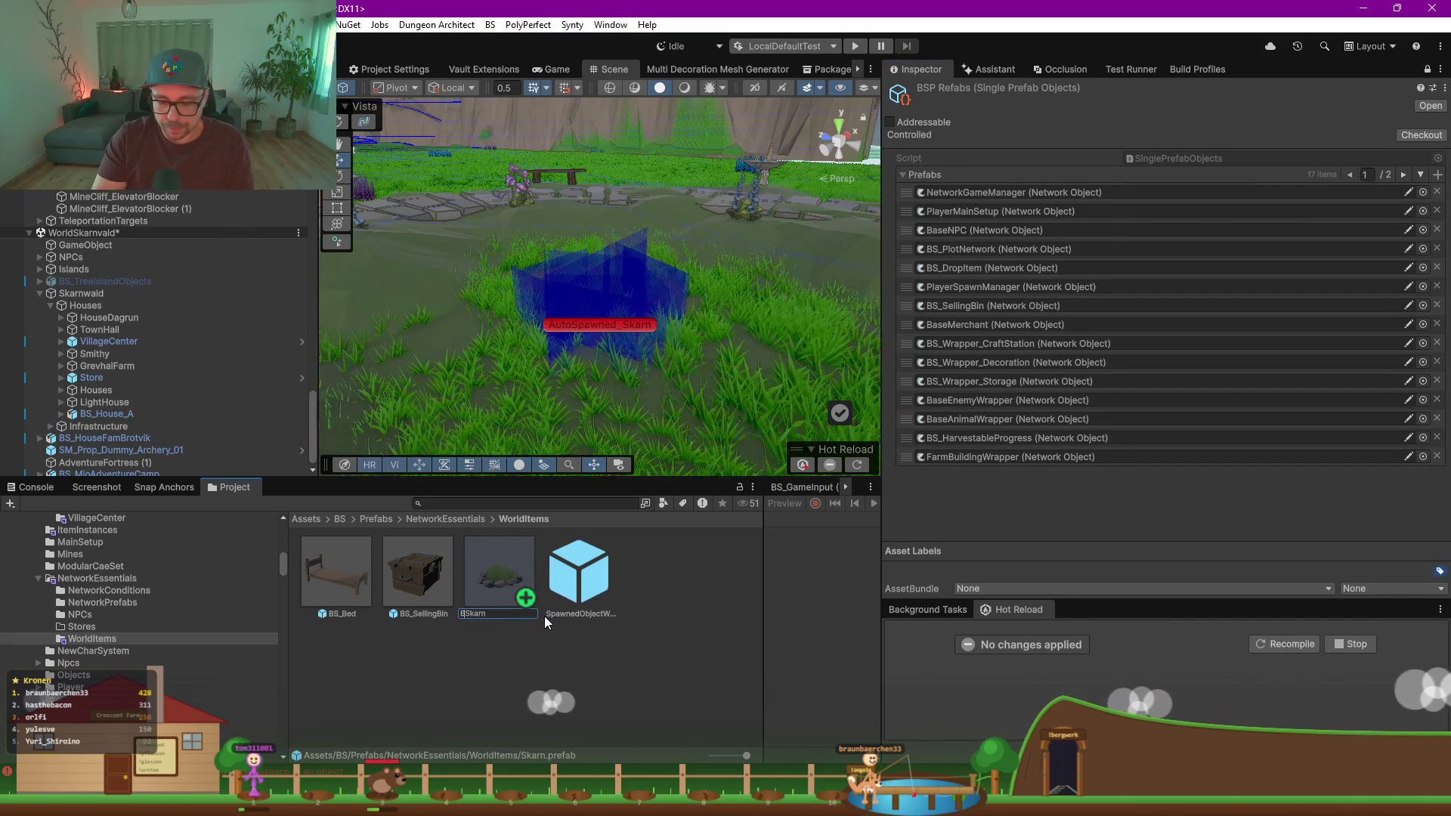
key("Return")
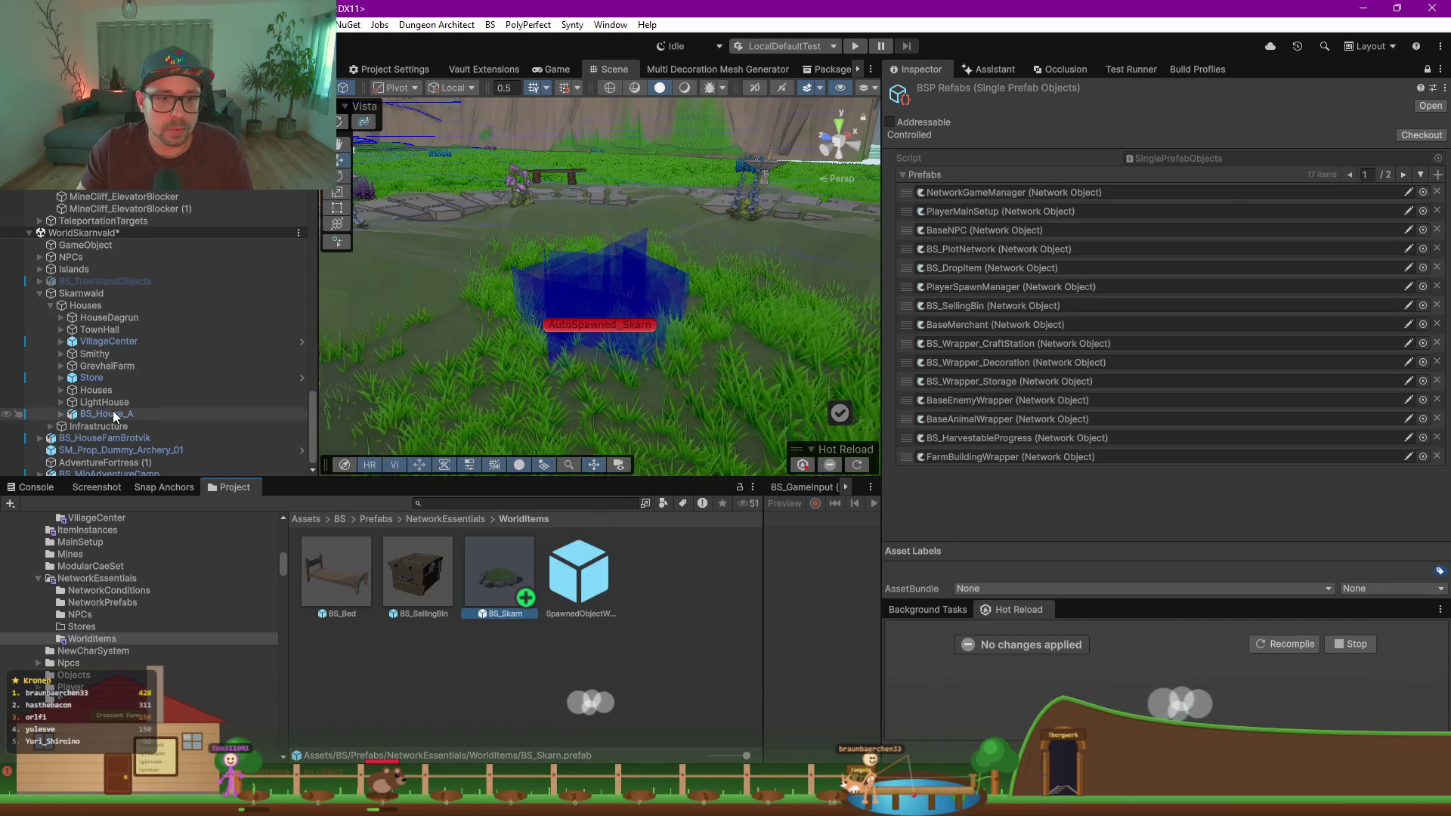
scroll(143, 314, "down", 1)
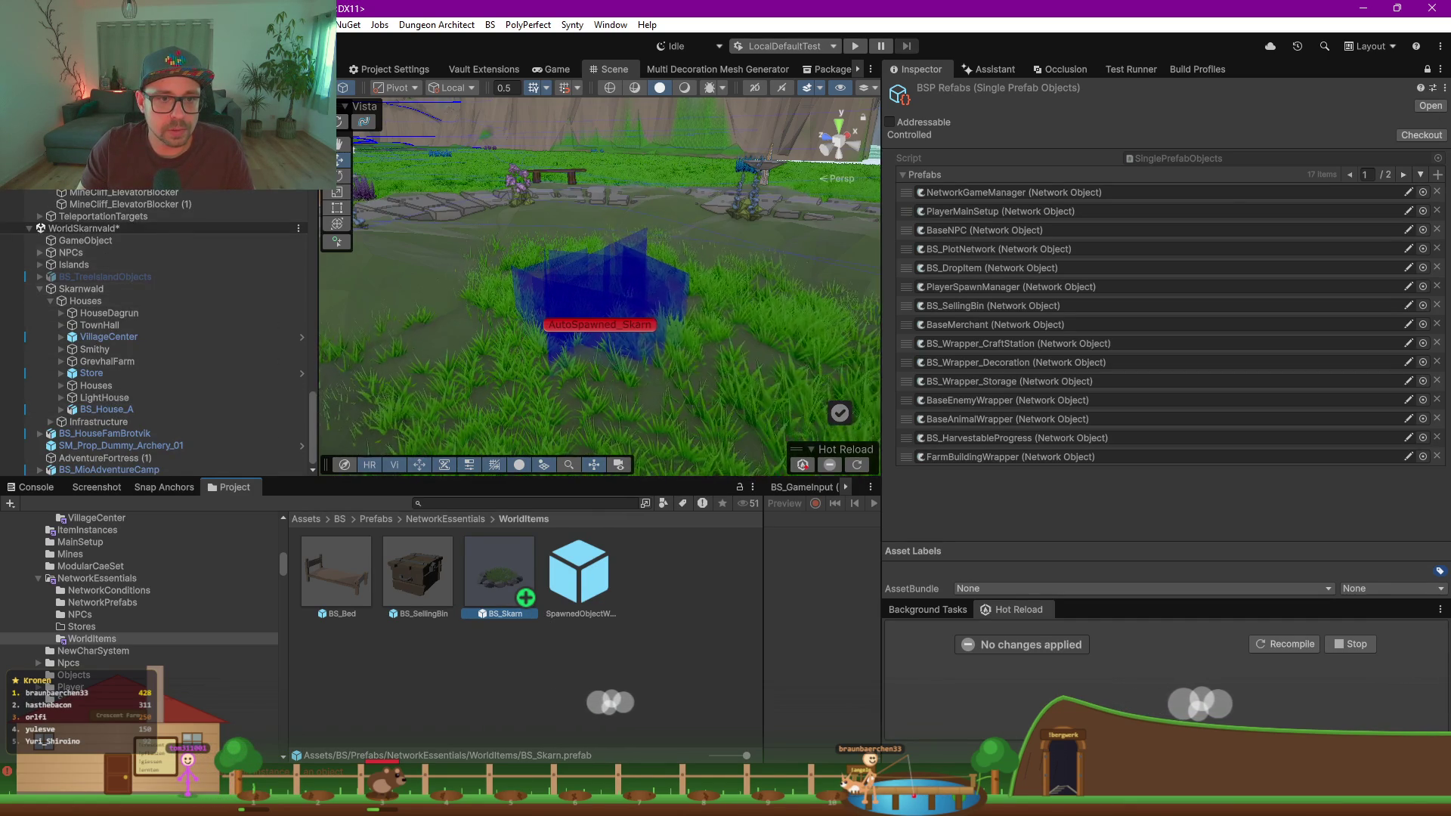
left_click(110, 314)
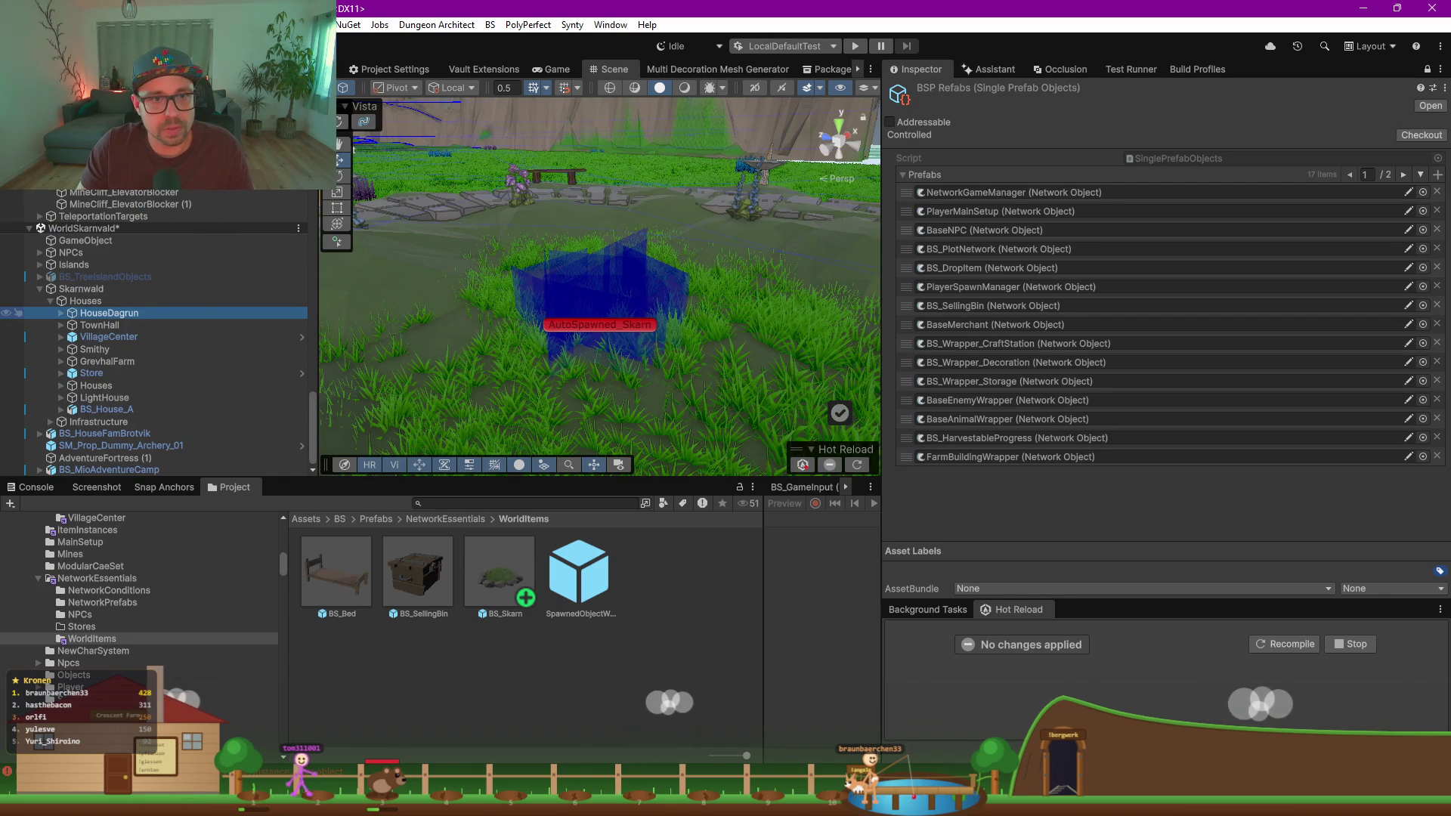
left_click(111, 384)
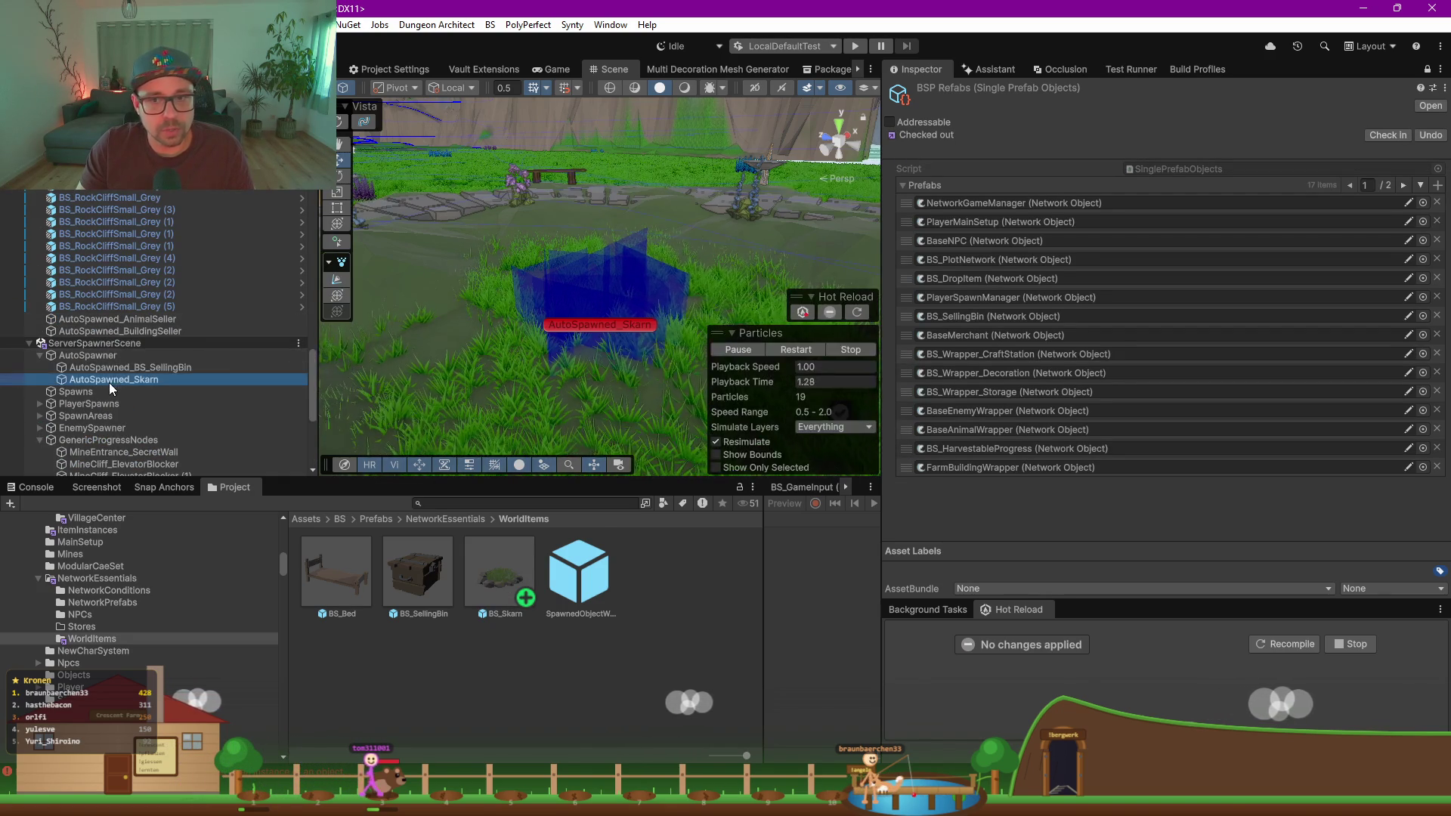
Step: Frame AutoSpawned_Skarn, open the BS_Skarn prefab and unlock the Inspector to show its components
double_click(110, 383)
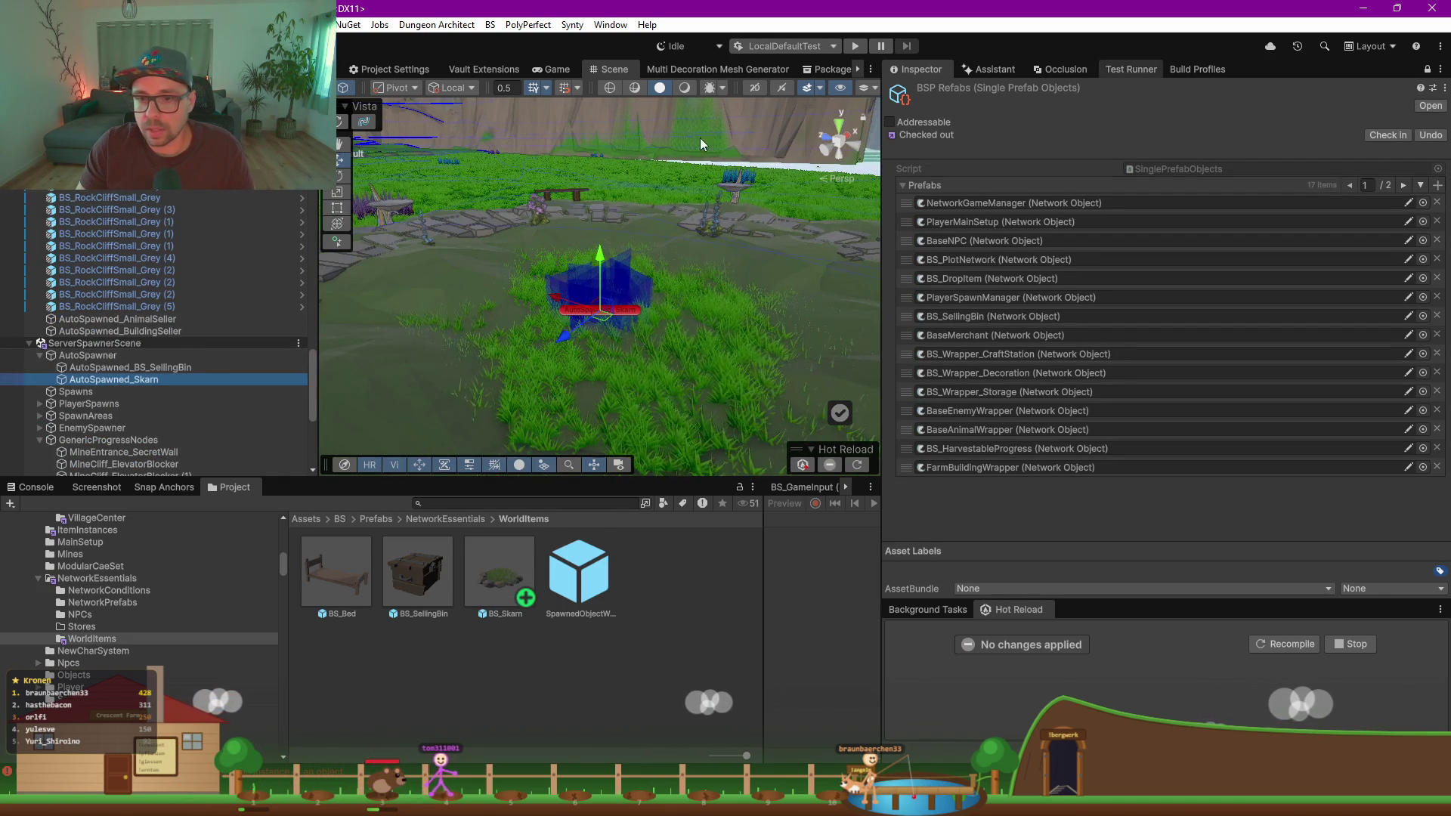
double_click(501, 578)
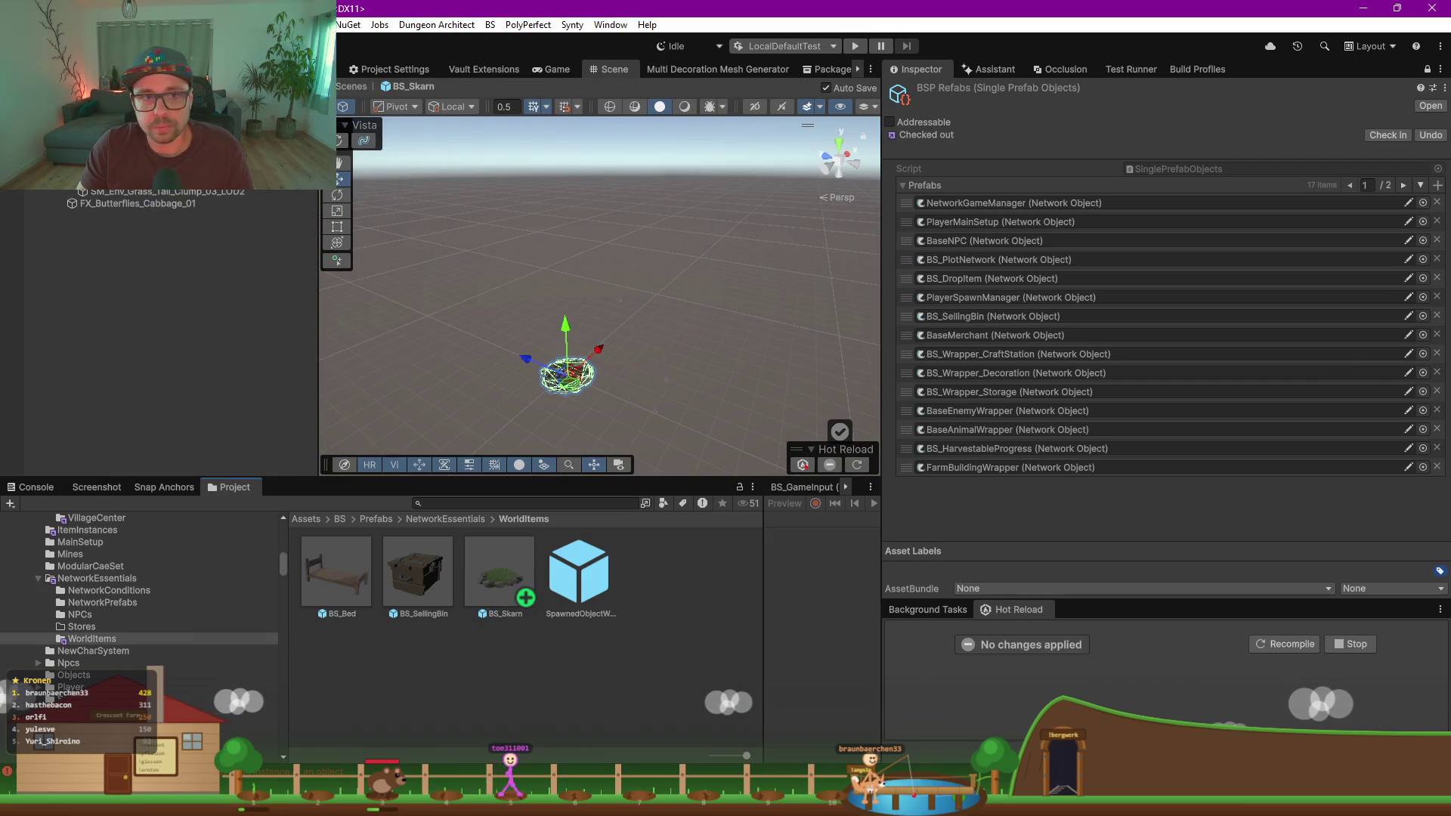
left_click(1435, 70)
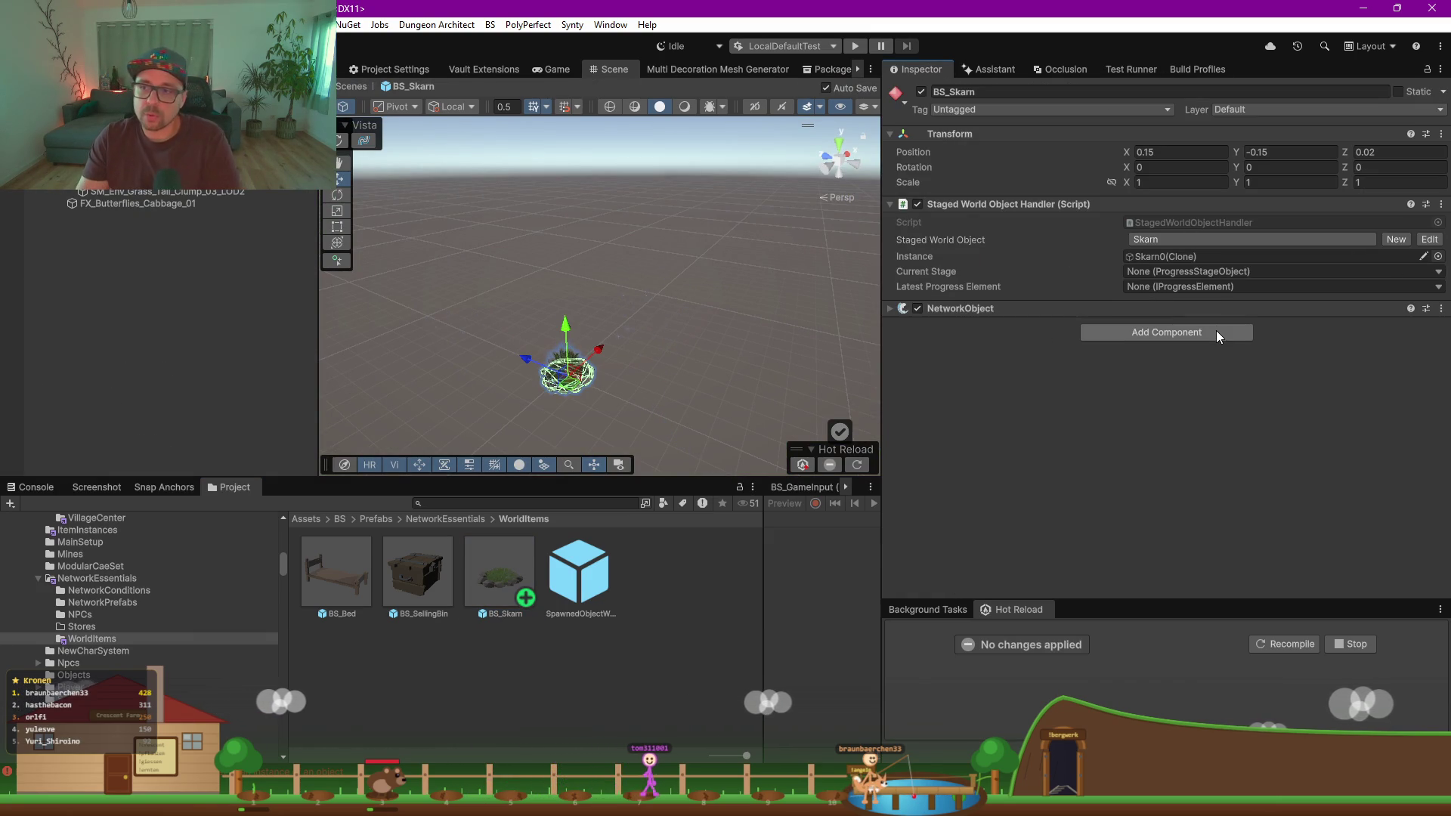
Step: View the Staged World Object Handler's CanHandle in Rider, then enlarge Unity's Hot Reload timeline and console
double_click(1155, 221)
scroll(563, 484, "down", 10)
left_click(885, 422)
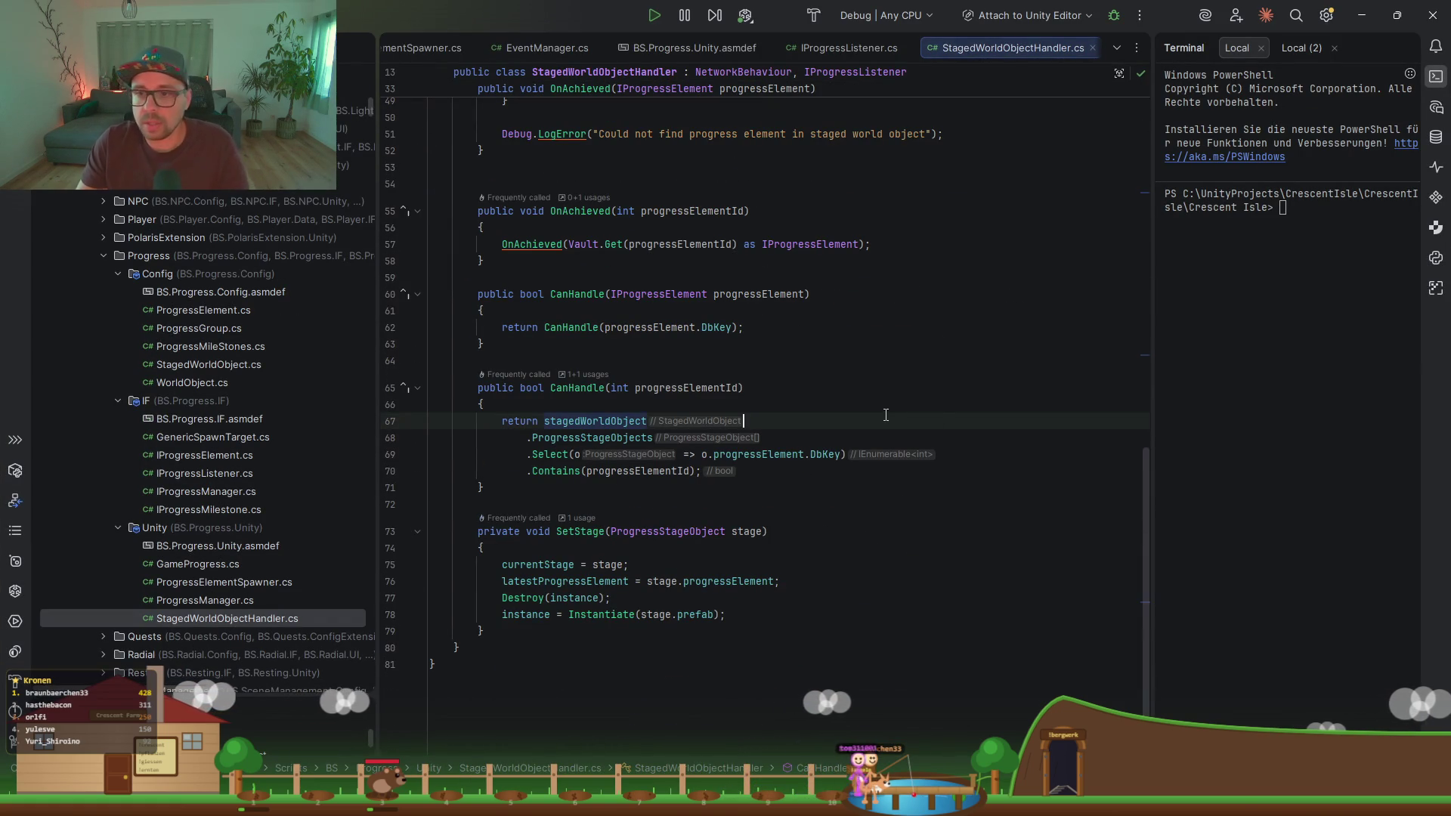
key("alt+Tab")
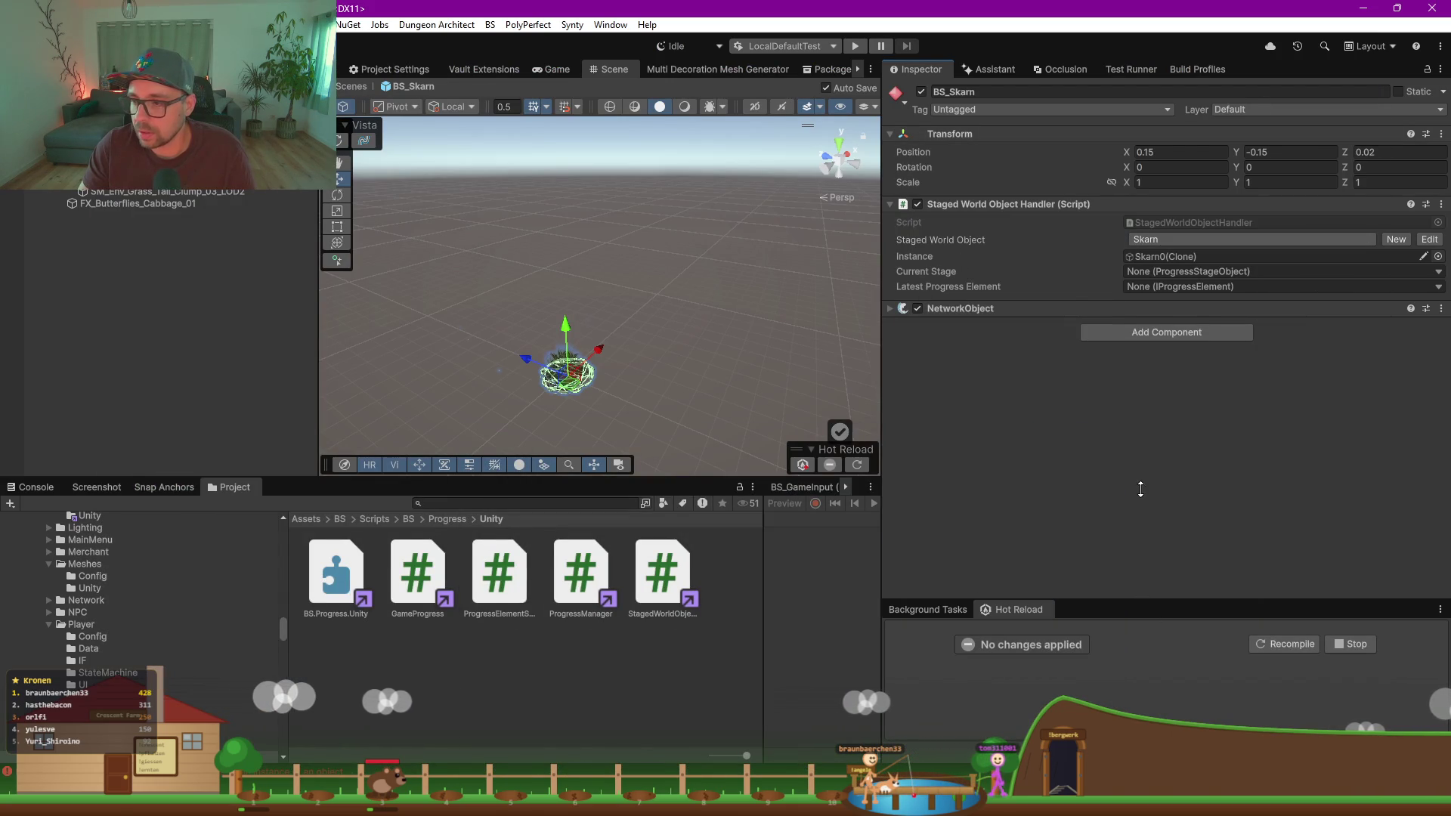
left_click_drag(1147, 601, 1148, 370)
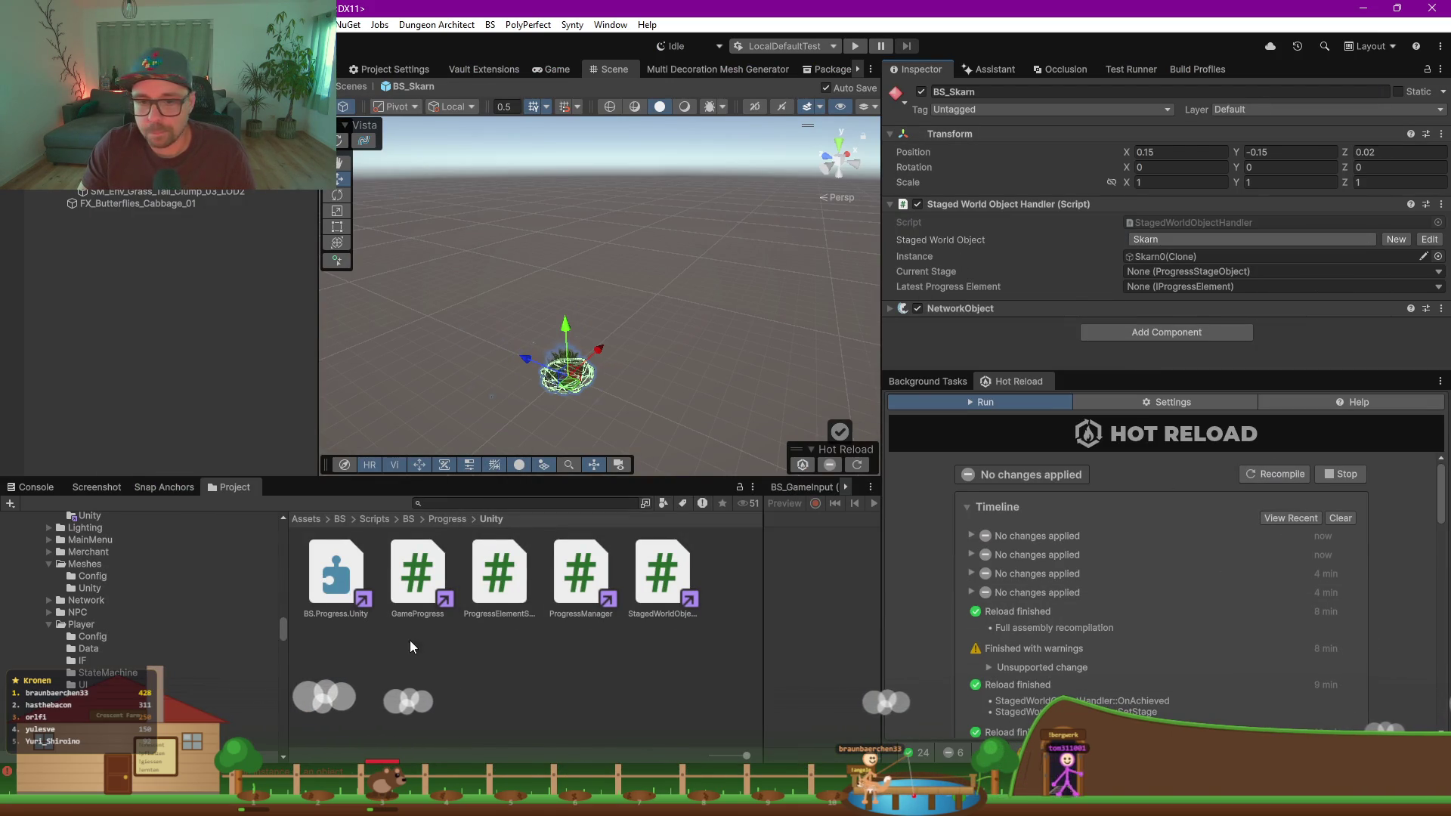
left_click(33, 486)
Step: Clear the console and, after Hot Reload finishes, exit BS_Skarn prefab mode to the village scene
left_click(17, 504)
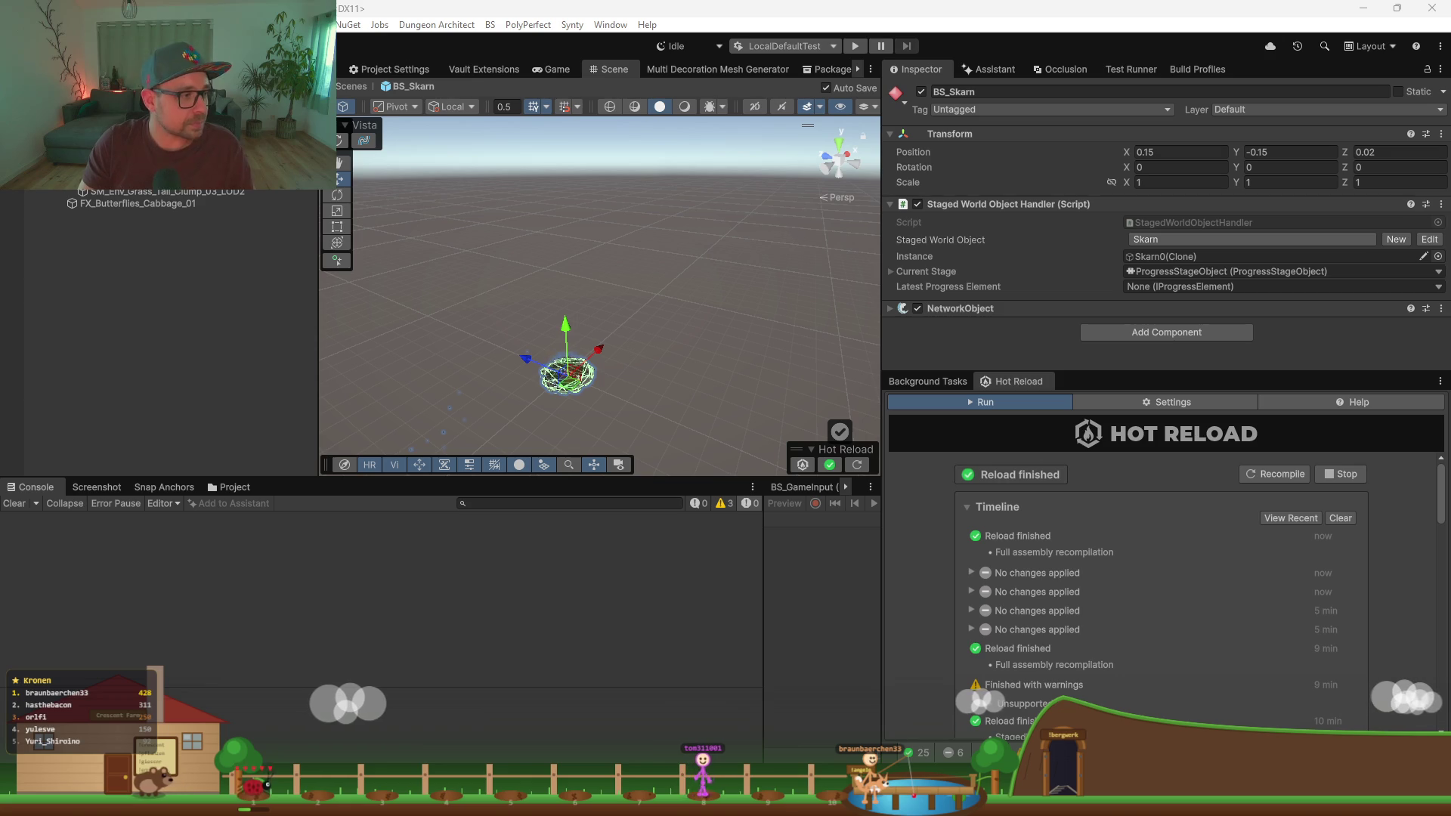
left_click(350, 86)
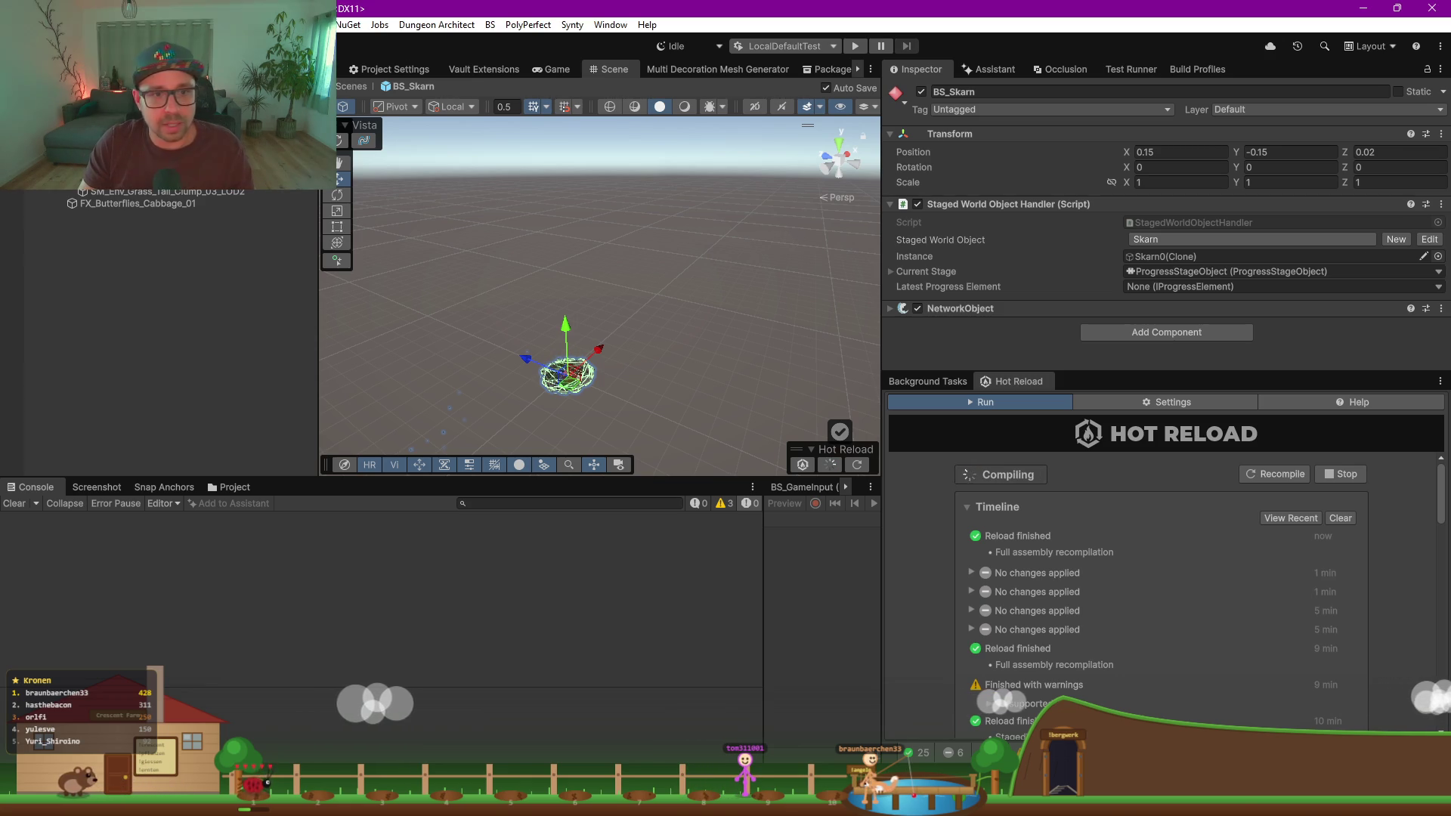
left_click_drag(666, 478, 664, 572)
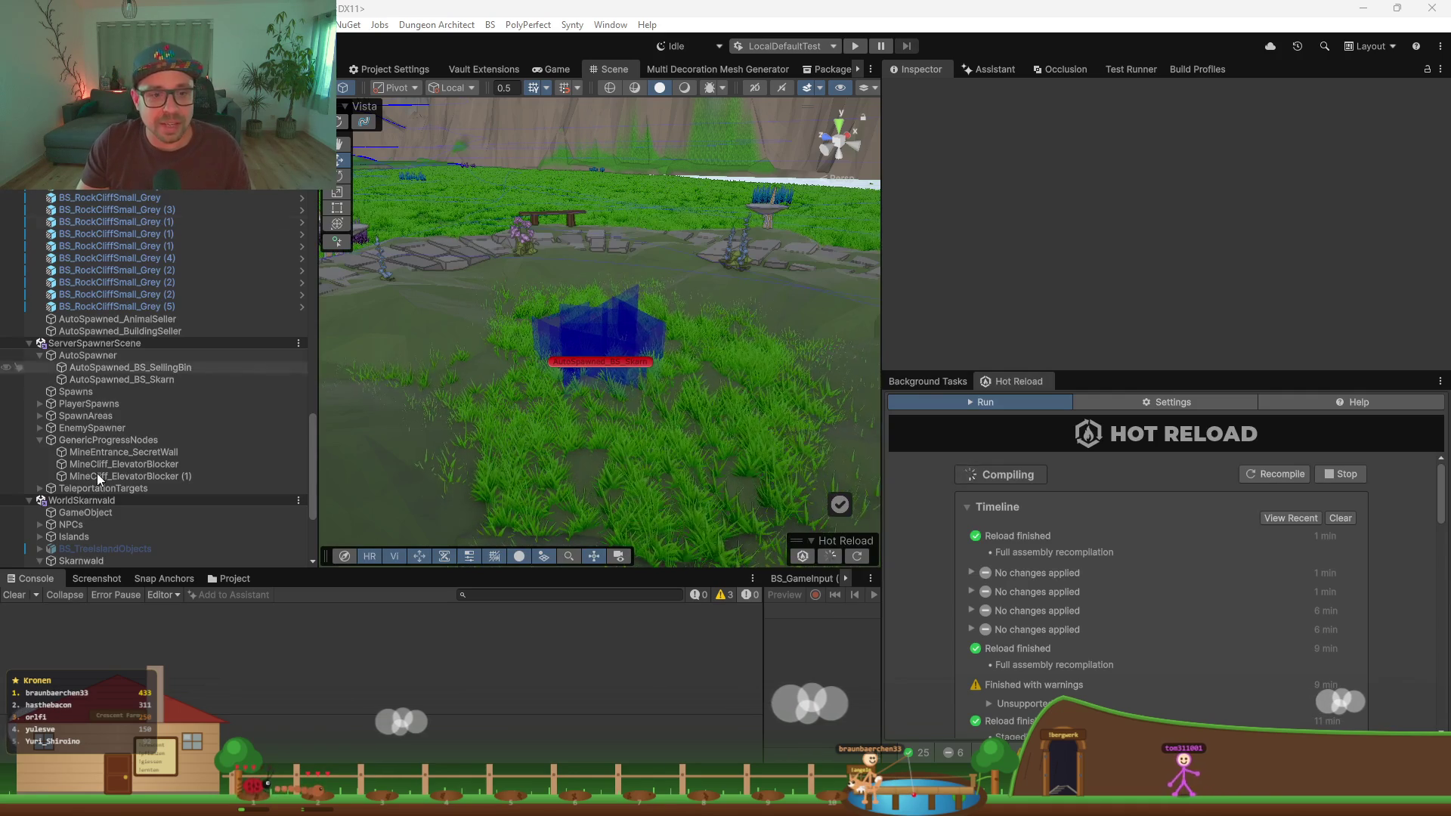
Step: Select the AutoSpawned_BS_Skarn spawner and open its SingleObjectSpawner.cs script in Rider
left_click(173, 380)
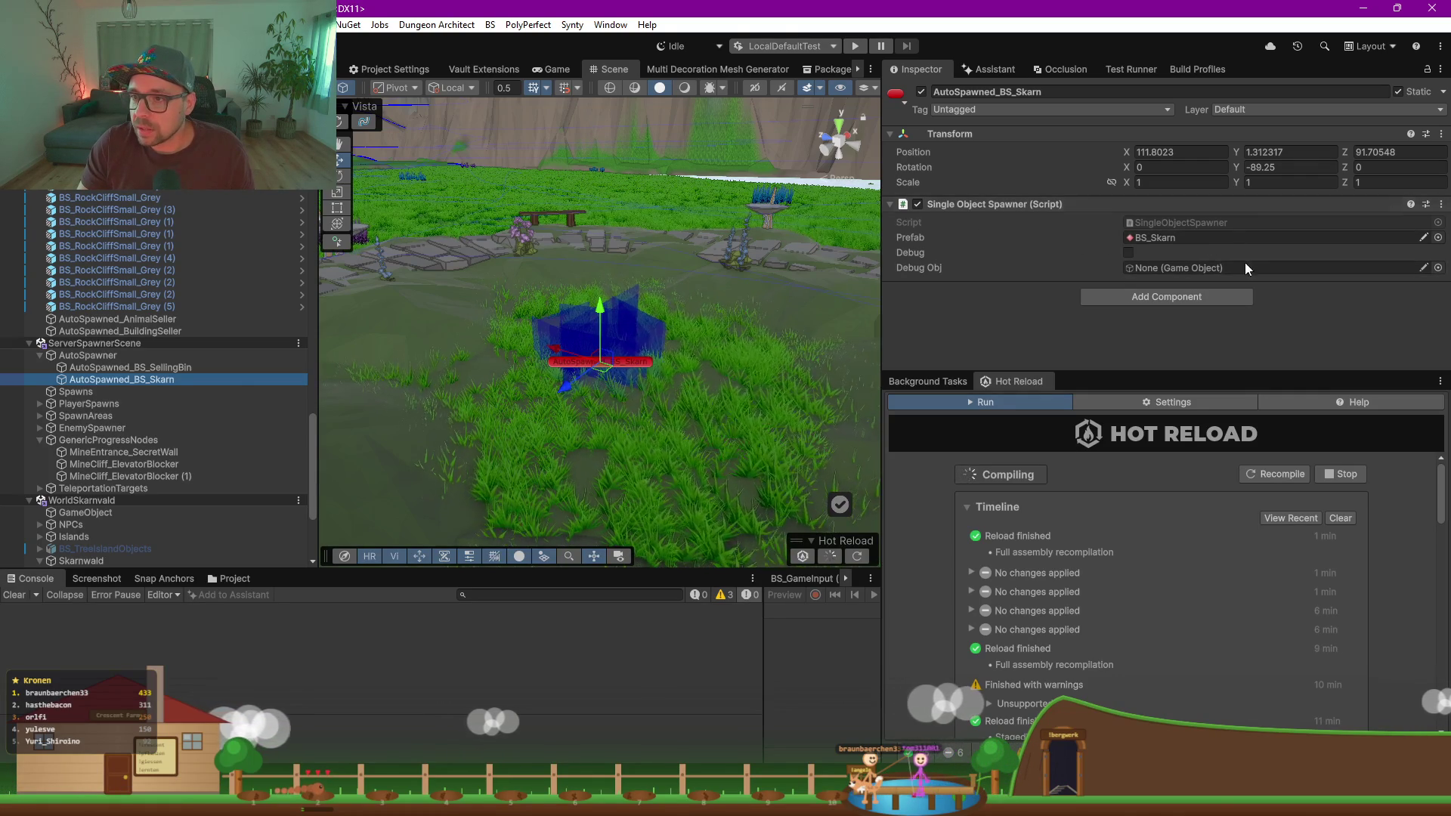
double_click(1149, 222)
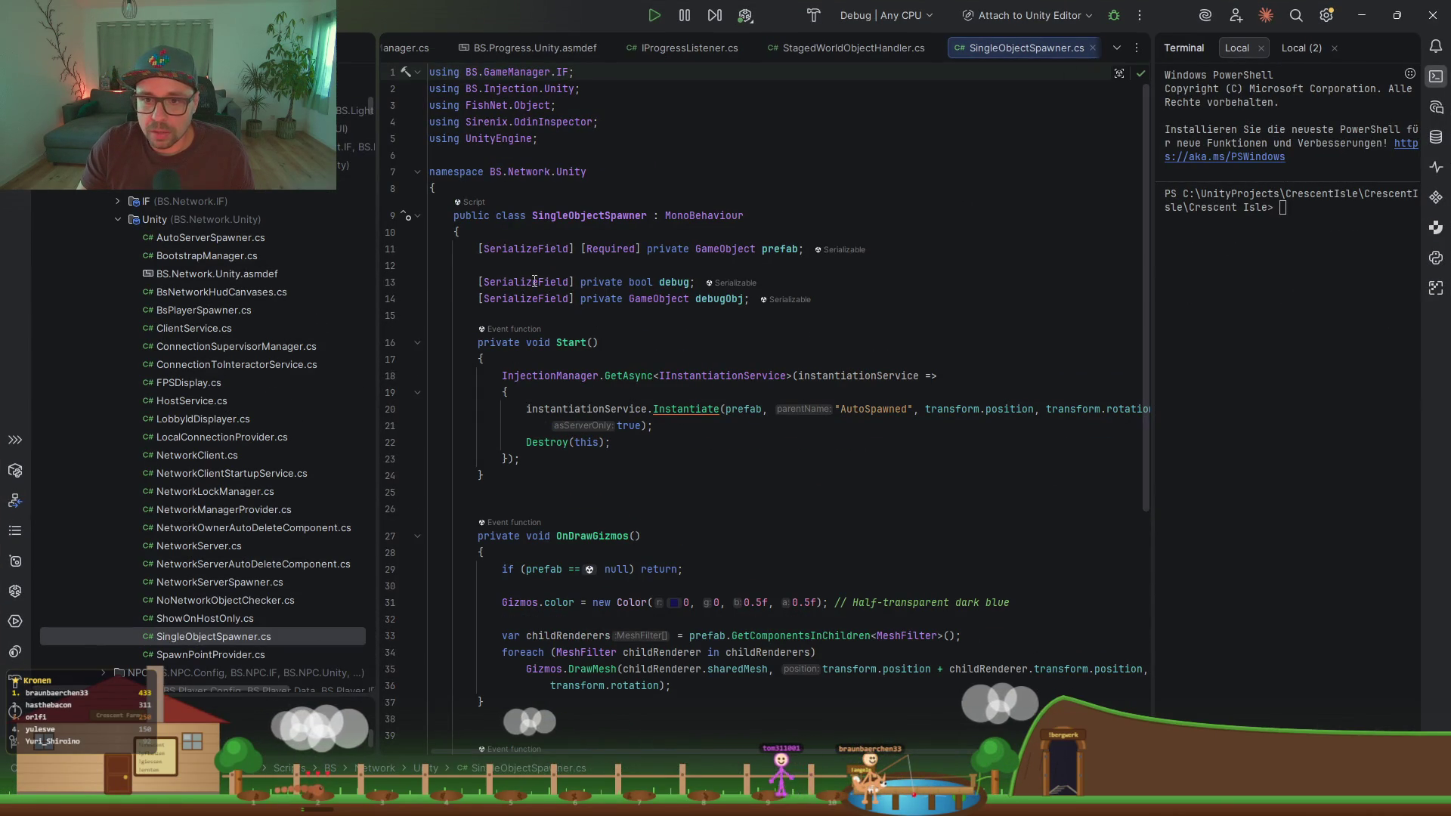
left_click(532, 282)
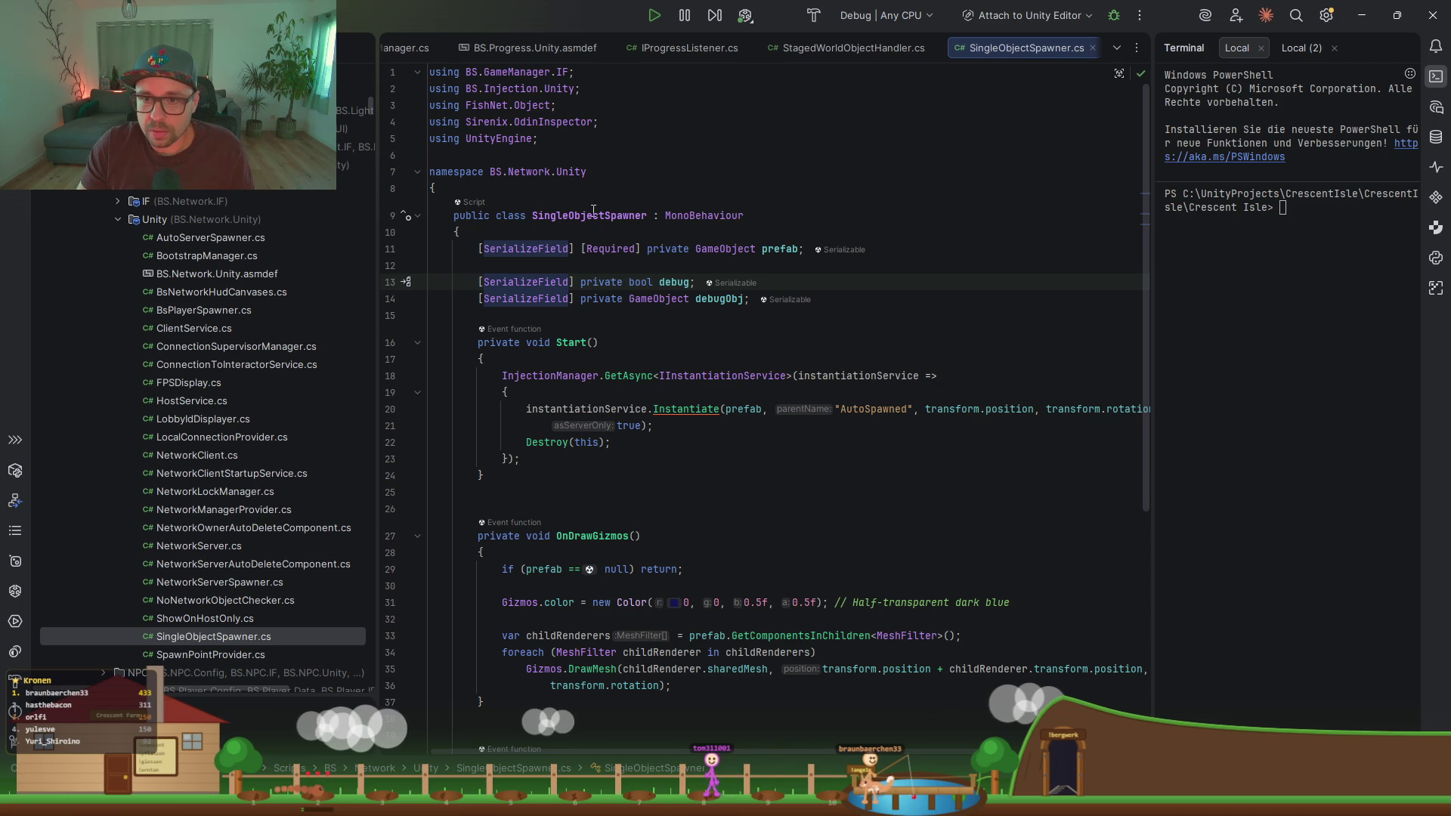
left_click(1362, 16)
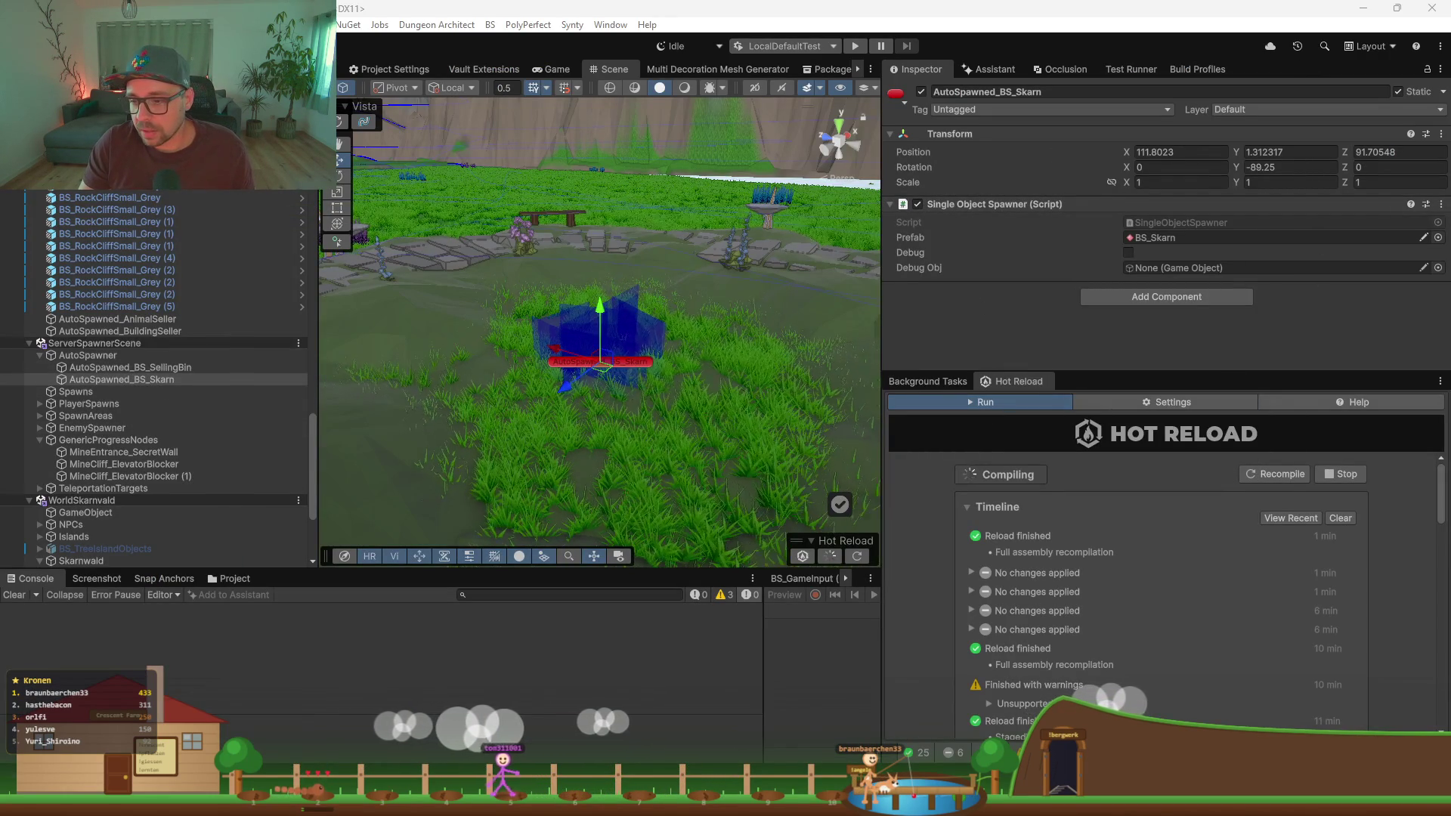
mouse_move(927, 802)
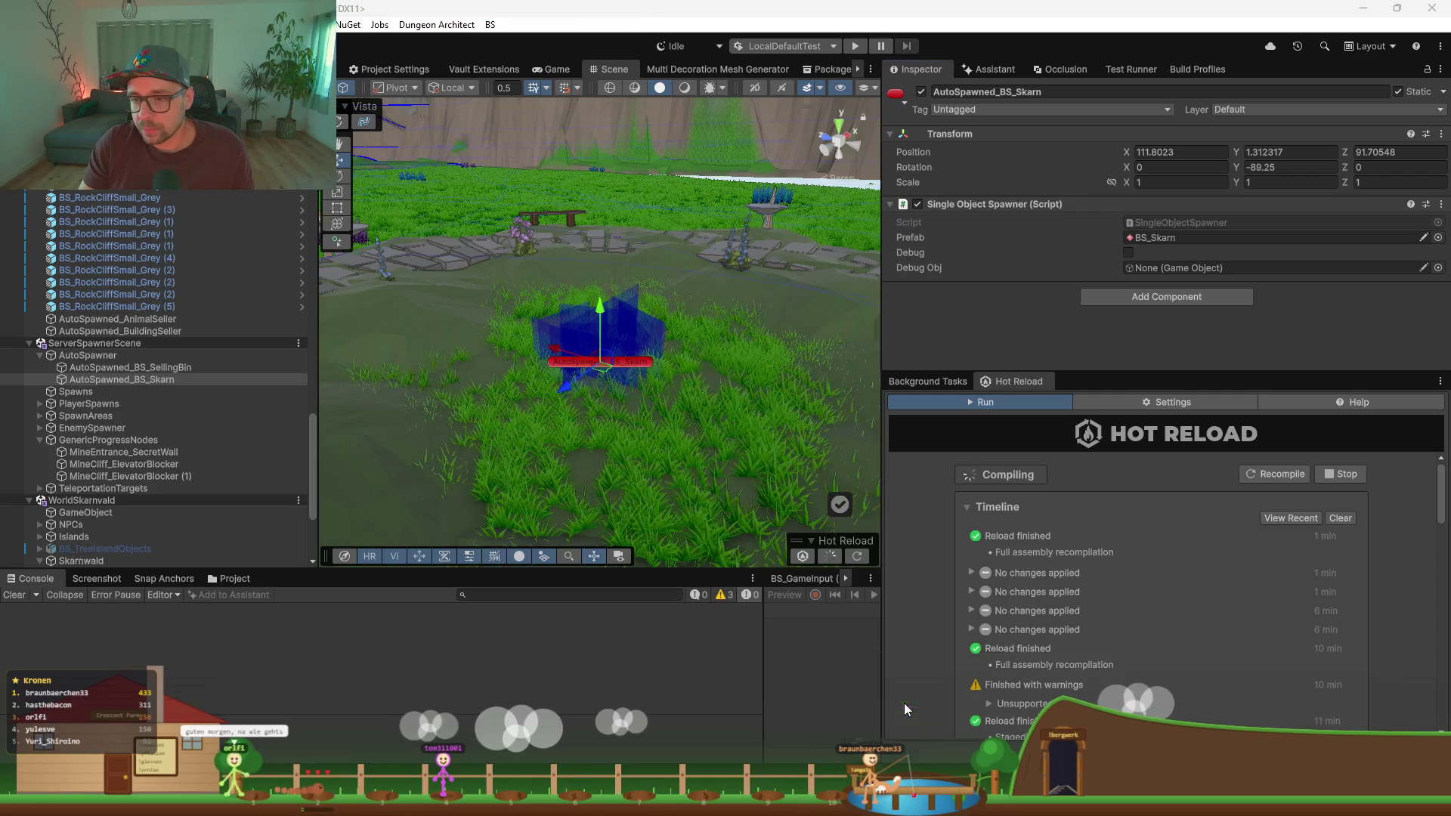
key("alt+Tab")
key("Down")
key("Down")
scroll(598, 352, "down", 2)
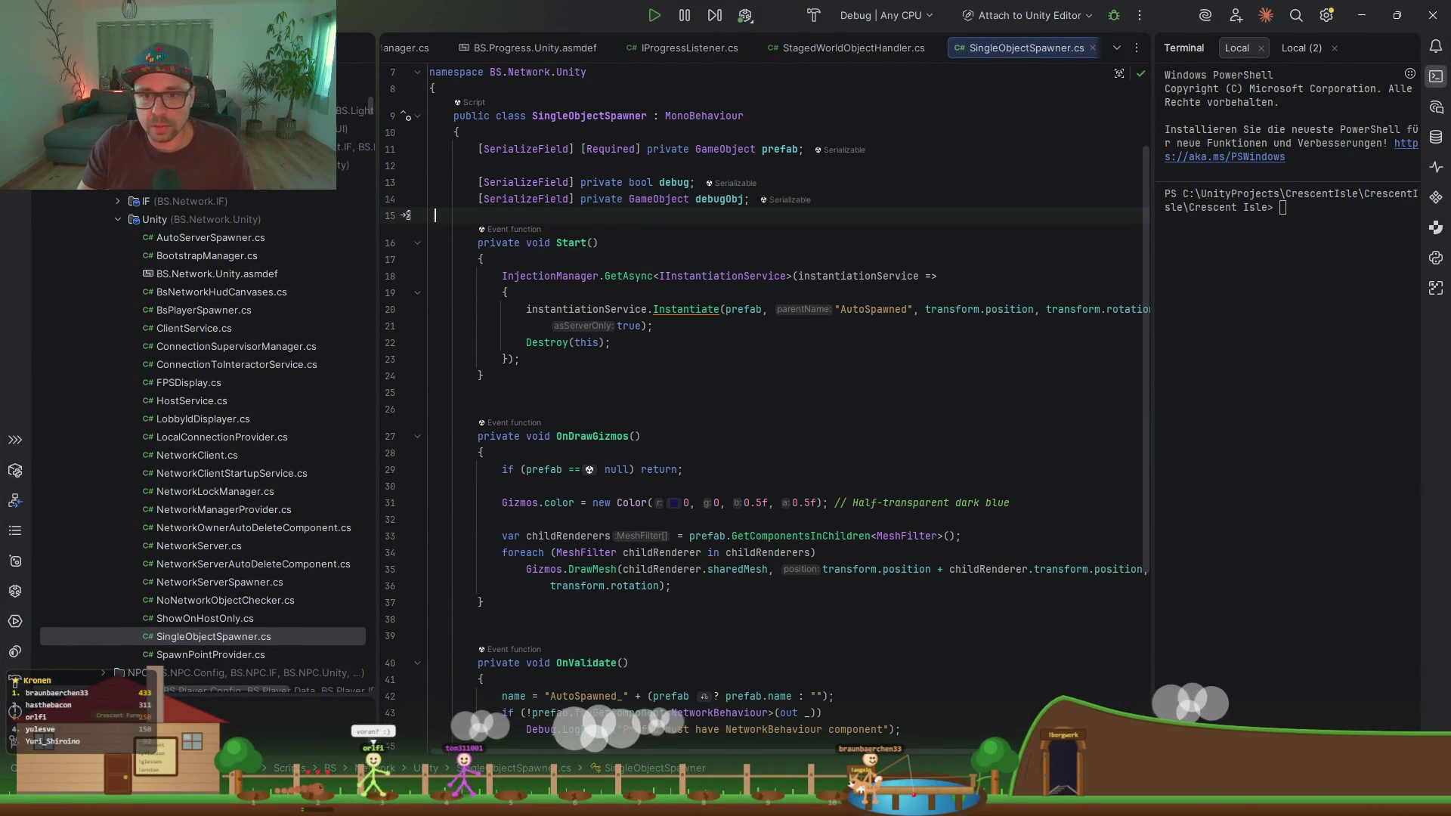
scroll(610, 222, "up", 2)
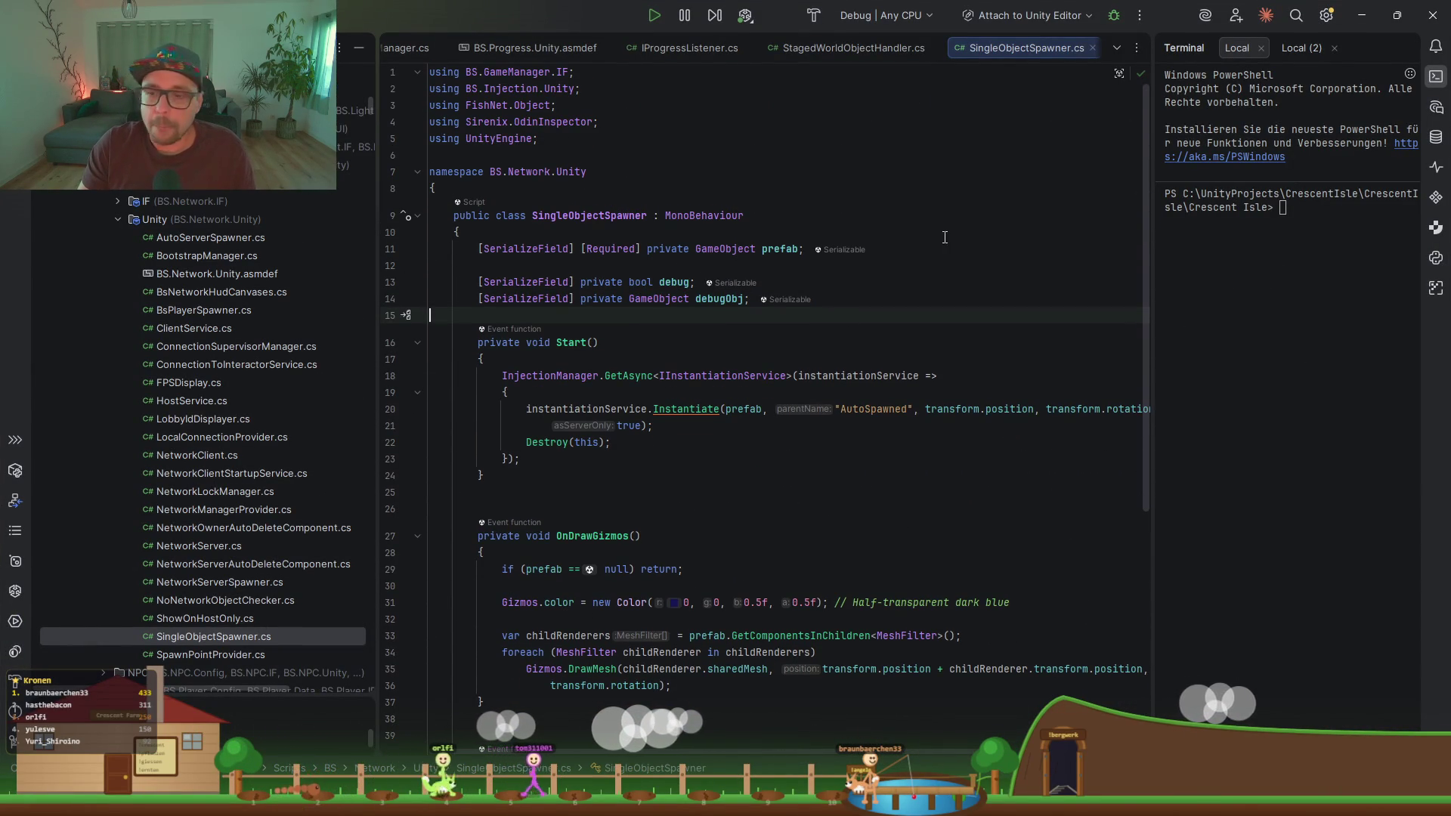
scroll(701, 273, "down", 2)
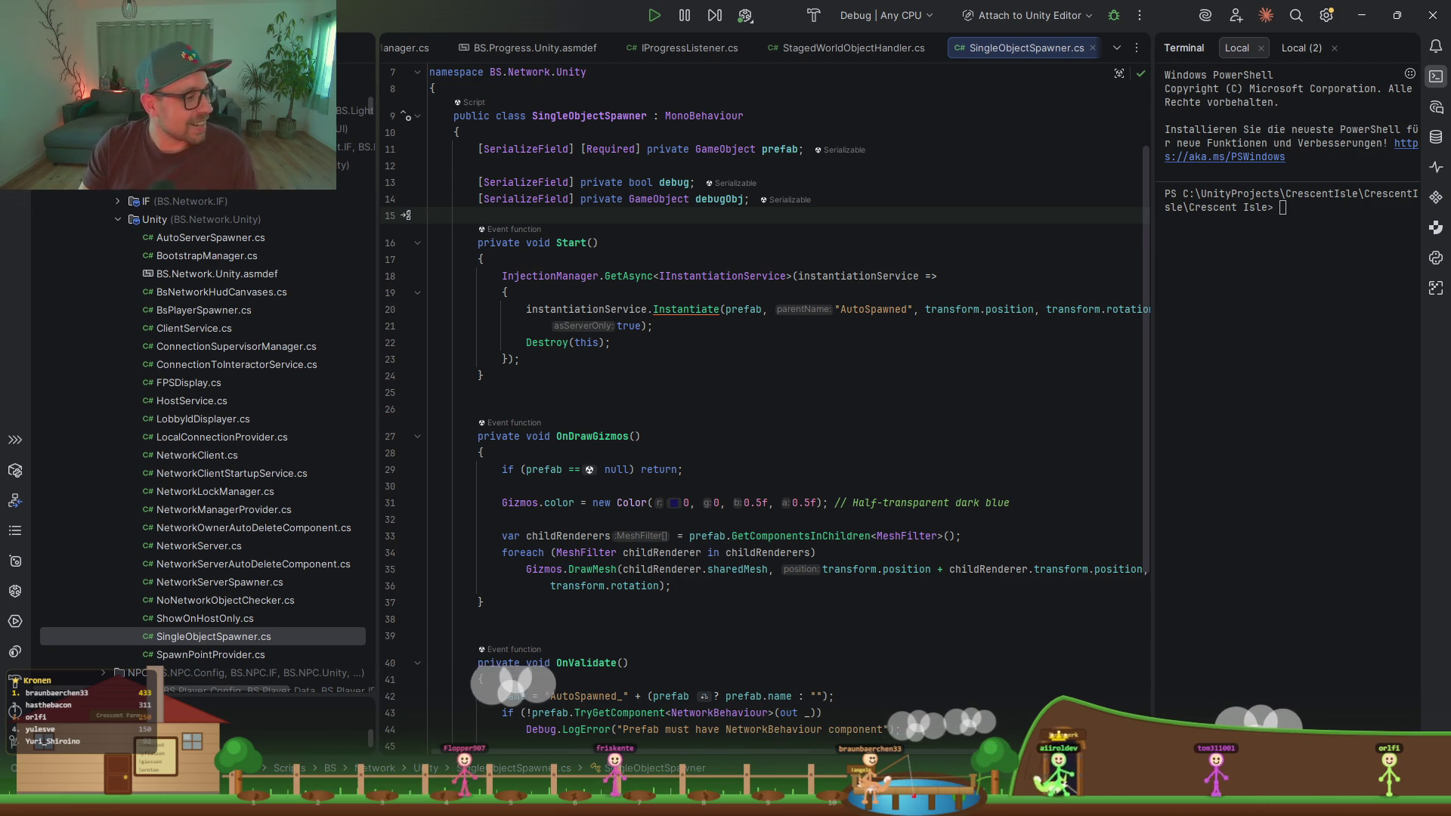
left_click(779, 324)
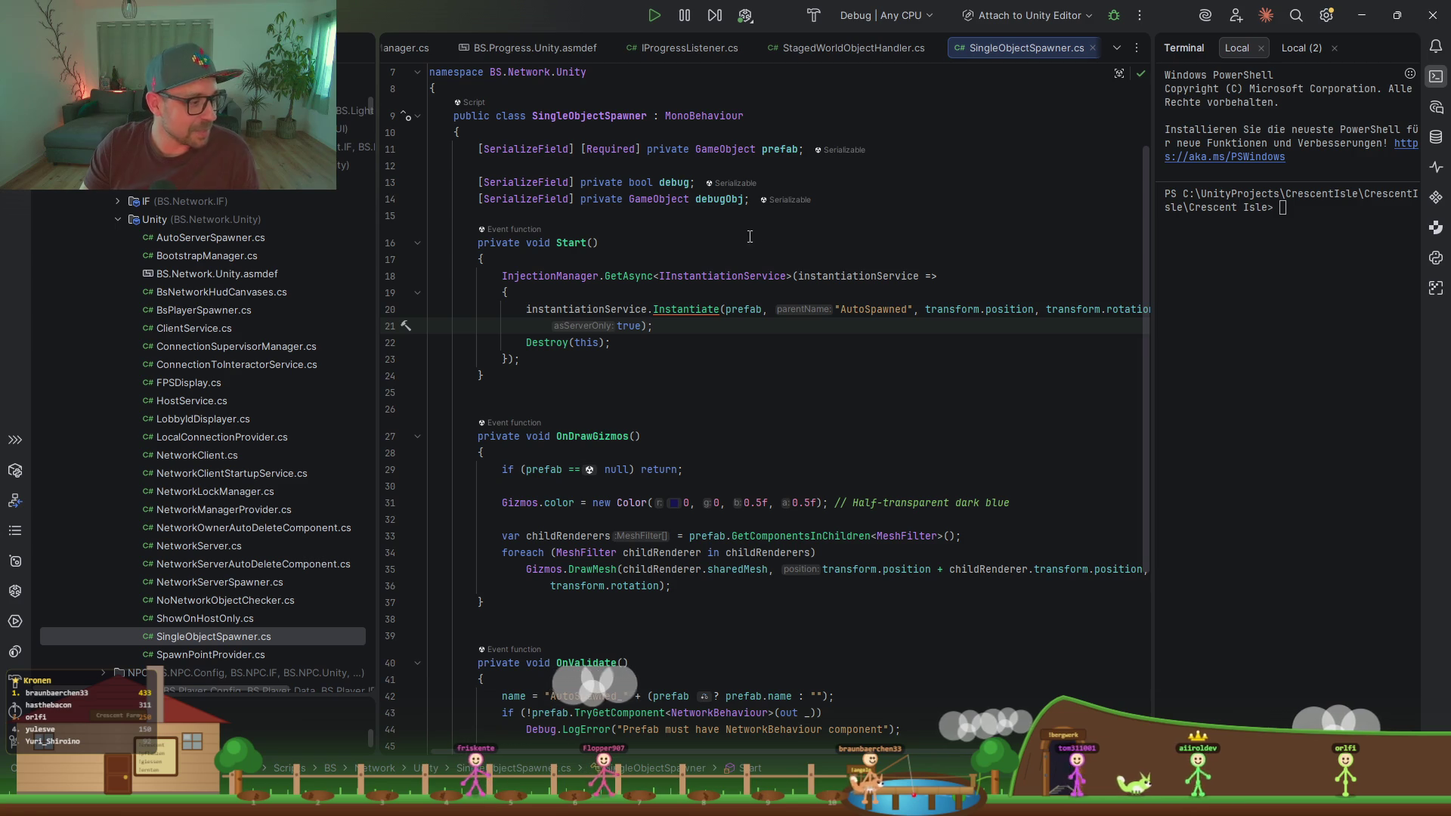
left_click(1365, 15)
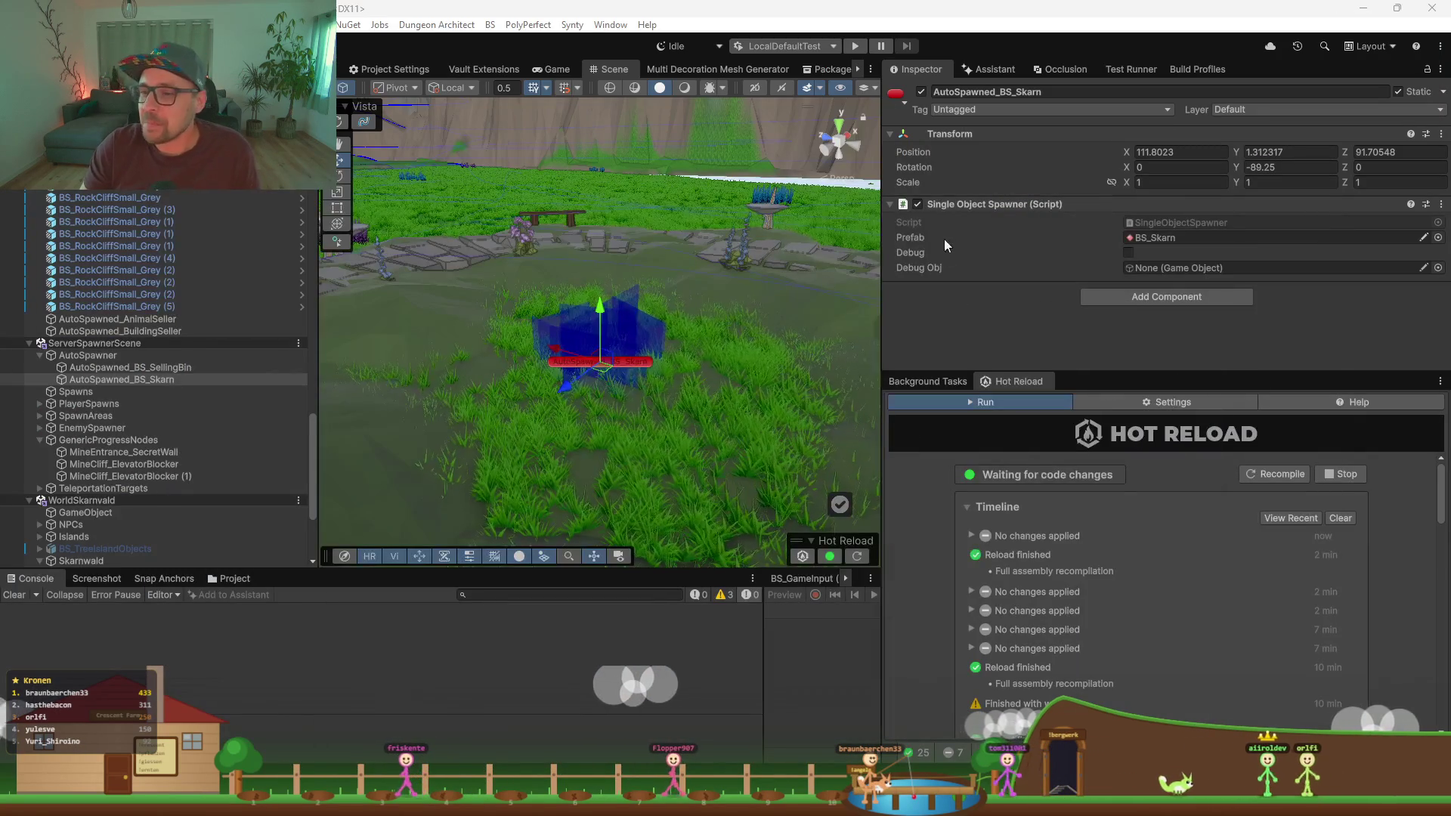
Step: Enlarge the Scene view, zoom out around the Skarn spawner, and enter Play mode
left_click_drag(881, 296, 1062, 296)
mouse_move(319, 342)
left_mouse_down()
mouse_move(382, 342)
mouse_move(251, 342)
left_mouse_up()
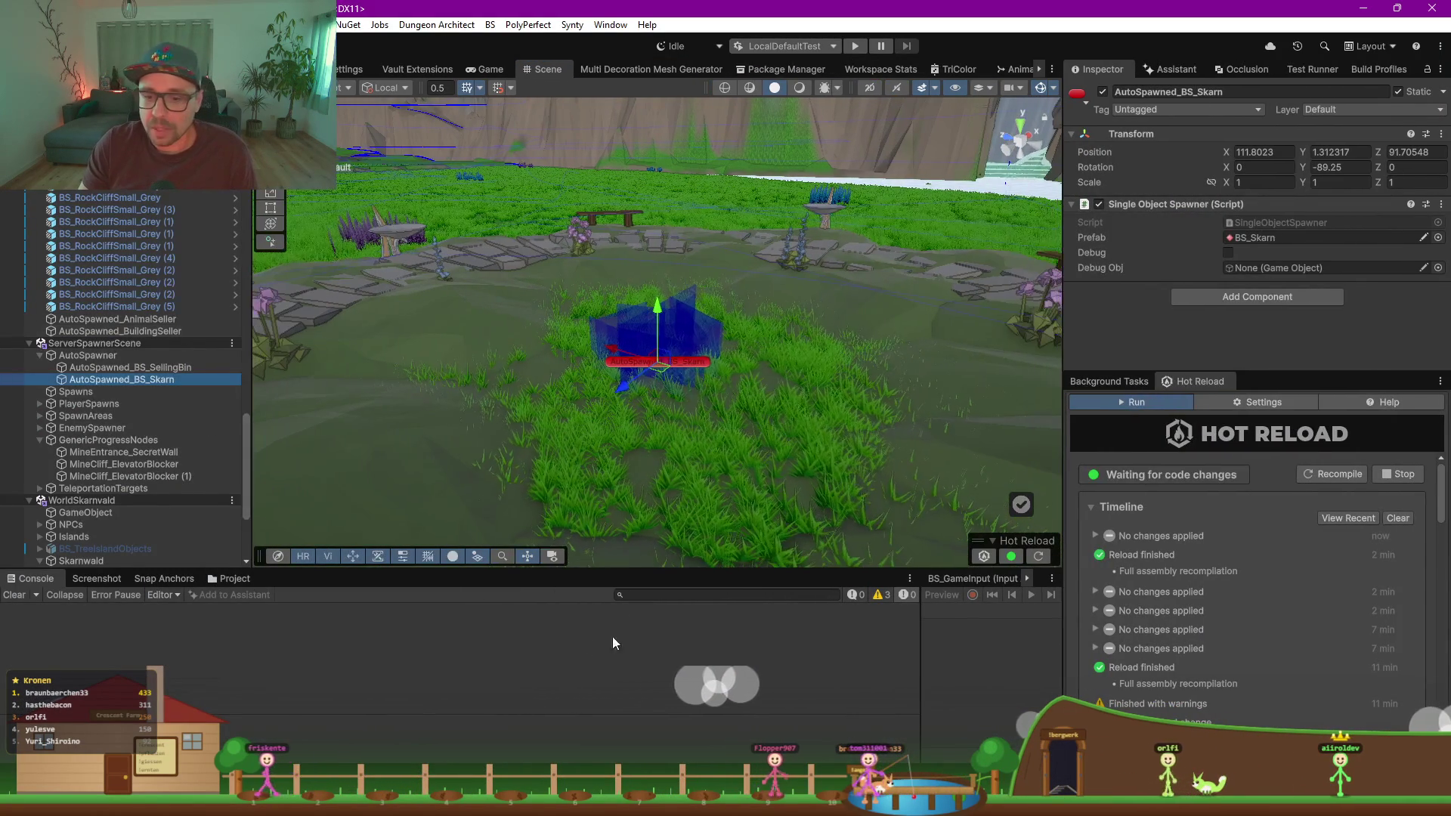
left_click_drag(615, 573, 609, 609)
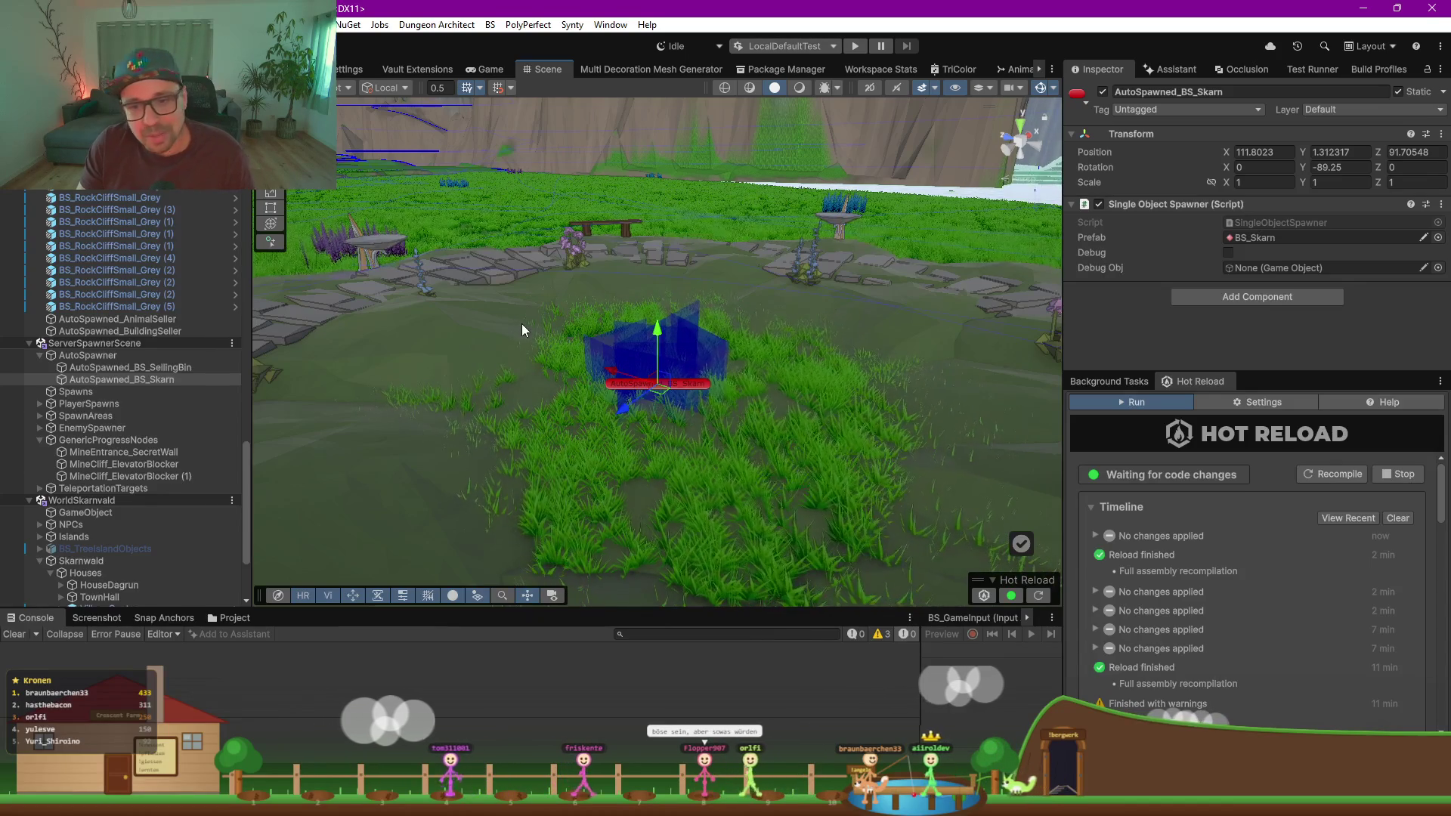
scroll(678, 383, "down", 5)
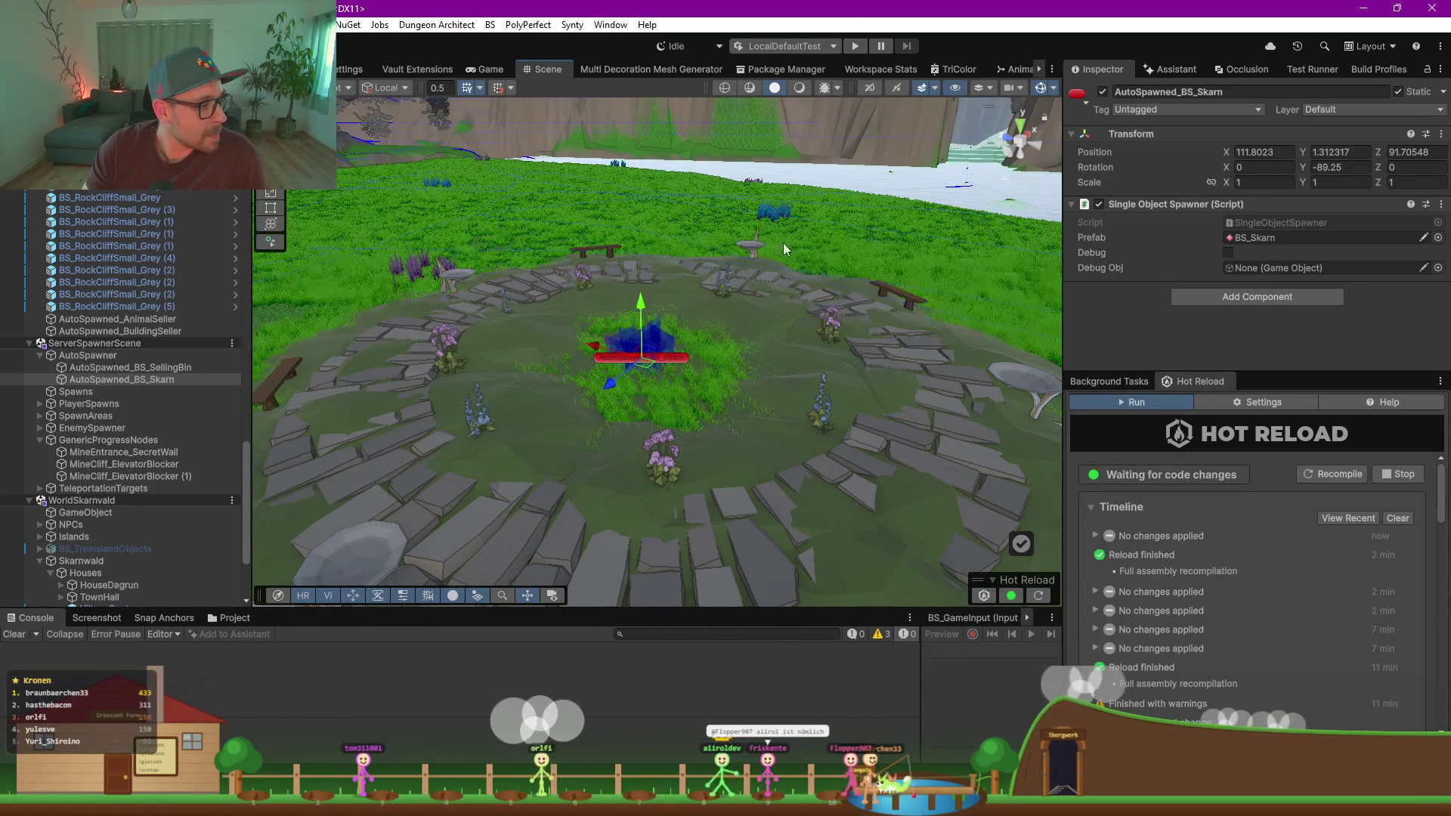
left_click(855, 46)
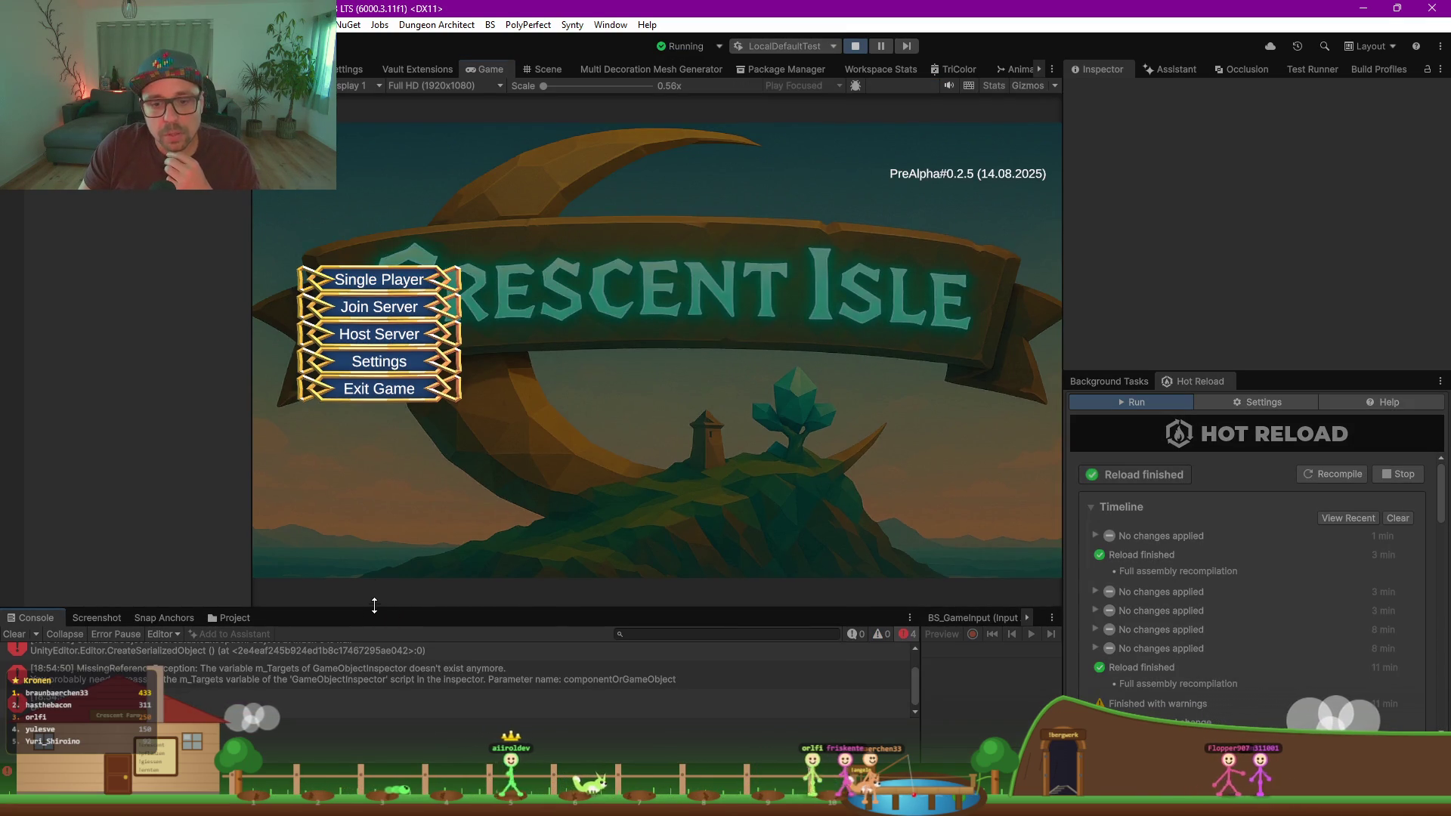
Step: Clear the Console, then start Single Player from the existing save slot and character
left_click_drag(374, 608, 374, 456)
left_click(14, 482)
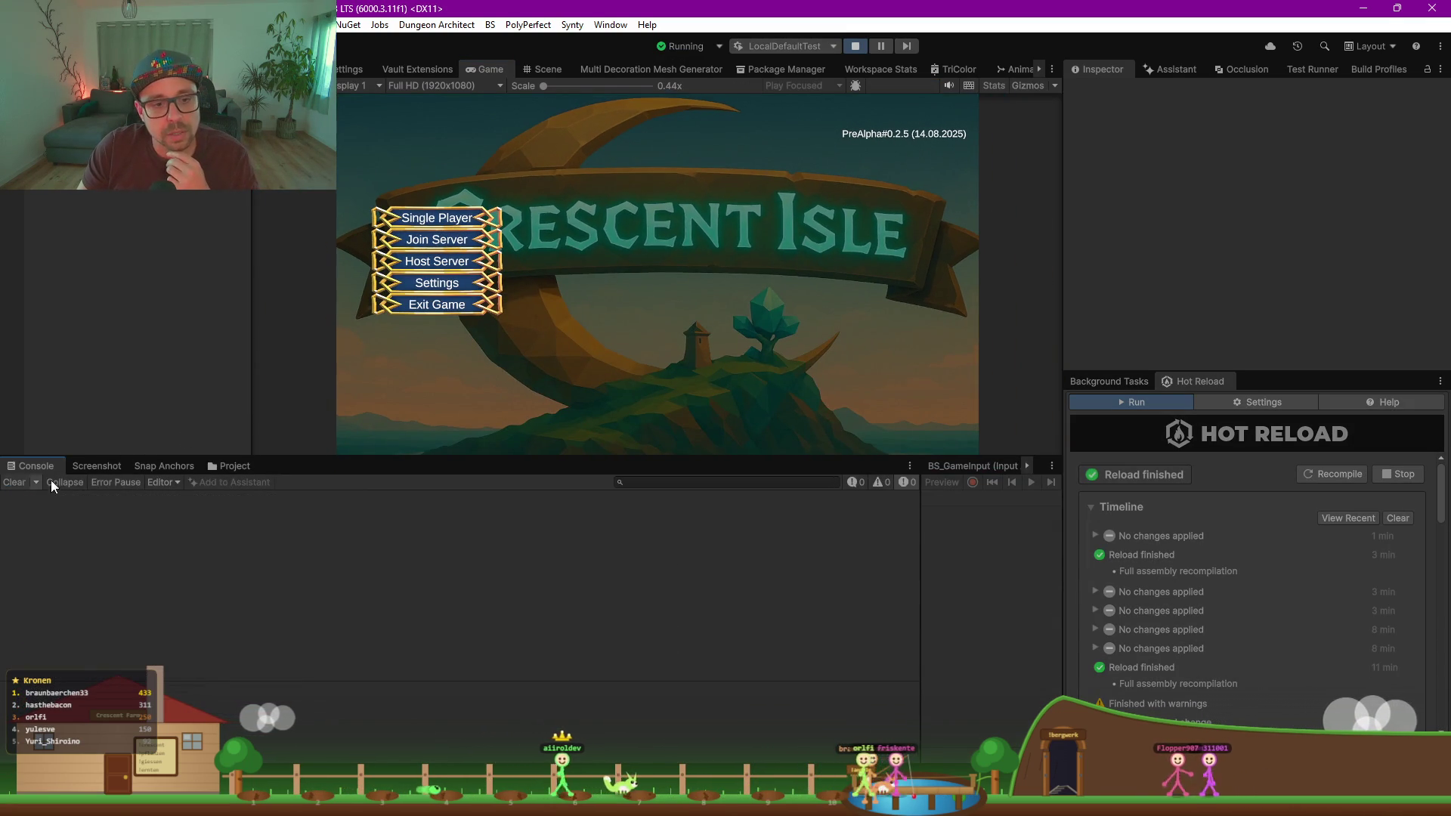
left_click(442, 218)
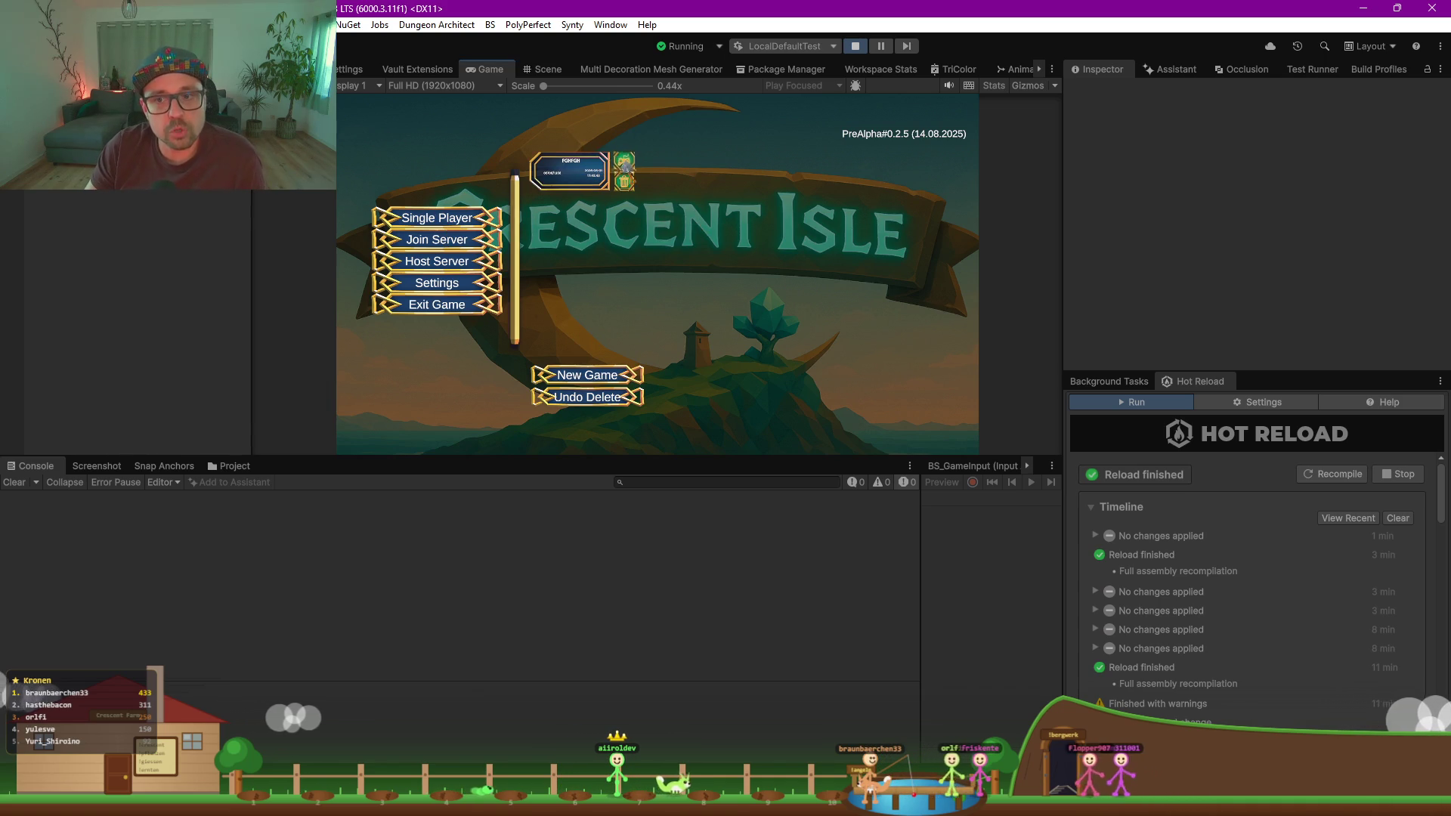
left_click(625, 163)
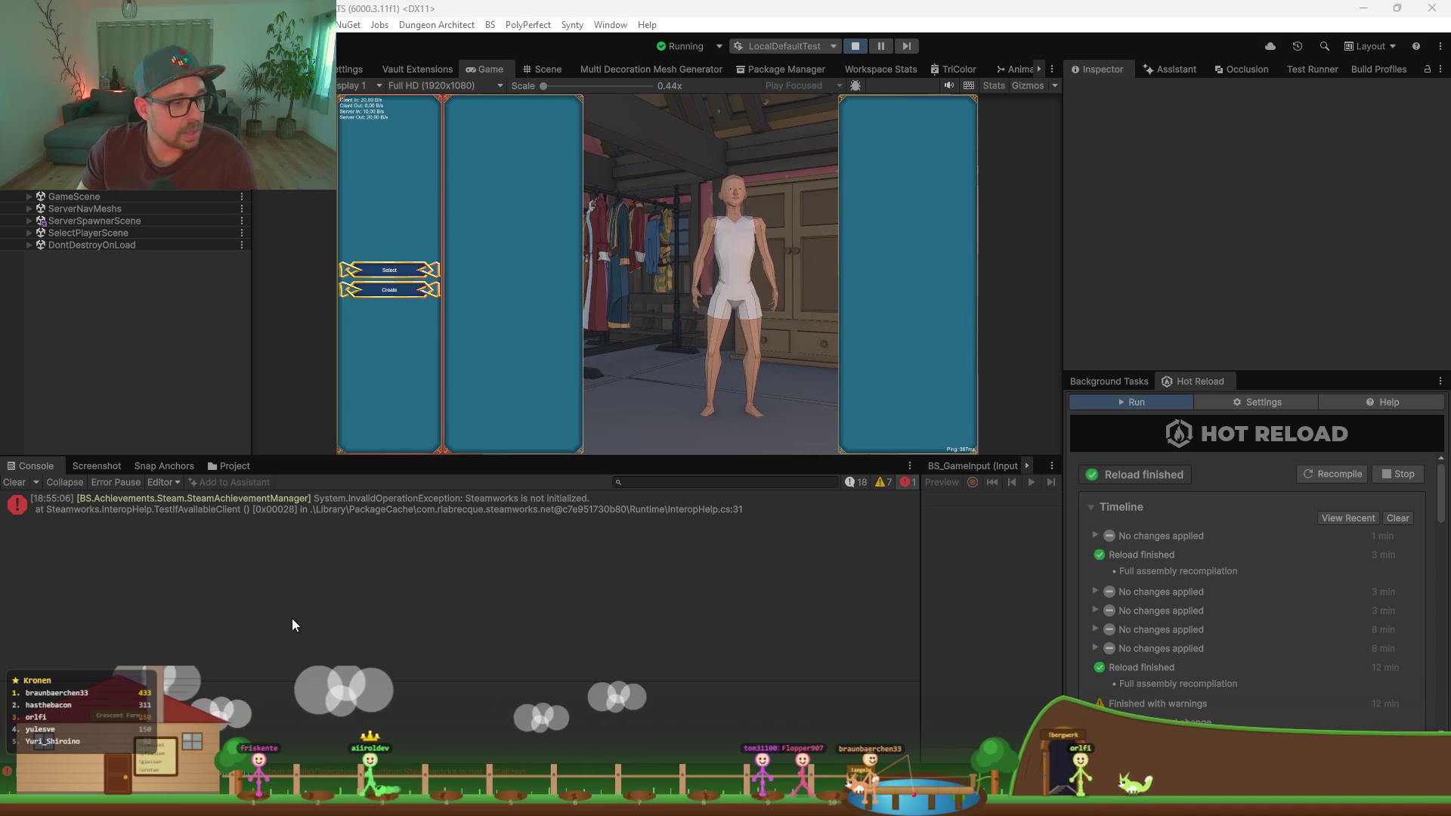
left_click(404, 271)
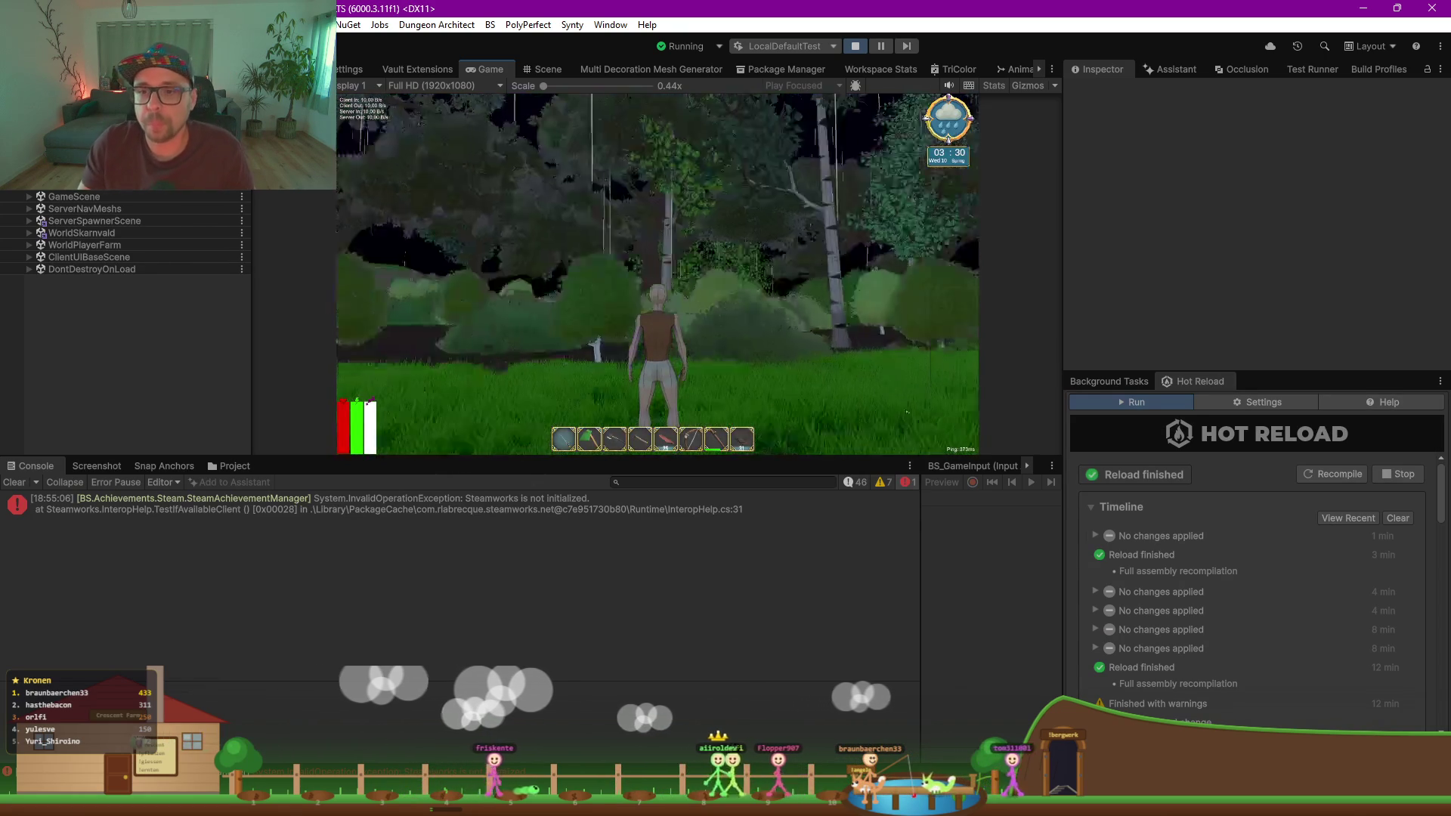
Step: Walk the character forward, then select BS_Skarn(Clone) under AutoSpawned in the Hierarchy
key("w")
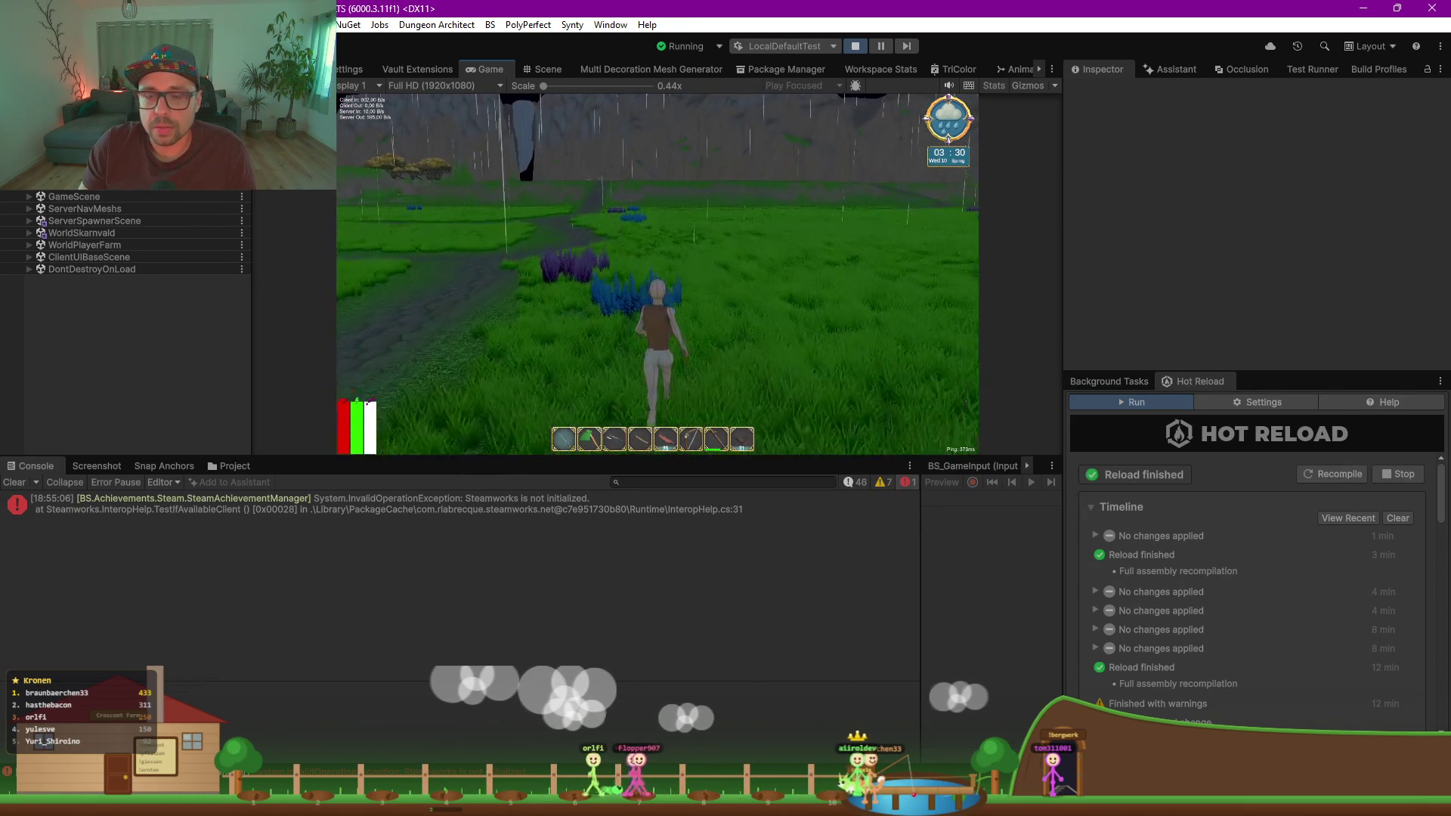
key("alt+Tab")
key("alt+Tab")
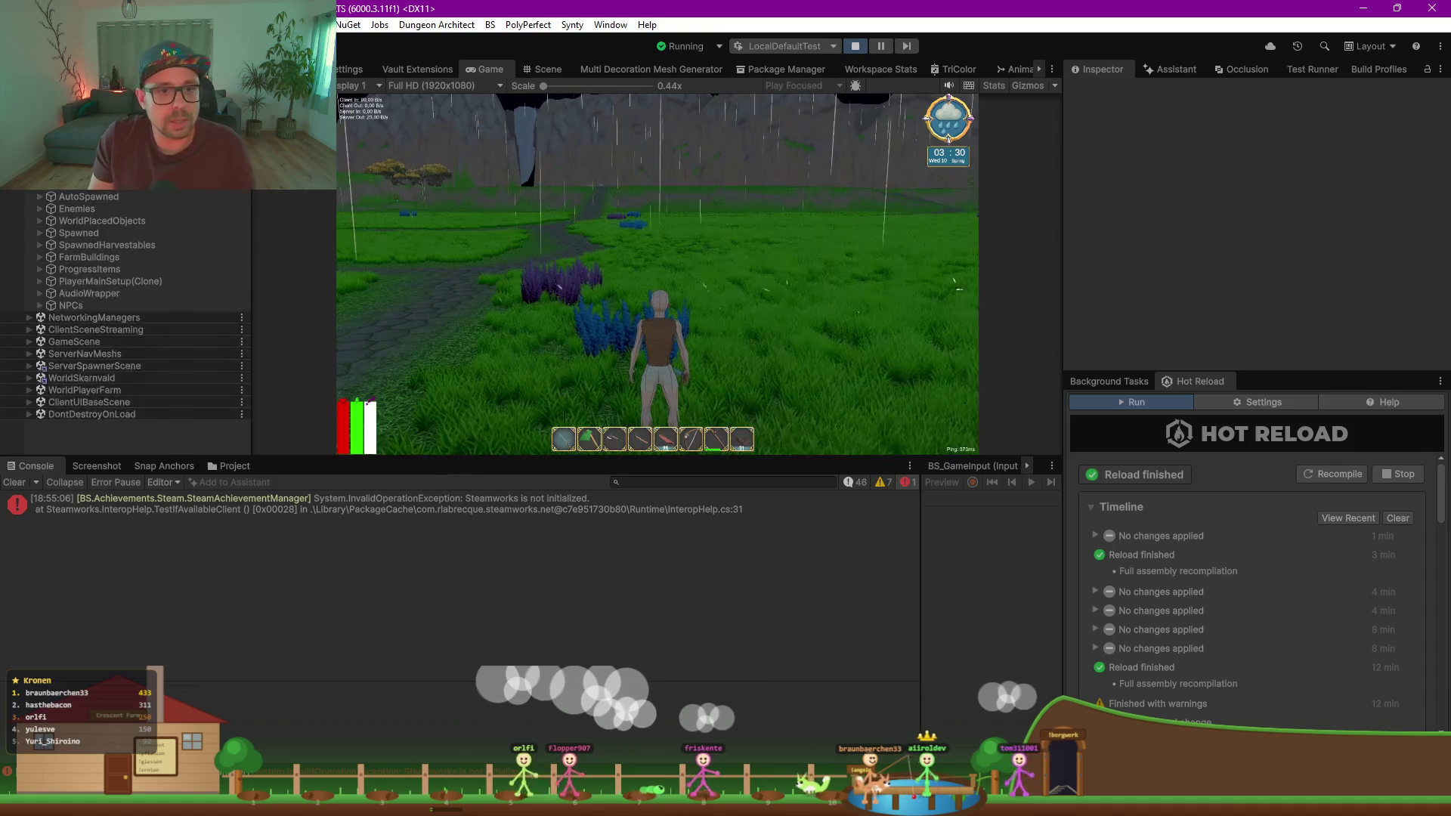
left_click(76, 209)
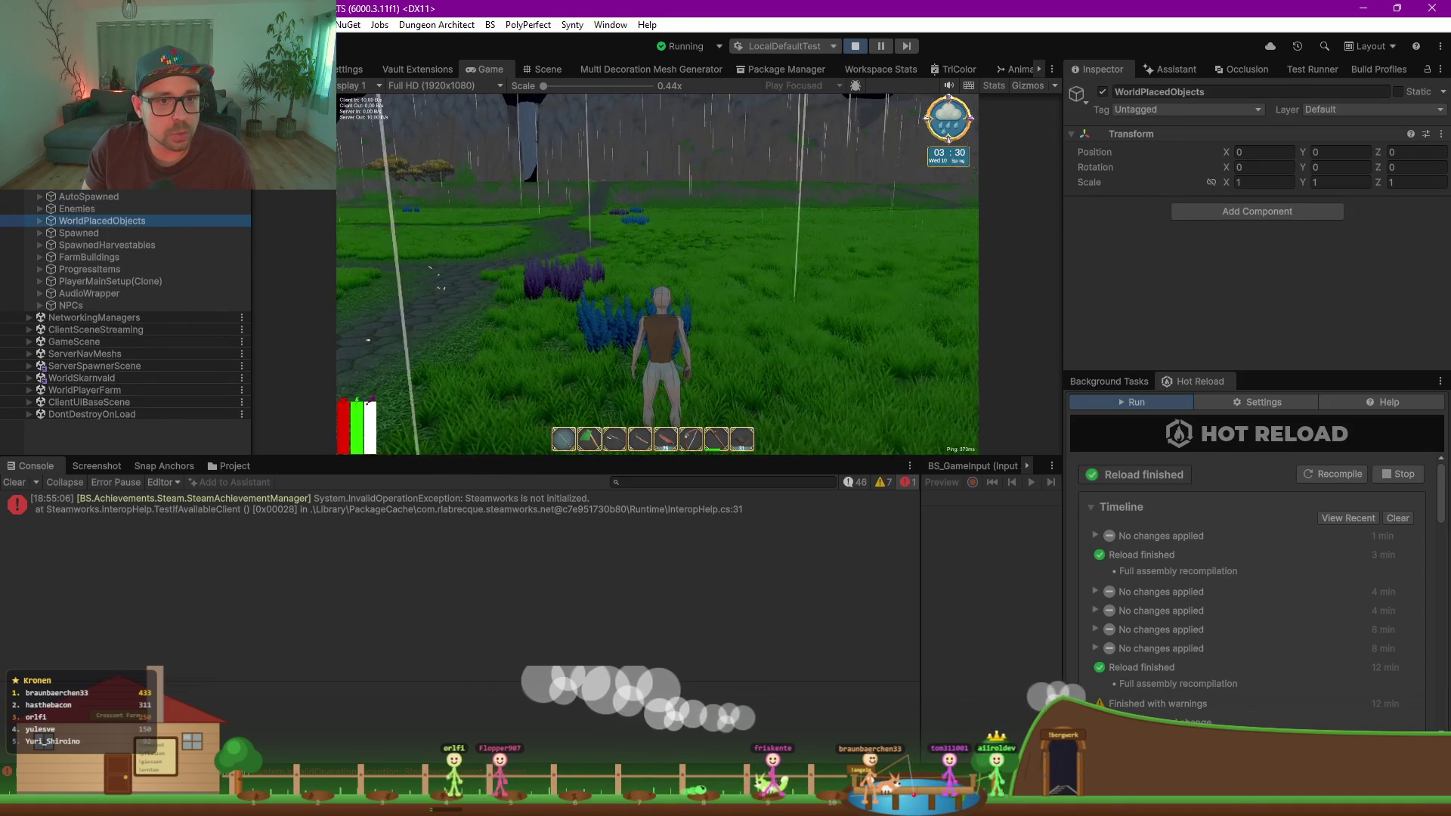
key("Up")
key("Right")
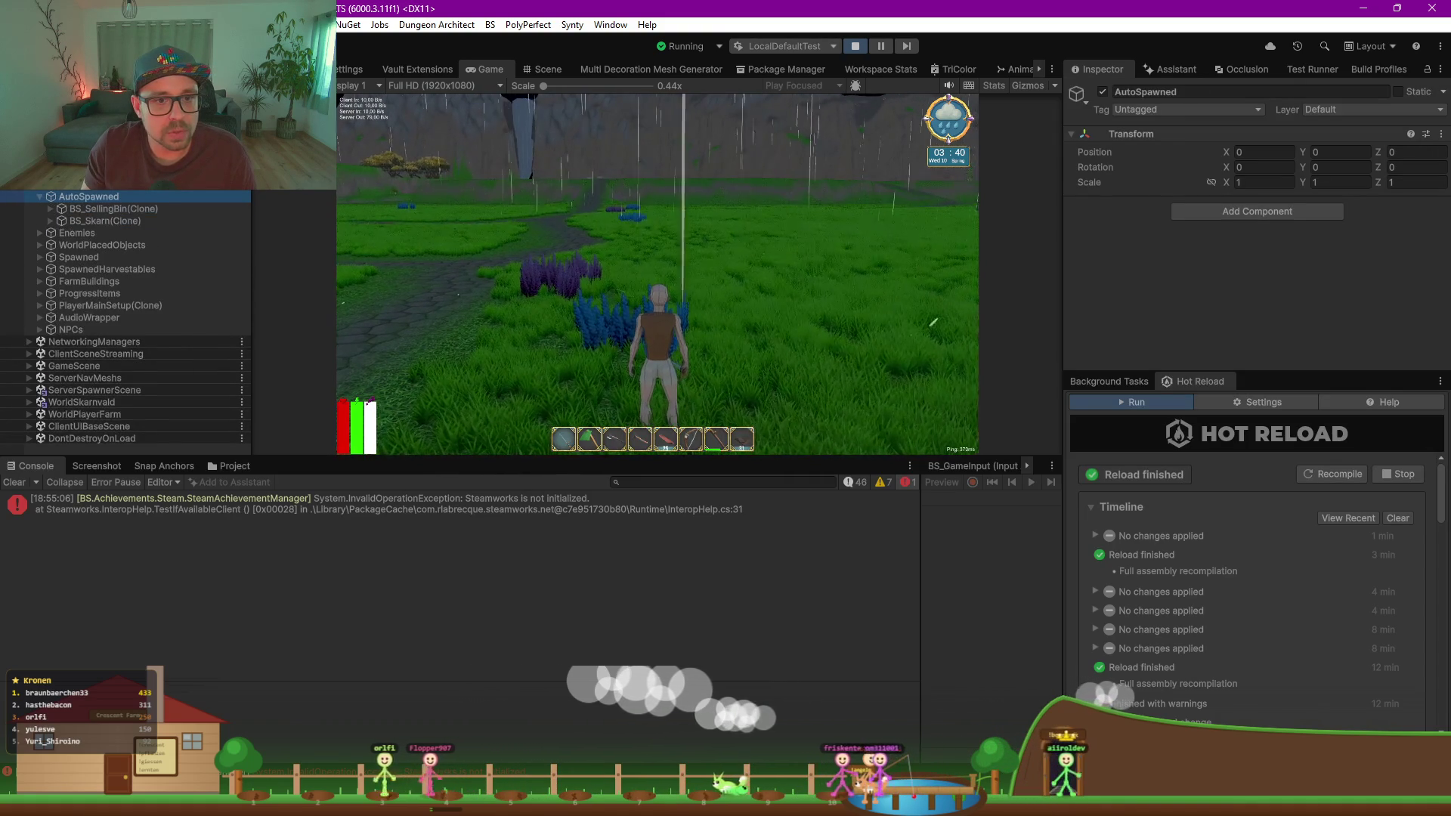
key("Down")
key("Down")
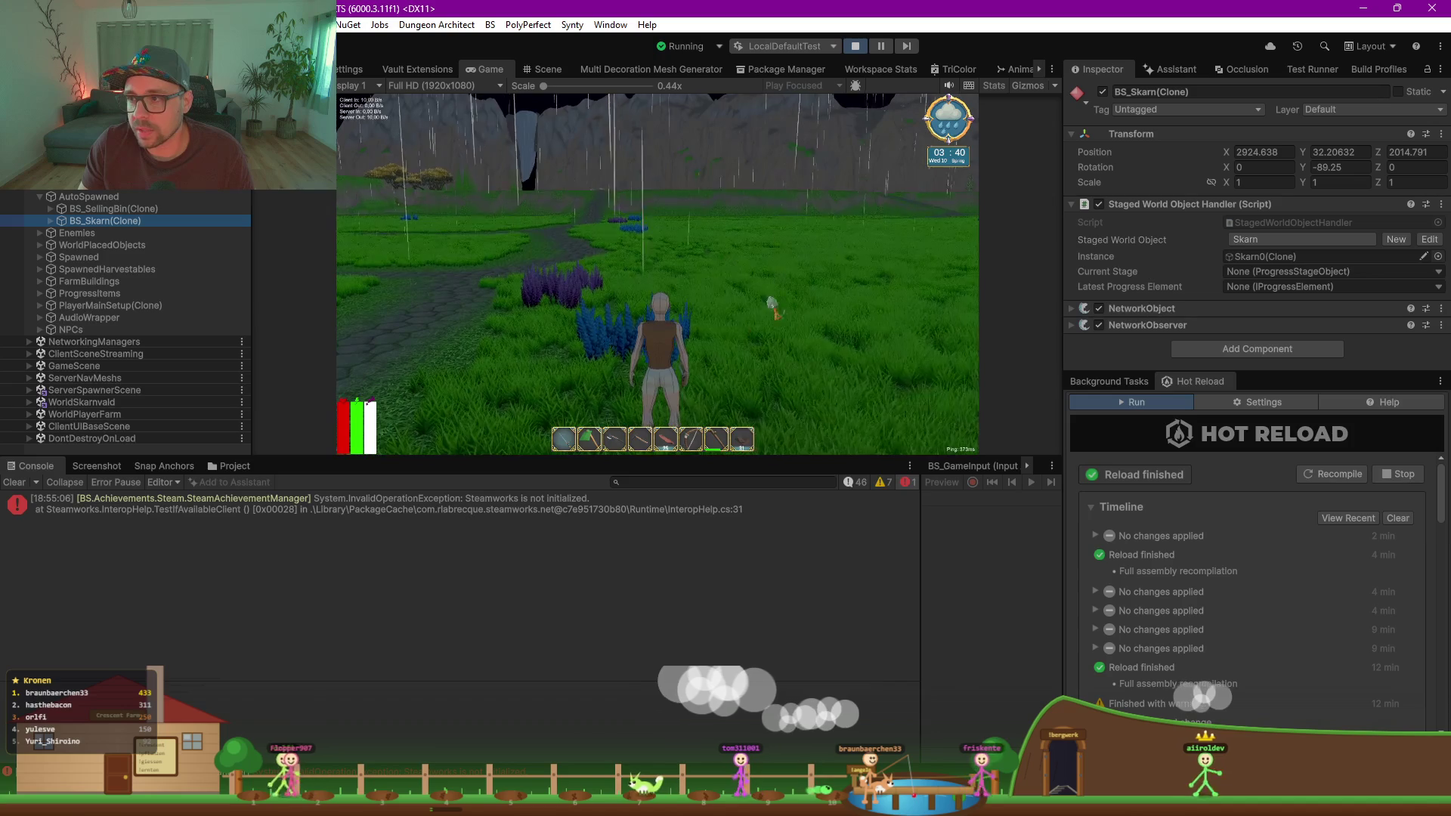
Step: Frame the Skarn clone in the Scene view to check its empty stage, then stop Play mode
left_click(548, 68)
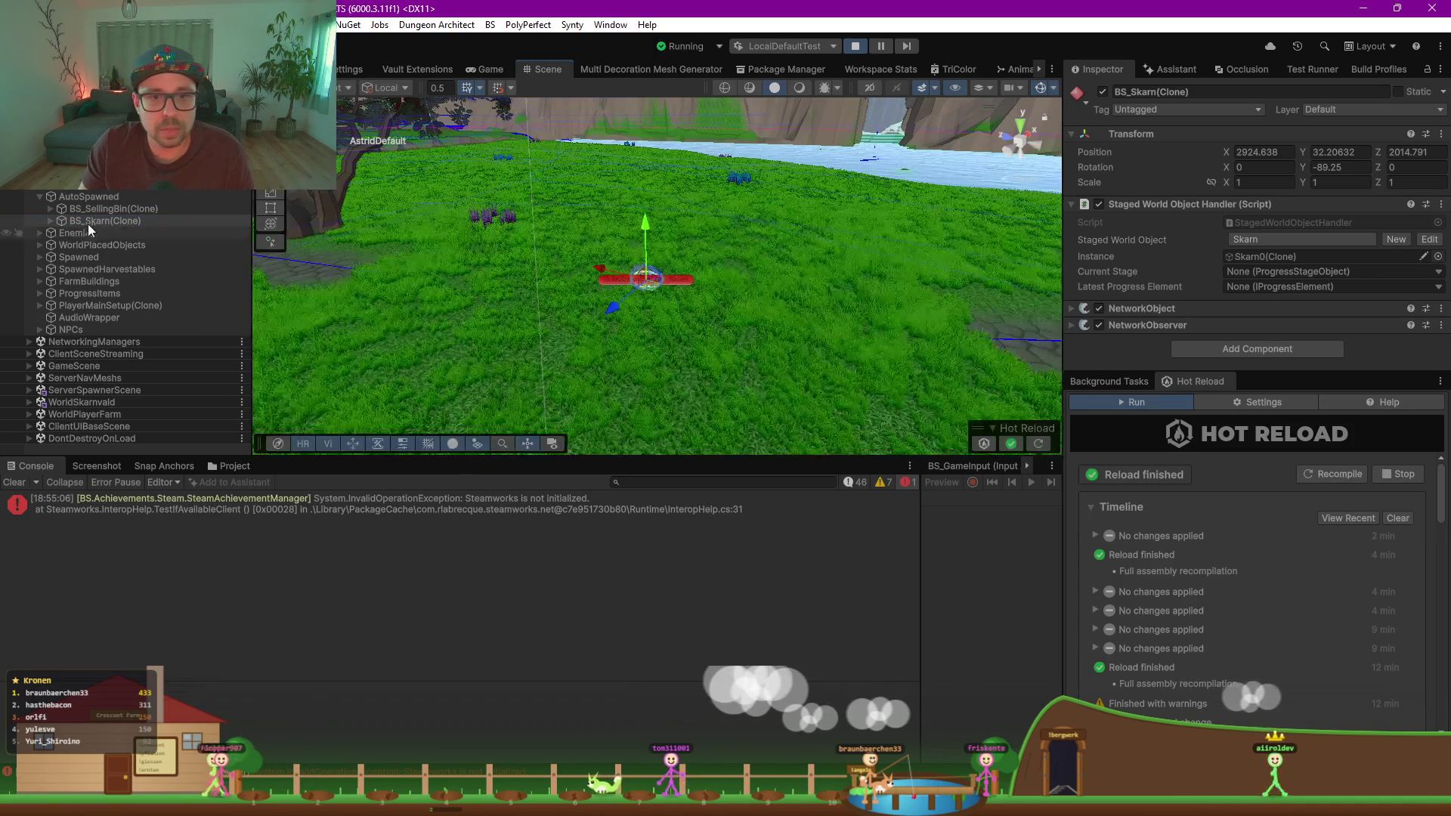
double_click(87, 222)
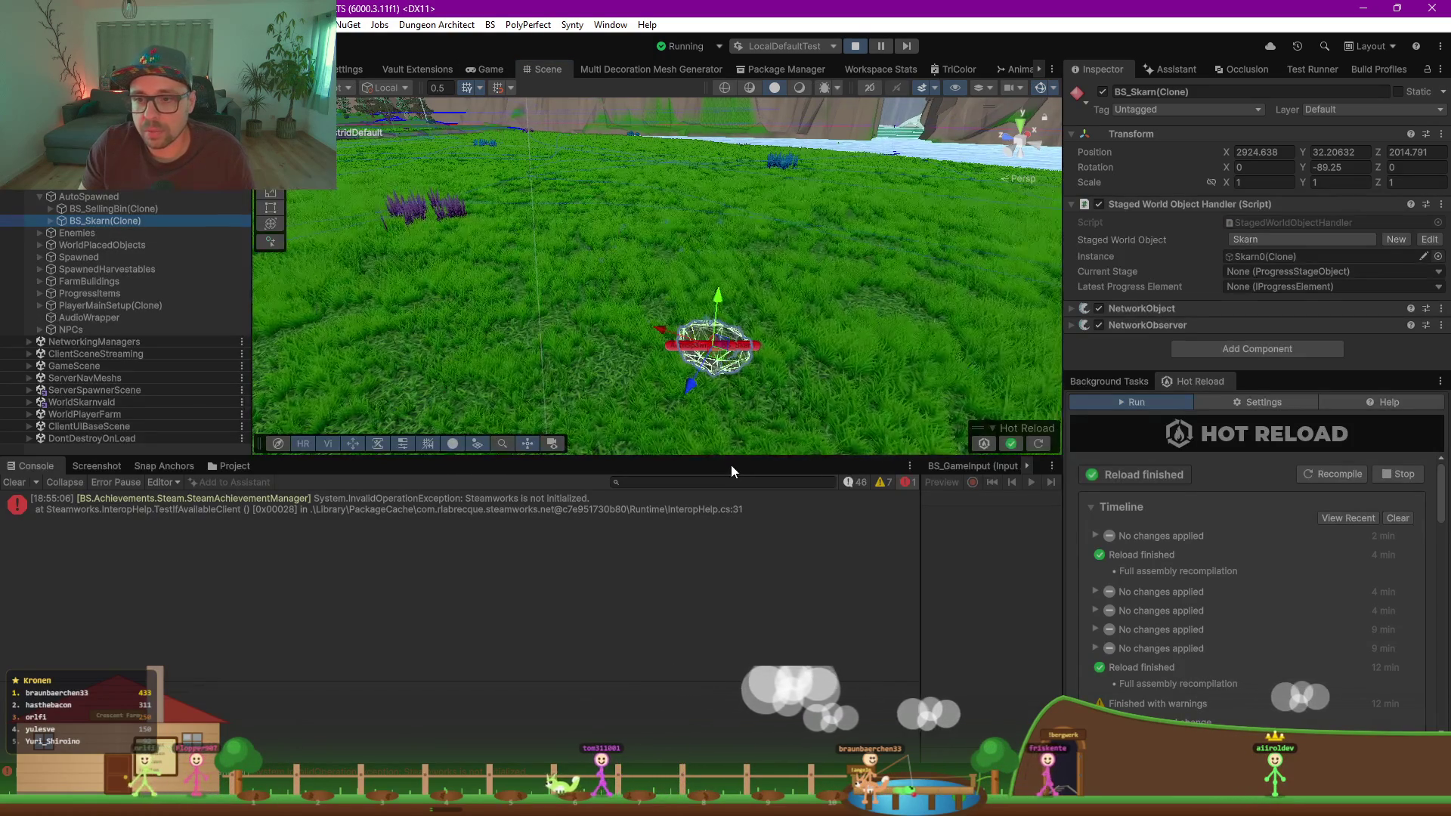
left_click_drag(731, 457, 714, 545)
mouse_move(848, 387)
left_mouse_down()
mouse_move(541, 328)
mouse_move(731, 366)
mouse_move(692, 448)
mouse_move(723, 274)
left_mouse_up()
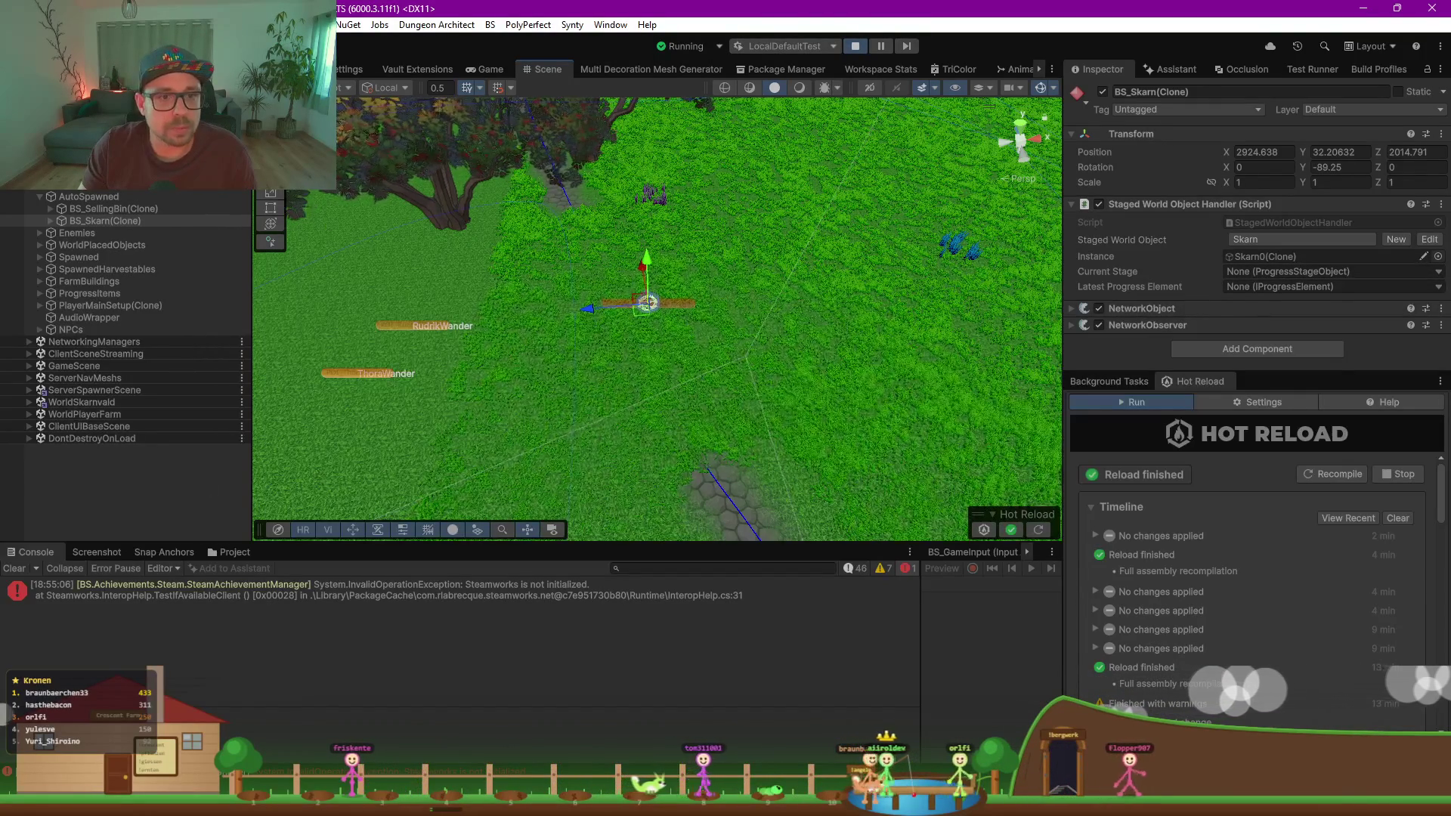
left_click(859, 45)
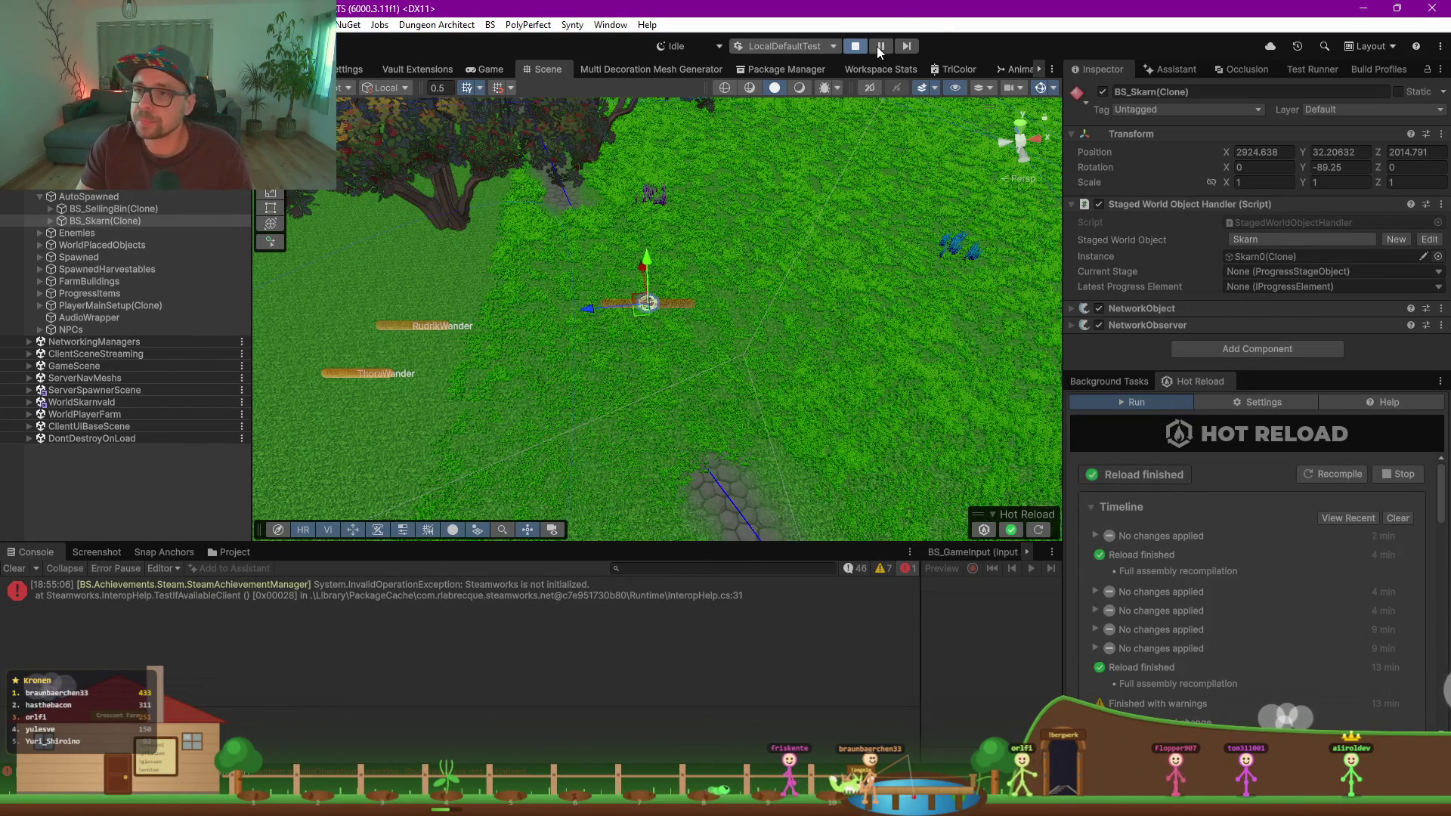
key("alt+Tab")
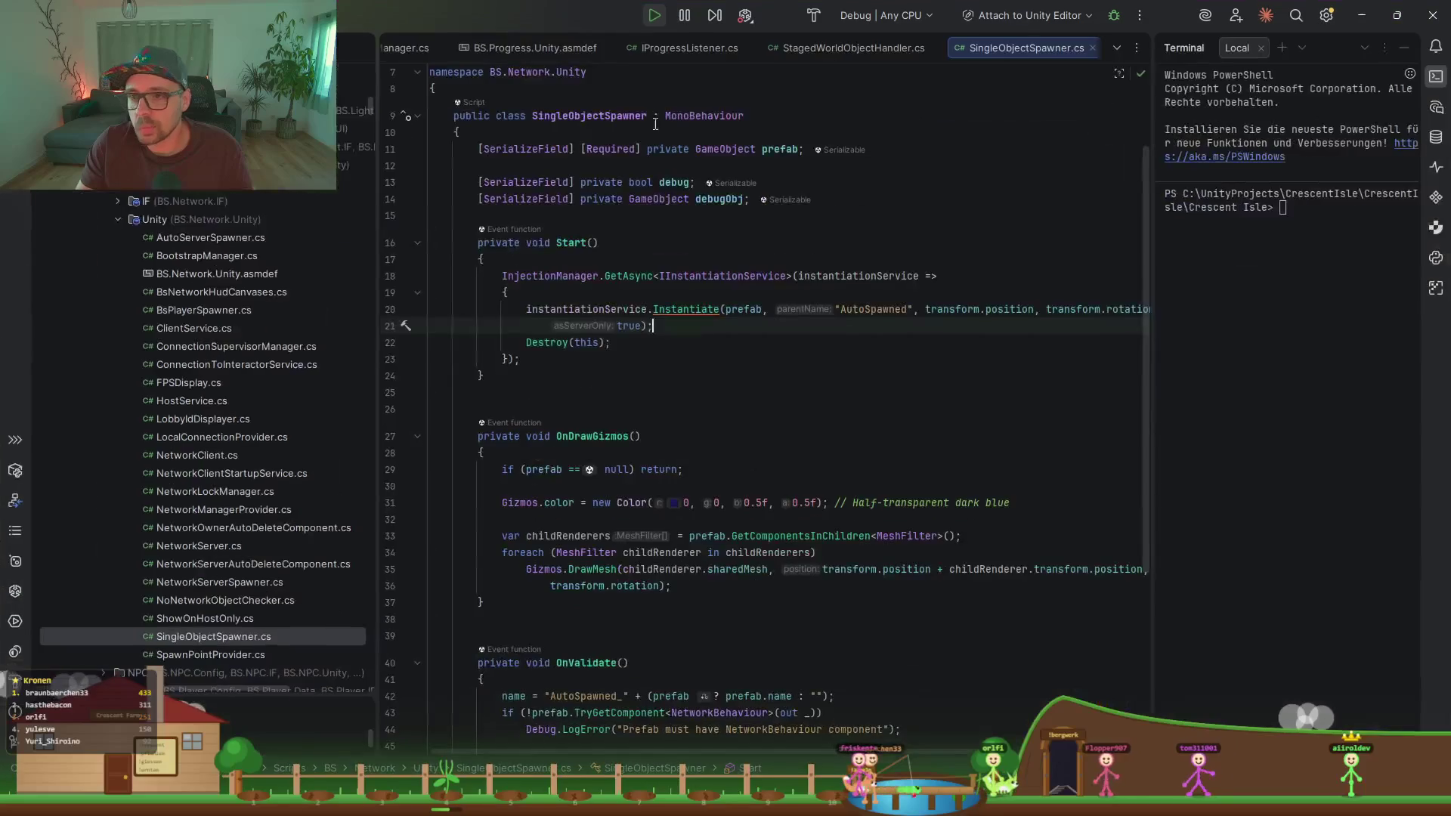
Step: Review SingleObjectSpawner.cs's Start method, then bring StagedWorldObjectHandler.cs to the front
left_click(709, 394)
scroll(715, 362, "down", 2)
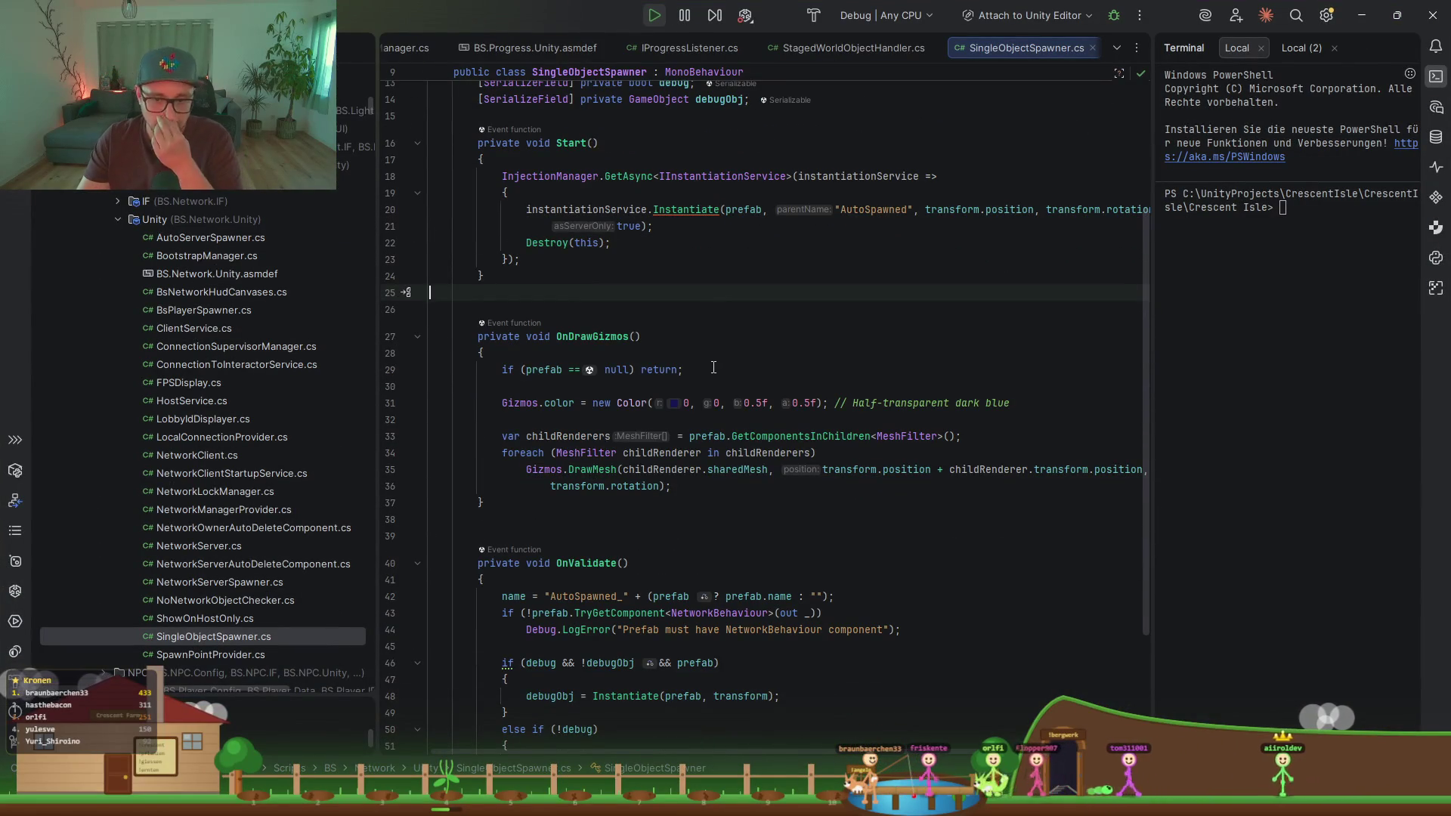
scroll(702, 386, "down", 2)
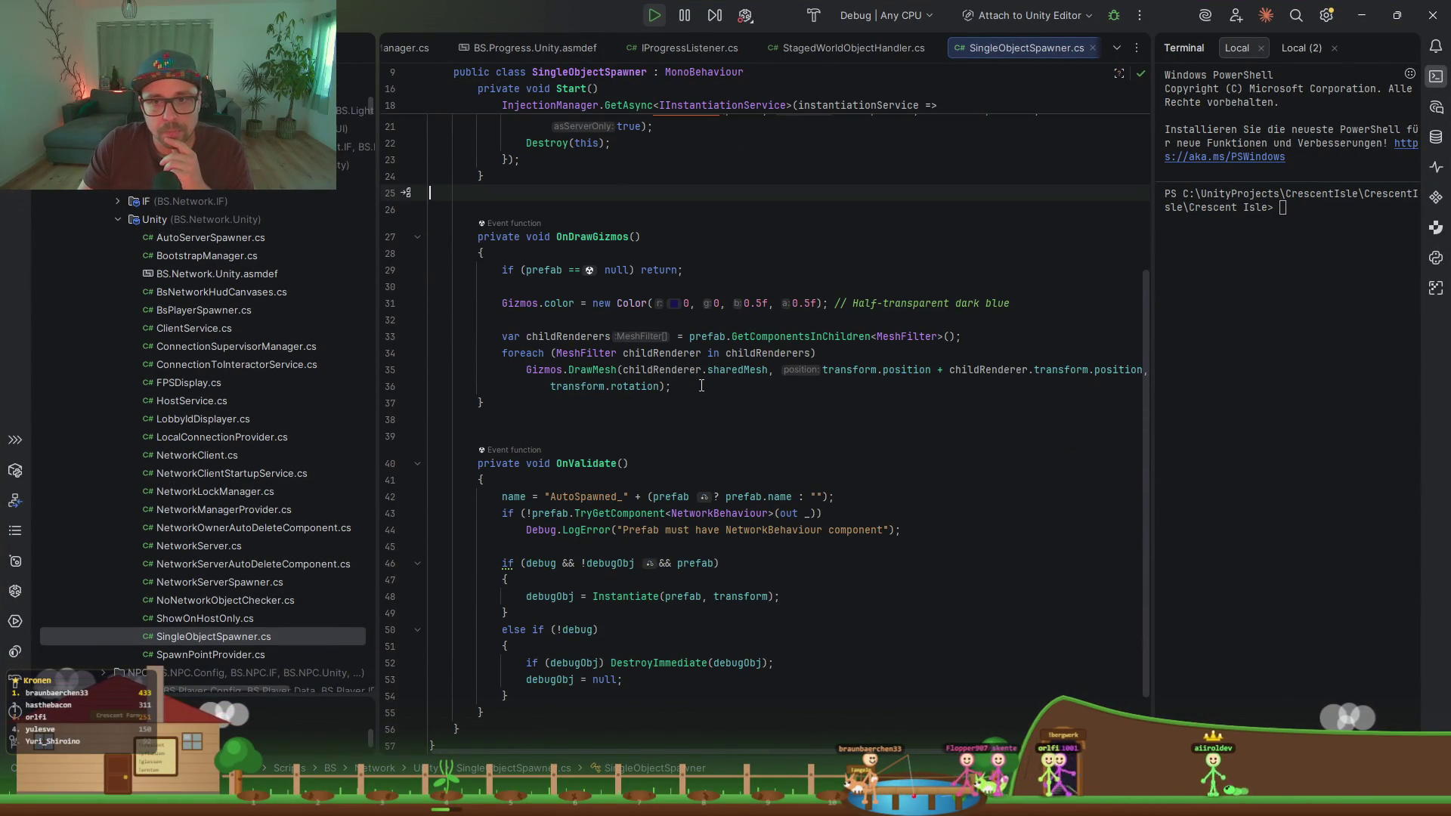
scroll(701, 385, "up", 6)
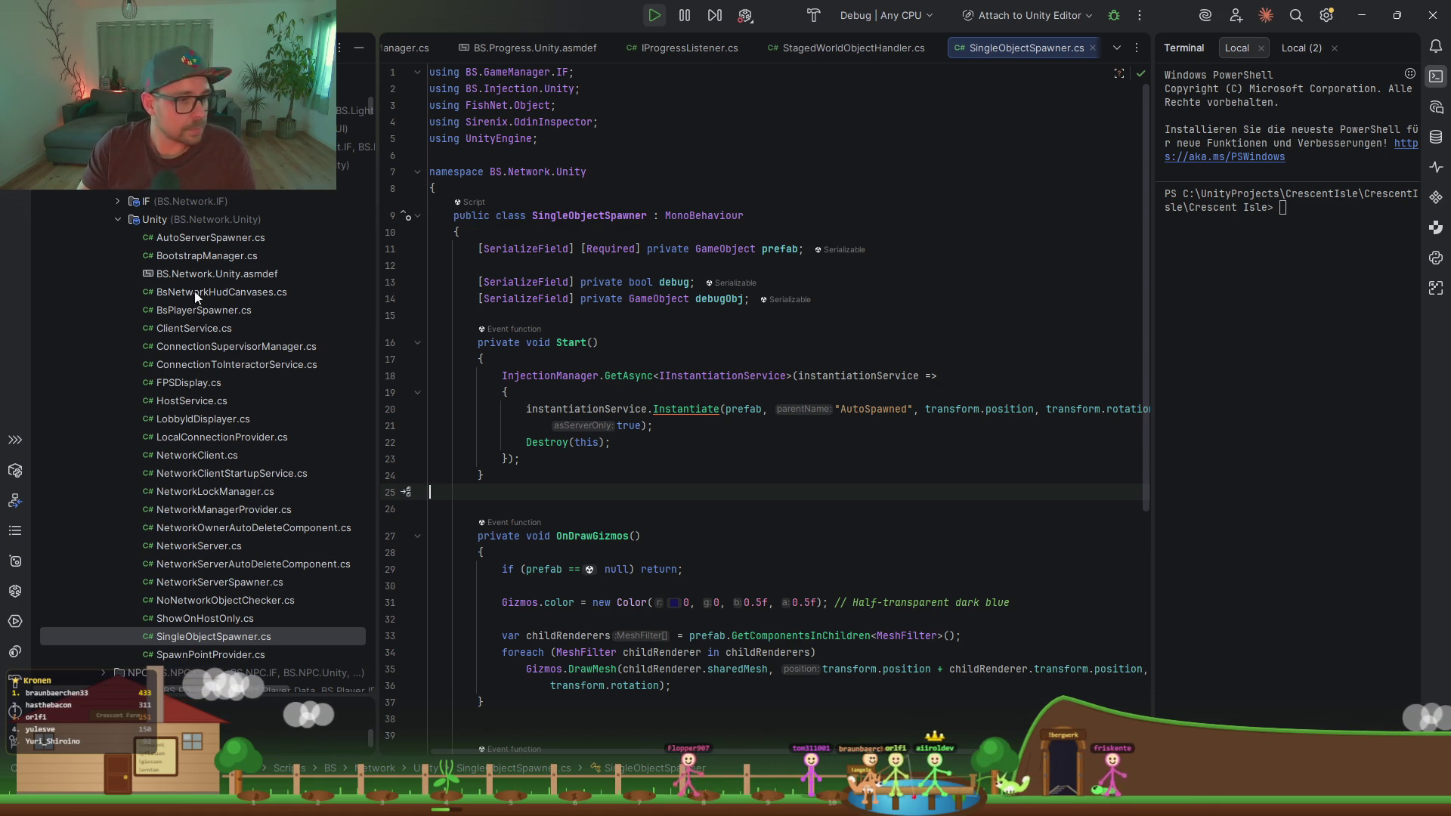
left_click(119, 218)
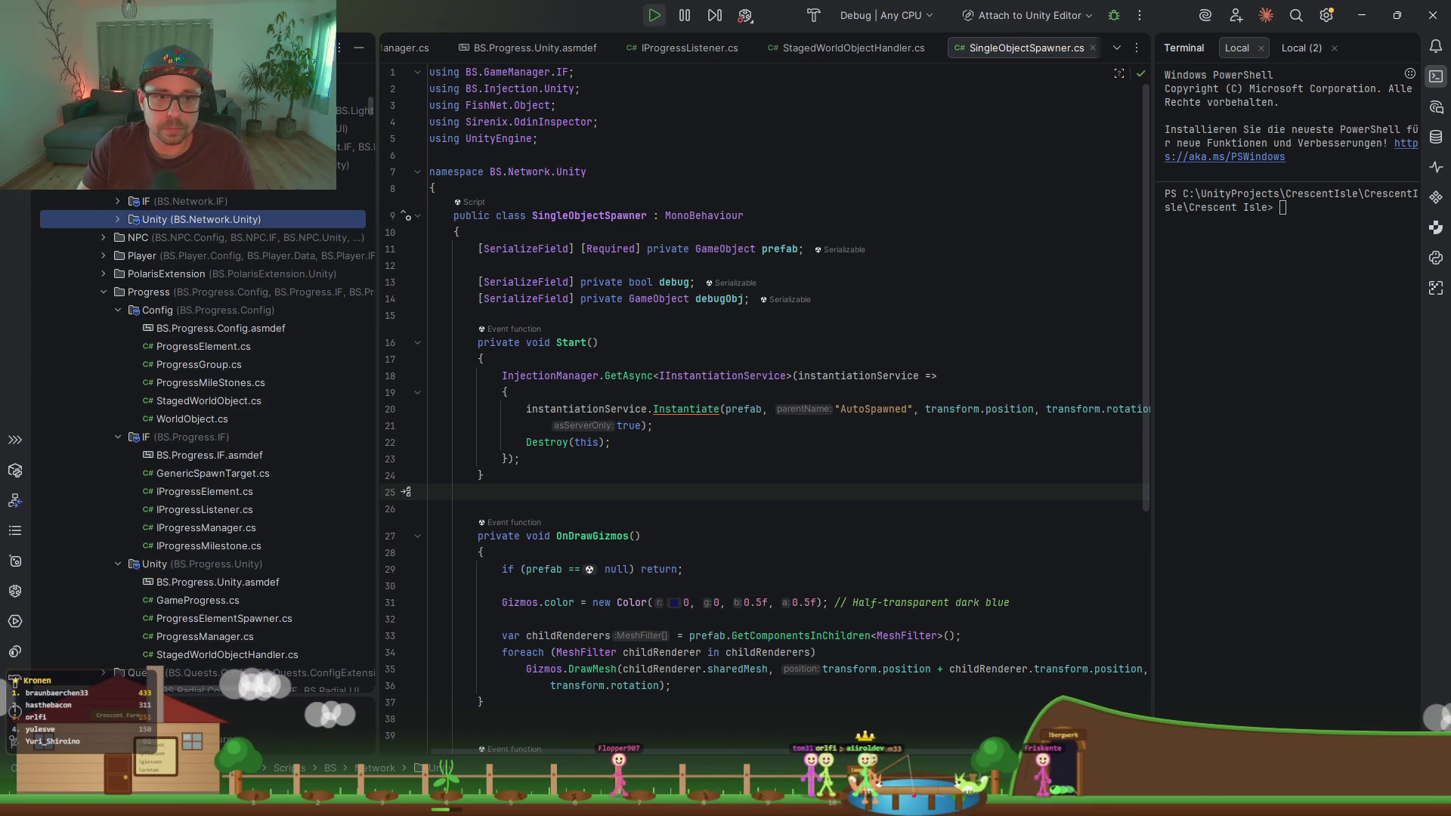
scroll(869, 47, "up", 3)
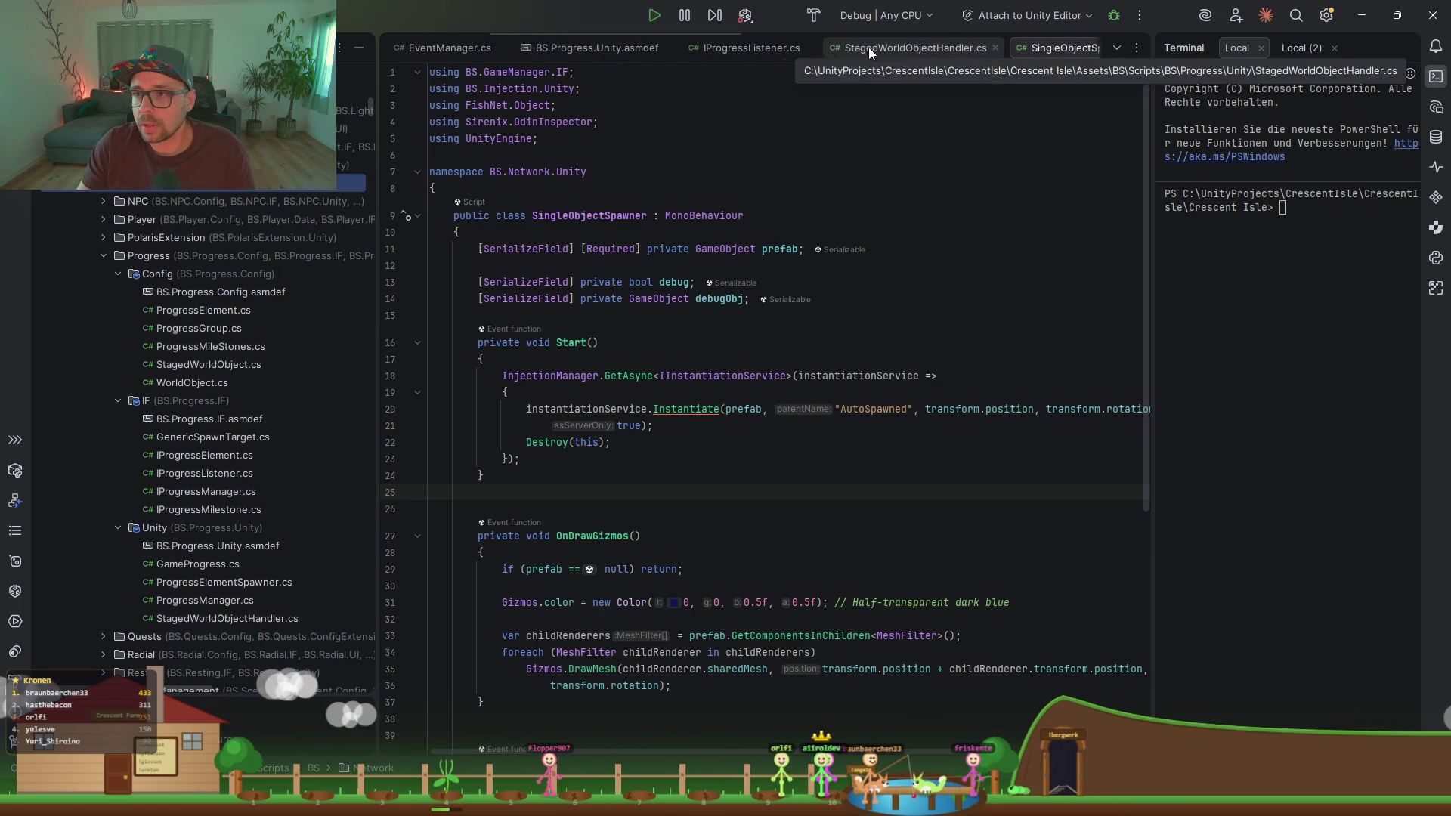
scroll(868, 47, "down", 3)
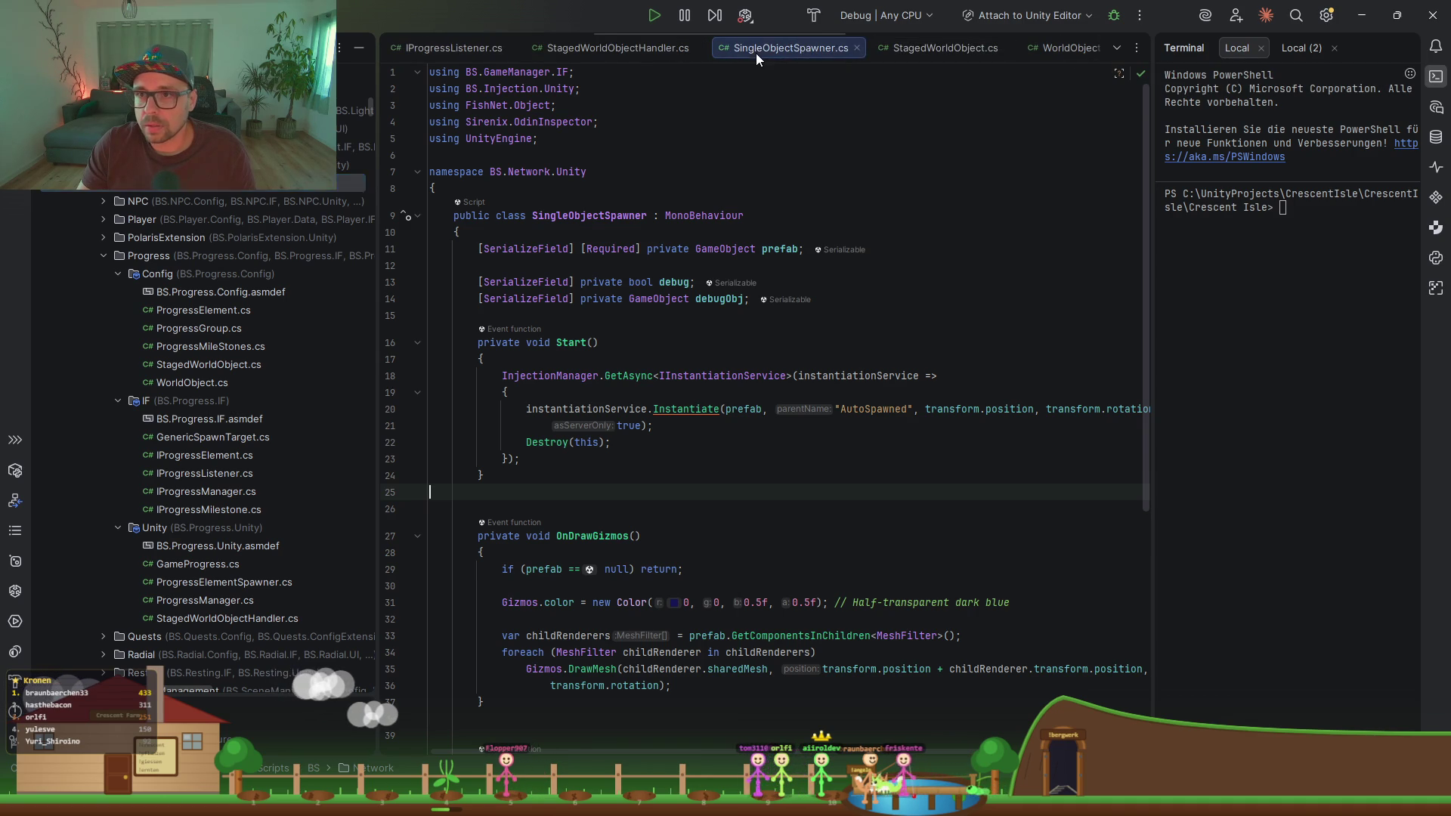
left_click(611, 49)
Step: Review StagedWorldObjectHandler's CanHandle, Start and OnDestroy methods and its NetworkBehaviour base class
left_click(671, 388)
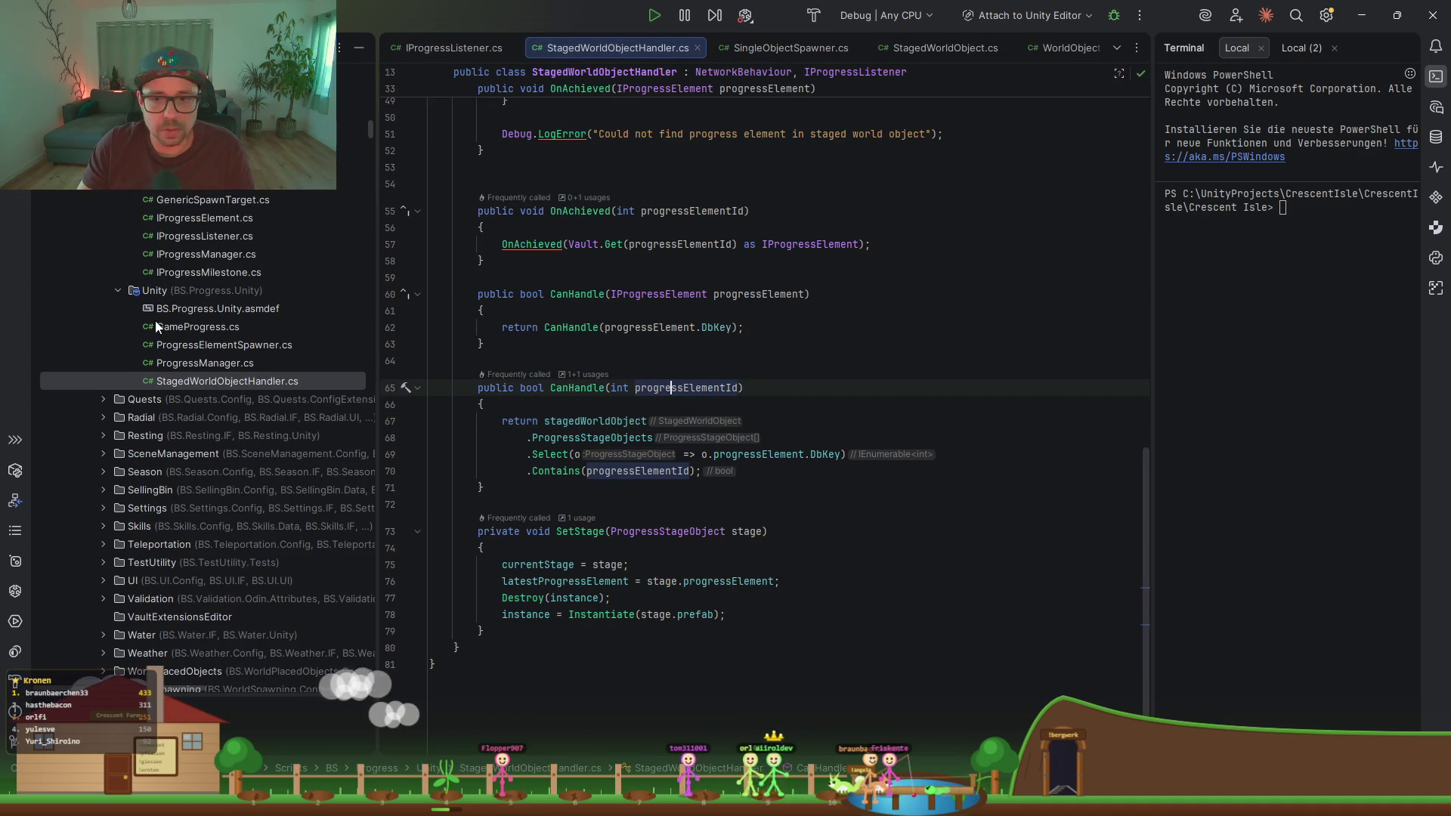
scroll(392, 649, "up", 10)
scroll(726, 293, "down", 2)
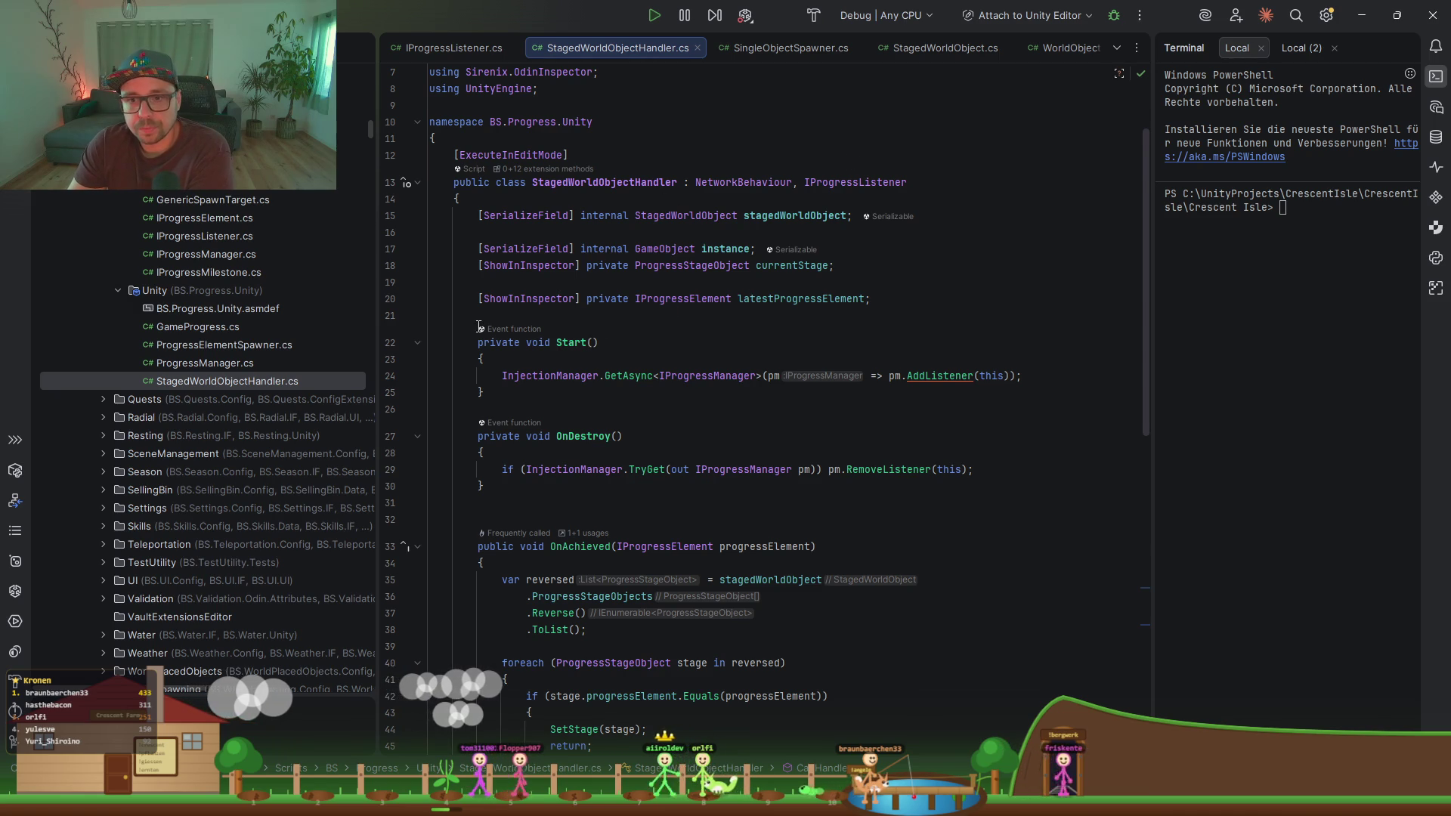
double_click(565, 348)
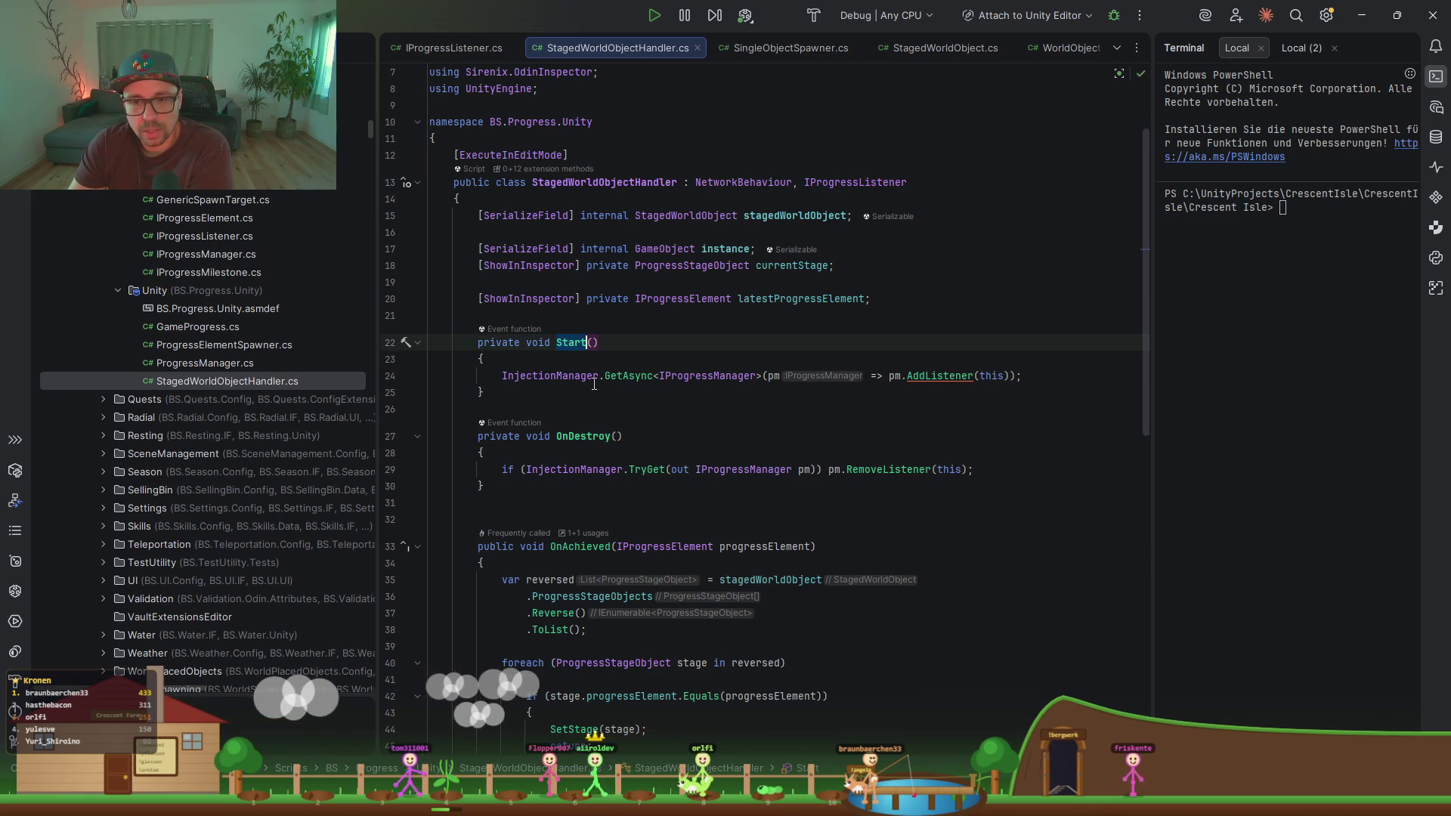
double_click(598, 436)
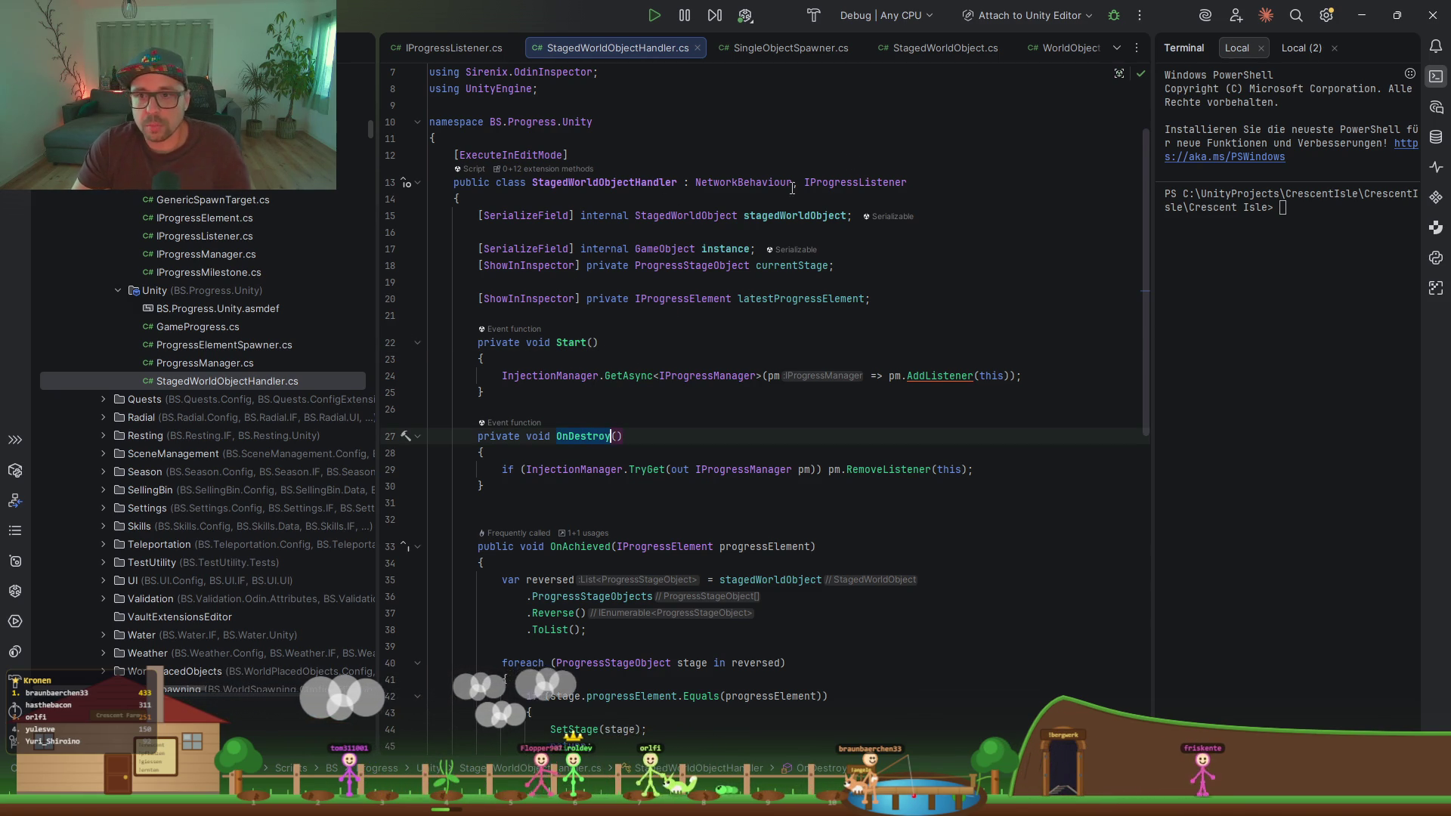
left_click(763, 178)
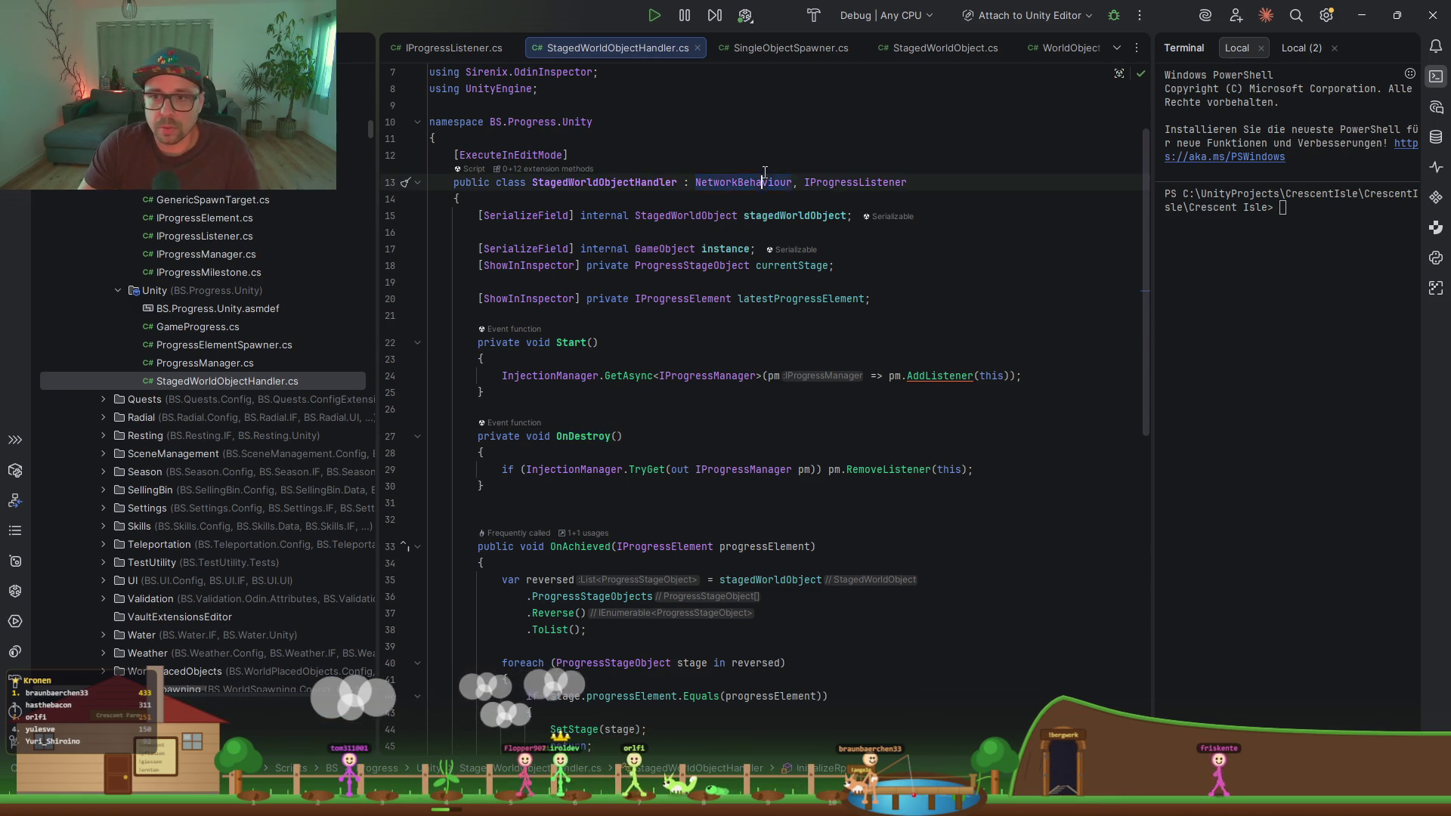
Step: Add blank lines after the Start method and begin typing 'onst' for a new method
left_click(527, 395)
key("Return")
key("Return")
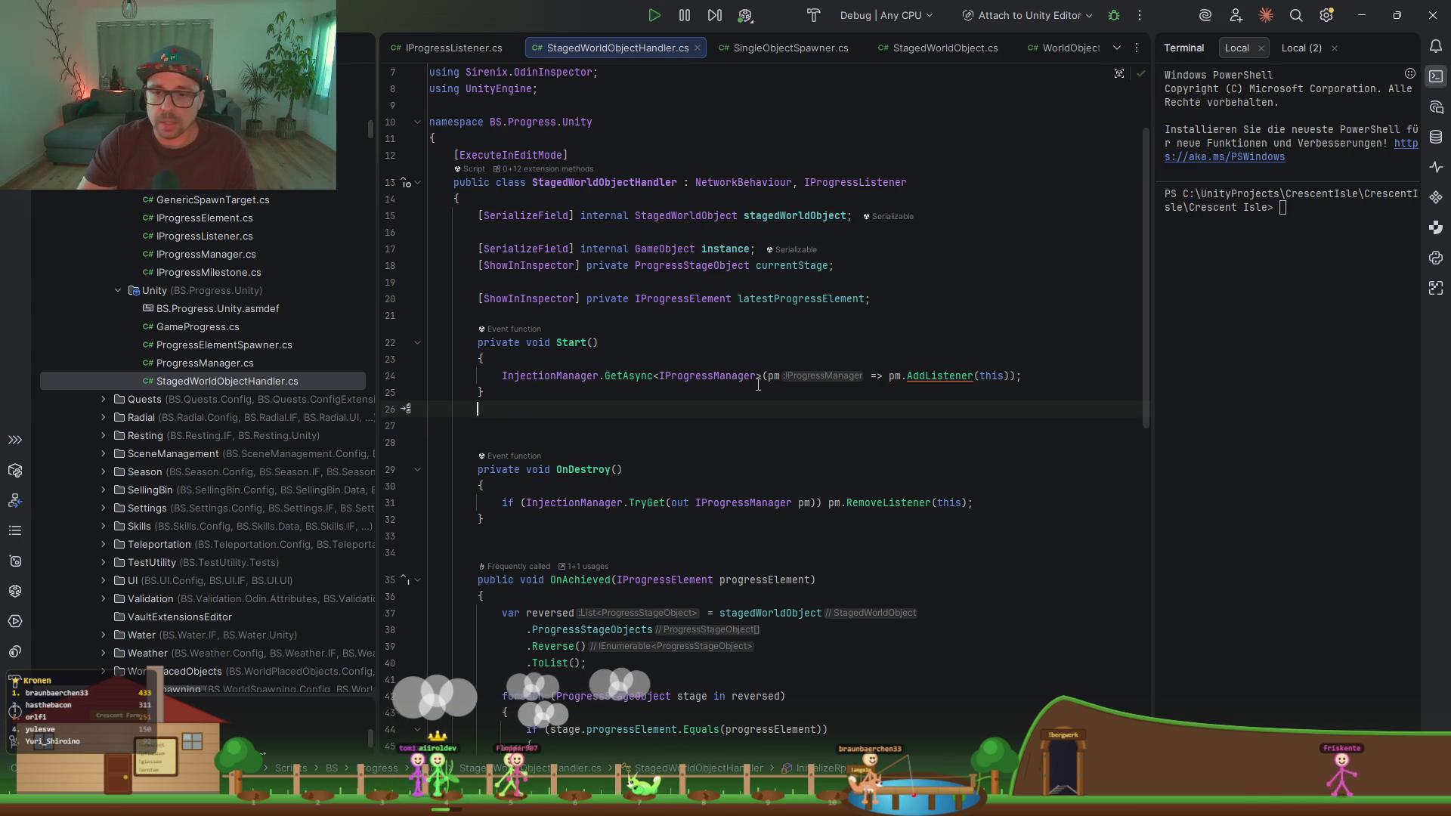
key("Return")
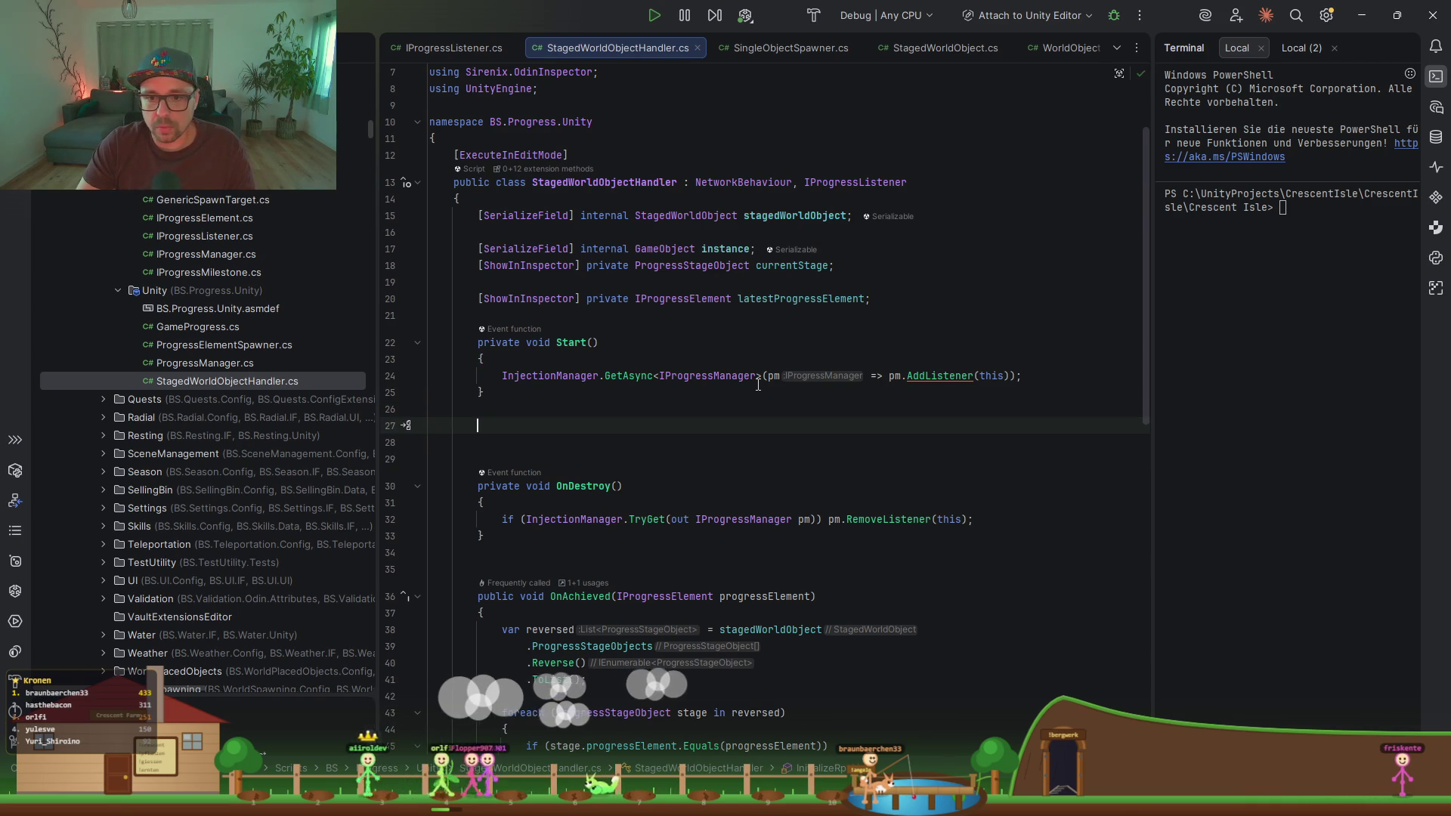
type("onst")
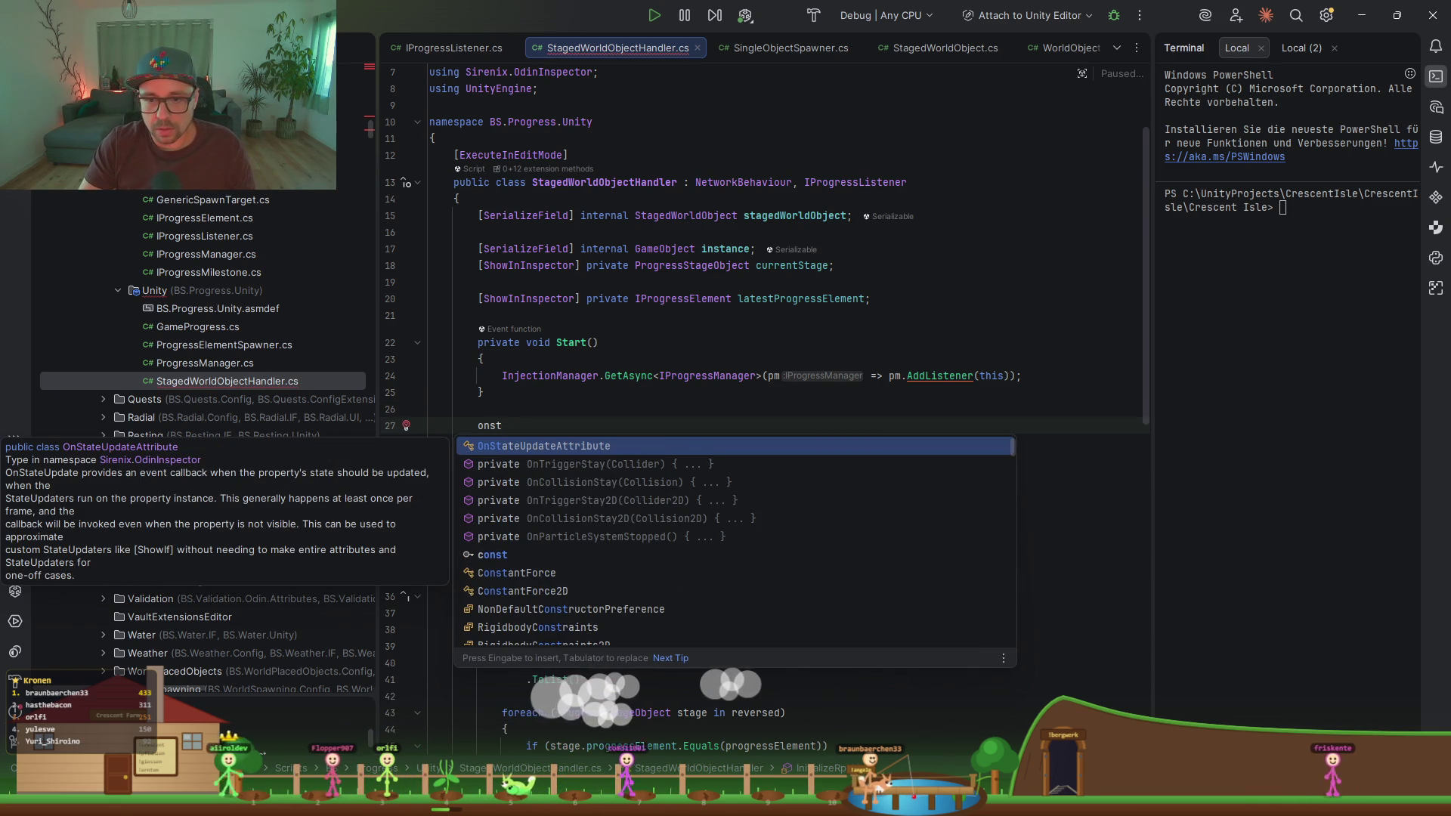
Step: Insert an OnStartClient override stub and remove its base OnStartClient call
key("BackSpace")
key("BackSpace")
type("clie")
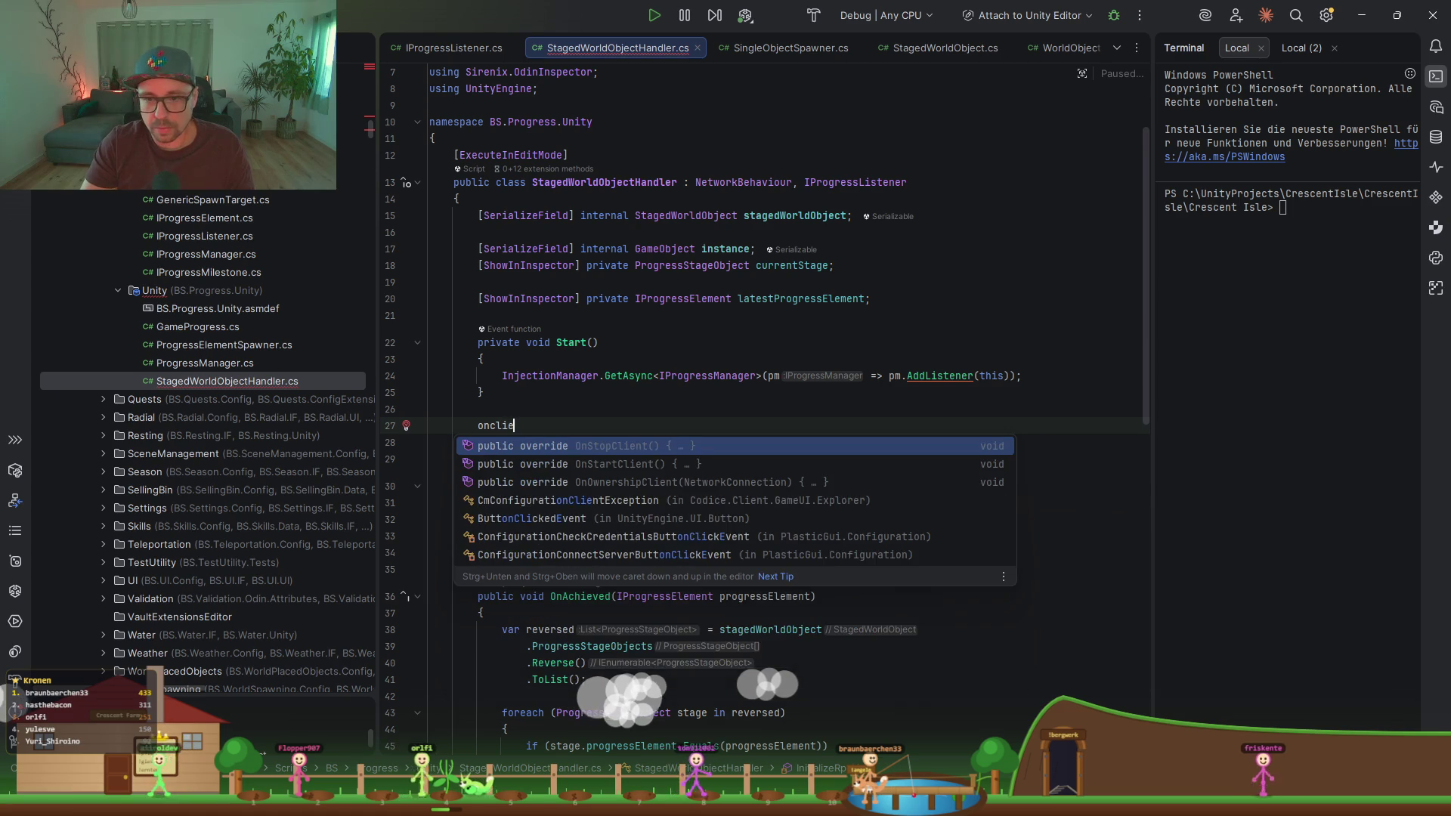
key("Down")
key("Down")
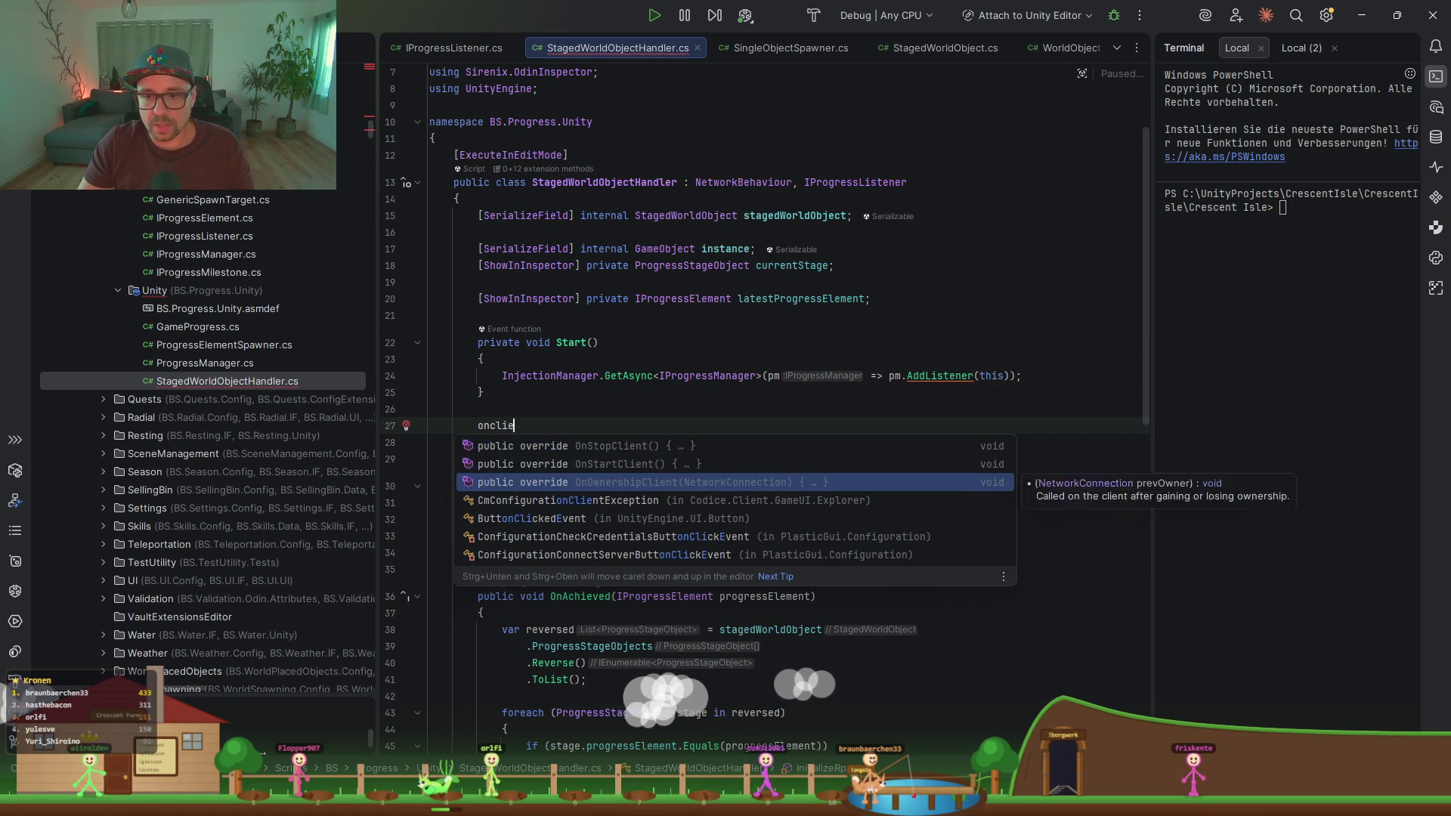
key("Up")
key("Return")
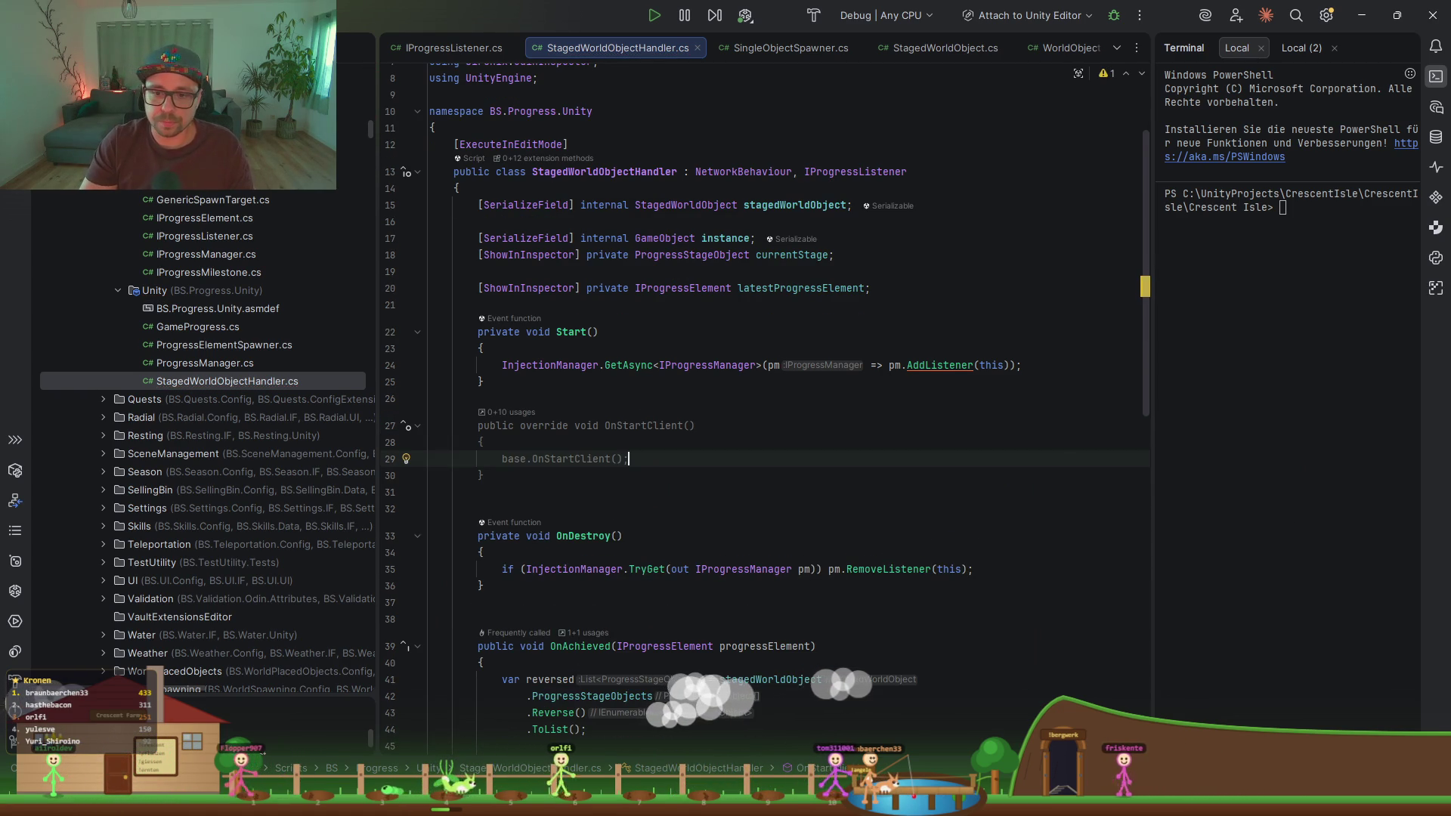
key("ctrl+BackSpace")
key("ctrl+BackSpace")
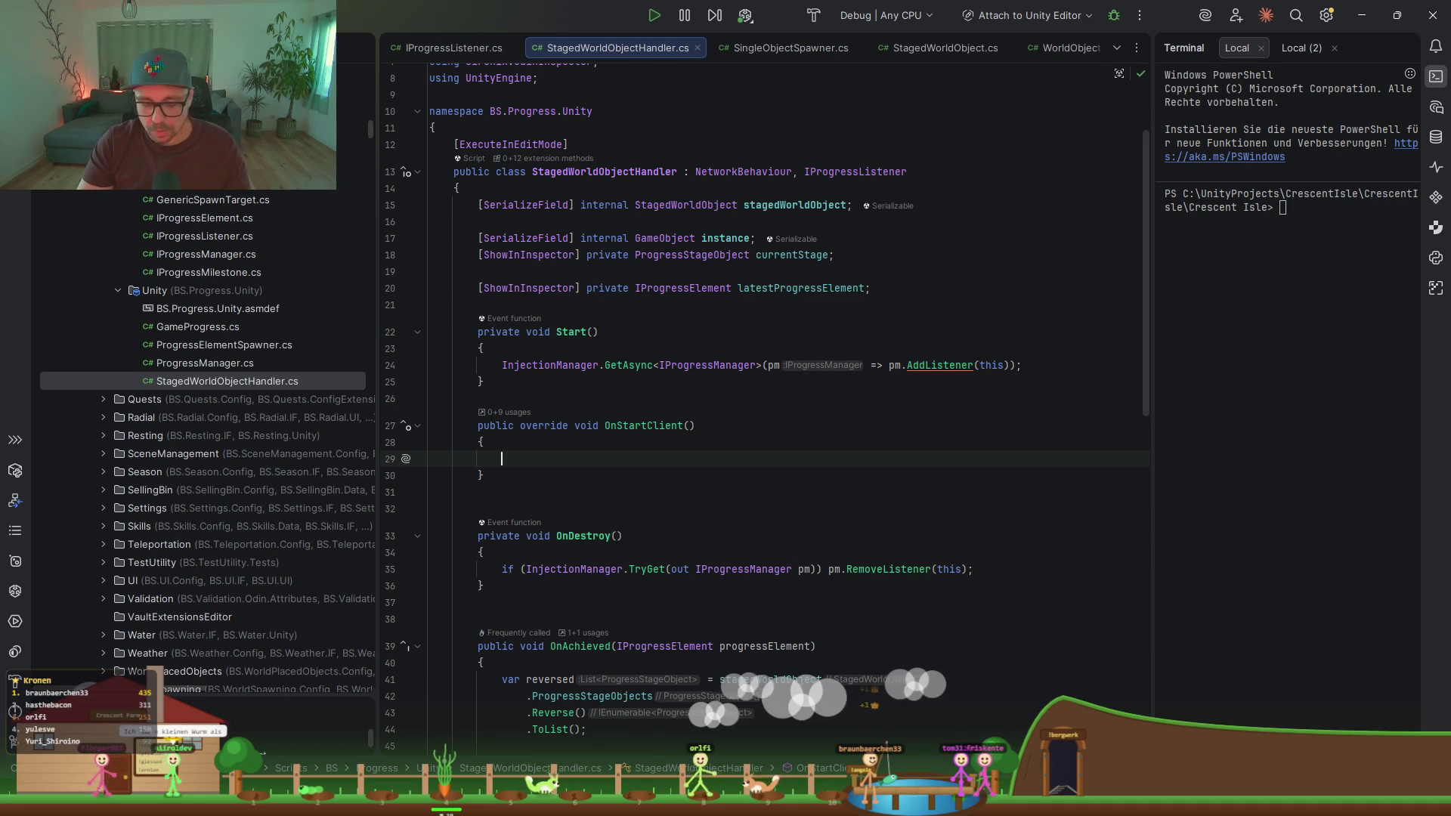
Step: Move the progress listener registration into an if (IsServerInitialized) branch with an empty else
type("if(IsSer")
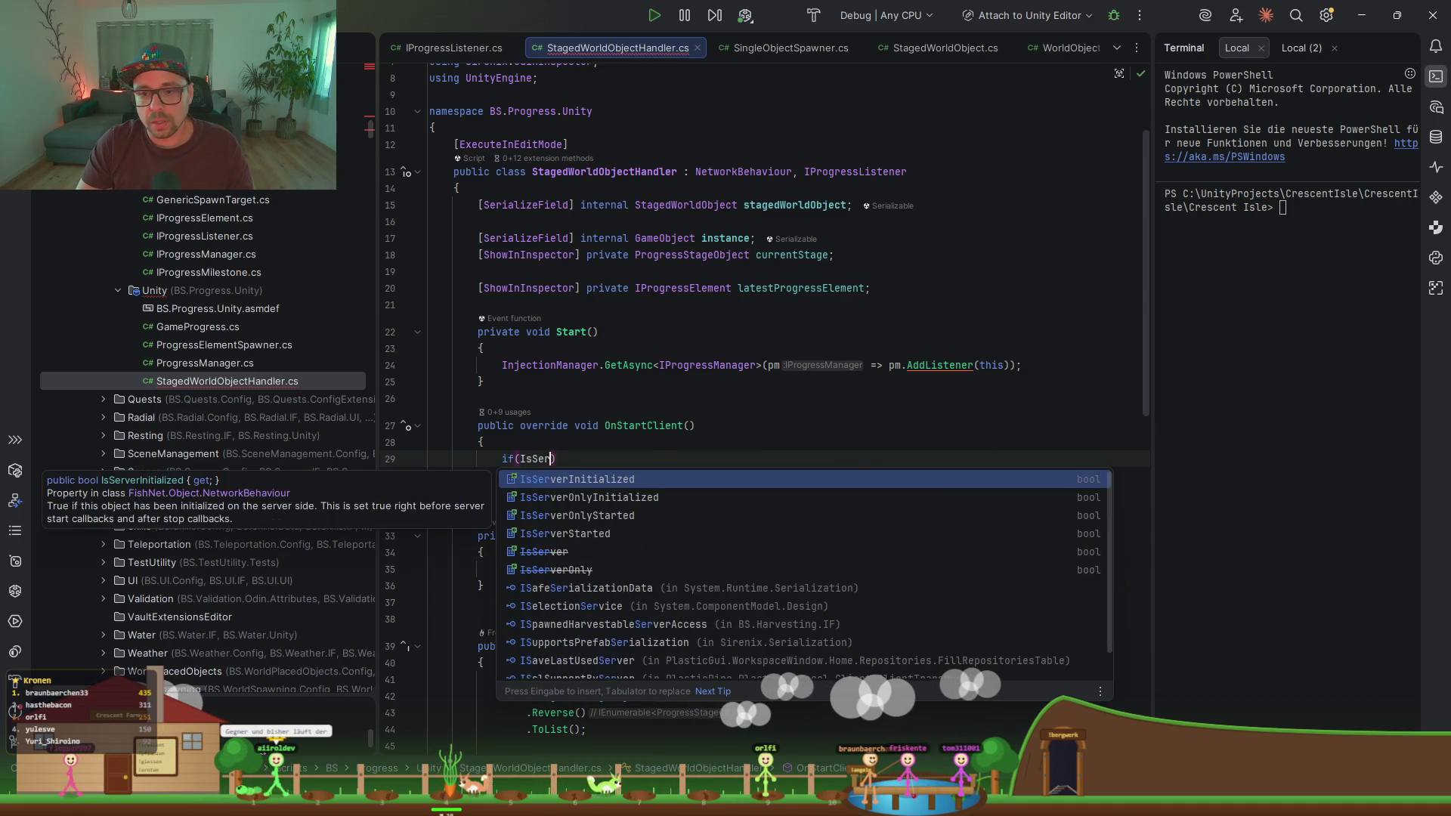
key("Return")
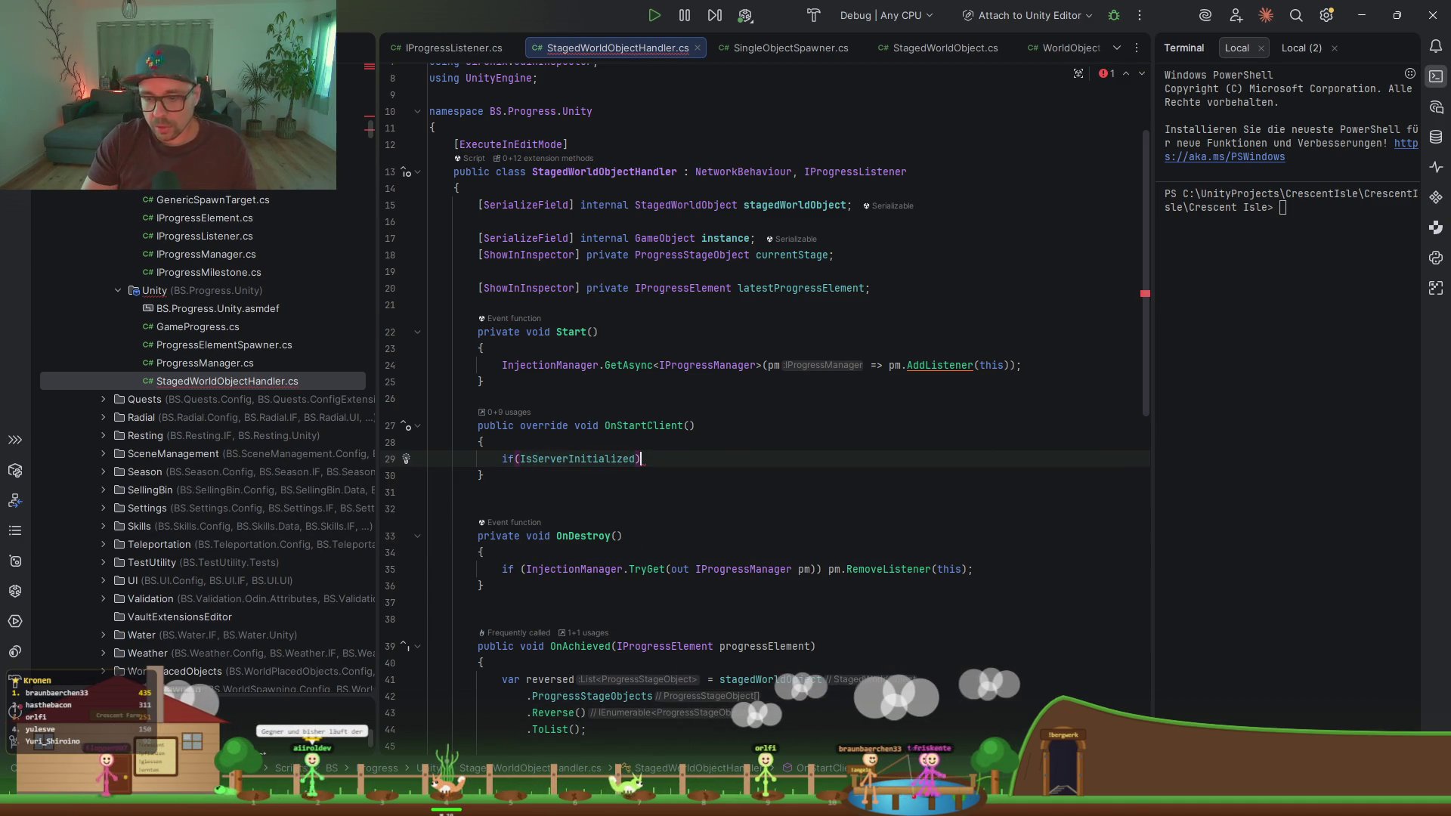
key("ctrl+shift+Return")
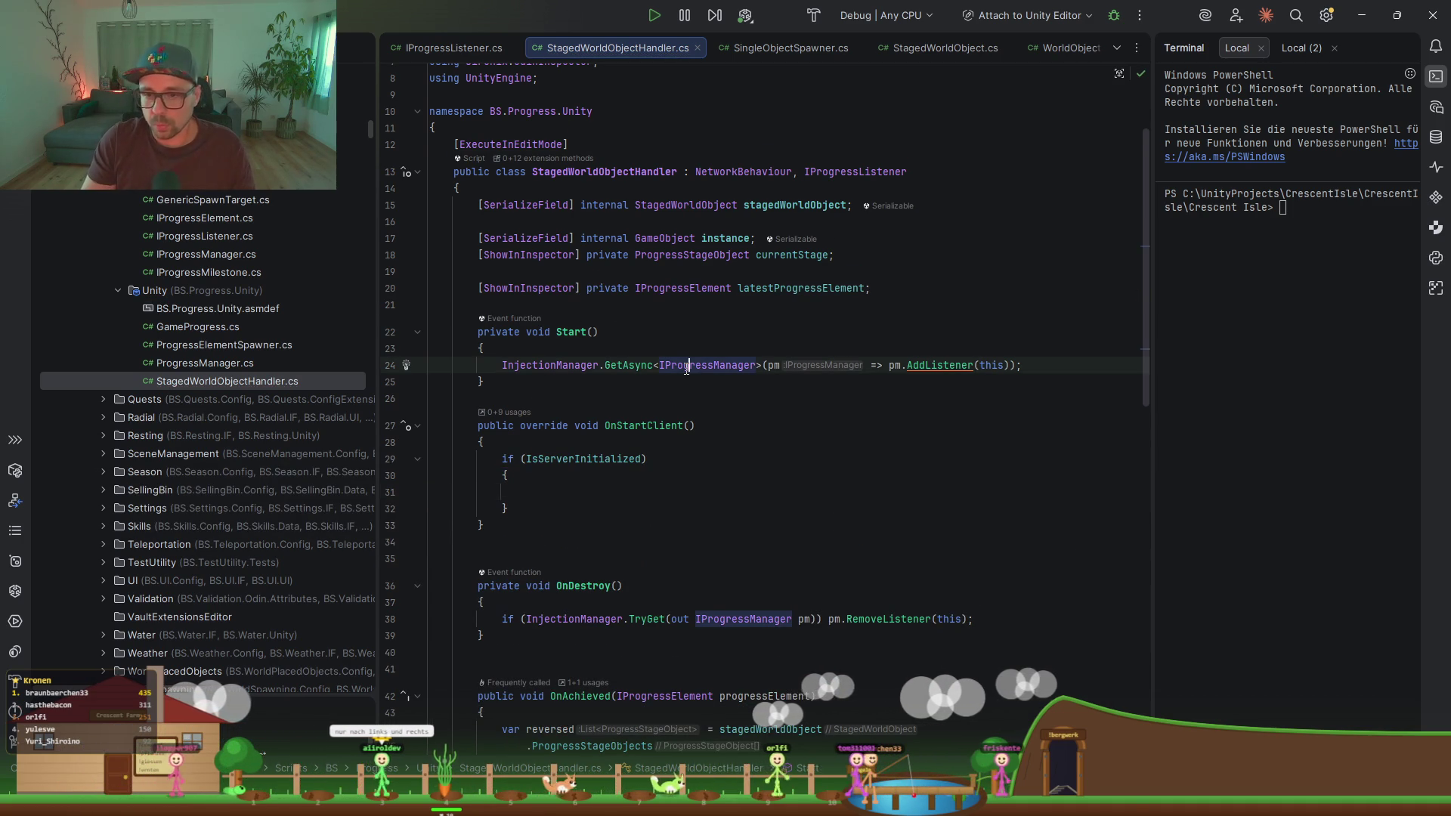
double_click(687, 365)
key("alt+shift+Down")
key("alt+shift+Down")
key("alt+shift+Down")
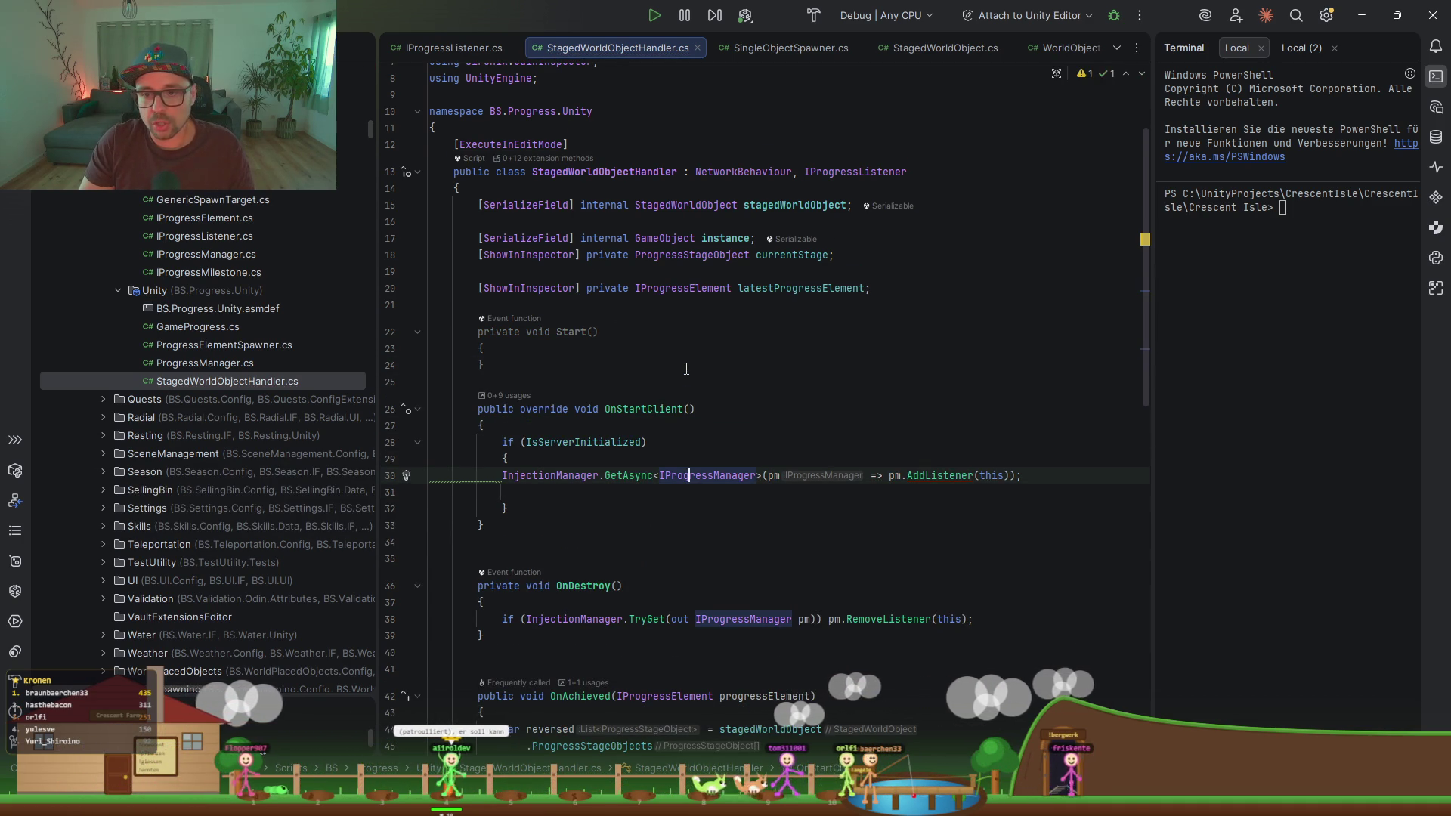
key("Home")
key("Tab")
key("Down")
key("Down")
type("lse")
key("Return")
Step: Add new lines below the latestProgressElement field for another field declaration
left_click(932, 294)
key("Return")
key("Return")
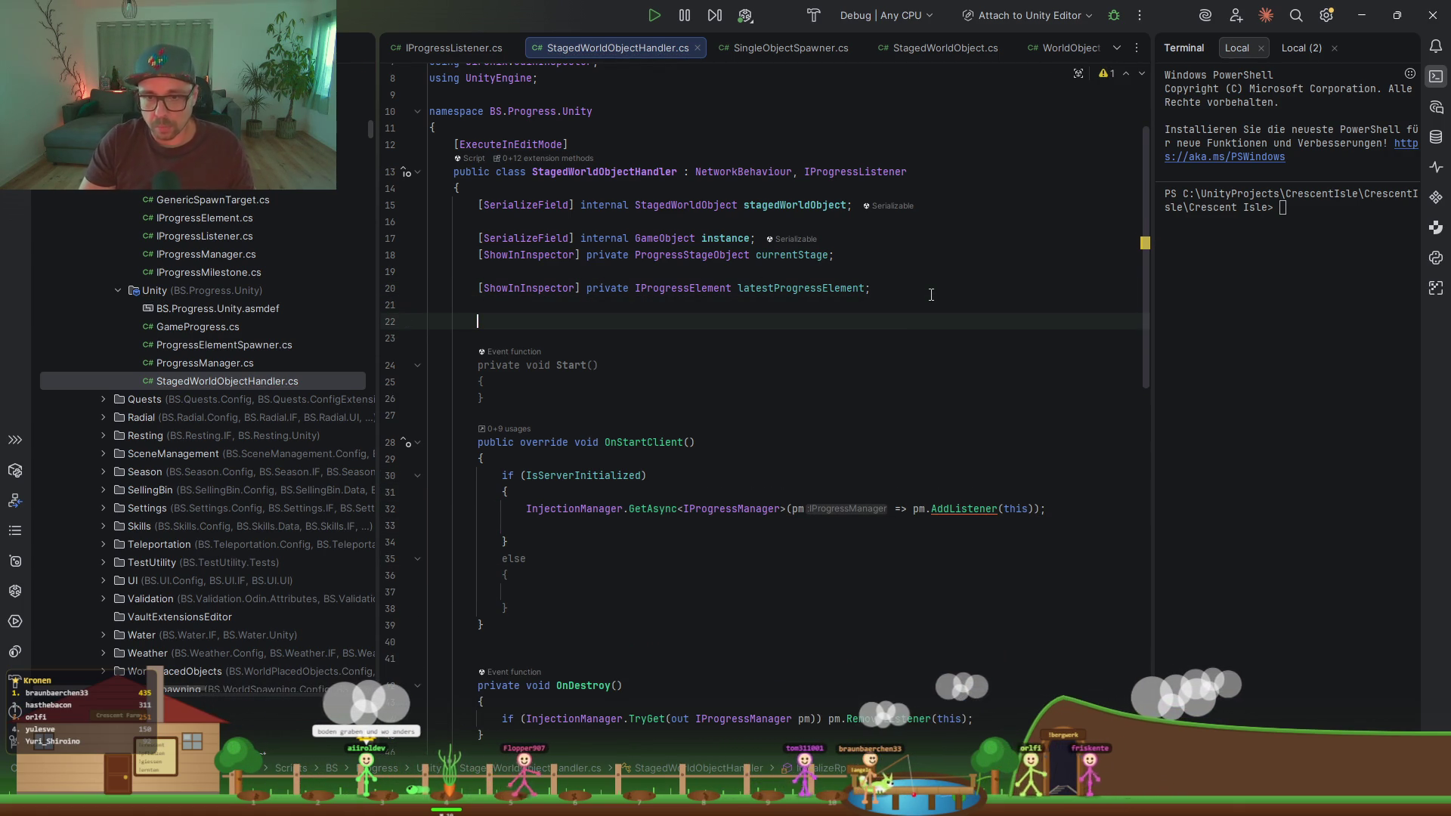
Step: Declare [ShowInInspector] private readonly SyncVar<int> currentStageId = new(-1) below the fields
type("[Show")
key("Return")
type("private rea")
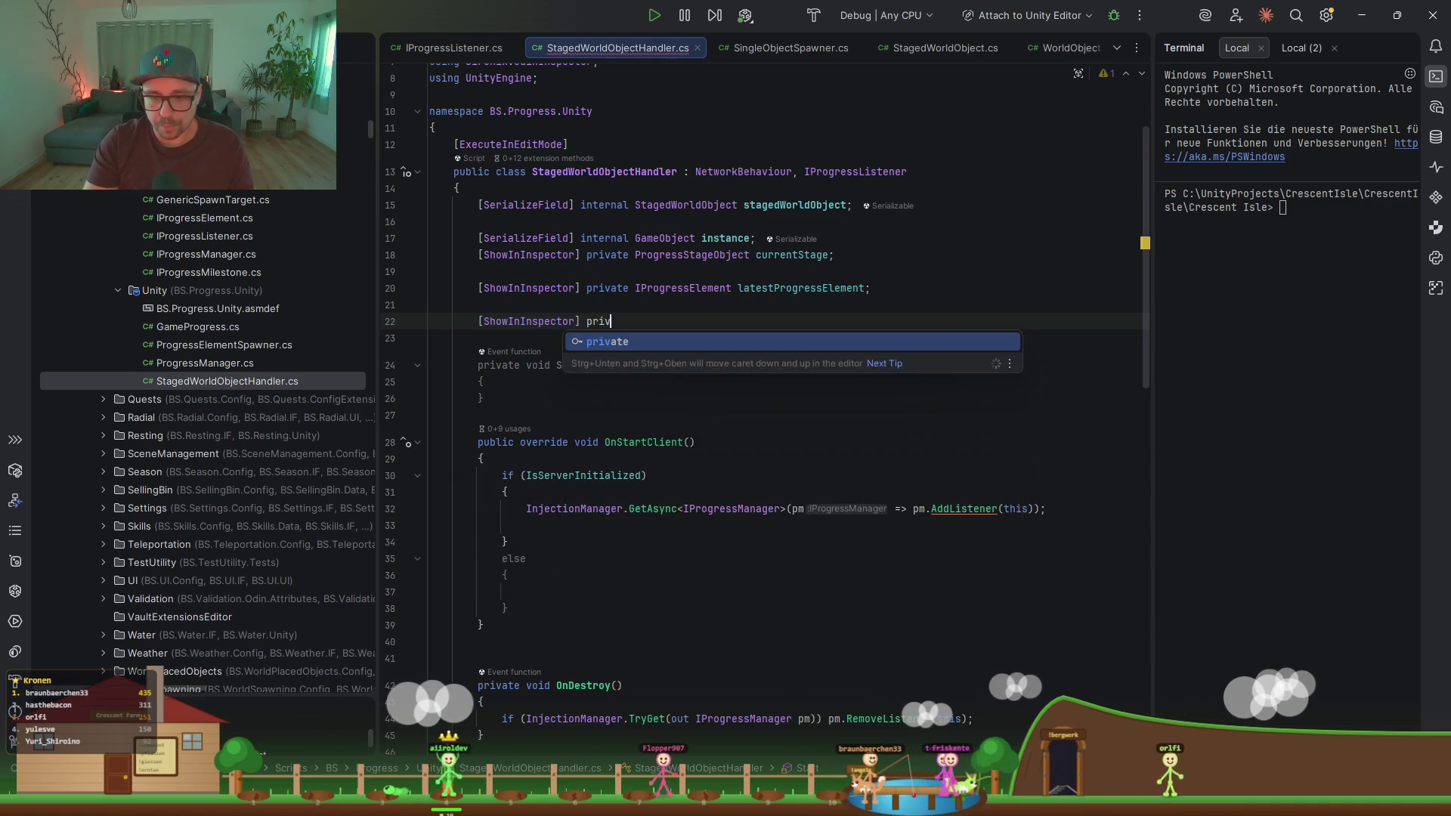
key("Return")
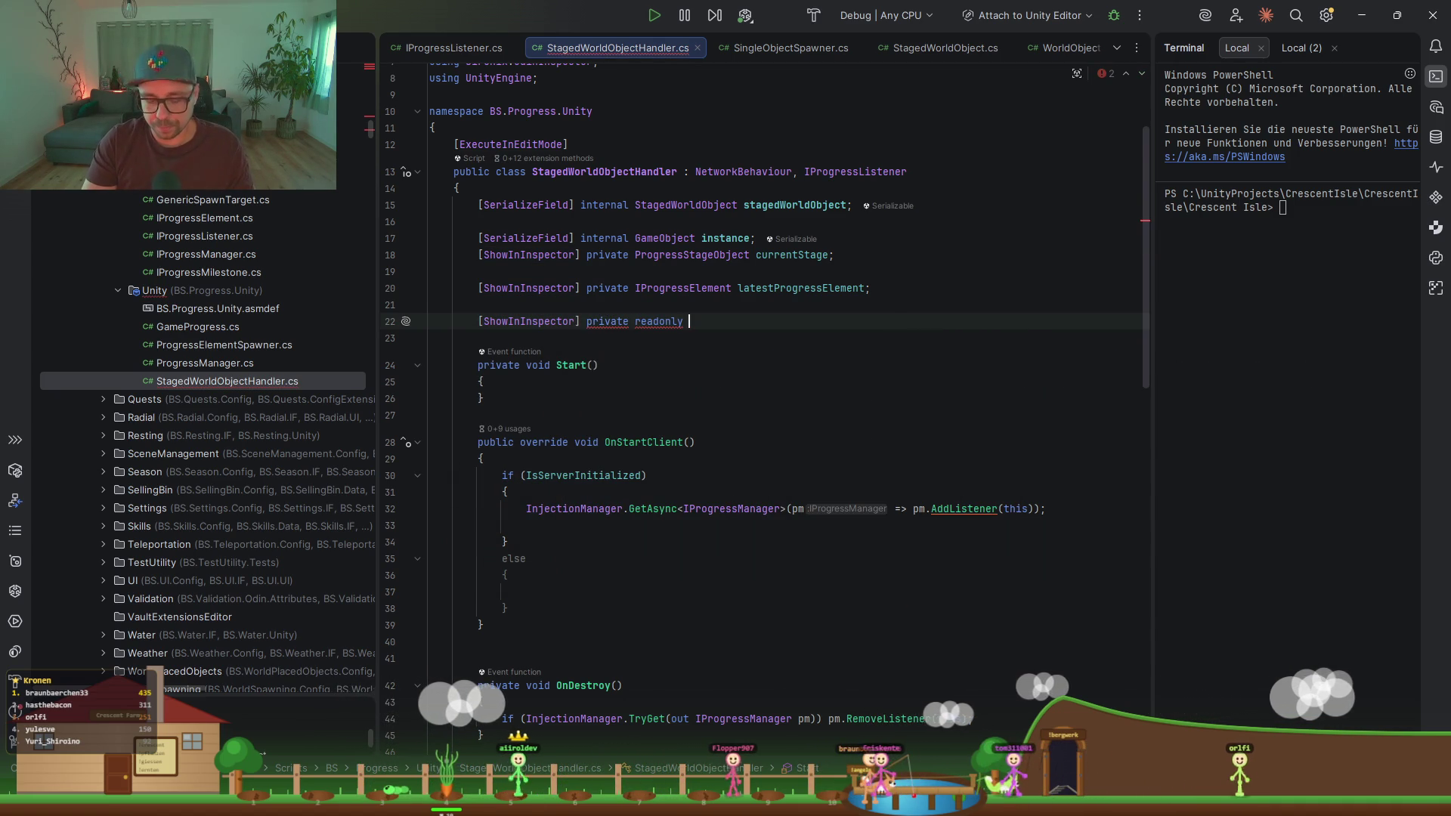
type("SyncVar<int> currentStageId = new();")
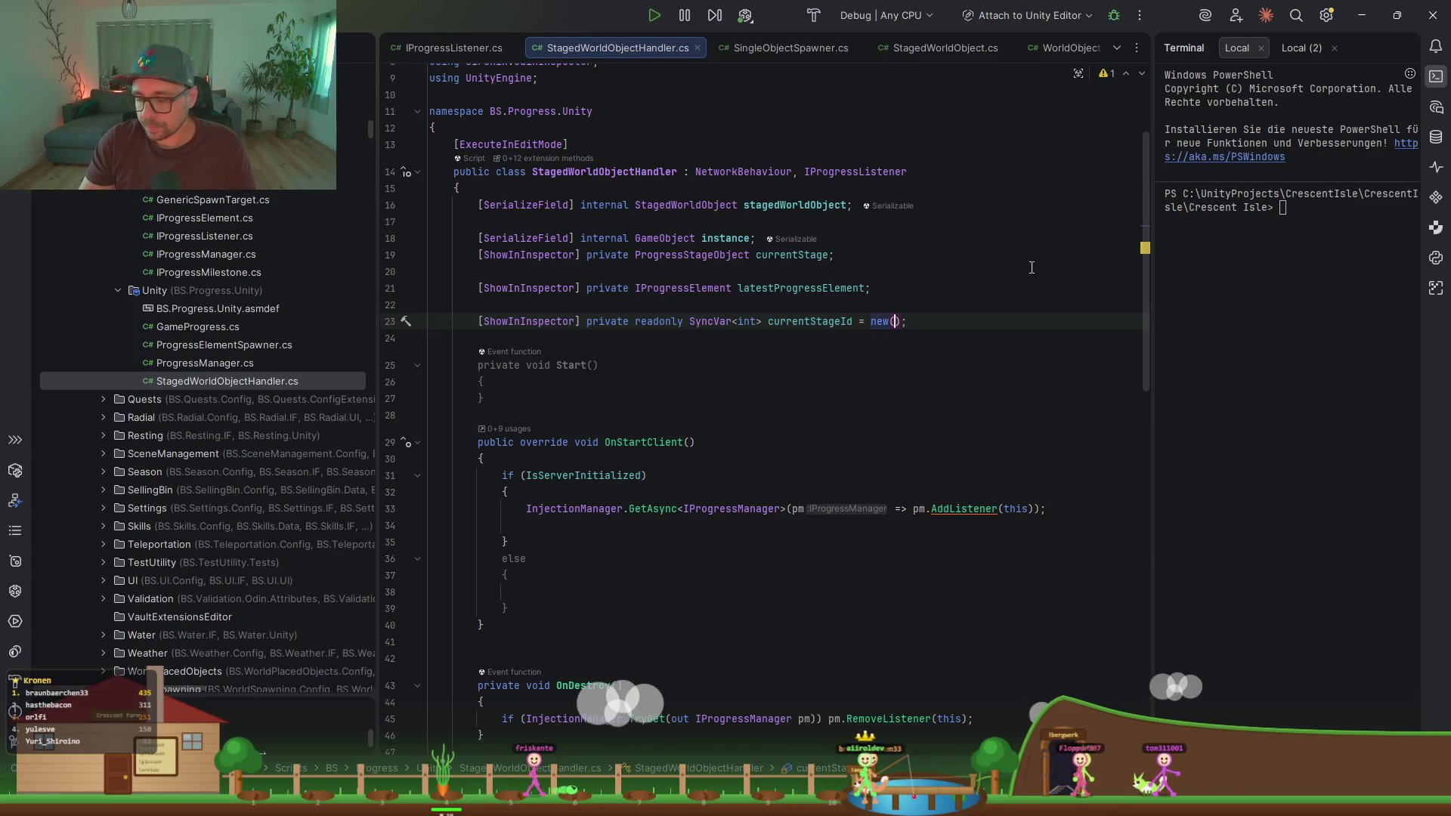
type("0")
left_click(897, 364)
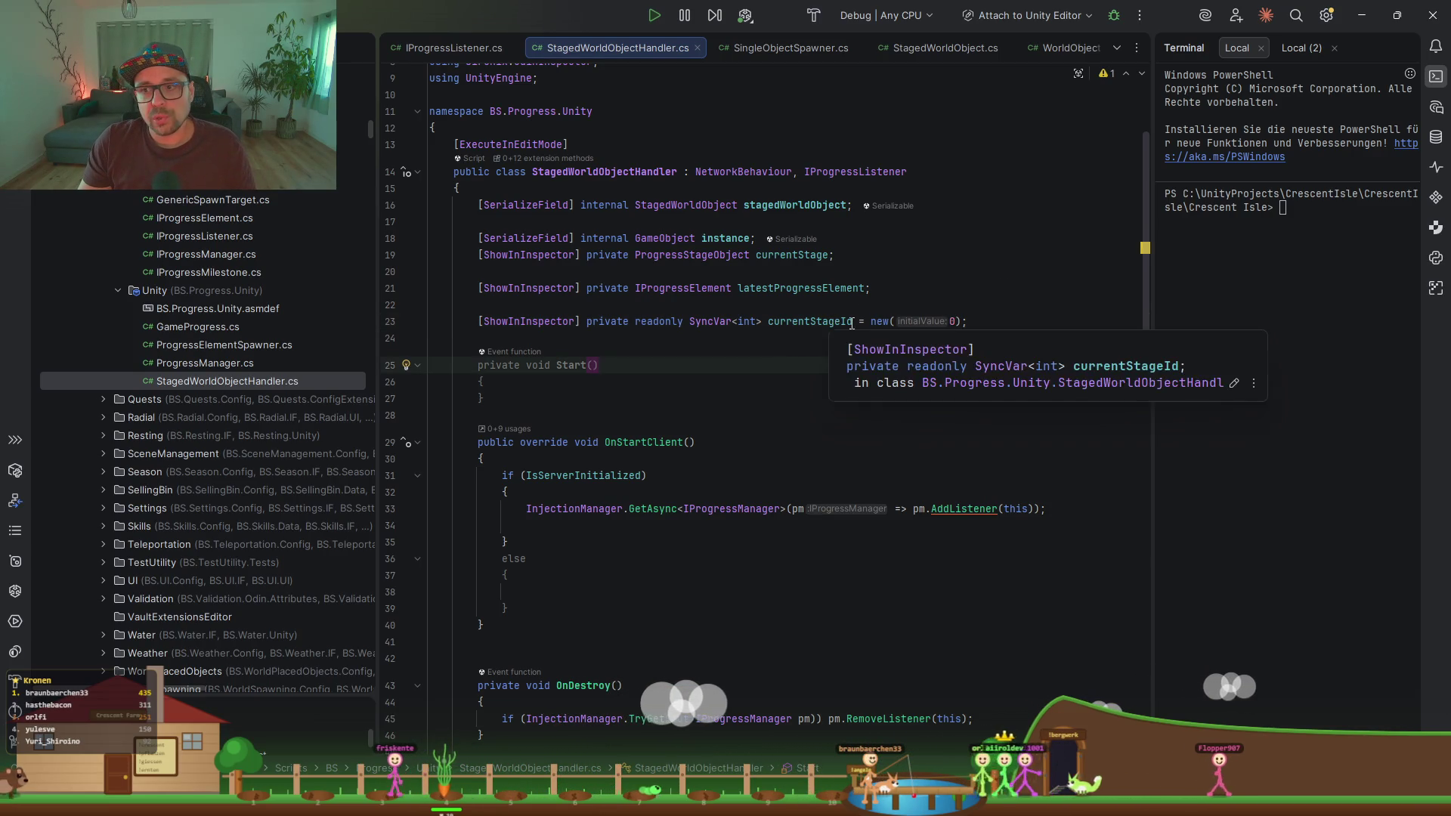
left_click(957, 323)
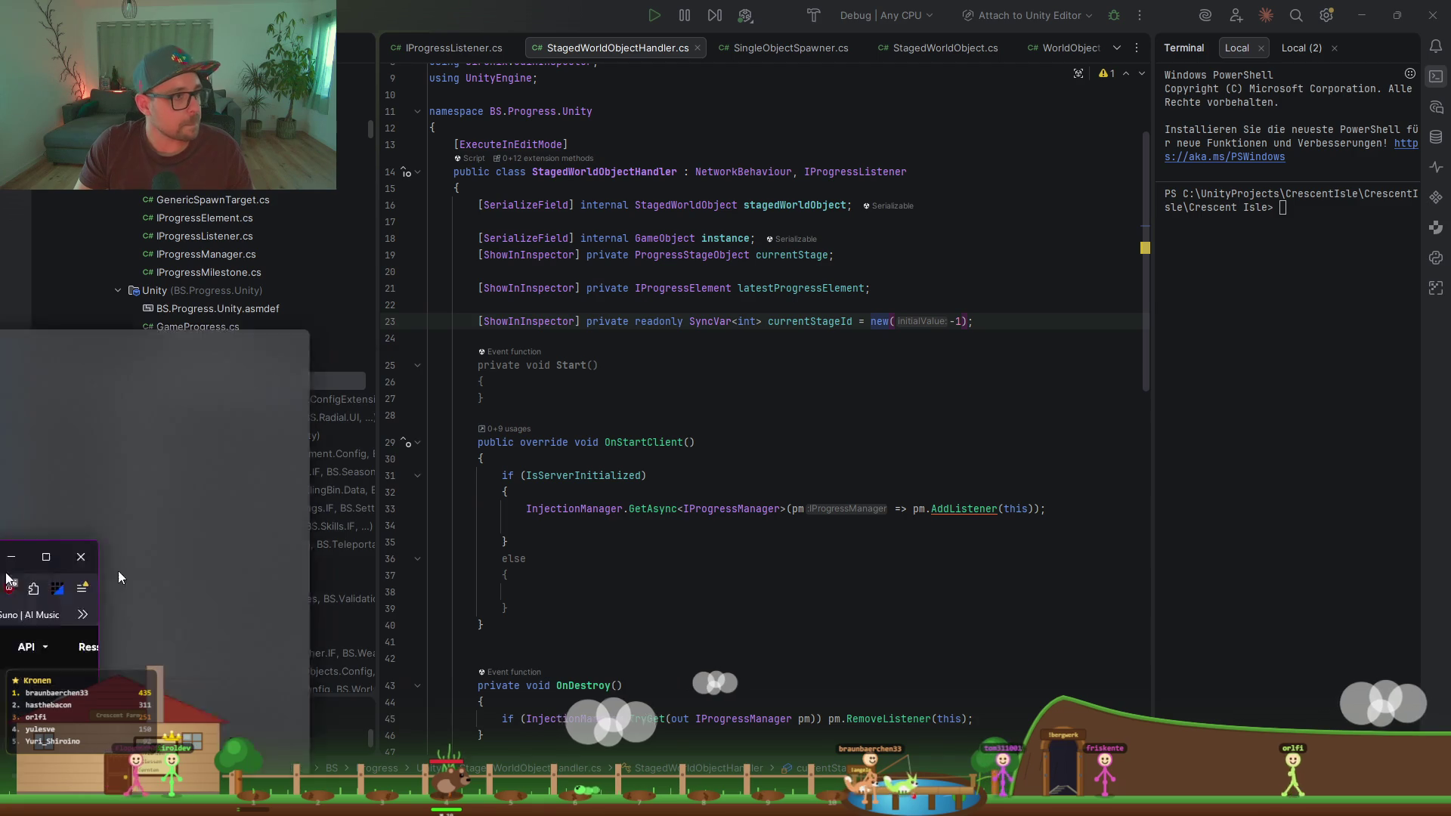
Step: Maximize the browser on Meshy's model gallery and open the grey horned creature model
key("alt+Tab")
left_click(634, 544)
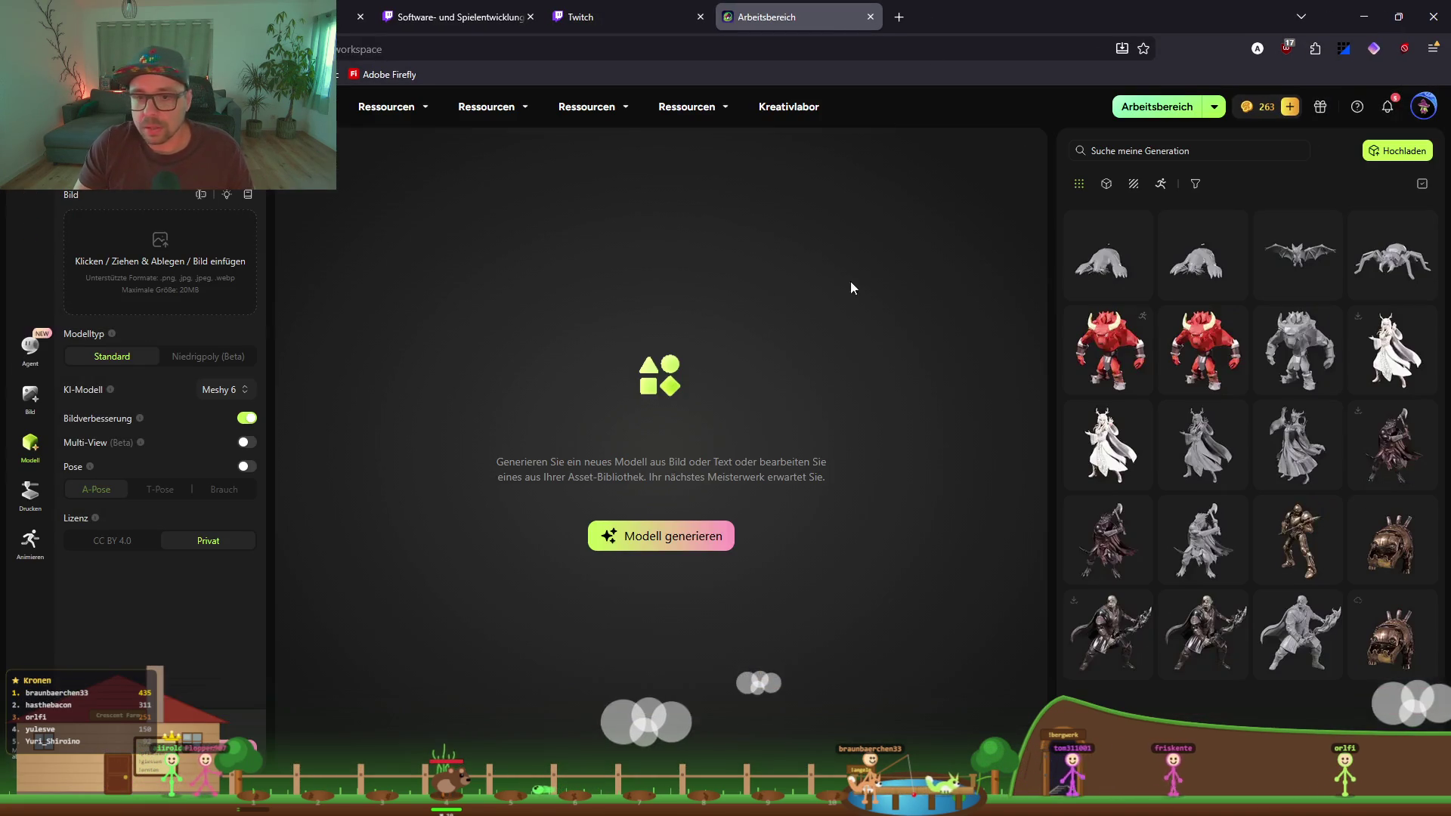
mouse_move(1208, 353)
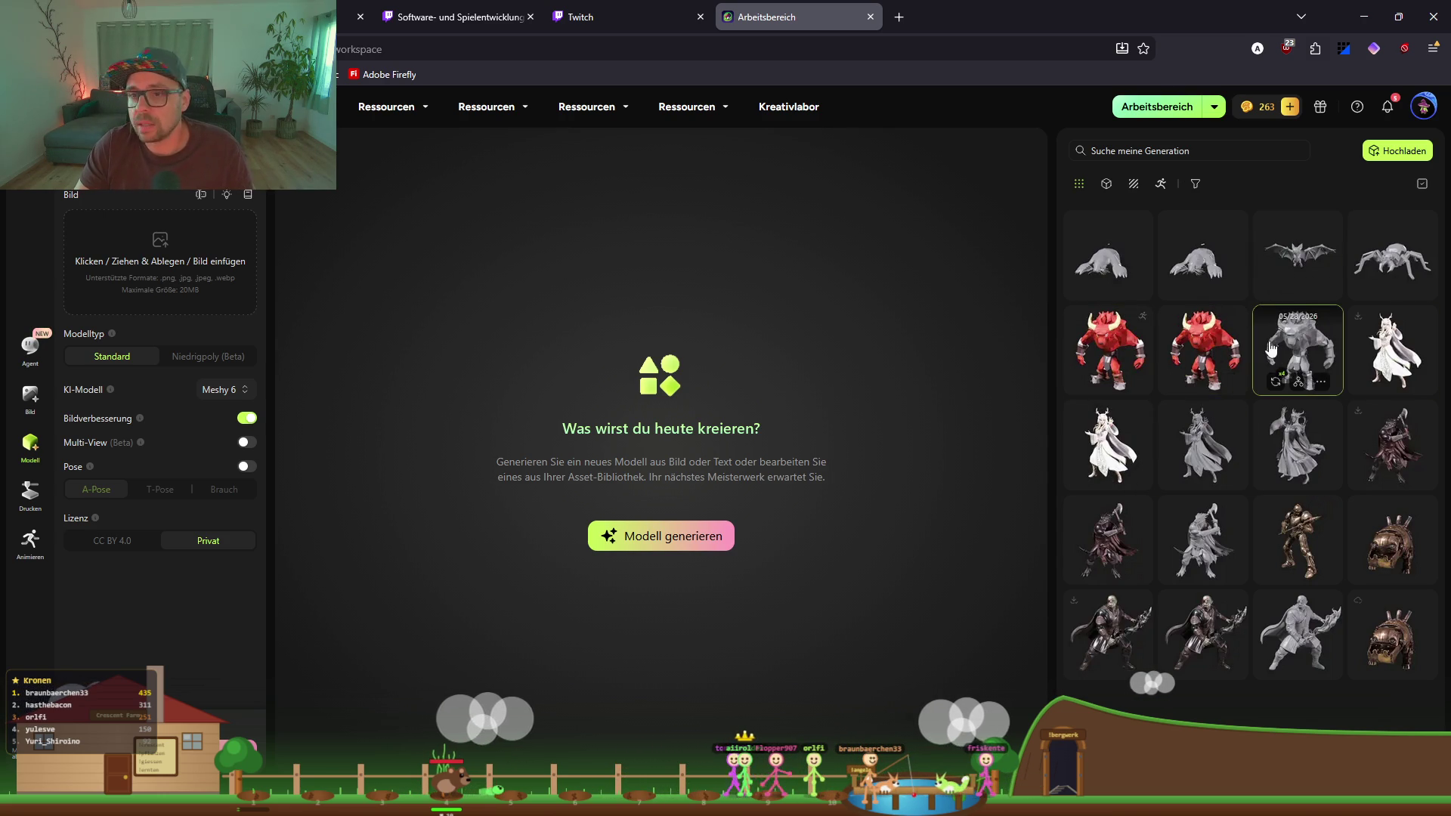
left_click(1294, 355)
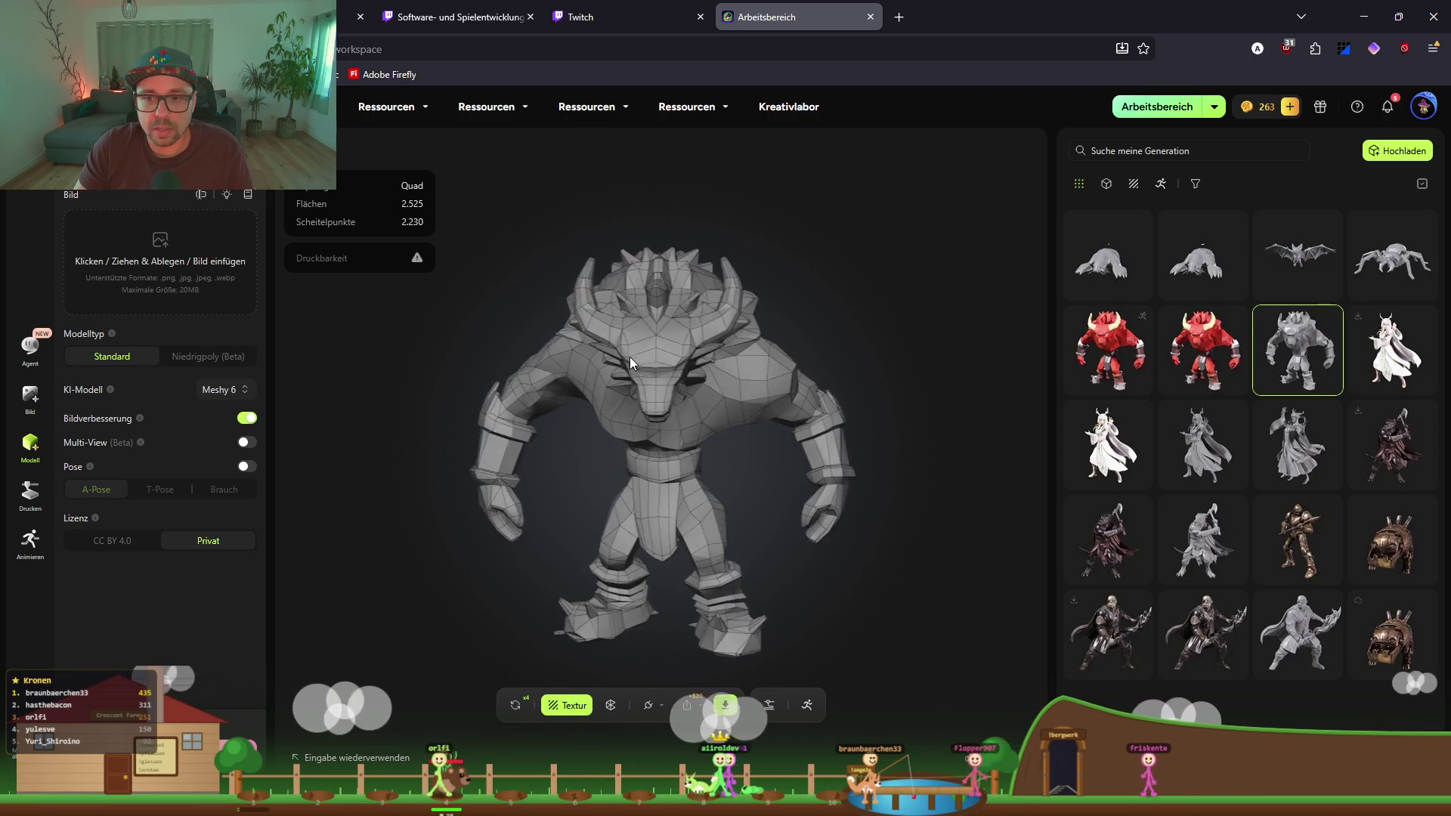
scroll(633, 356, "up", 5)
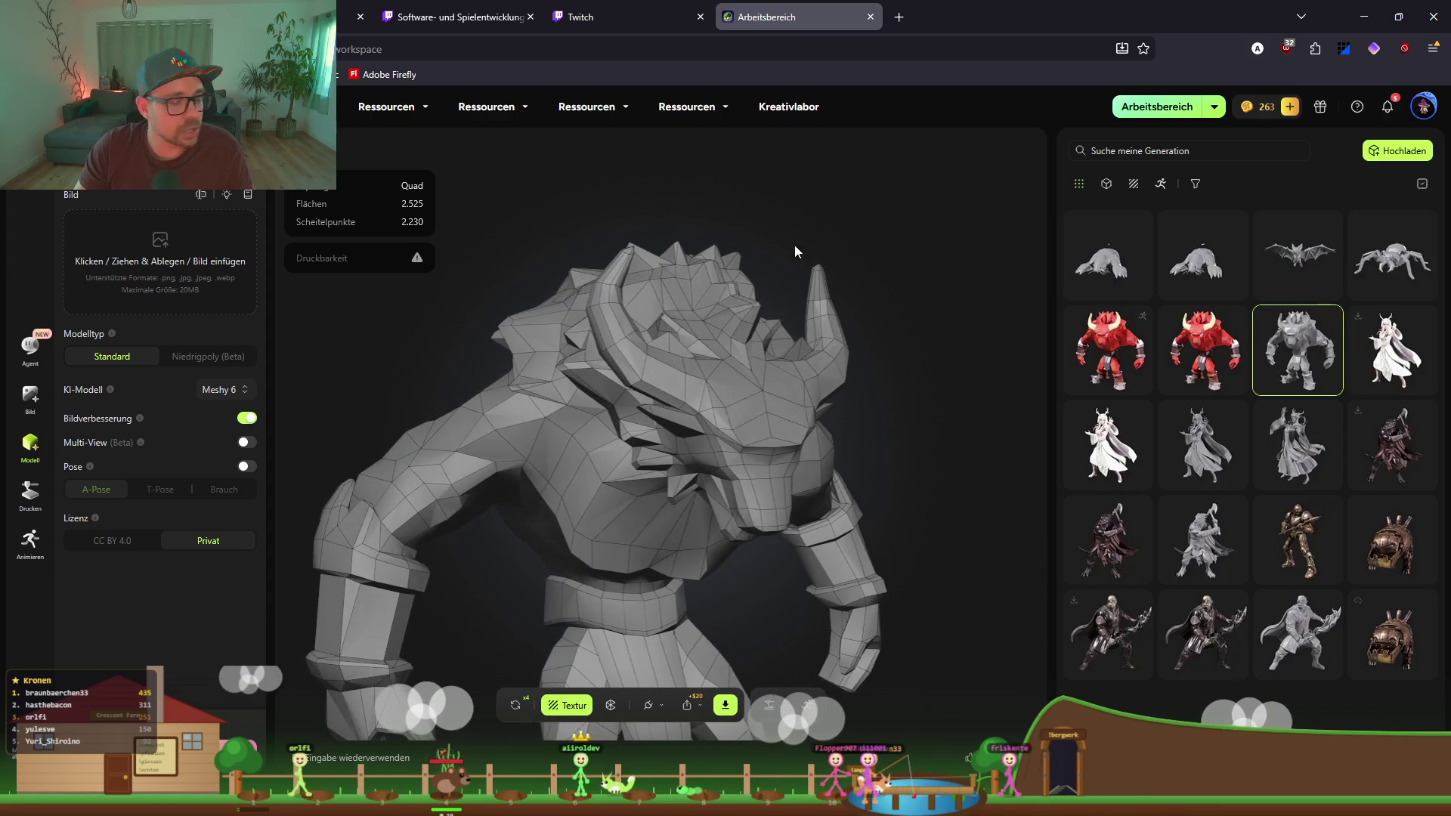
mouse_move(744, 415)
left_mouse_down()
mouse_move(651, 392)
mouse_move(628, 414)
left_mouse_up()
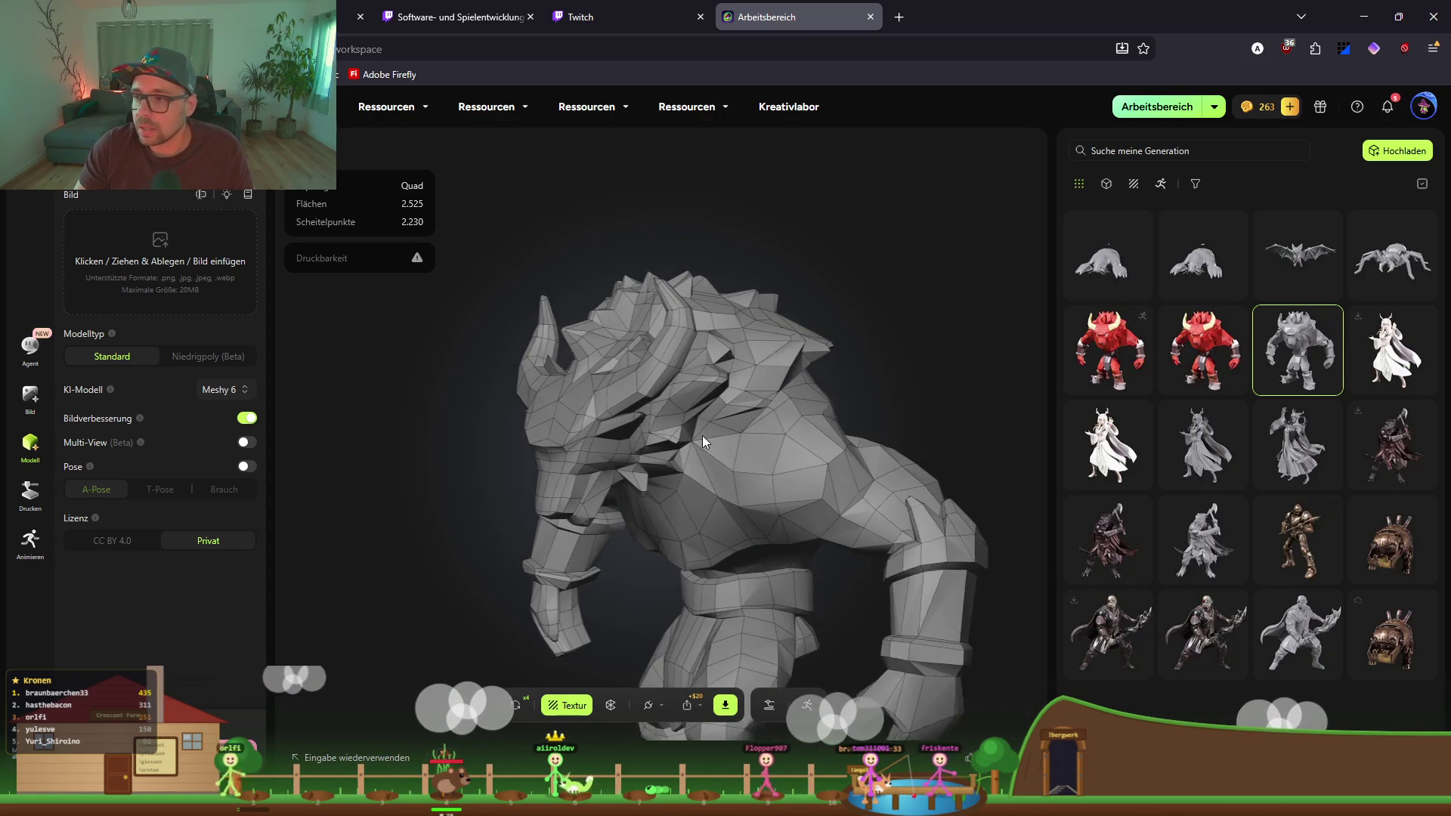
left_click(1203, 350)
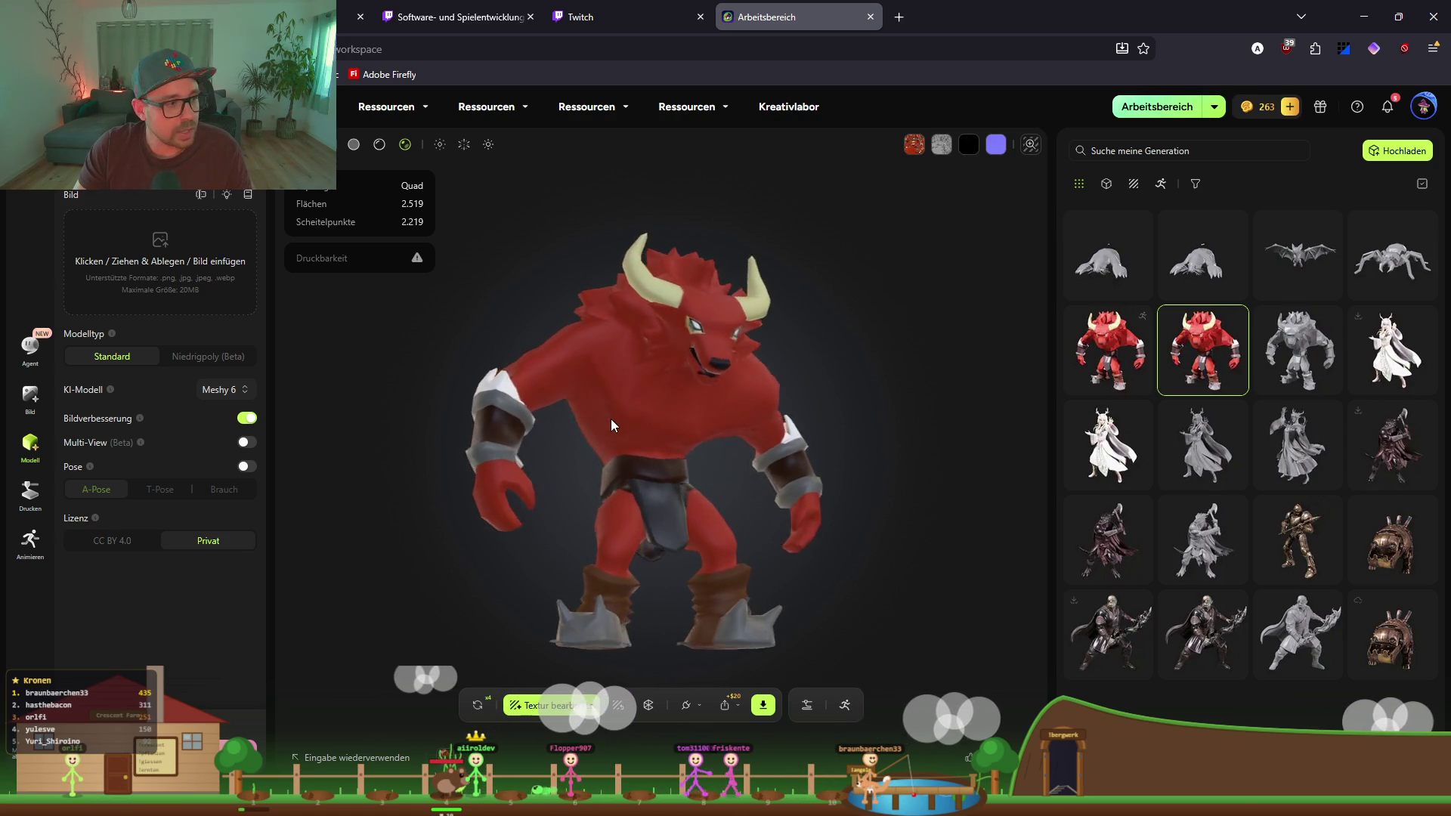
mouse_move(777, 394)
left_mouse_down()
mouse_move(689, 395)
mouse_move(828, 411)
mouse_move(656, 281)
mouse_move(688, 378)
mouse_move(636, 370)
mouse_move(621, 407)
mouse_move(900, 415)
left_mouse_up()
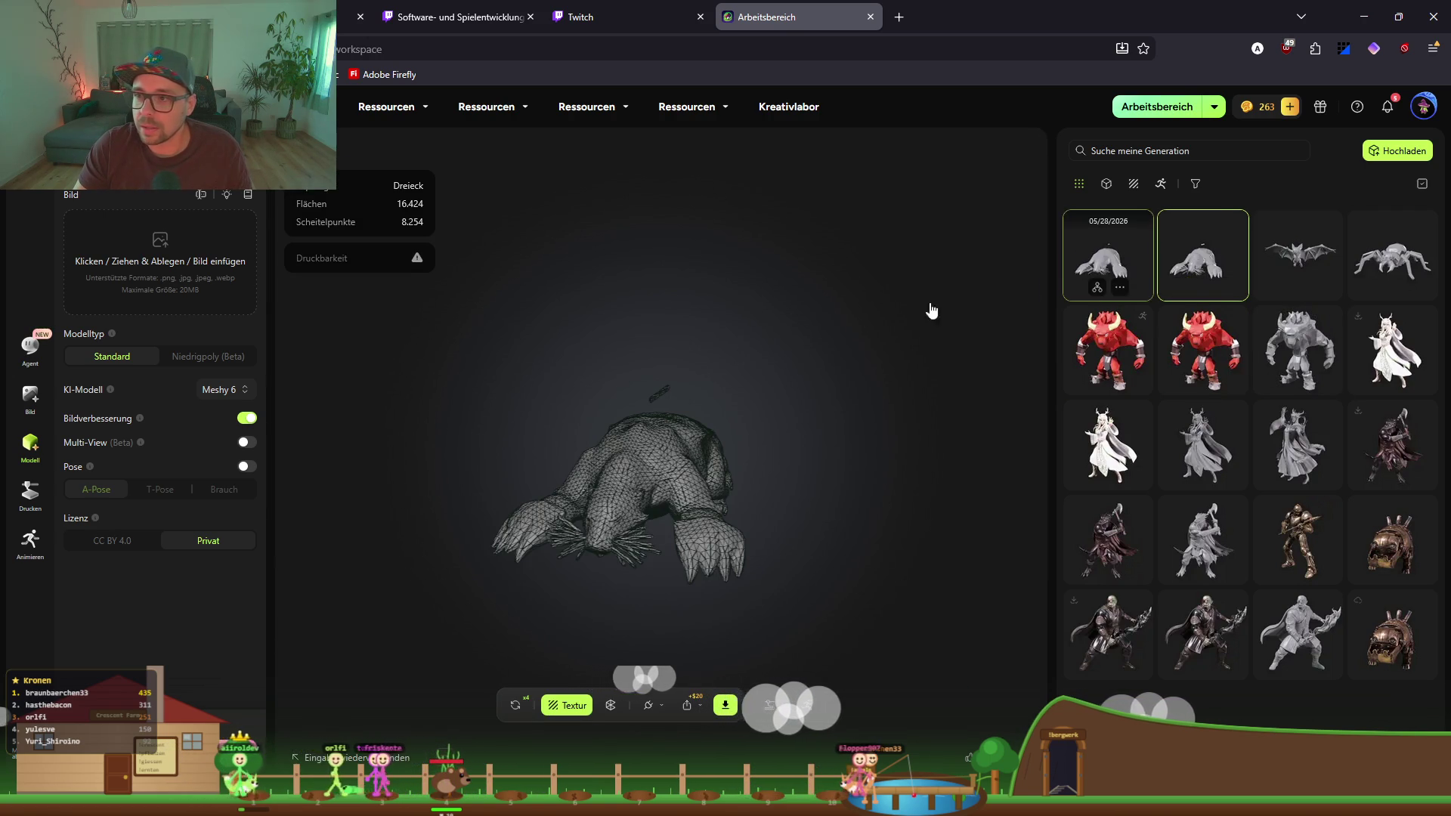
mouse_move(622, 515)
left_mouse_down()
mouse_move(754, 490)
mouse_move(673, 447)
mouse_move(507, 461)
mouse_move(511, 486)
mouse_move(488, 499)
mouse_move(625, 464)
mouse_move(665, 437)
mouse_move(642, 424)
mouse_move(813, 449)
mouse_move(690, 393)
mouse_move(801, 403)
mouse_move(508, 408)
left_mouse_up()
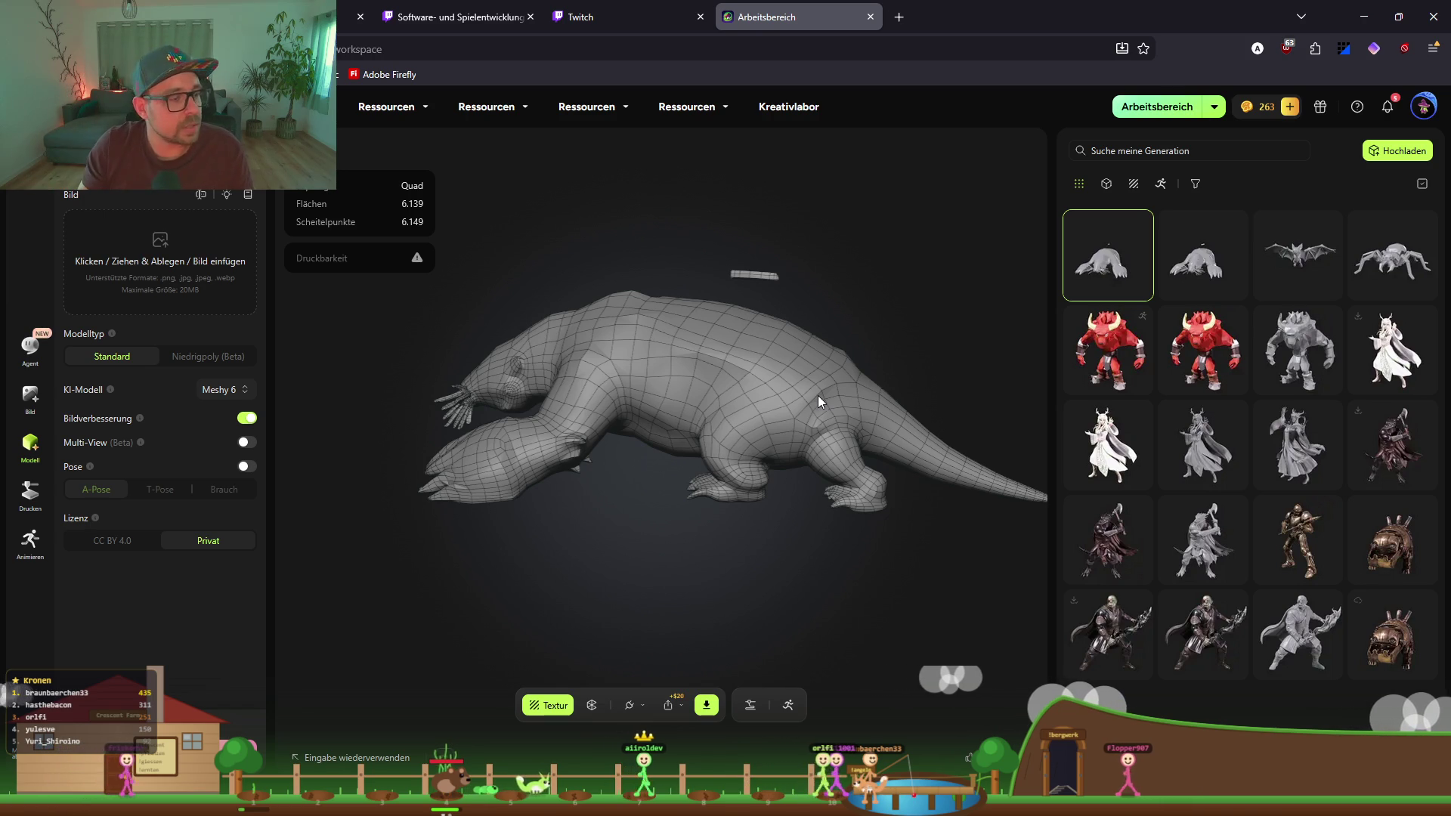
left_click_drag(901, 435, 638, 430)
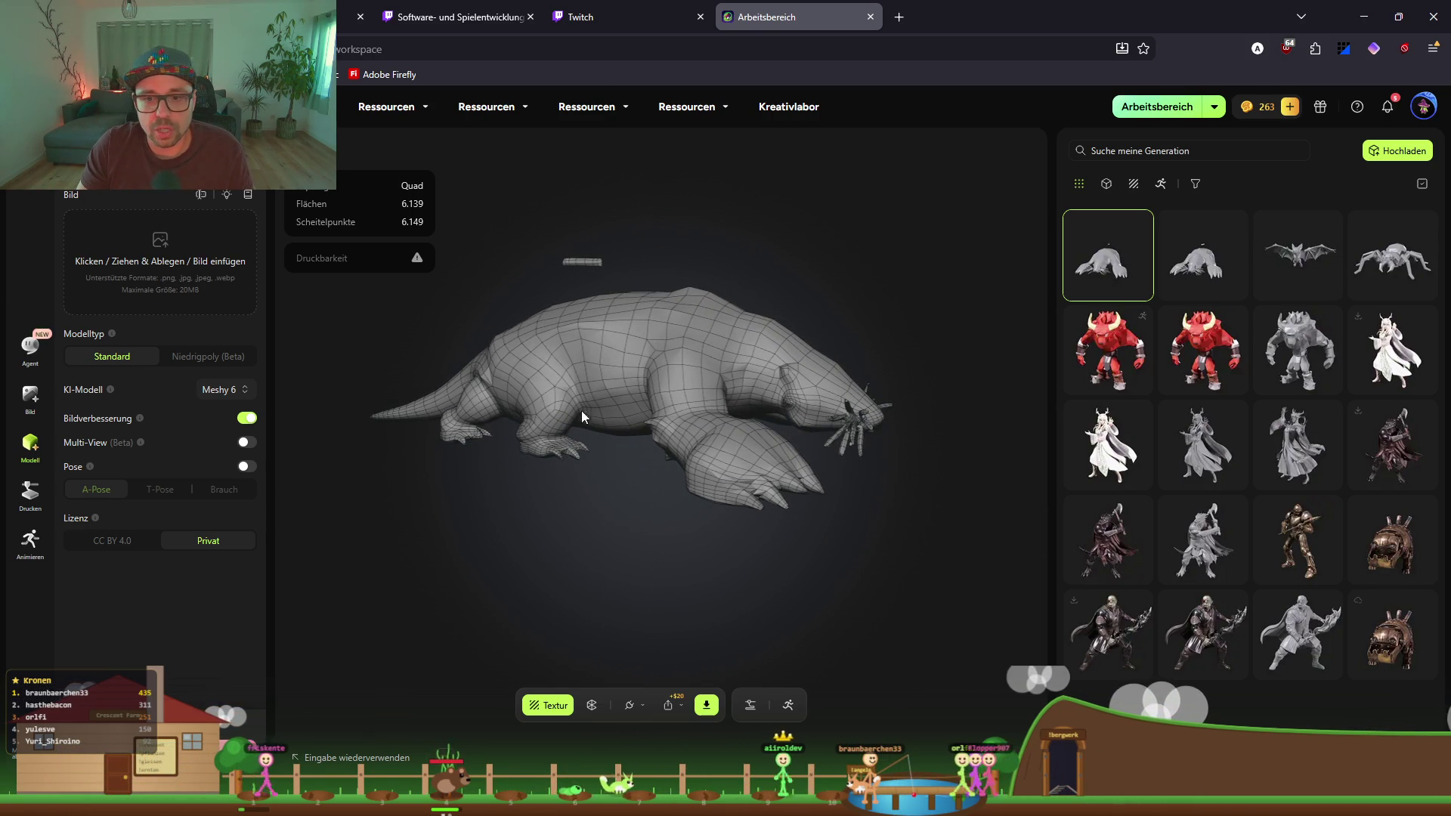
mouse_move(691, 420)
left_mouse_down()
mouse_move(603, 416)
mouse_move(487, 375)
left_mouse_up()
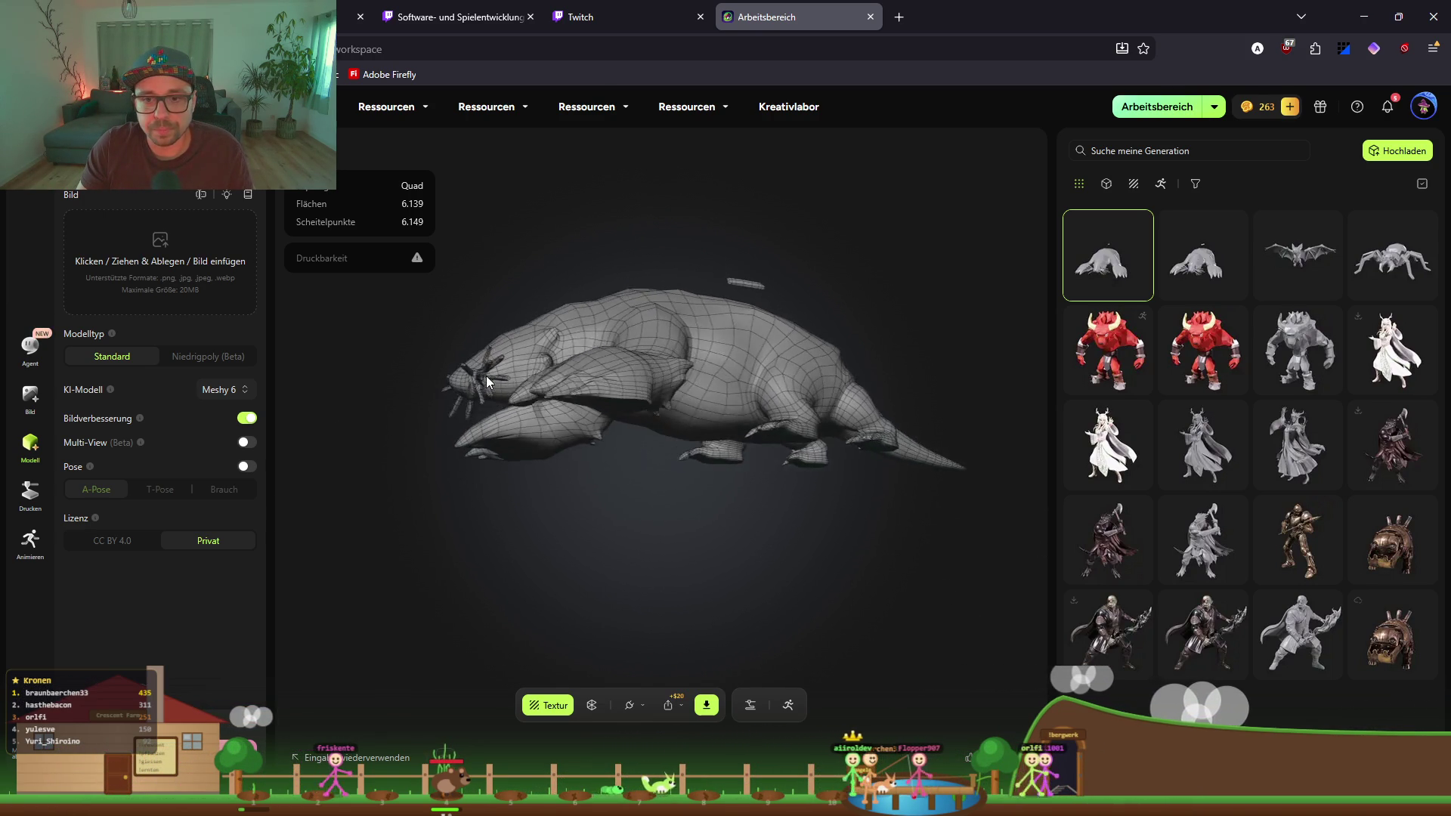
mouse_move(660, 381)
left_mouse_down()
mouse_move(565, 406)
mouse_move(670, 465)
mouse_move(747, 460)
mouse_move(588, 486)
mouse_move(725, 482)
mouse_move(651, 478)
mouse_move(736, 522)
mouse_move(765, 510)
left_mouse_up()
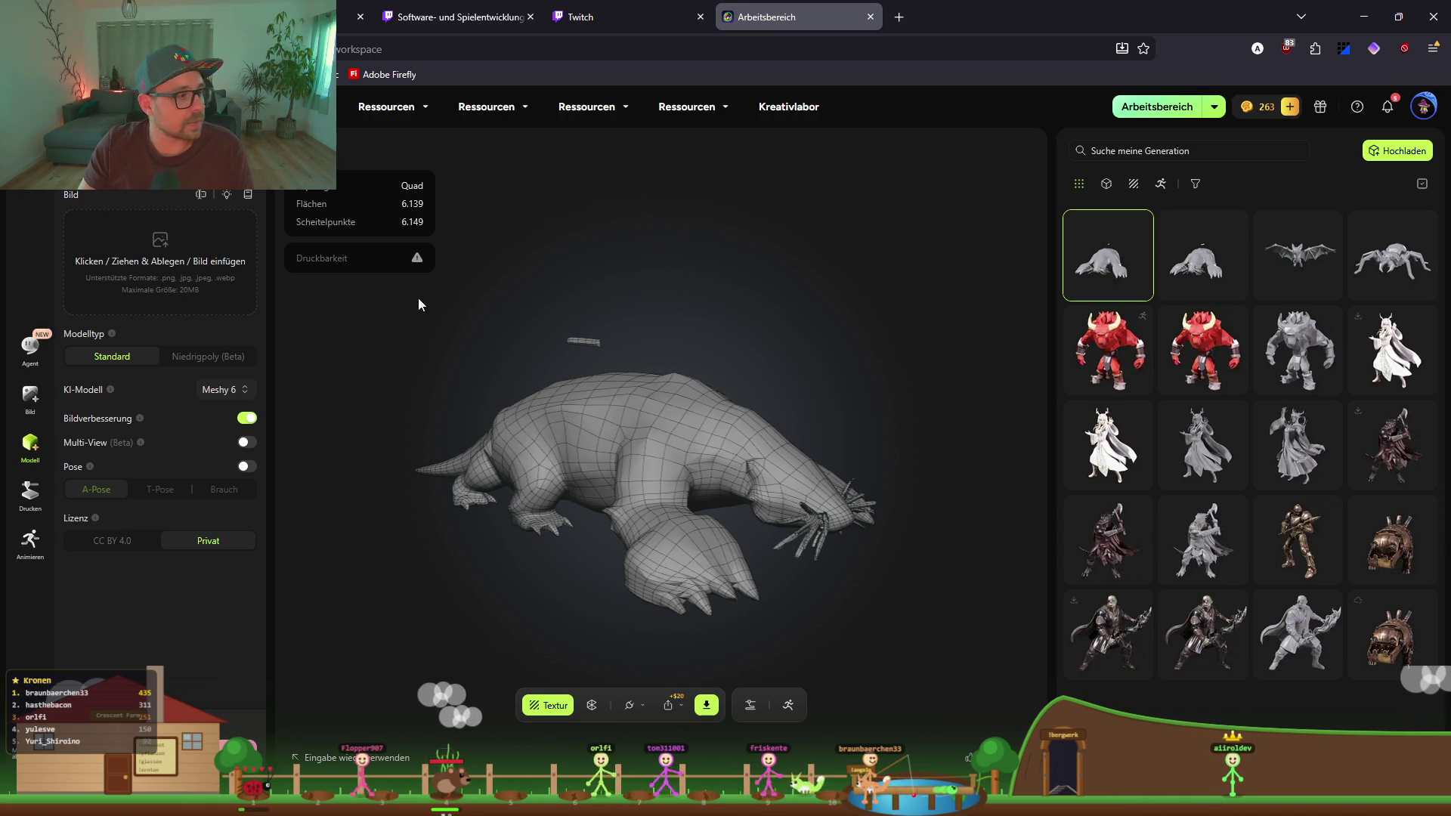
key("alt+Tab")
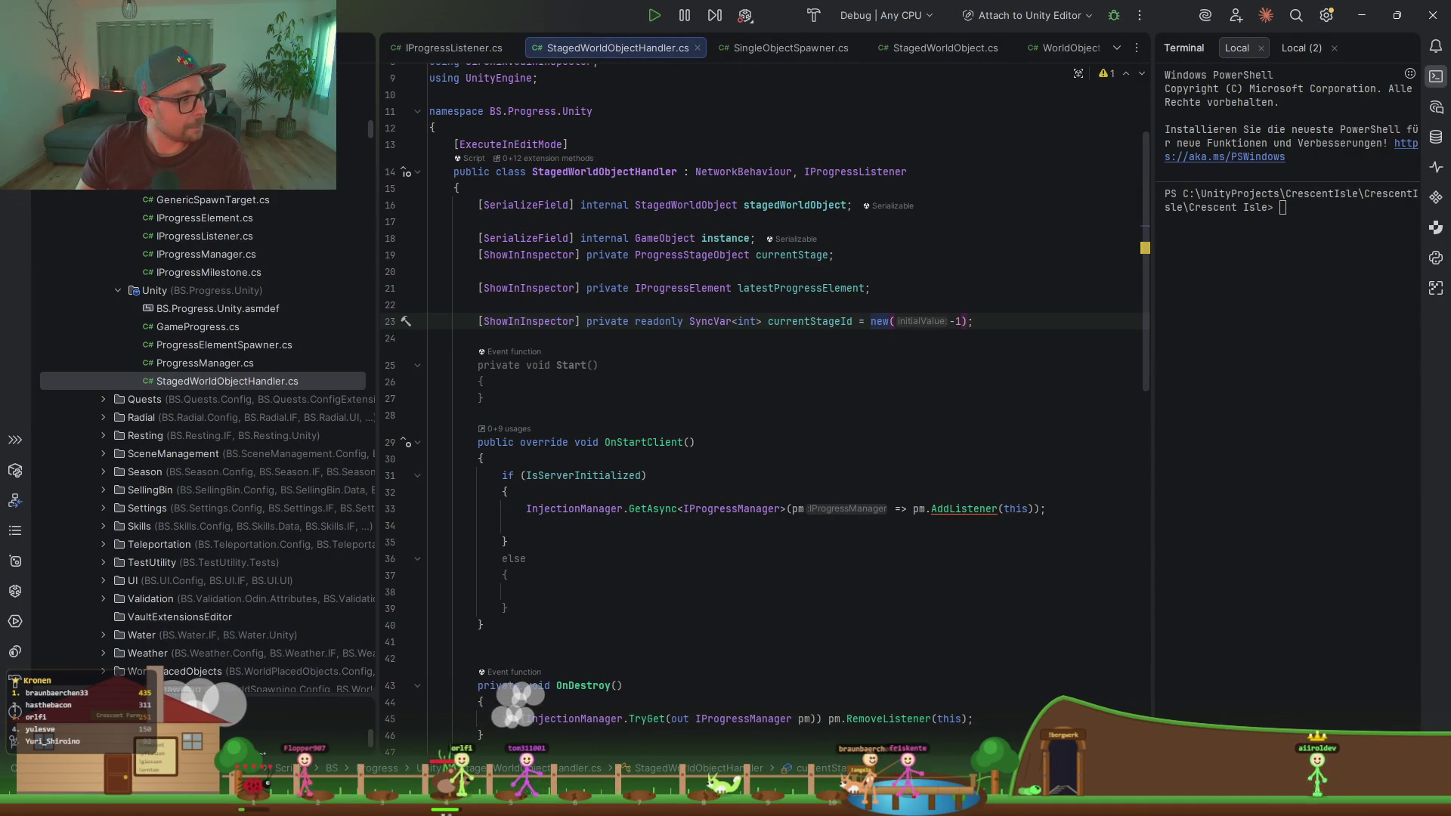
Step: In OnStartClient's else branch, hook currentStageId.OnChange to a newly generated OnStageChanged handler
left_click(846, 393)
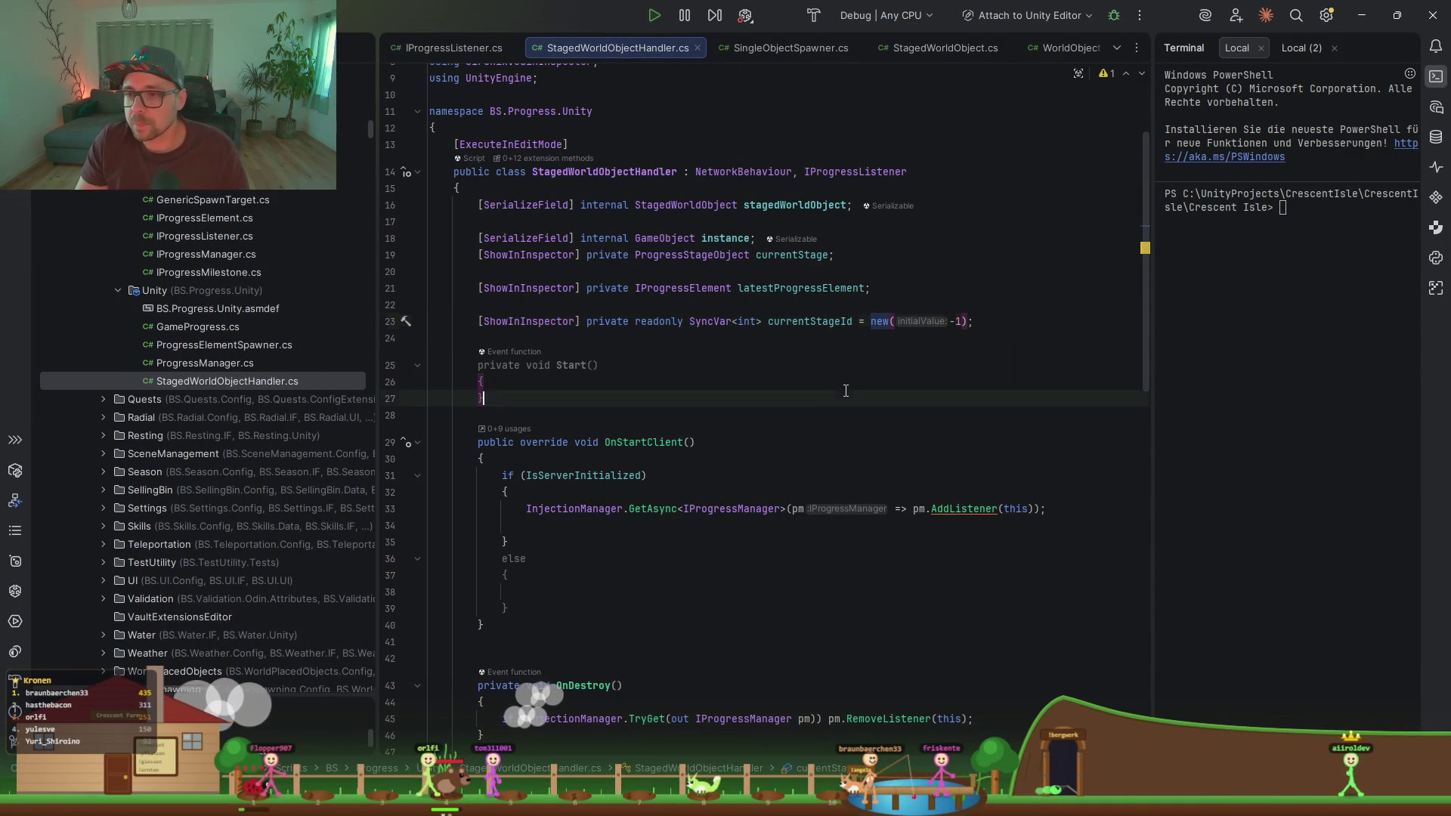
double_click(821, 323)
key("ctrl+c")
left_click(599, 592)
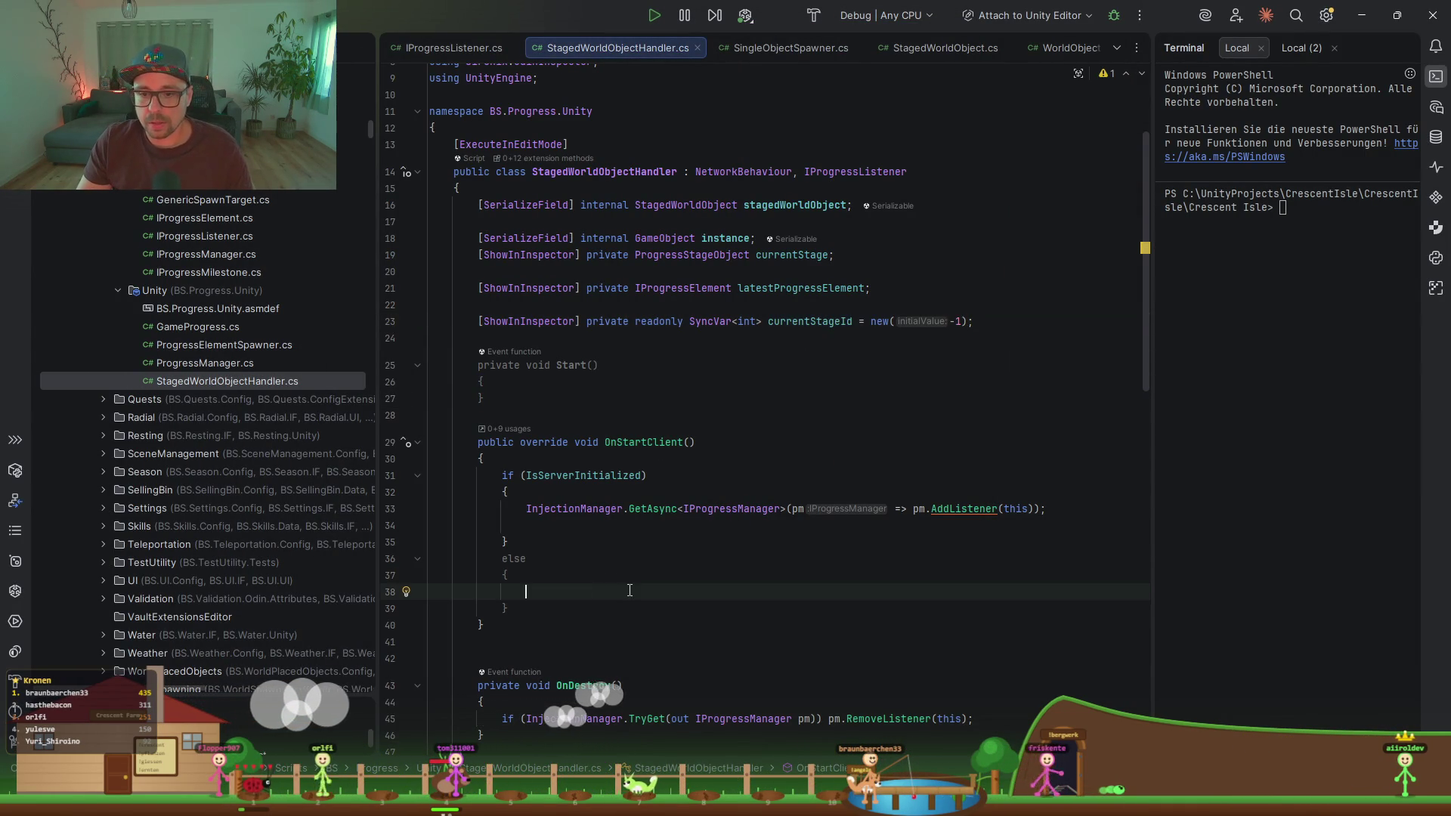
key("ctrl+v")
type(".")
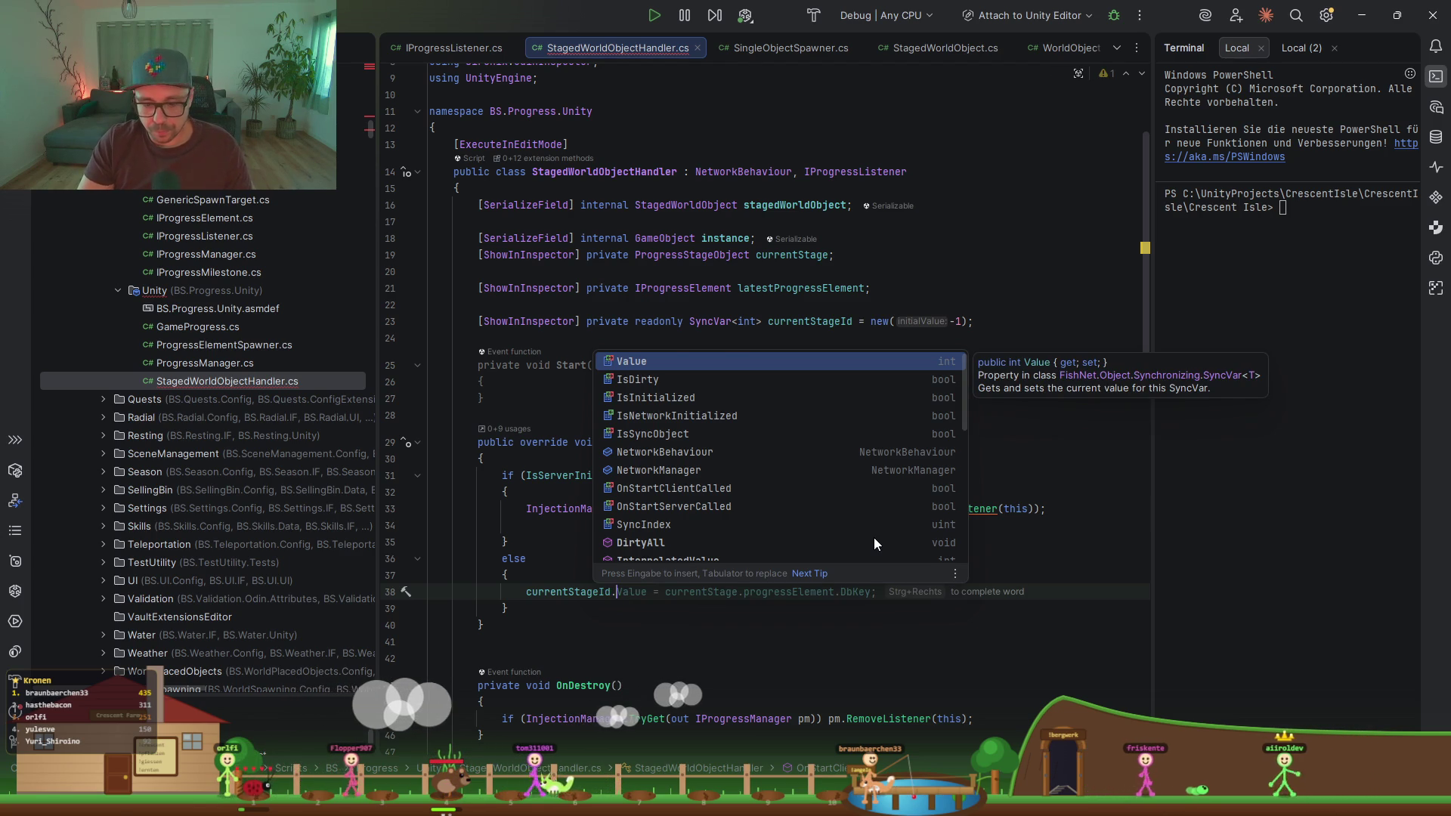
type("On")
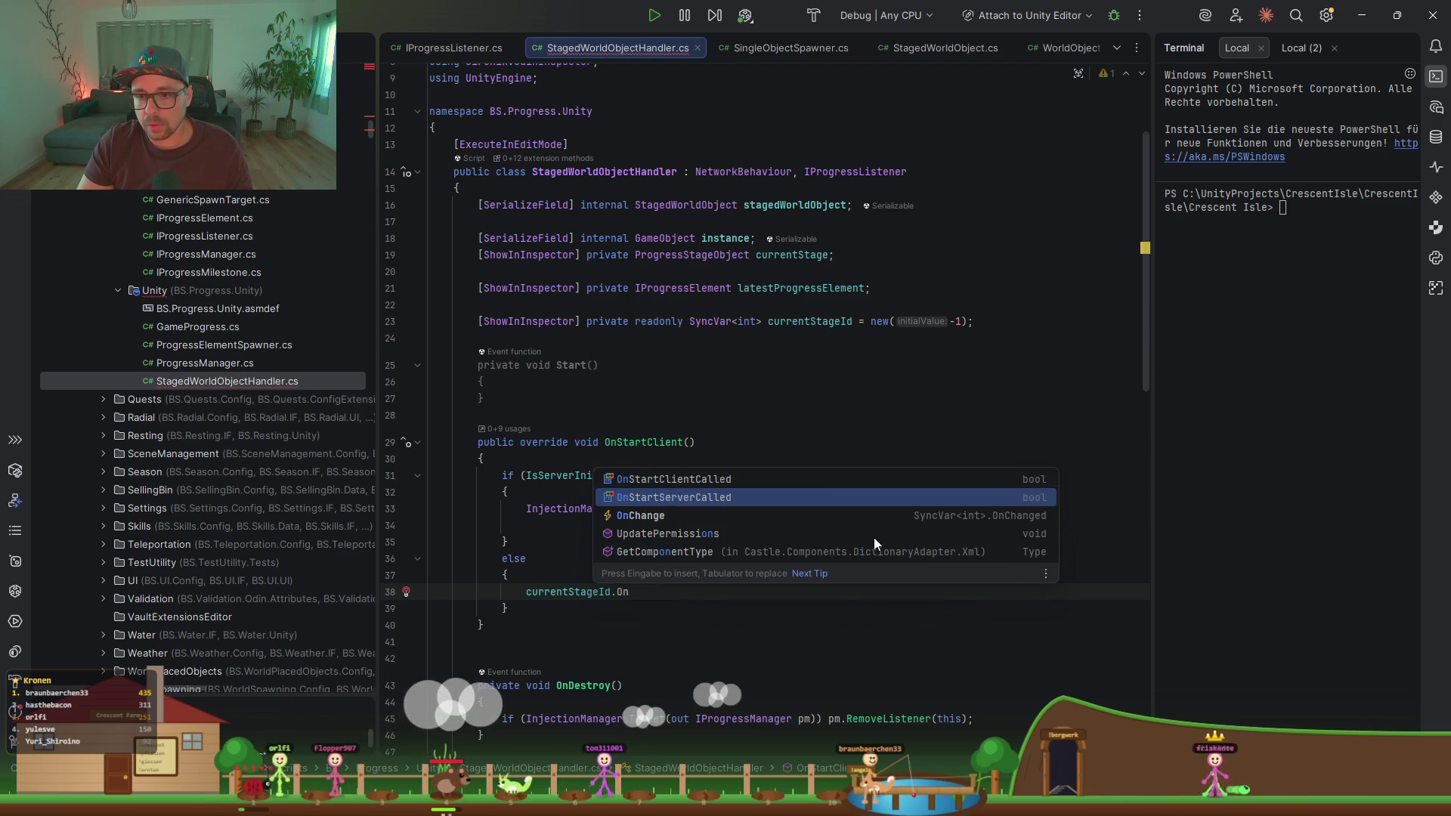
type("Change += ")
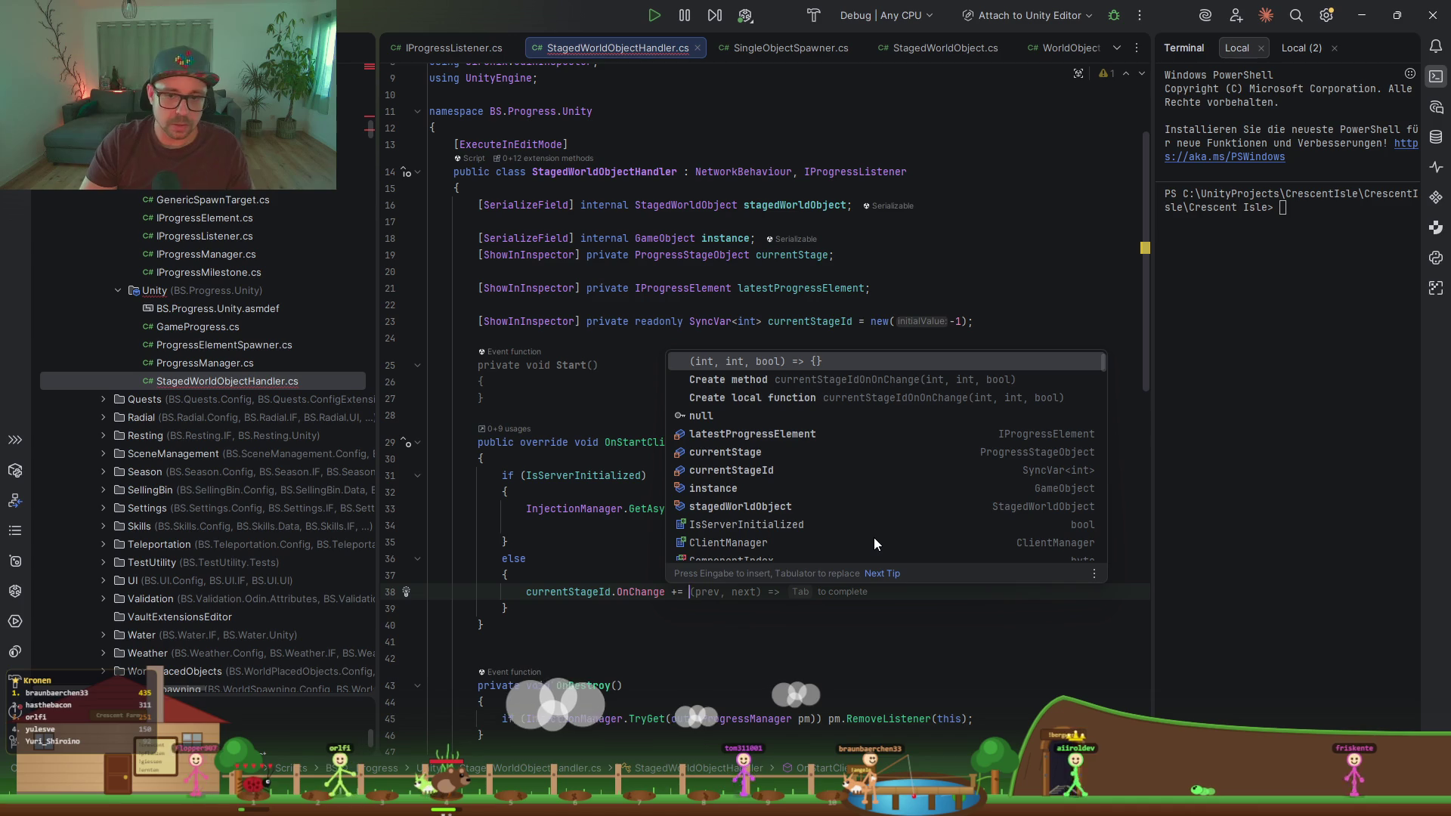
type("On")
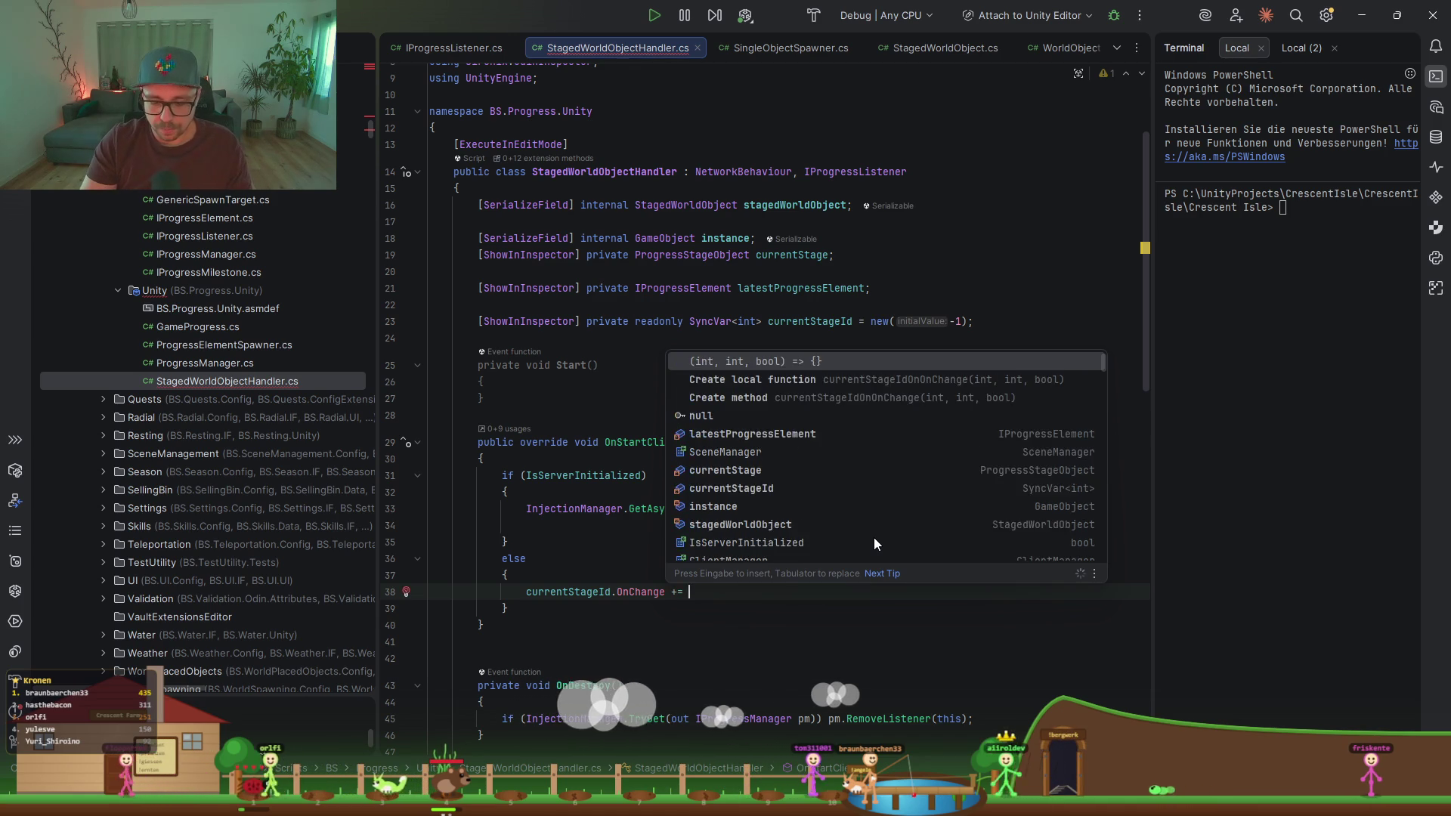
type("StageChanged;")
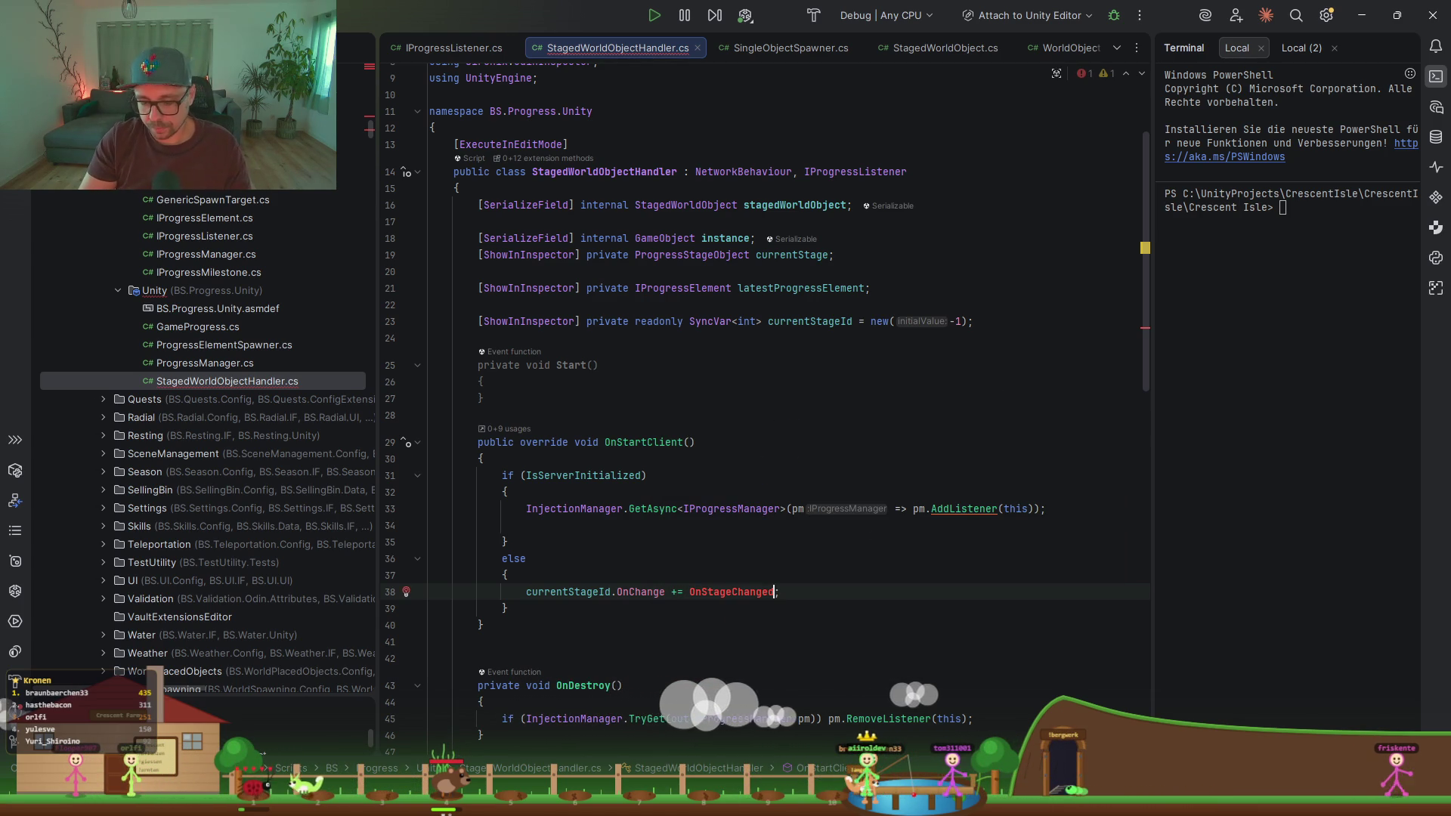
key("alt+Return")
key("Return")
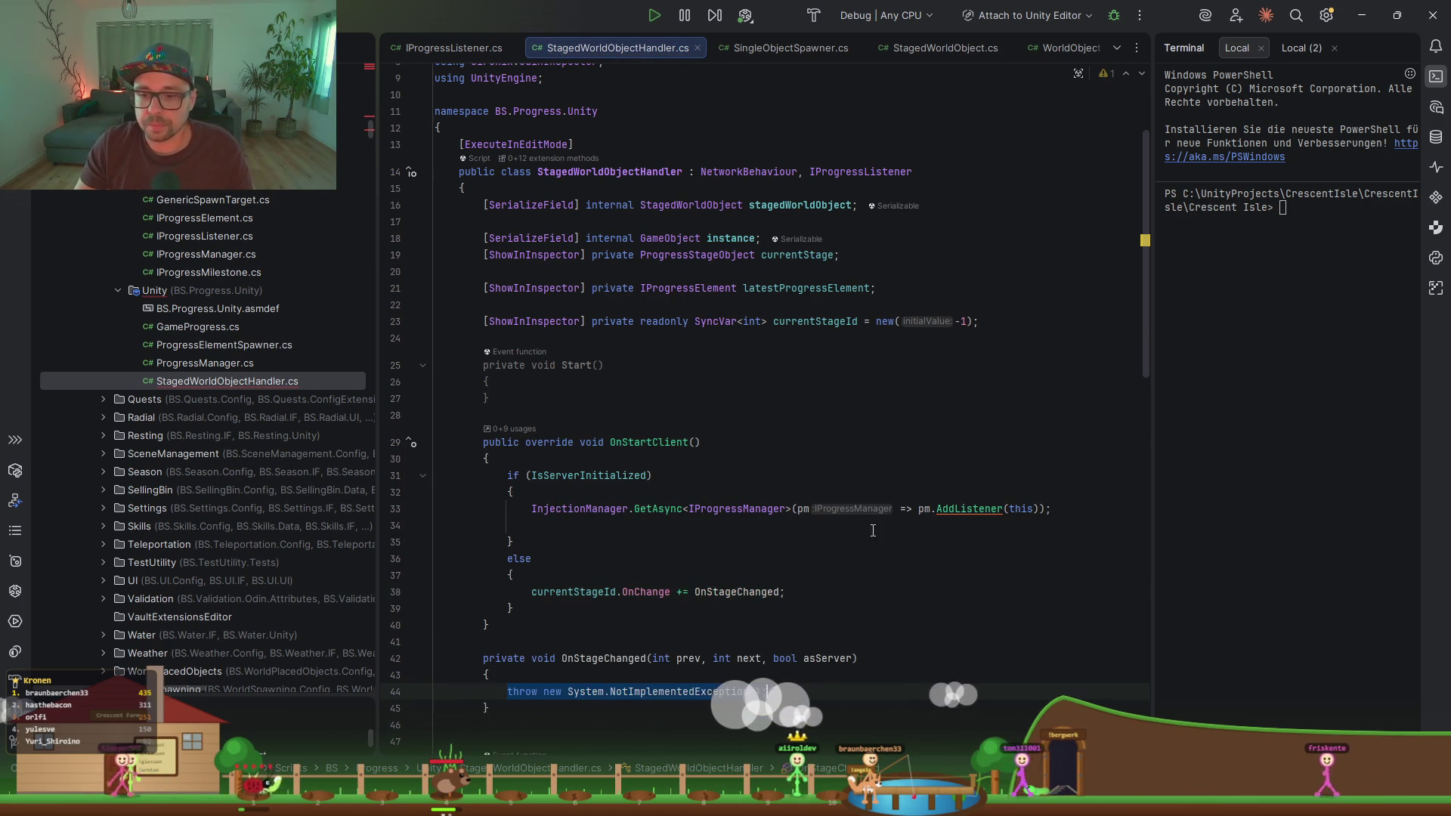
Step: Empty OnStageChanged(prev, next, asServer) by deleting its NotImplementedException line
scroll(878, 525, "down", 2)
left_click(731, 579)
left_click_drag(804, 611, 788, 601)
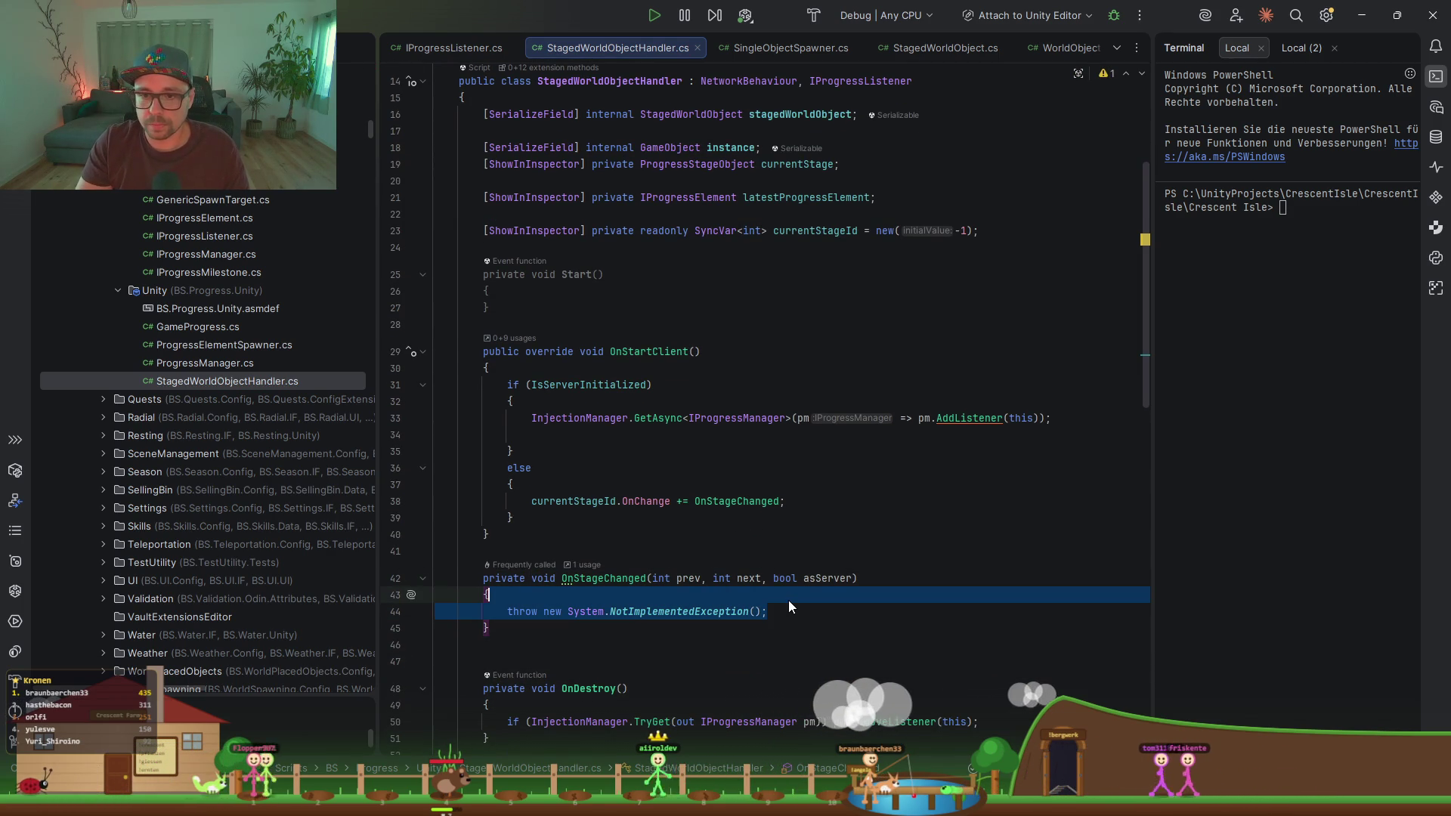
key("BackSpace")
Step: Remove the blank line after the server's AddListener call and open new lines atop OnStartClient
left_click(616, 521)
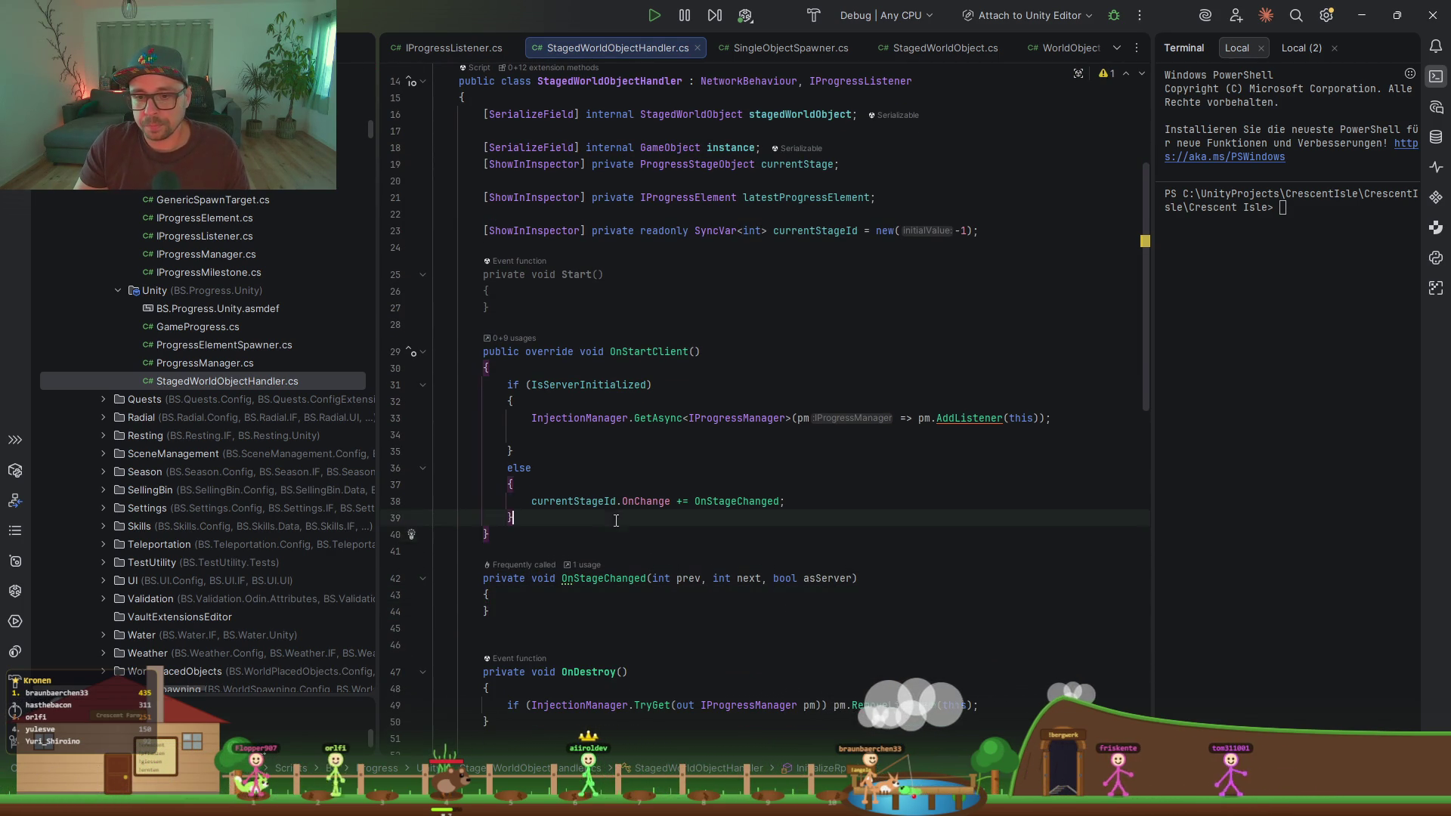
scroll(612, 526, "down", 10)
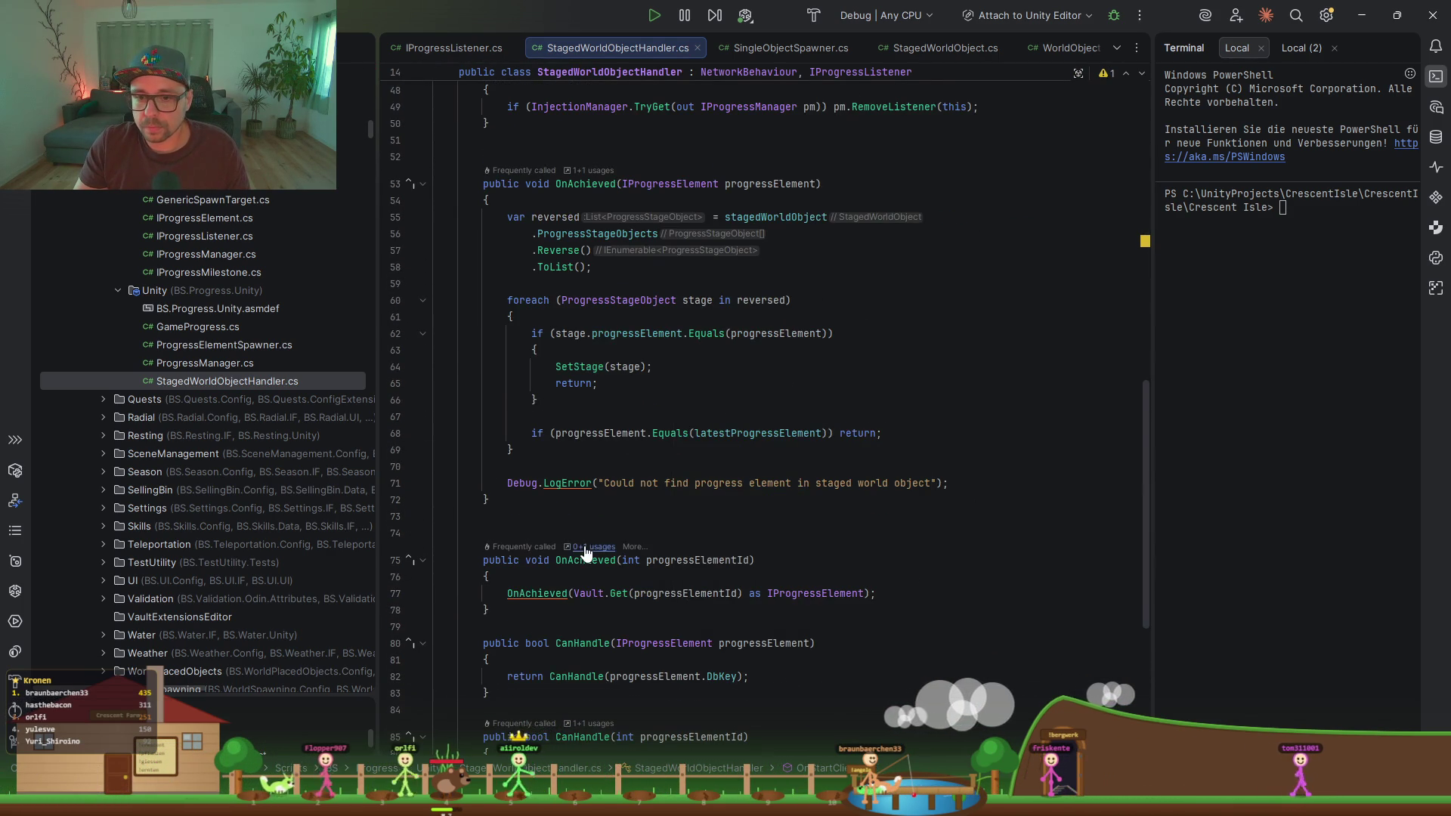
scroll(585, 555, "down", 7)
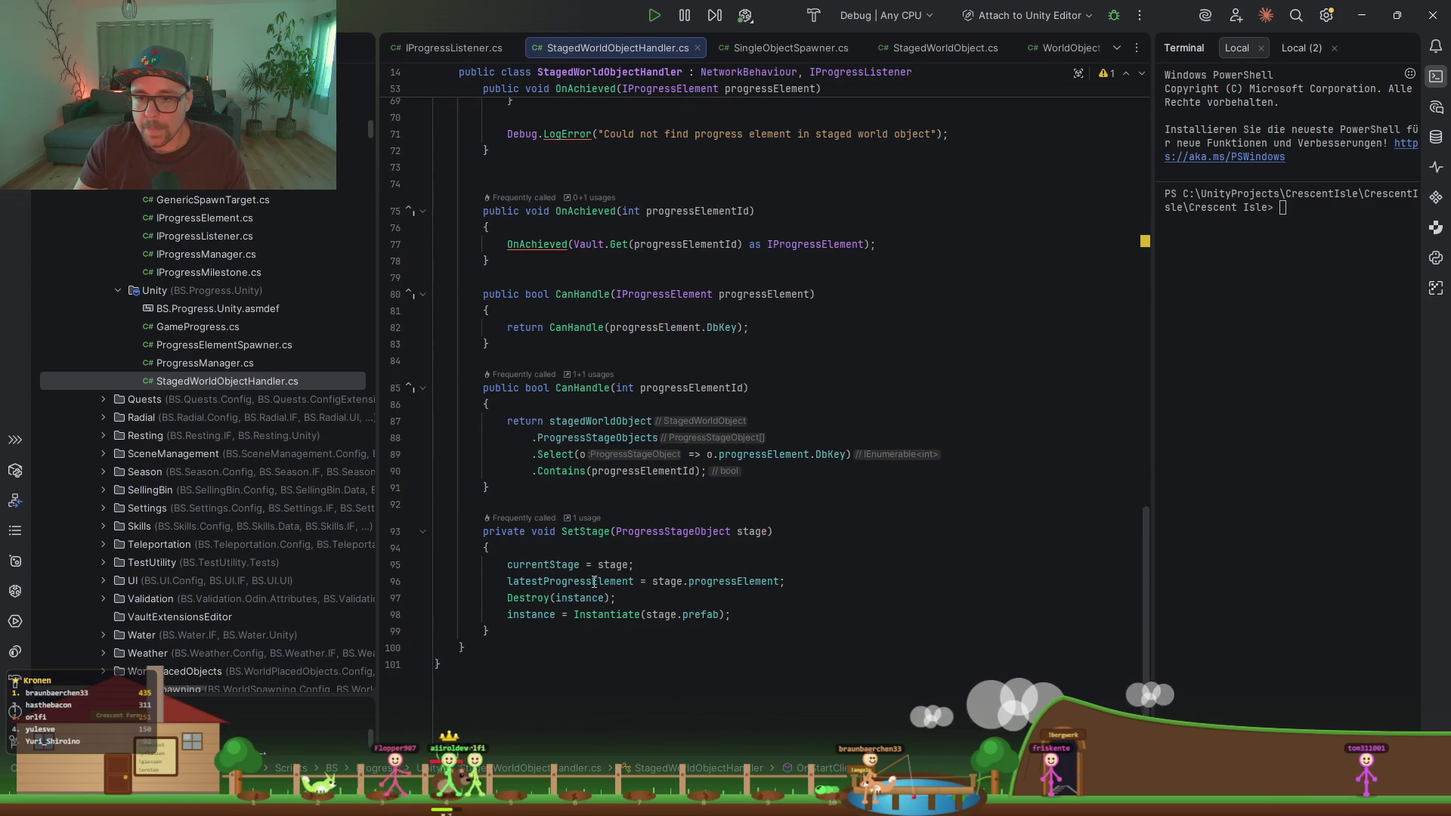
scroll(621, 576, "up", 15)
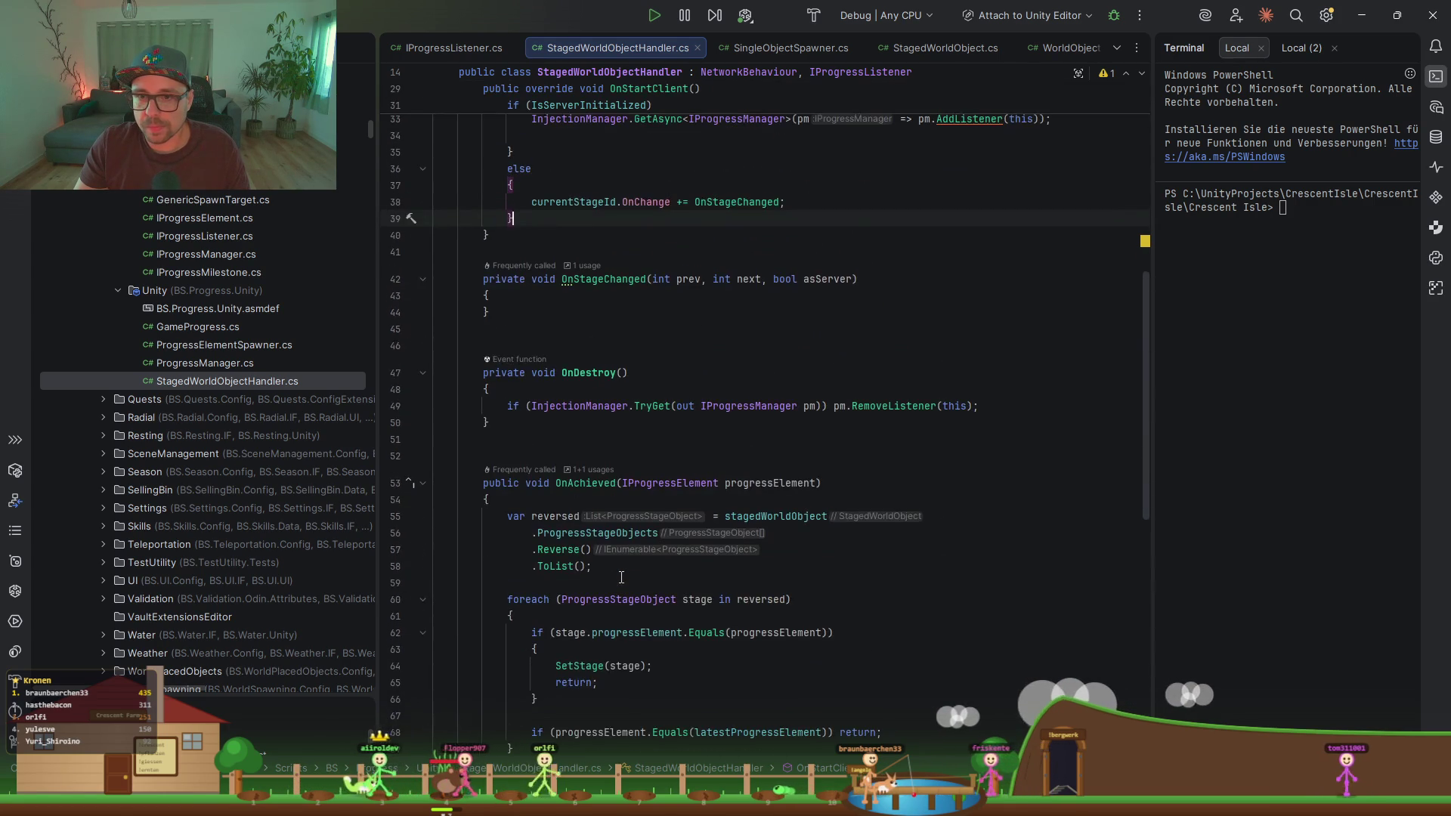
left_click(563, 340)
key("BackSpace")
left_click(704, 270)
key("Return")
key("Return")
key("Up")
scroll(652, 268, "up", 3)
Step: Start an instance = Instantiate( assignment at the top of OnStartClient
type("instance")
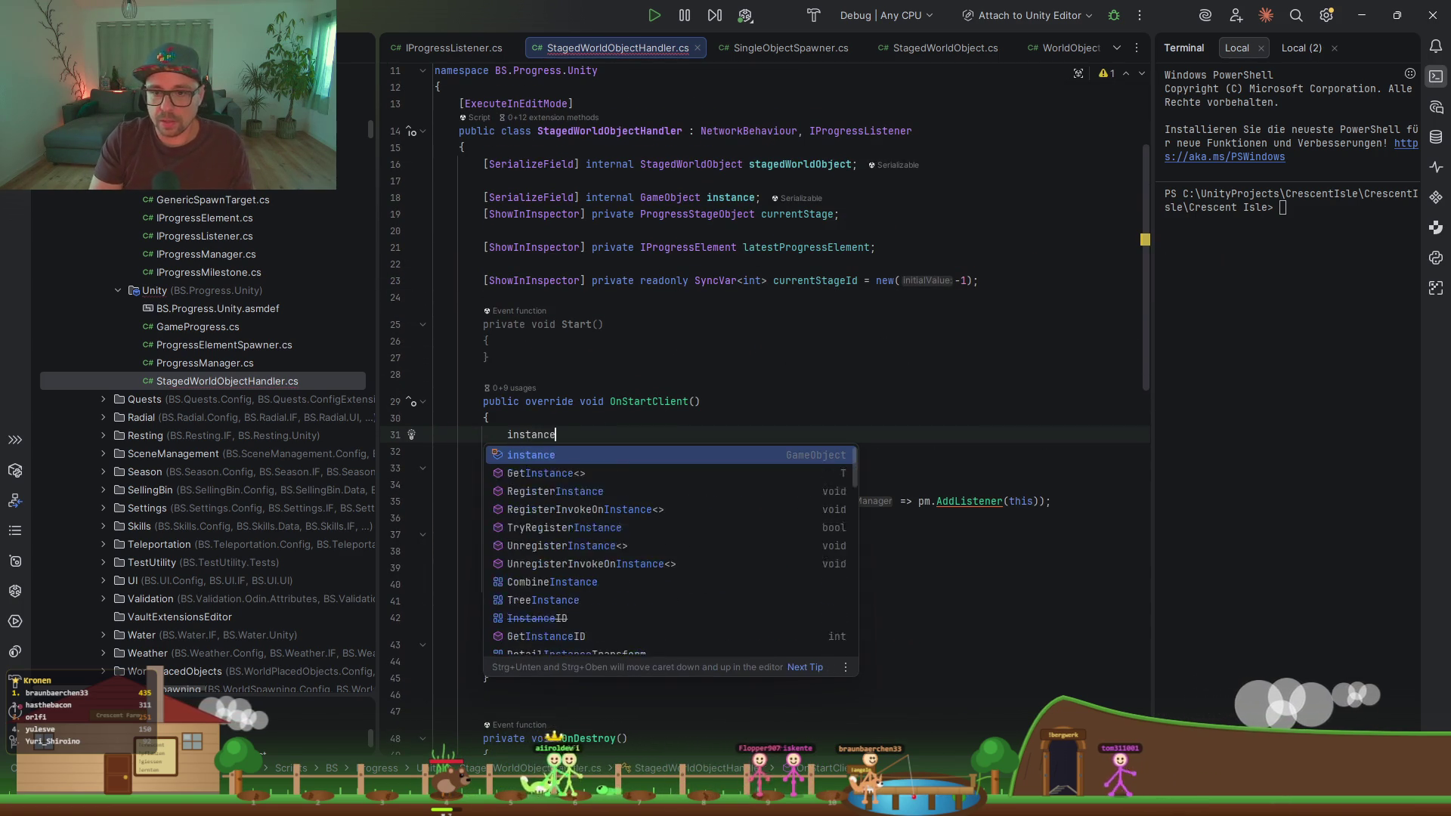
key("Return")
type("= I")
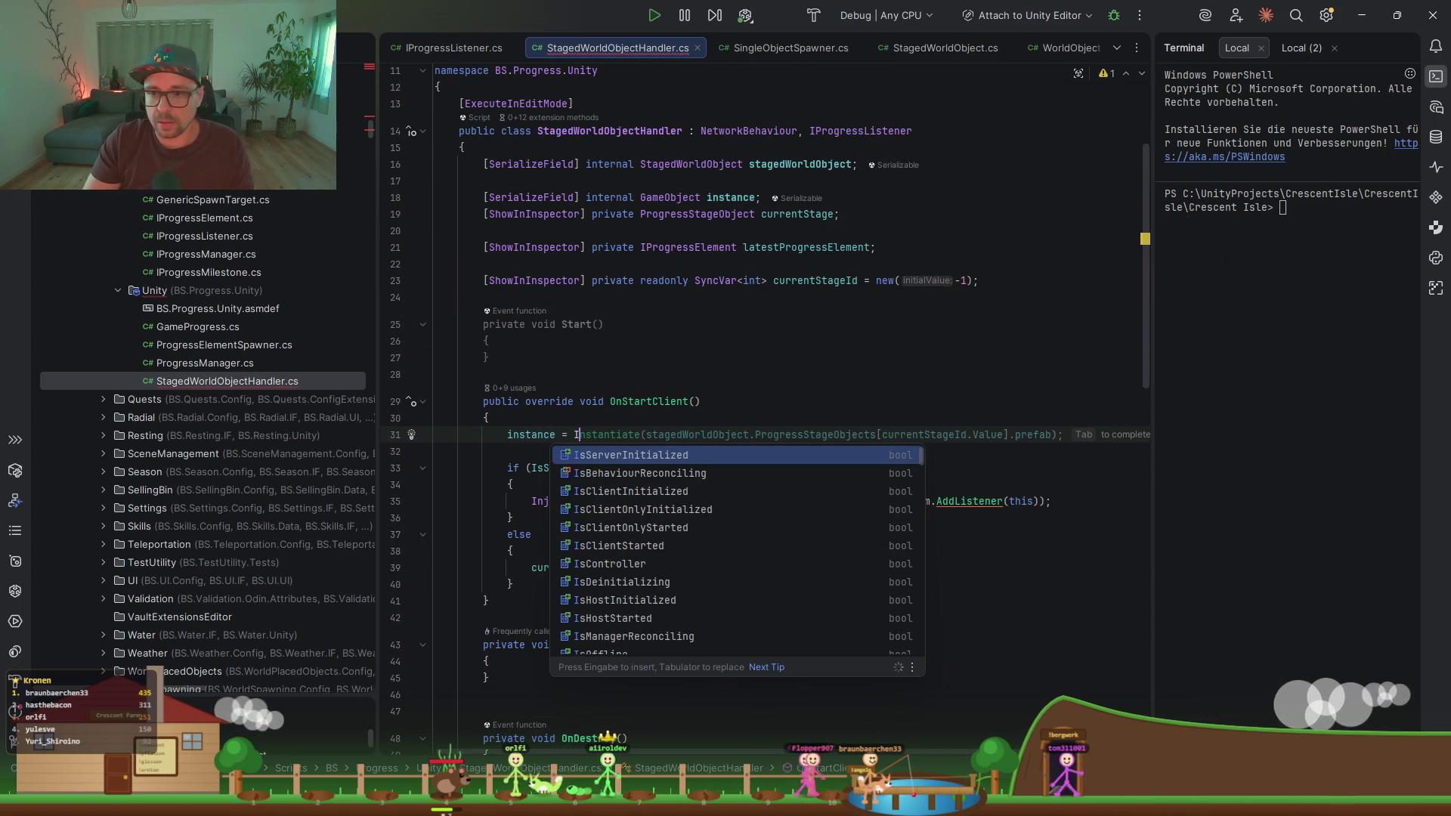
key("Return")
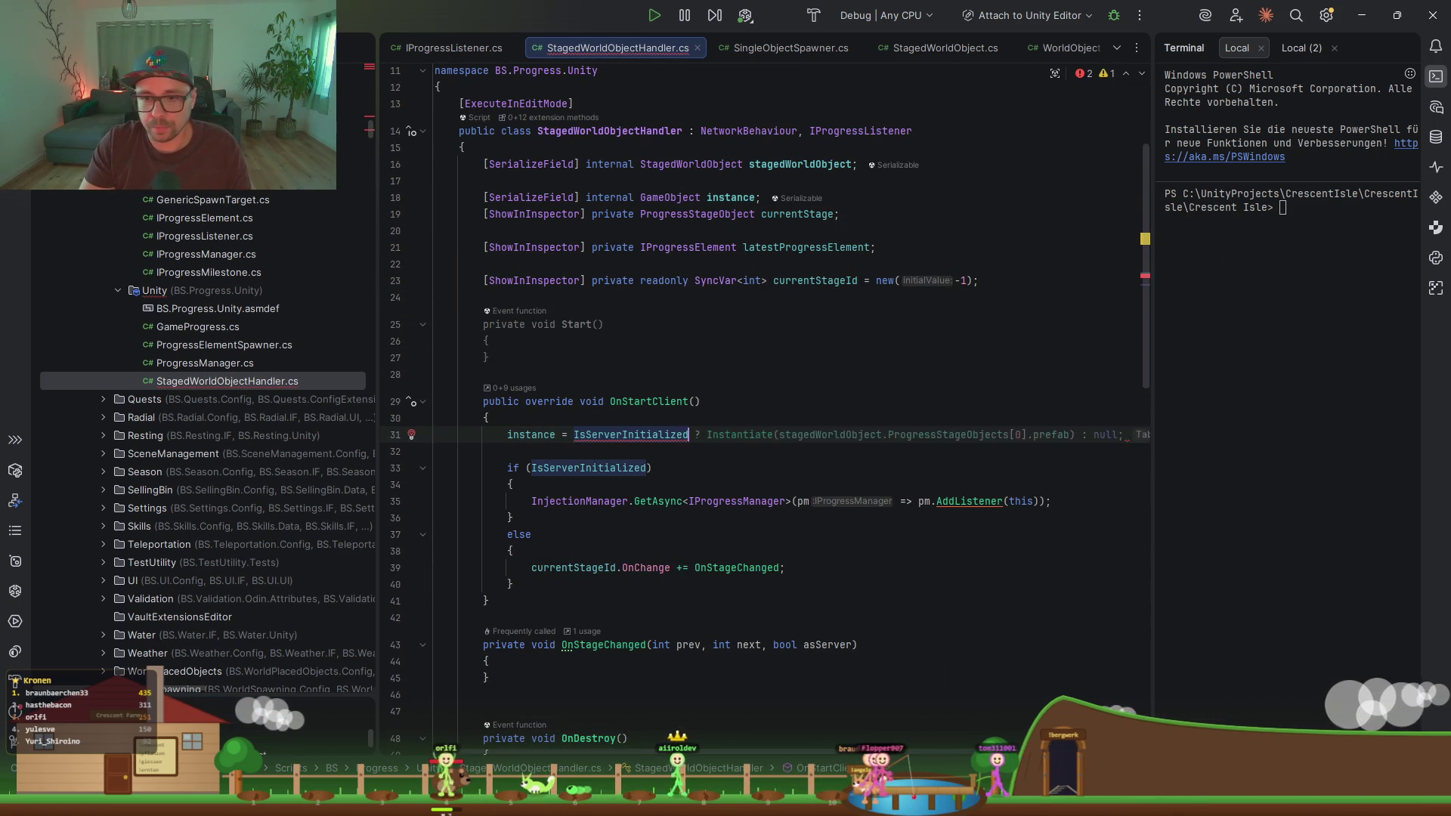
key("ctrl+BackSpace")
type("Instan")
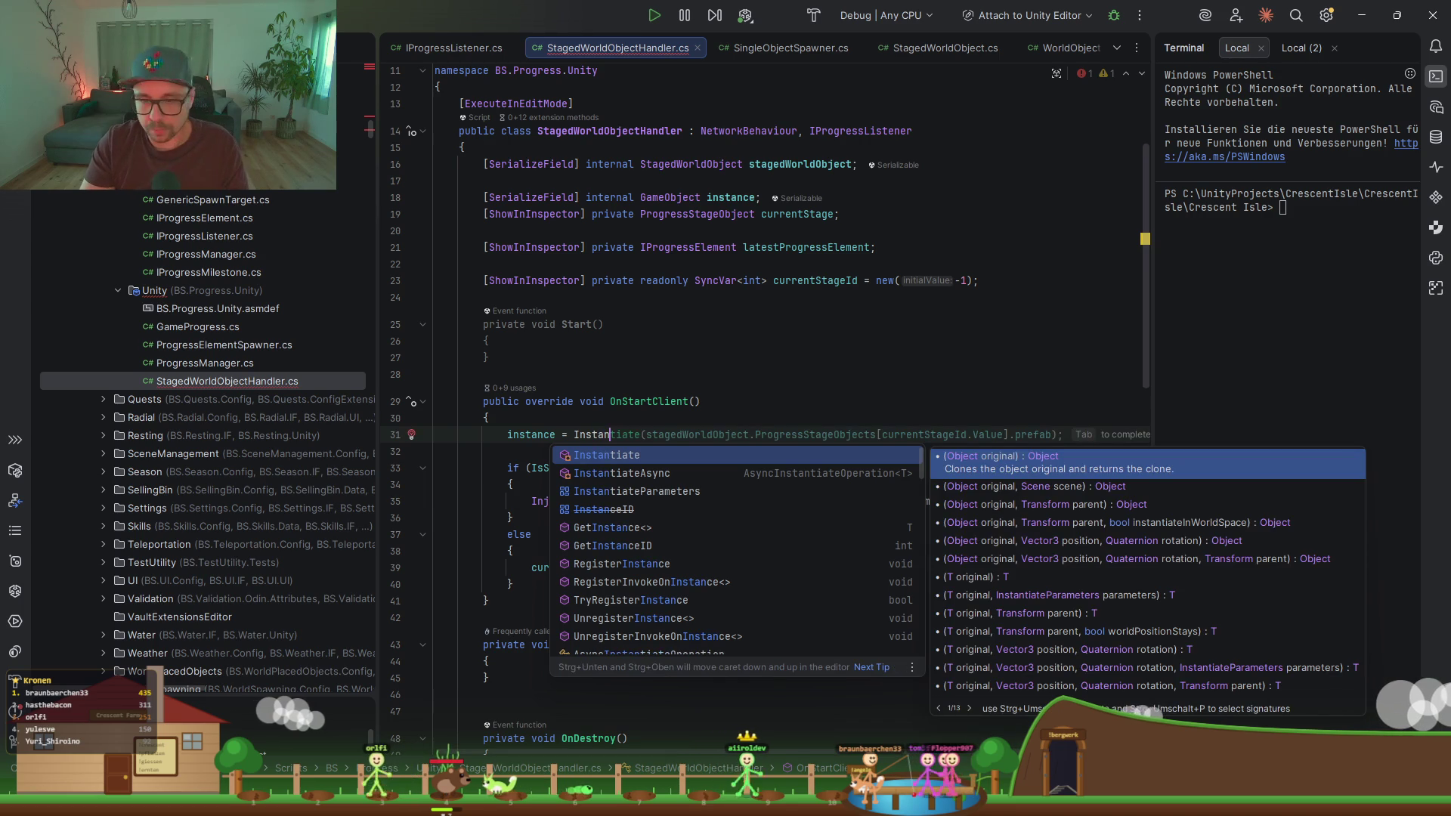
key("Return")
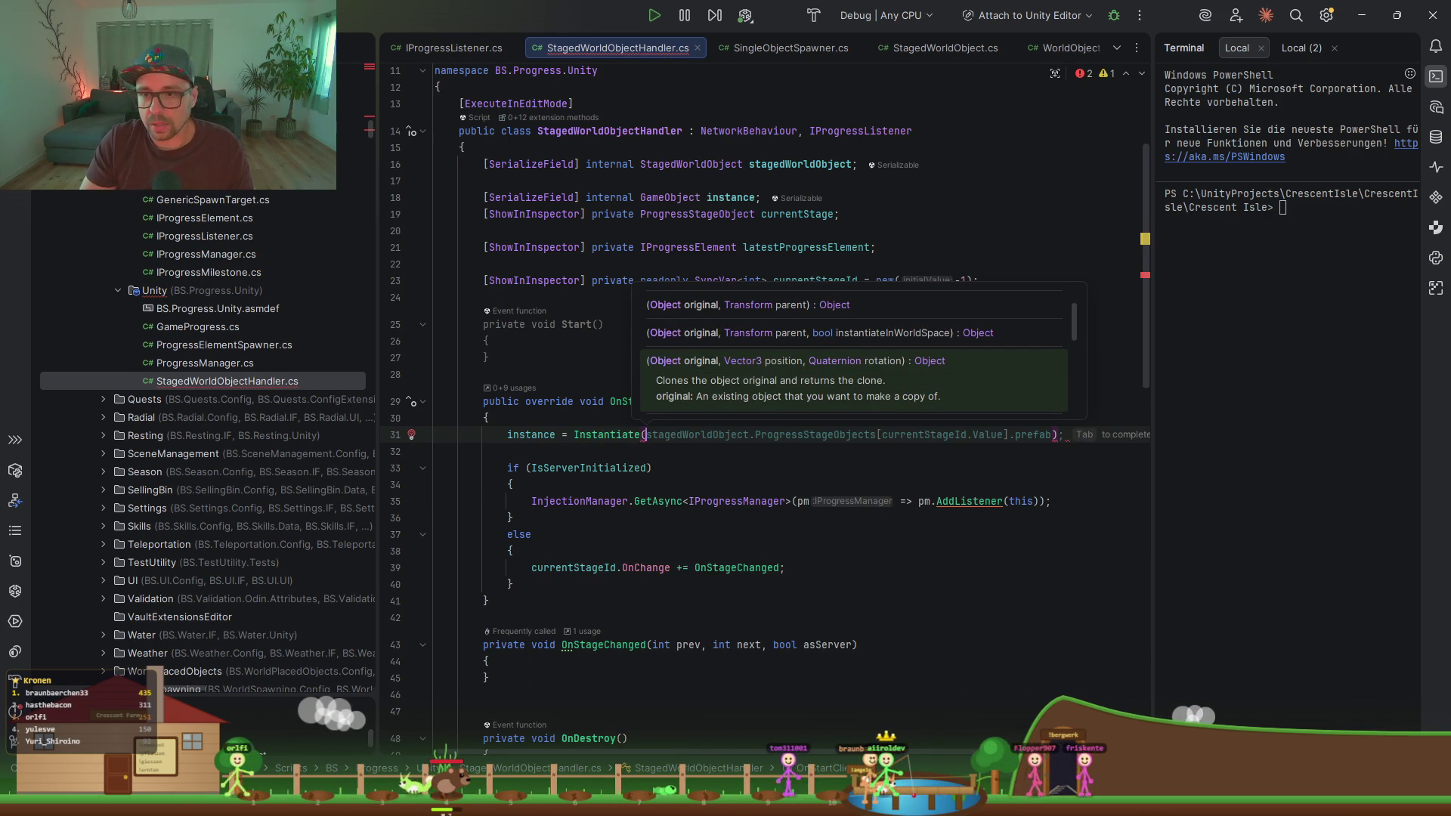
key("Escape")
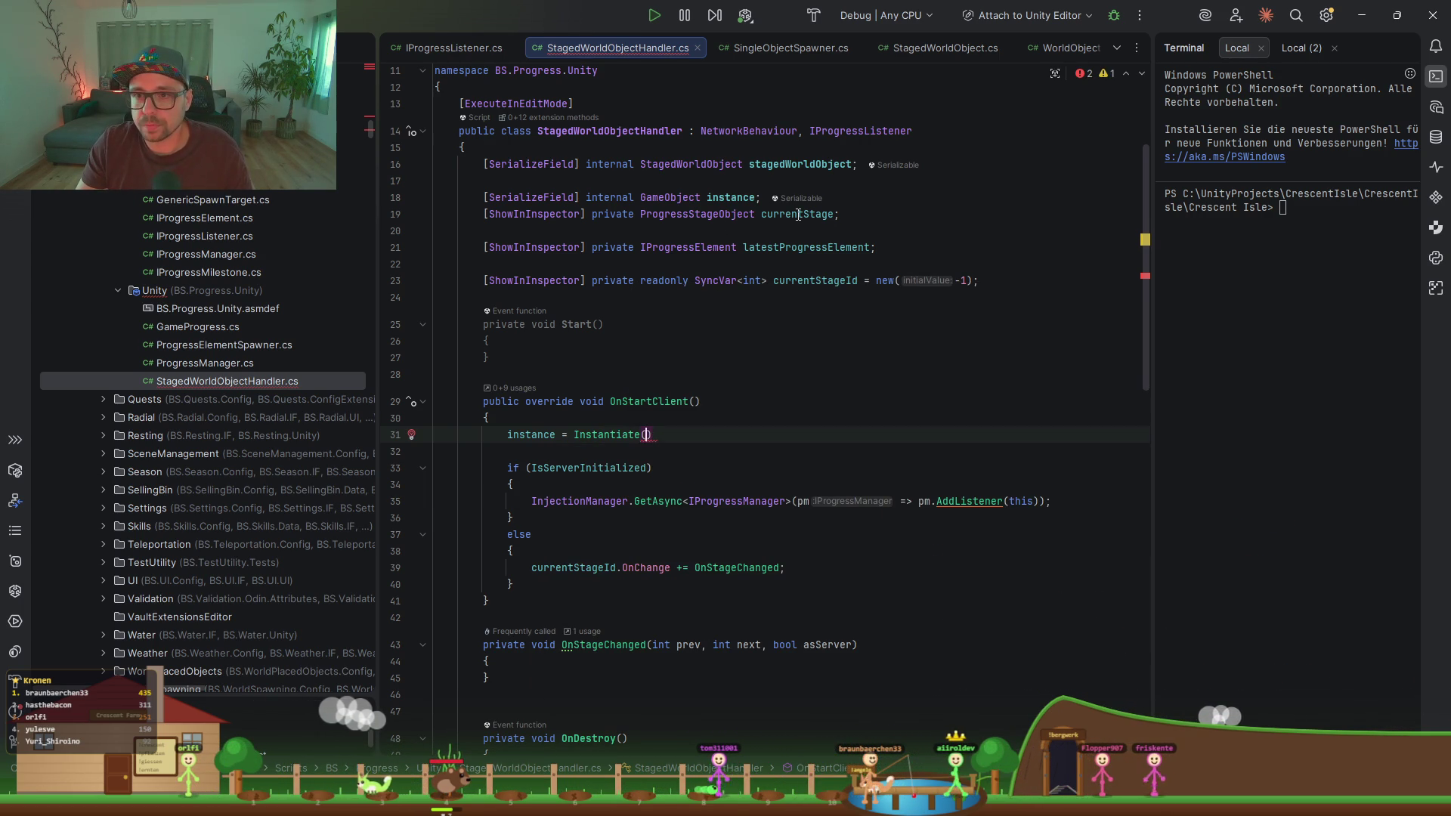
Step: Pass stagedWorldObject.DefaultPrefab and transform as the Instantiate arguments
double_click(795, 164)
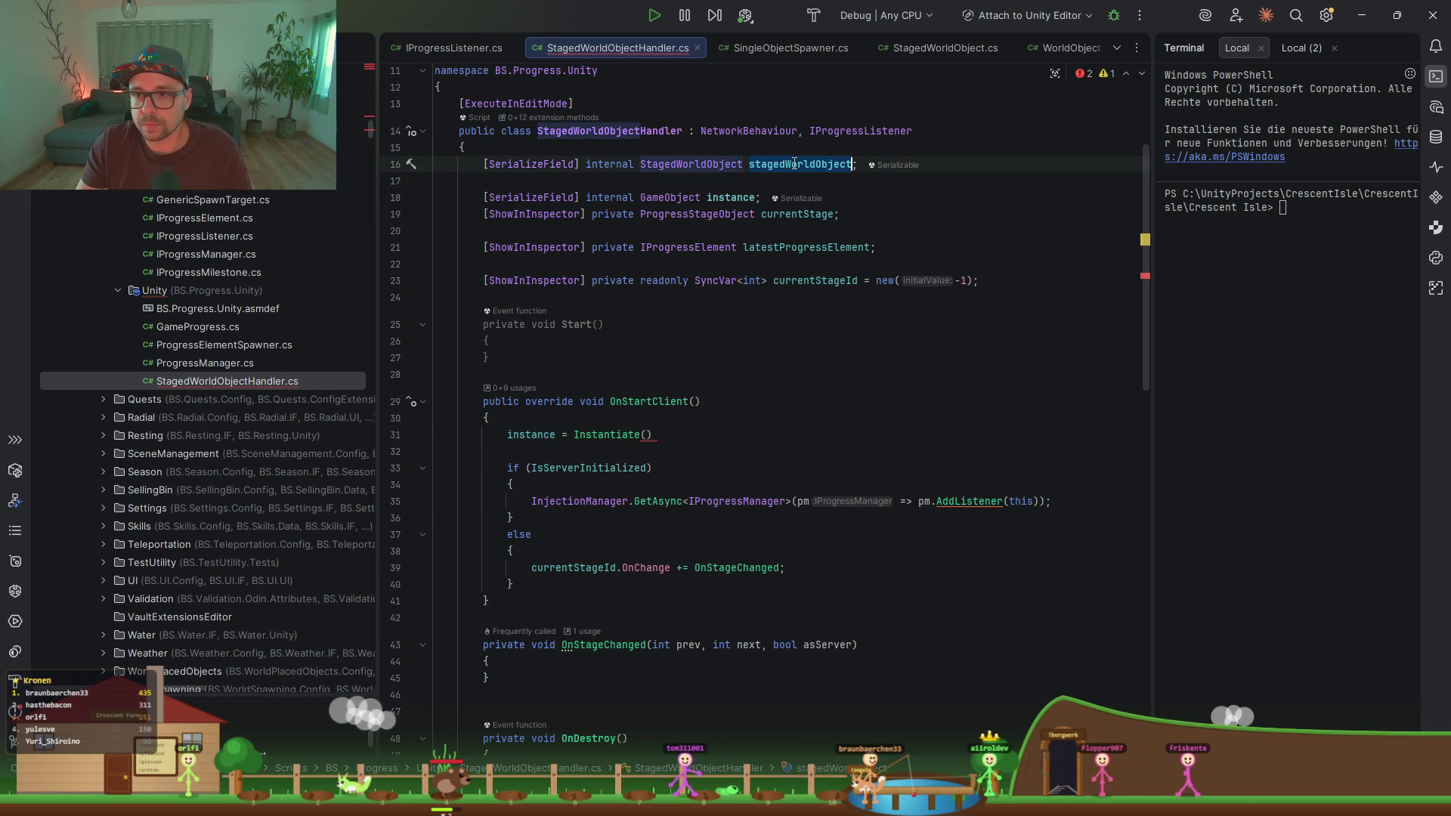
key("ctrl+c")
left_click(647, 435)
key("ctrl+v")
type(".")
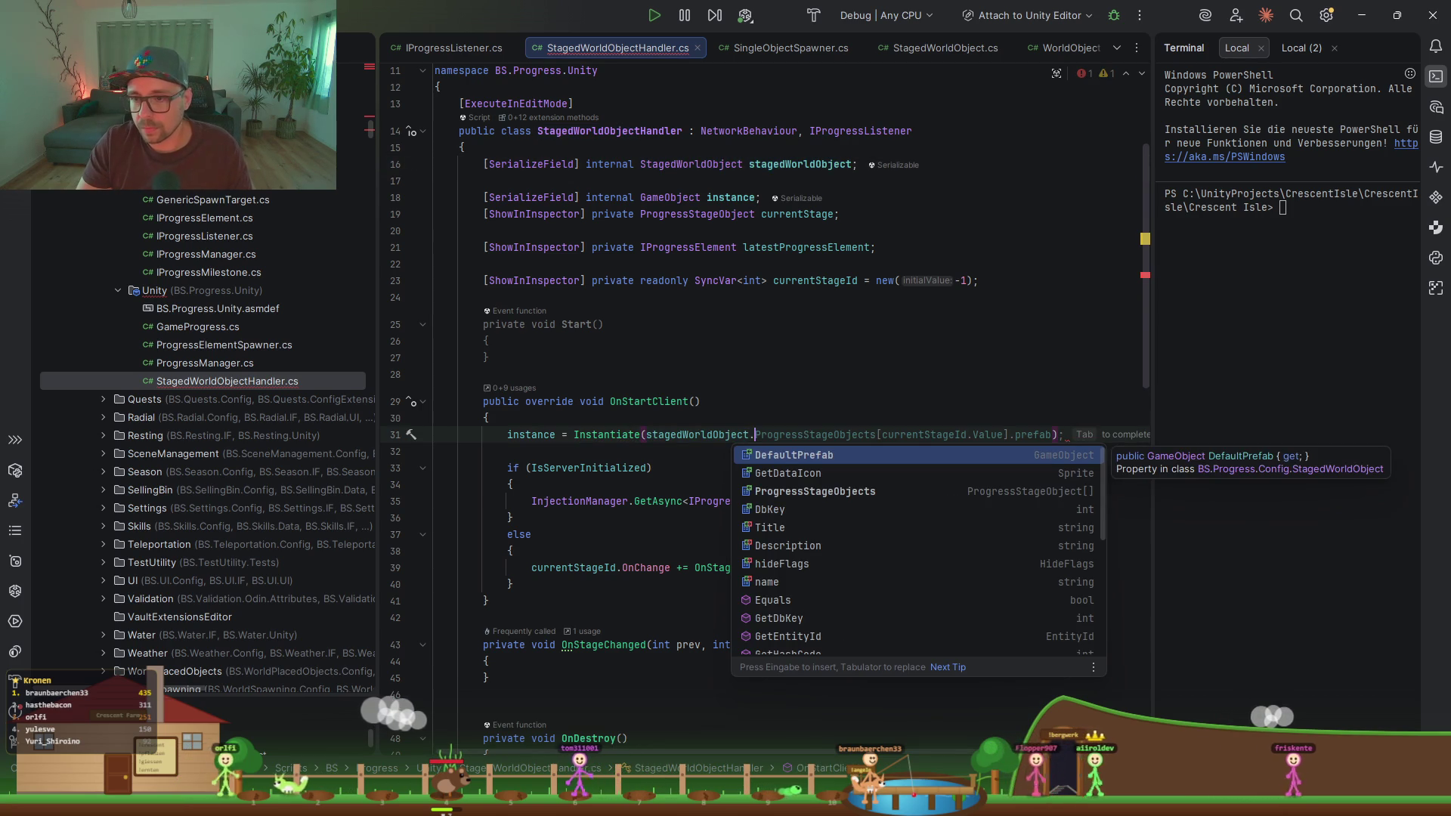
key("Return")
type(",tra")
key("Return")
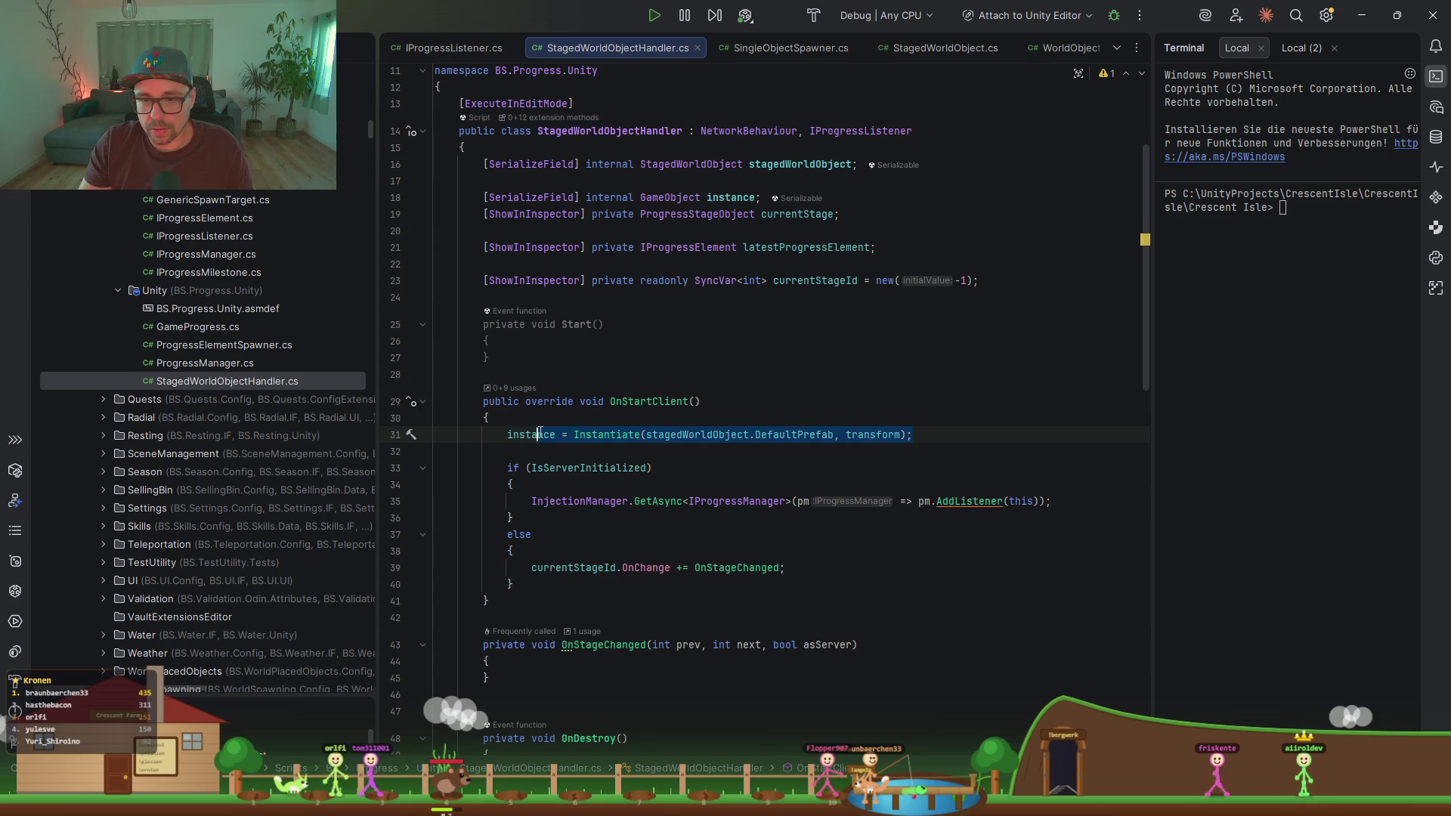
Step: Reformat the file with Code Cleanup and open blank lines inside OnStageChanged
left_click(576, 451)
key("ctrl+alt+l")
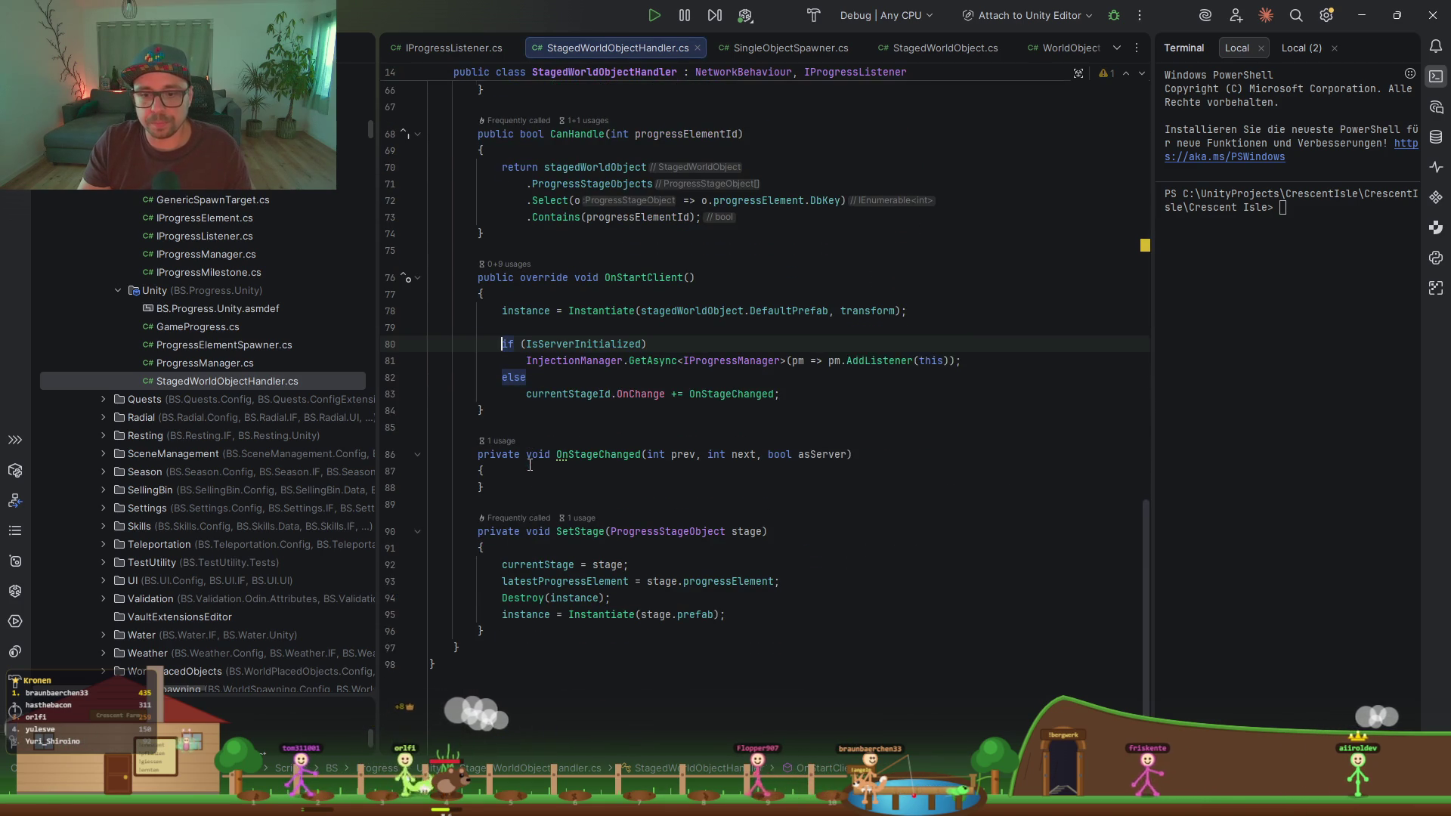
left_click(583, 481)
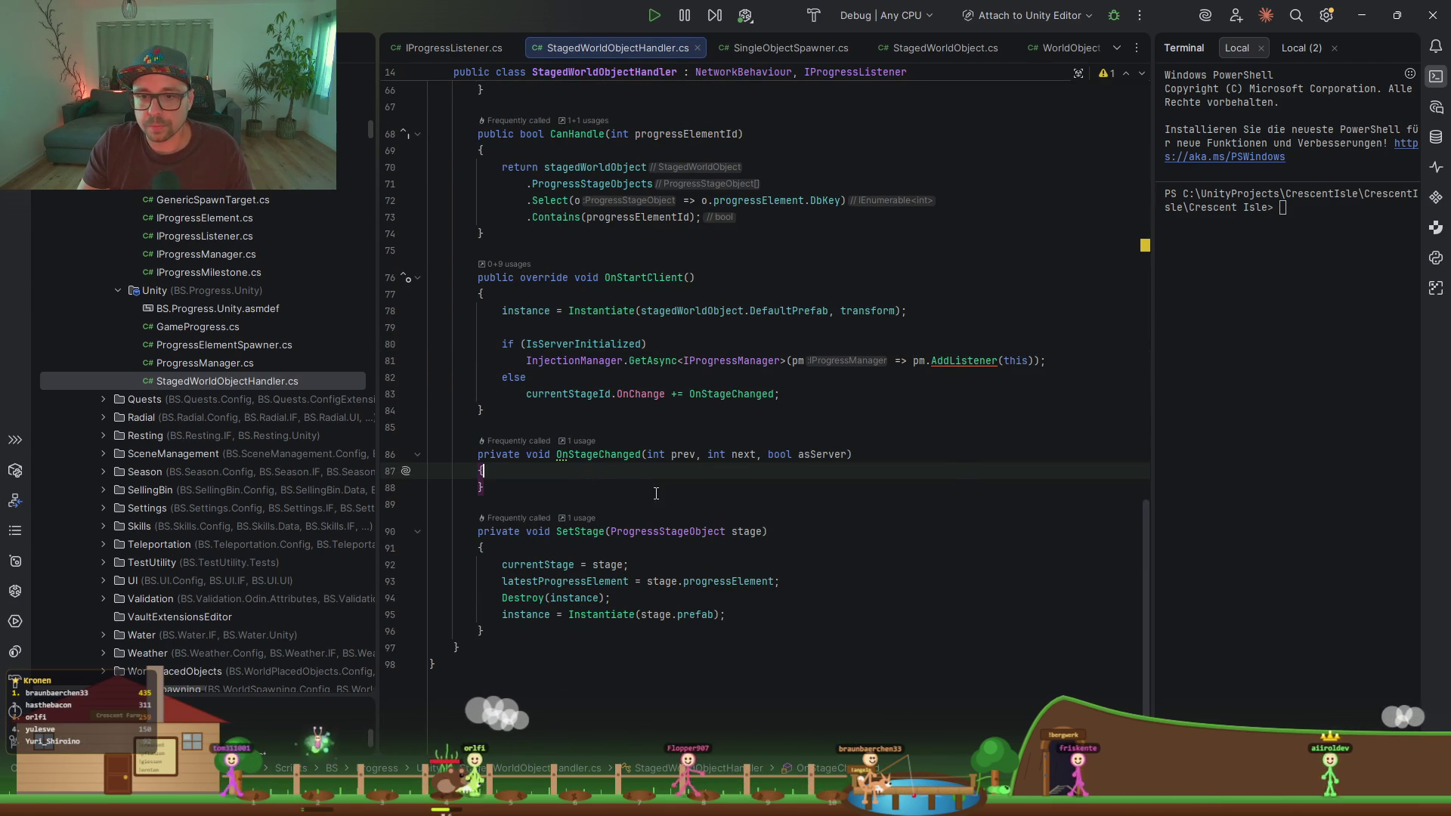
key("Return")
key("Return")
key("Return")
key("Up")
key("Up")
Step: Make OnStageChanged return when next < 0, else SetStage(stagedWorldObject.ProgressStageObjects[next]), then reformat
type("if(")
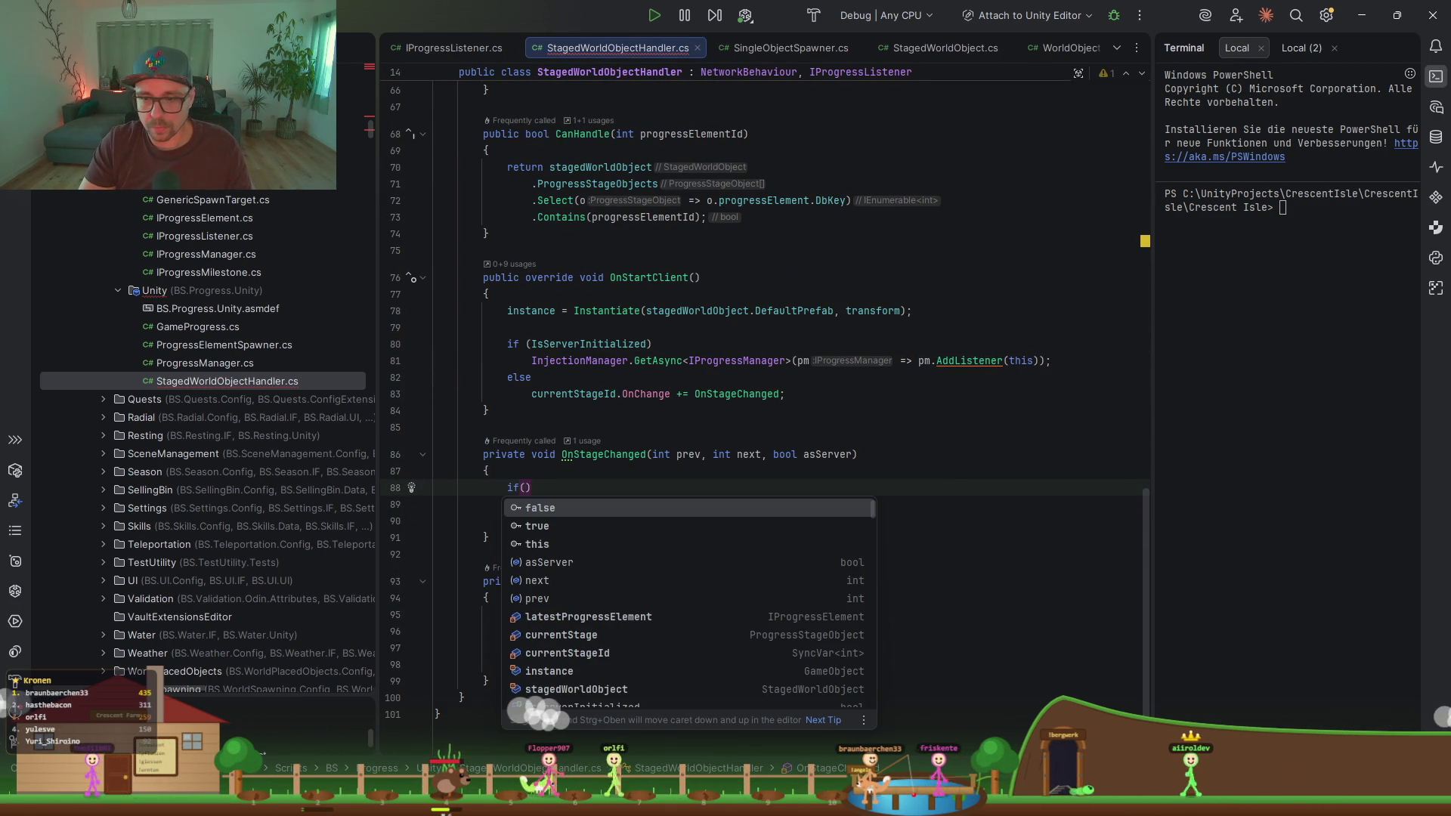
type("next < 0) ")
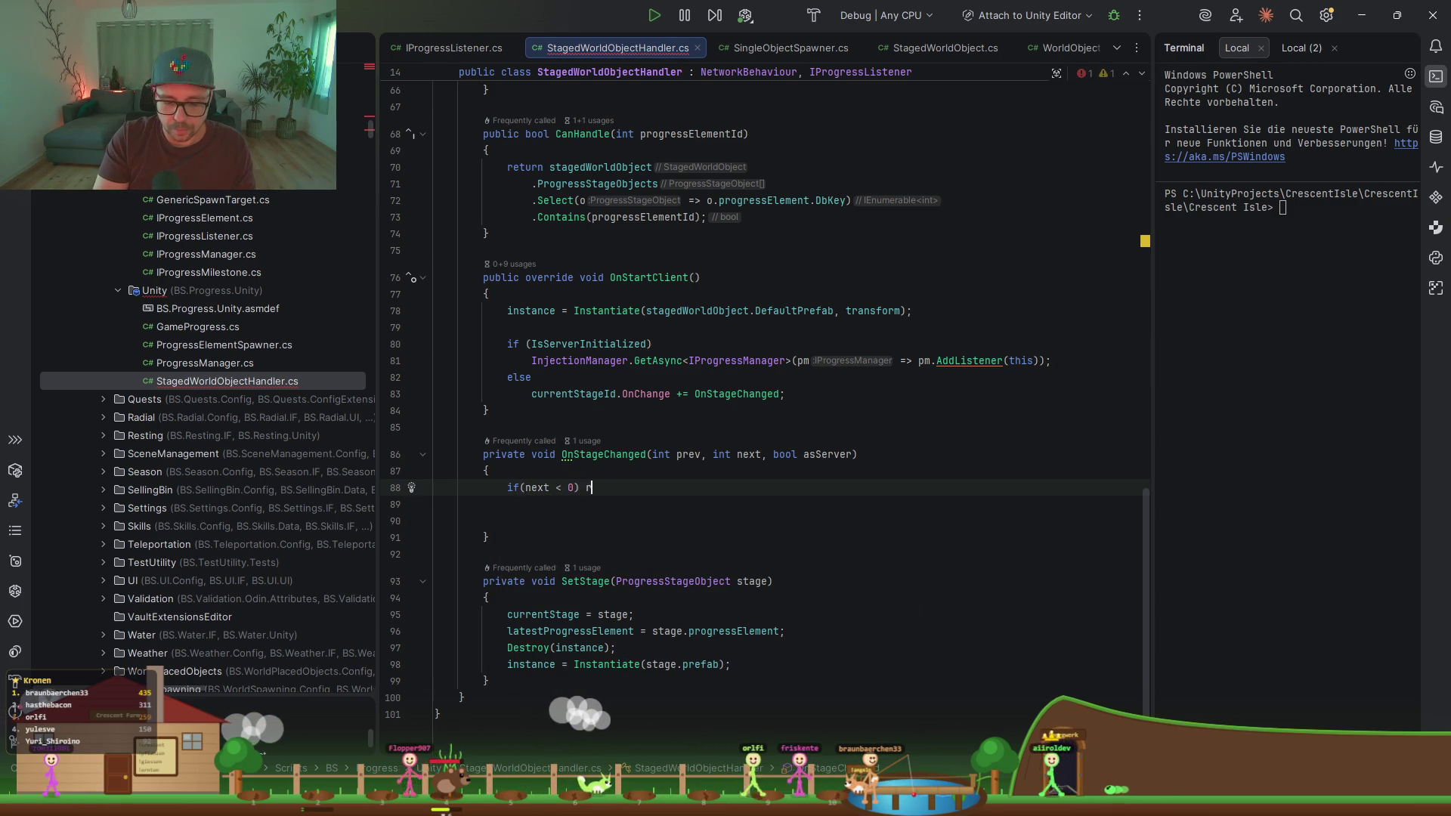
type("return")
key("ctrl+shift+Return")
key("Tab")
type("SetStage(stagedWorldObject.ProgressStageObjects[next]);")
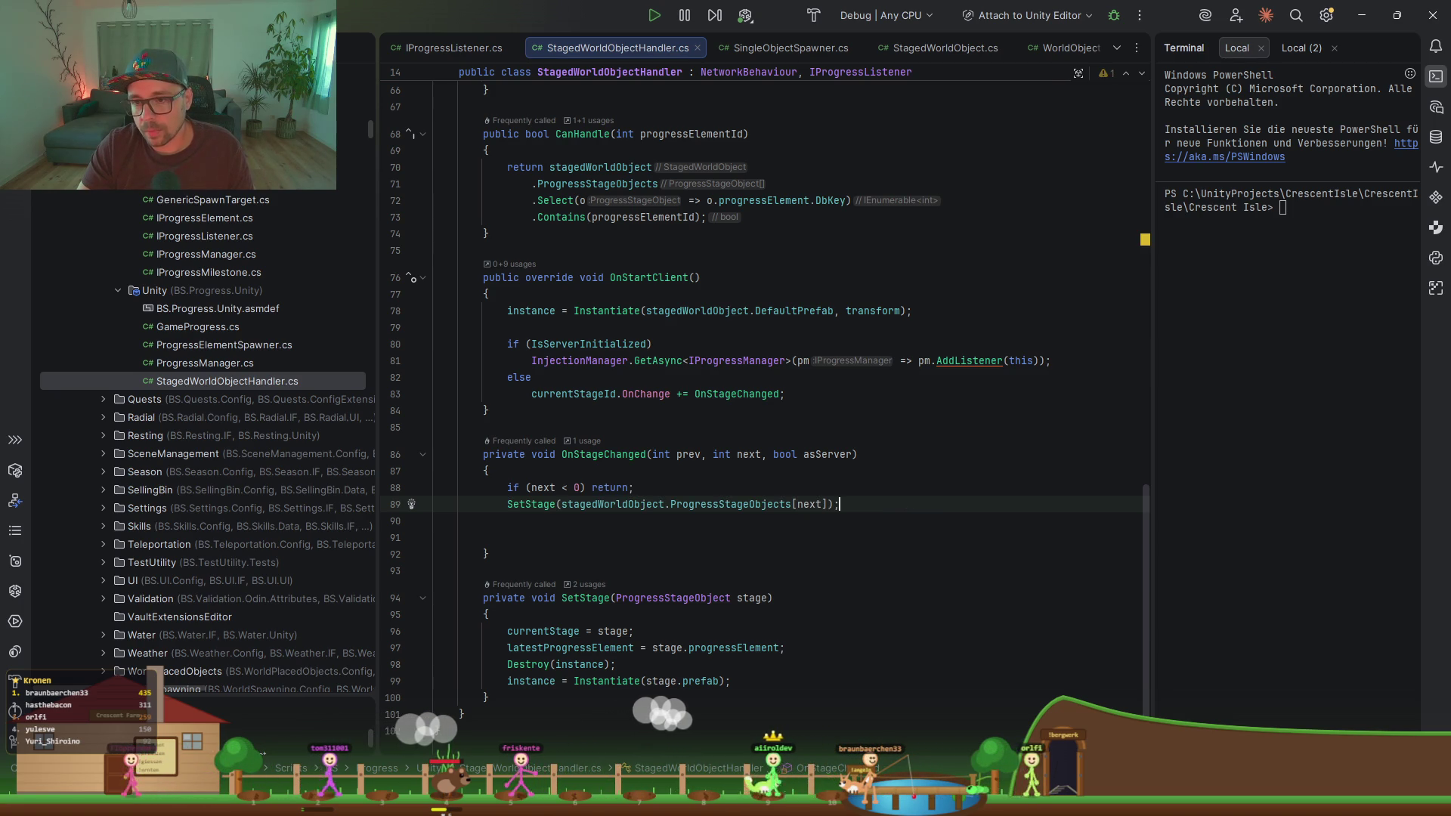
mouse_move(739, 538)
left_mouse_down()
mouse_move(846, 538)
mouse_move(878, 501)
left_mouse_up()
key("BackSpace")
key("ctrl+alt+l")
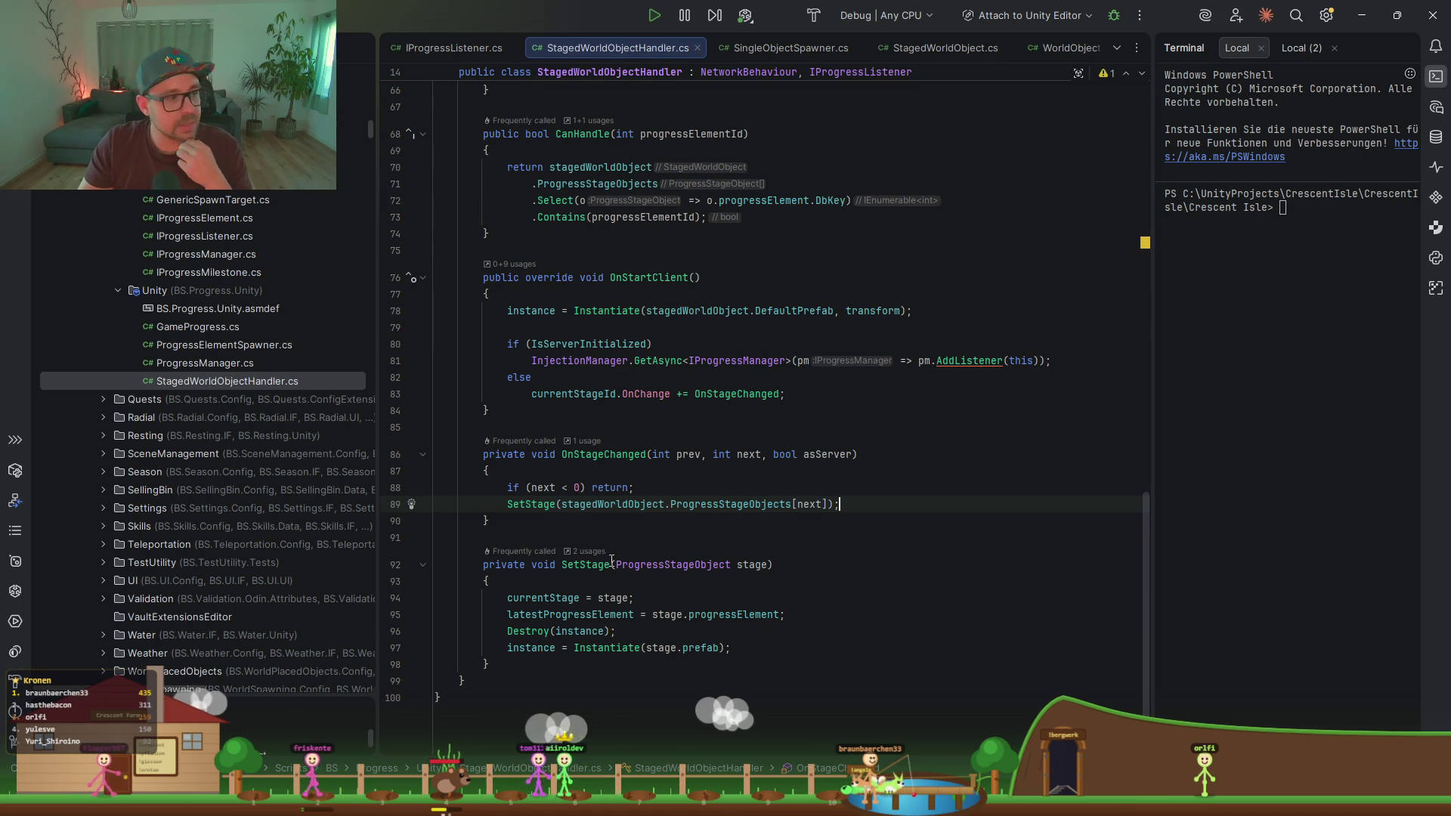
Step: Delete the empty Start method from StagedWorldObjectHandler
scroll(584, 529, "up", 10)
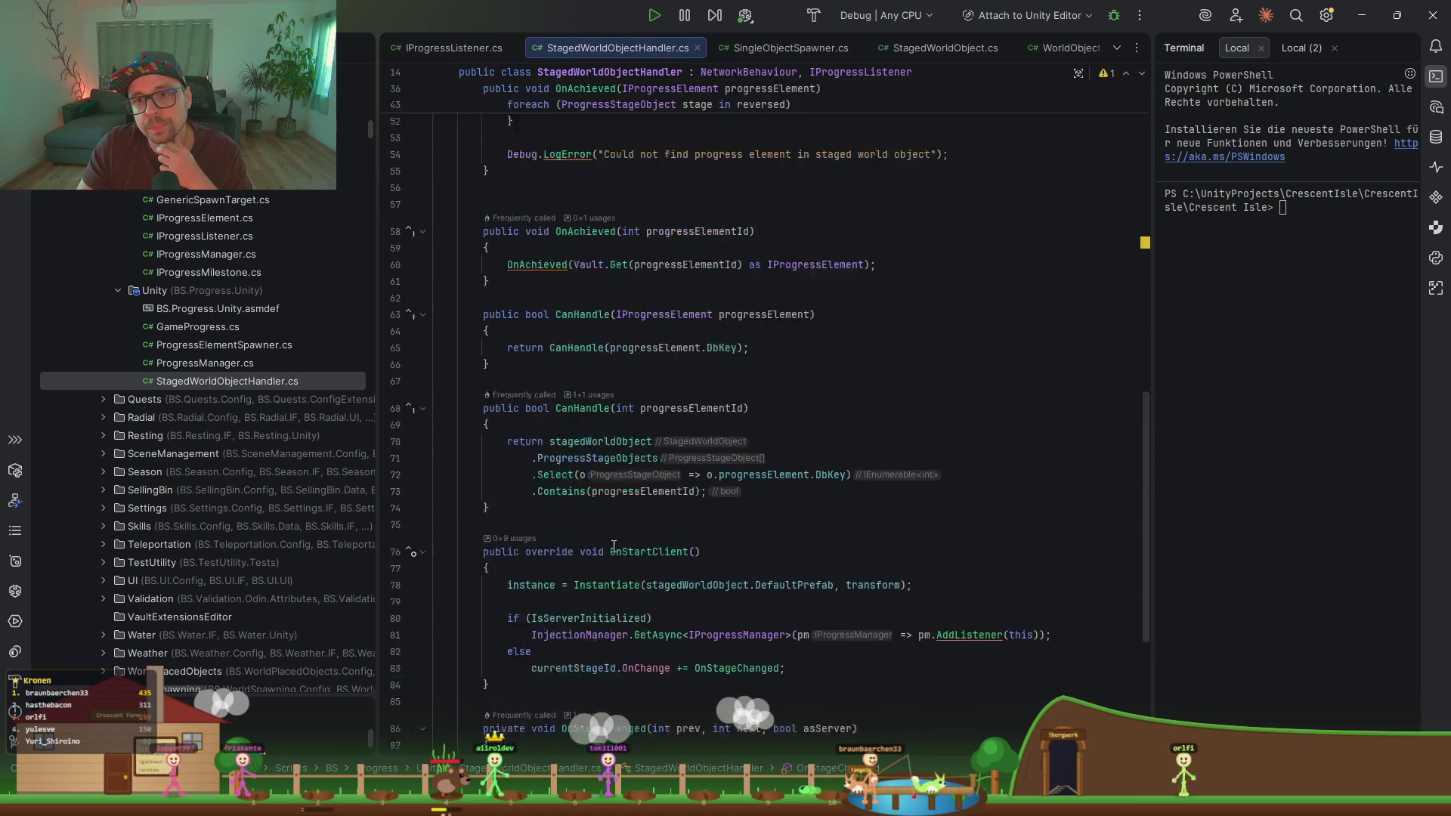
scroll(614, 546, "up", 2)
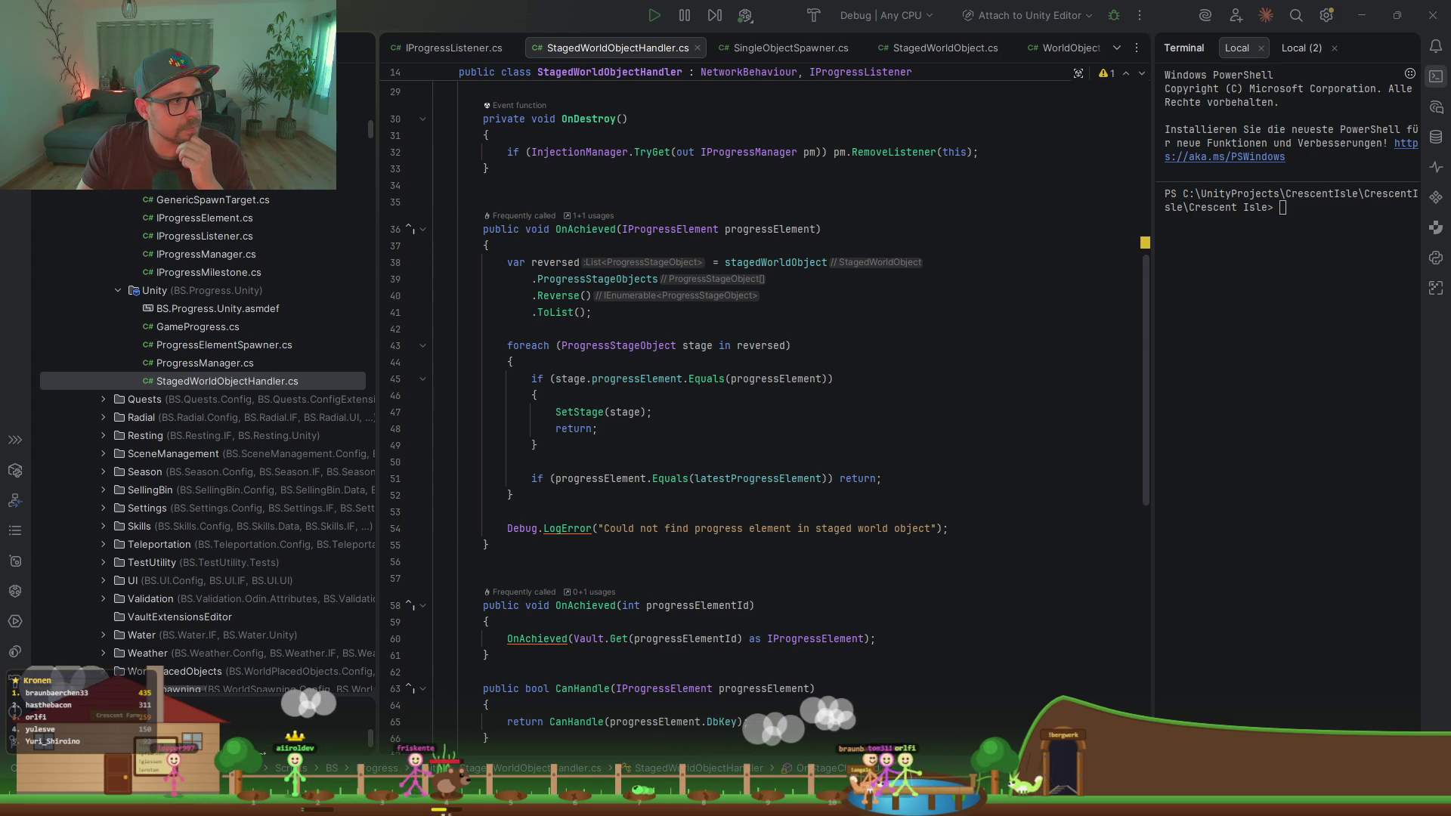
left_click(850, 436)
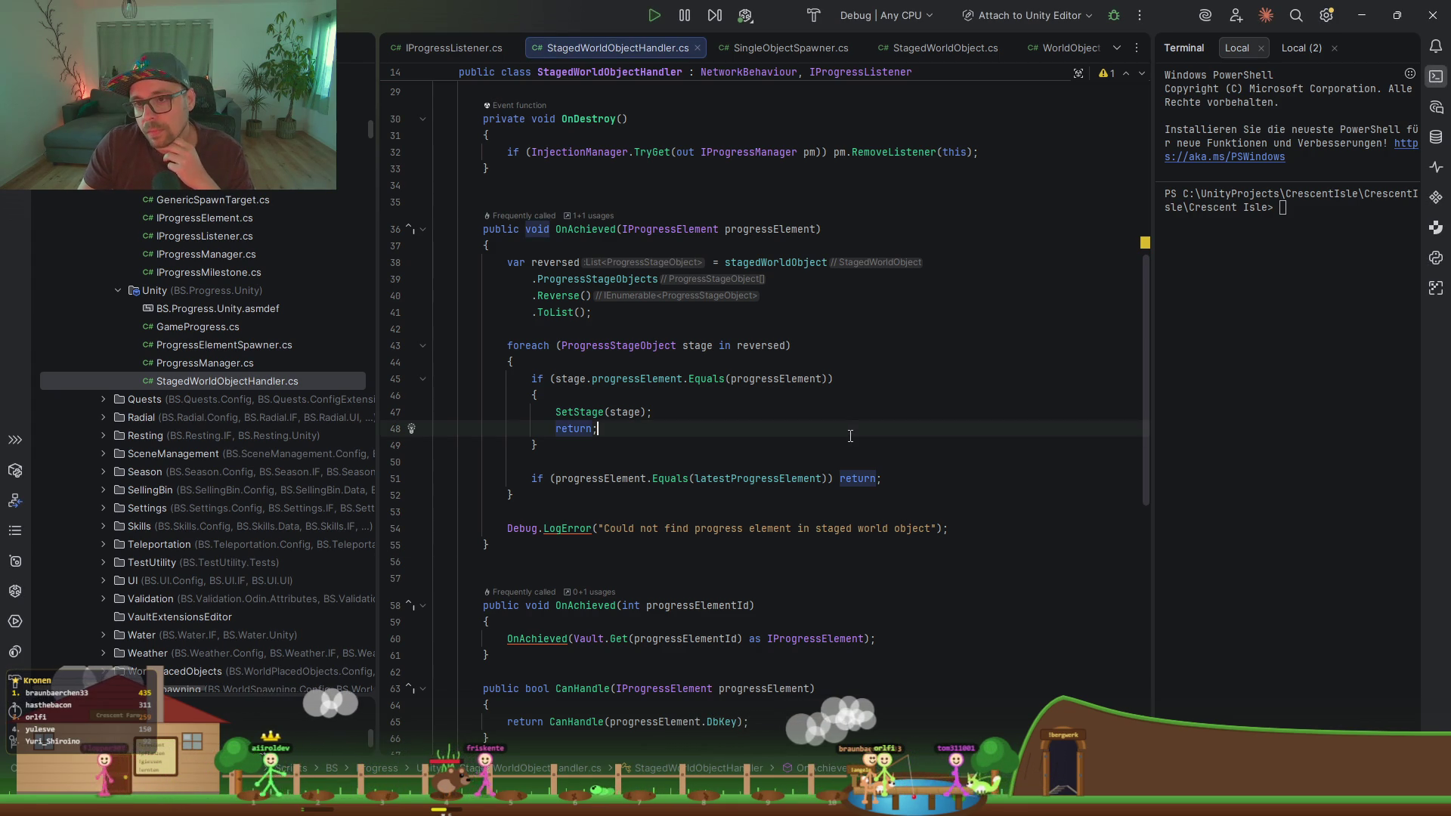
left_click_drag(1145, 323, 1144, 221)
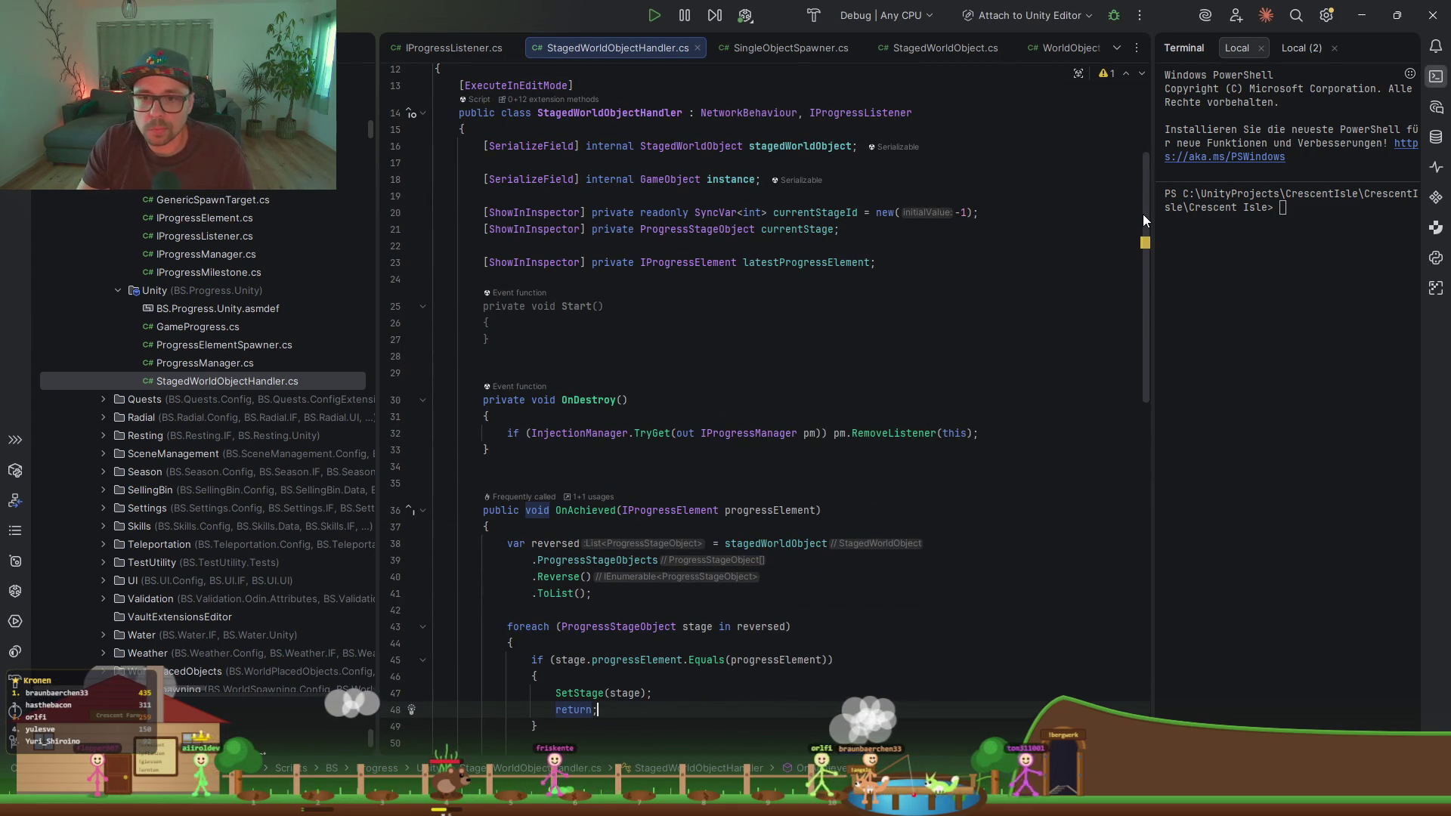
mouse_move(492, 338)
left_mouse_down()
mouse_move(438, 306)
mouse_move(435, 280)
left_mouse_up()
key("Delete")
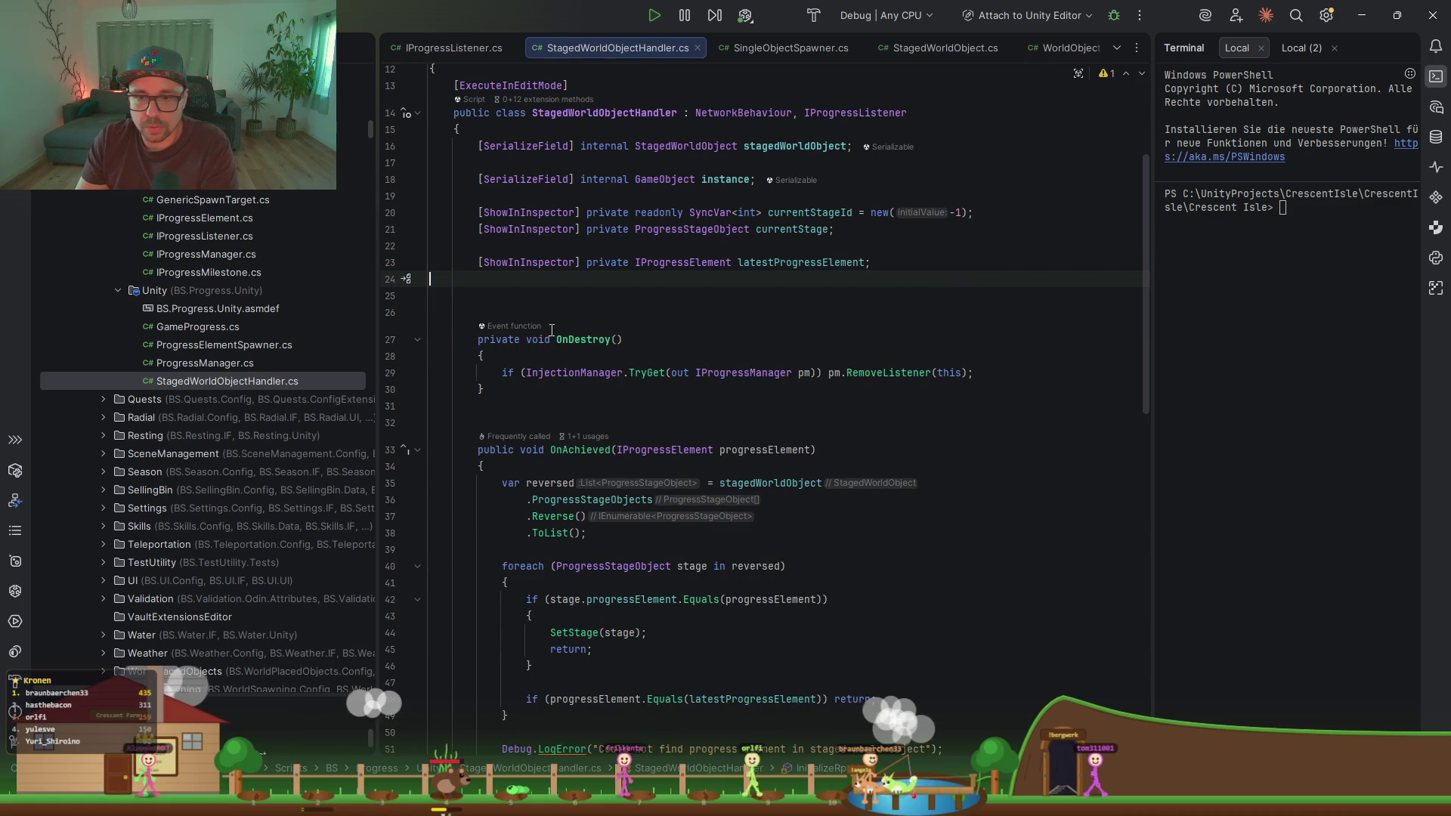
Step: List the declarations of the NetworkBehaviour base class from the class line
left_click(808, 394)
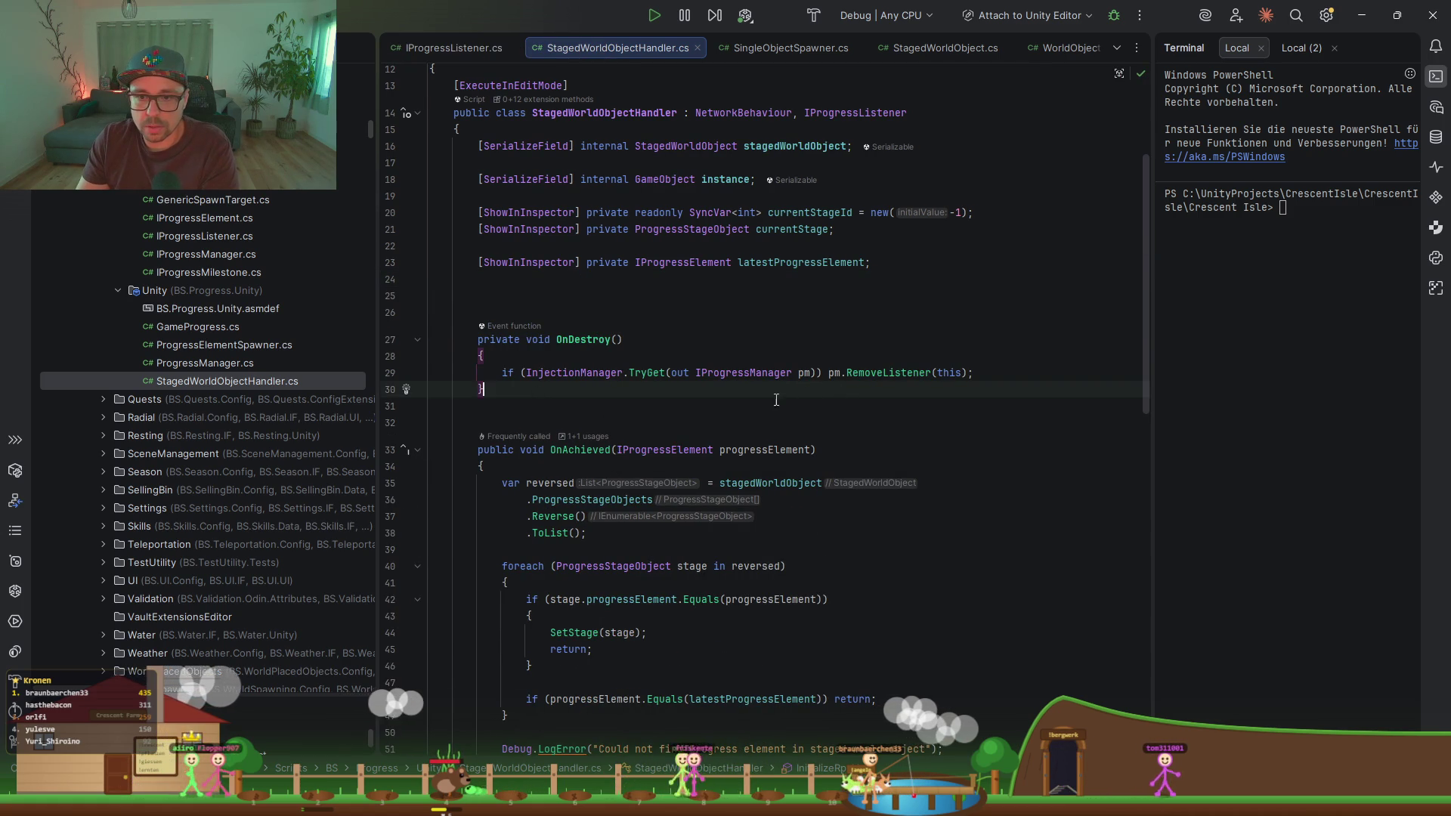
left_click(602, 334)
scroll(749, 238, "up", 2)
left_click(744, 212, "ctrl")
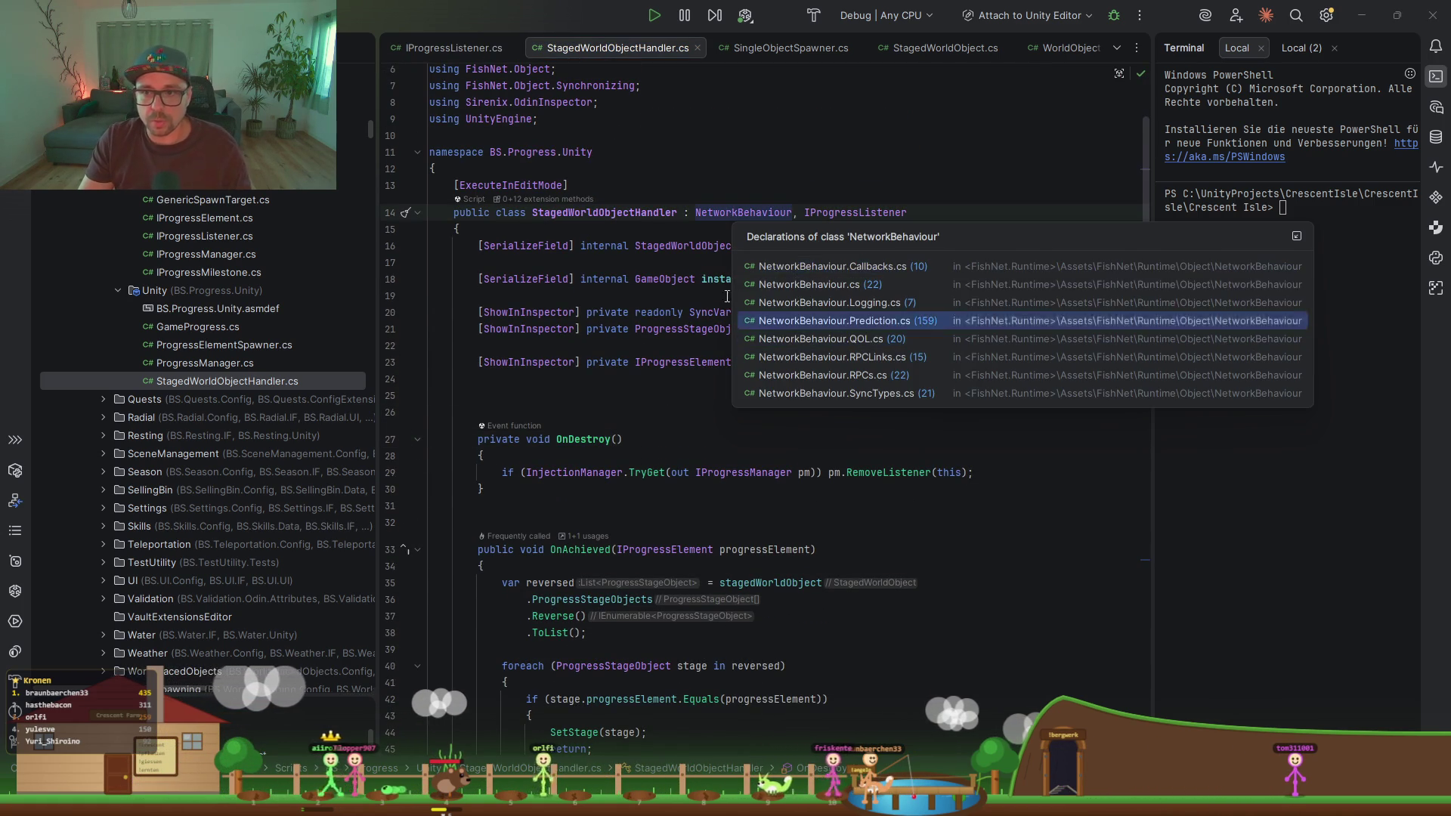
Step: Search NetworkBehaviour.Callbacks.cs for 'OnDestro', then go back to StagedWorldObjectHandler.cs
left_click(820, 291)
scroll(815, 338, "down", 10)
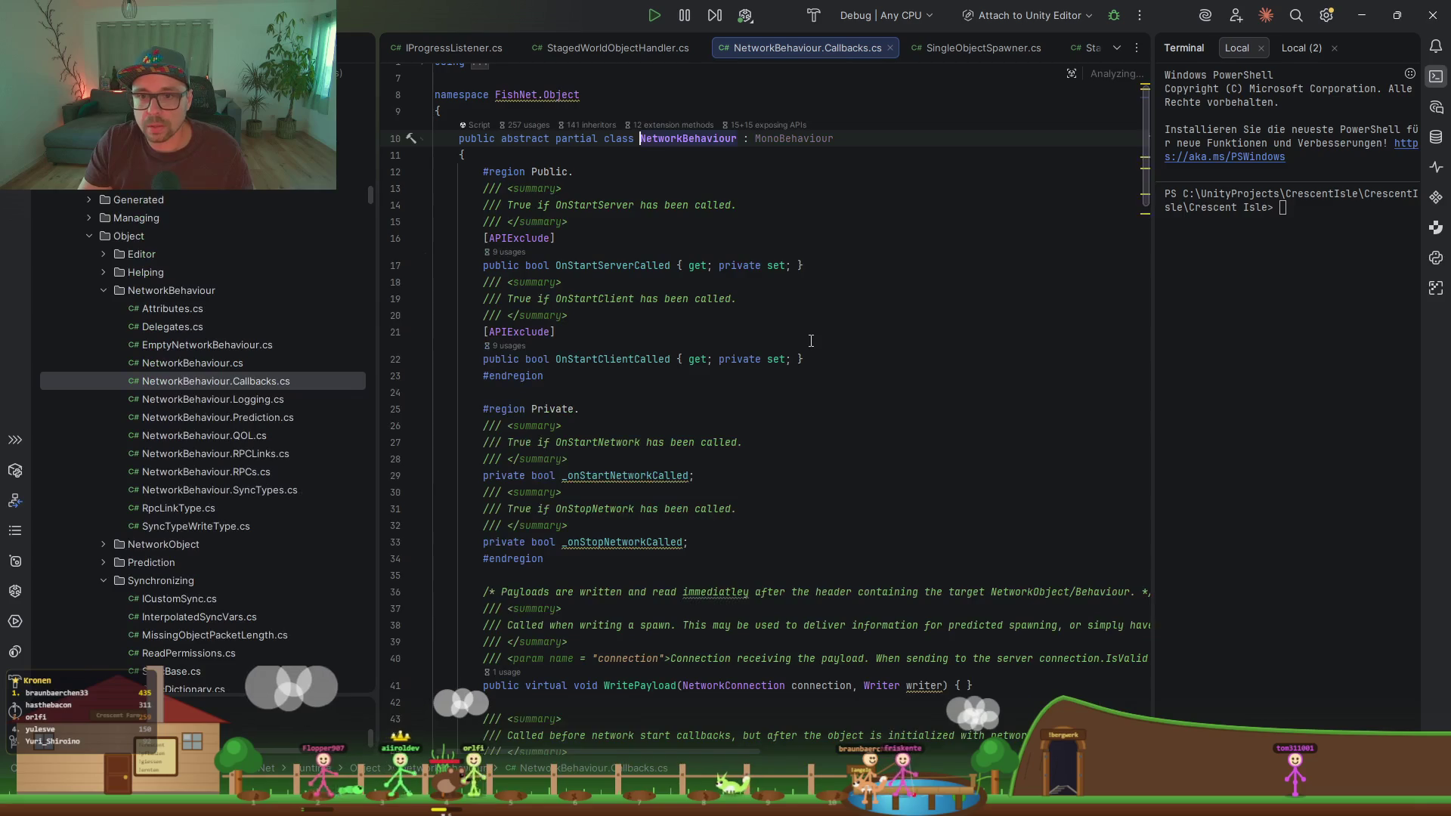
scroll(814, 337, "up", 7)
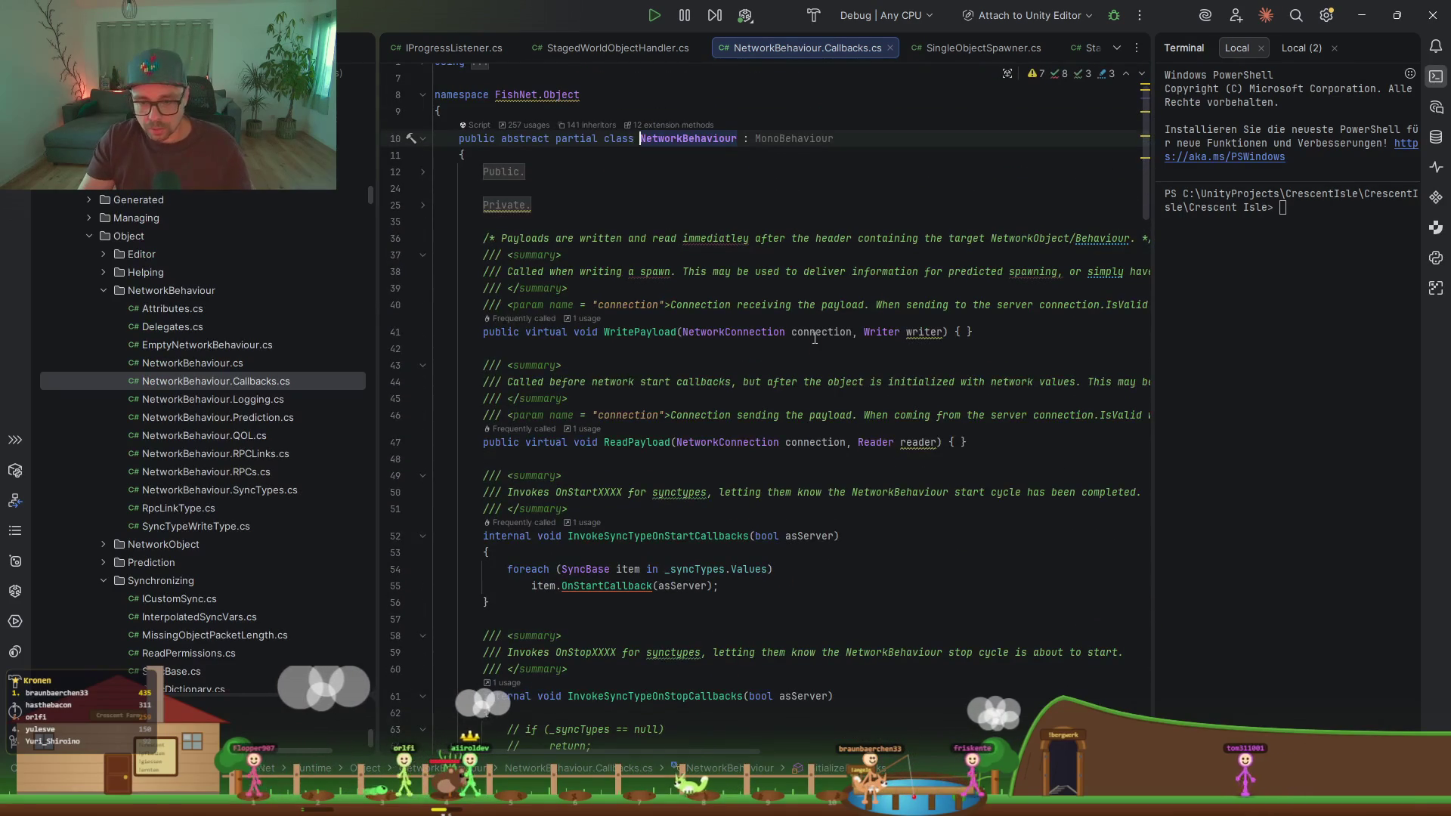
key("ctrl+d")
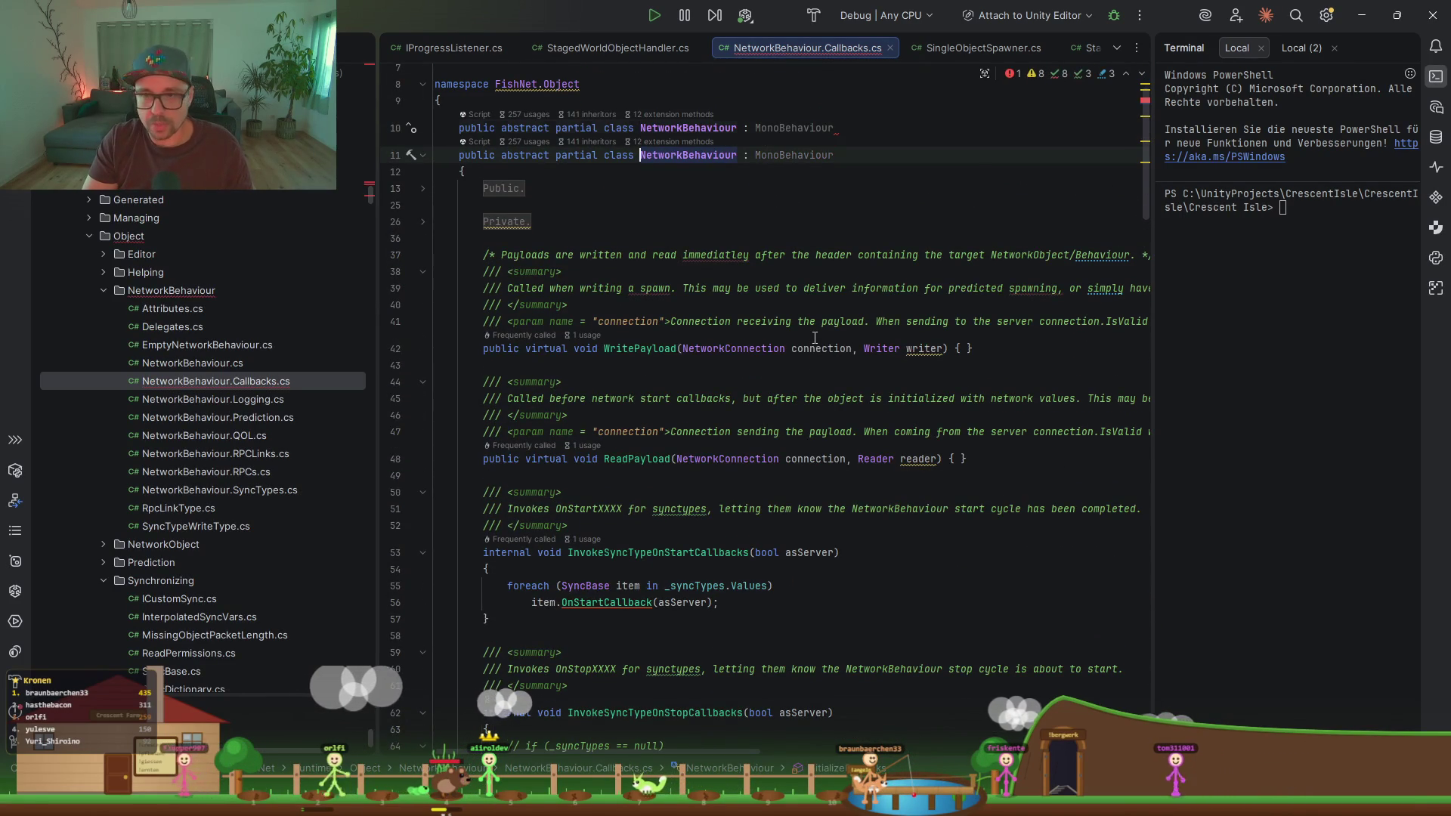
key("ctrl+z")
key("ctrl+f")
type("OnDestro")
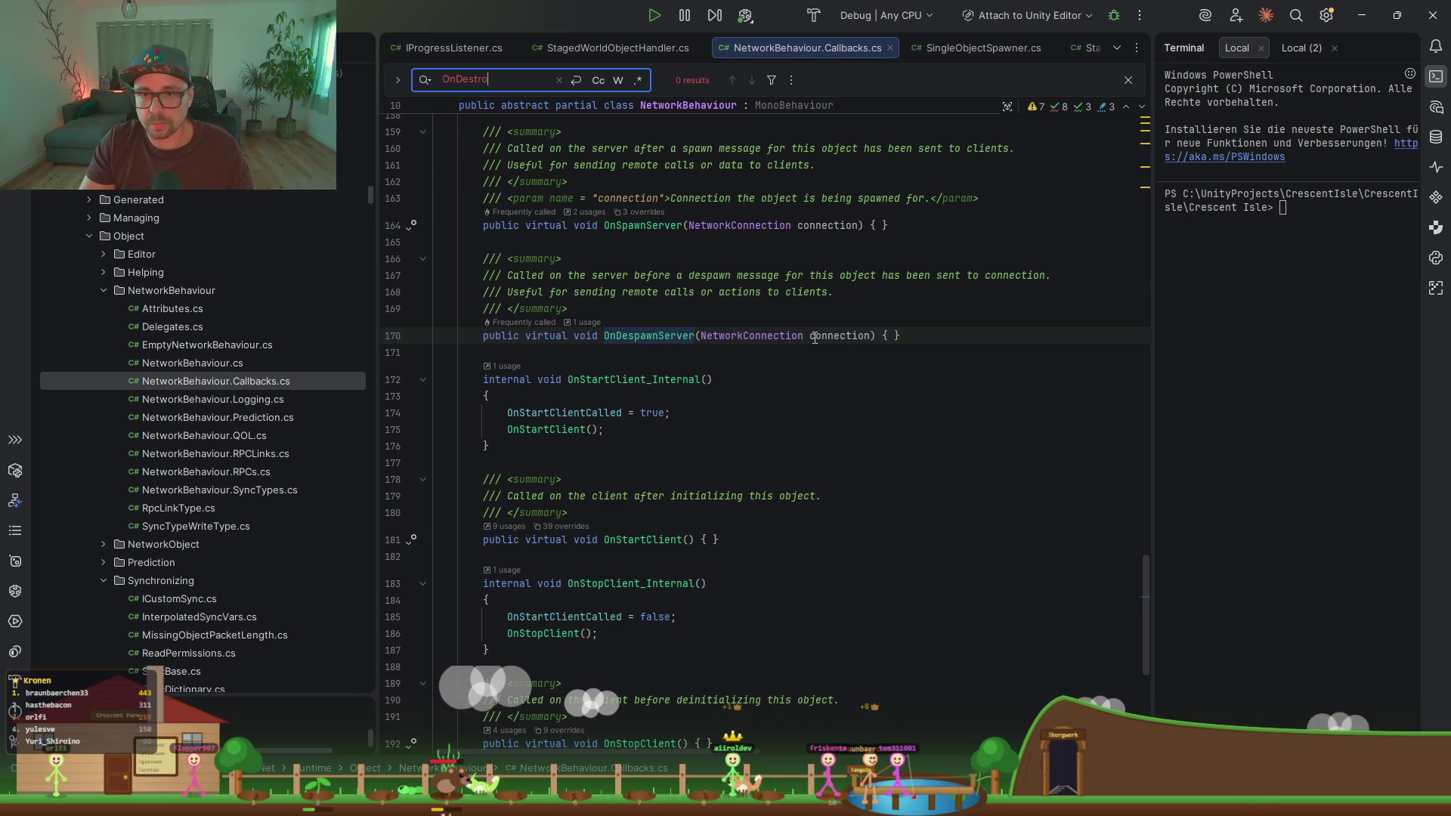
key("Escape")
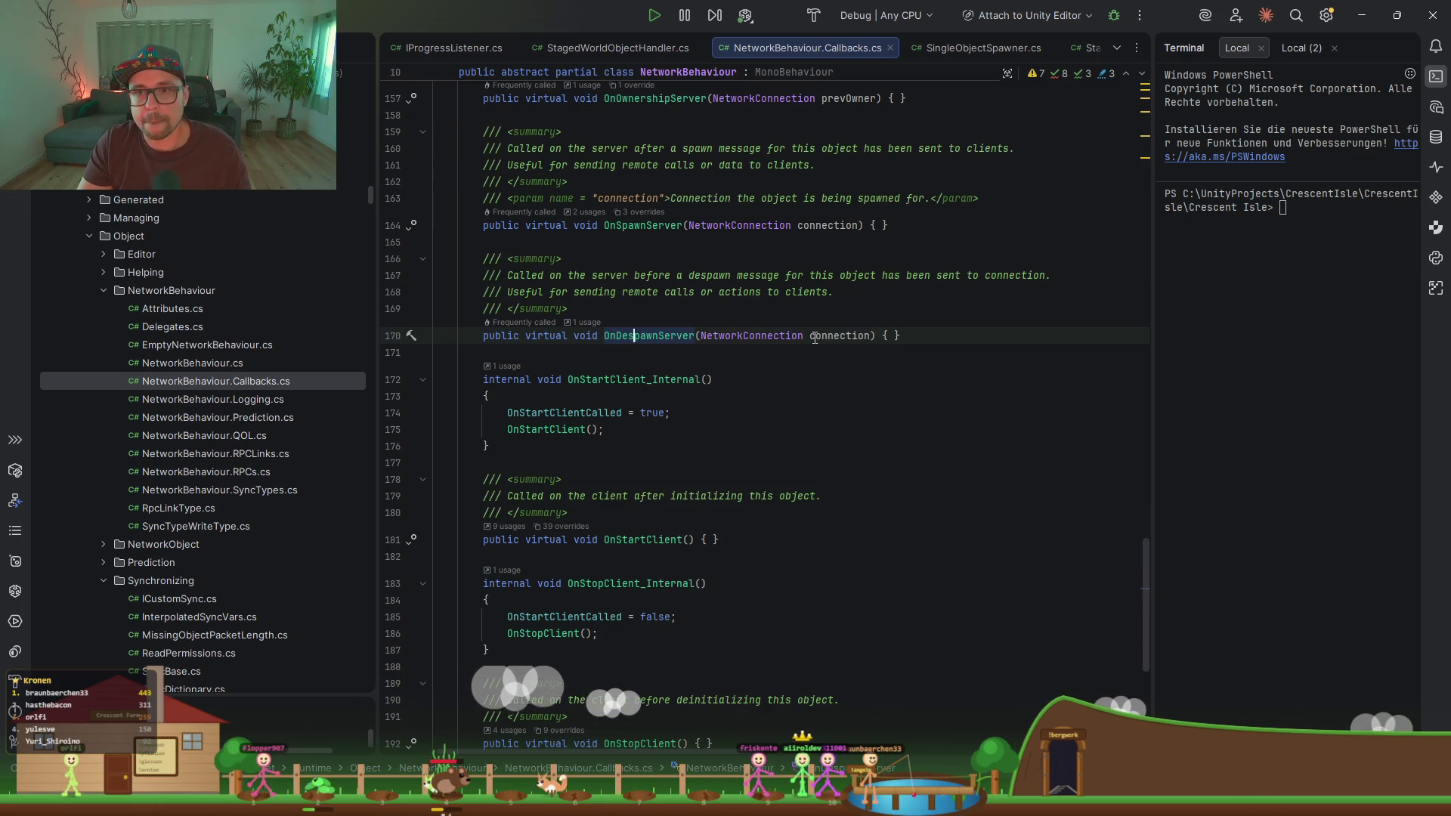
key("ctrl+Tab")
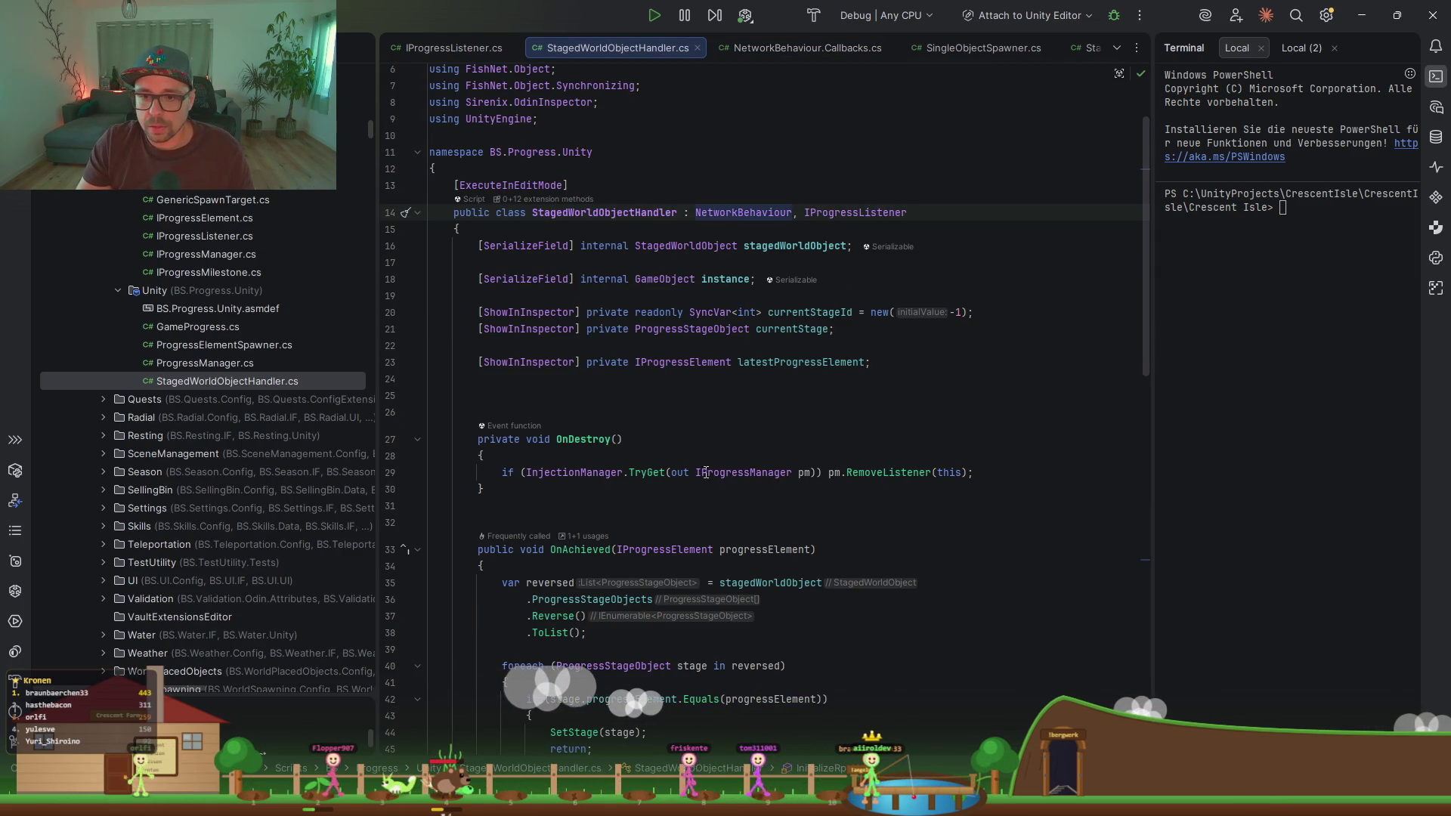
Step: Delete the OnDestroy method and its surrounding blank lines above OnAchieved
scroll(749, 417, "down", 3)
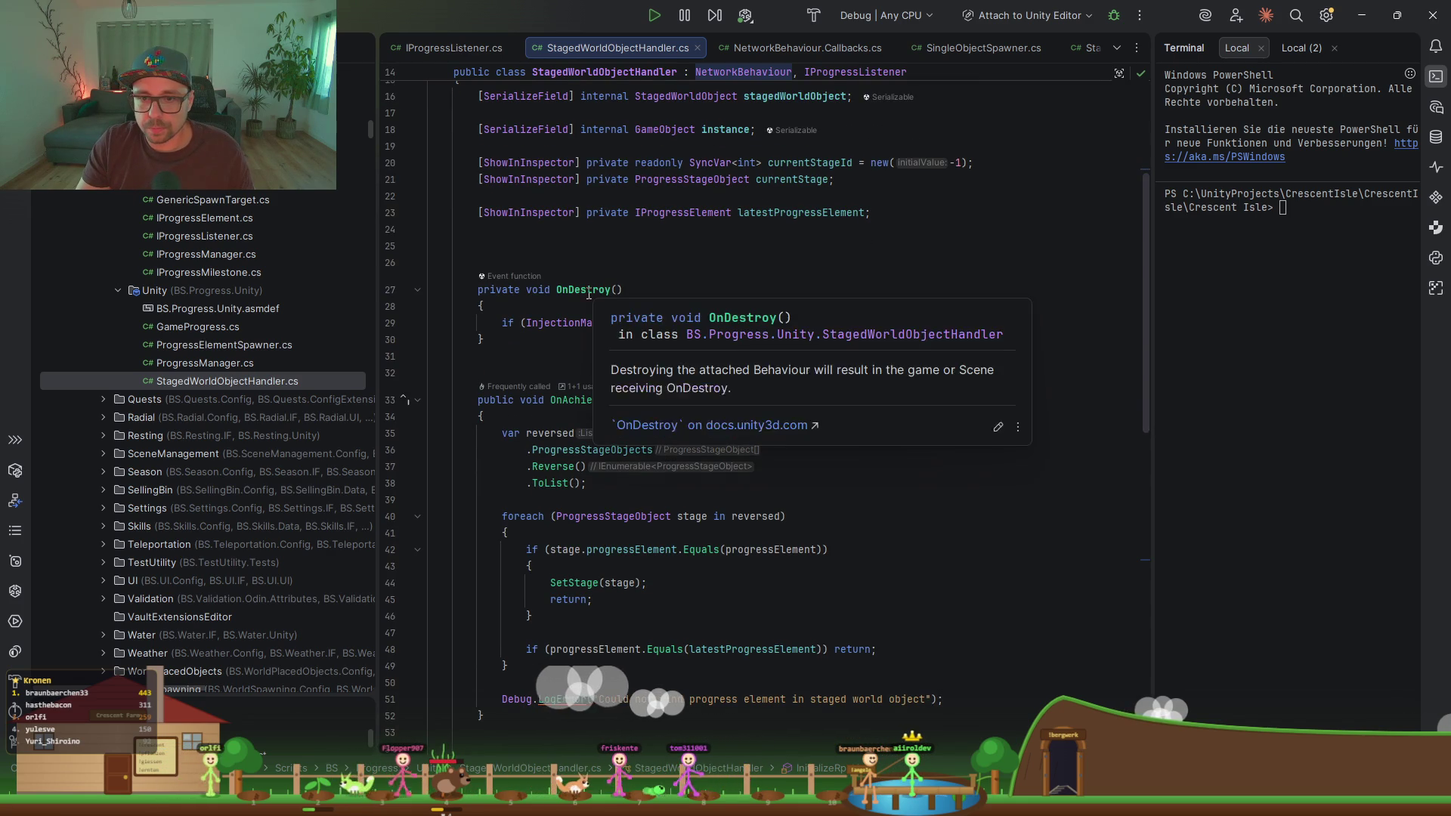
left_click(547, 357)
left_click_drag(517, 340, 507, 277)
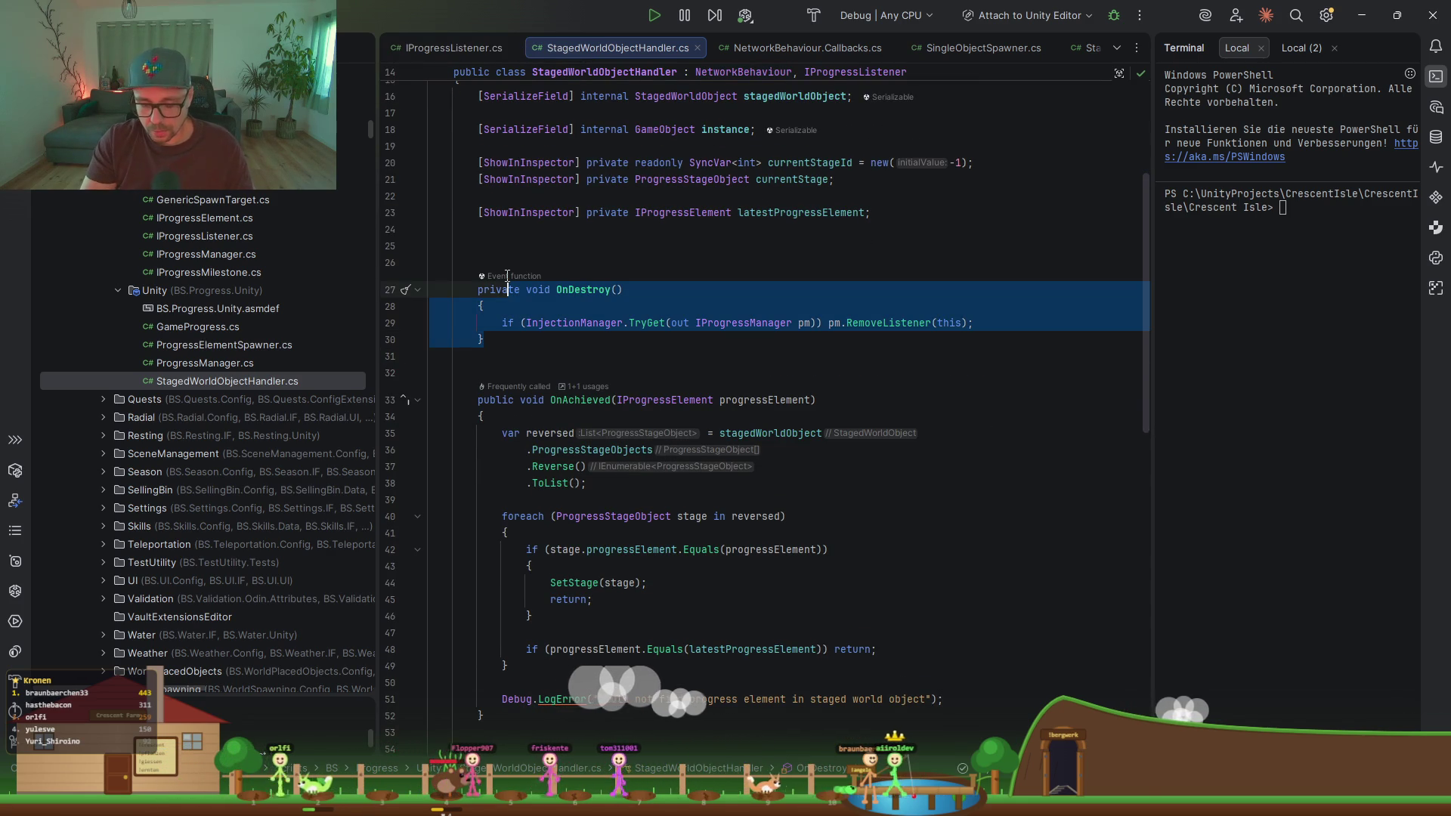
left_click_drag(498, 347, 430, 245)
key("Delete")
key("Delete")
key("Delete")
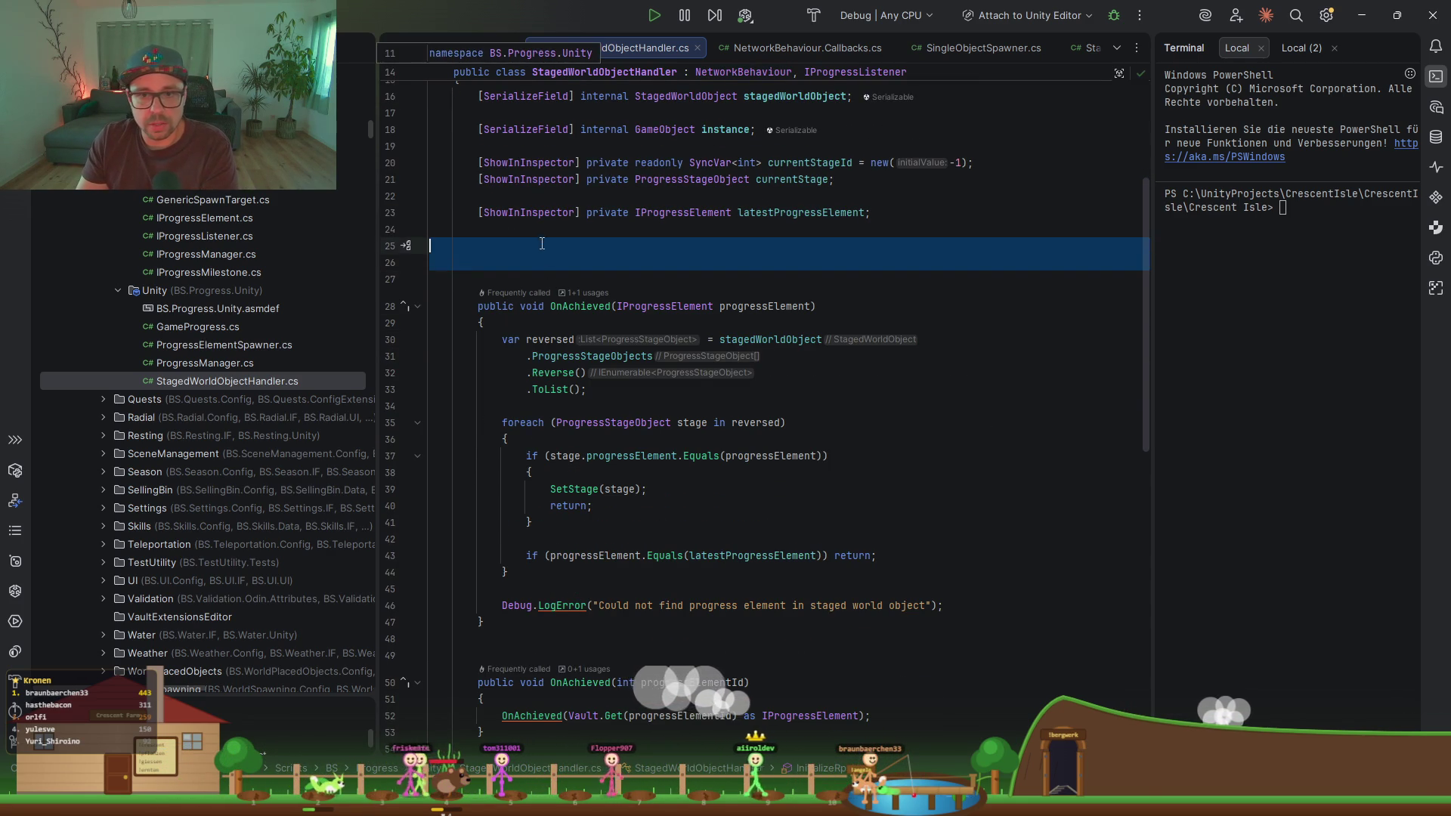
key("BackSpace")
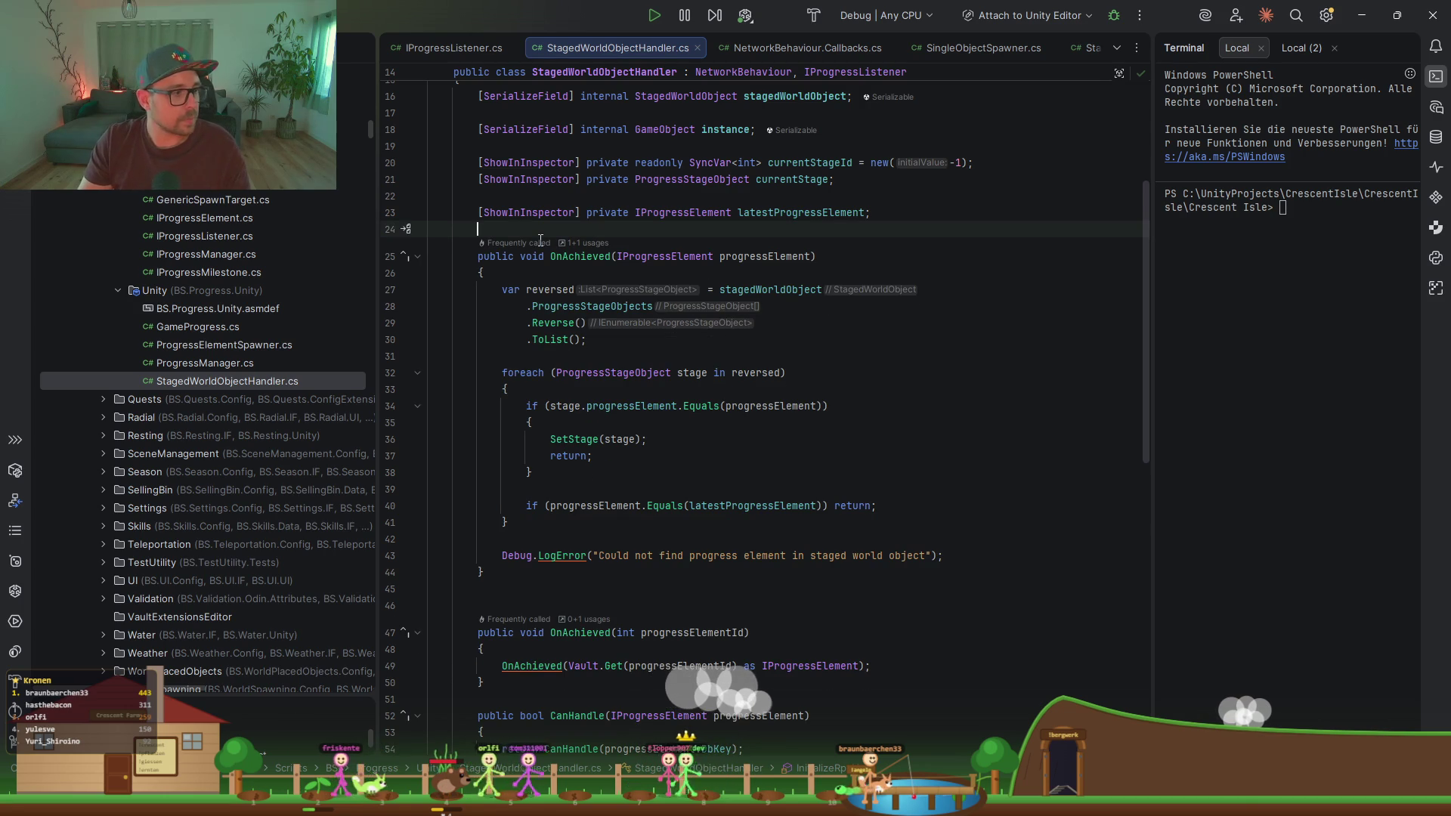
key("BackSpace")
Step: Scroll through the file to review OnStartClient, ending with the caret after its signature
scroll(586, 232, "up", 2)
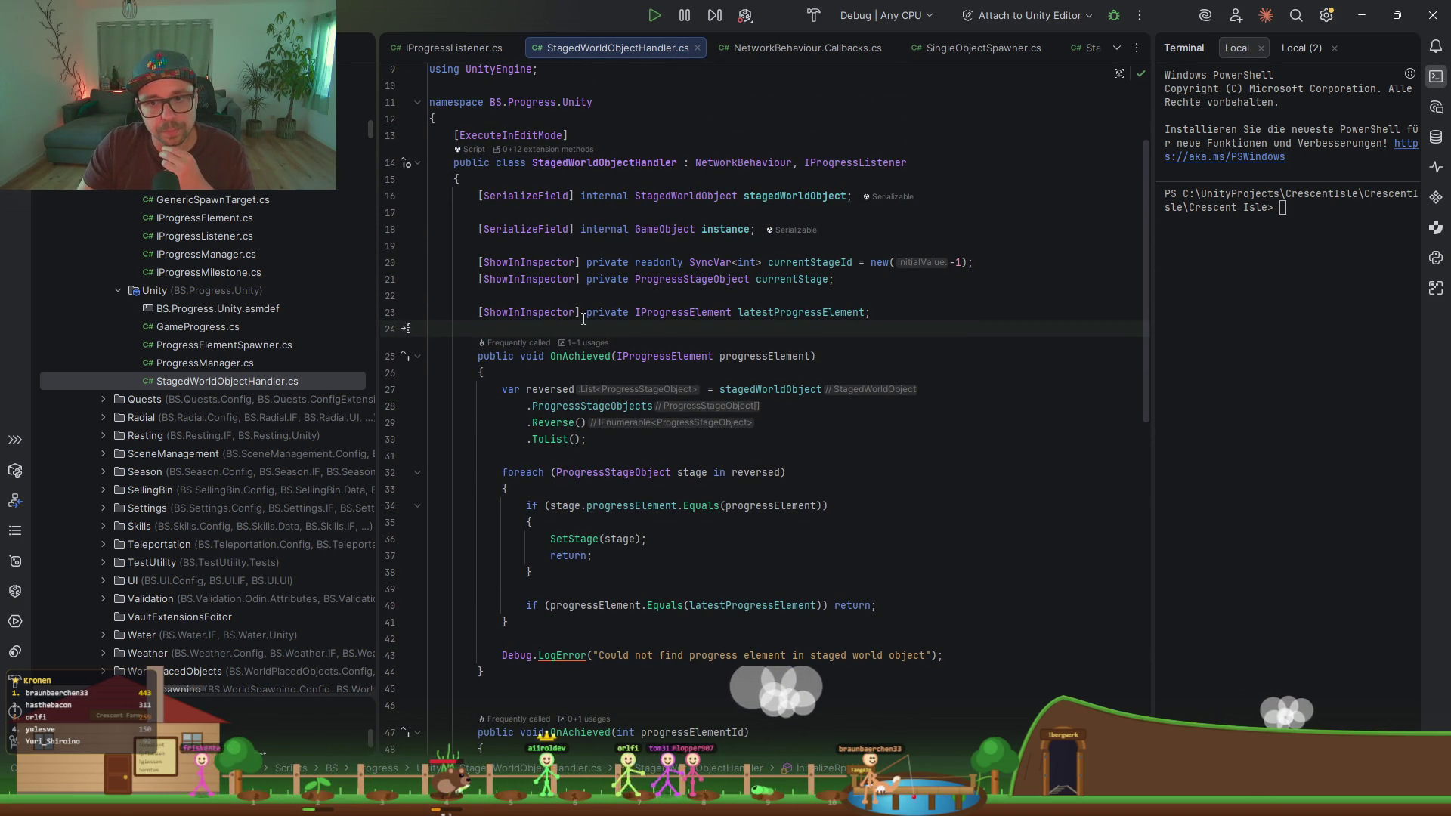
scroll(781, 405, "down", 3)
scroll(781, 403, "down", 12)
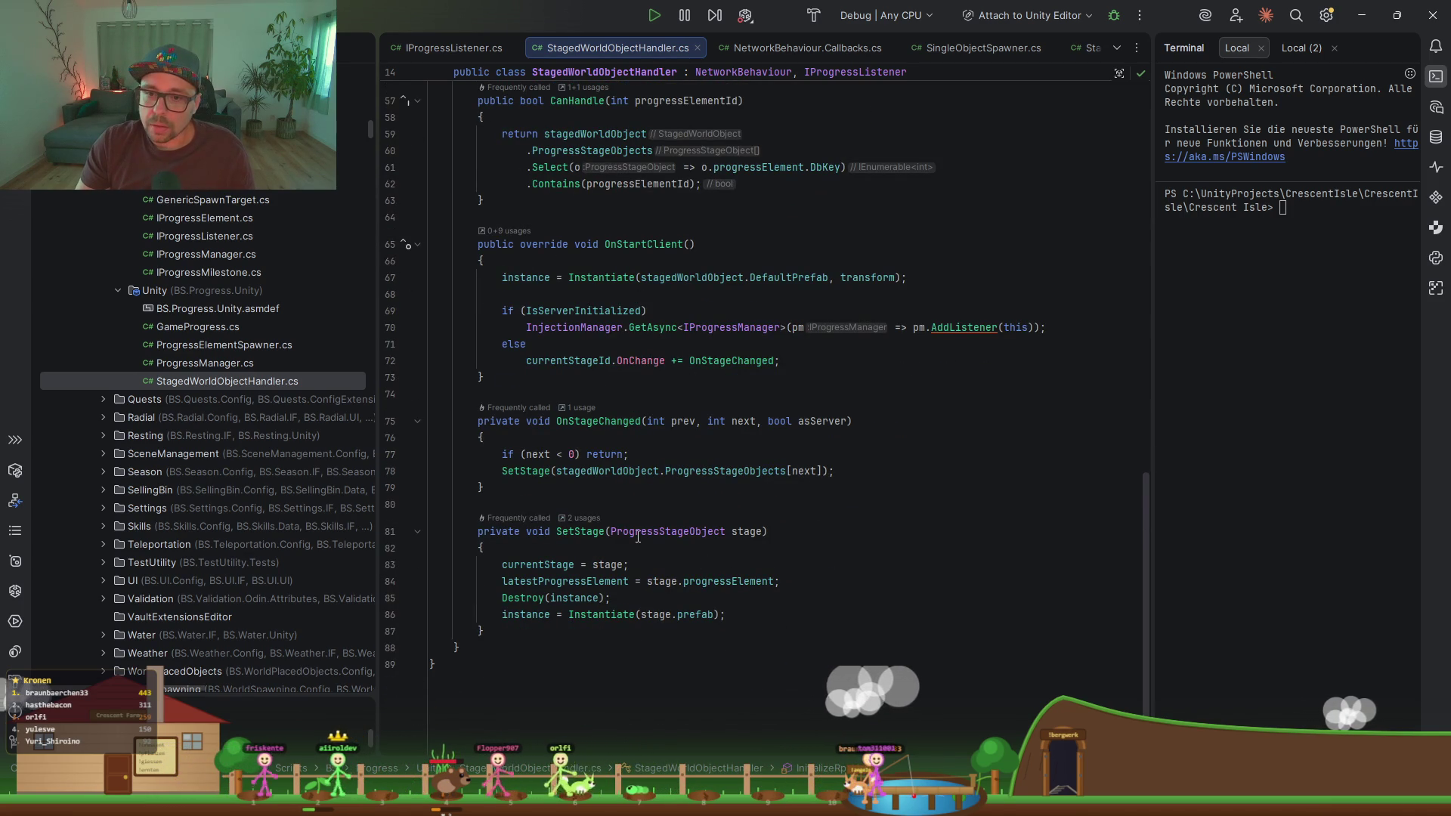
scroll(667, 543, "up", 13)
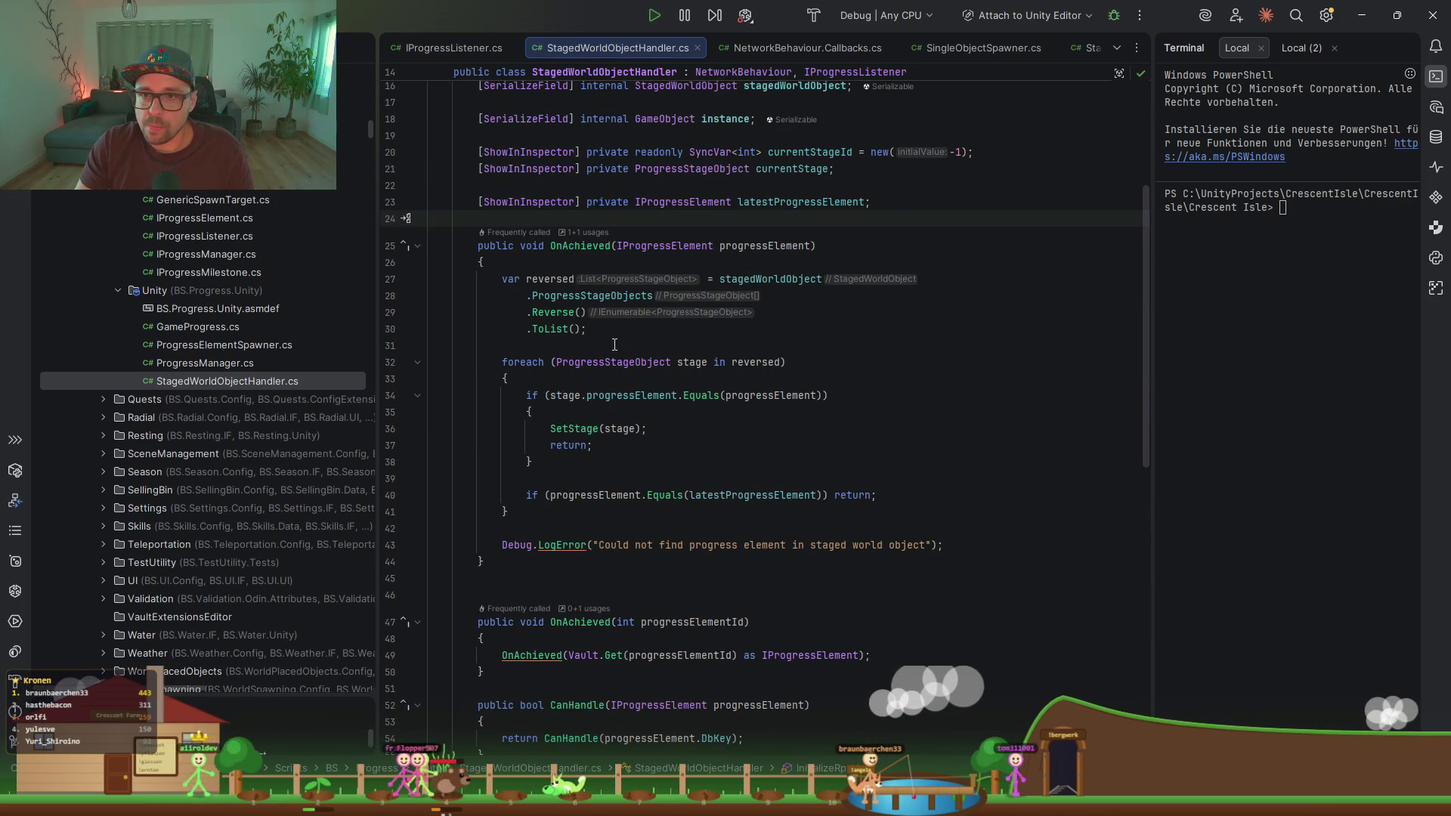
scroll(614, 345, "up", 2)
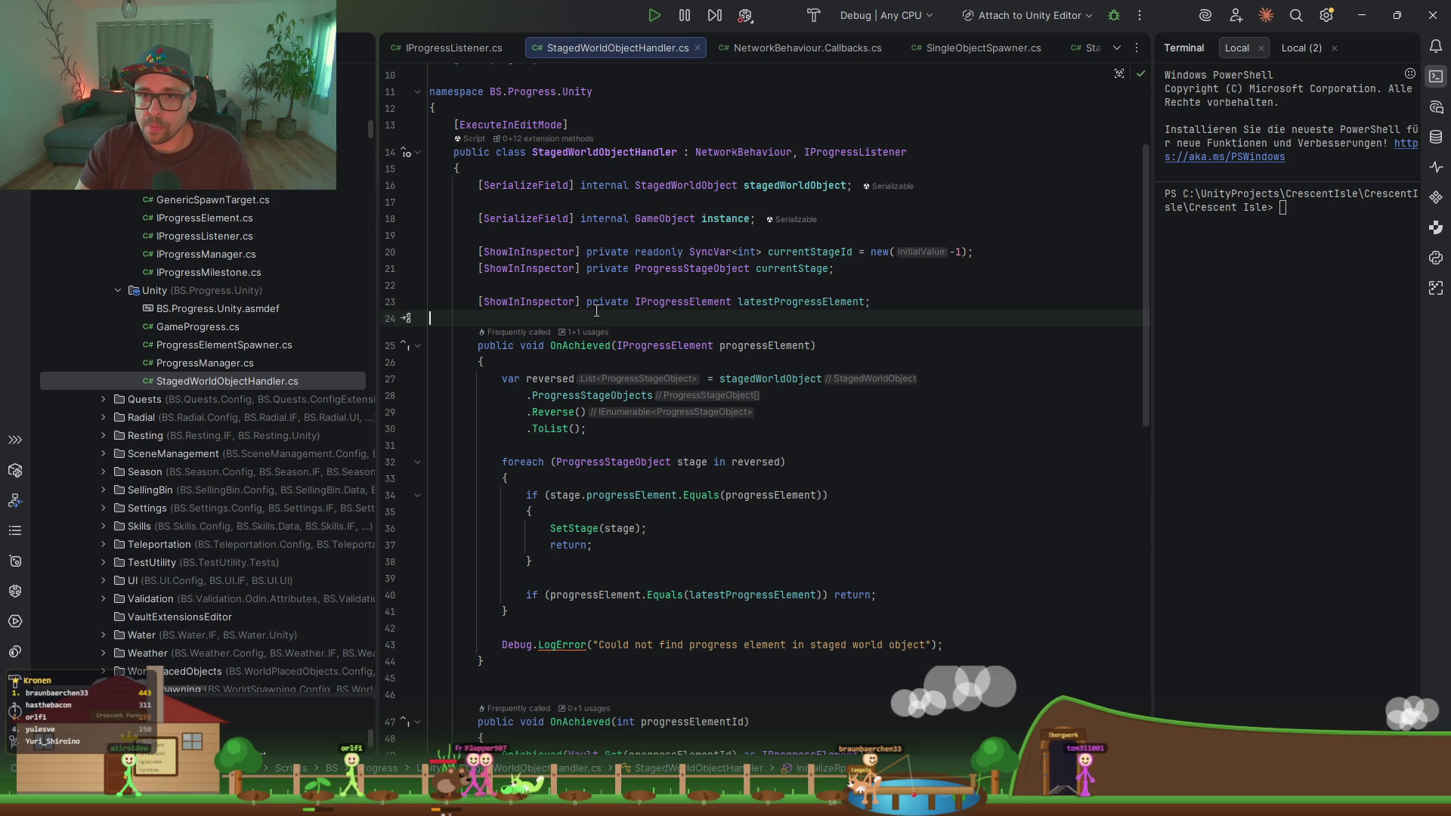
scroll(596, 311, "down", 15)
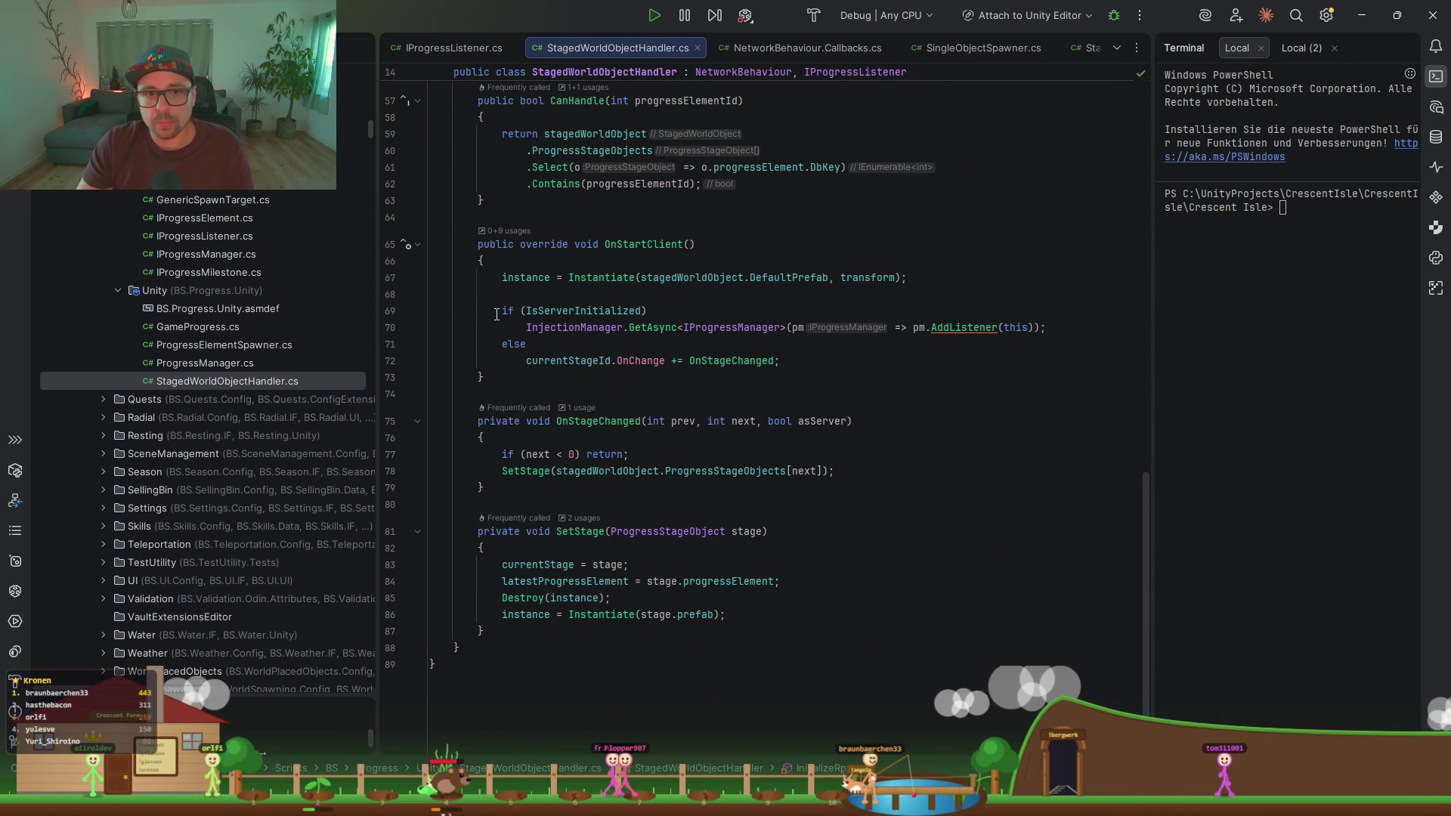
left_click(845, 232)
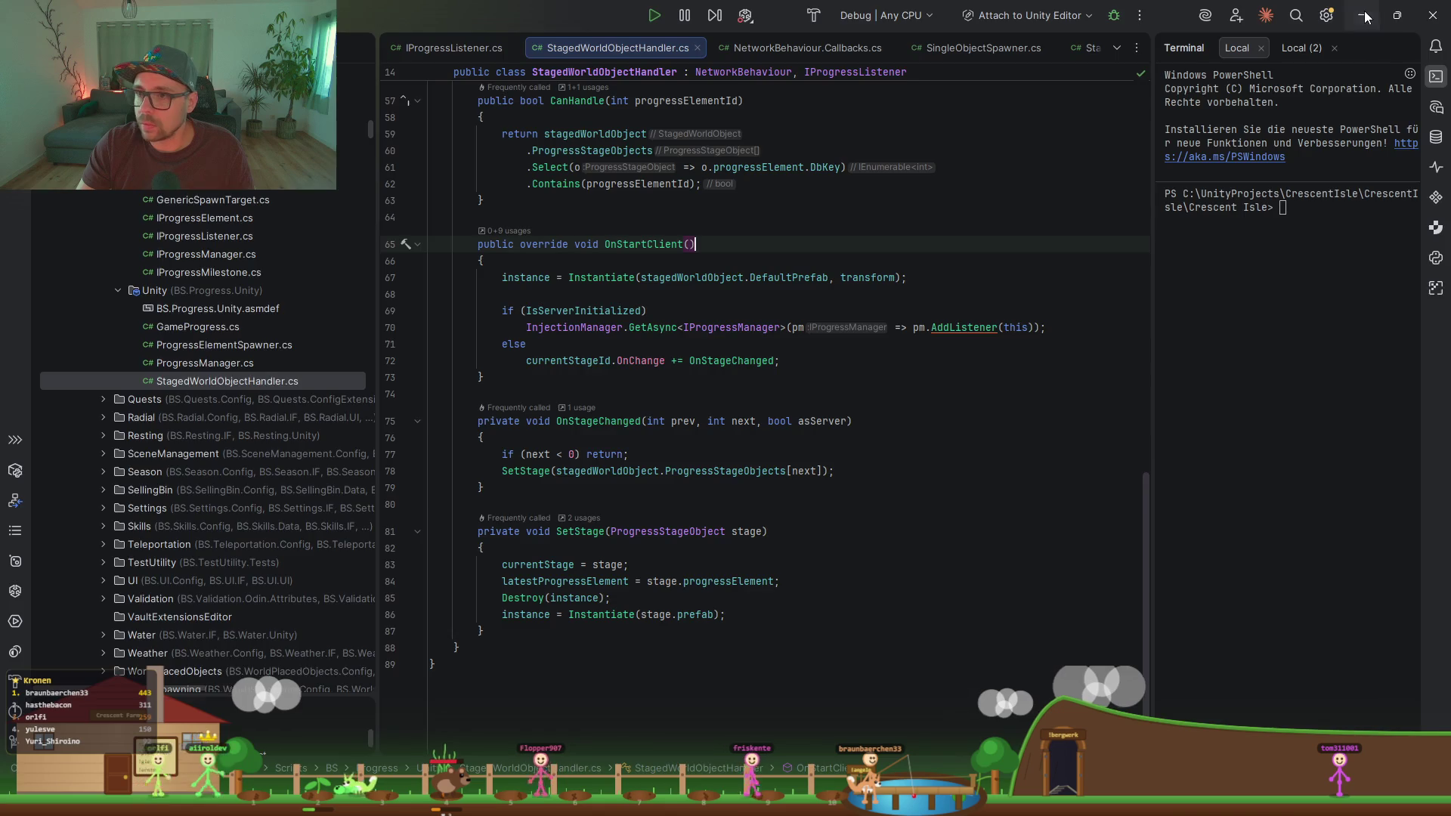
Step: In Unity, let Hot Reload apply the StagedWorldObjectHandler changes during the asset import
key("alt+Tab")
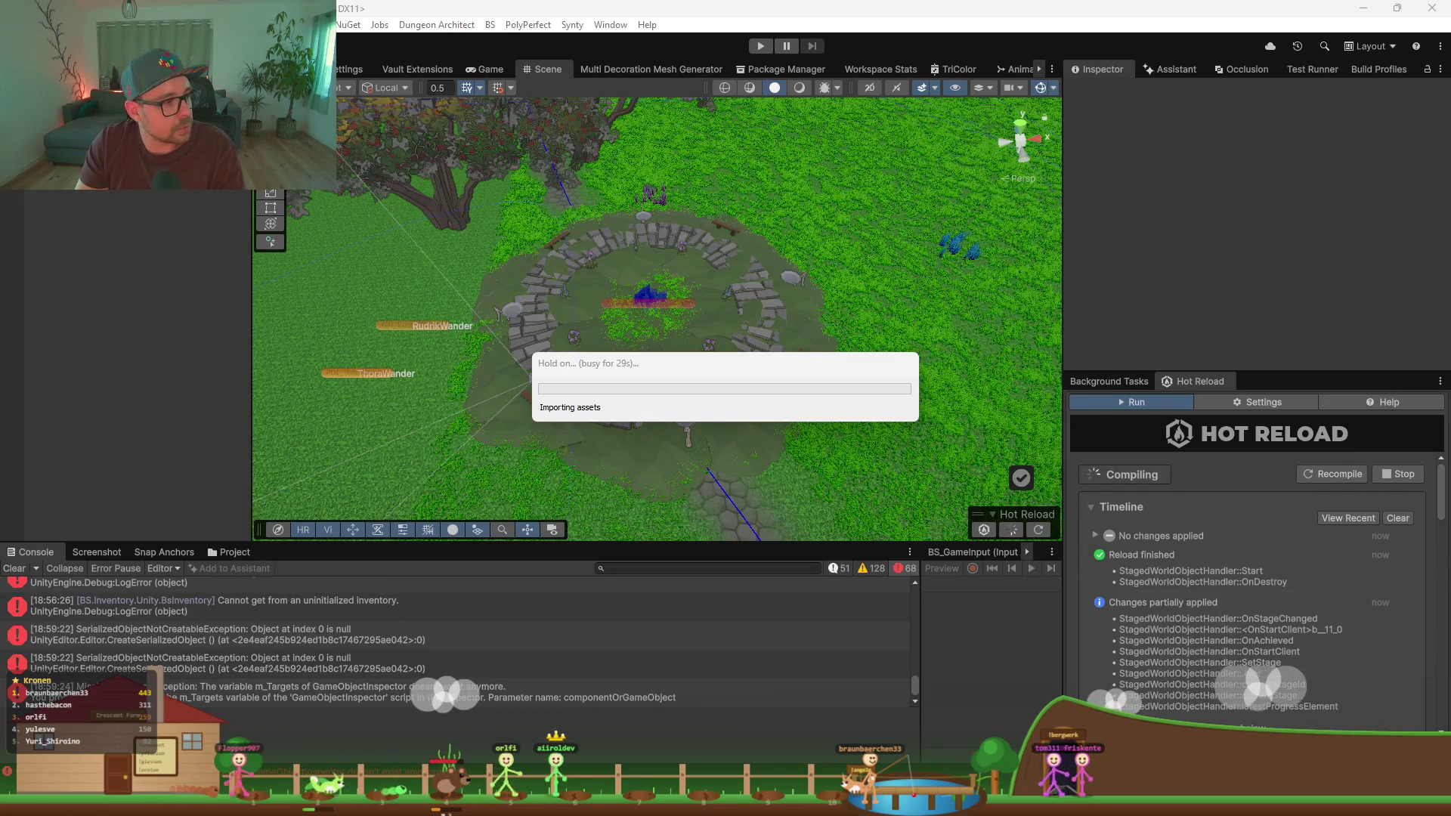
left_click_drag(739, 369, 715, 225)
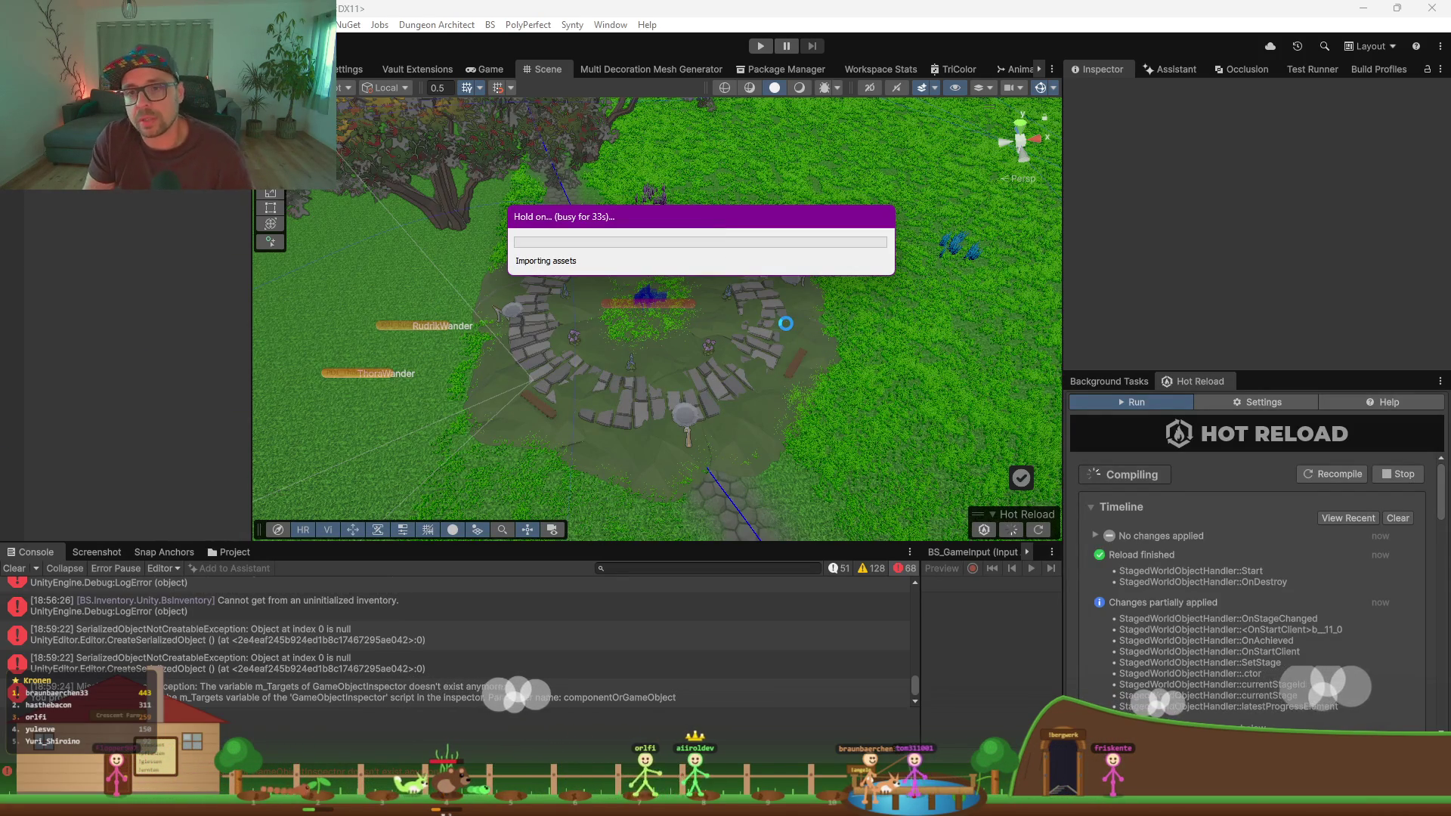
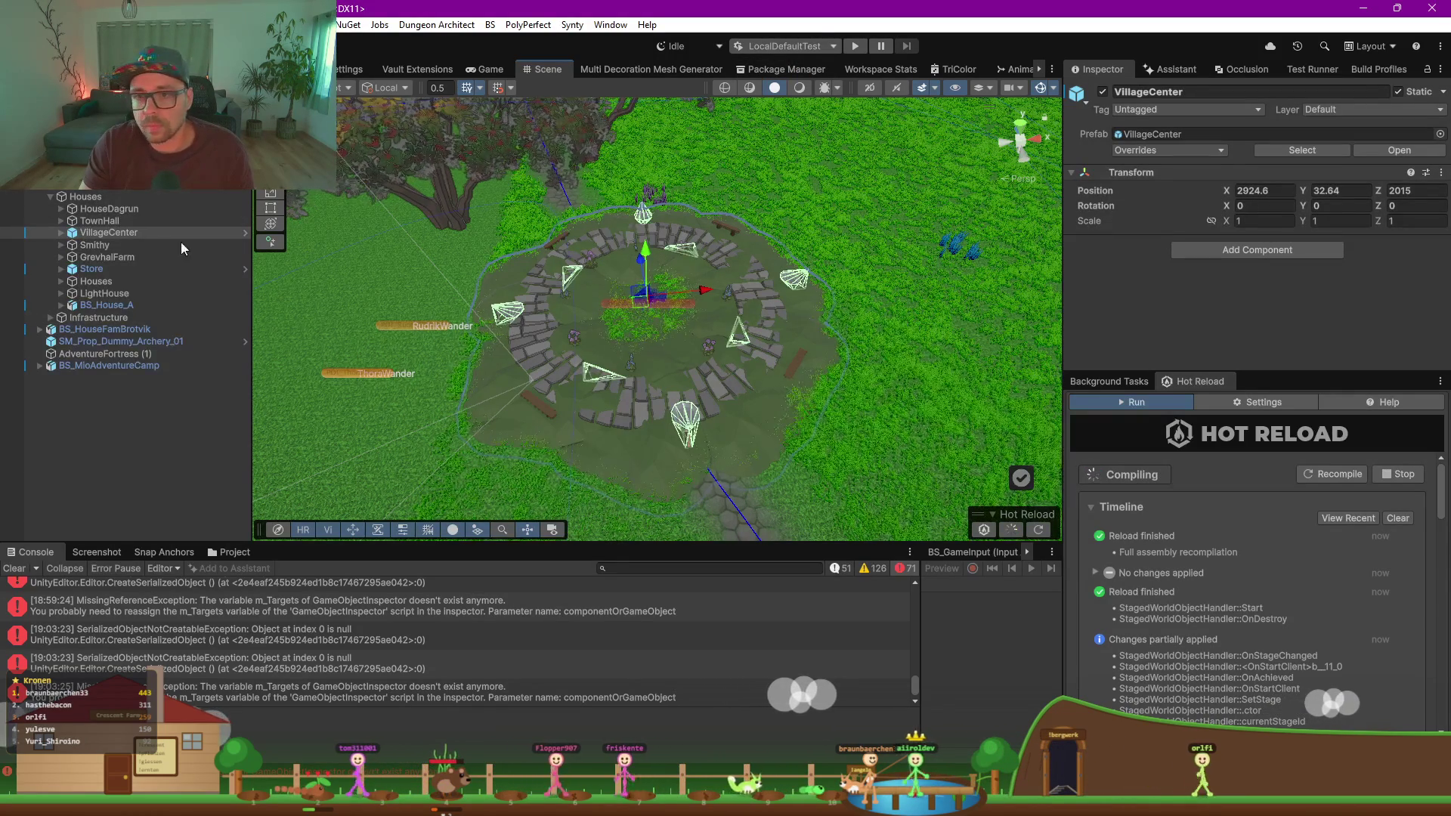
Step: Expand VillageCenter and select Skarnwald to show its Transform and NetworkObject in the Inspector
key("Right")
mouse_move(605, 318)
left_mouse_down()
mouse_move(693, 349)
mouse_move(567, 279)
left_mouse_up()
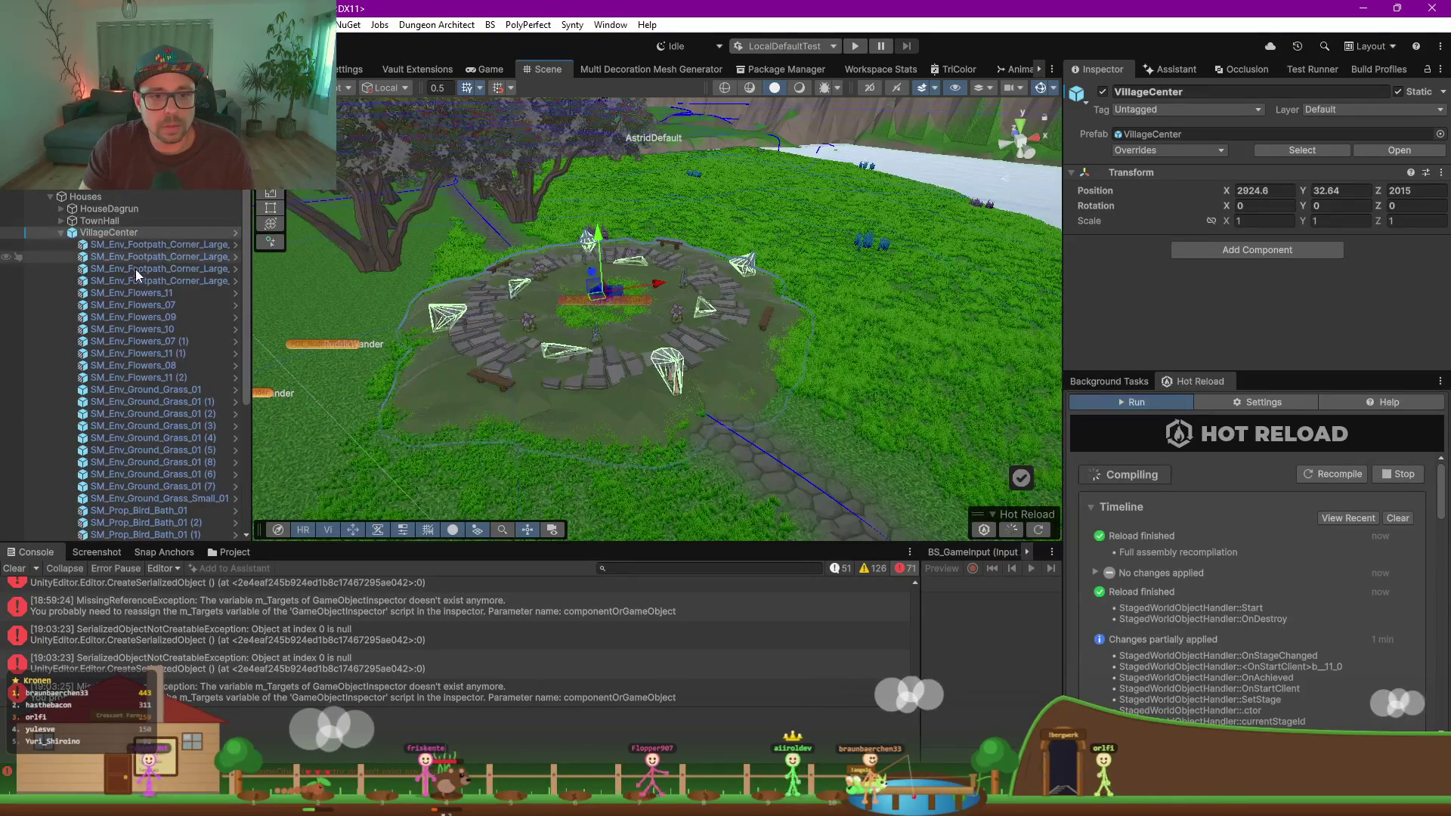
scroll(134, 271, "down", 5)
scroll(143, 402, "up", 5)
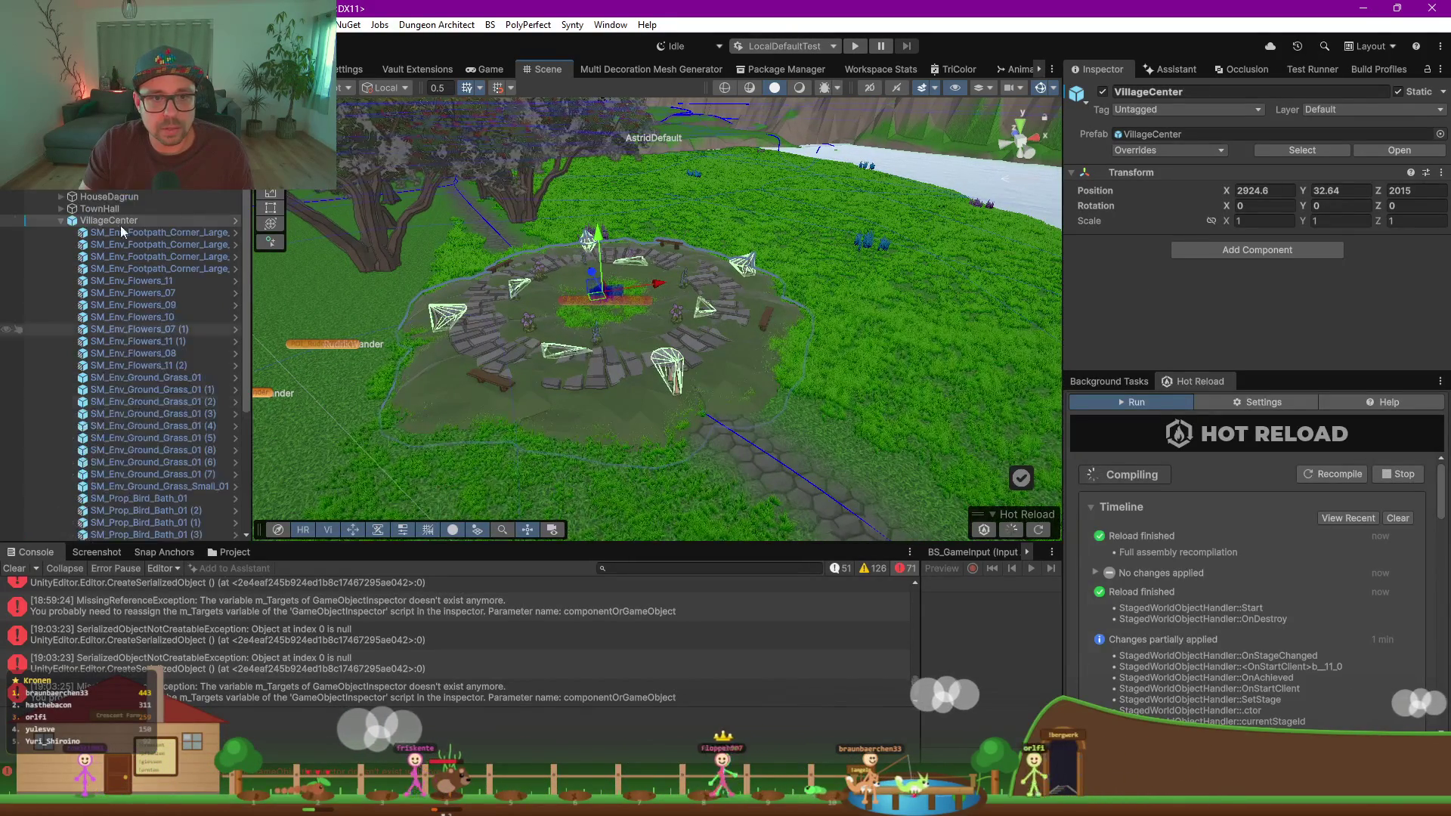
left_click(121, 233)
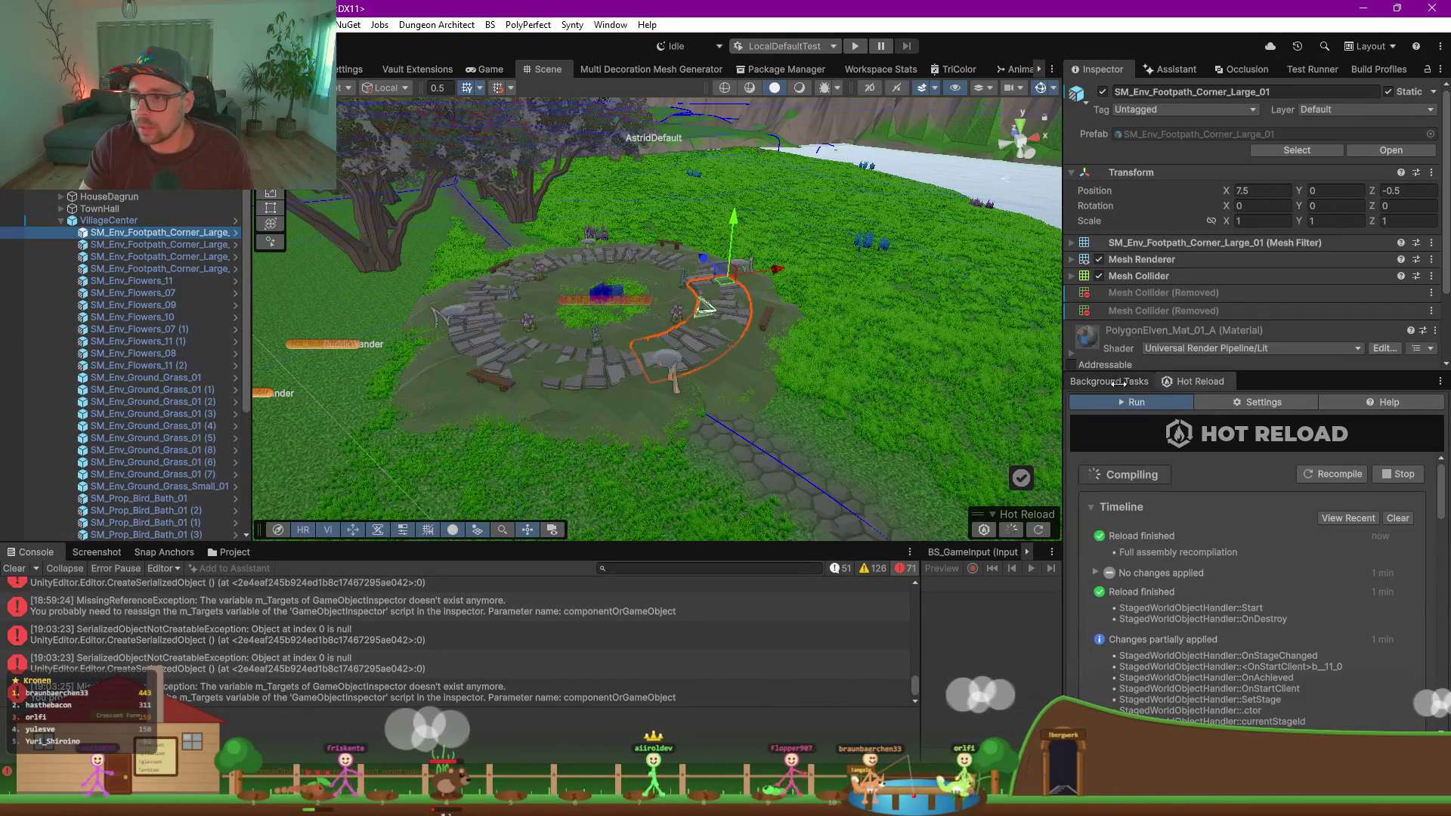
left_click_drag(1256, 371, 1251, 552)
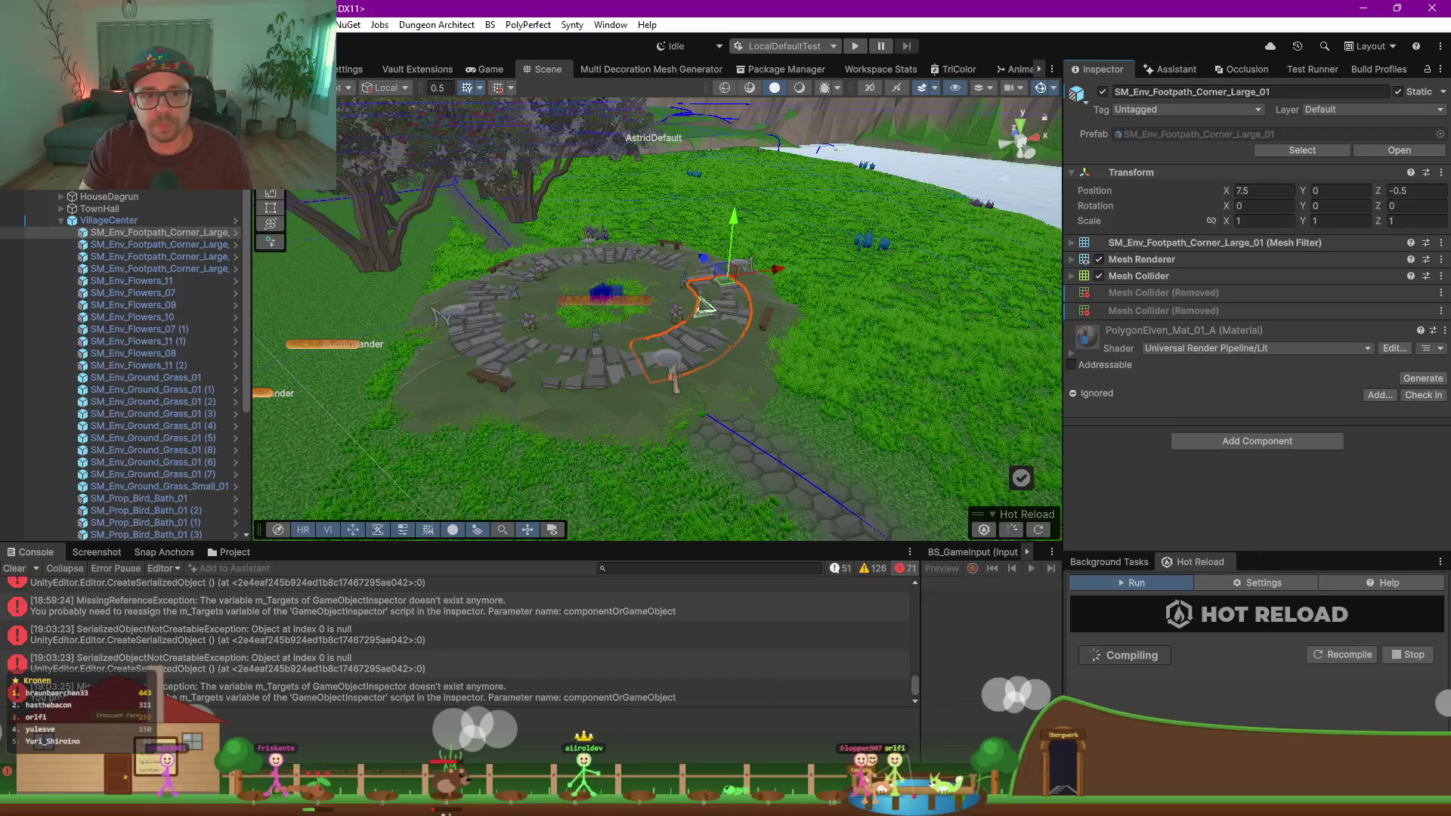
left_click(109, 220)
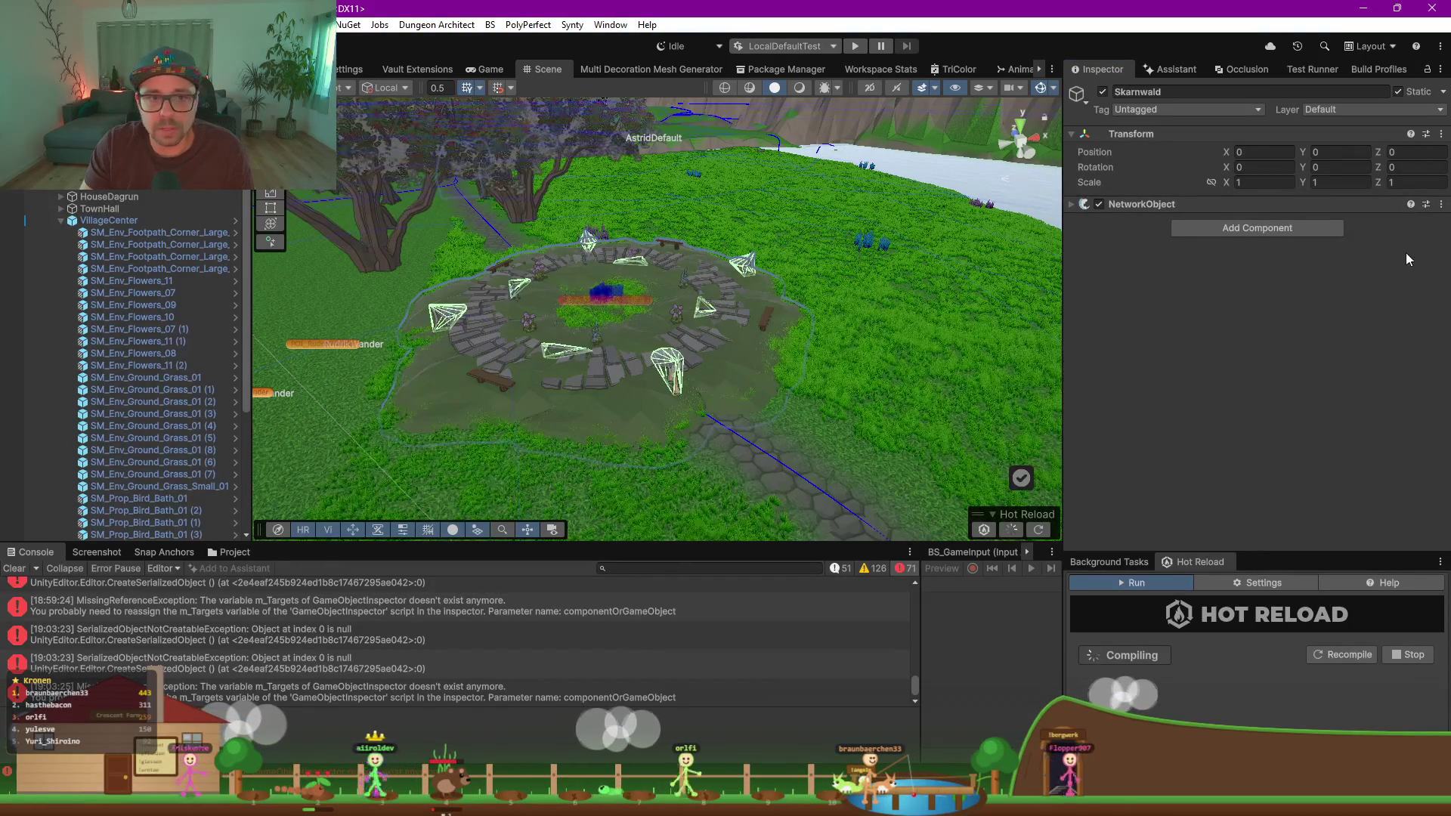
Step: Remove the NetworkObject component from Skarnwald, keeping Skarnwald selected
left_click(1442, 204)
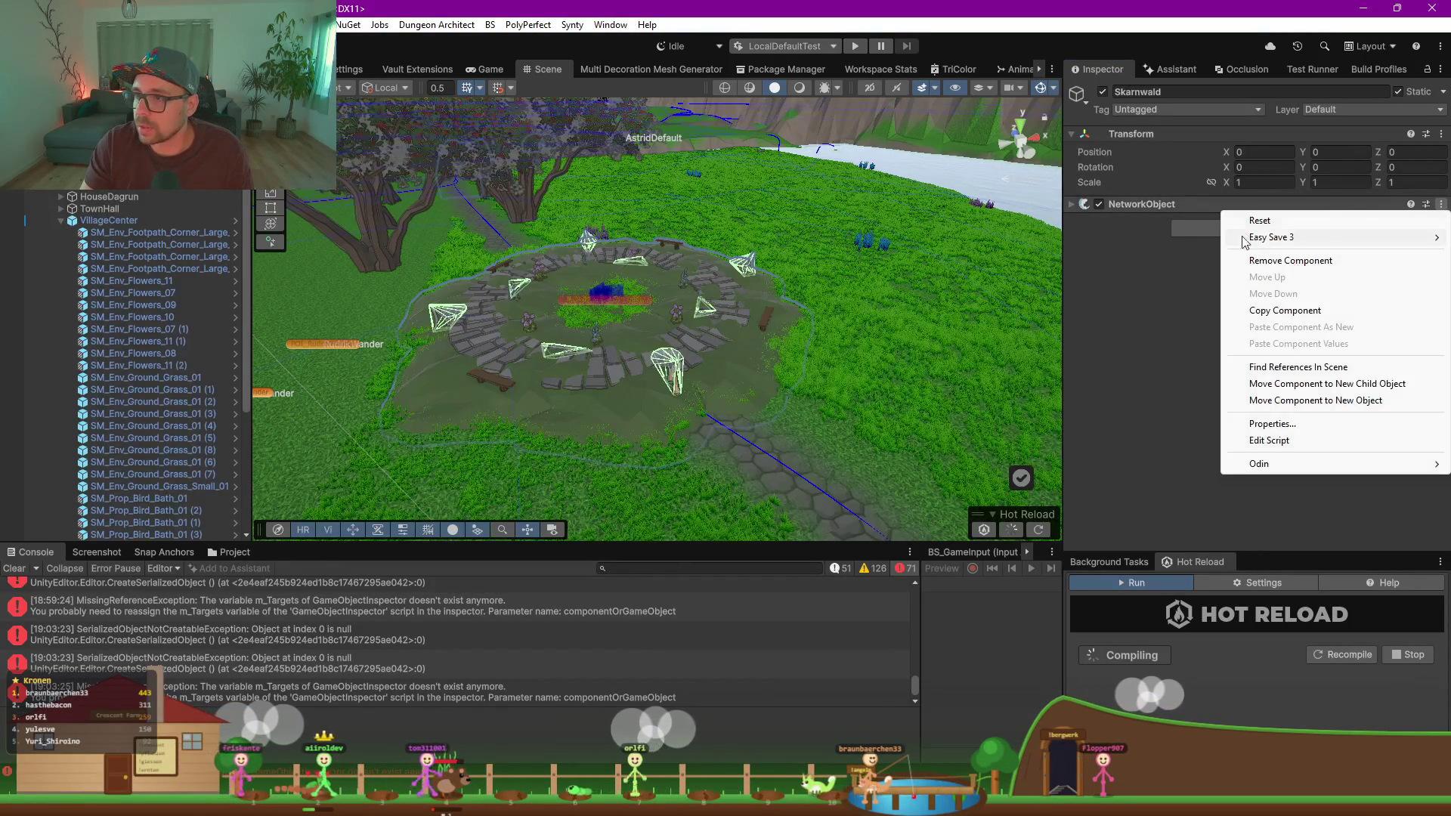
left_click(1303, 261)
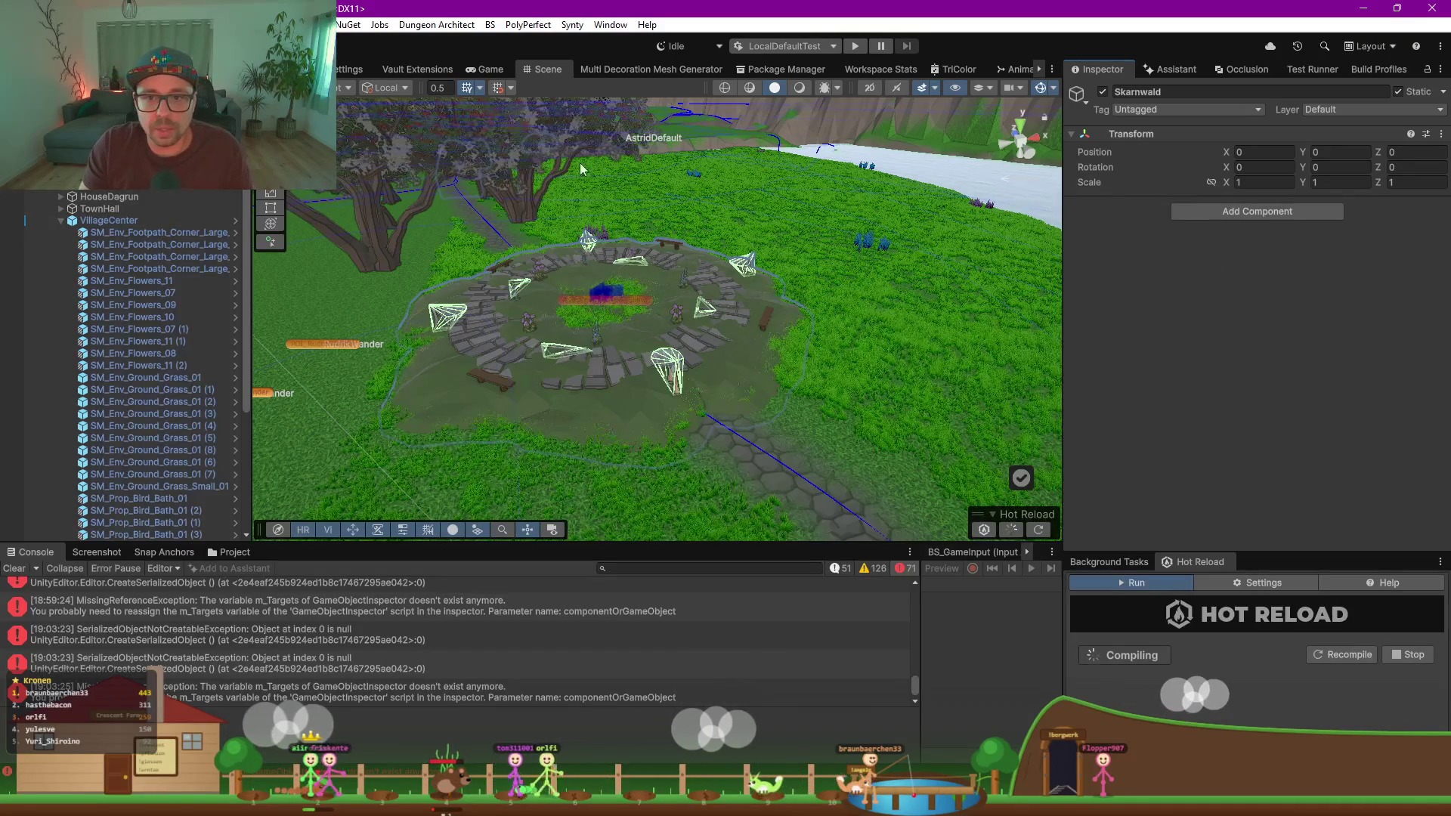
left_click(93, 222)
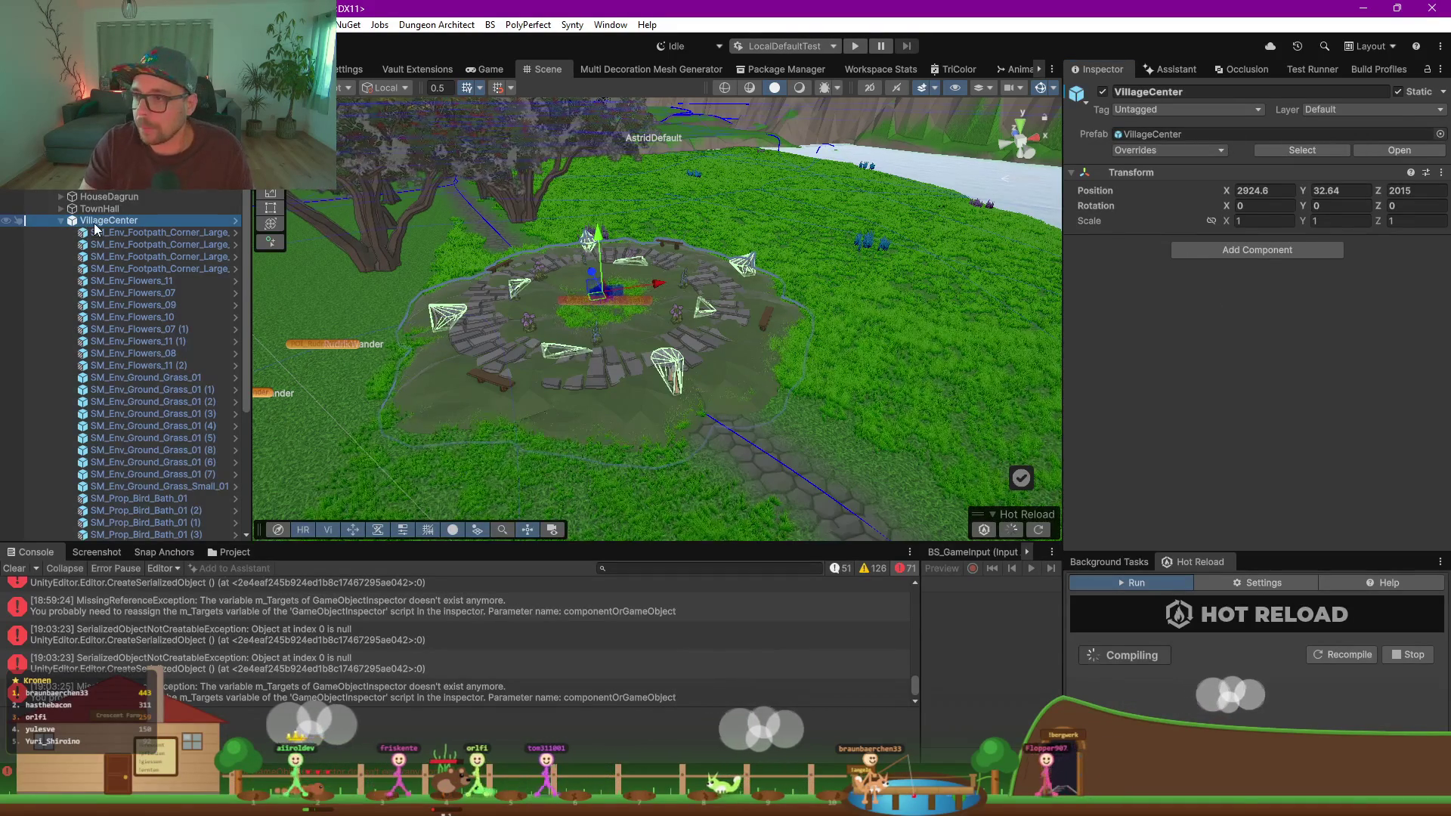
left_click(95, 230)
key("ctrl+z")
key("ctrl+z")
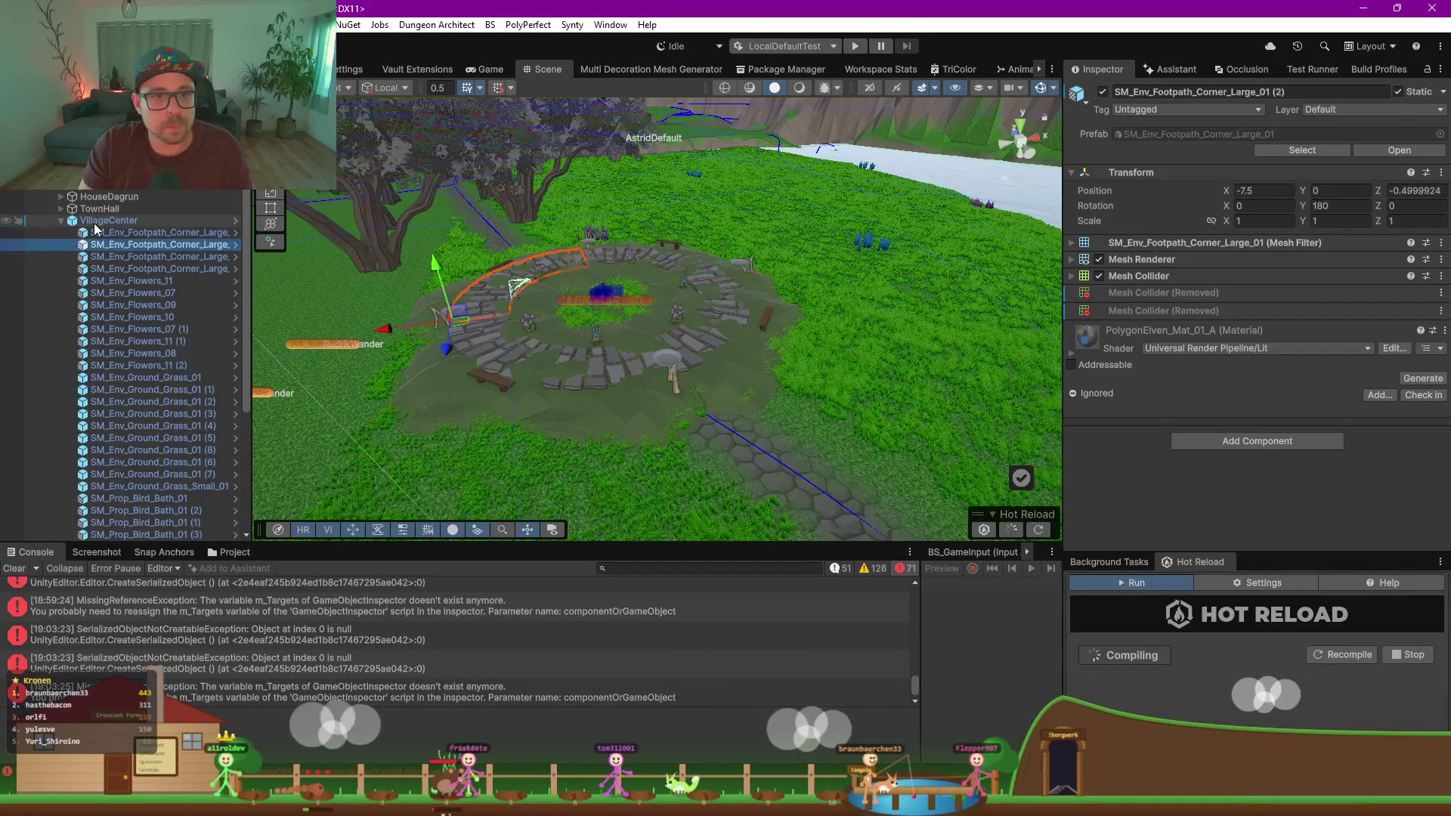
key("ctrl+z")
key("ctrl+y")
Step: Clear the Console messages and show the Vault Extensions view before moving to Rider
scroll(98, 230, "down", 5)
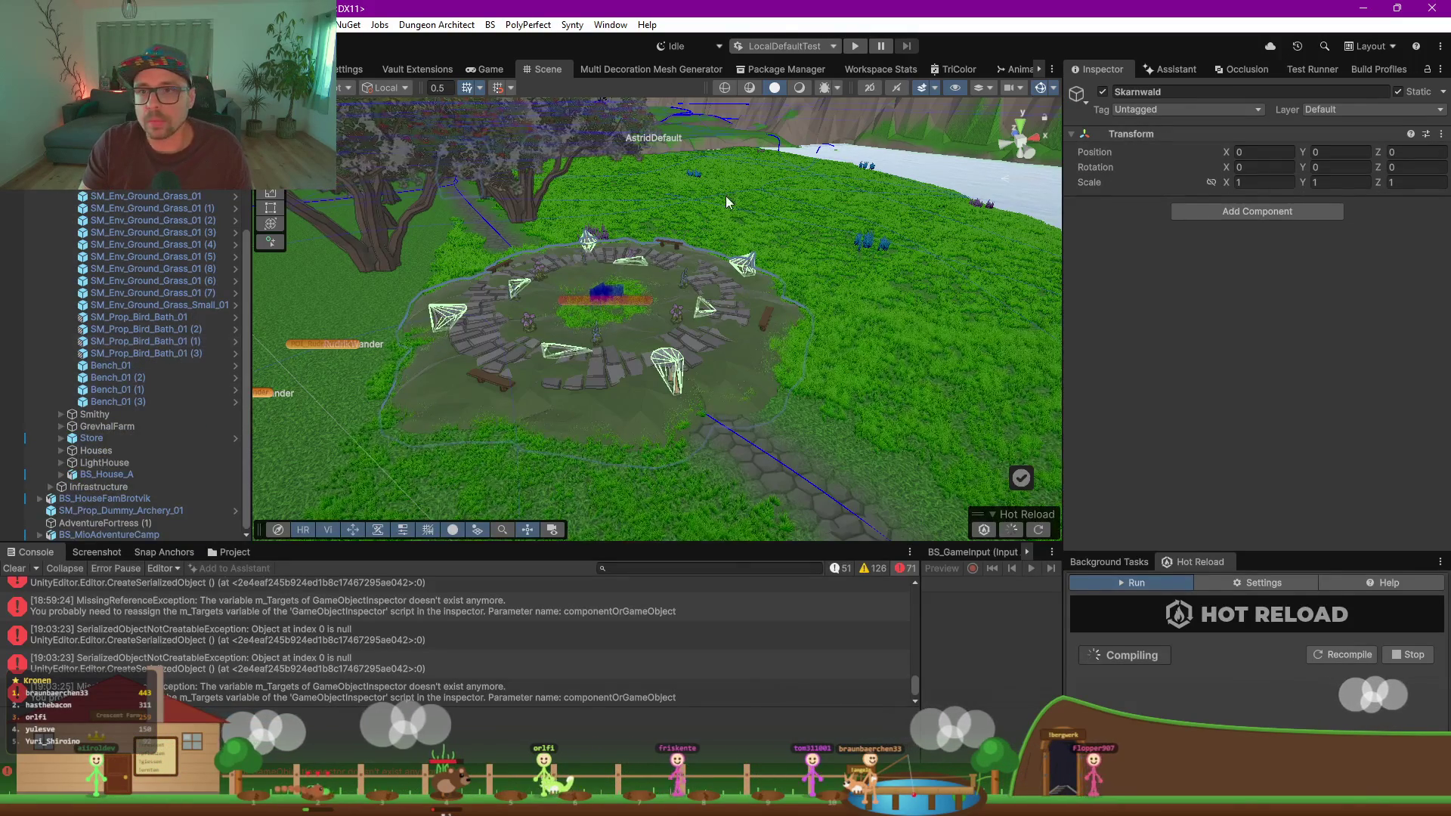
scroll(747, 203, "up", 3)
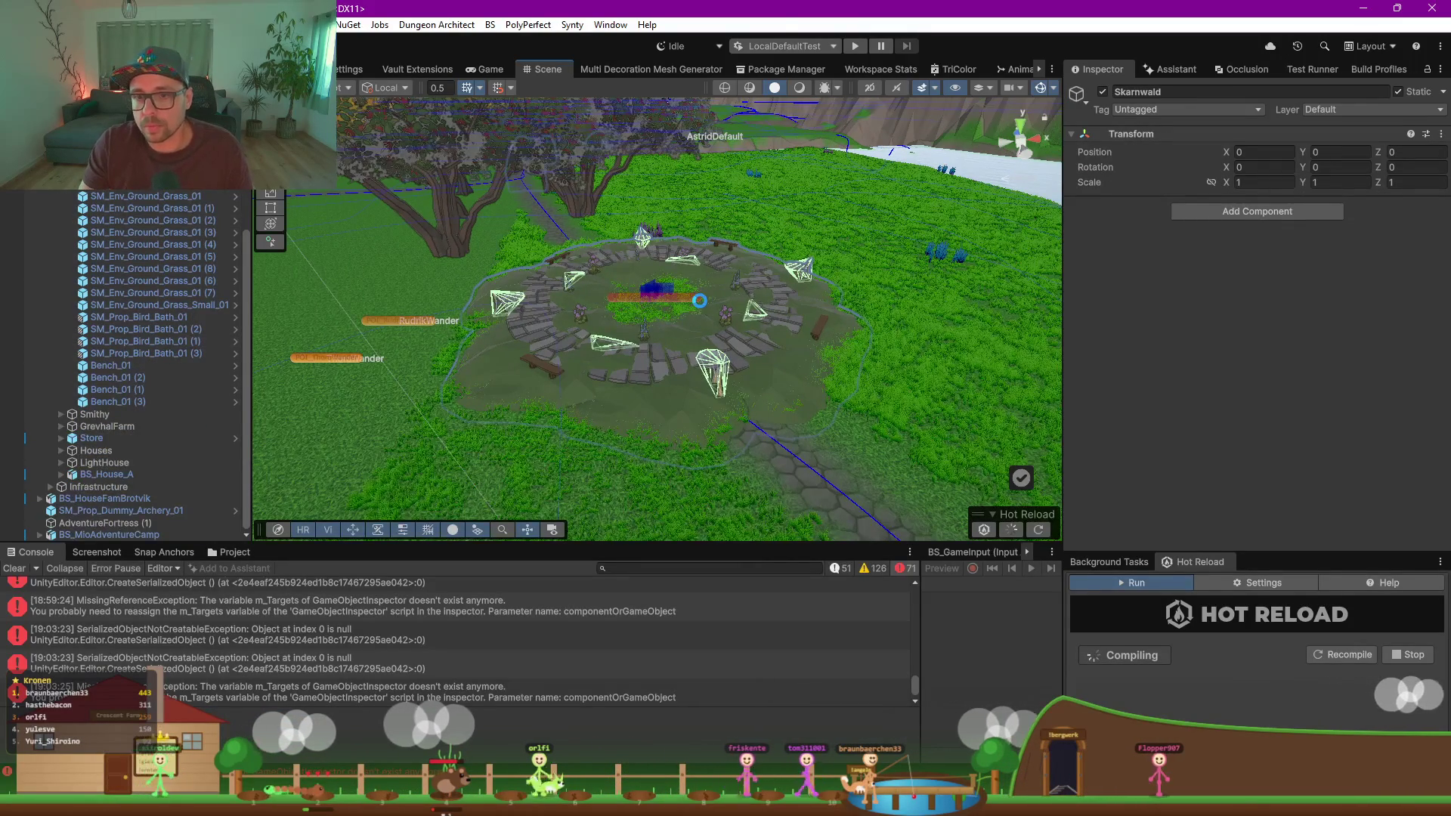
left_click(17, 569)
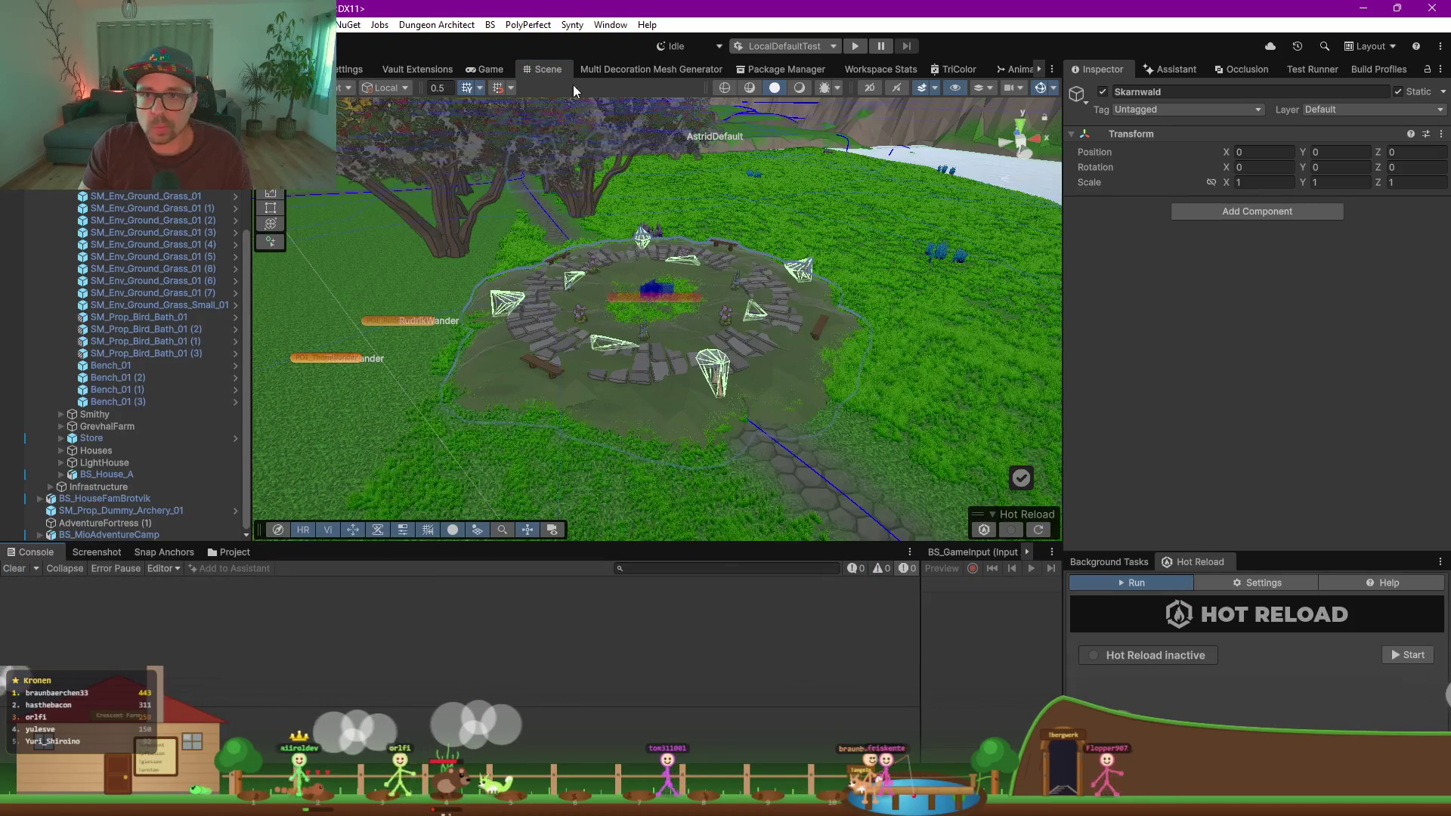
left_click(435, 68)
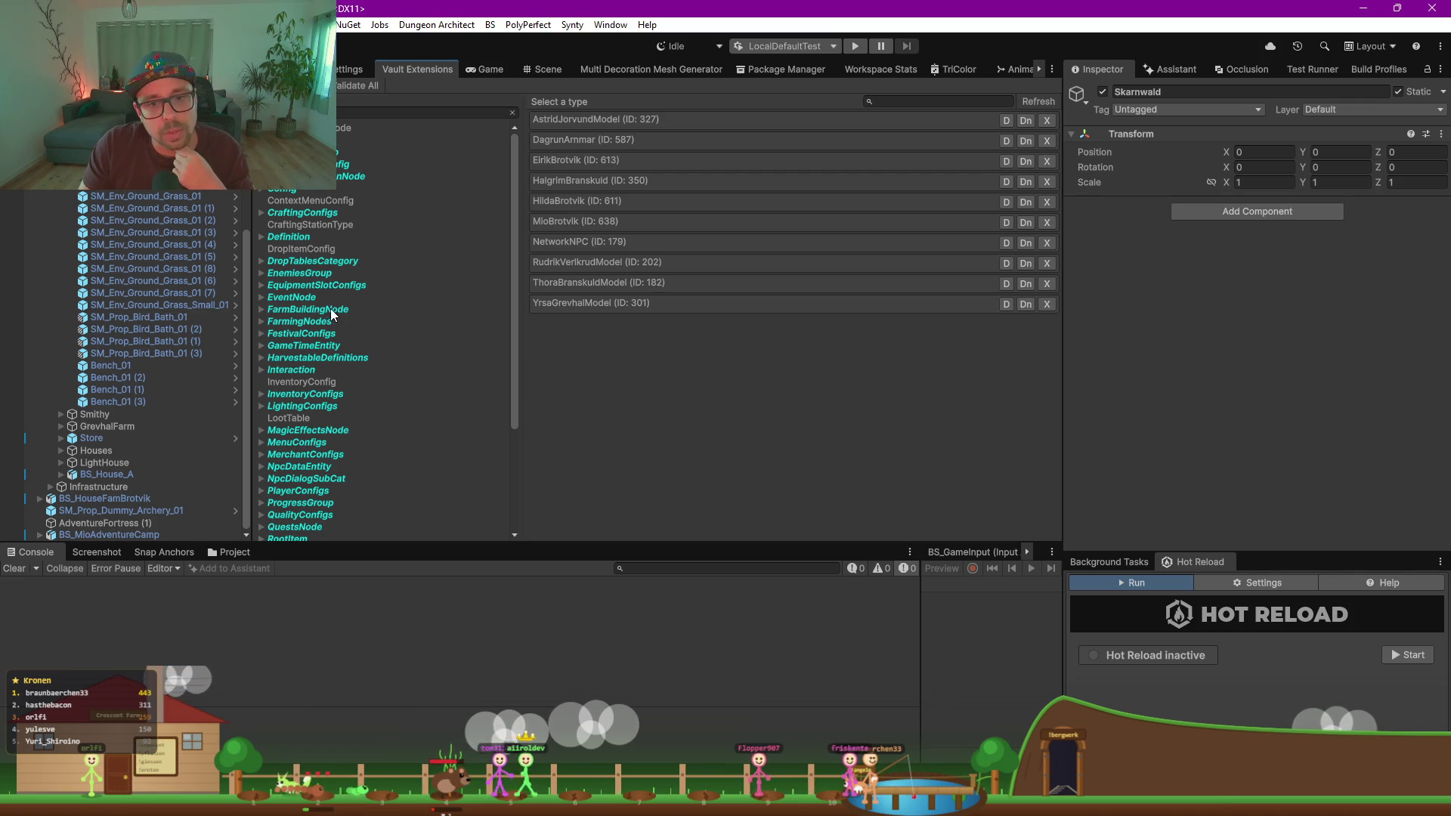
key("alt+Tab")
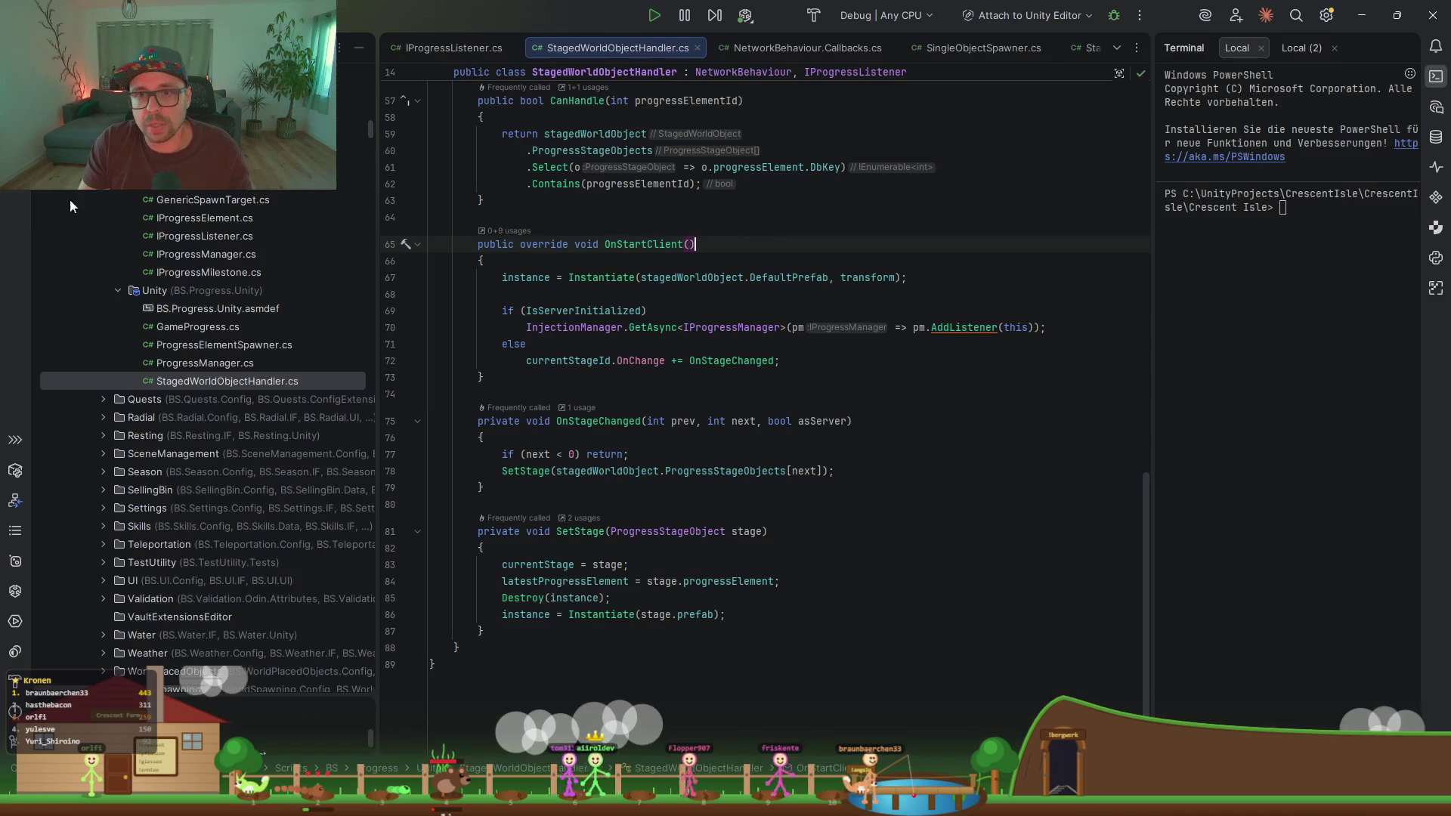
Step: Open ProgressManager.cs from the project tree
scroll(182, 280, "up", 3)
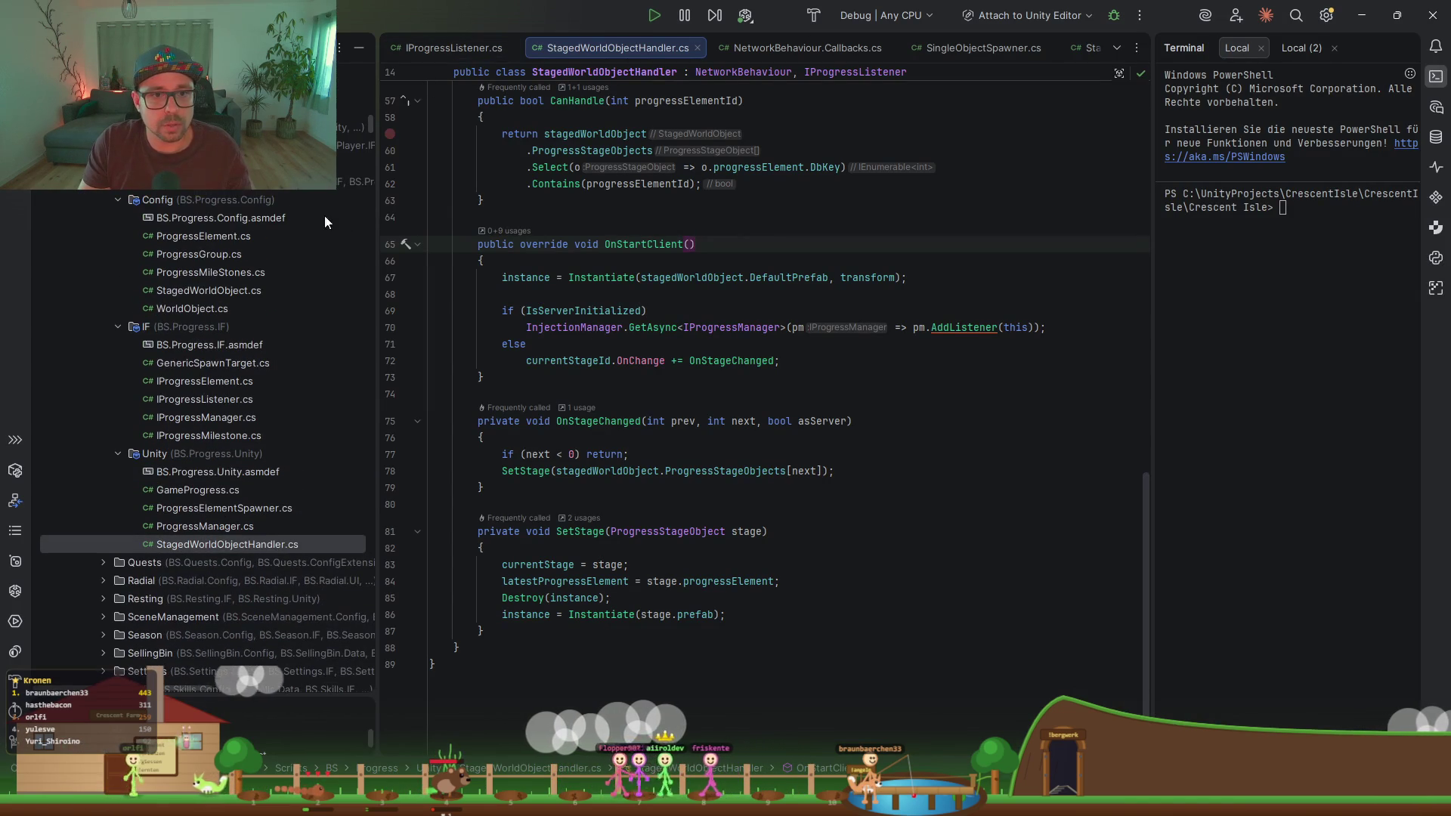
left_click(219, 272)
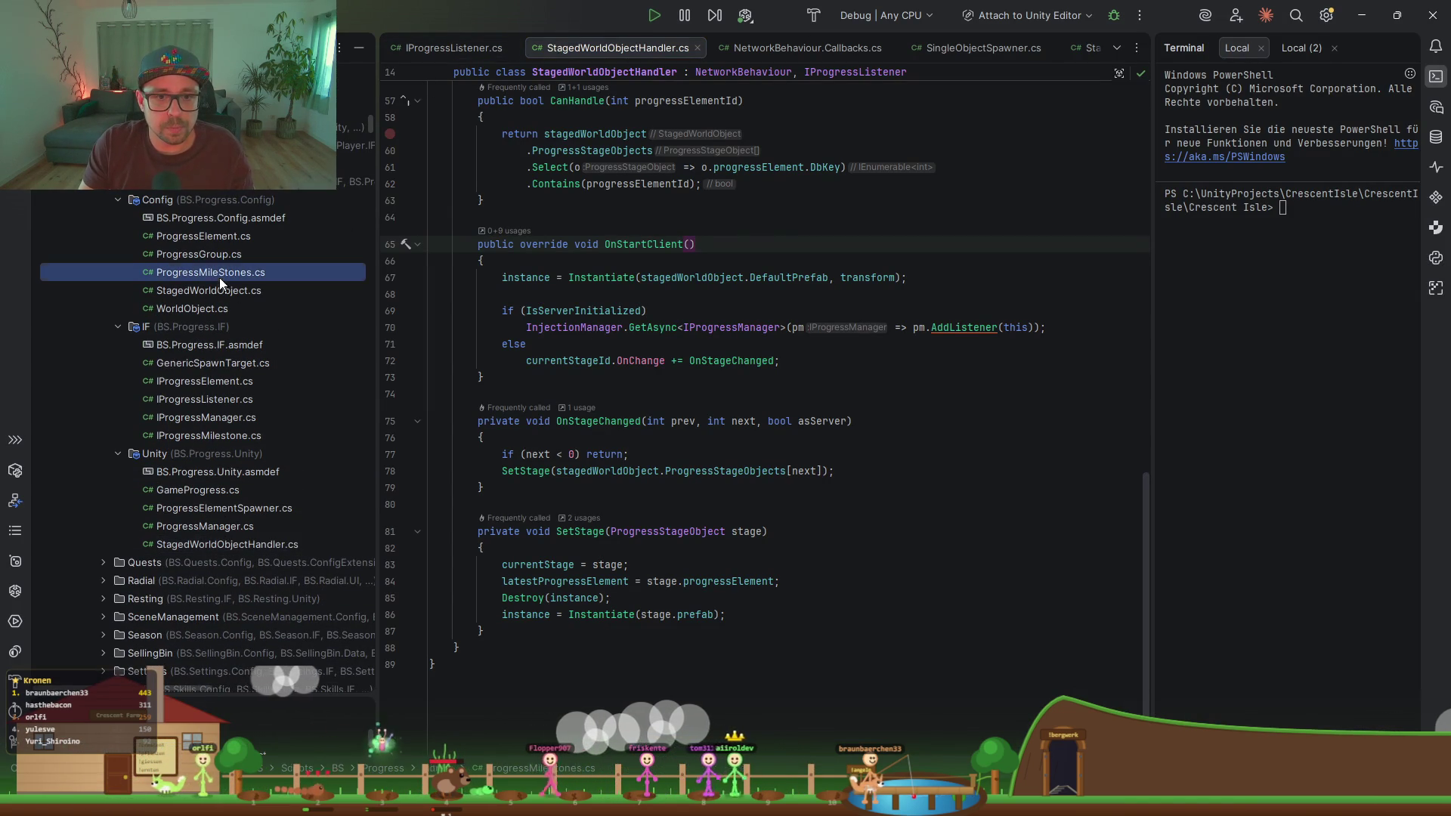
right_click(184, 199)
mouse_move(393, 203)
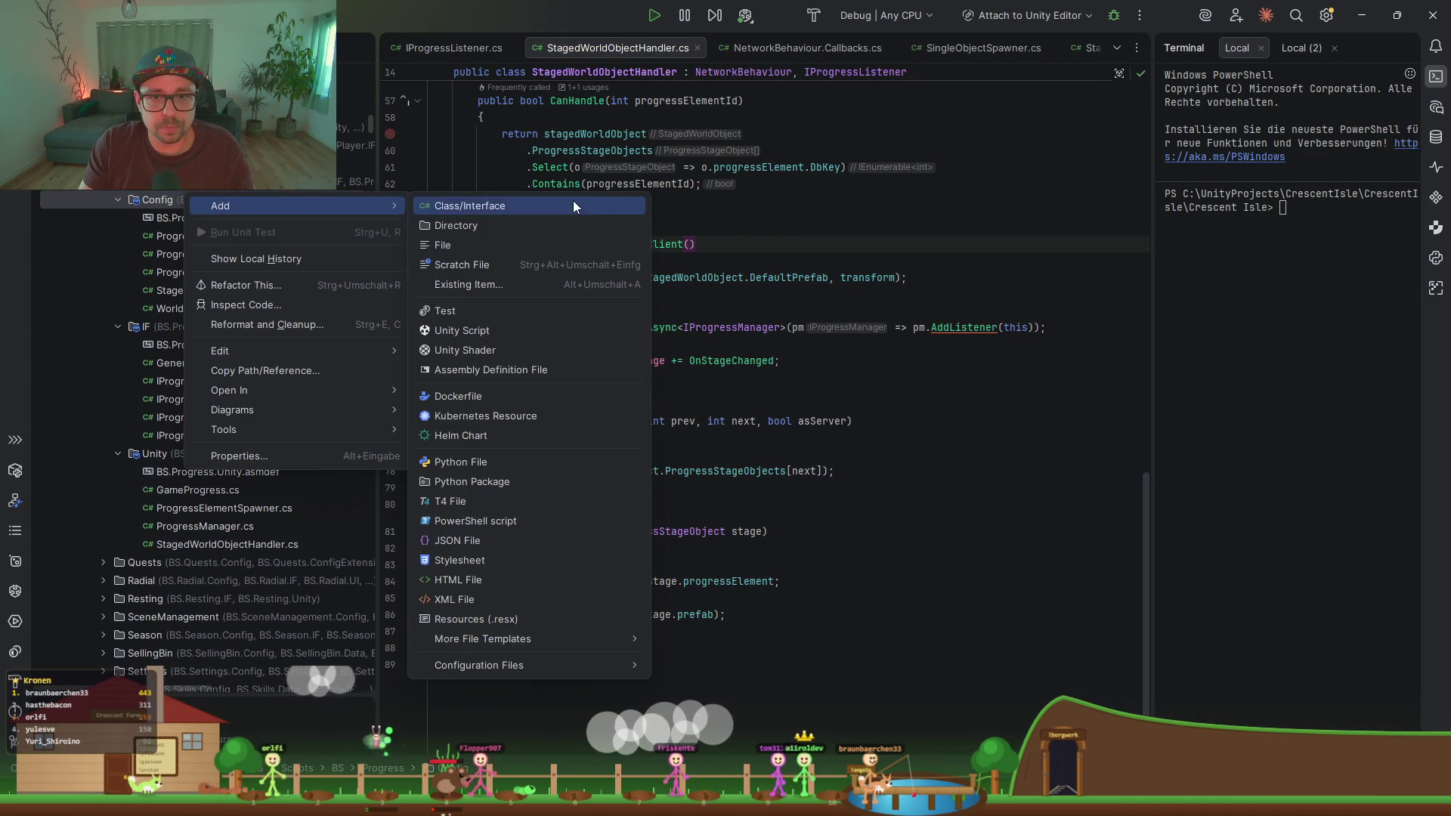
left_click(173, 273)
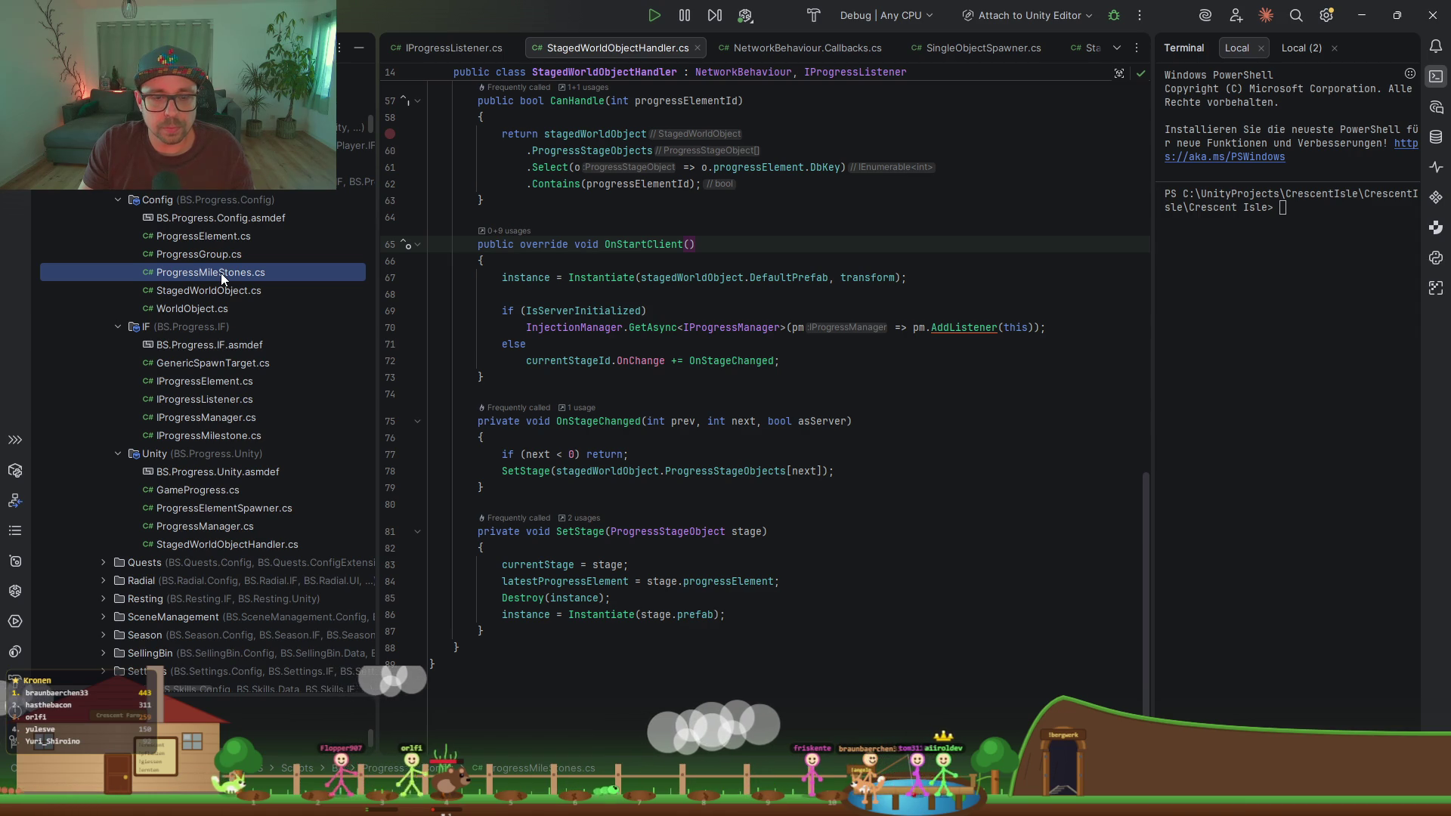
scroll(275, 460, "down", 1)
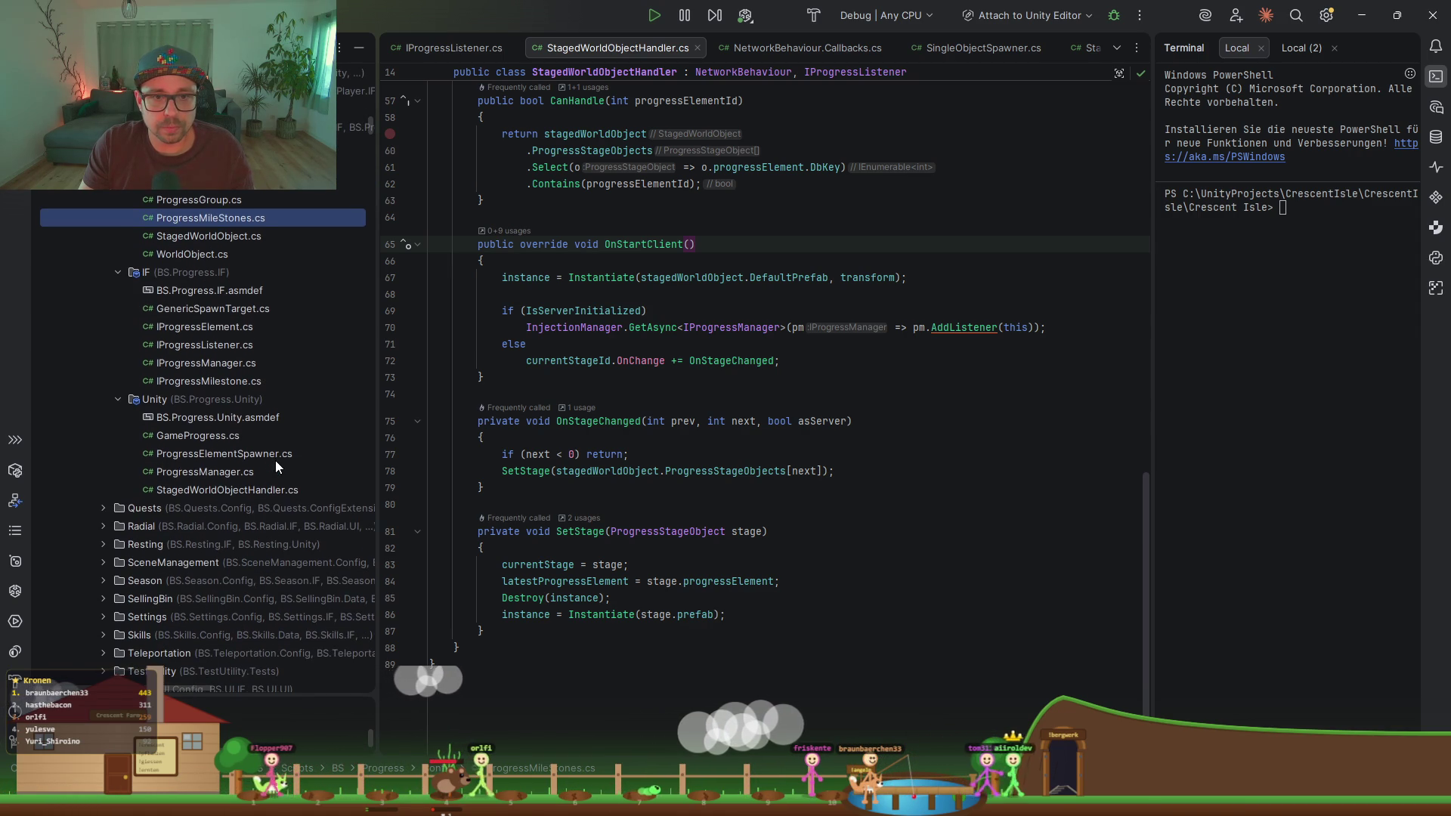
double_click(213, 473)
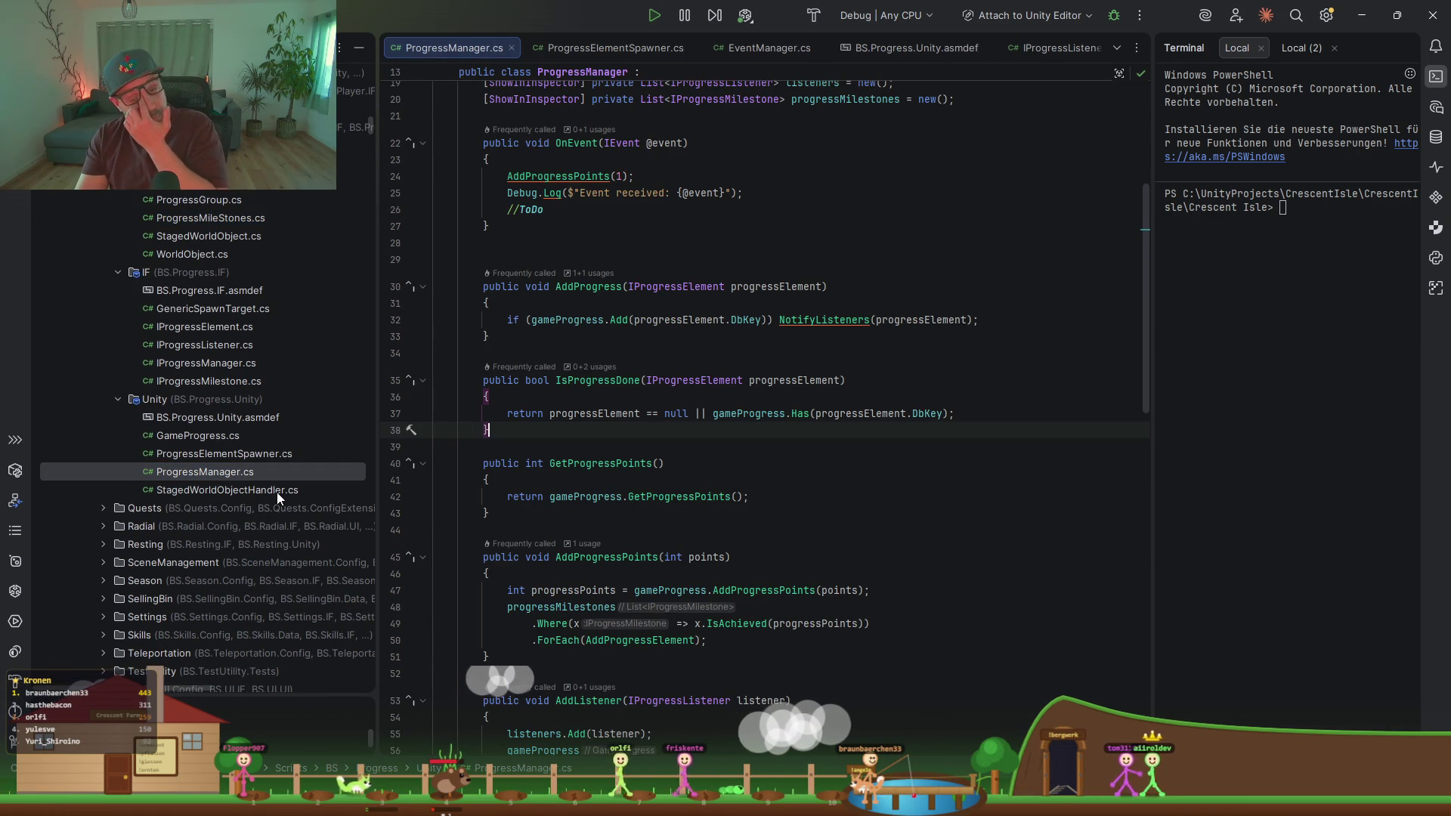
scroll(560, 357, "up", 5)
Step: Change line 20's List<IProgressMilestone> to List<ProgressMileStones>, adding the BS.Progress.Config using
left_click(1043, 355)
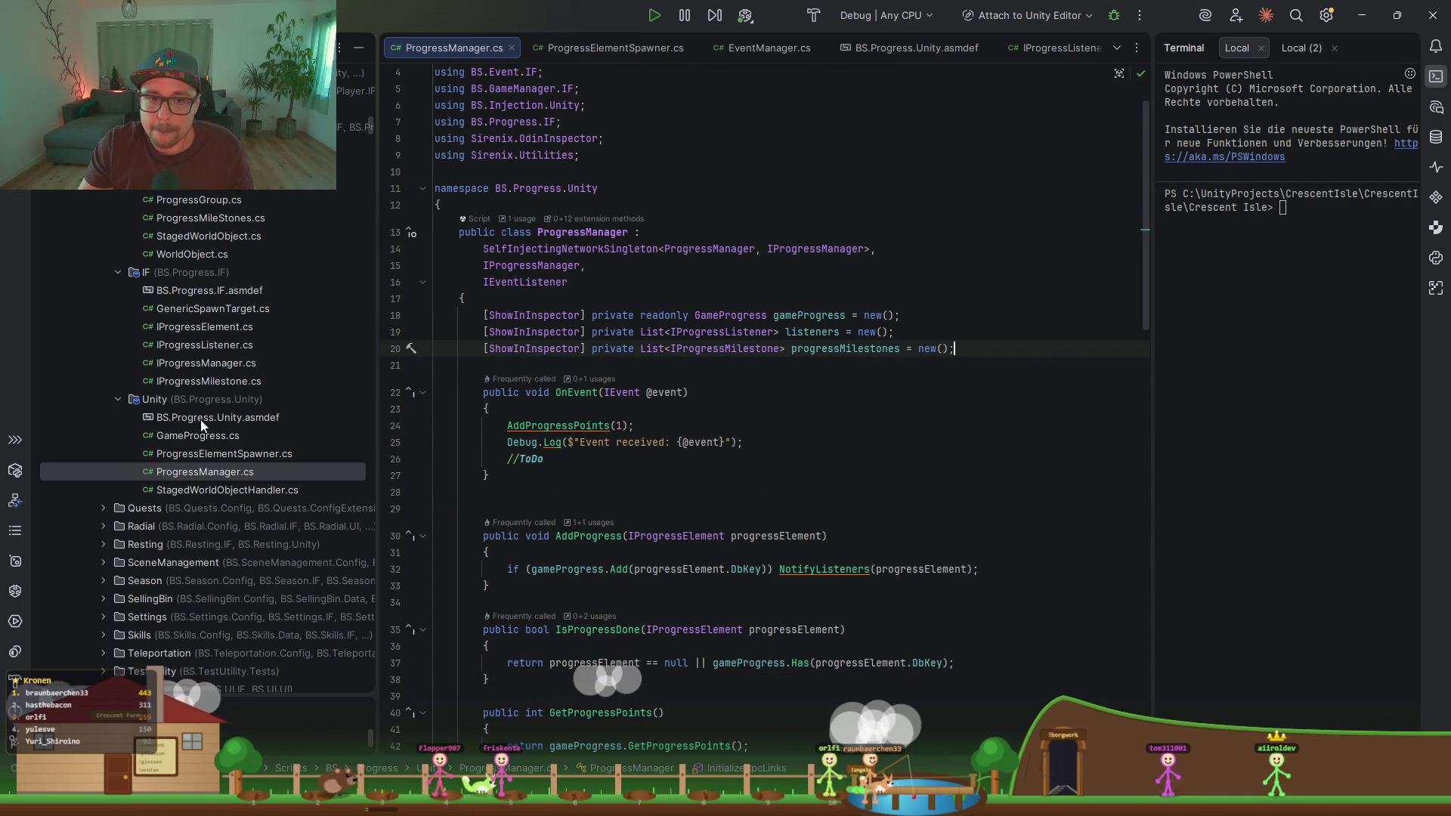
left_click(675, 349)
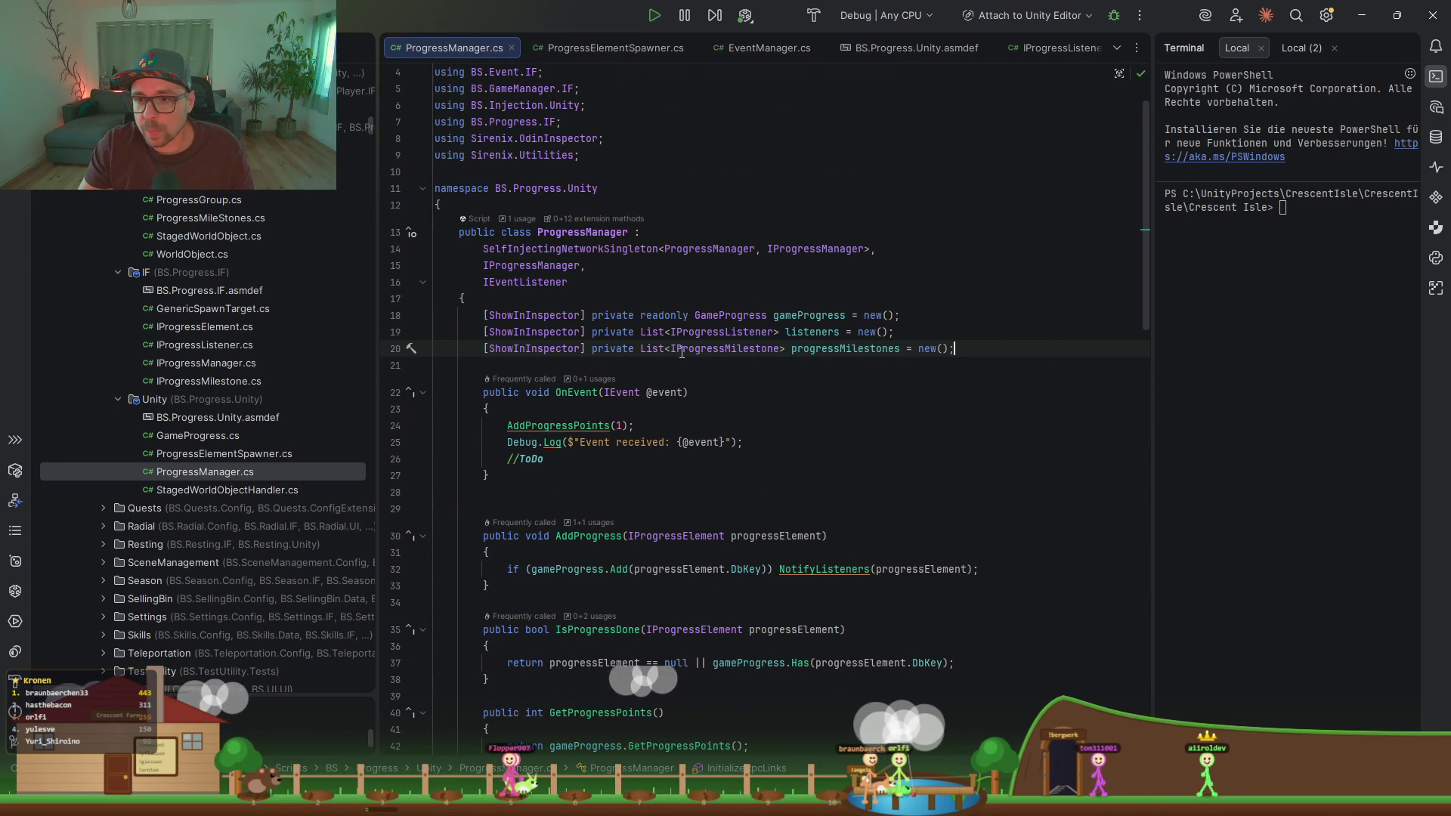
key("Delete")
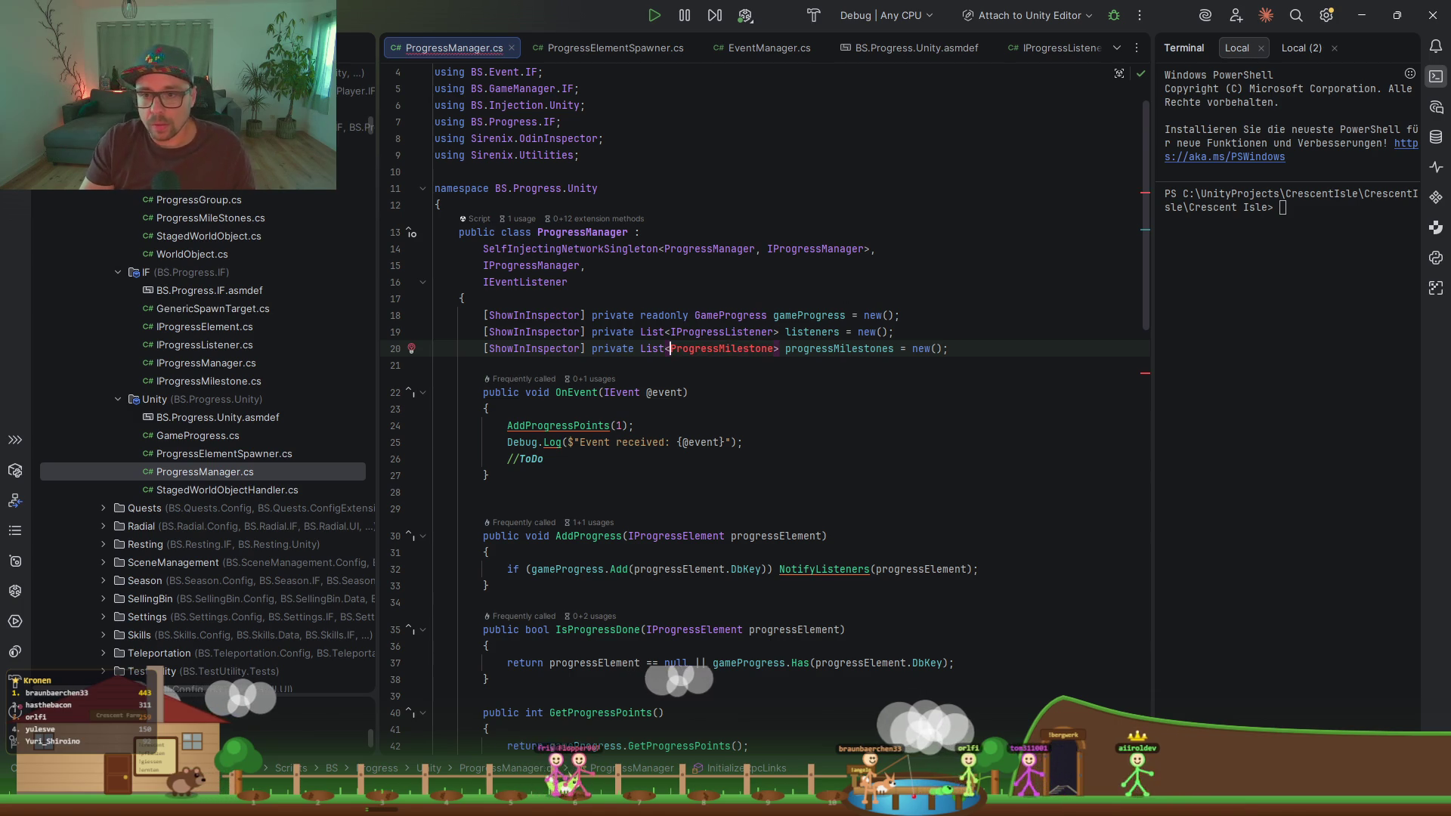
key("alt+Return")
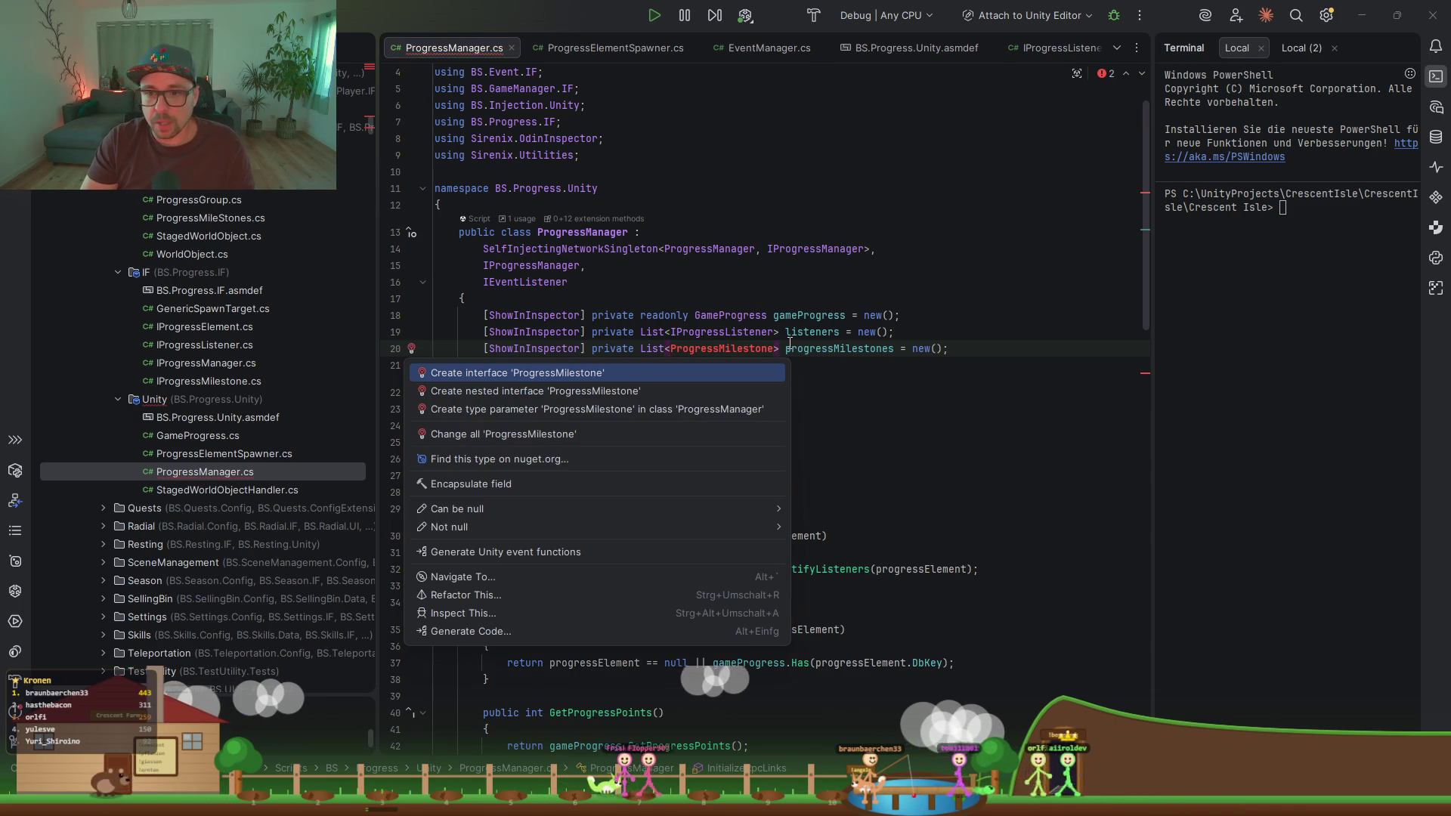
key("Escape")
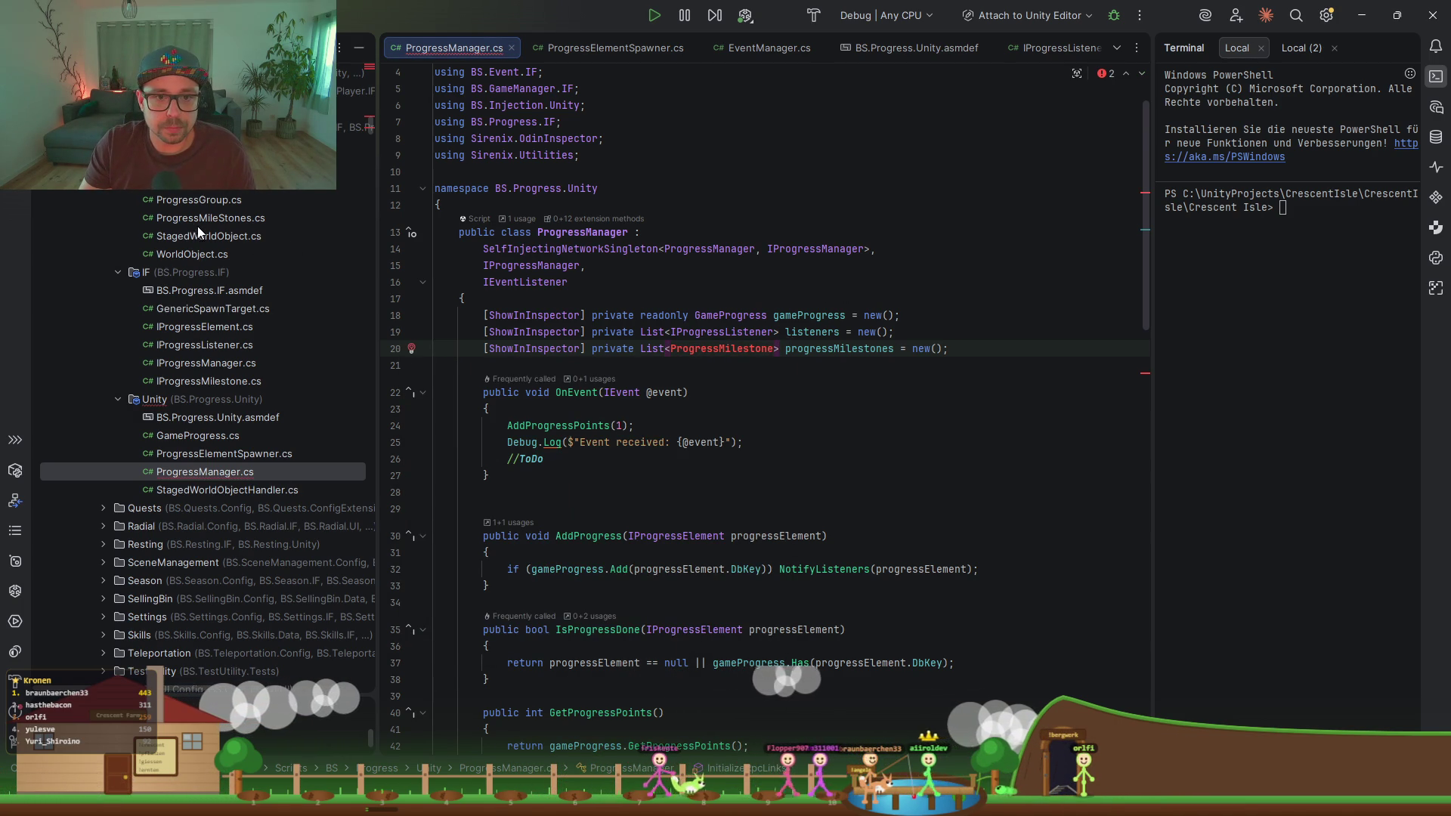
left_click(749, 349)
key("BackSpace")
type("S")
key("Right")
key("Right")
key("Right")
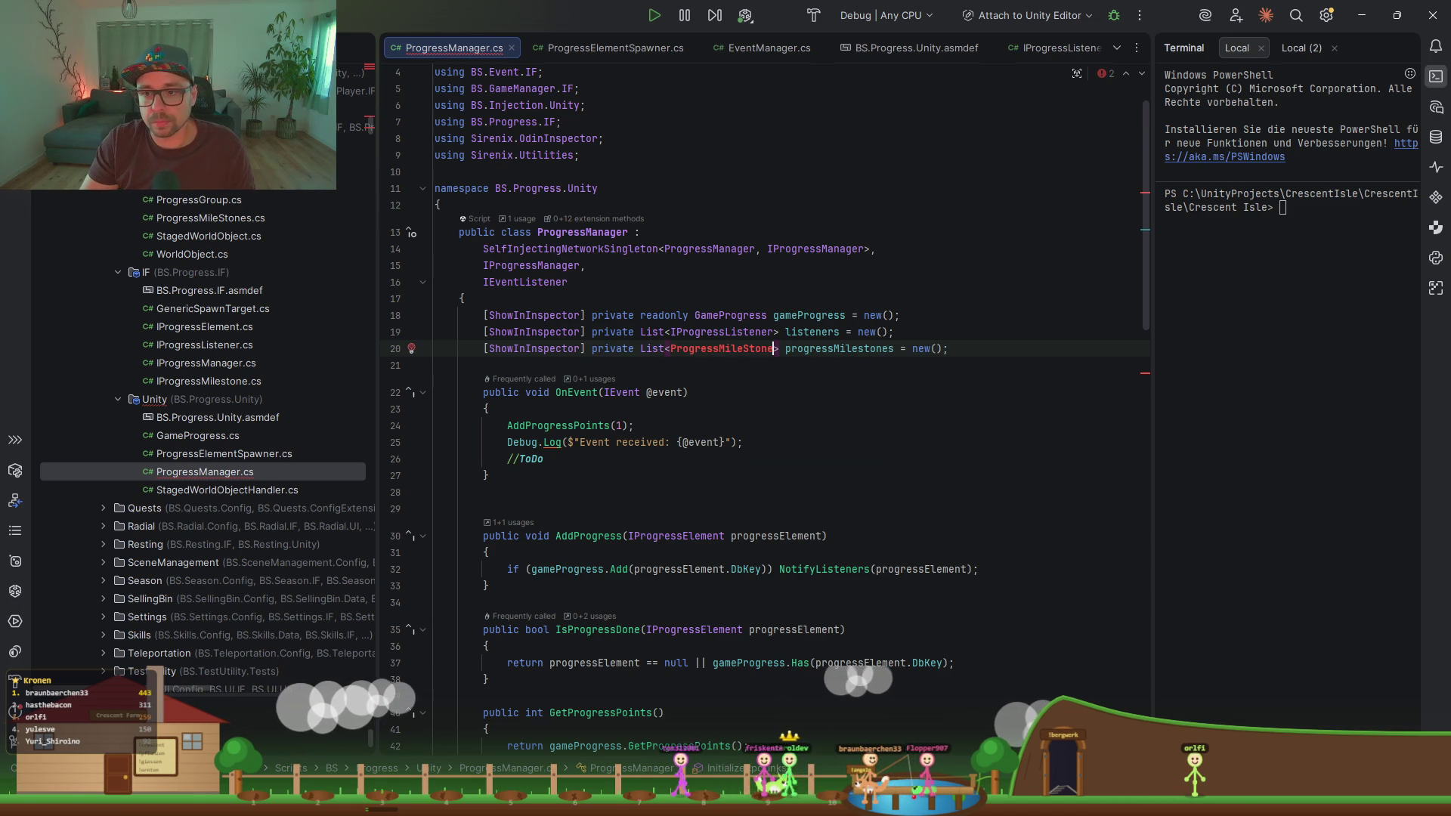
type("s")
key("Return")
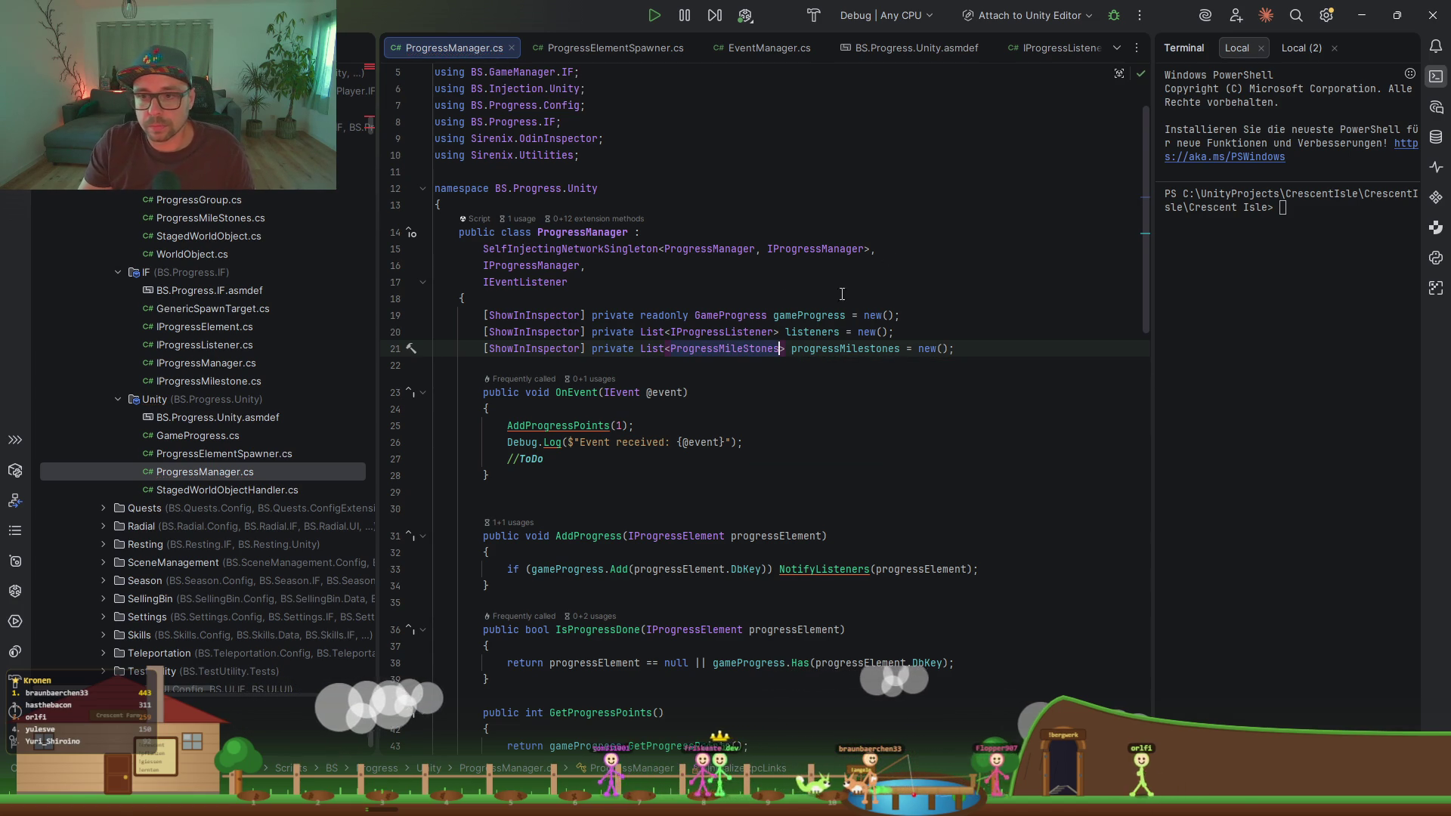
Step: Inspect the ProgressMileStones class declaration, then return to ProgressManager.cs
left_click(738, 350, "ctrl")
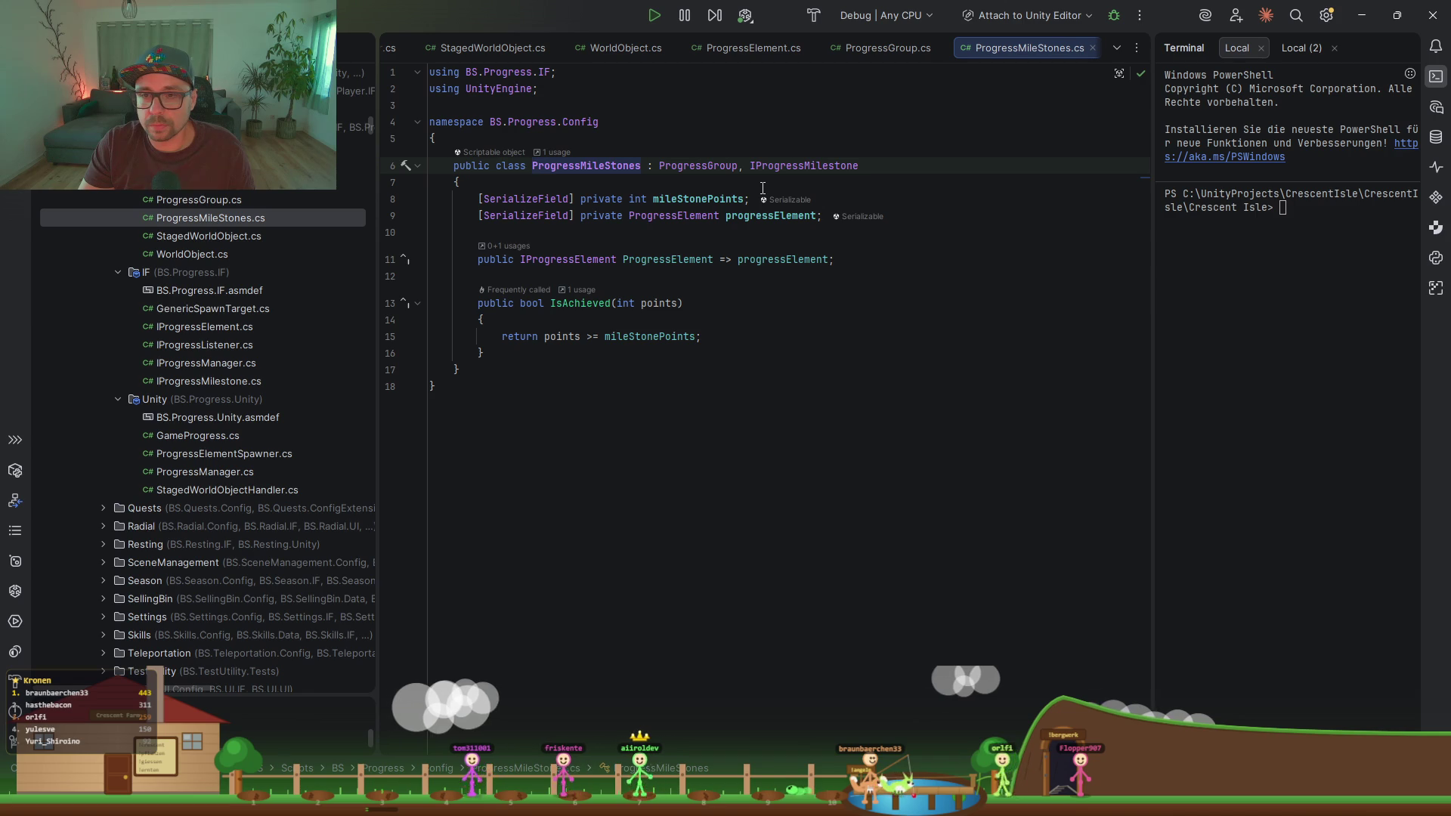
key("ctrl+minus")
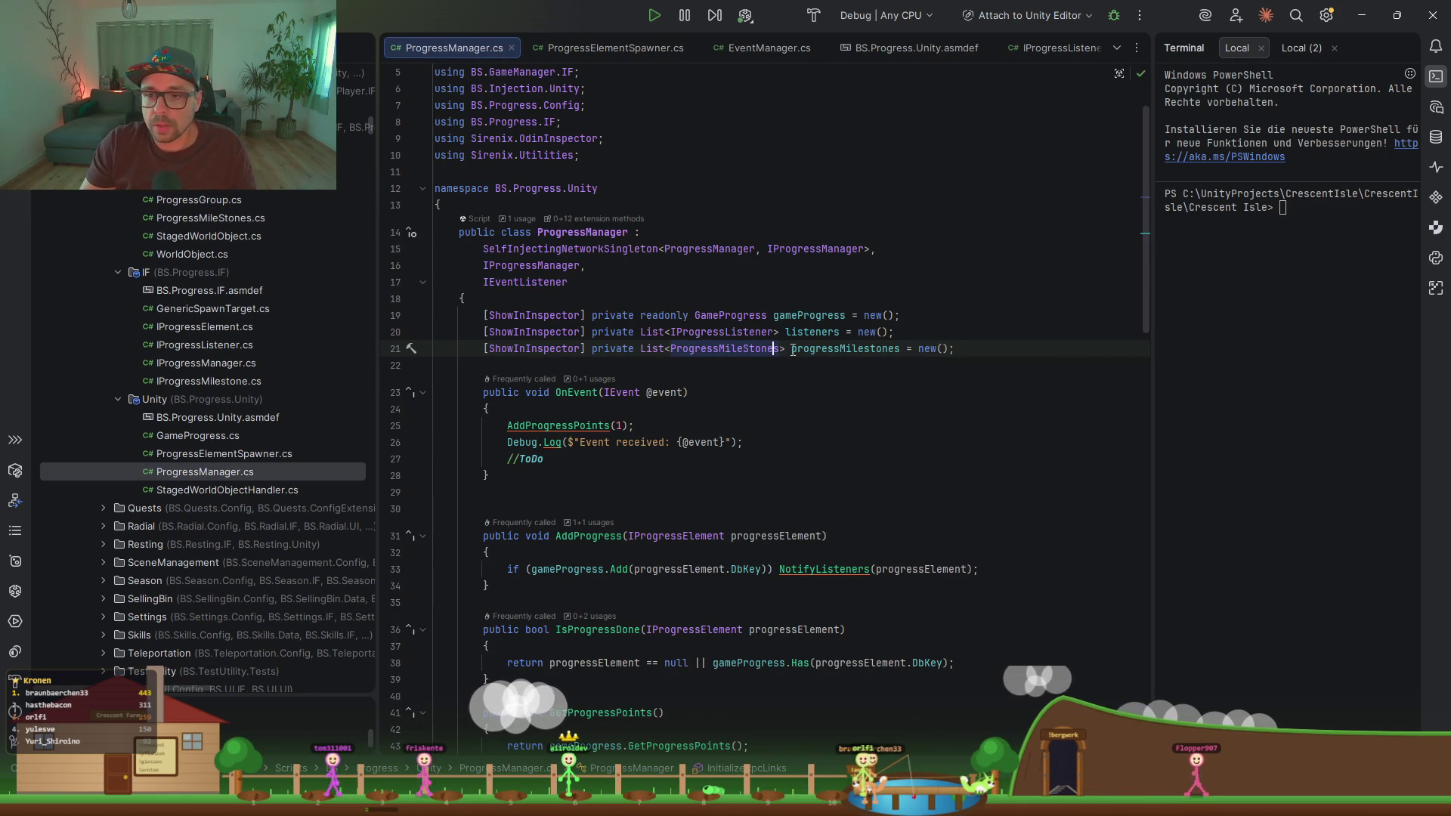
left_click(766, 369)
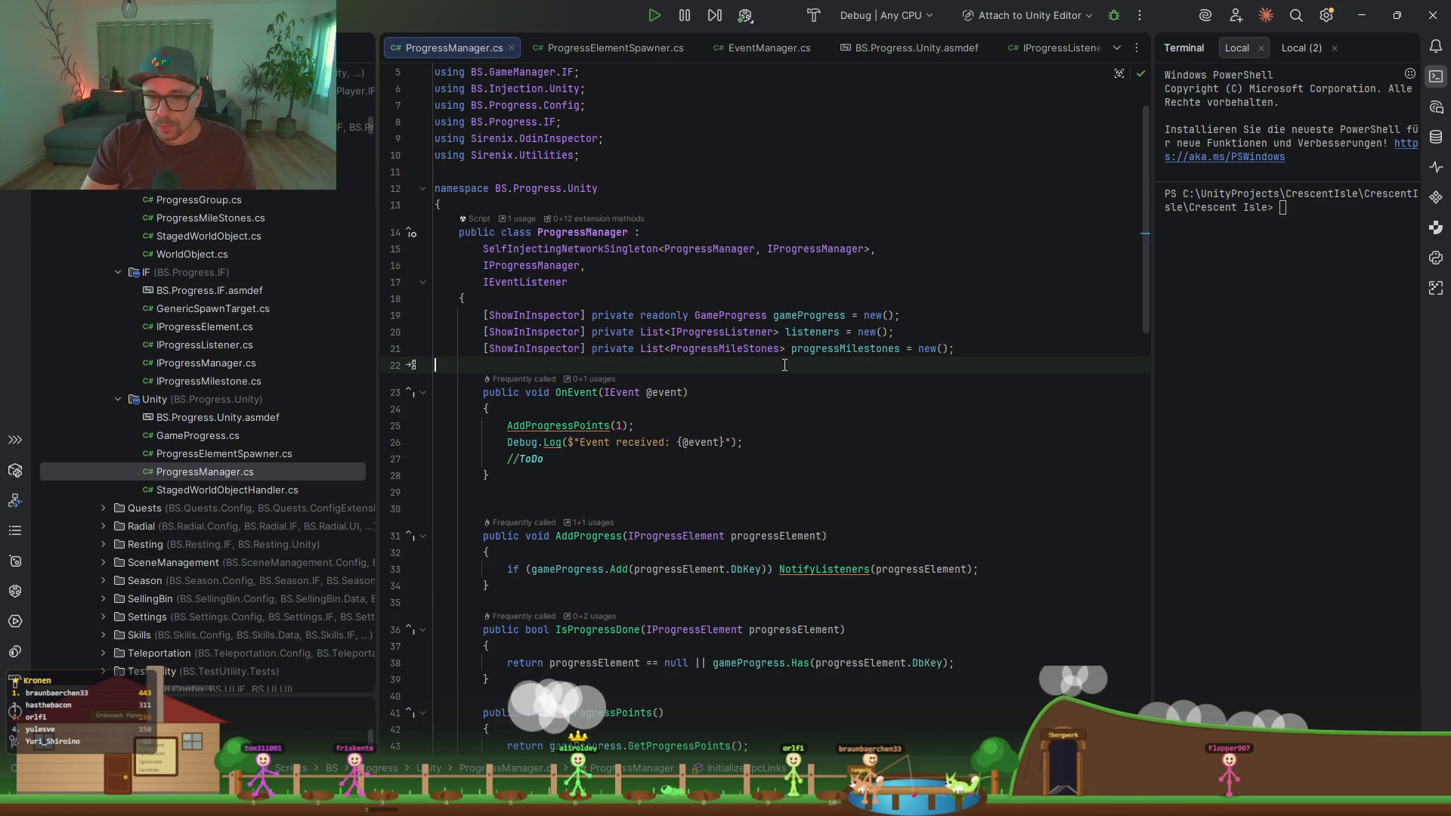
Step: Add an empty [Button] private void LoadAllMileStones() method below the milestone list
key("Return")
key("Return")
key("Return")
key("Up")
key("Up")
type("But")
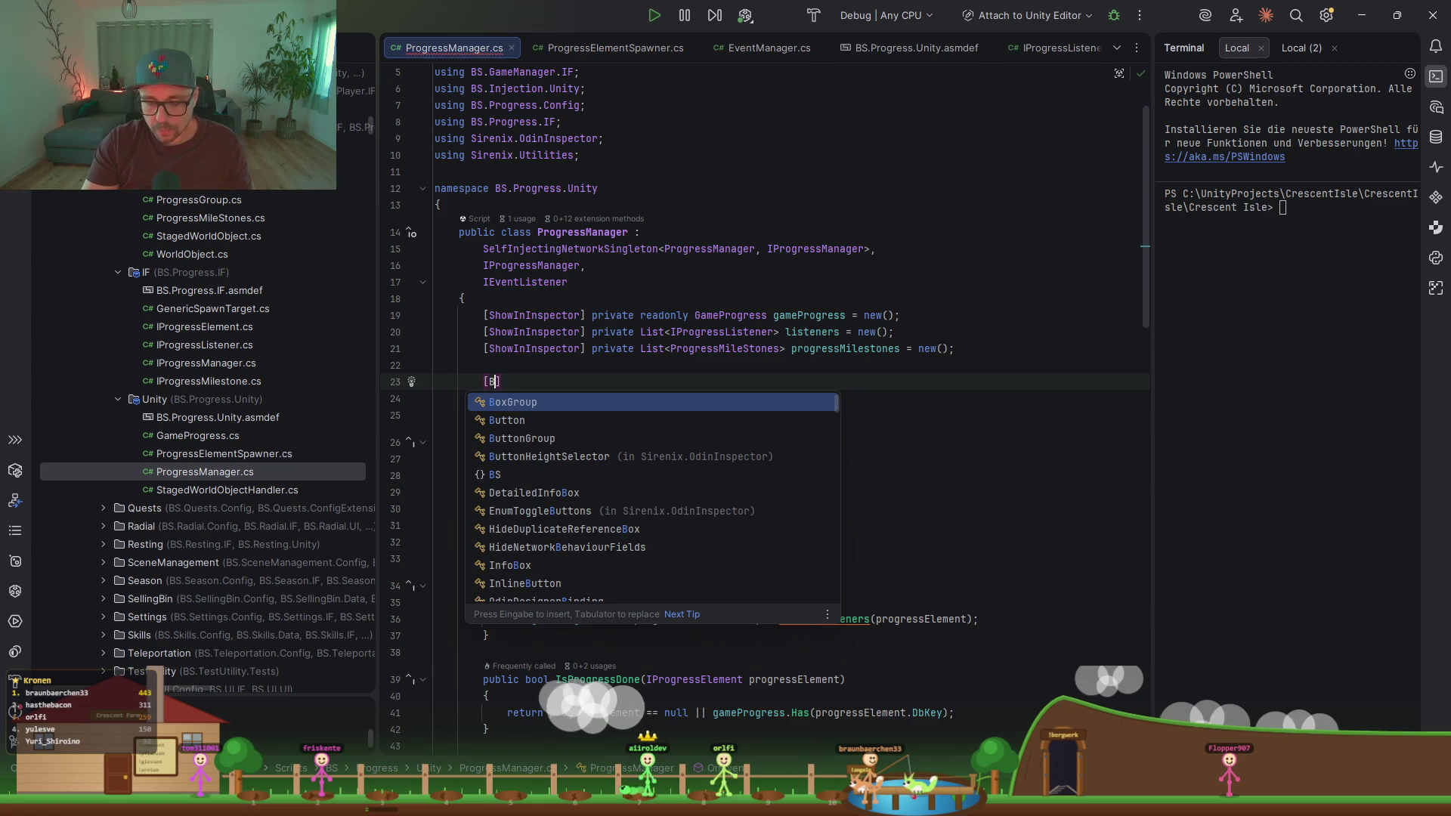
key("Return")
key("Return")
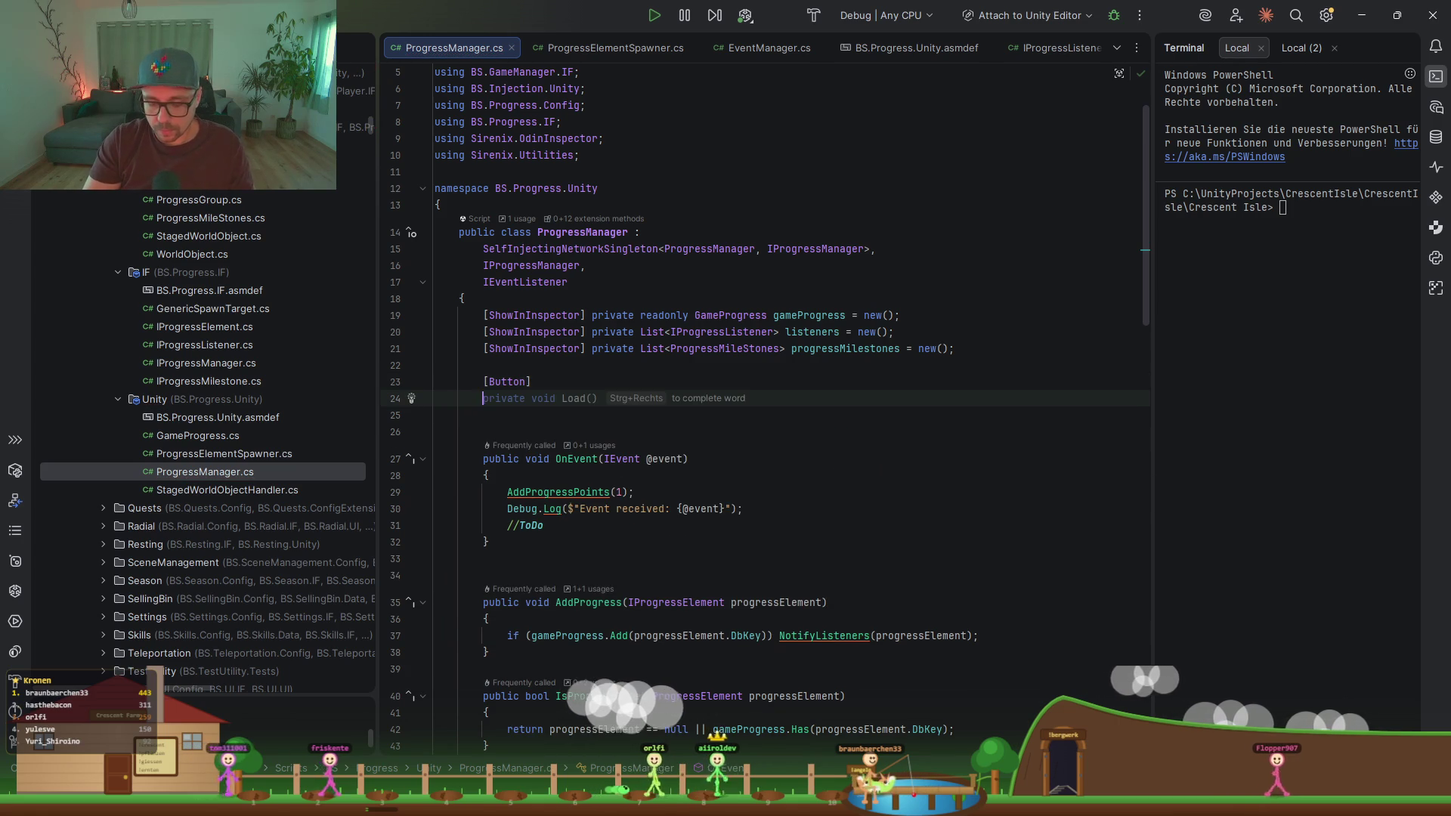
type("private voi")
type("dn")
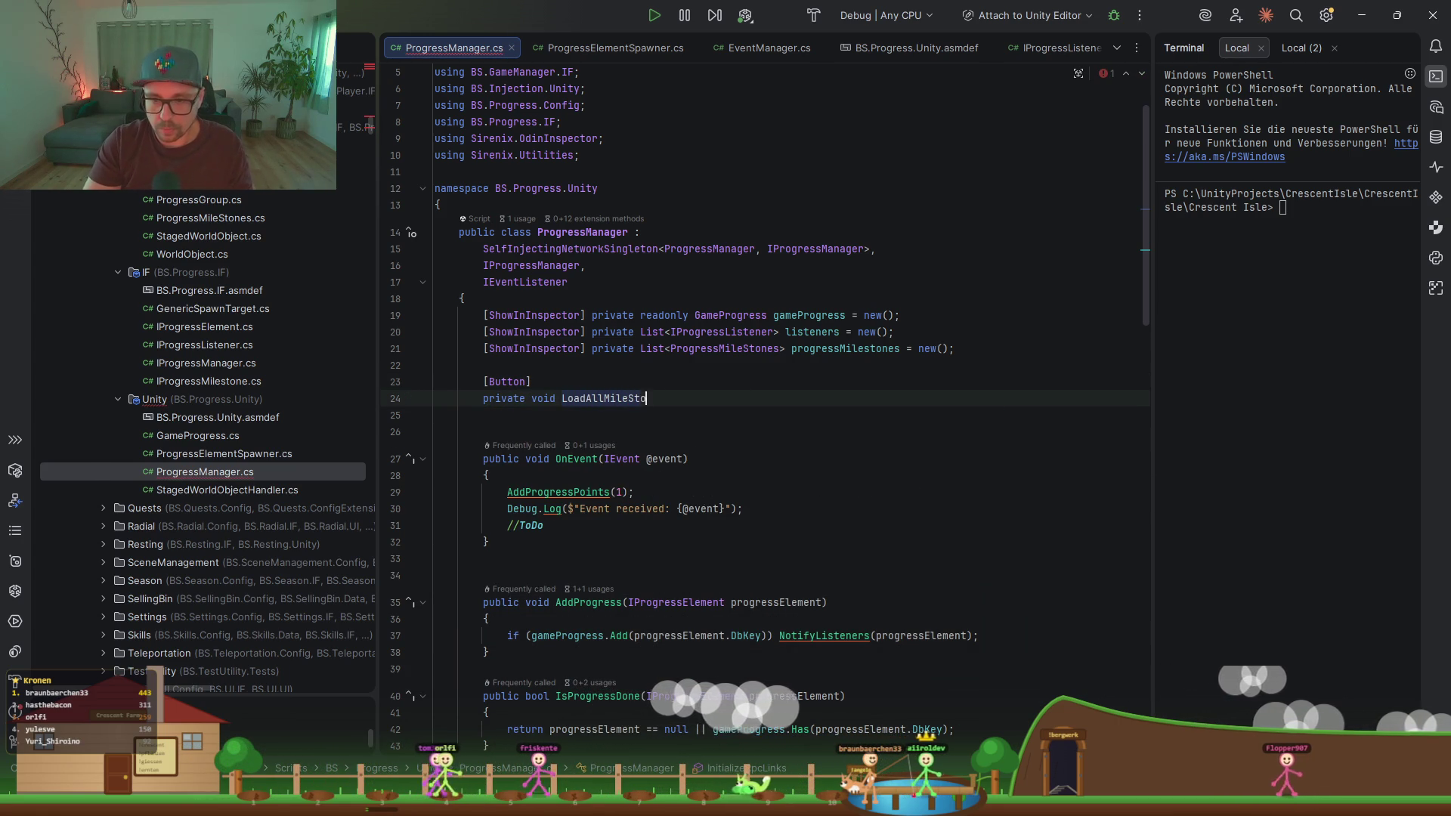
type("(){")
key("Return")
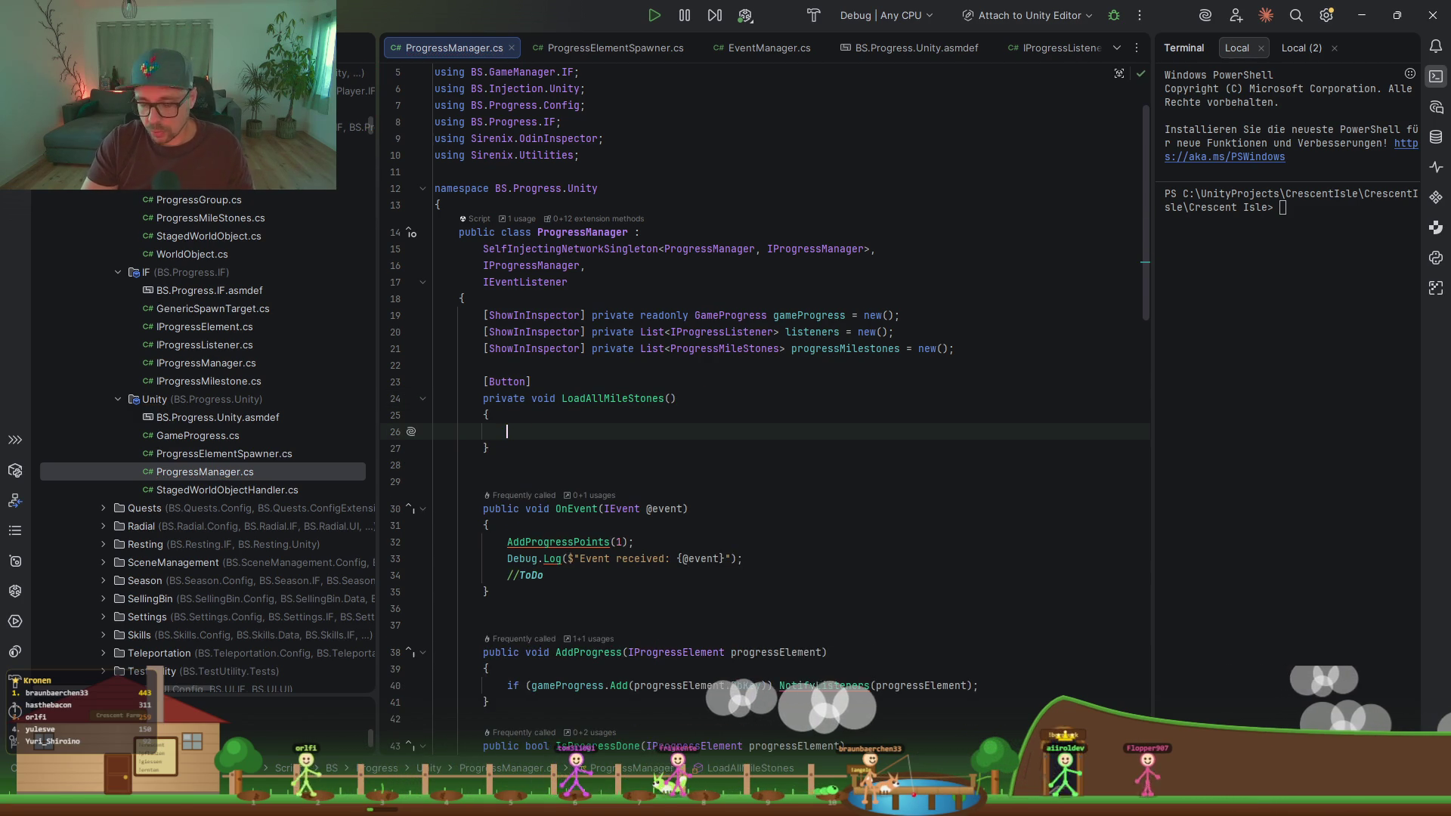
Step: Ask the inline AI assistant to load all ProgressMileStones objects and assign them to progressMilestones
key("ctrl+backslash")
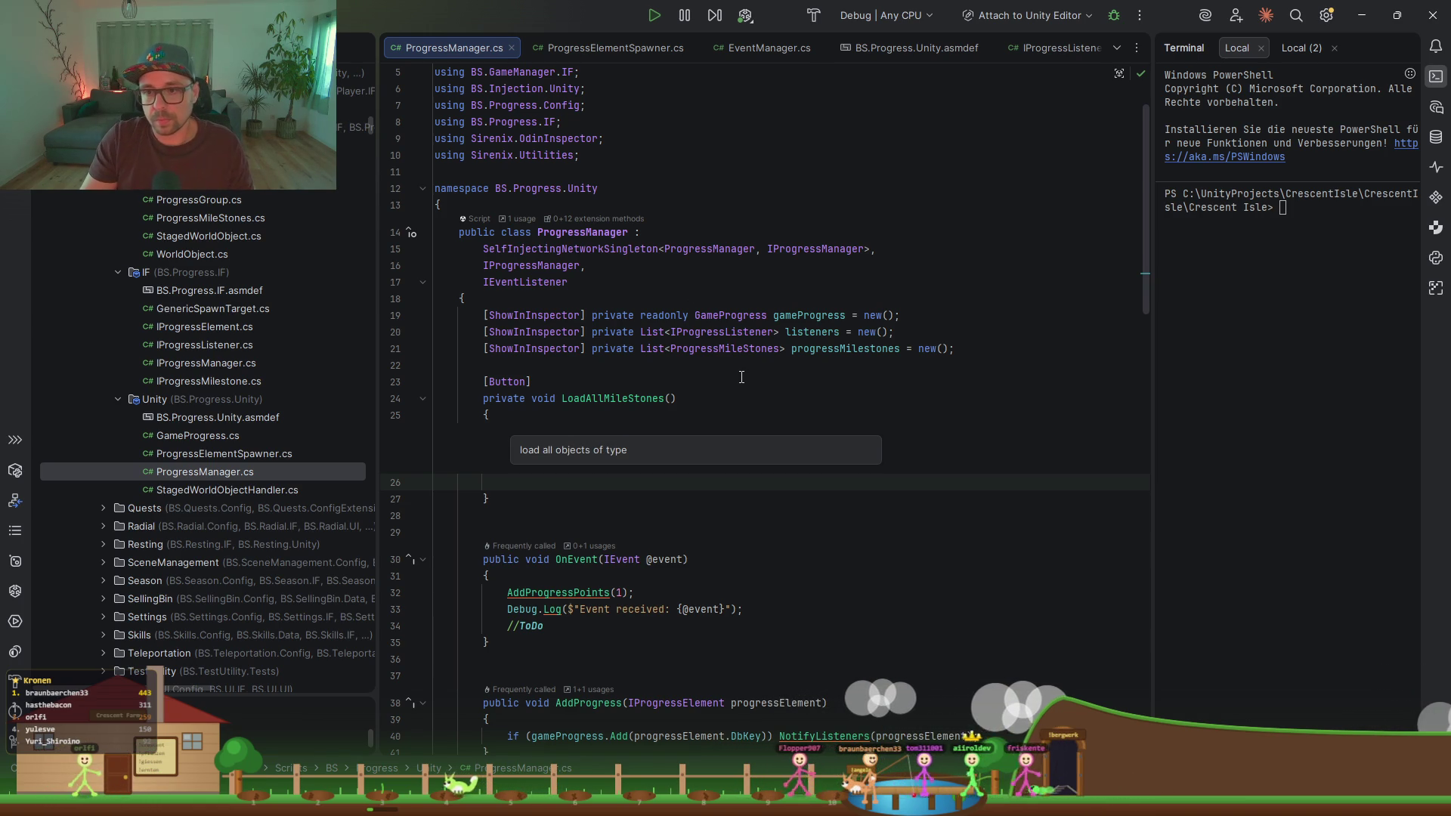
double_click(726, 353)
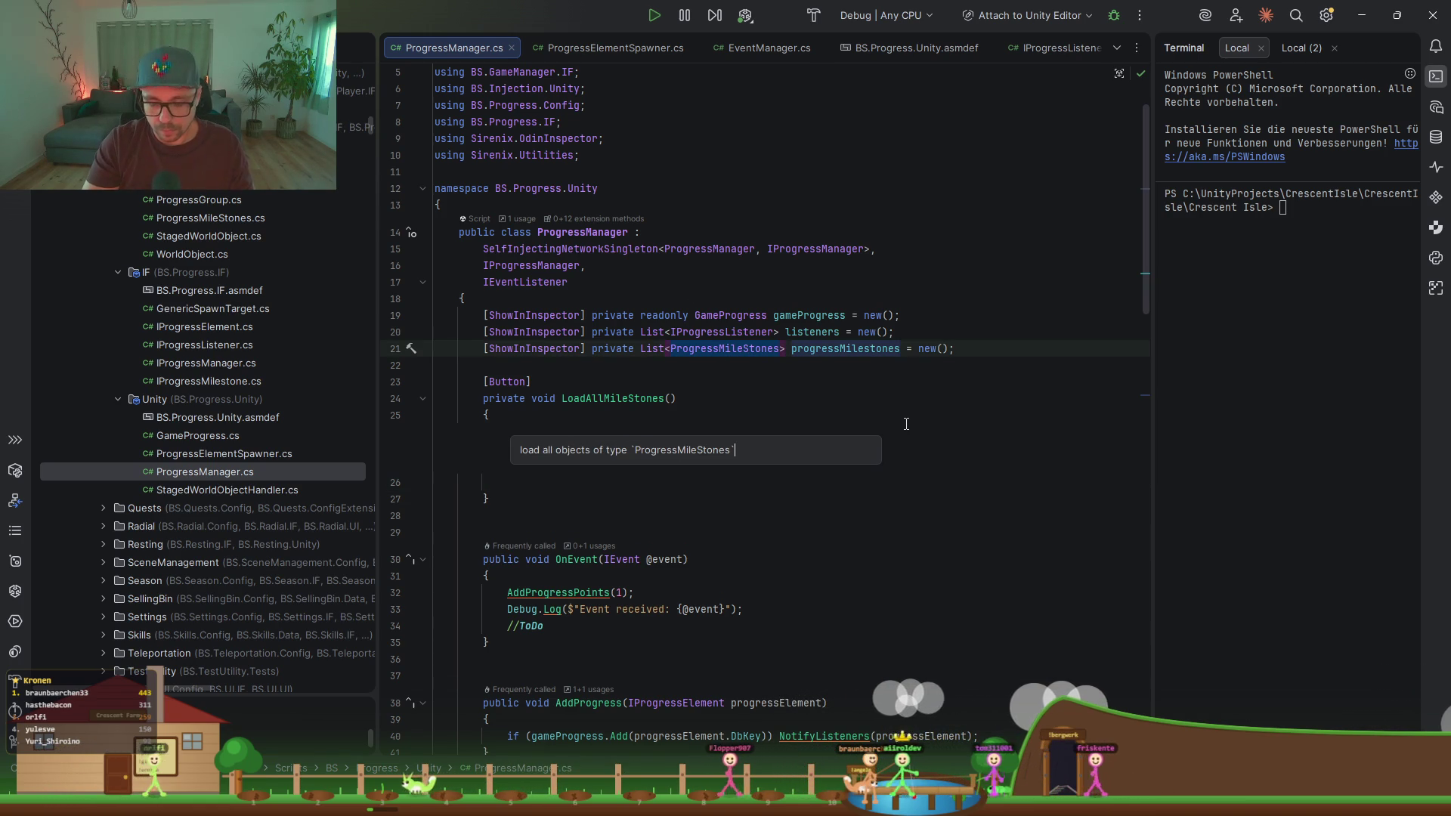
type("`ProgressMileStones` in my workspace and a")
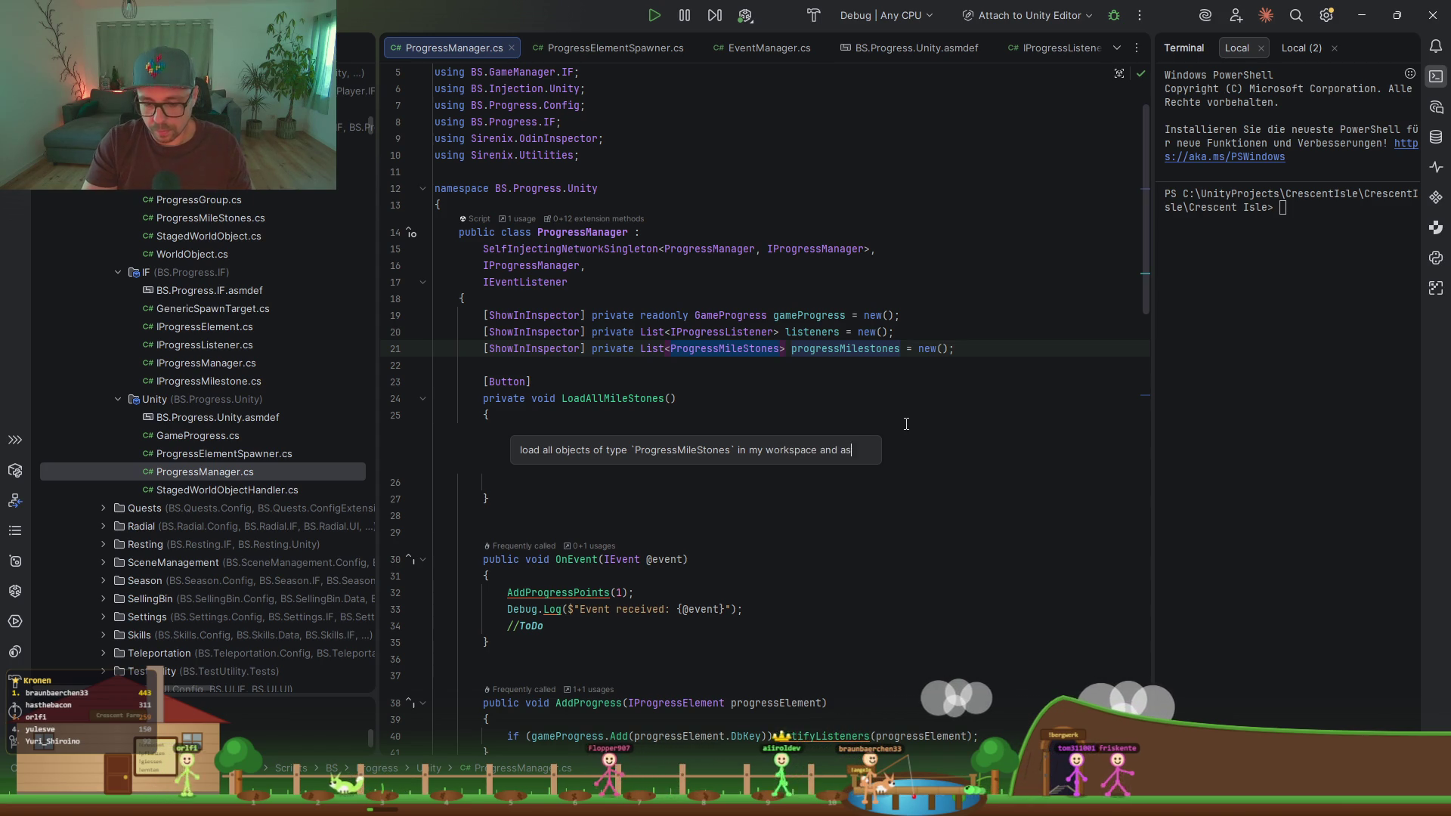
type("sign them to")
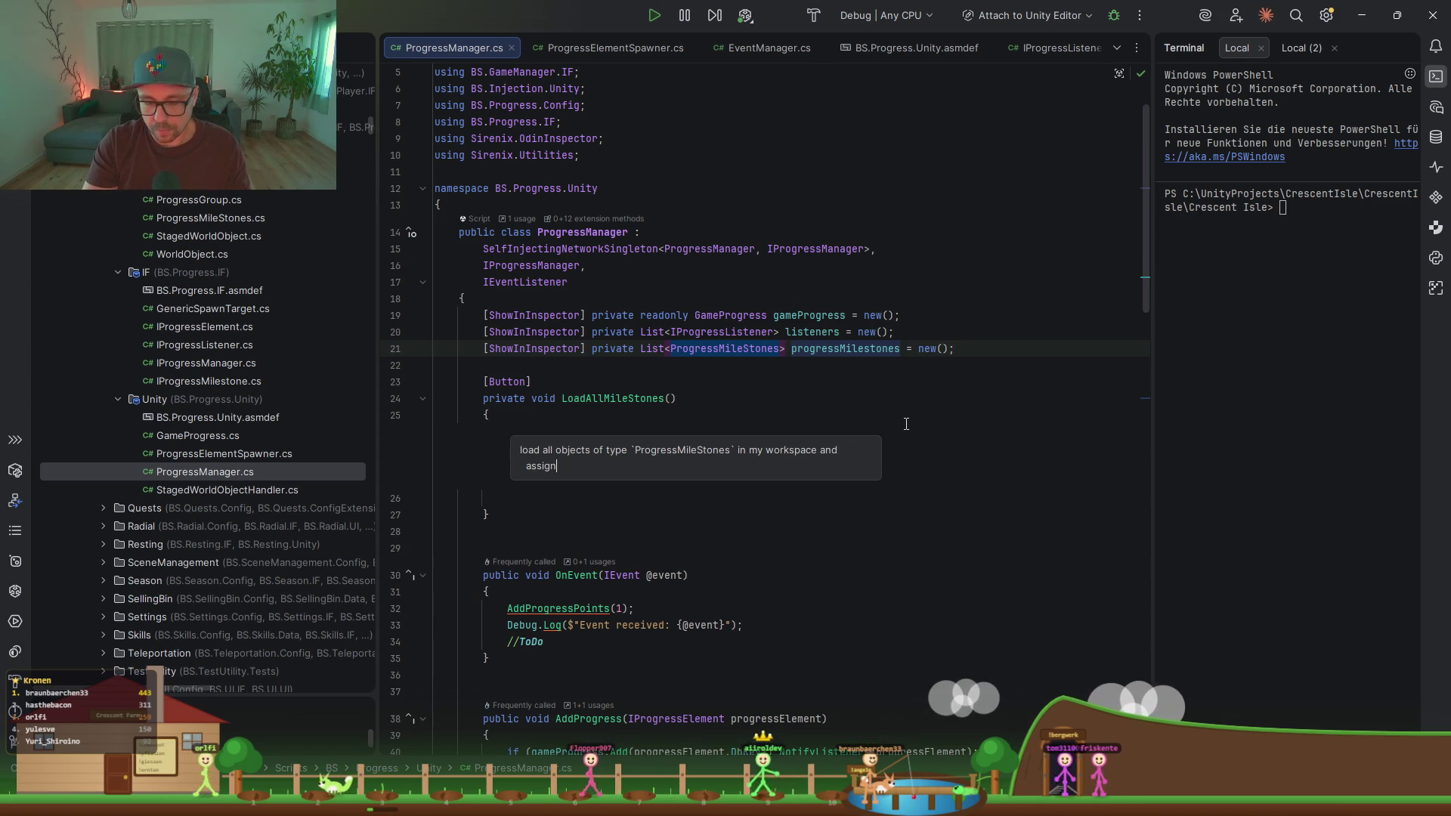
type(" p")
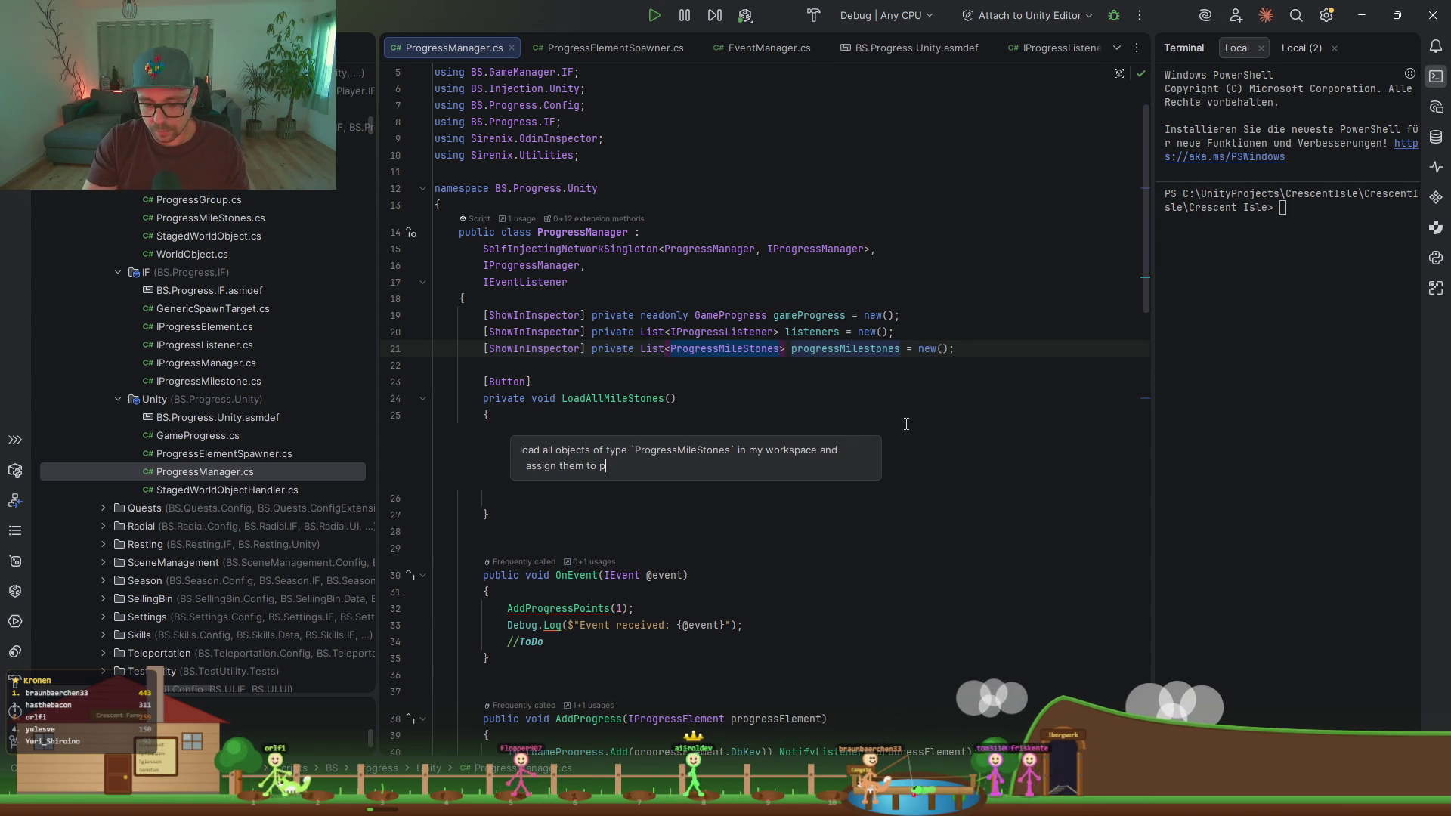
type("rofgressmilesto")
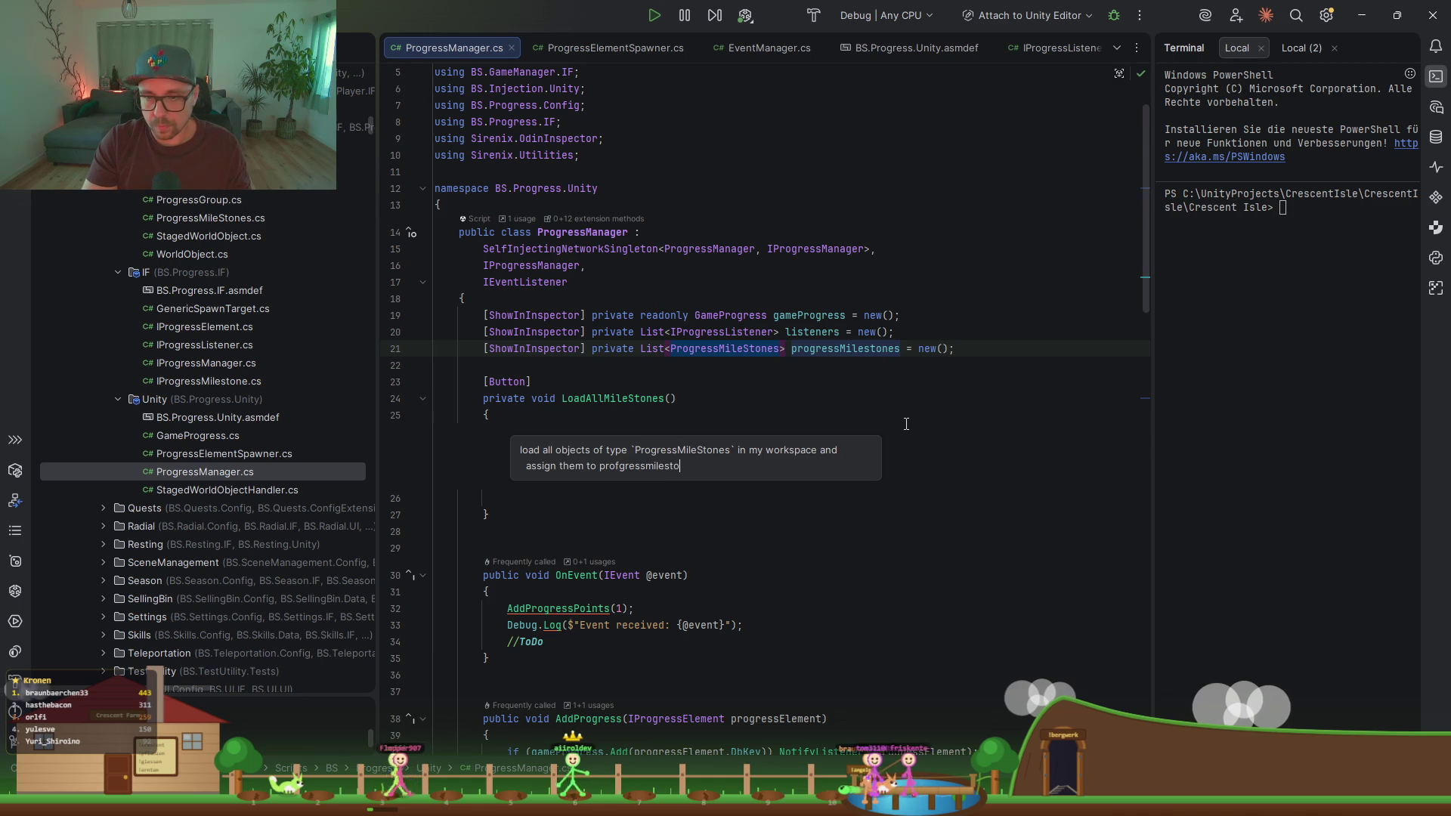
key("Return")
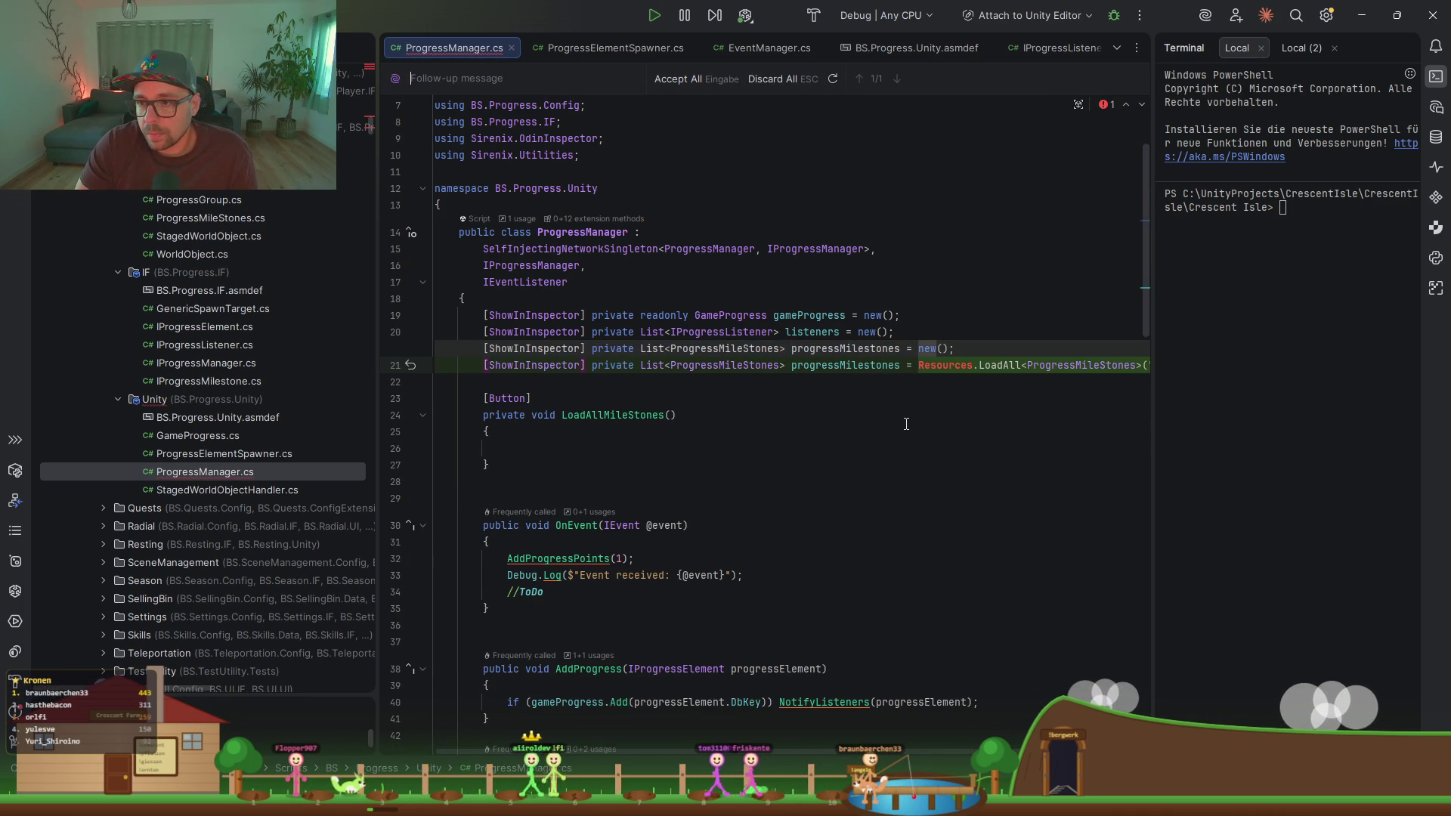
Step: Accept the AI change, then delete its Resources.LoadAll initializer from the progressMilestones field
scroll(884, 417, "right", 3)
scroll(869, 414, "left", 2)
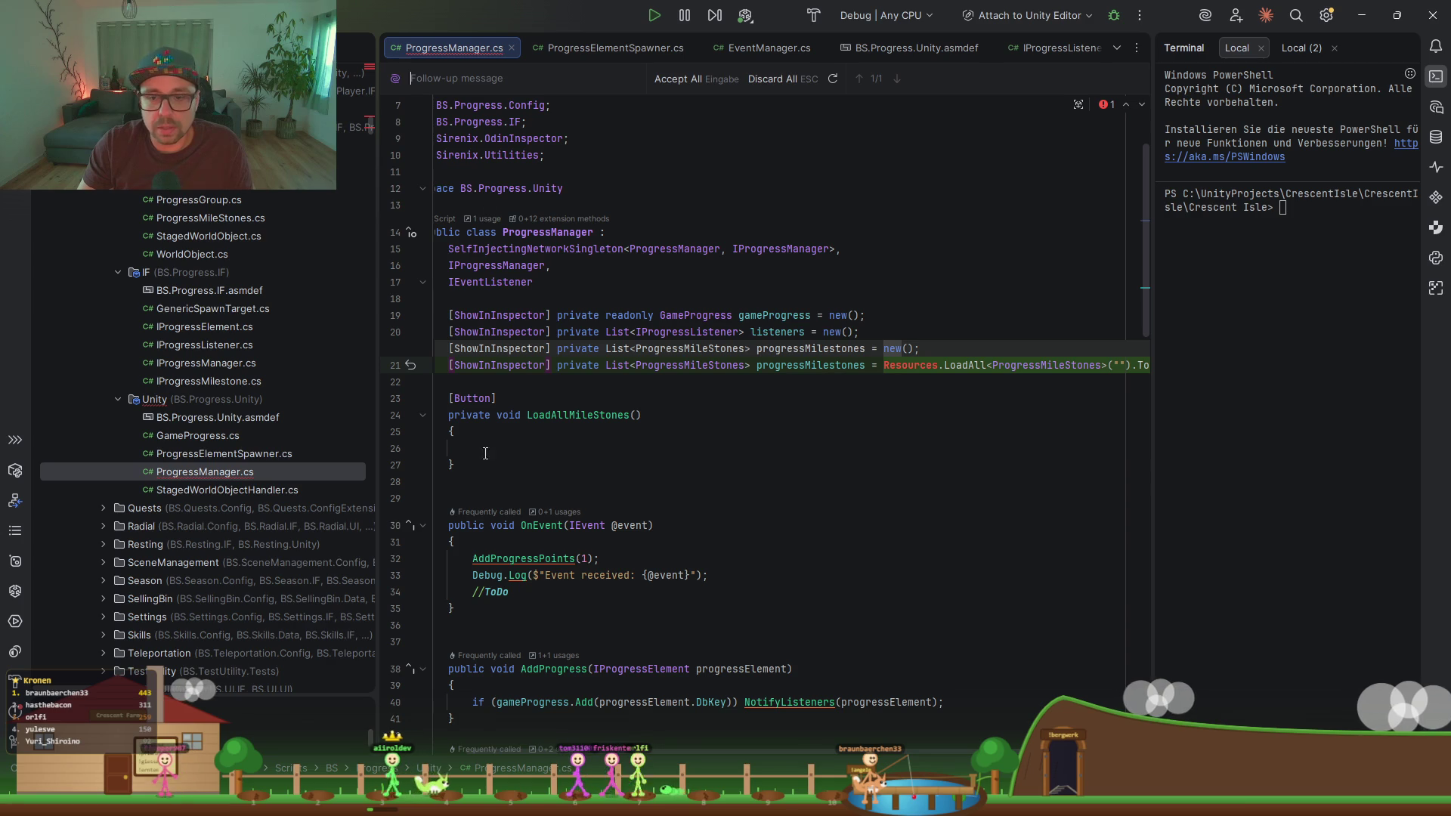
left_click(679, 78)
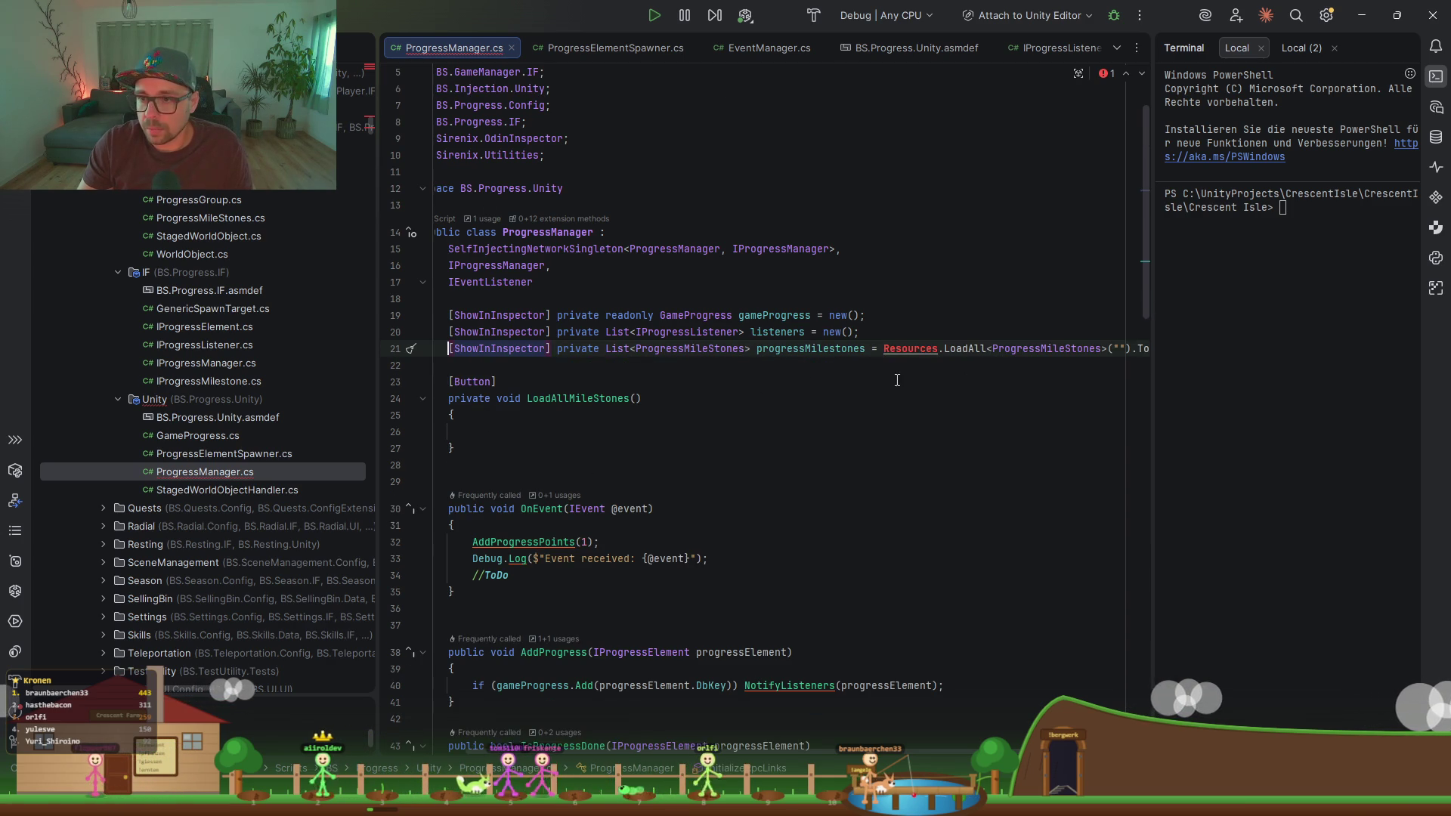
scroll(1141, 351, "right", 2)
scroll(1119, 344, "right", 2)
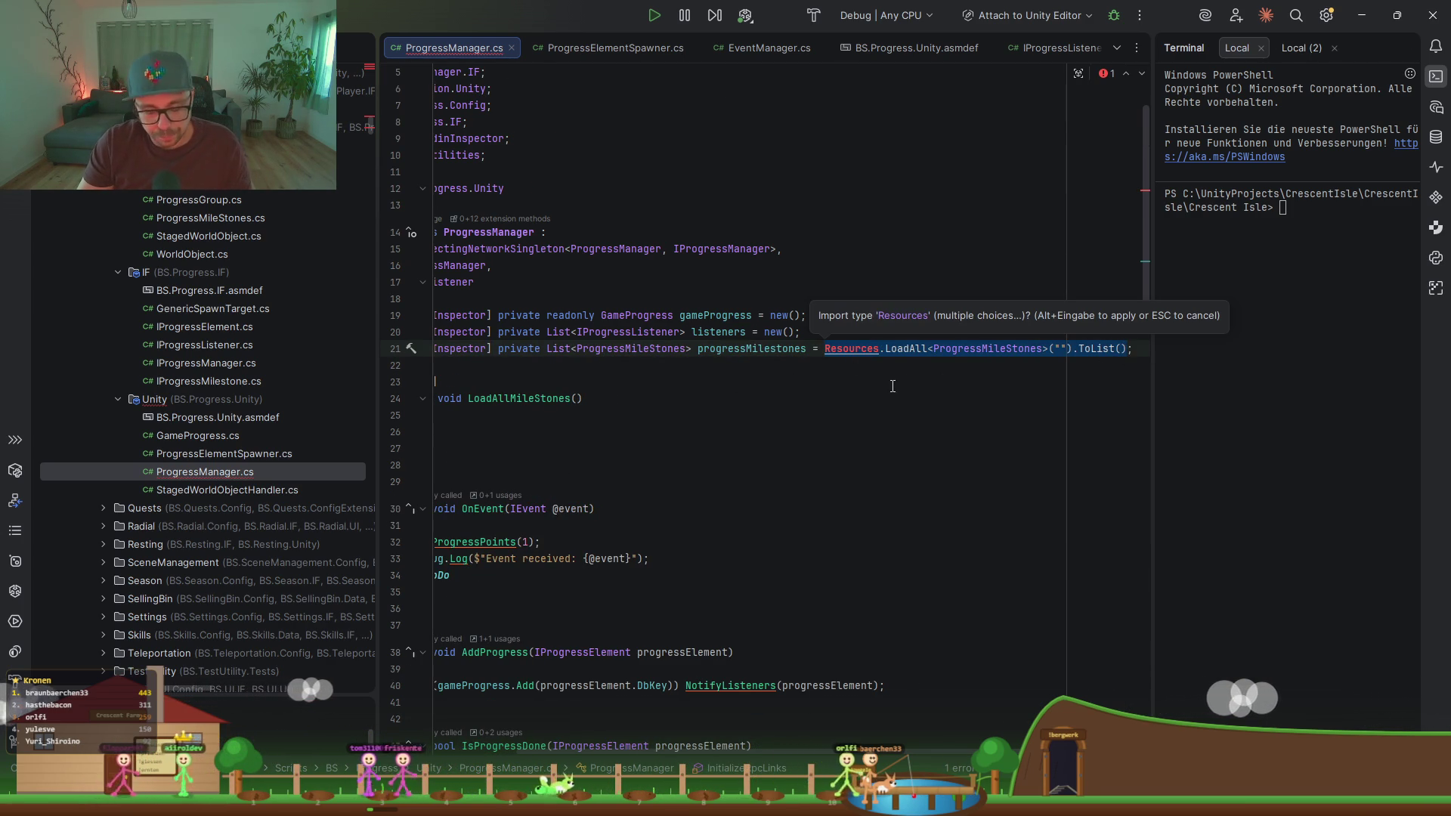
key("BackSpace")
key("BackSpace")
key("BackSpace")
key("BackSpace")
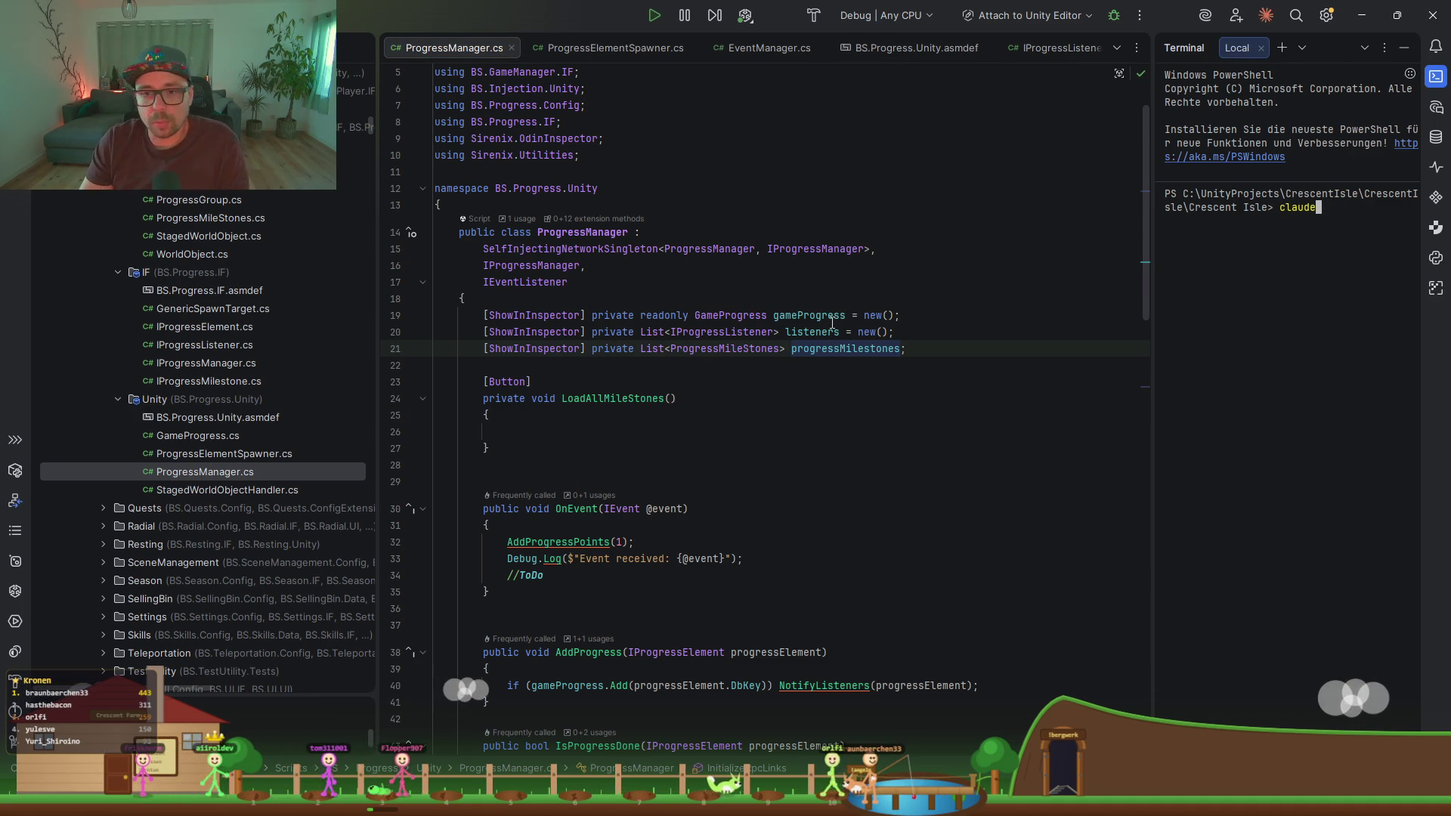
Step: Launch Claude Code by running claude in Rider's Terminal window
key("alt+Tab")
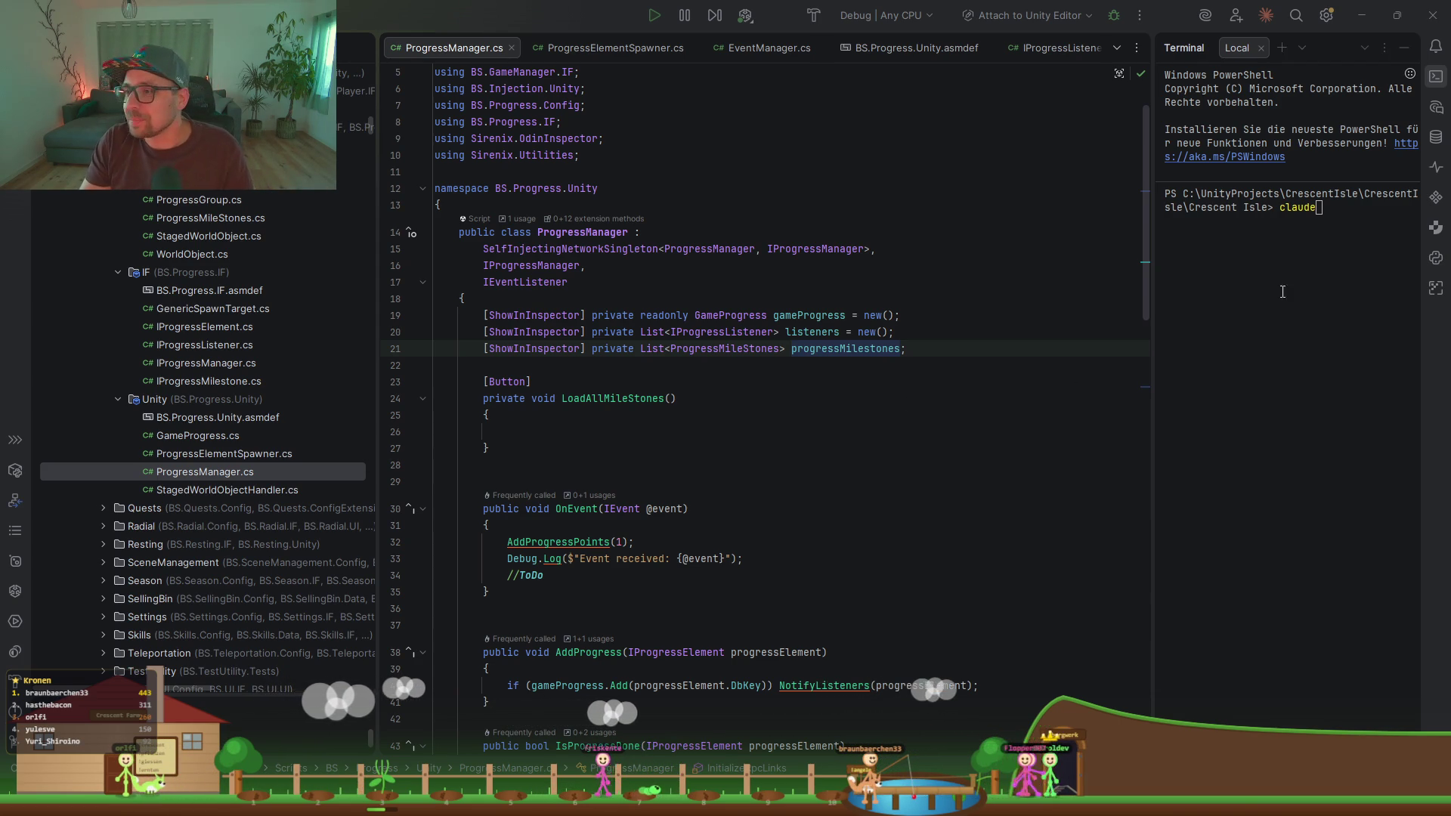
left_click(1296, 223)
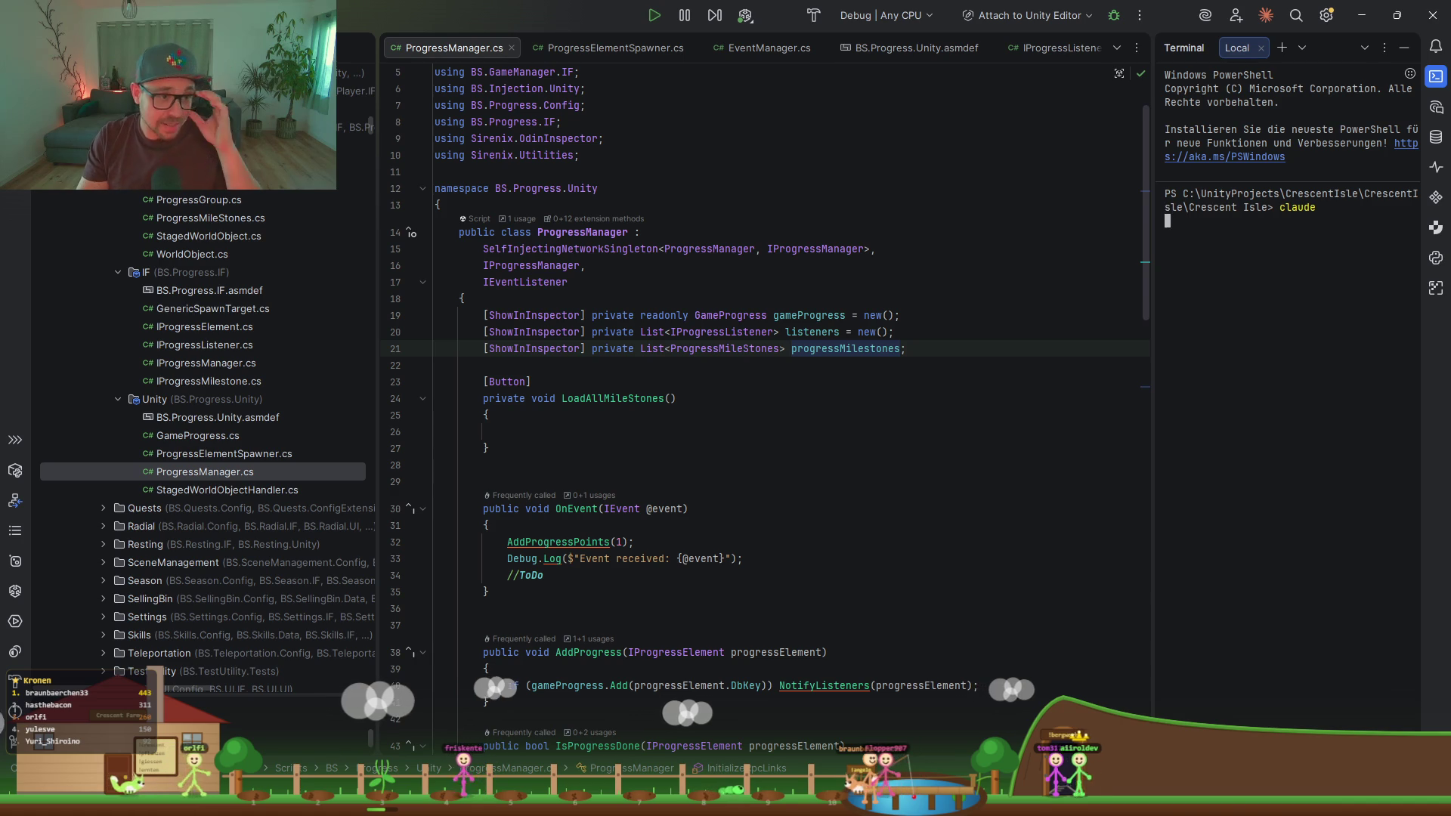
key("Return")
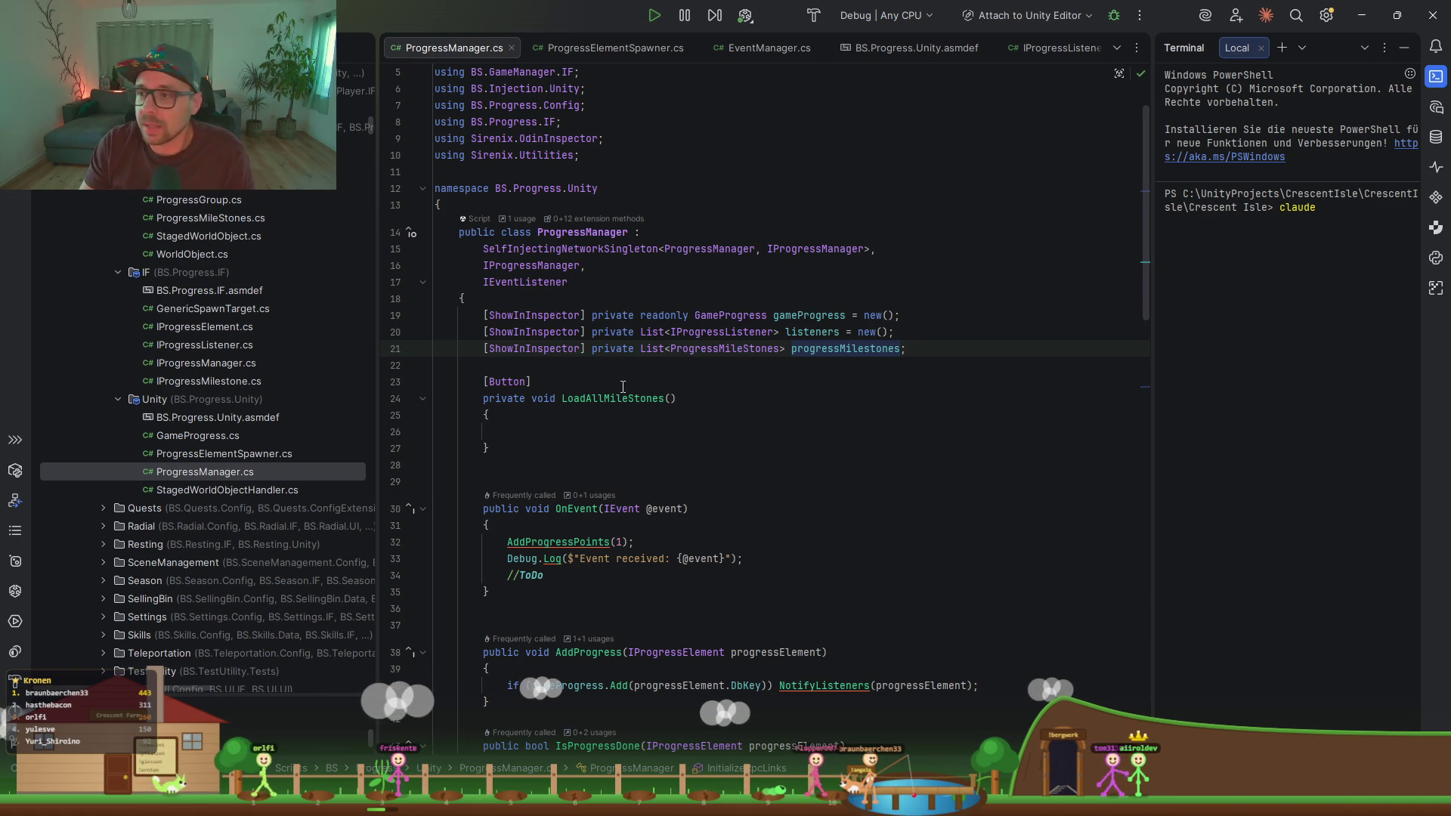
Step: Narrow the project tree and widen the terminal panel beside ProgressManager.cs
left_click_drag(370, 346, 303, 345)
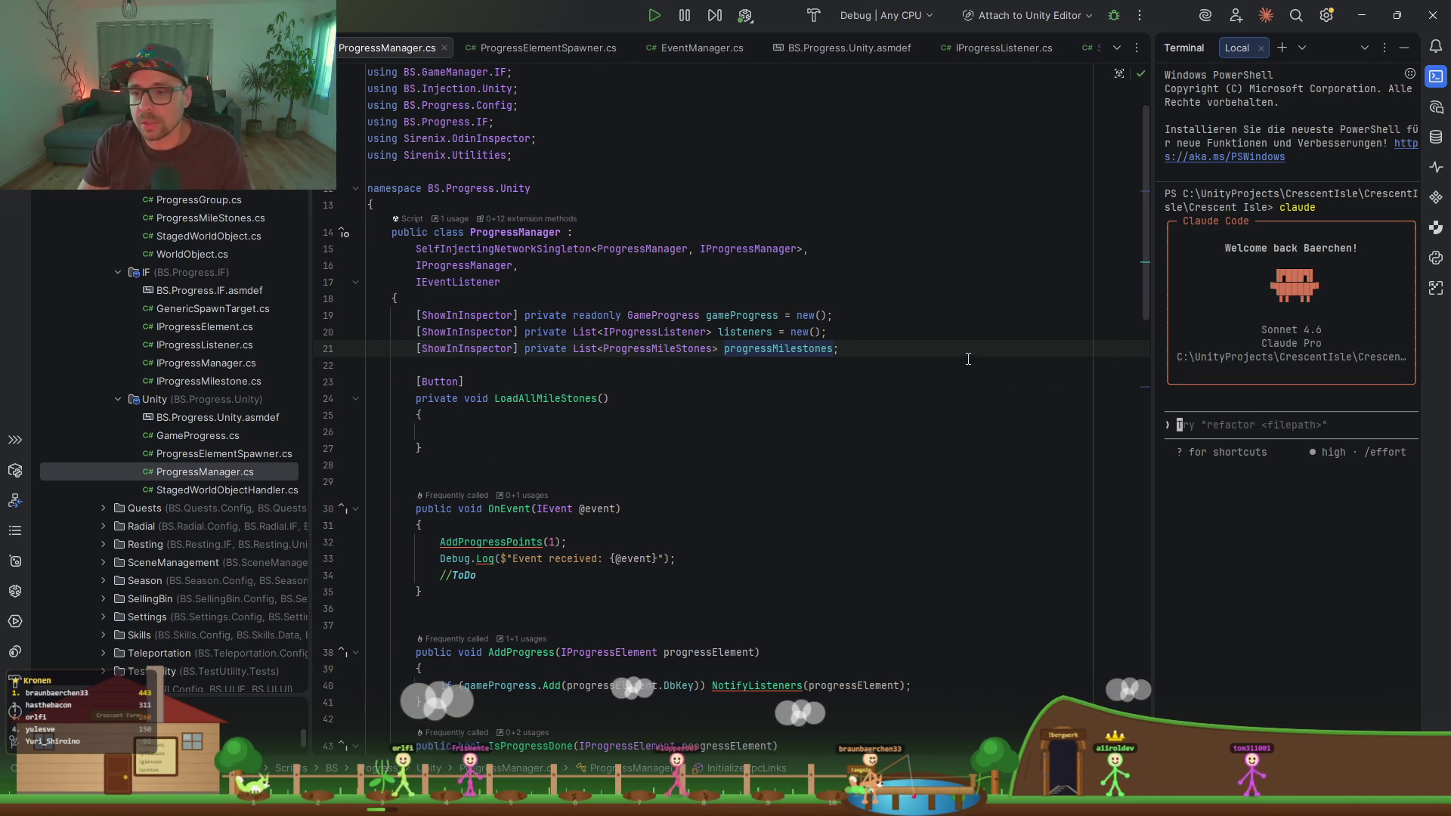
scroll(916, 380, "down", 3)
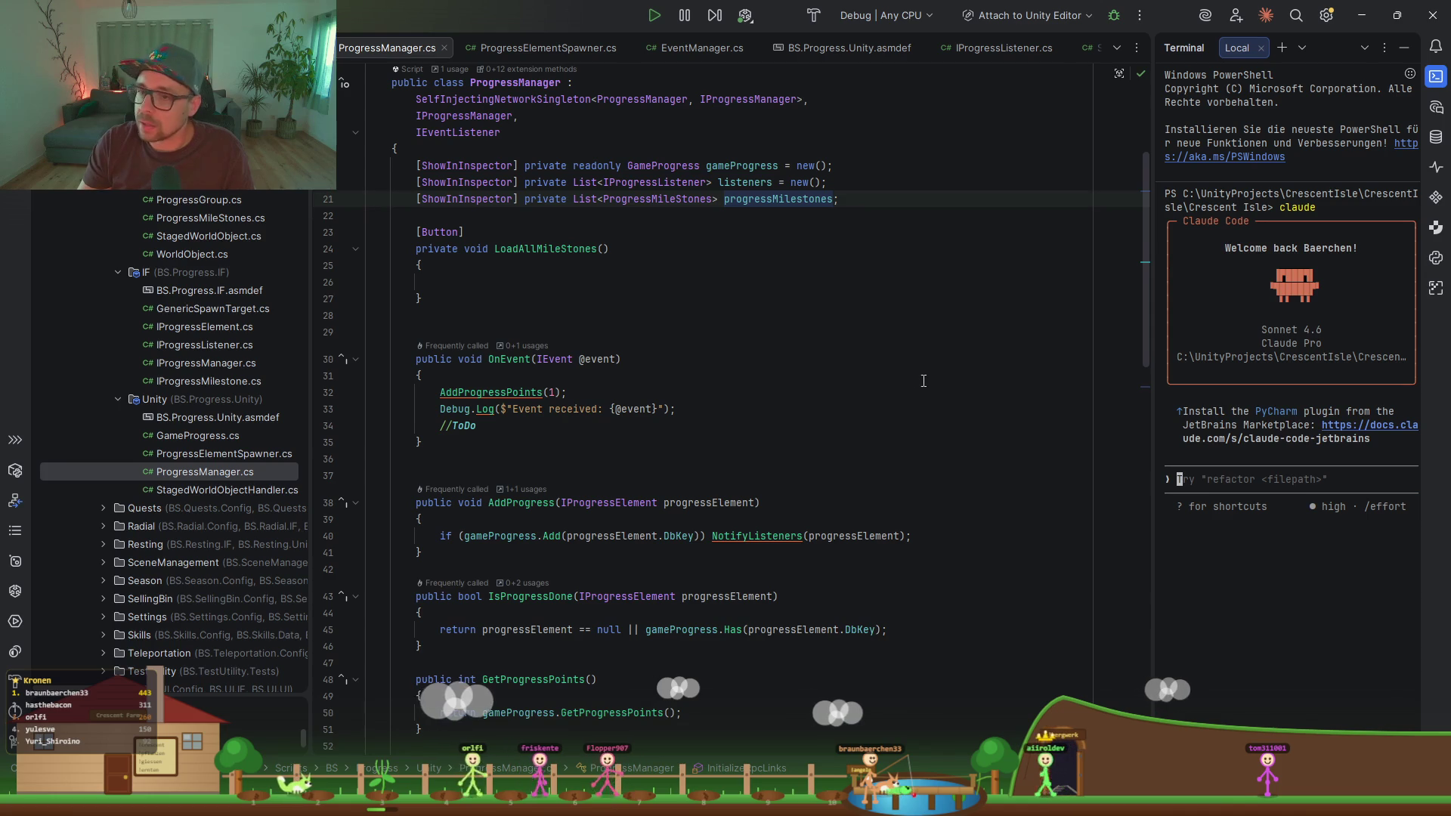
left_click(424, 299)
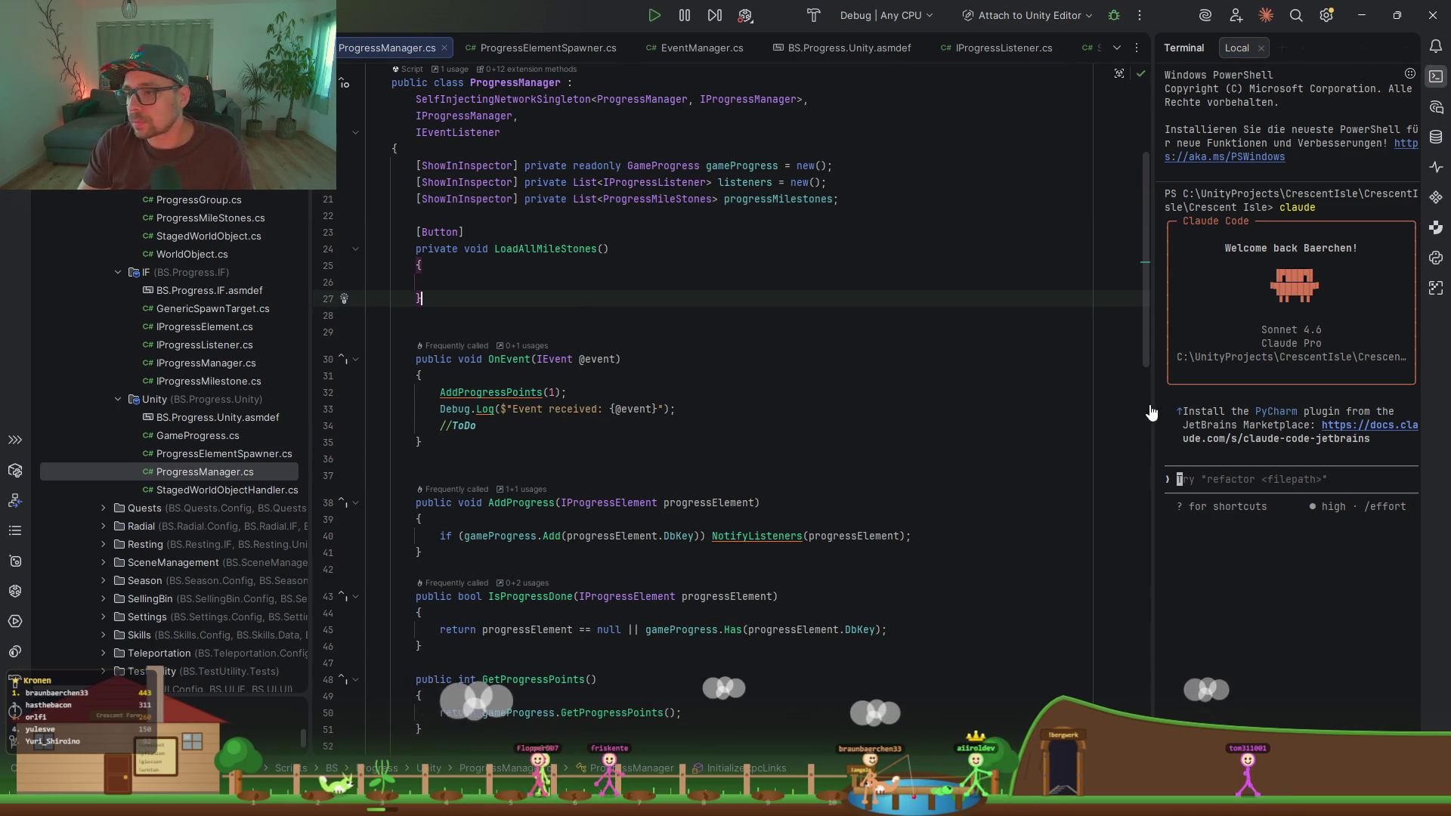
mouse_move(1144, 404)
left_click_drag(1143, 404, 1022, 404)
scroll(659, 368, "up", 6)
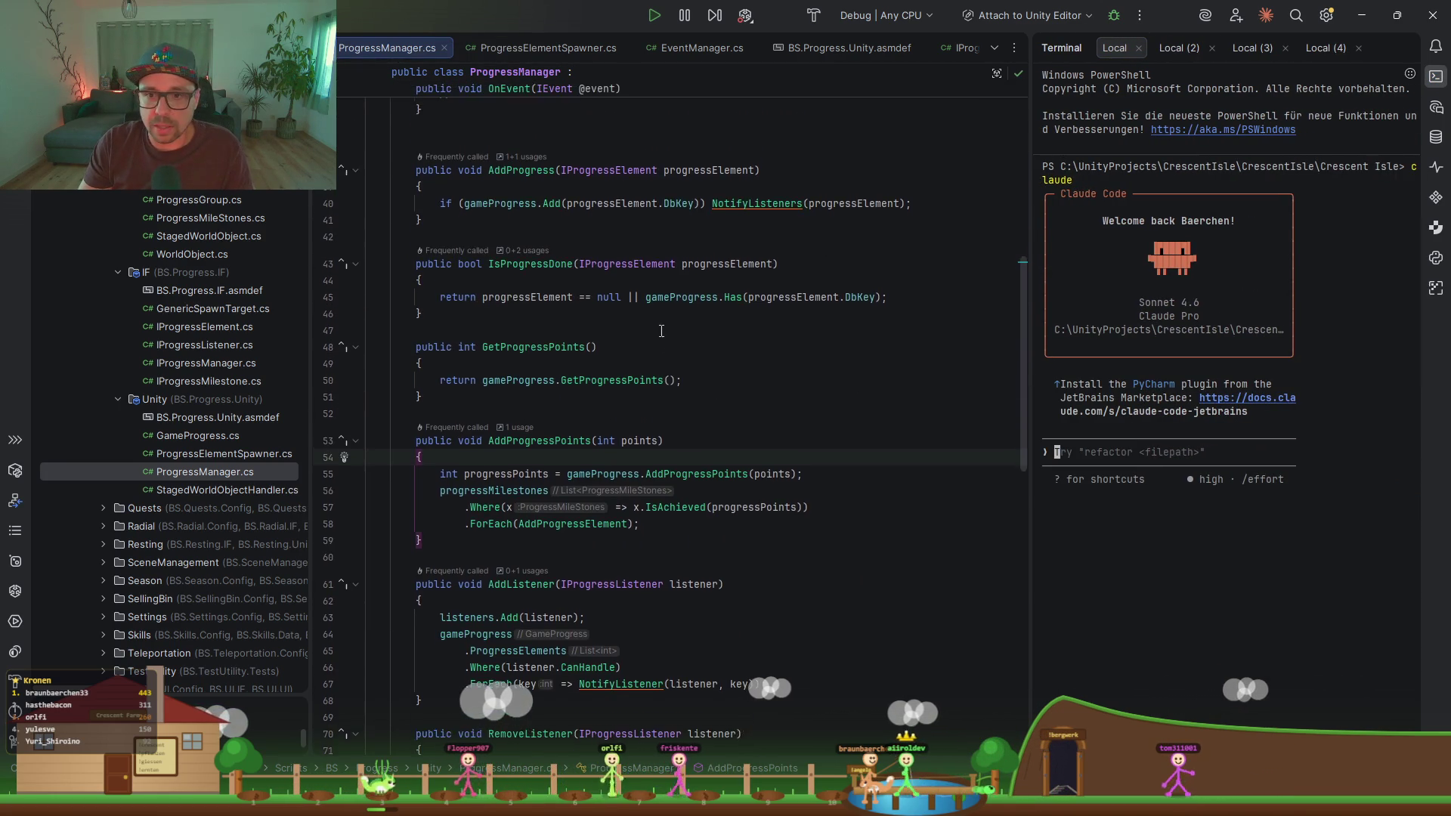
scroll(658, 368, "up", 5)
double_click(516, 363)
Step: Ask Claude Code to find all ProgressMileStones objects and assign them to progressMilestones
left_click(1186, 330)
type("in LoadAllMileStones")
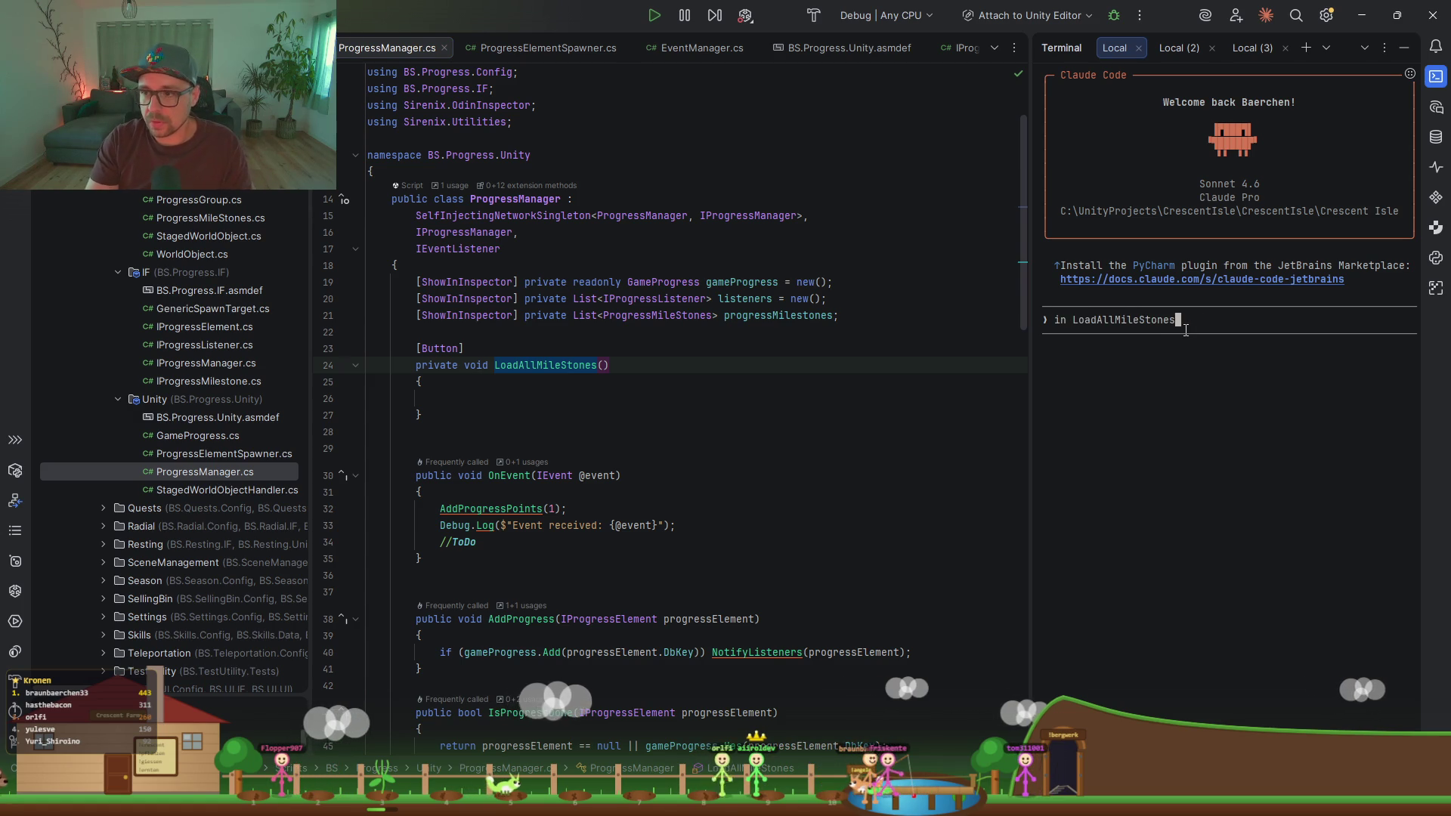
type("find all my ob")
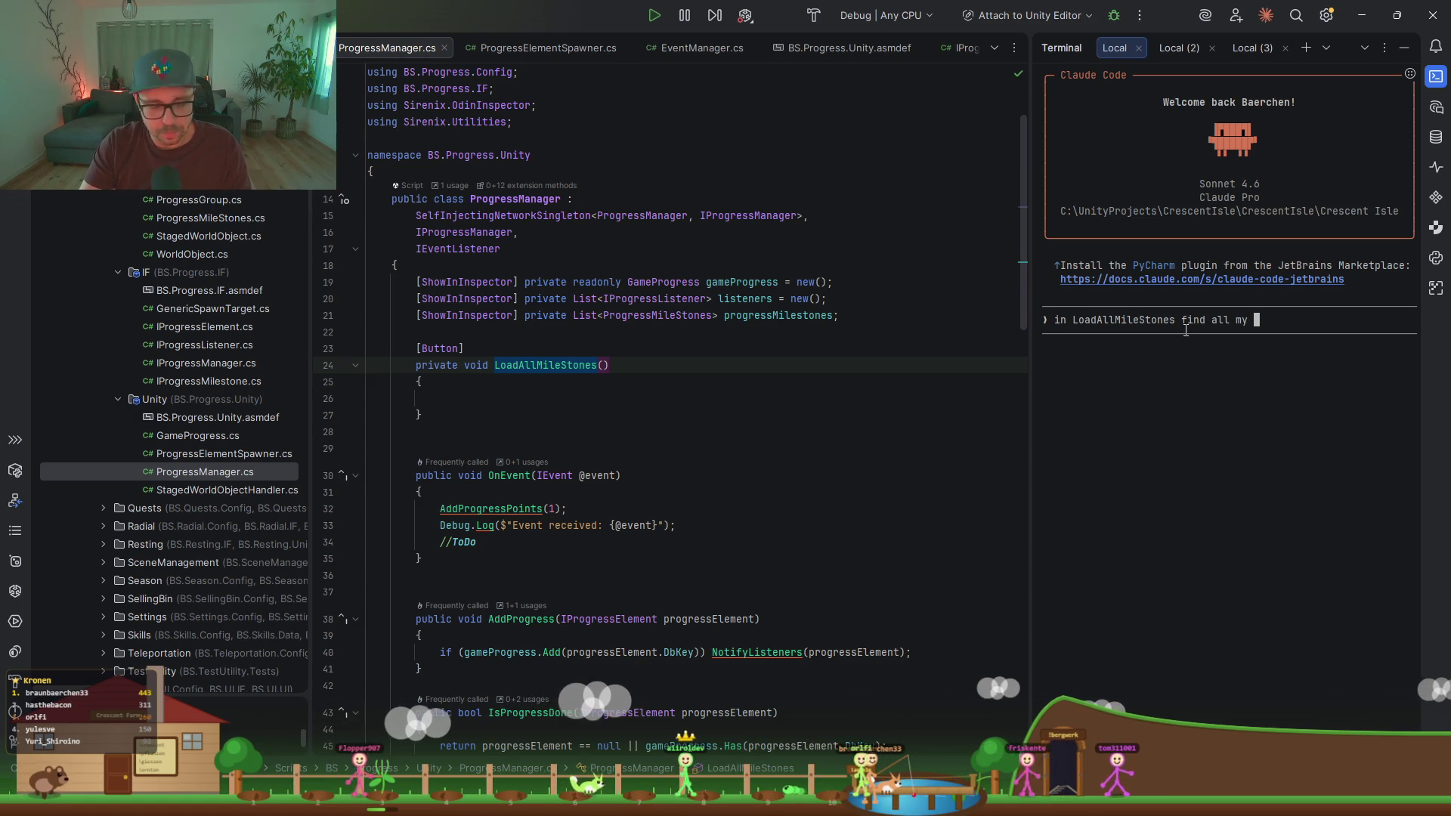
type("jects of type")
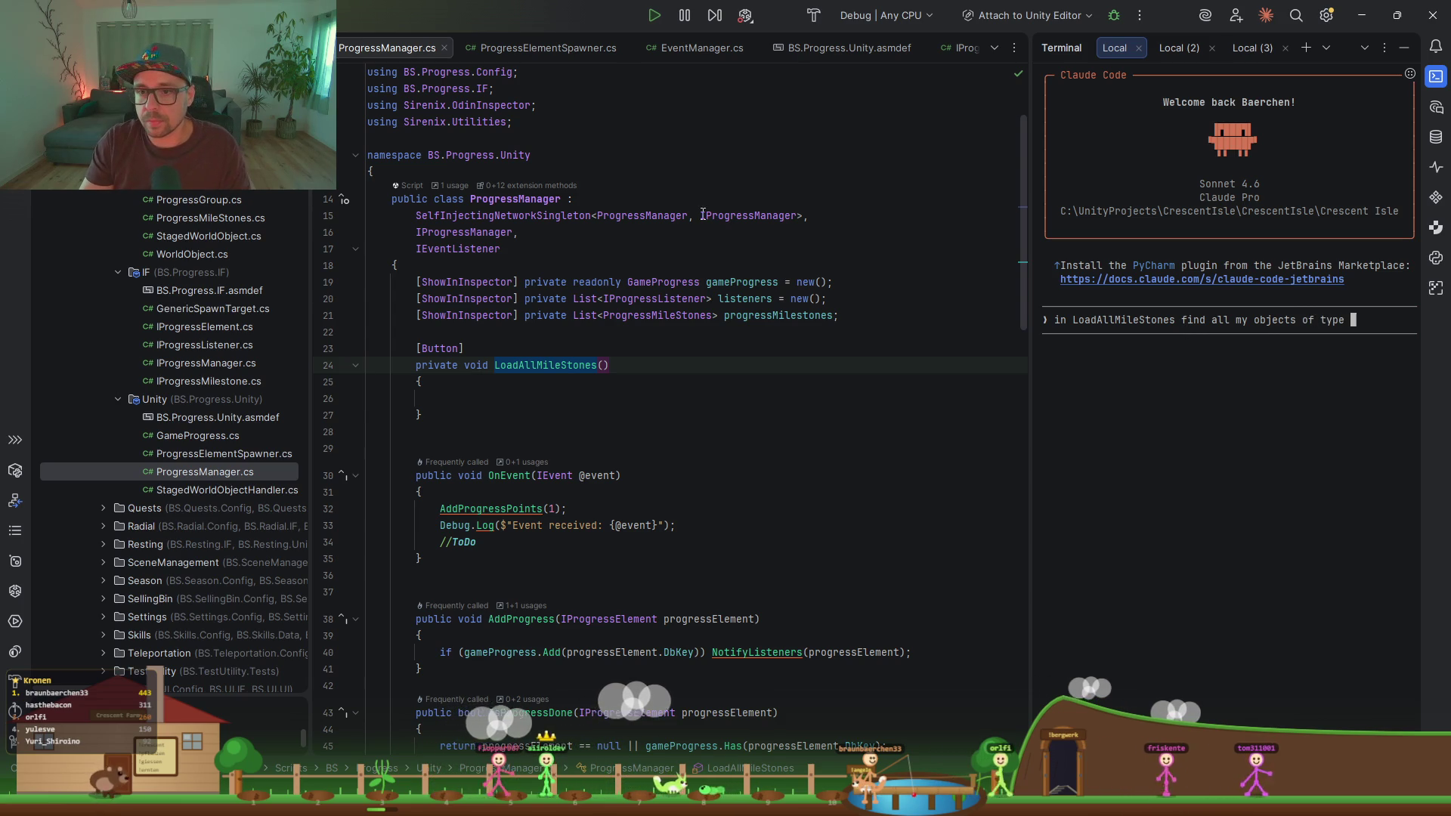
double_click(658, 316)
type("ProgressMileStones")
type("and assign them to ")
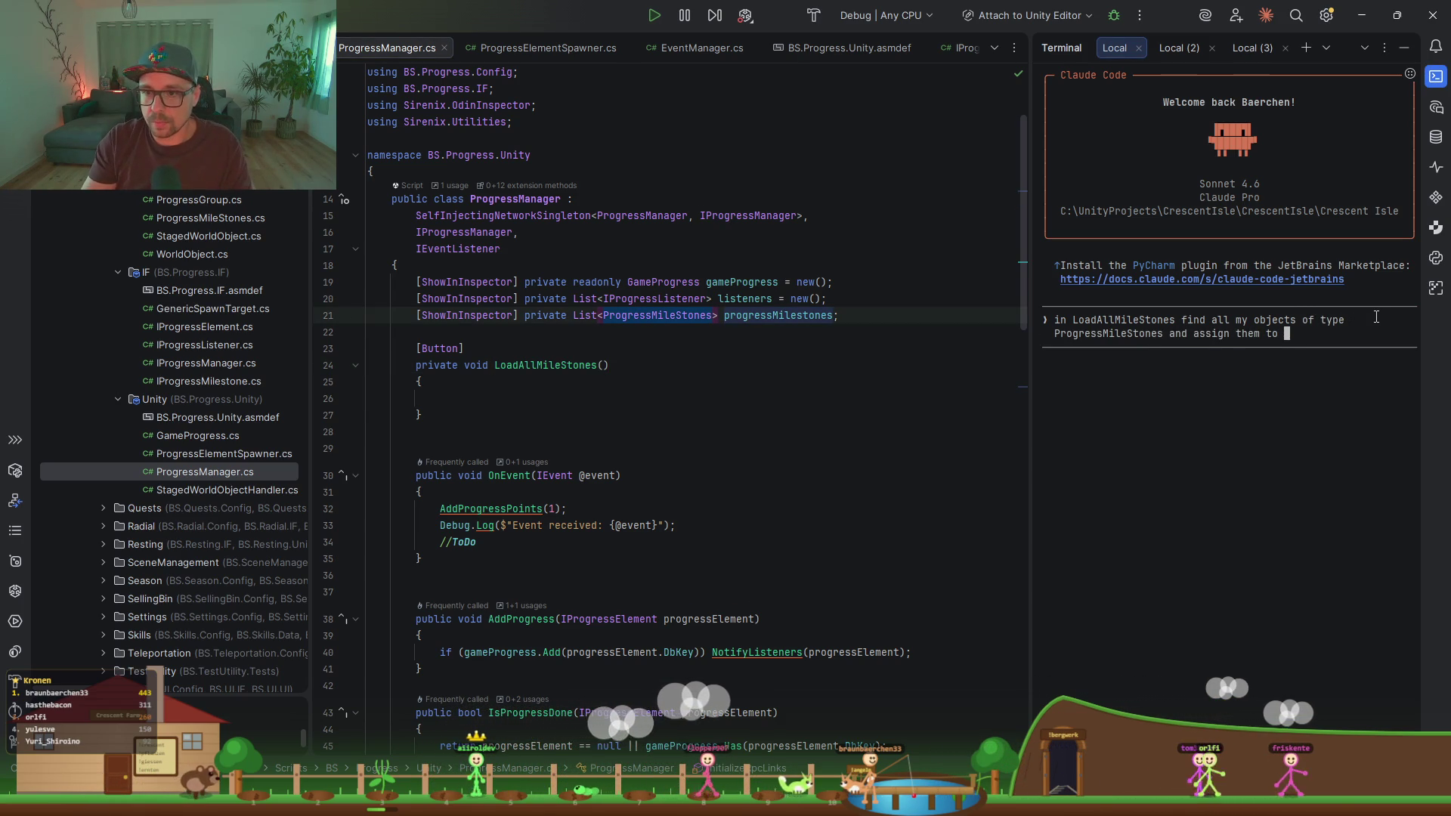
type("progressMilestones")
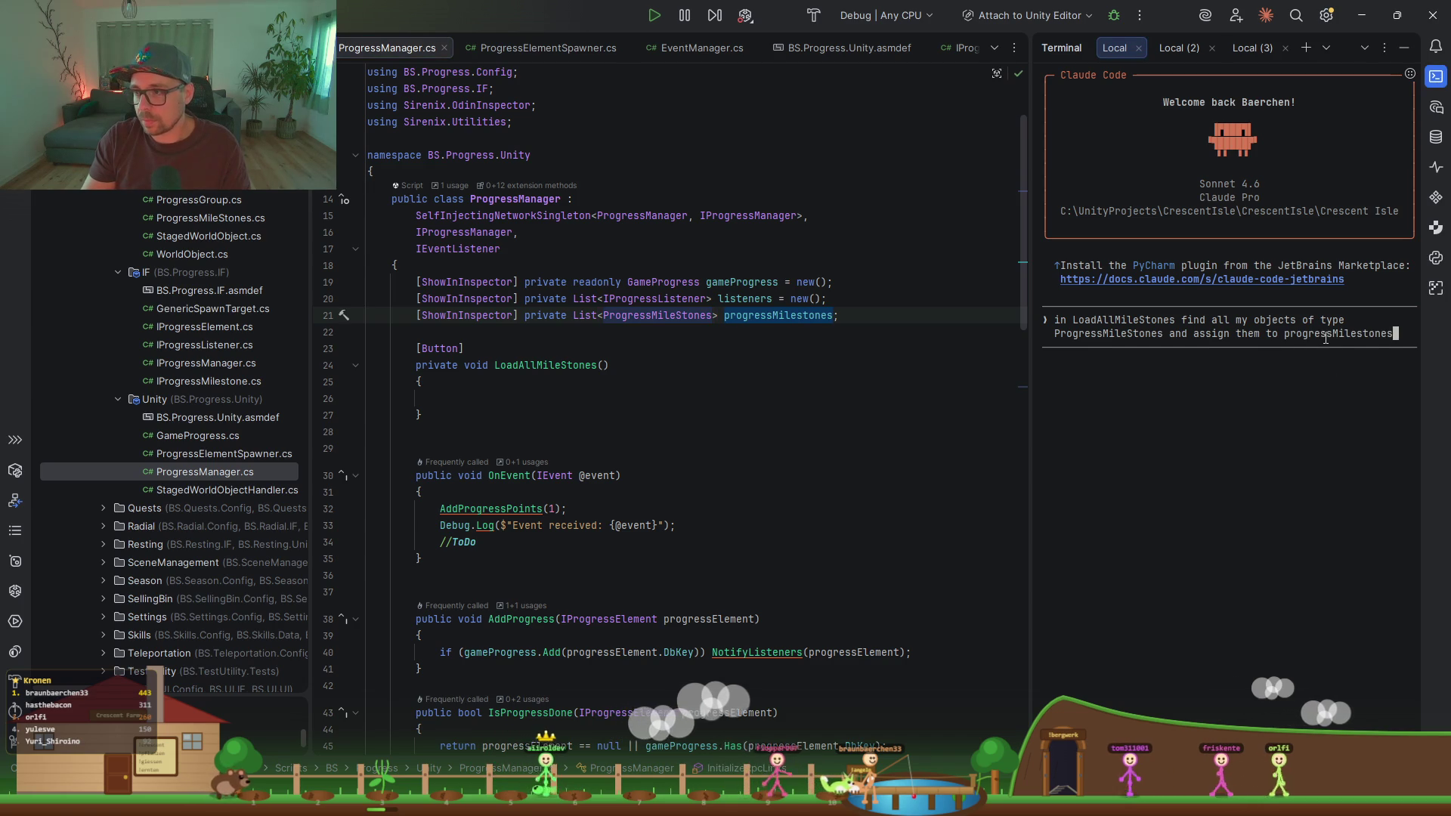
key("Return")
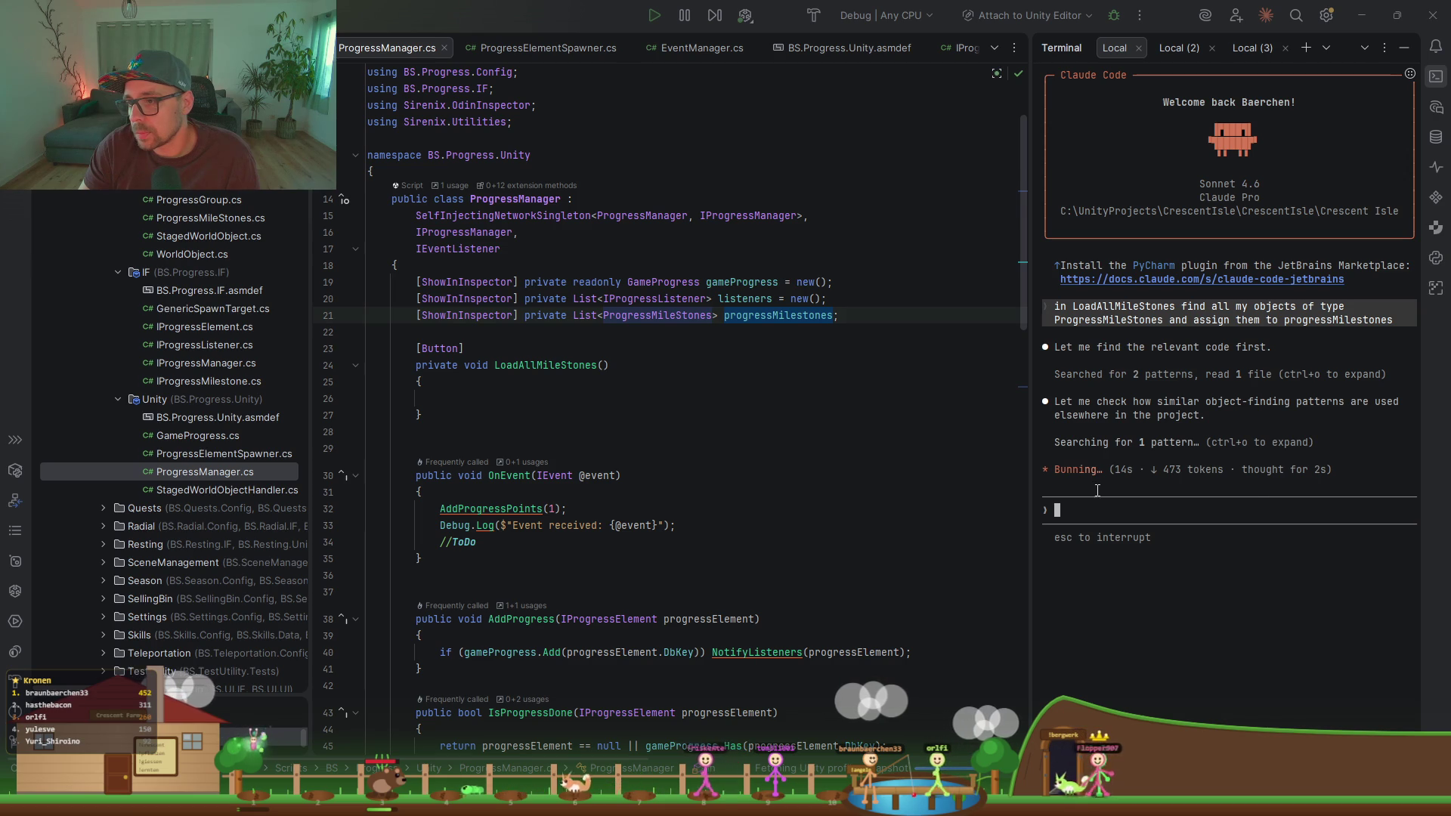
Step: Review progressMilestones usages while Claude Code prepares its Vault.GetAll<ProgressMileStones>() edit for approval
left_click(533, 366)
left_click(619, 316)
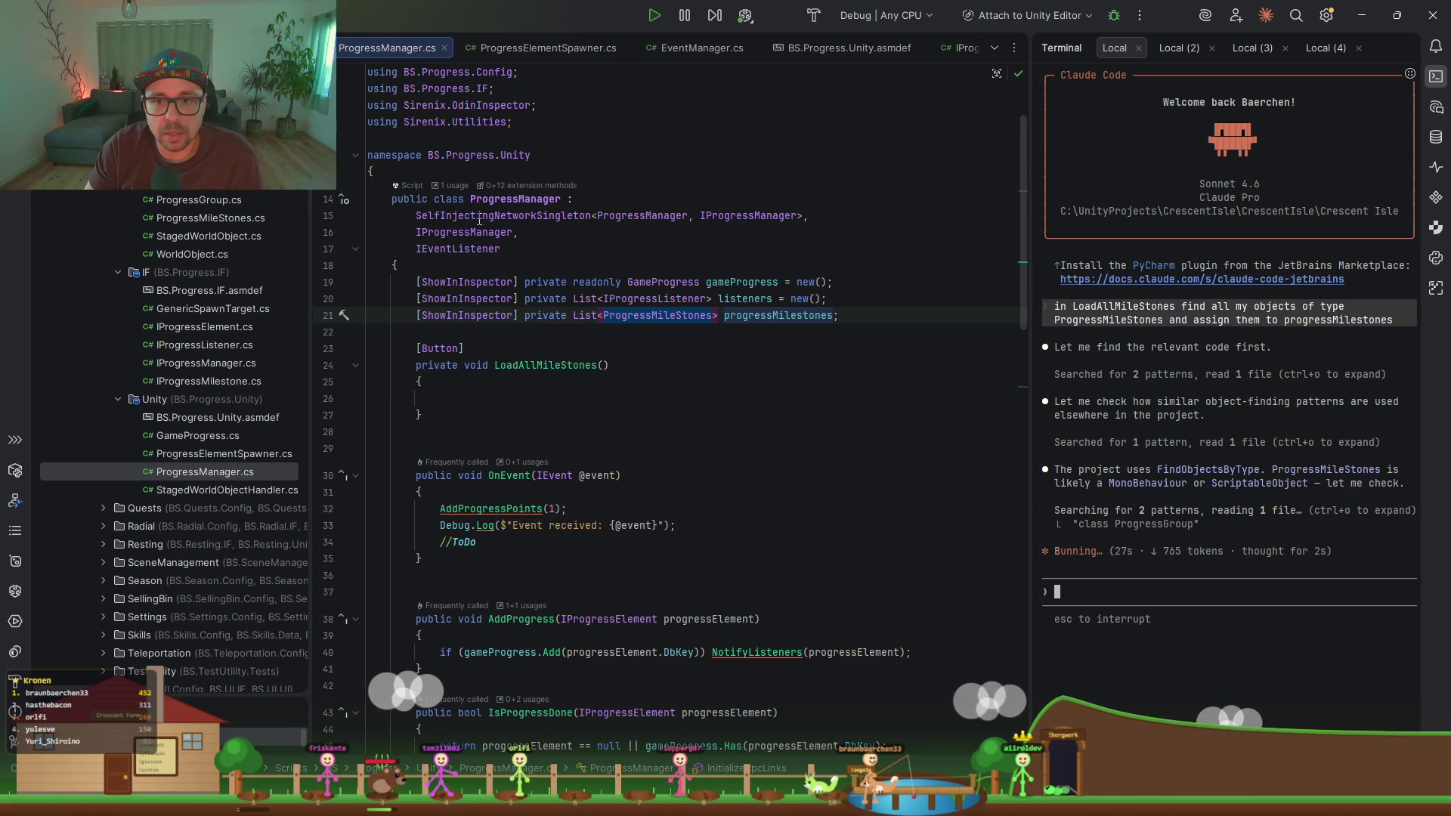
left_click_drag(501, 217, 590, 219)
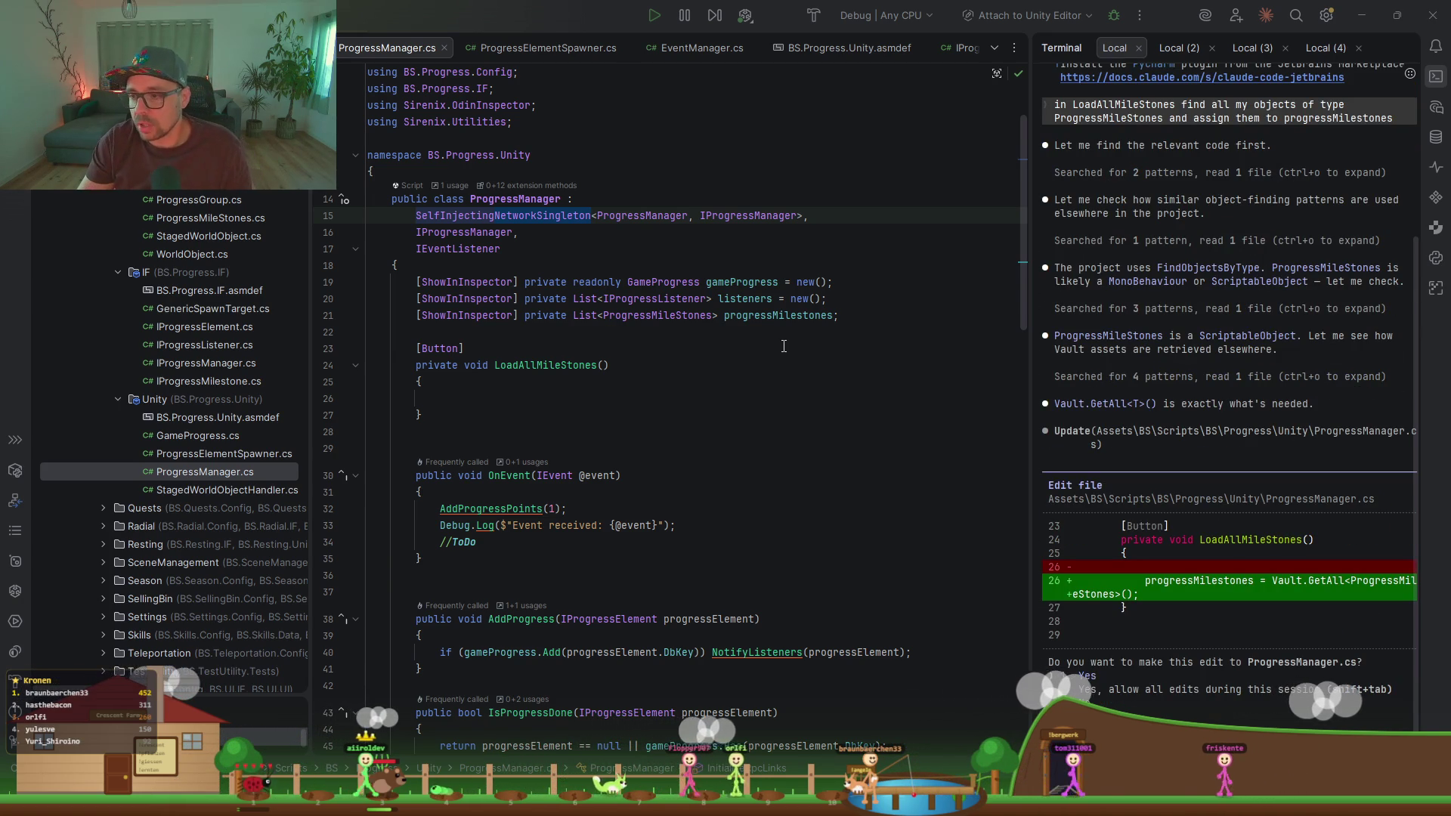
left_click(1192, 701)
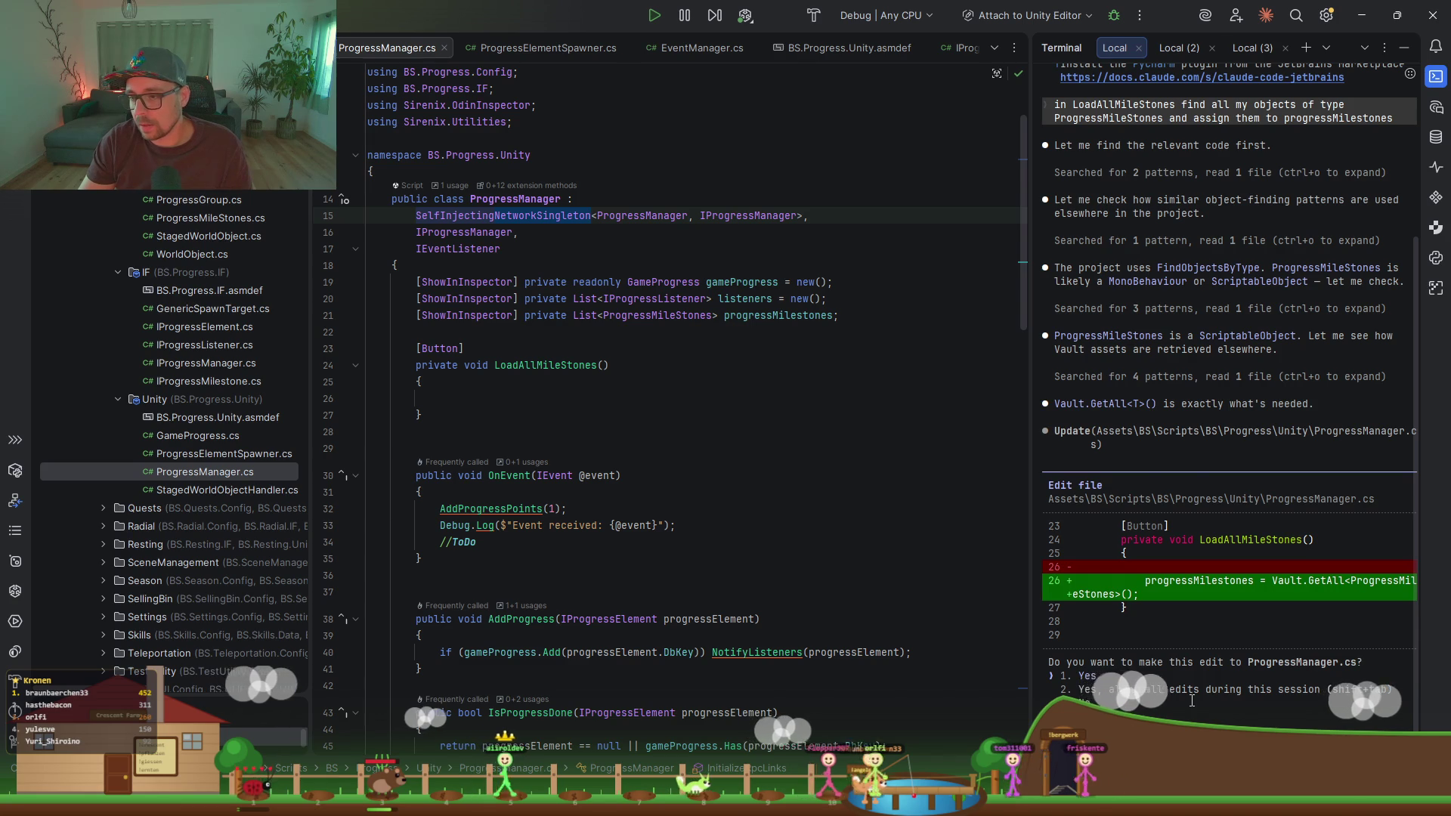
Step: Approve Claude's Vault.GetAll edit and import the Cleverous.VaultSystem namespace for Vault
key("shift+tab")
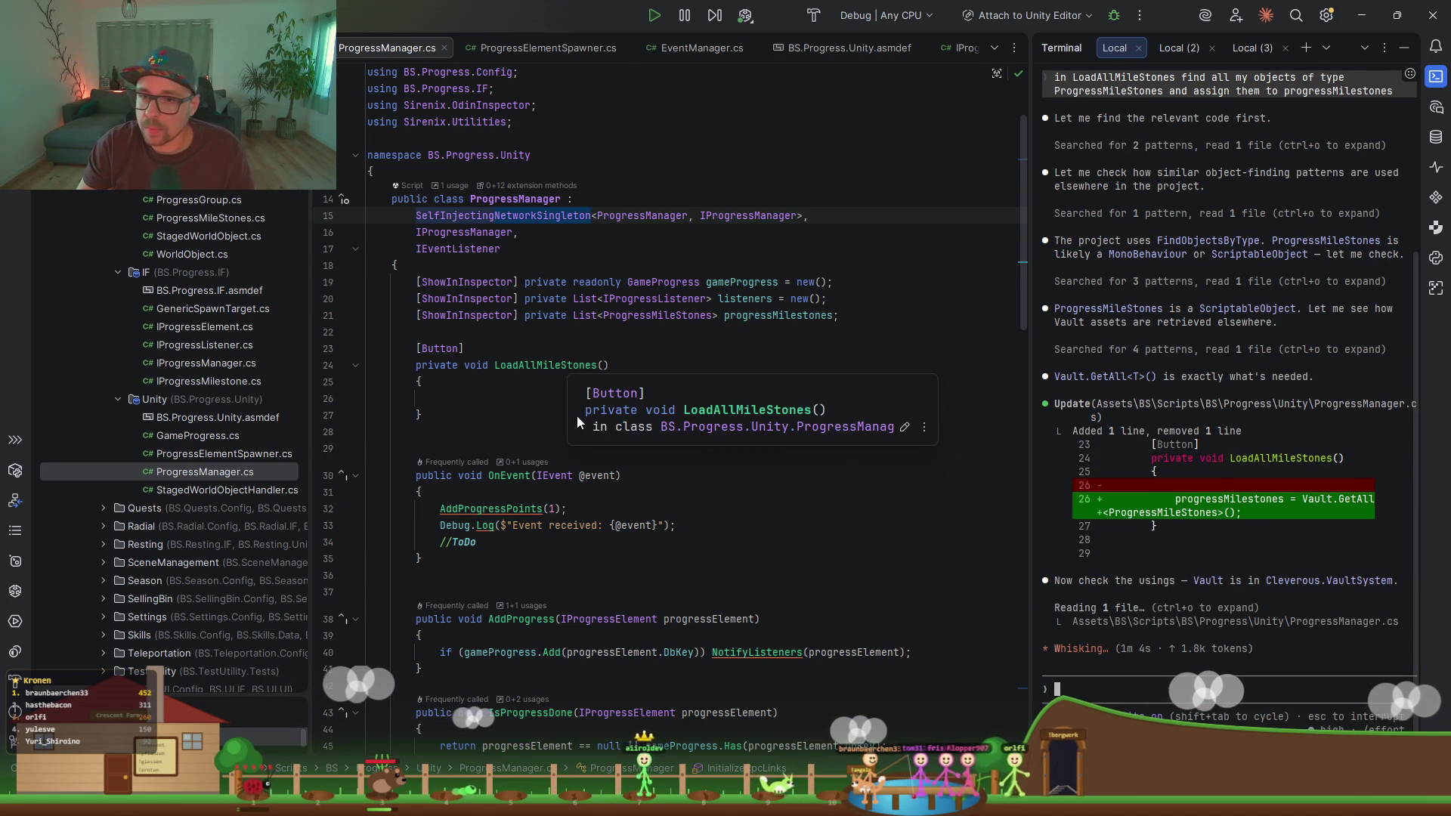
left_click(642, 413)
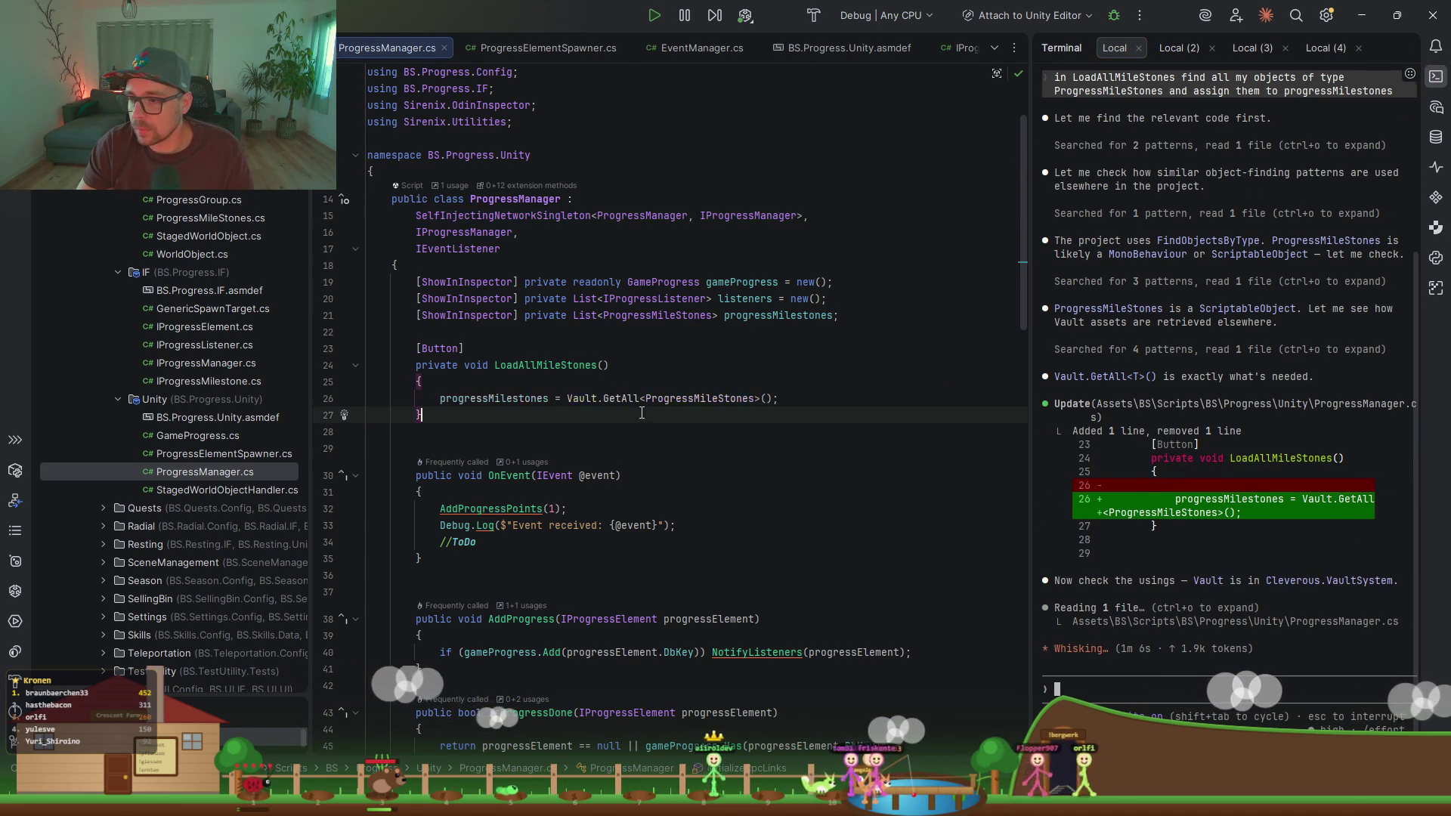
left_click(598, 398)
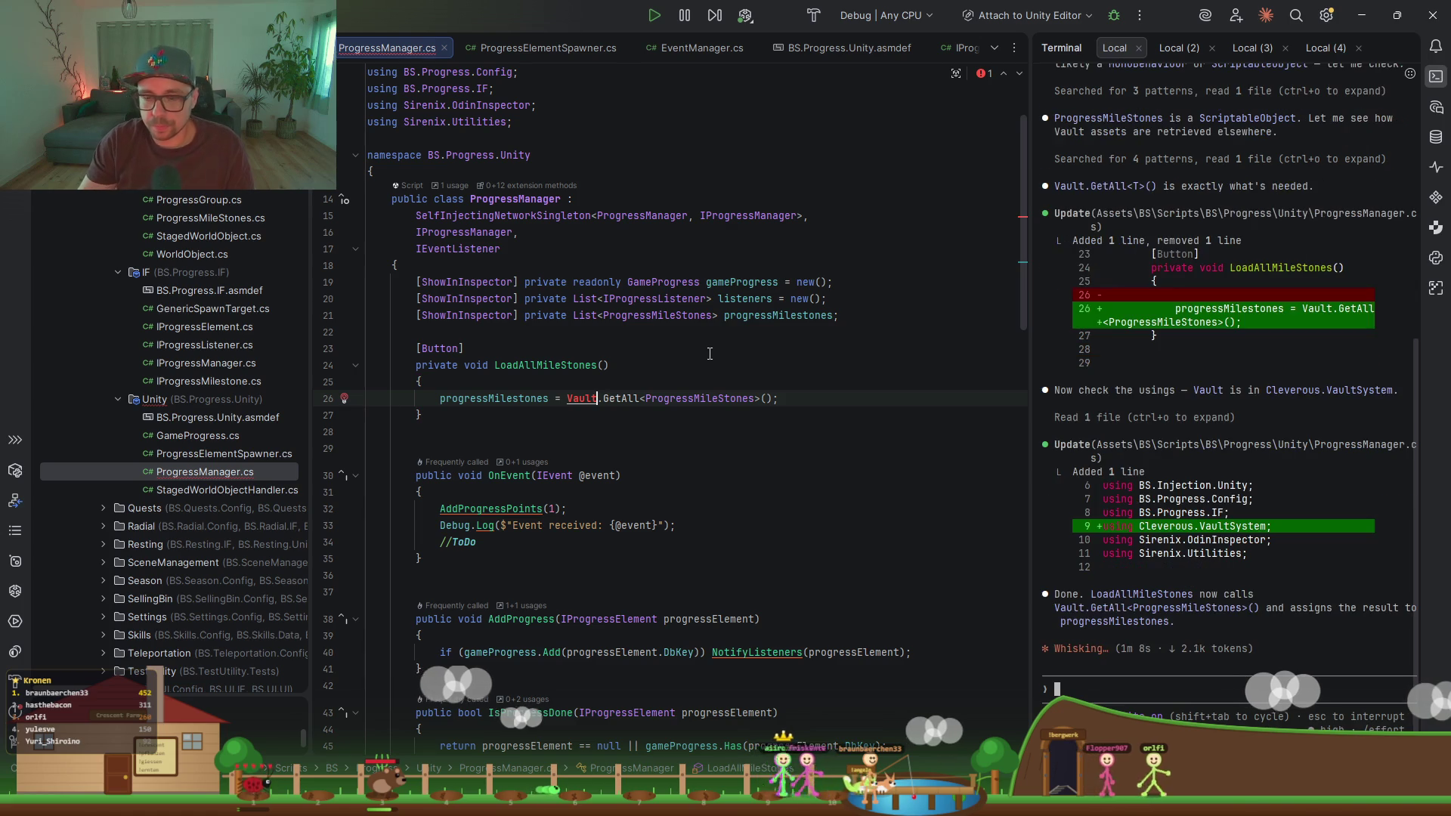
key("alt+Return")
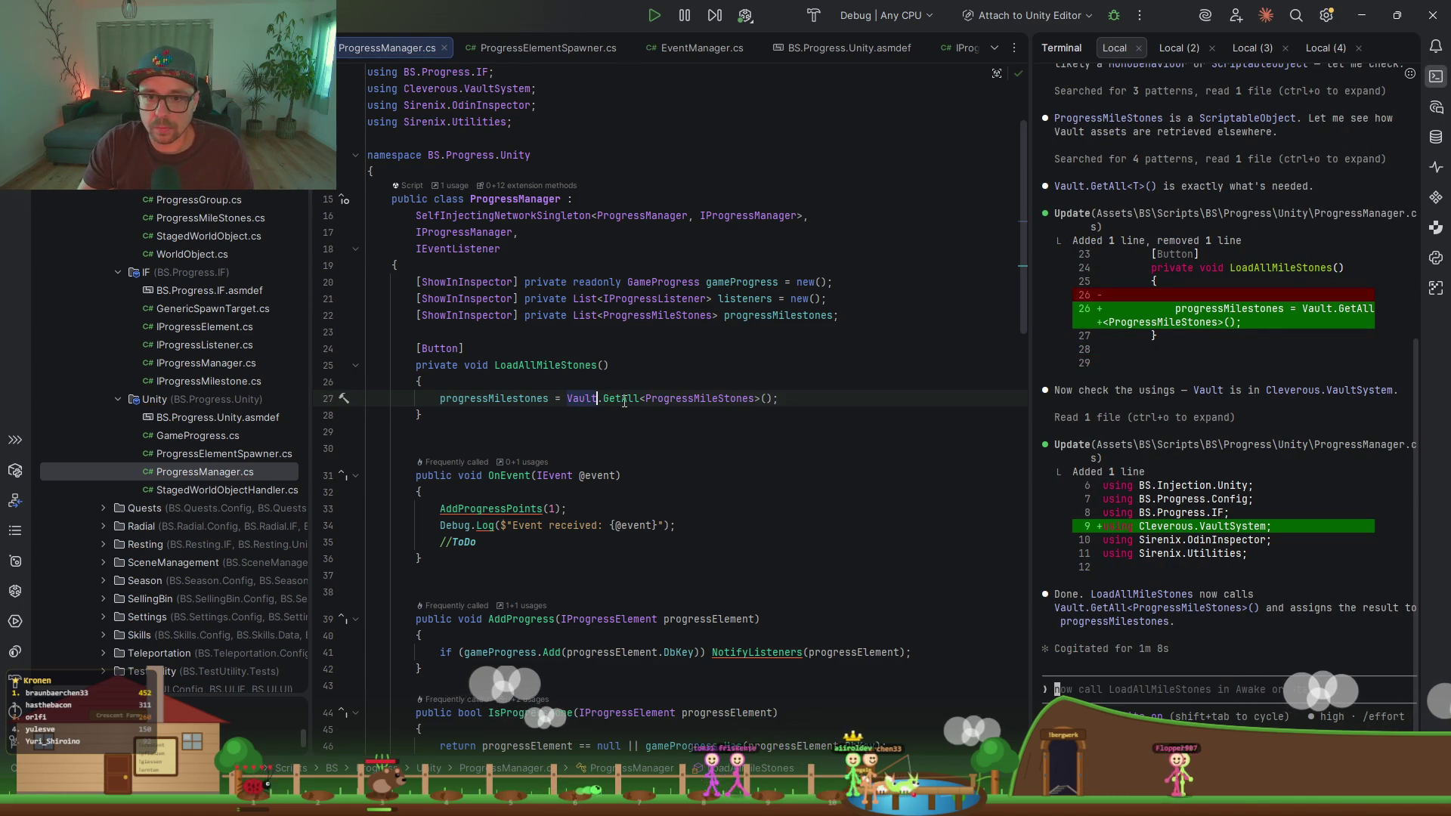
Step: Reformat ProgressManager.cs so LoadAllMileStones moves below the listener methods, then minimize Rider
left_click(485, 390)
key("End")
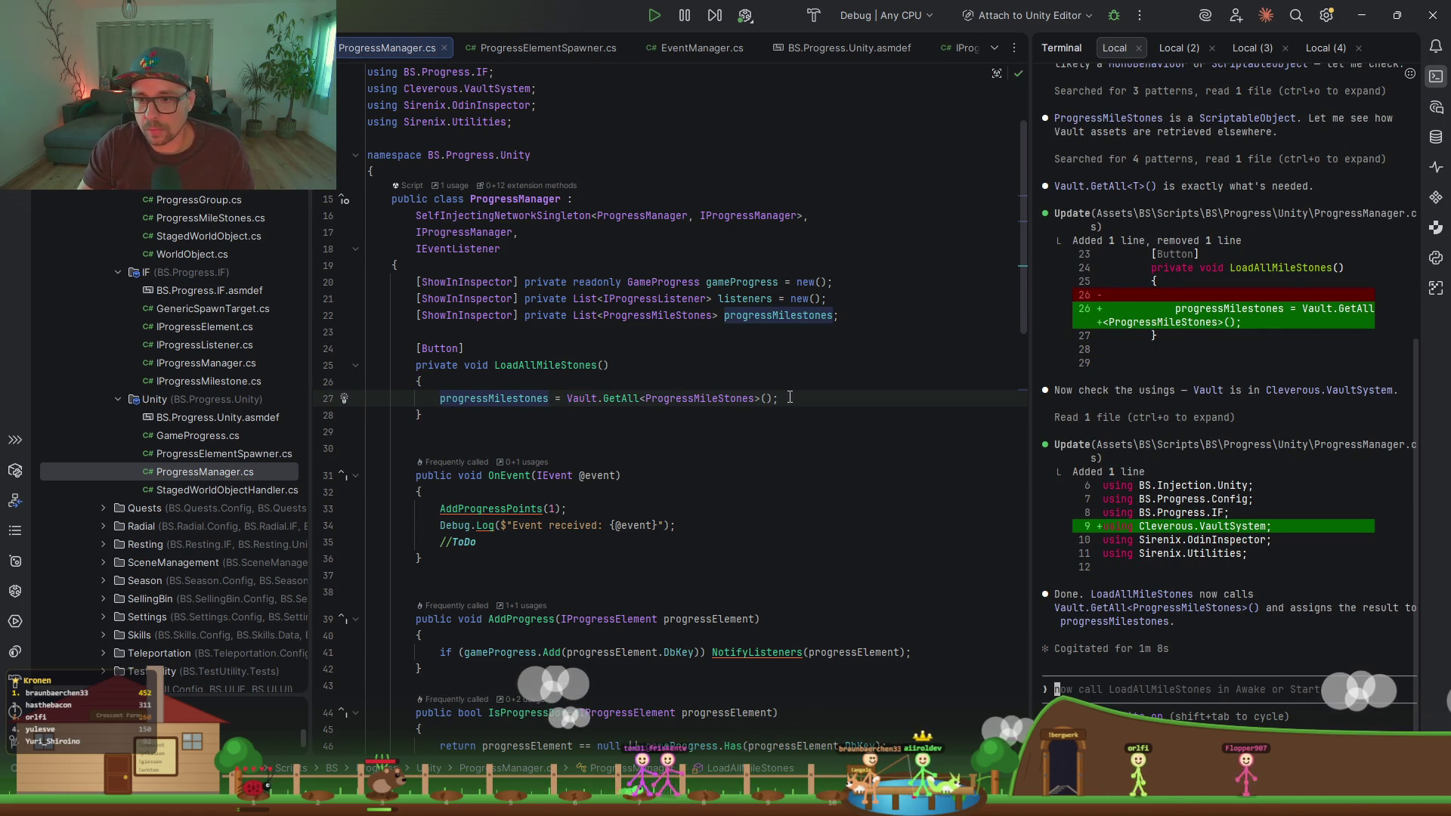
key("ctrl+alt+l")
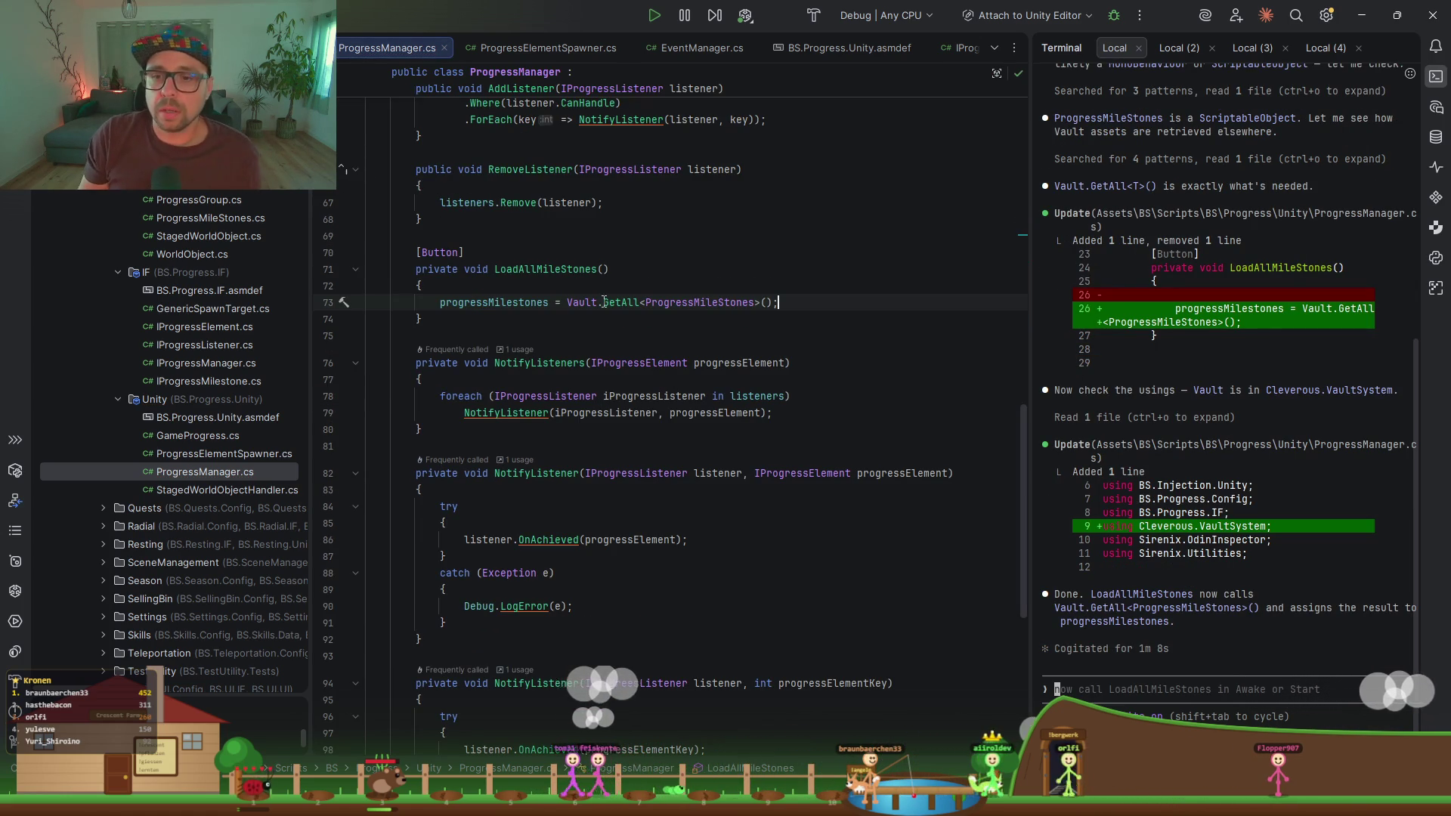
scroll(601, 310, "up", 3)
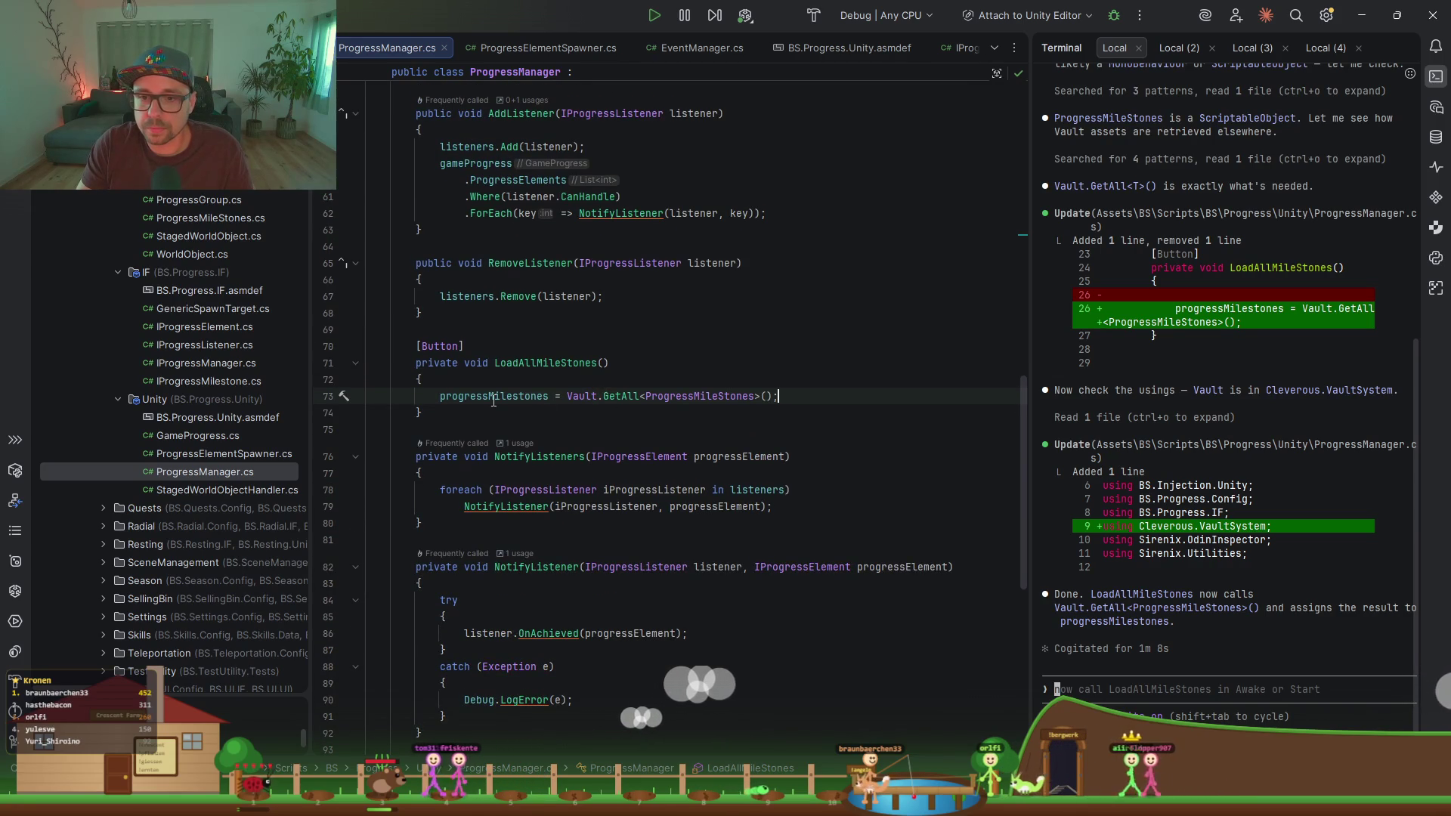
left_click(1362, 17)
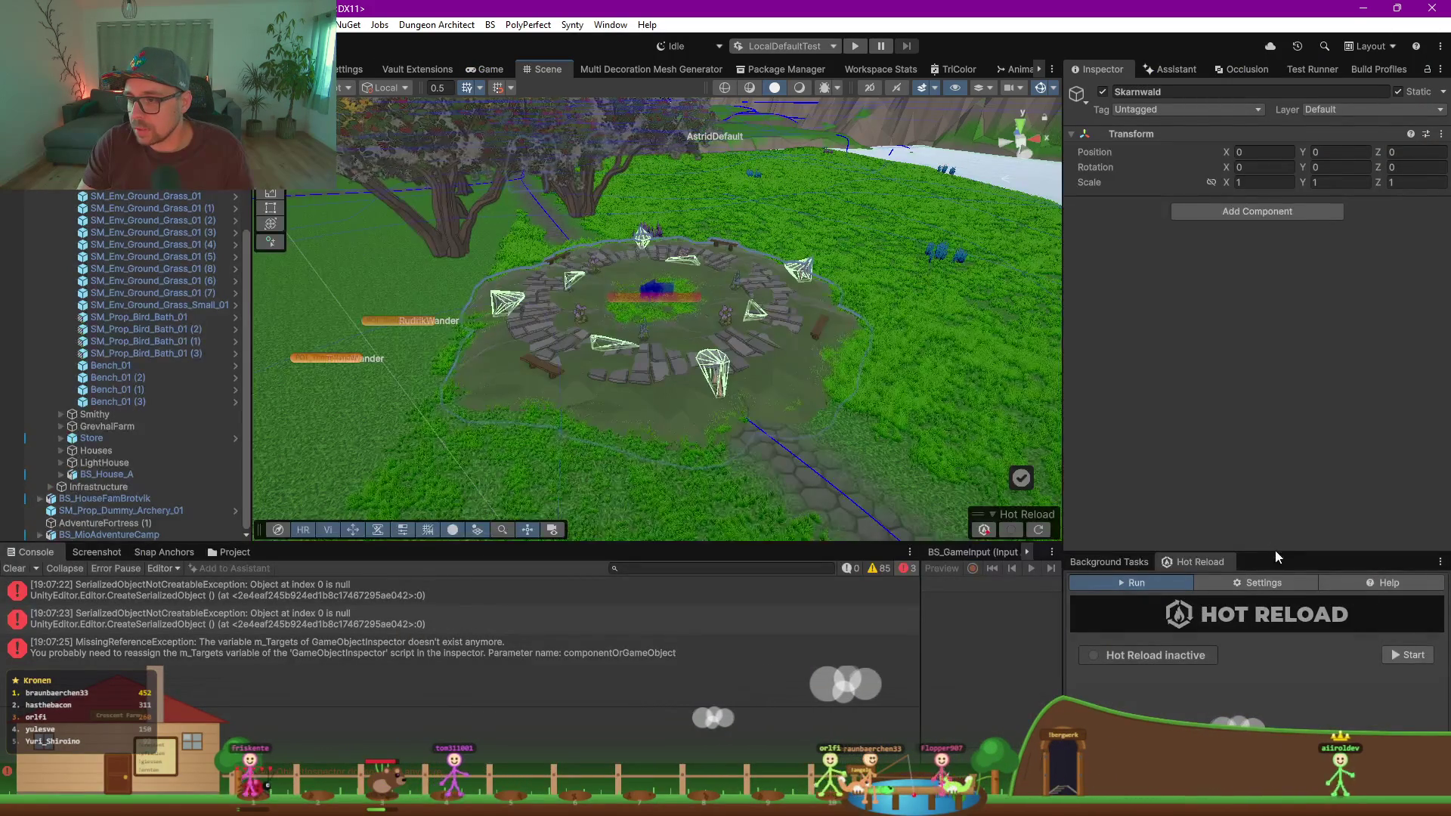
Step: Start Hot Reload and open the NetworkGameManager prefab from the Project panel
left_click_drag(1280, 556, 1295, 373)
left_click(1409, 411)
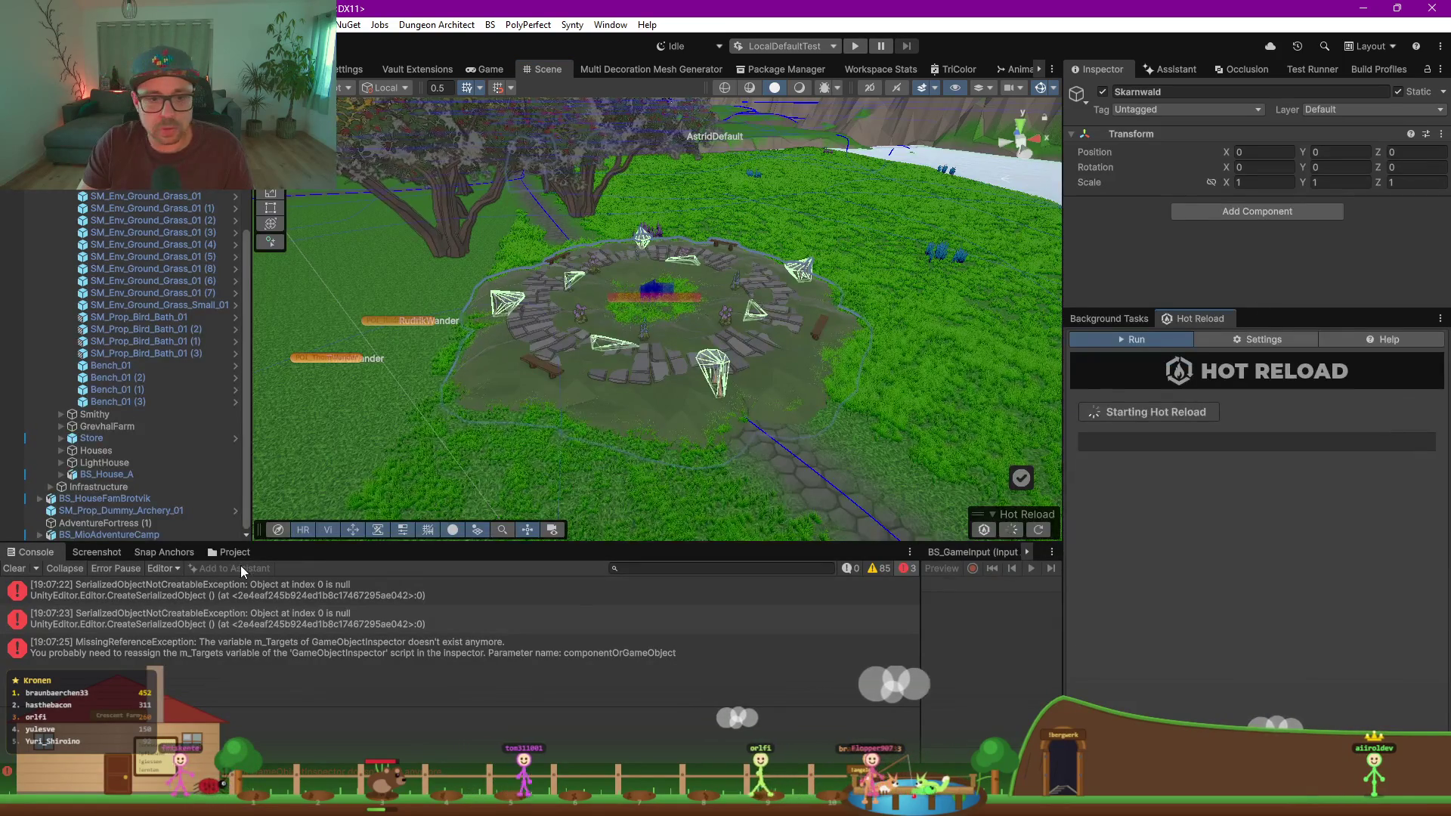
left_click(223, 552)
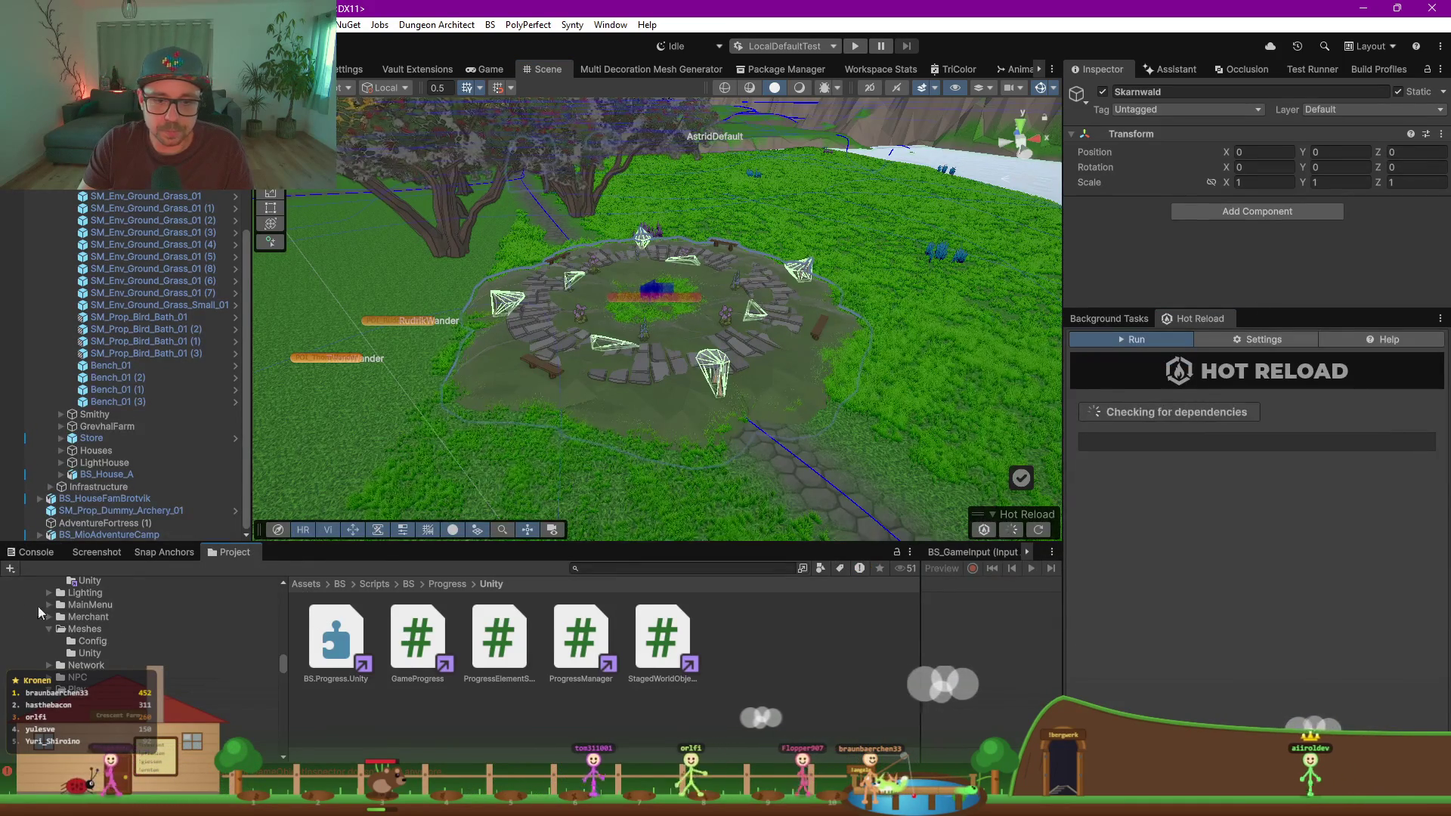
scroll(106, 615, "up", 5)
scroll(68, 633, "right", 3)
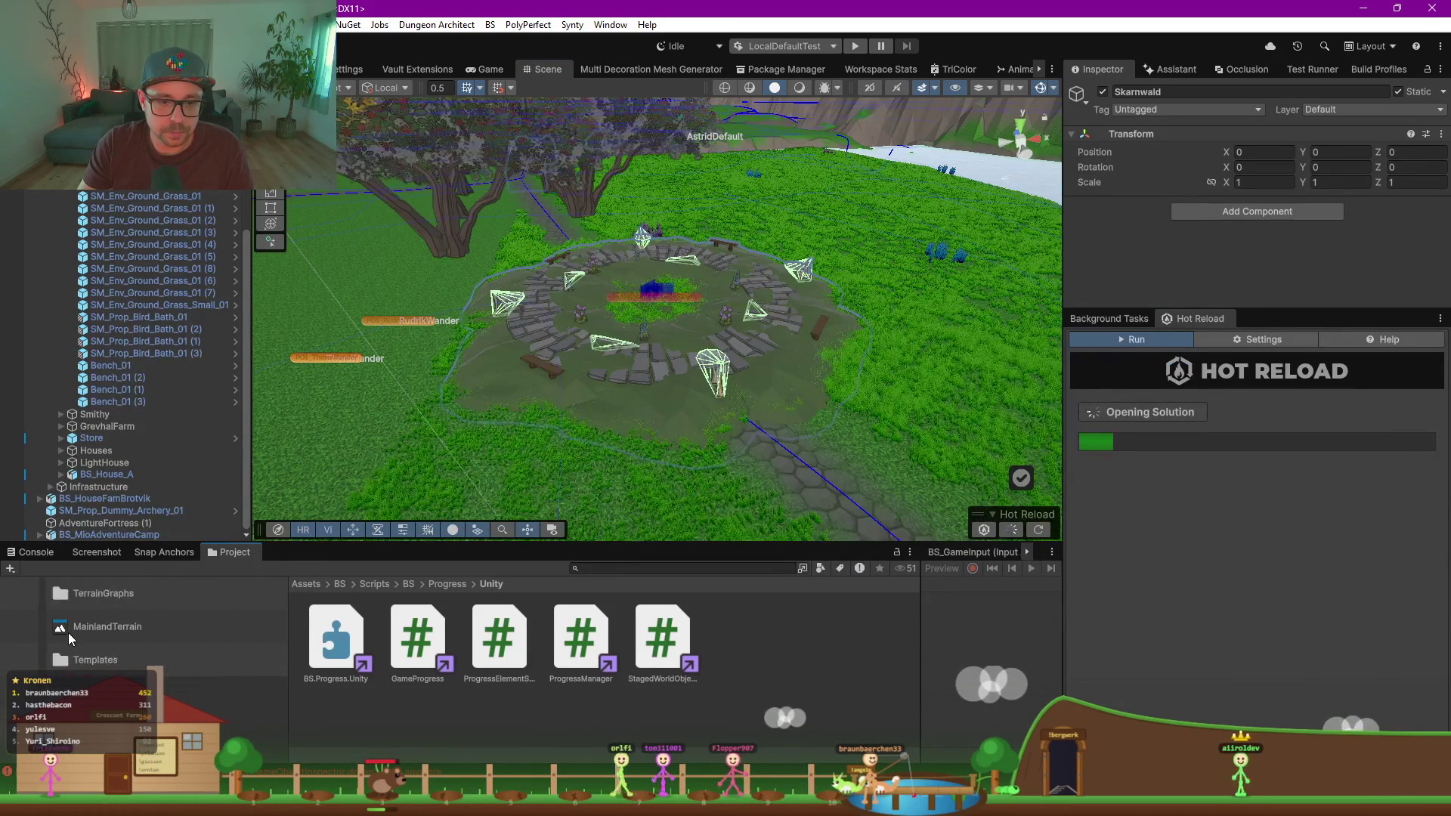
scroll(68, 633, "right", 3)
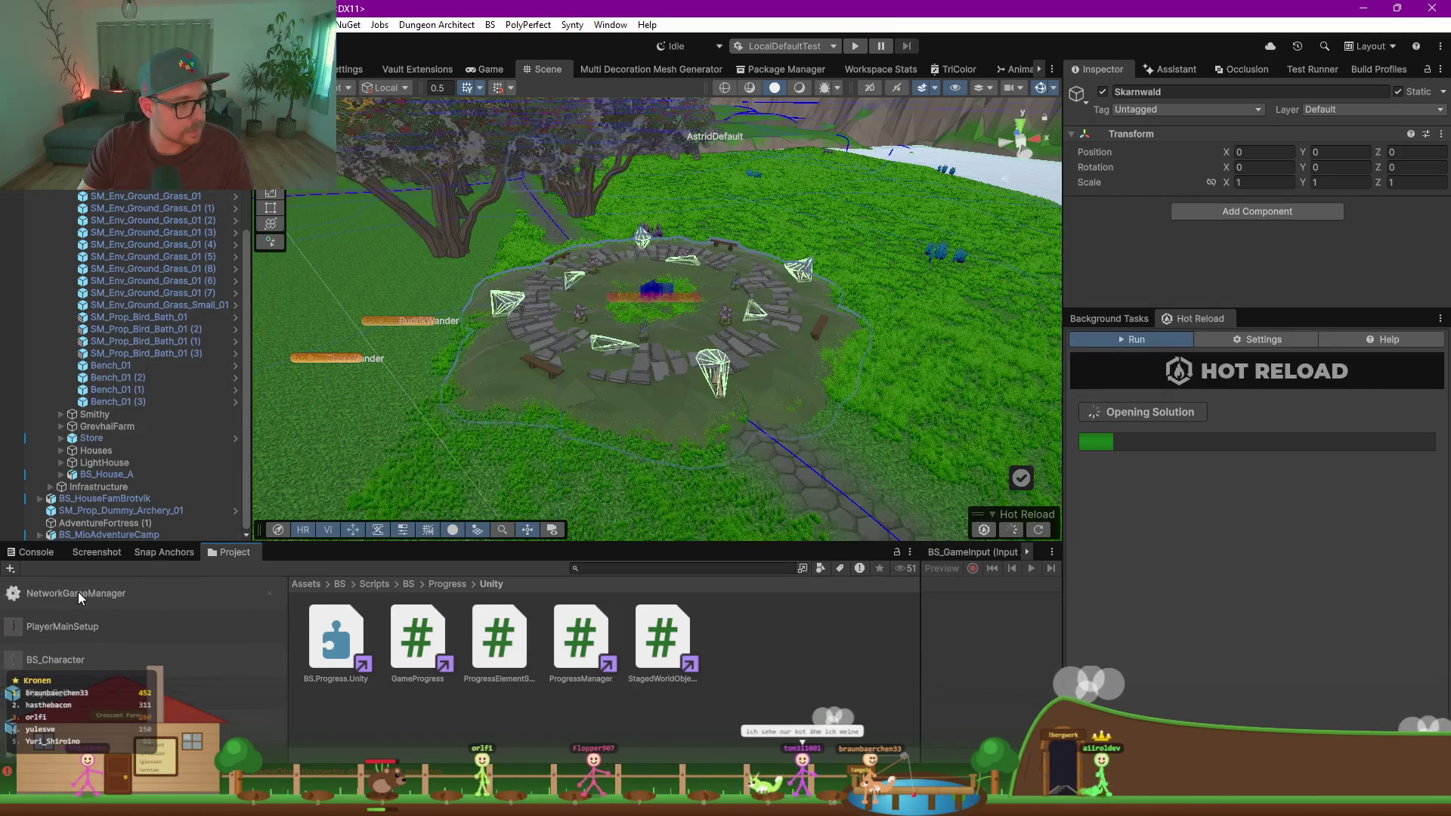
left_click(78, 592)
double_click(79, 592)
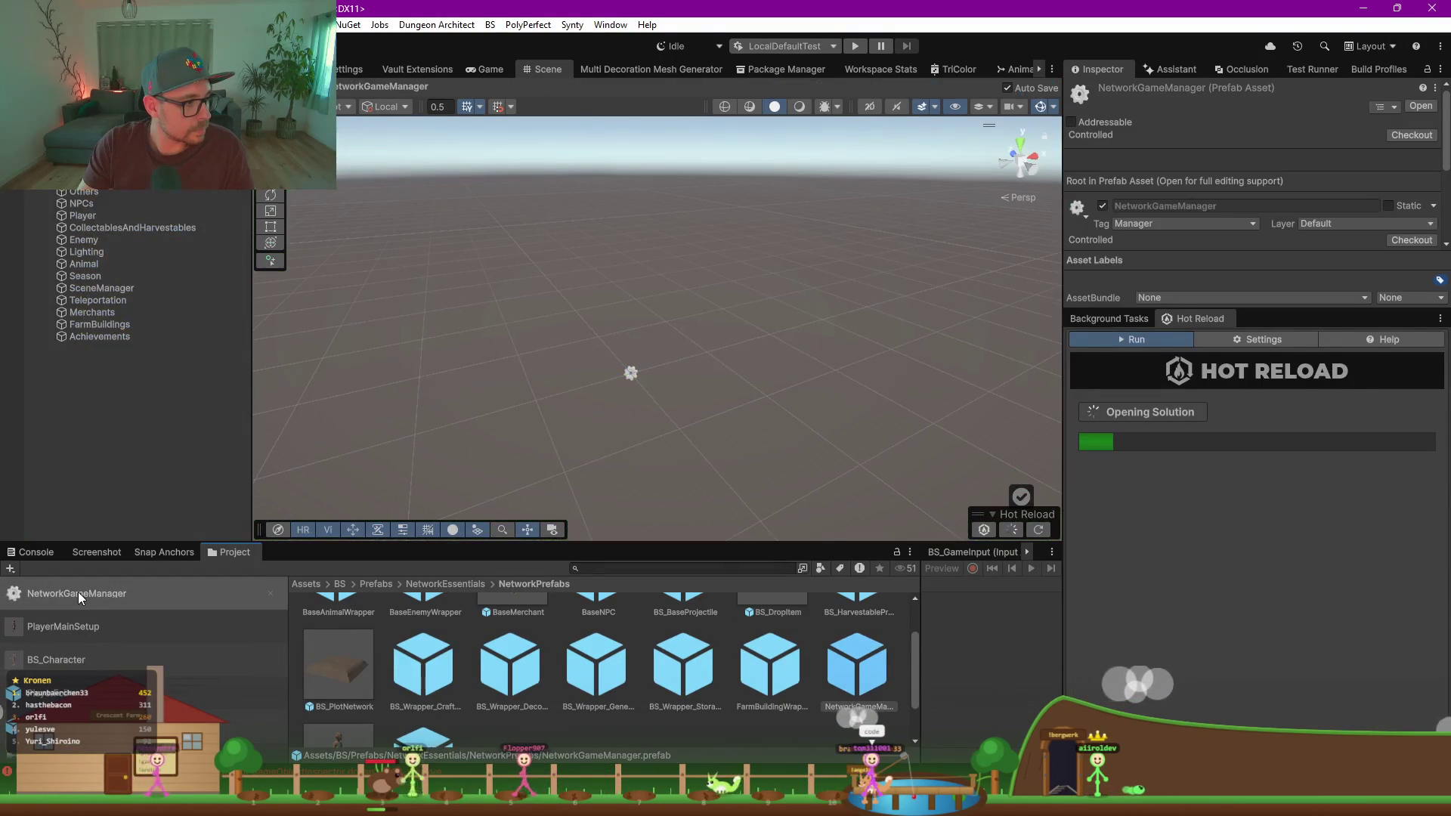
scroll(79, 592, "left", 3)
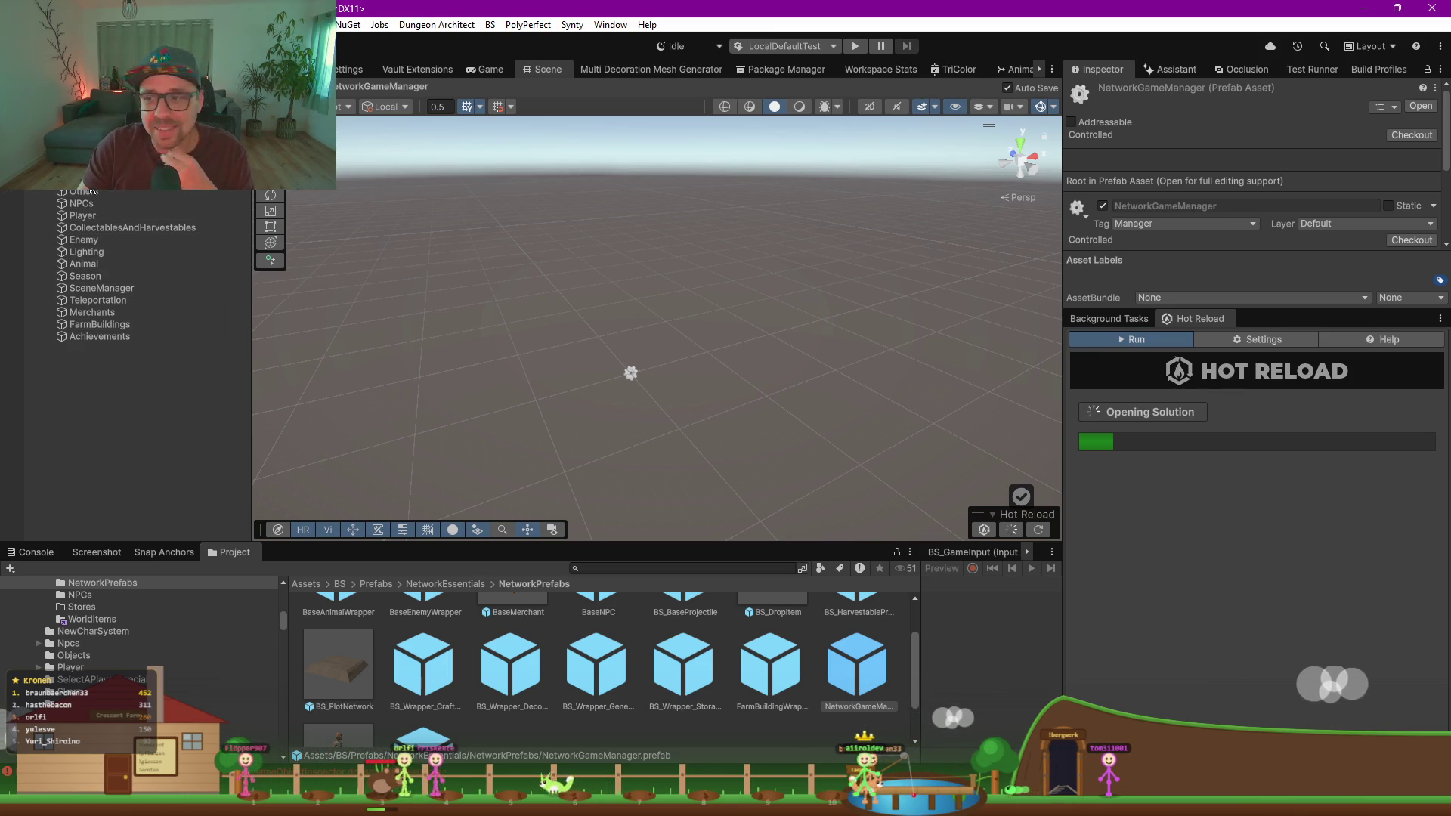
Step: Select the Progress object and expand its Progress Manager (Script) fields in a widened Inspector
left_click(631, 373)
left_click_drag(1061, 264, 894, 227)
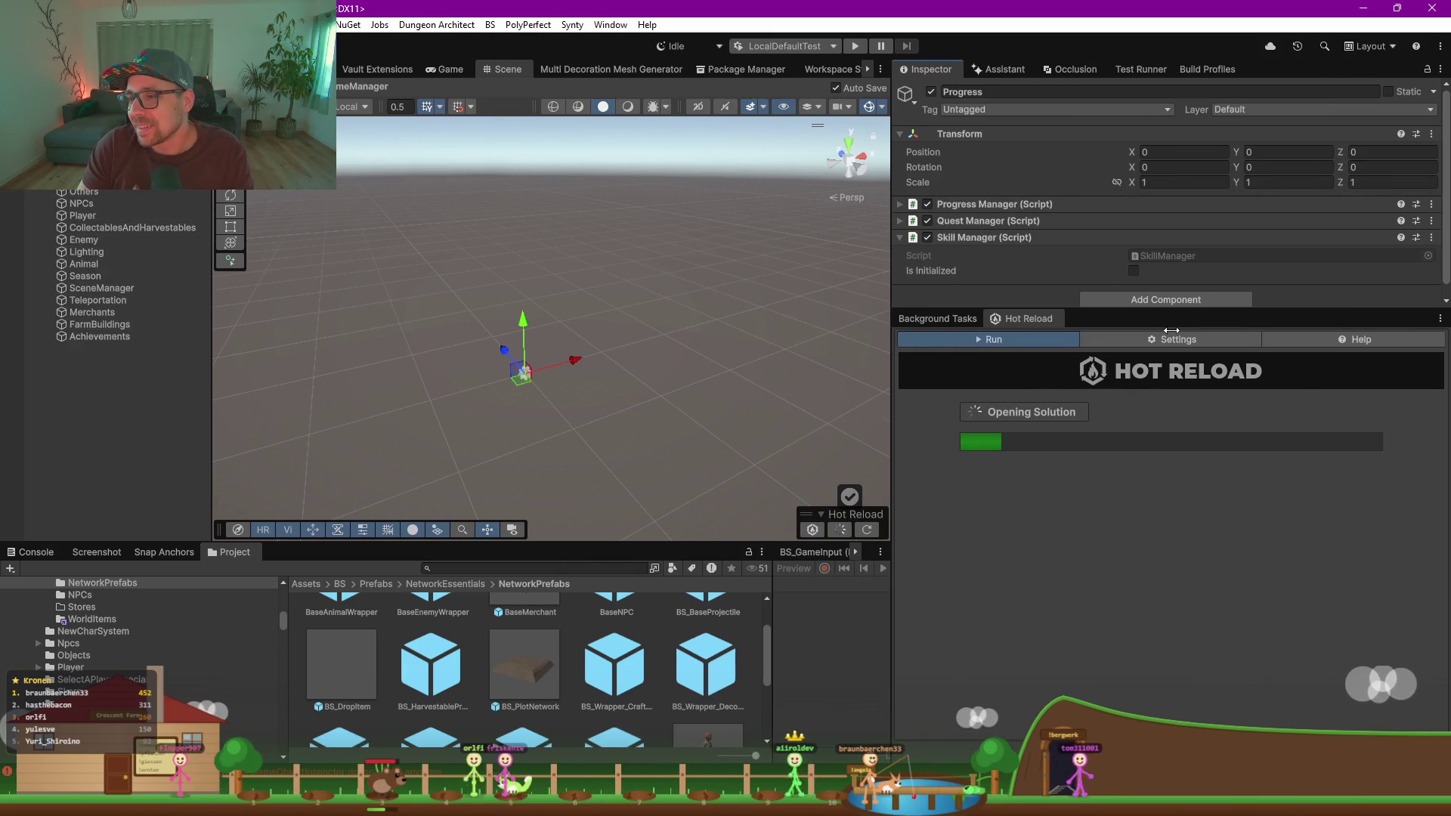
left_click(901, 205)
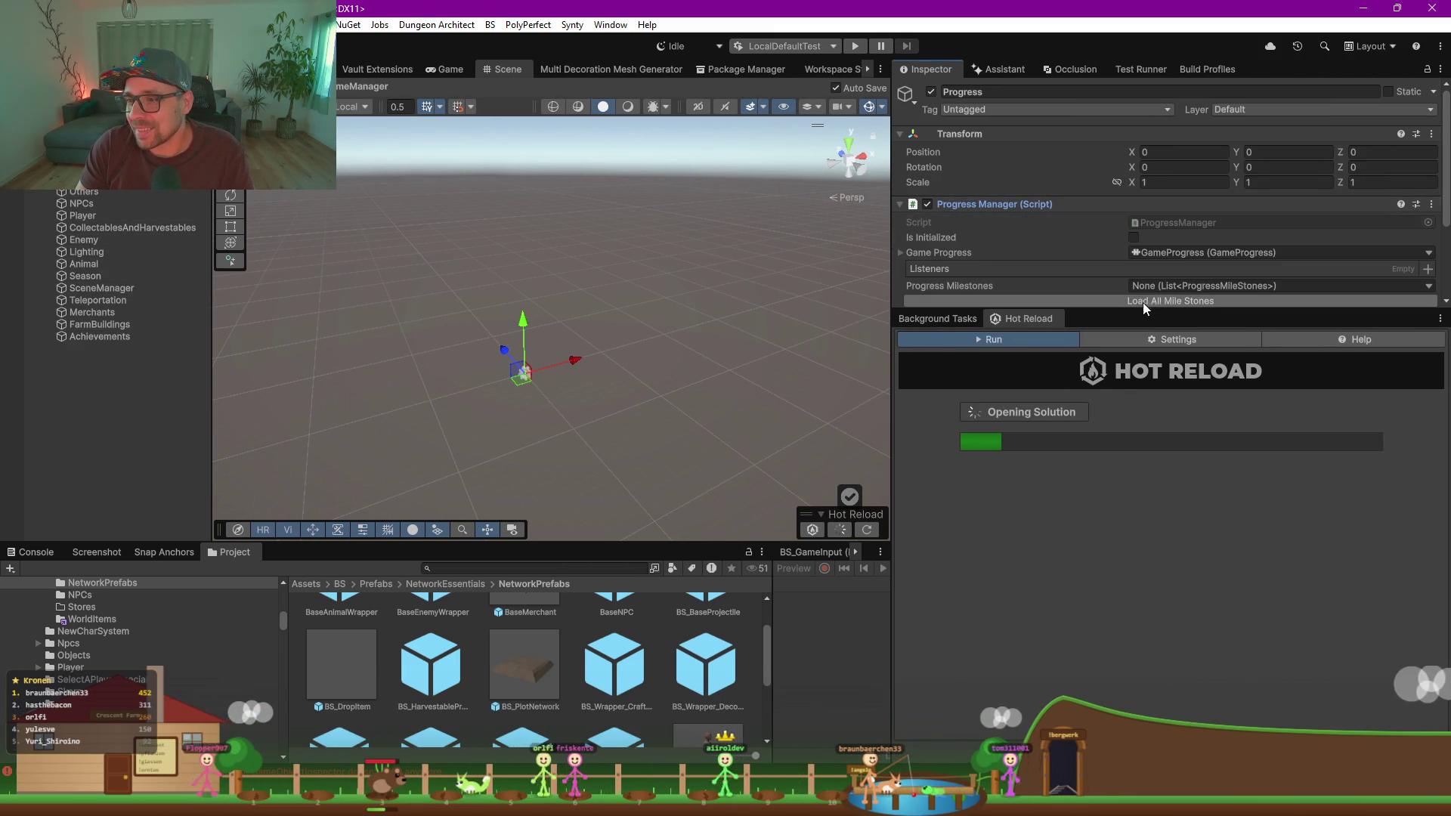
left_click_drag(1124, 326, 1124, 473)
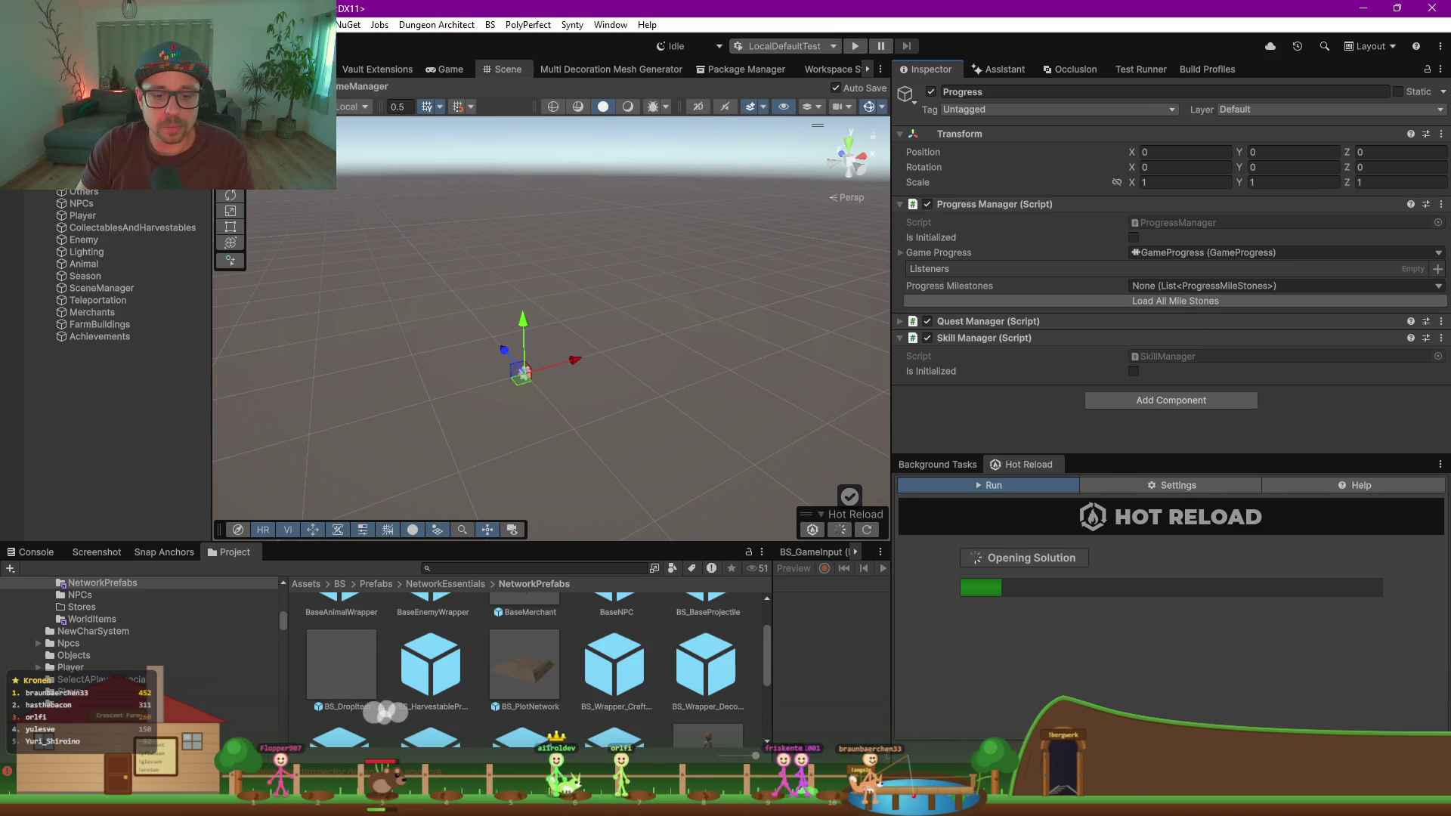
Step: Clear the Console, then open the ProgressManager script in Rider
left_click(36, 553)
left_click(13, 569)
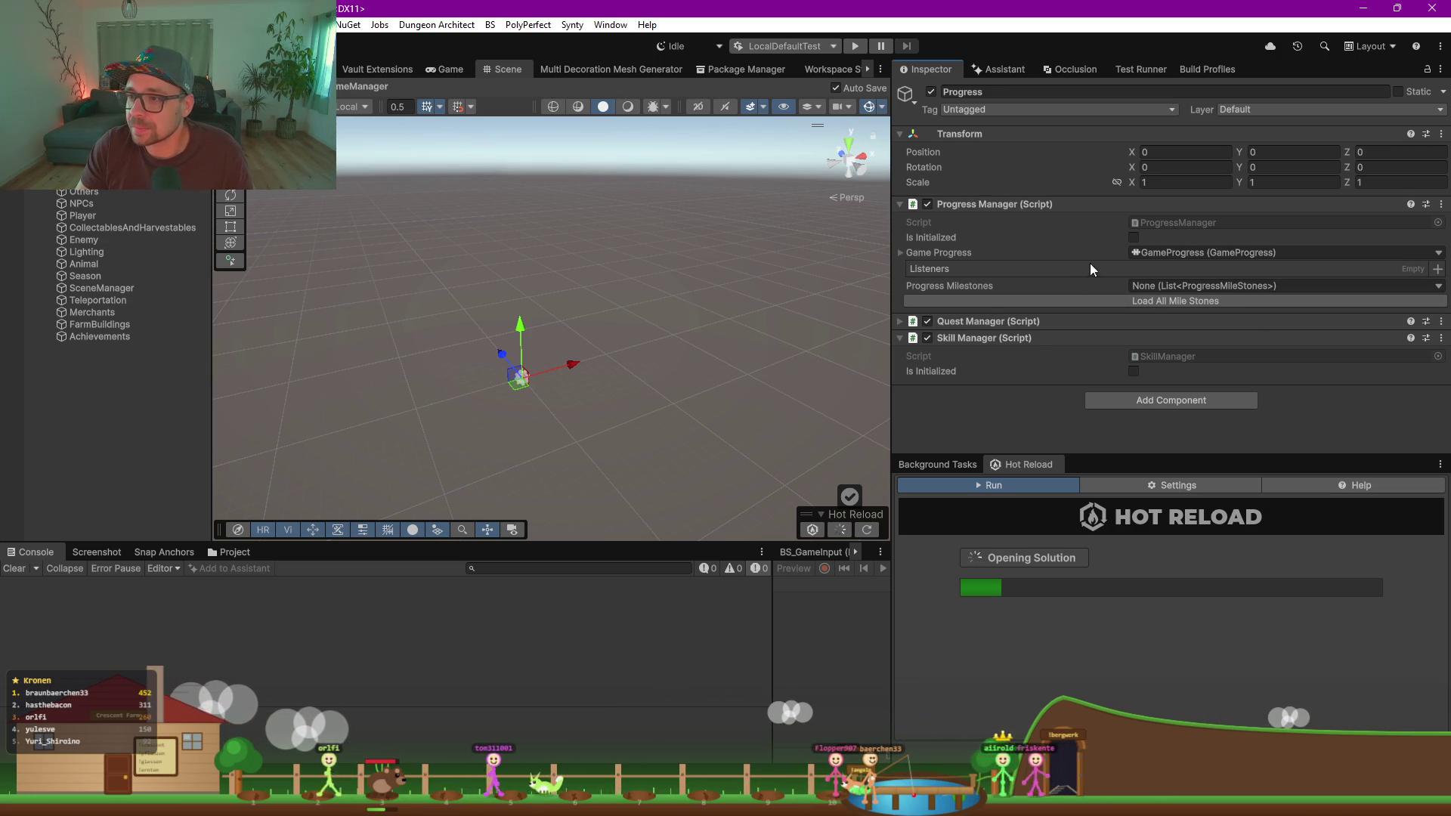
double_click(1173, 224)
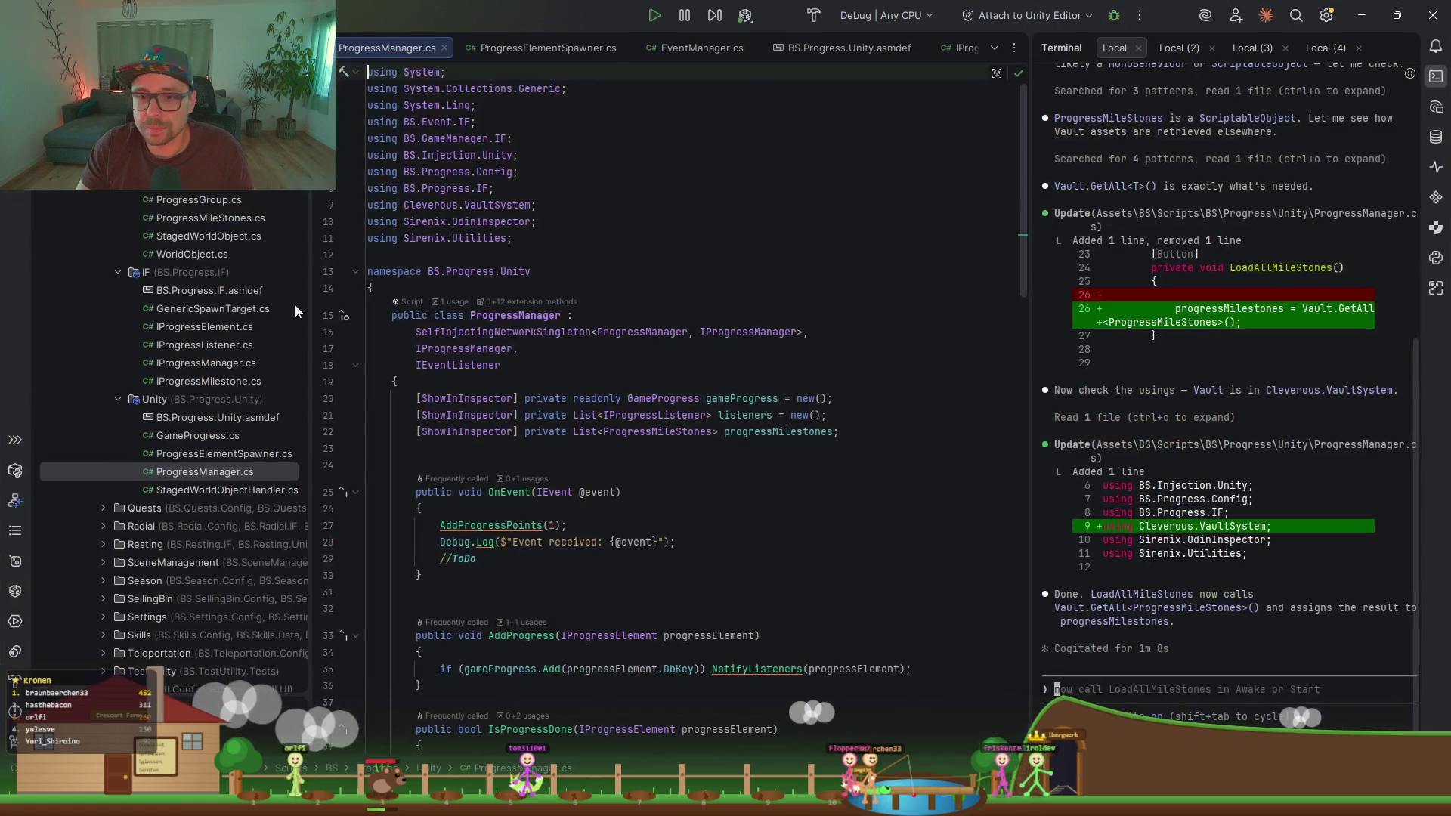
Step: Change progressMilestones from ShowInInspector to [SerializeField] and move it above the other class fields
double_click(466, 431)
type("Seri")
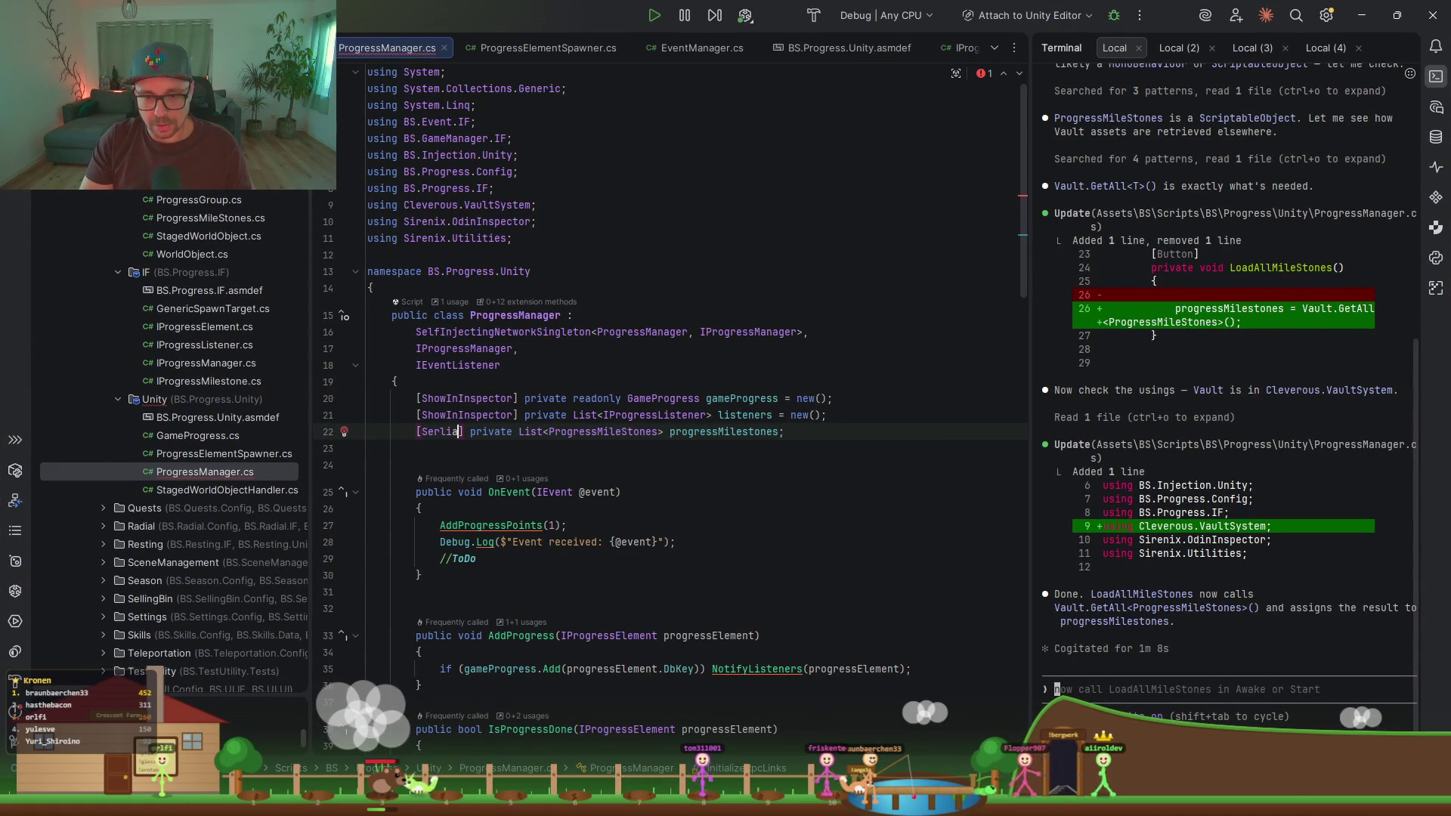
type("ial")
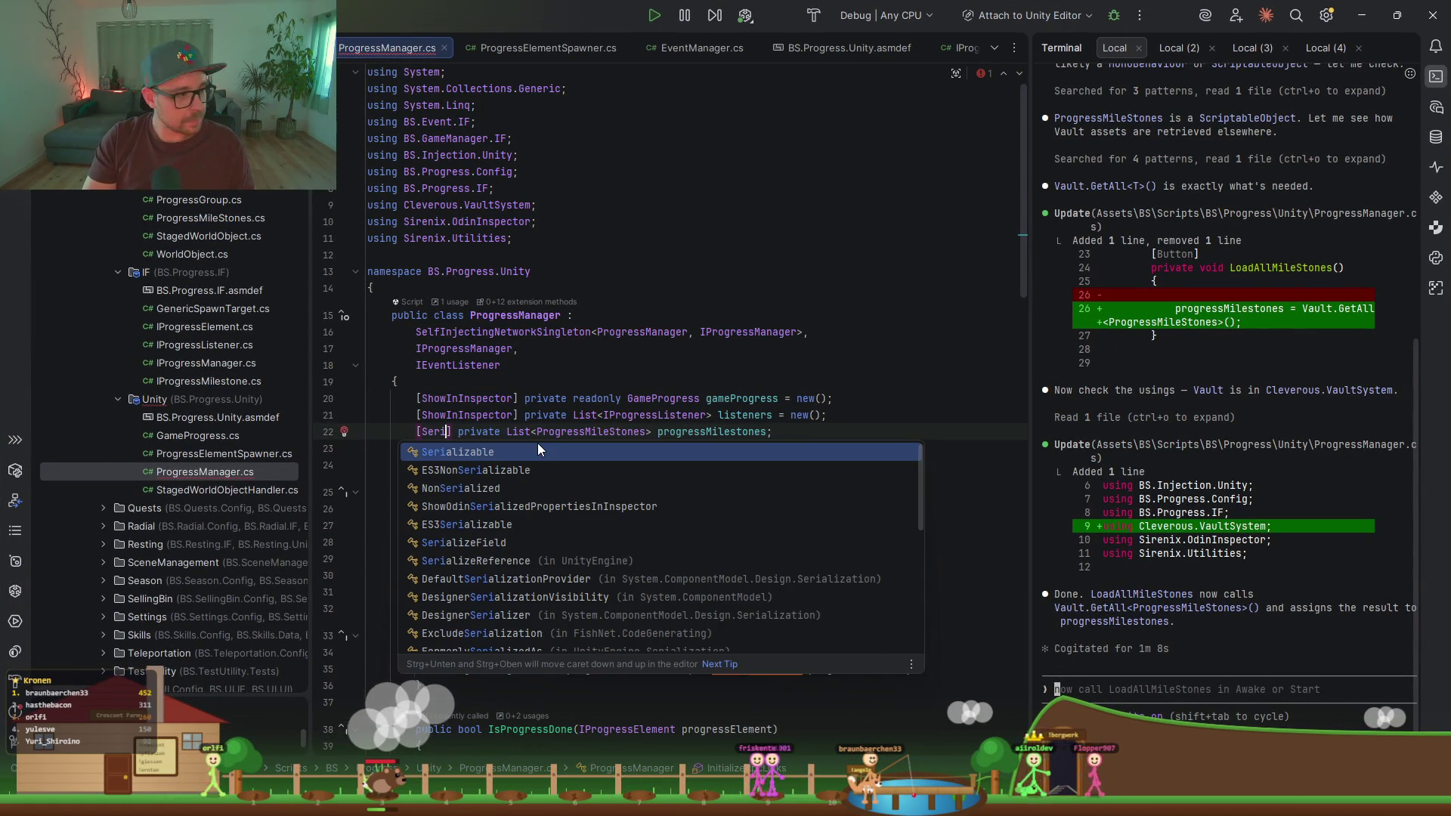
key("Down")
key("Down")
key("Down")
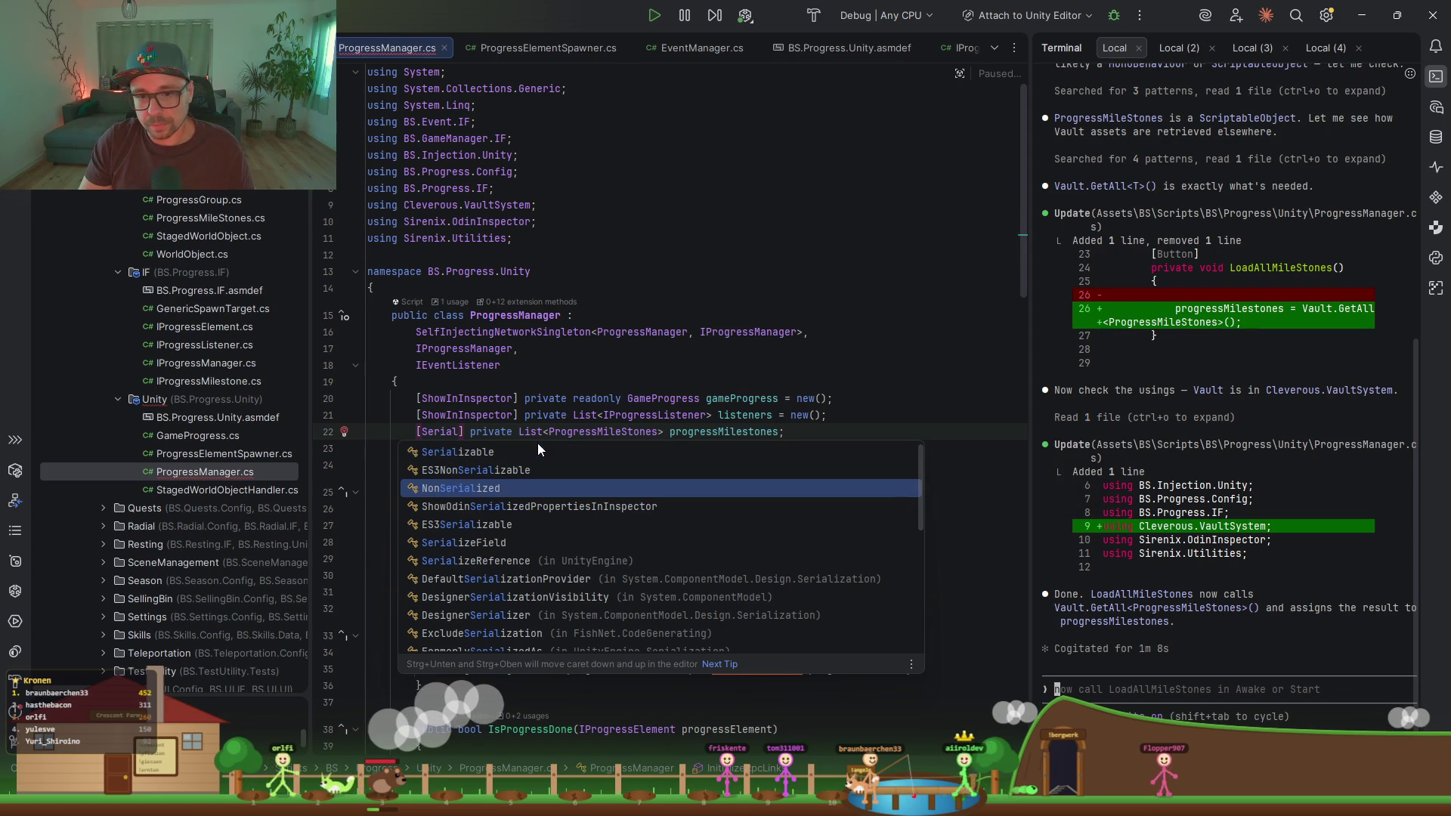
key("Return")
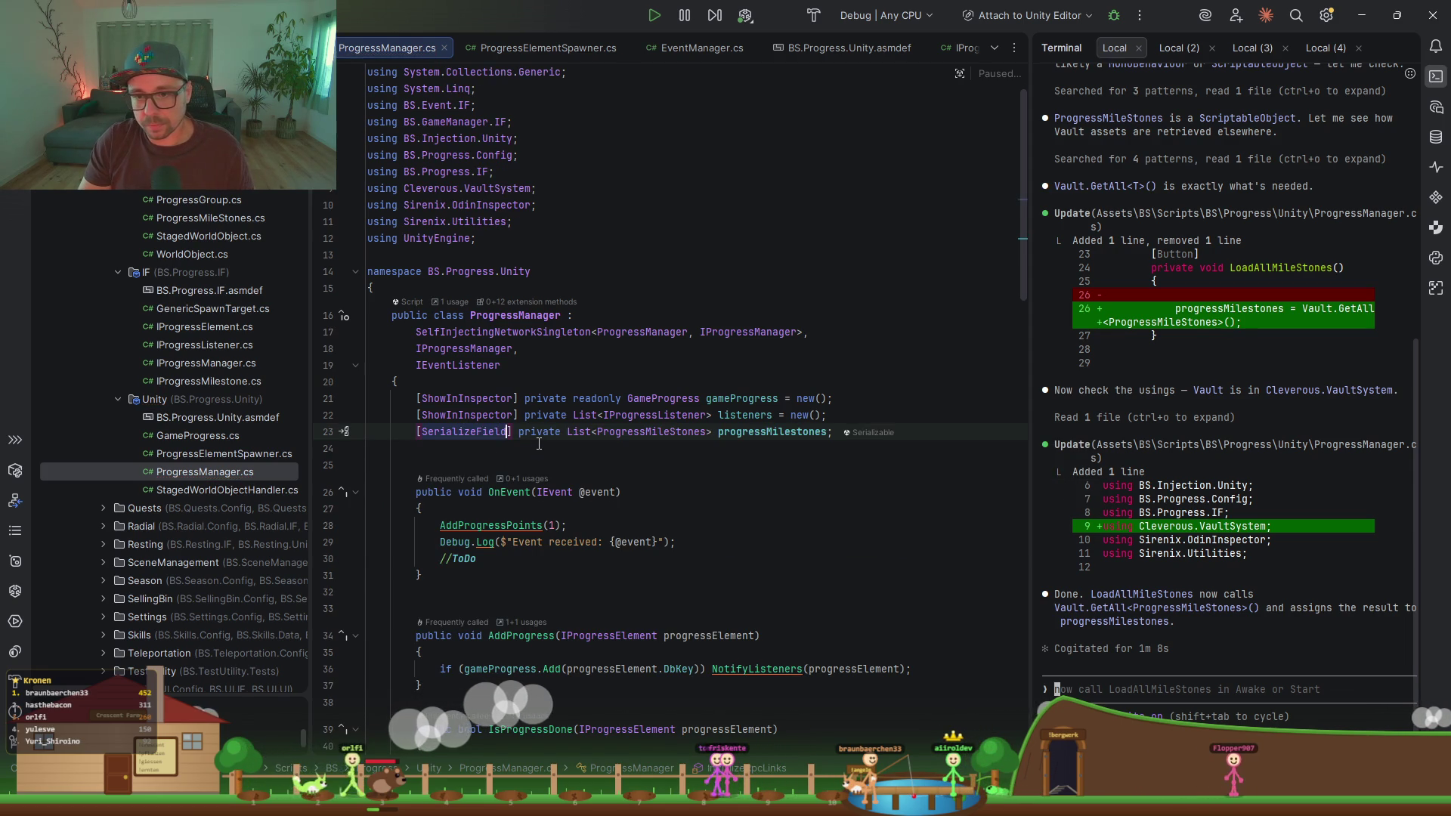
key("alt+shift+Up")
key("alt+shift+Up")
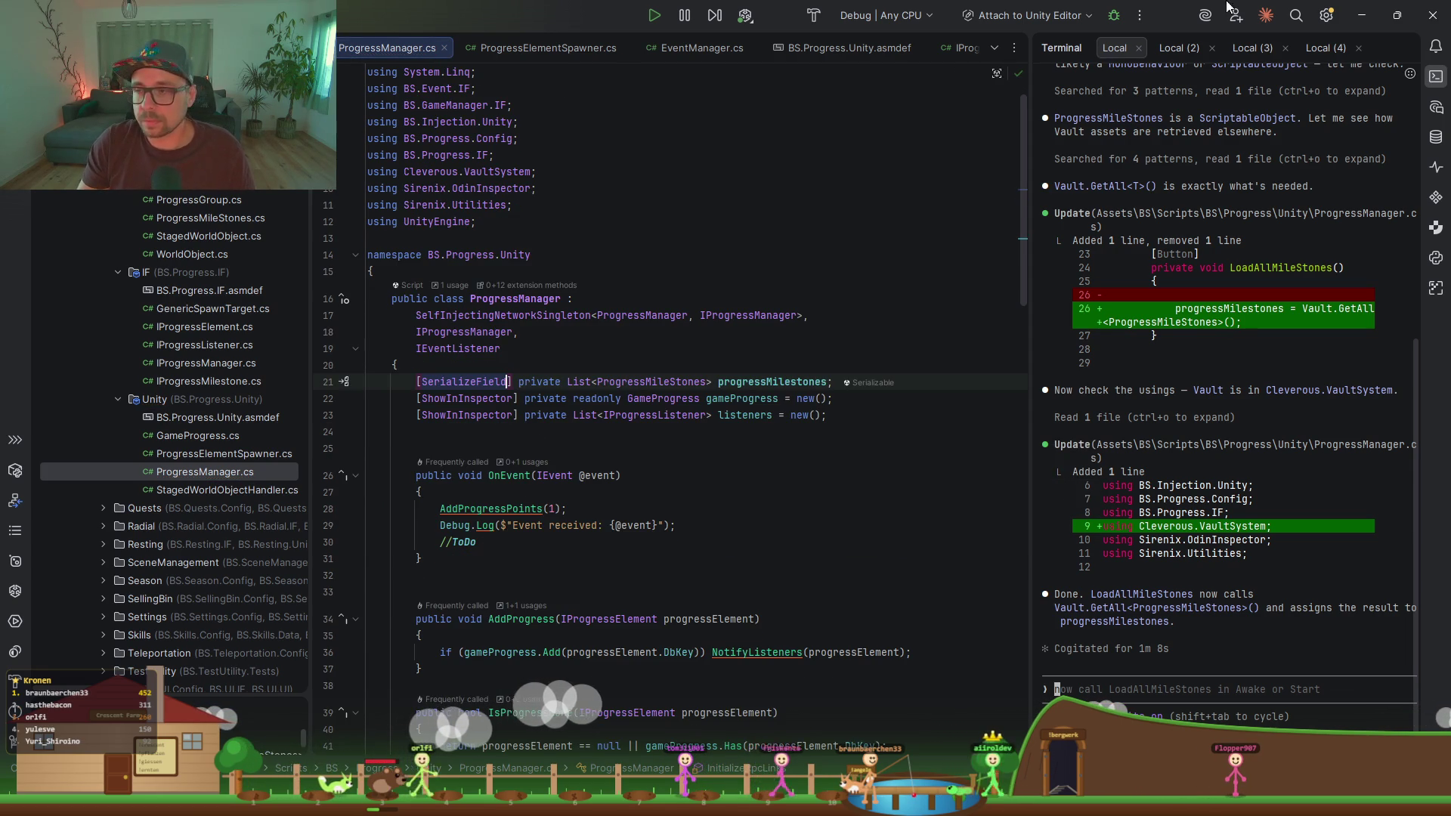
left_click(1365, 15)
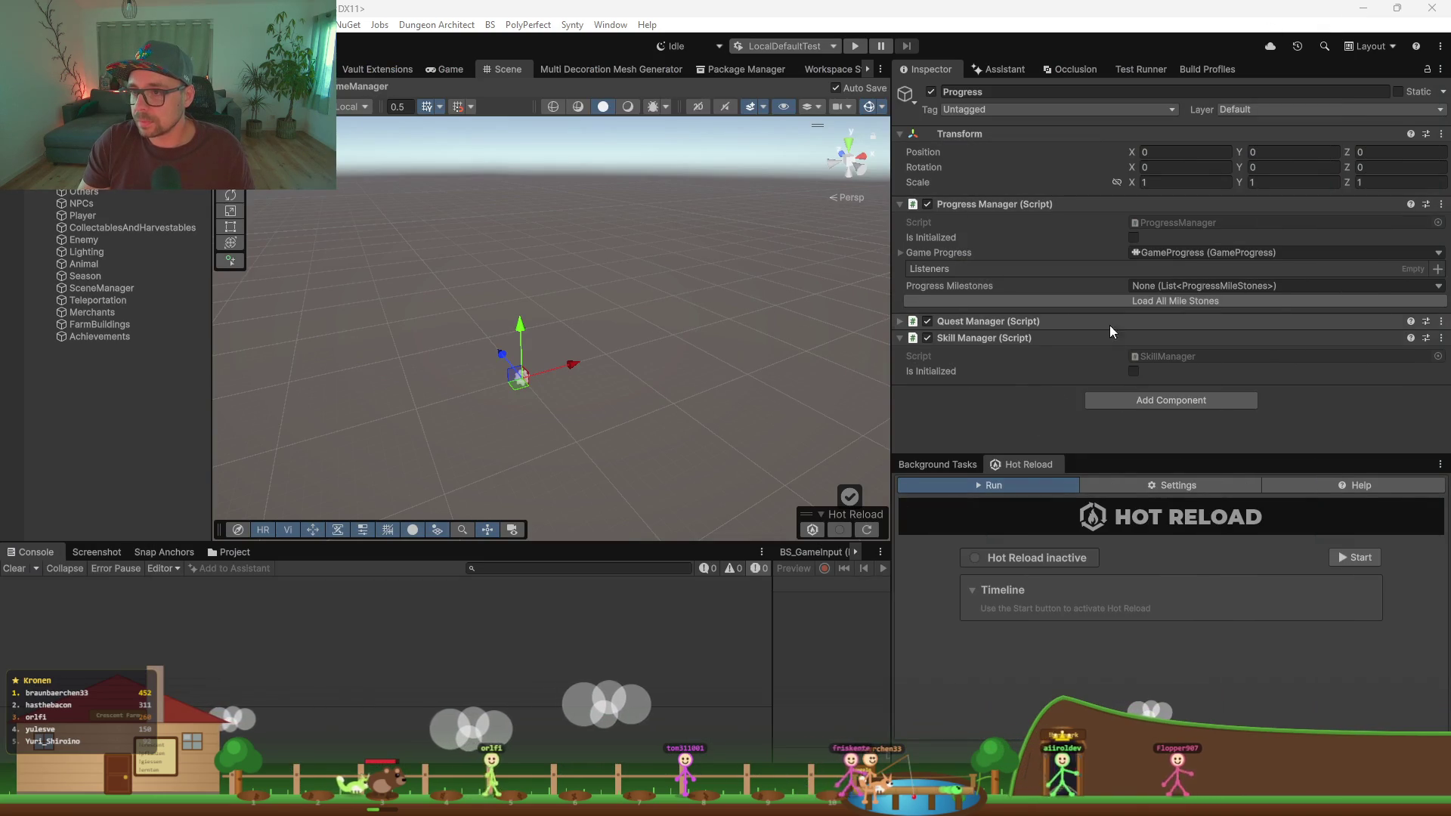
Step: Restart Hot Reload, select its 'another instance already running' console warning, and bring up Task Manager
left_click(982, 417)
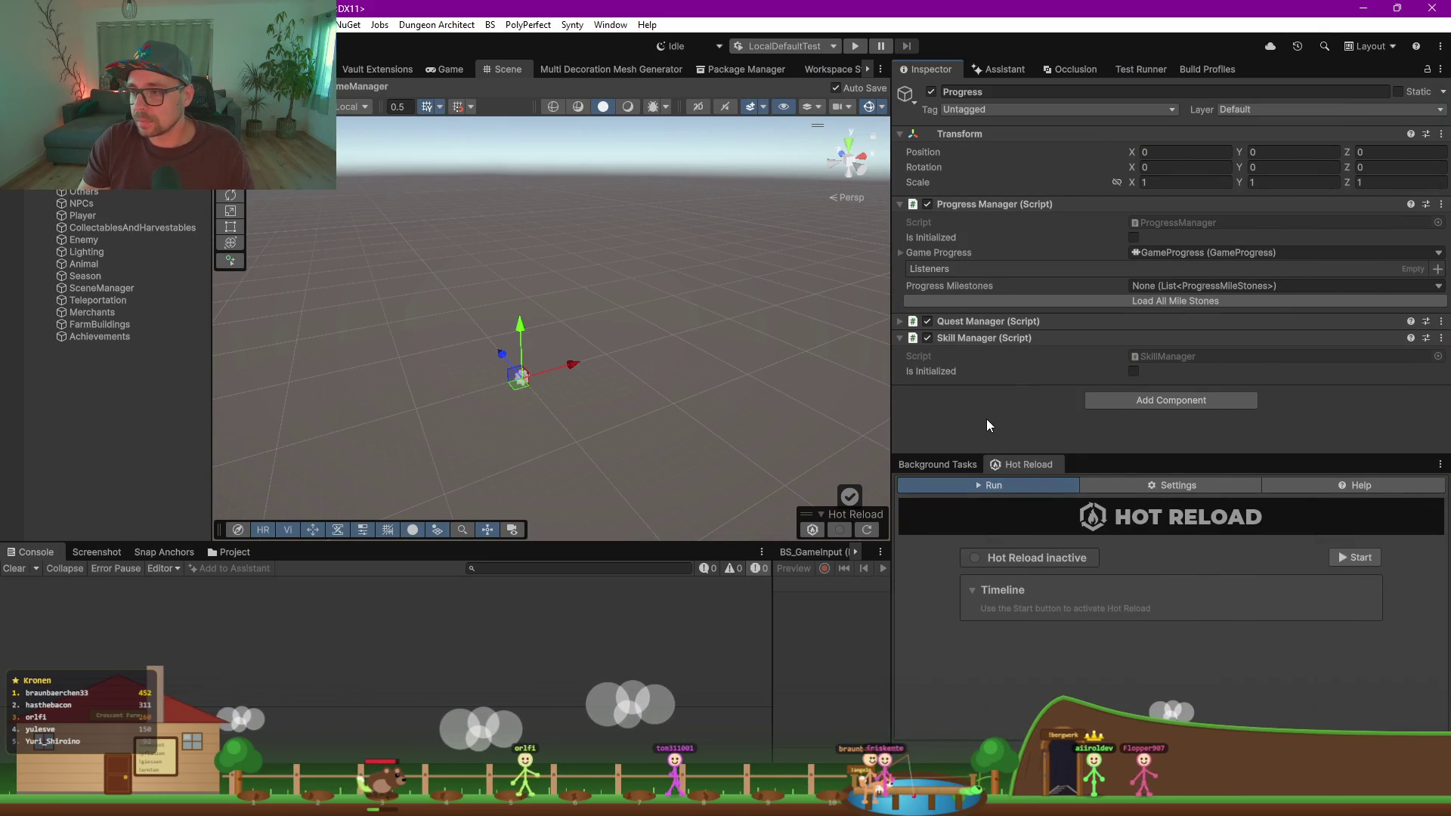
left_click(1367, 556)
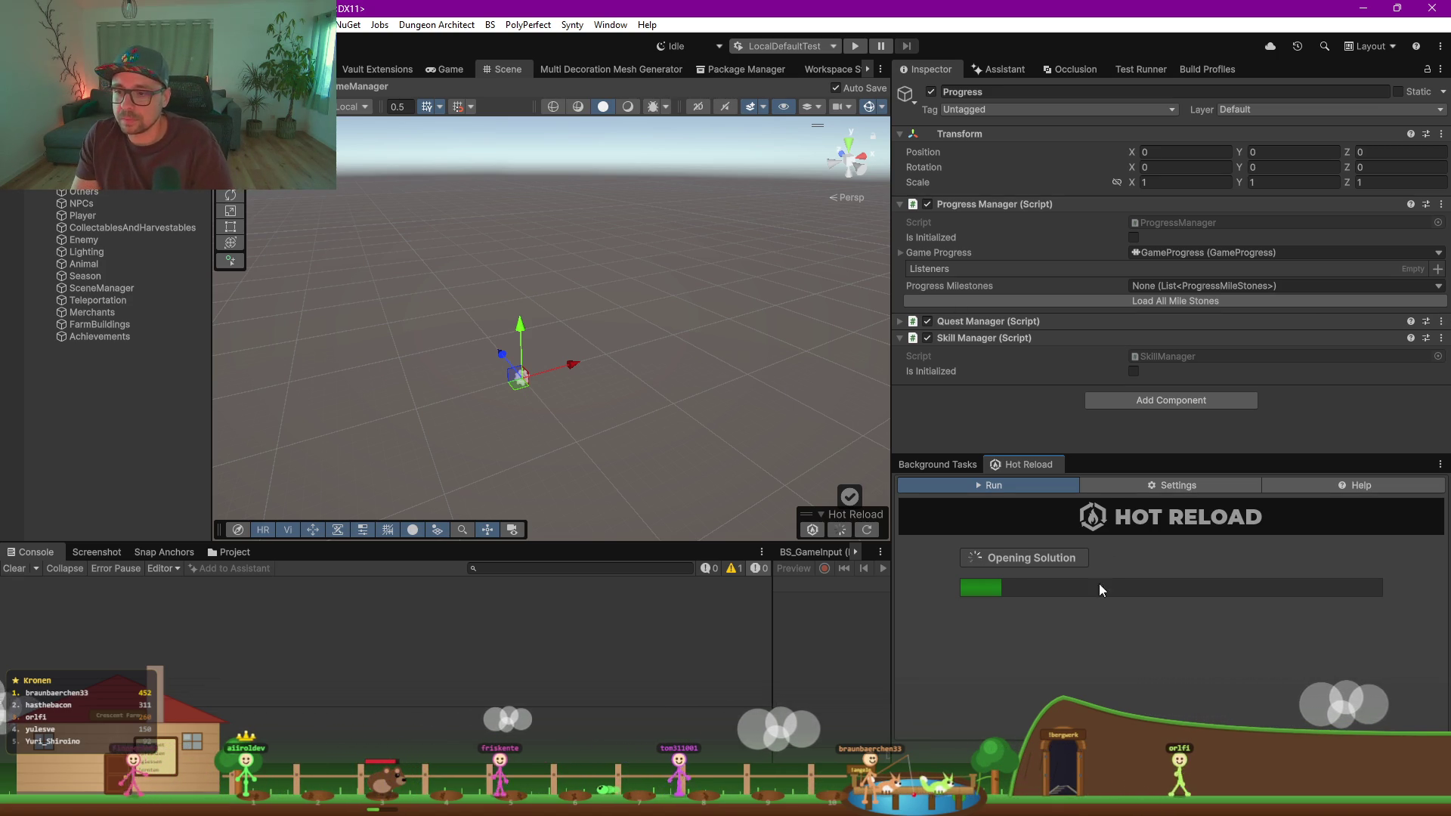
left_click_drag(1098, 457, 1099, 381)
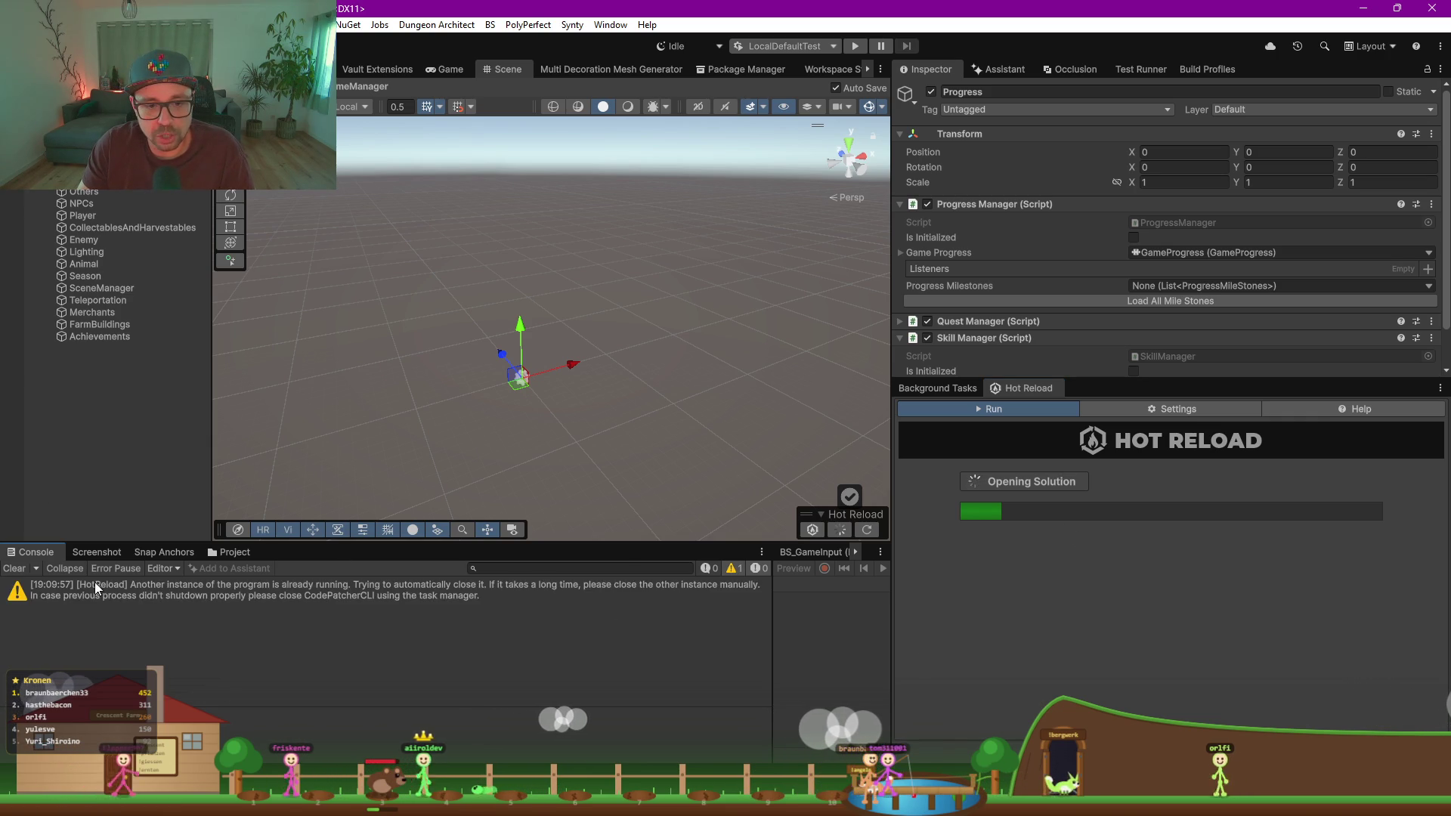
left_click(498, 586)
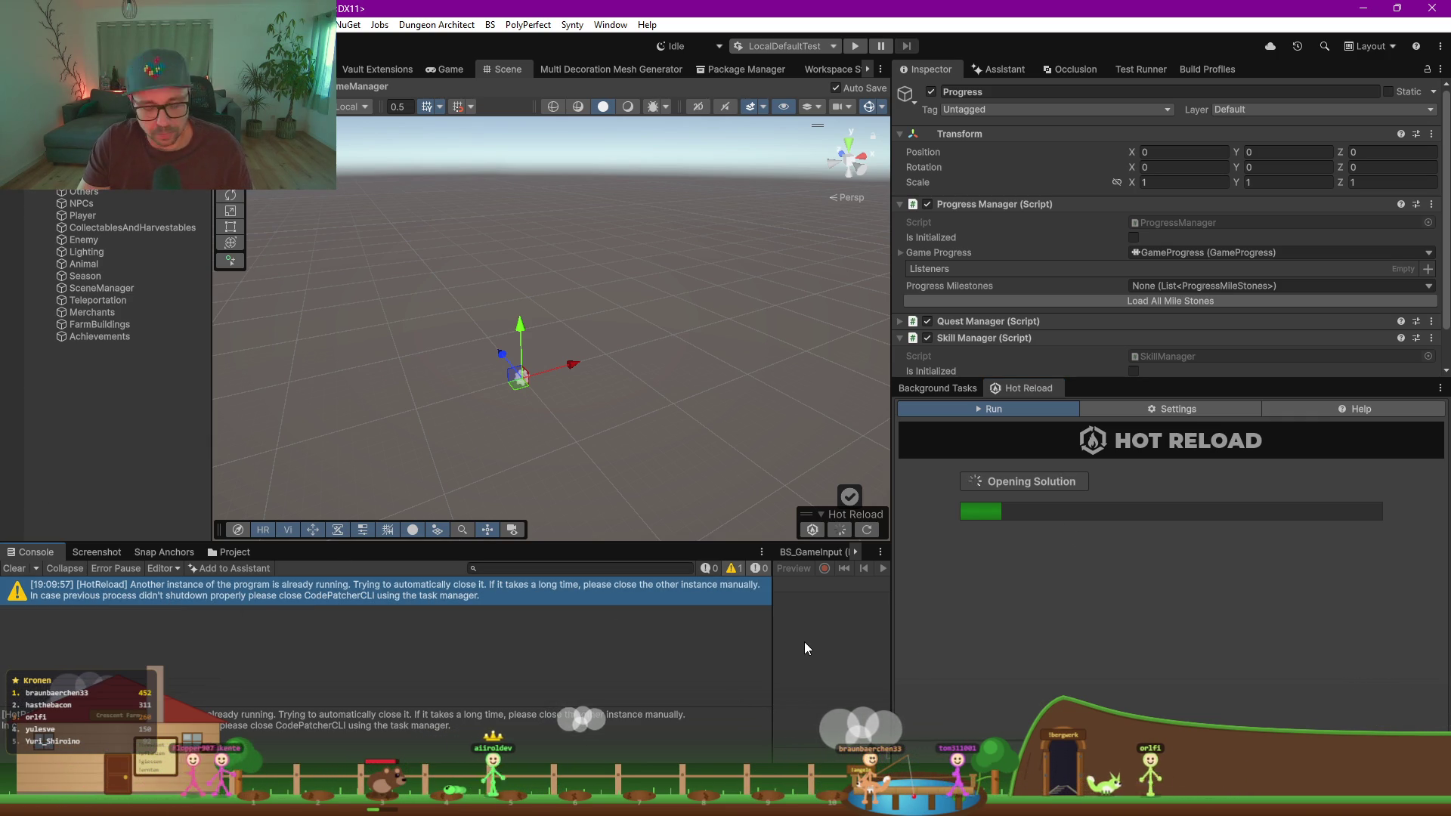
key("ctrl+shift+Escape")
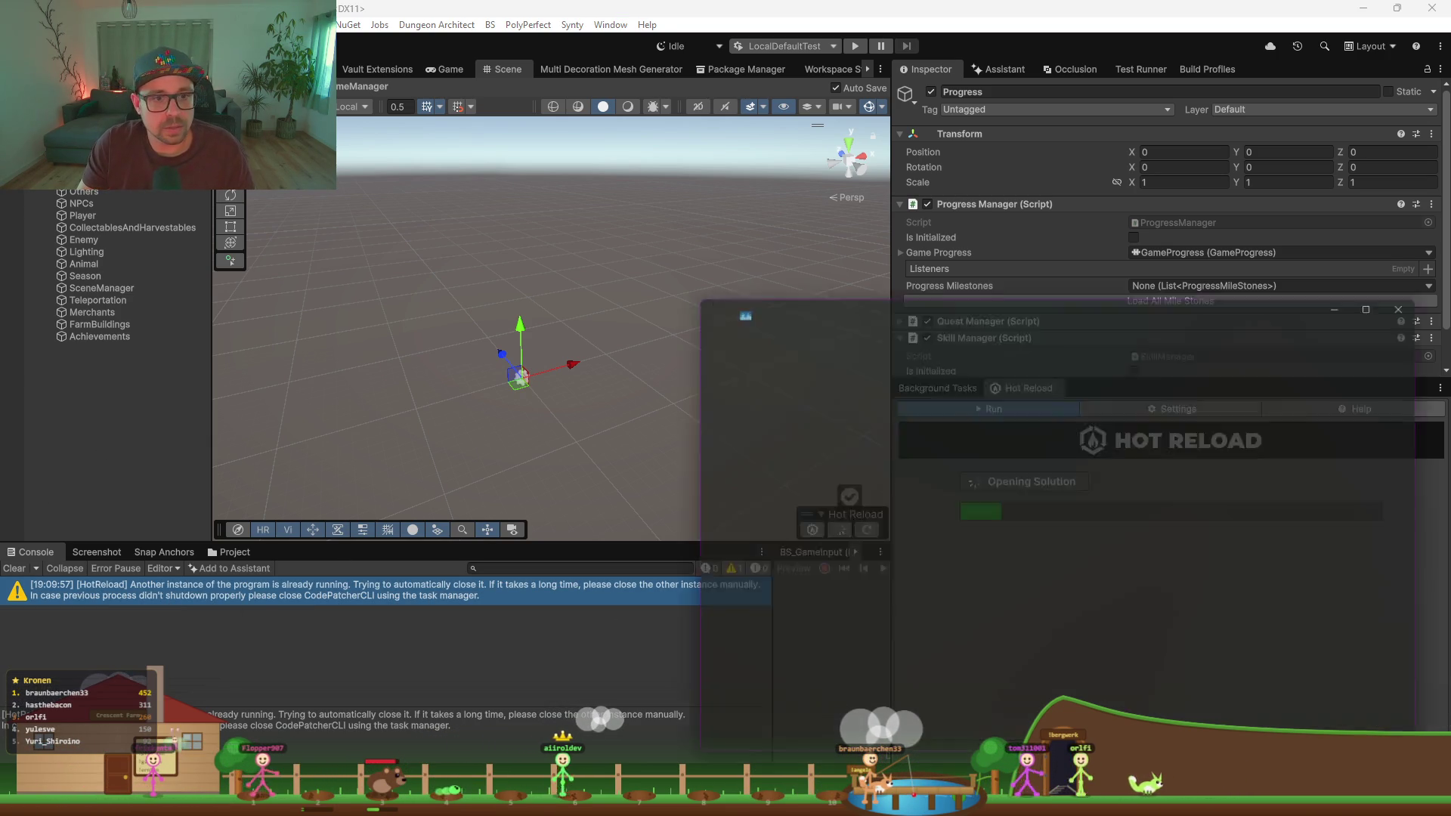
Step: Search Task Manager for the CodePatcherCLI process, then minimize Task Manager
left_click(1043, 303)
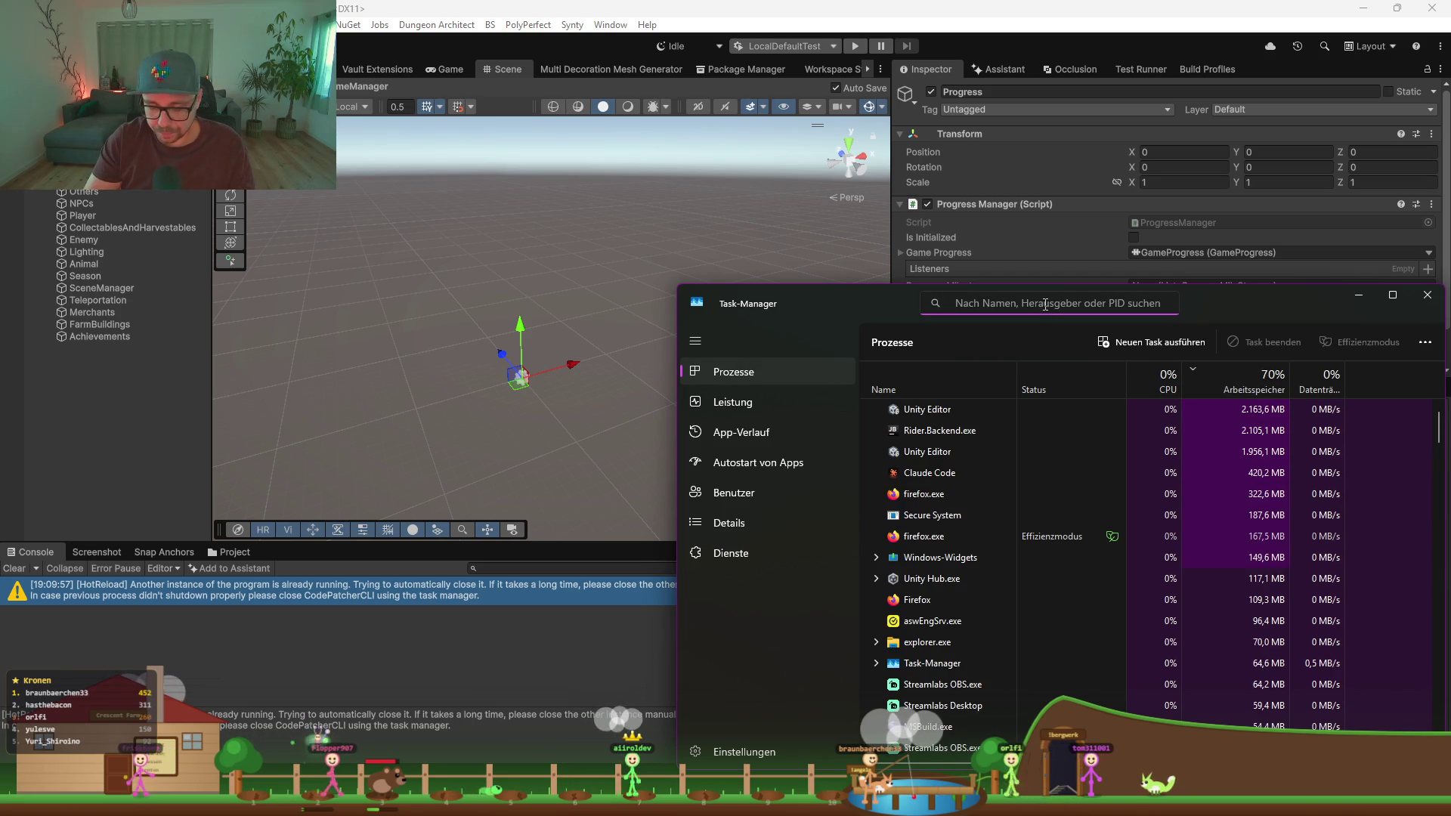
type("codepa")
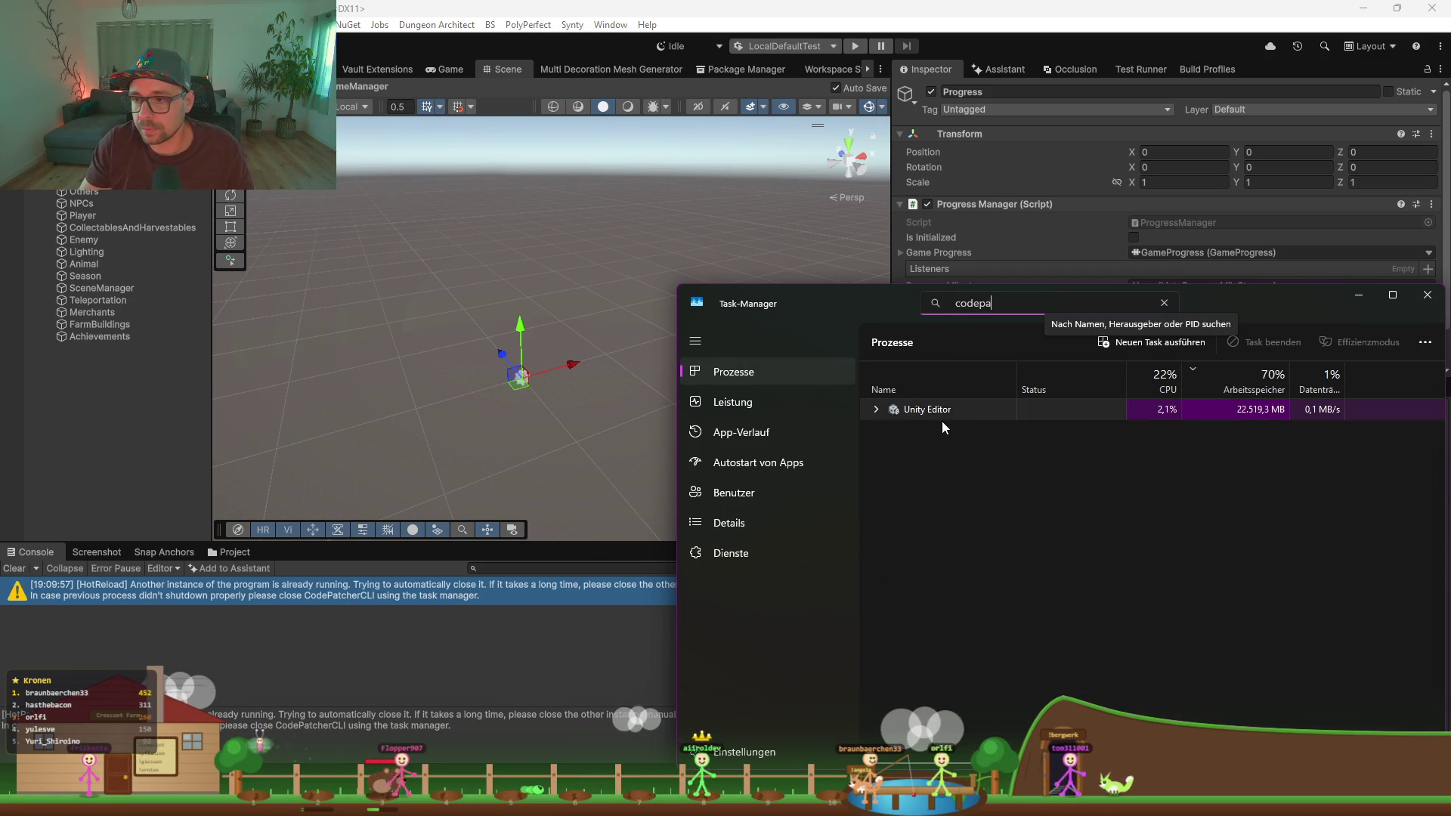
mouse_move(882, 298)
left_mouse_down()
mouse_move(668, 500)
mouse_move(384, 715)
mouse_move(362, 651)
mouse_move(378, 524)
left_mouse_up()
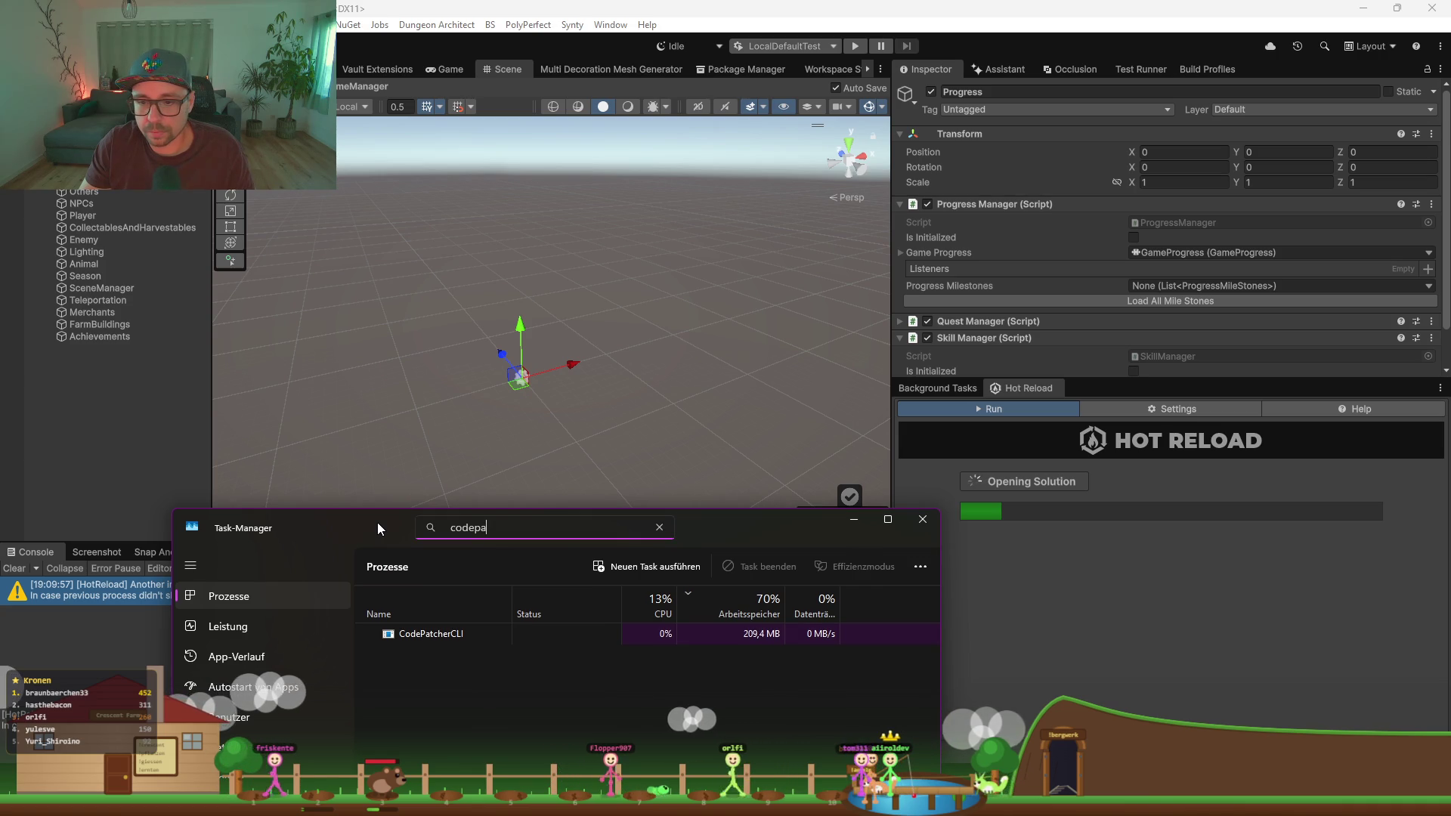
left_click(853, 523)
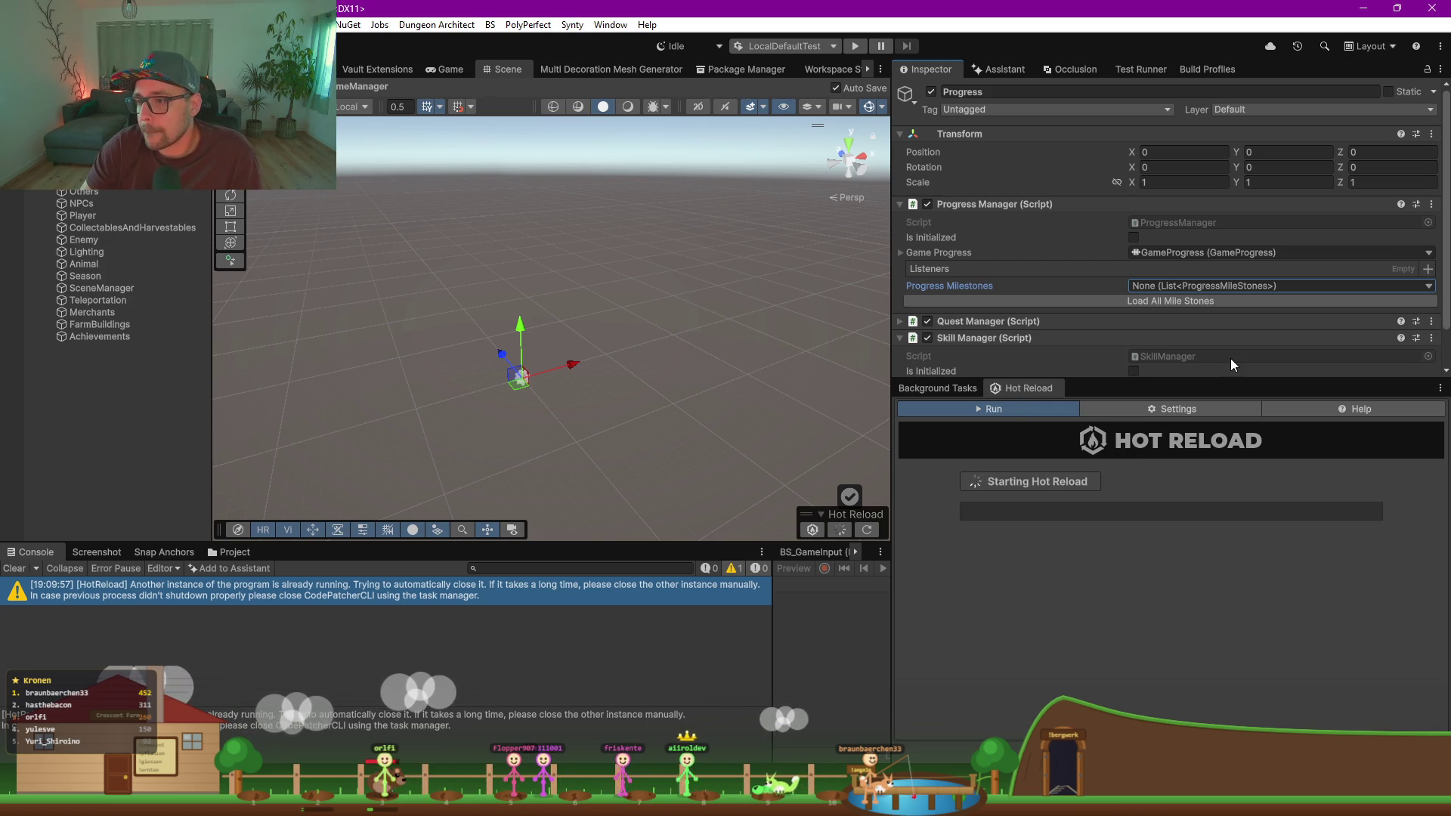
Step: Load all milestones on the Progress Manager and inspect its Game Progress and Progress Milestones fields
left_click_drag(1118, 377, 1122, 400)
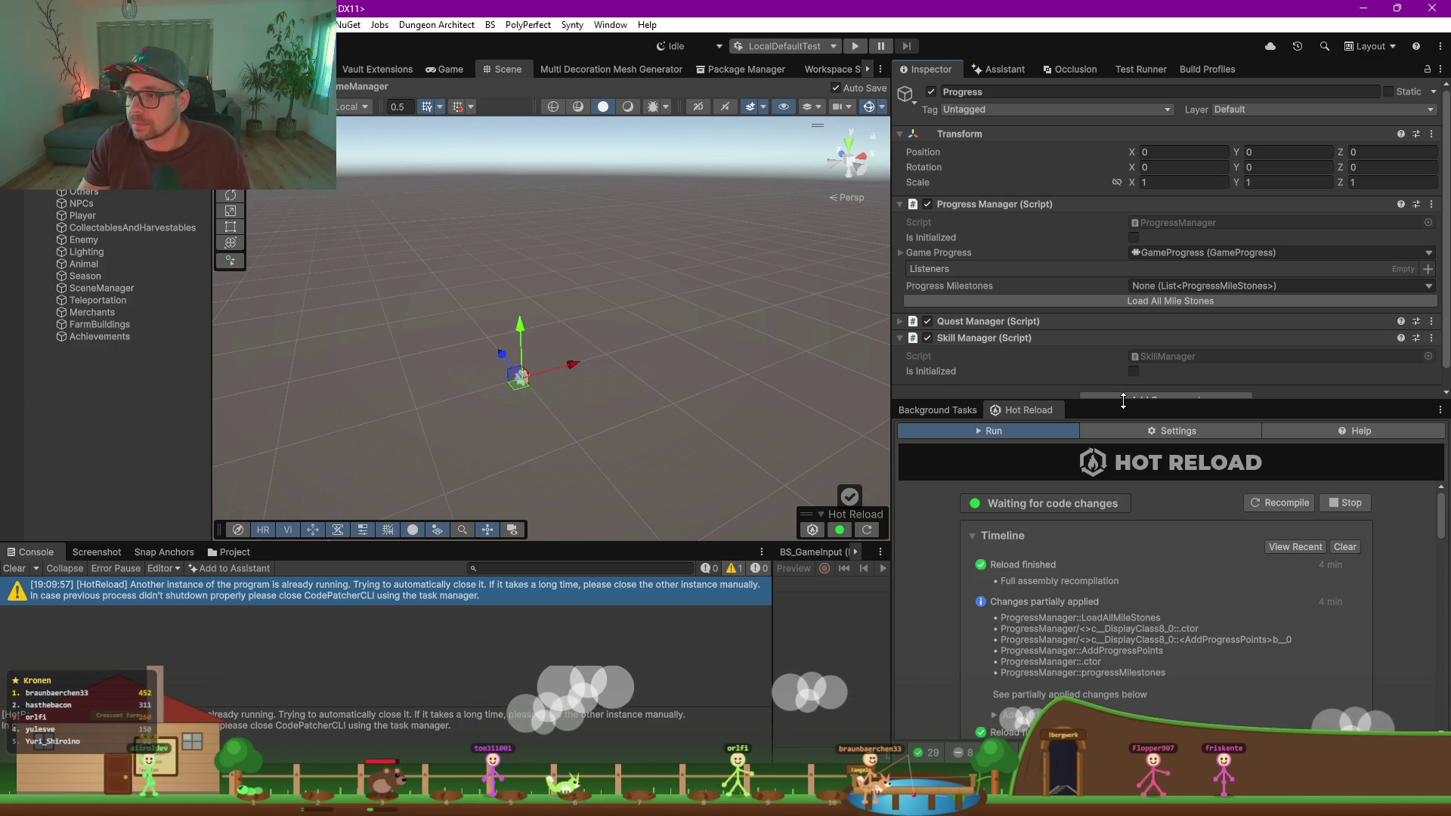
left_click(1162, 298)
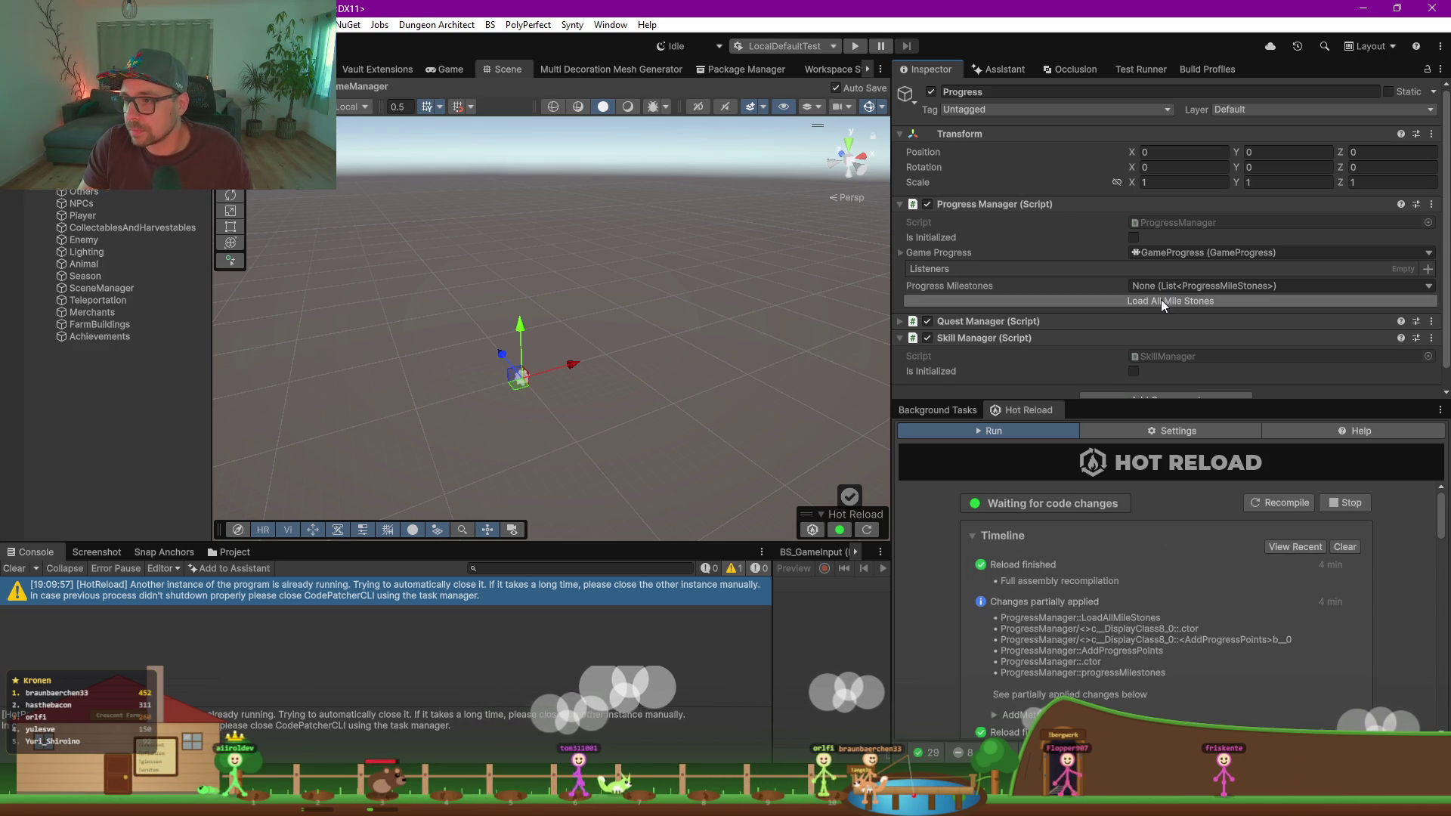
left_click(913, 252)
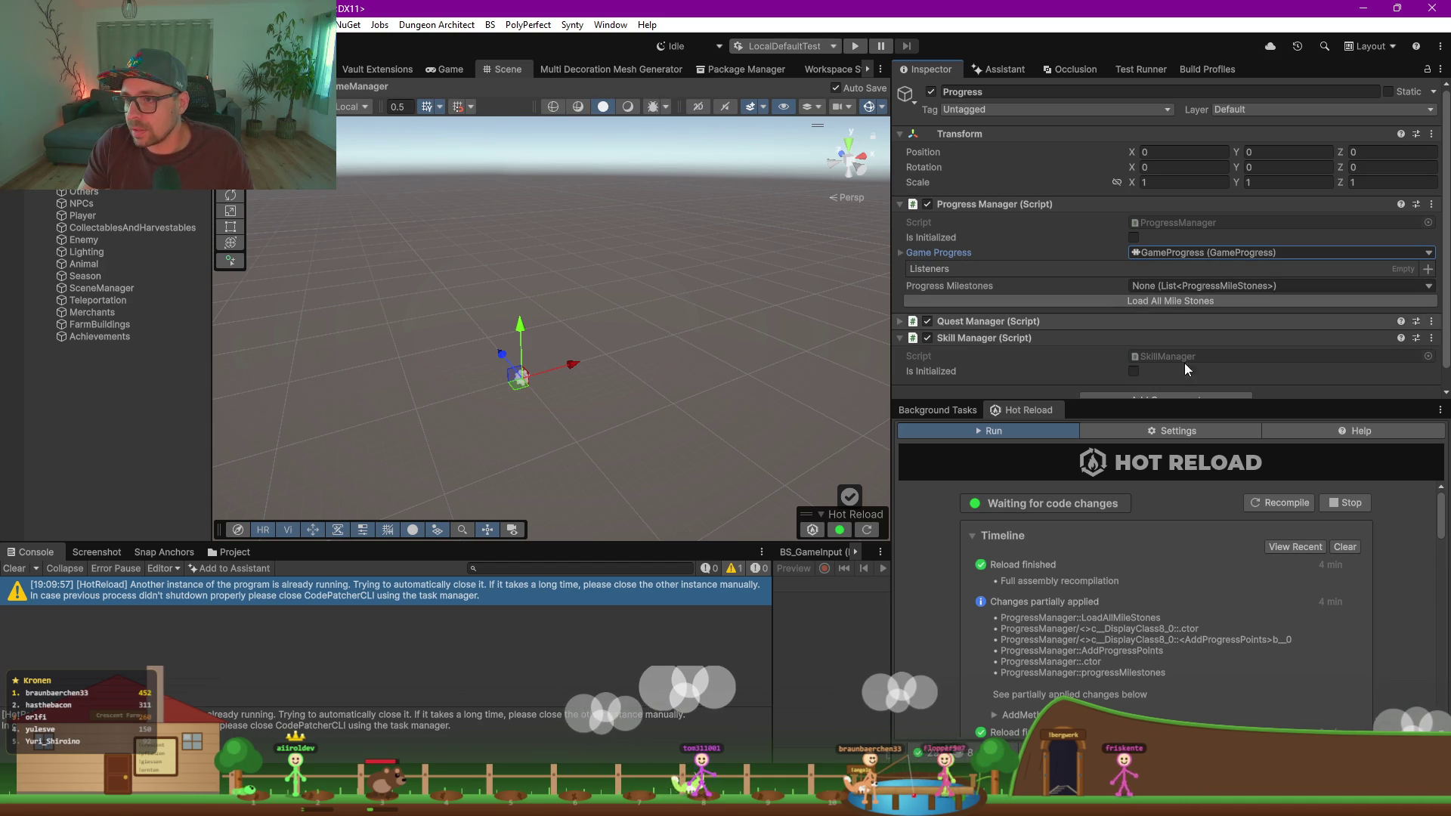
left_click(1244, 290)
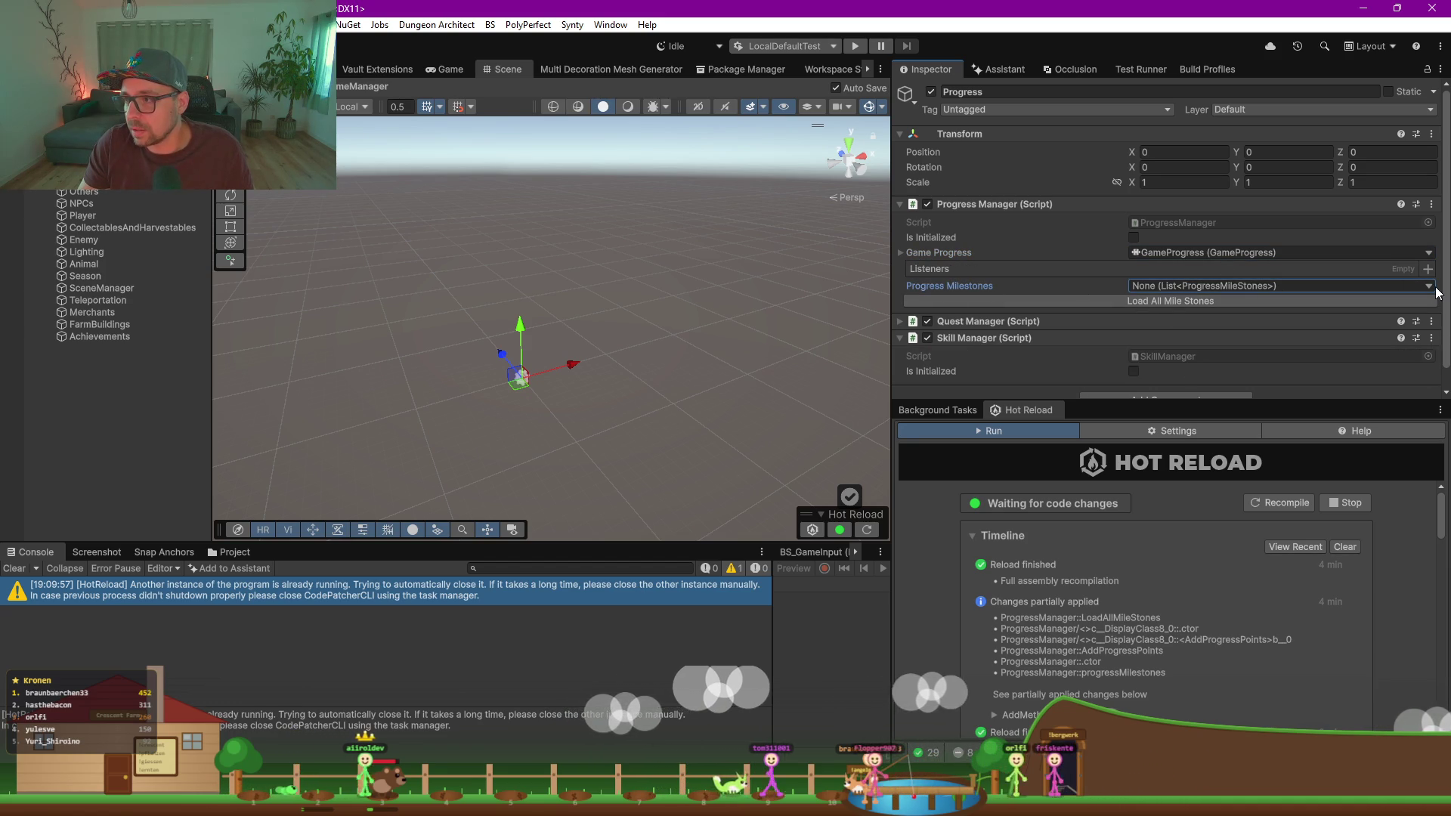
key("alt+Tab")
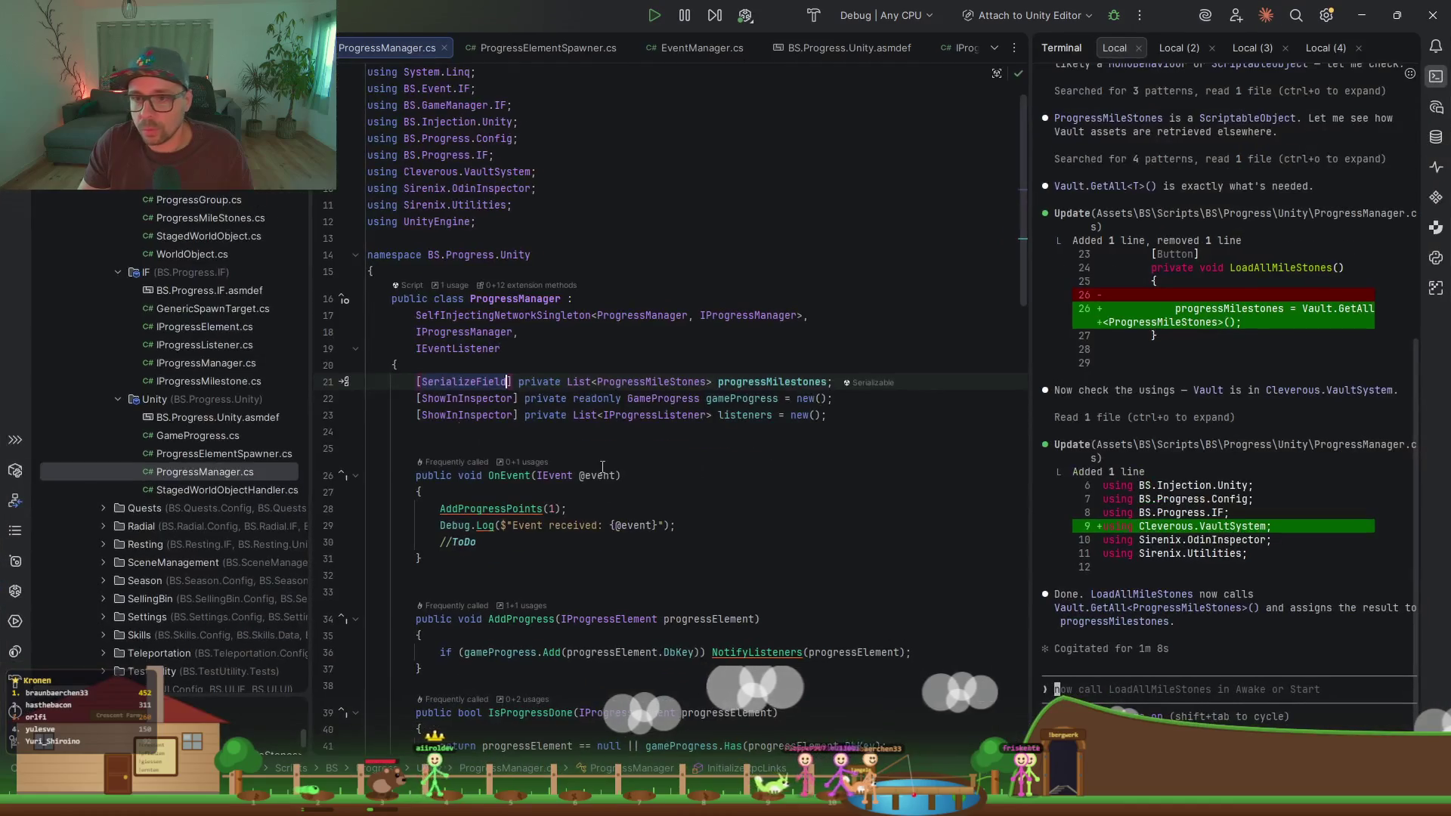
Step: Run code cleanup on the progressMilestones declaration to strip its trailing space, then return to Unity
left_click(628, 415)
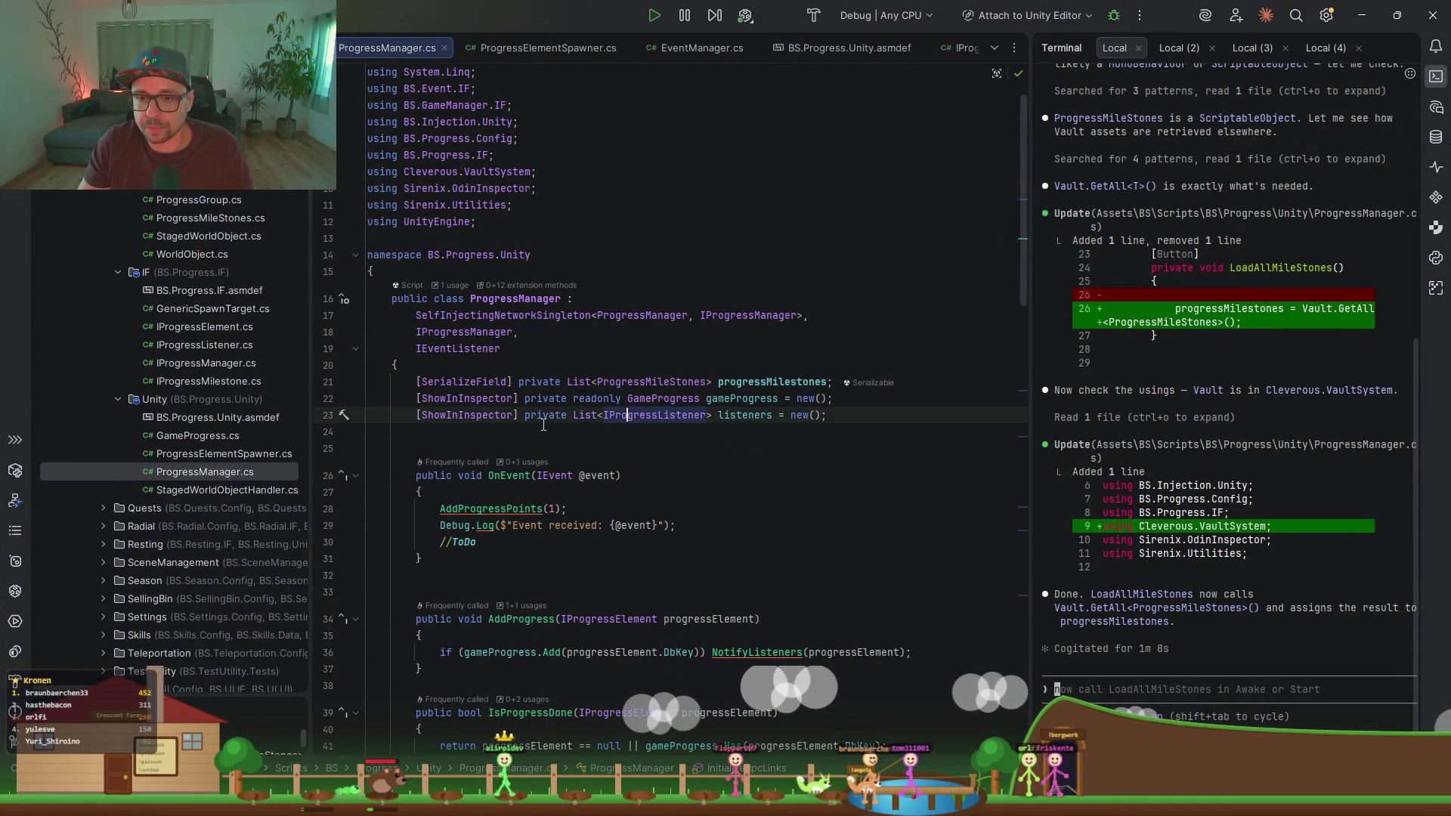
left_click(658, 382)
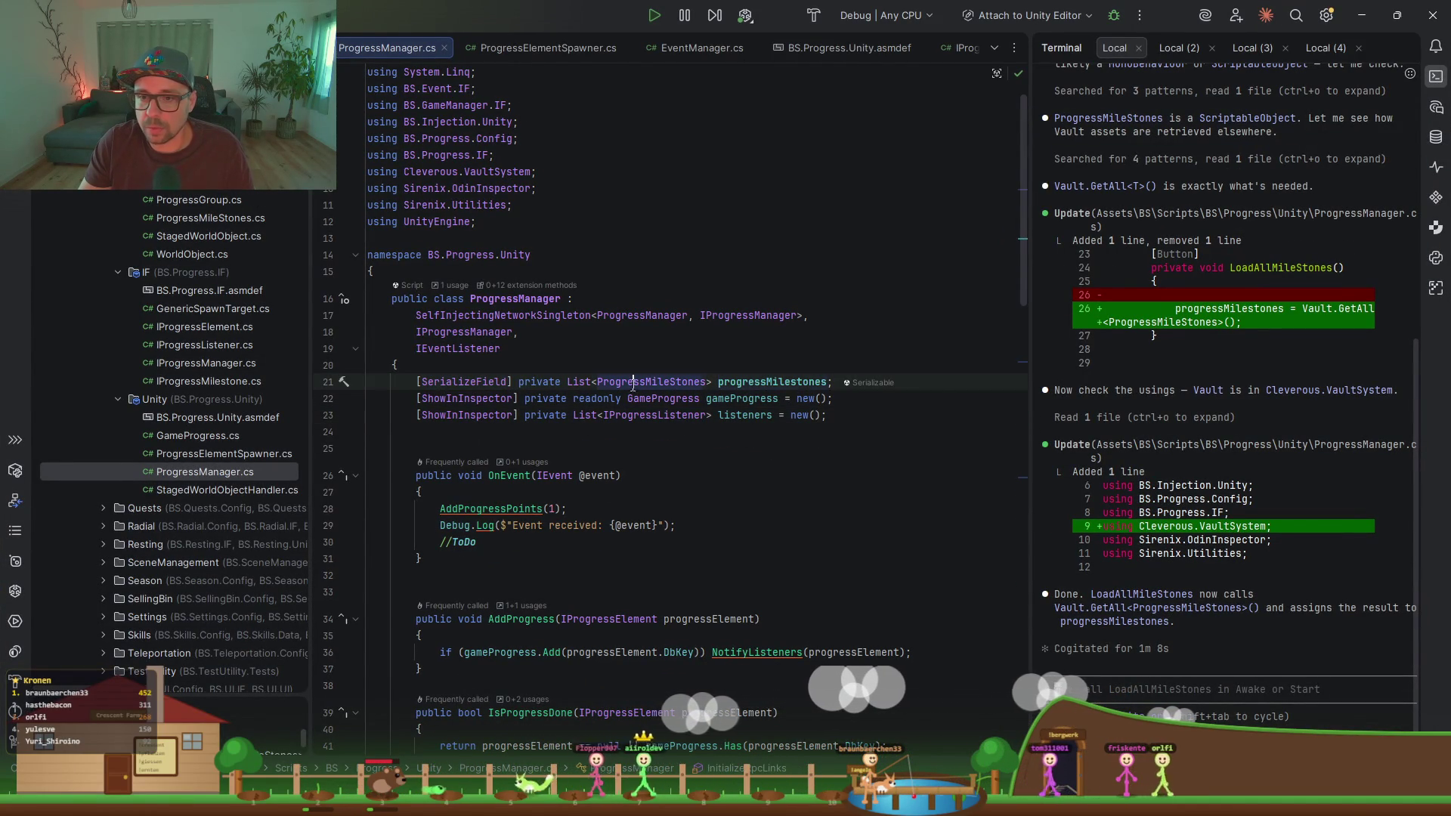
key("ctrl+alt+l")
left_click(1375, 13)
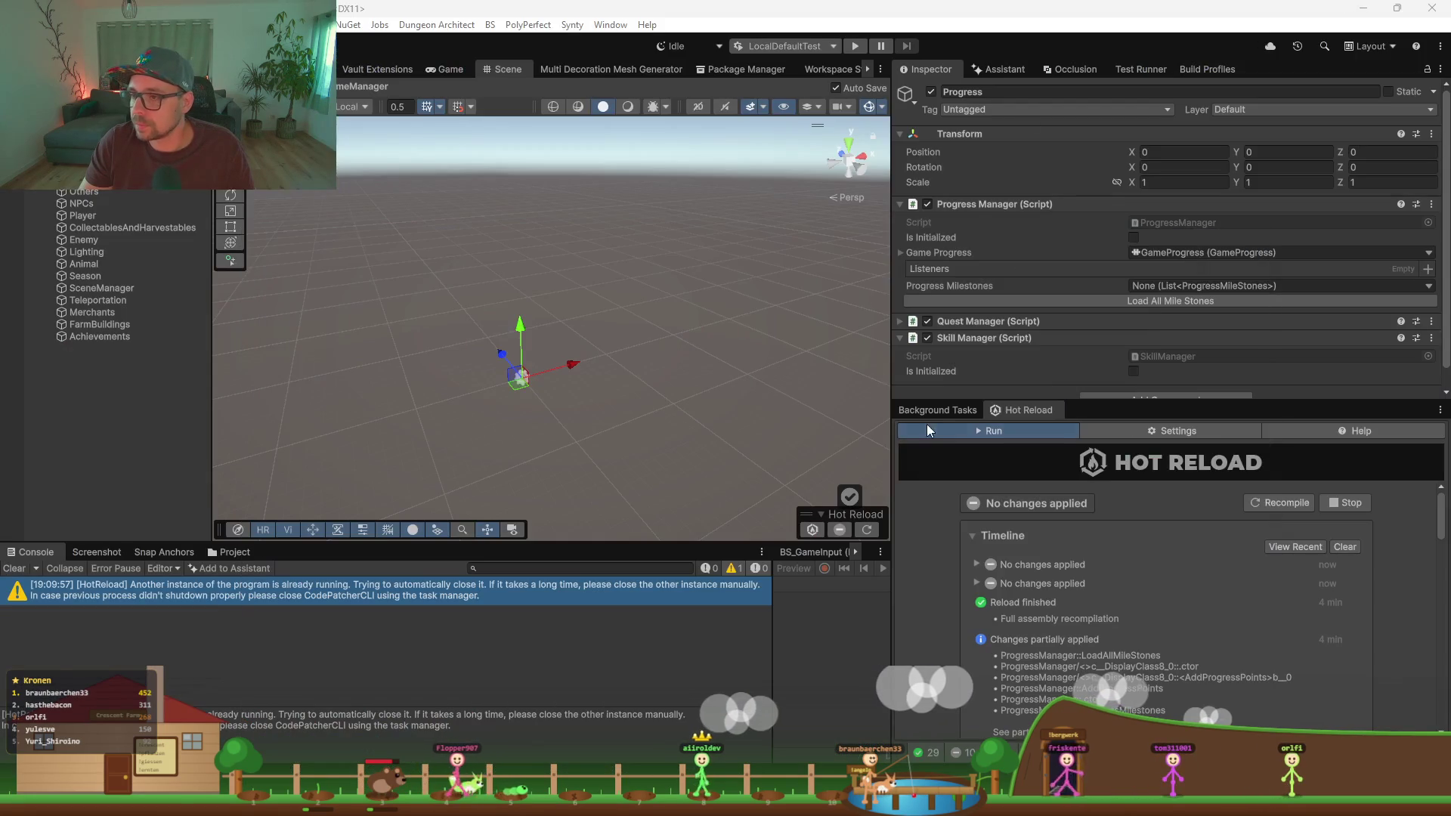
Step: Recompile via Hot Reload, then Load All Mile Stones so Progress Milestones lists SkarnStage1
left_click(1280, 503)
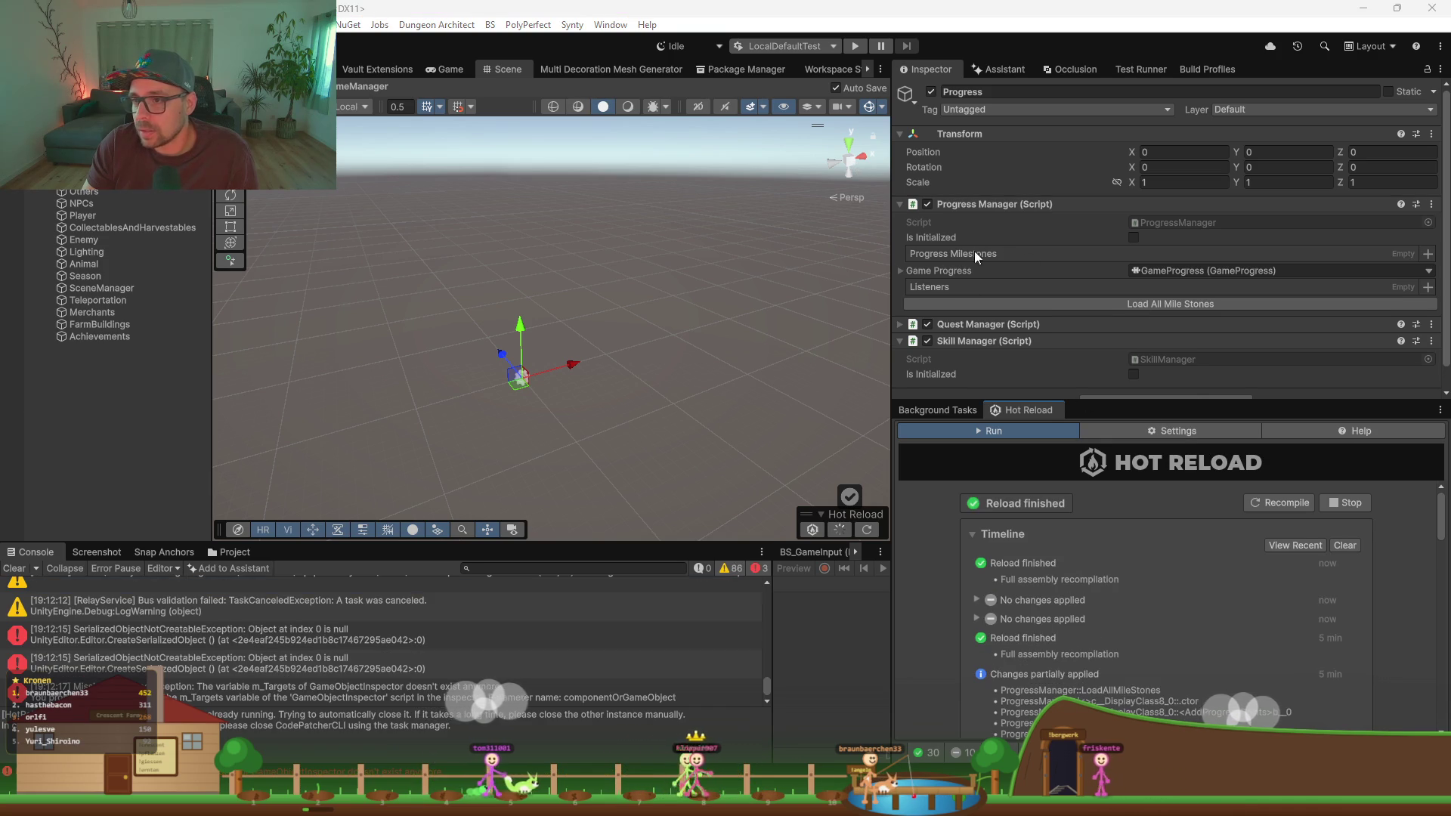
left_click(1164, 304)
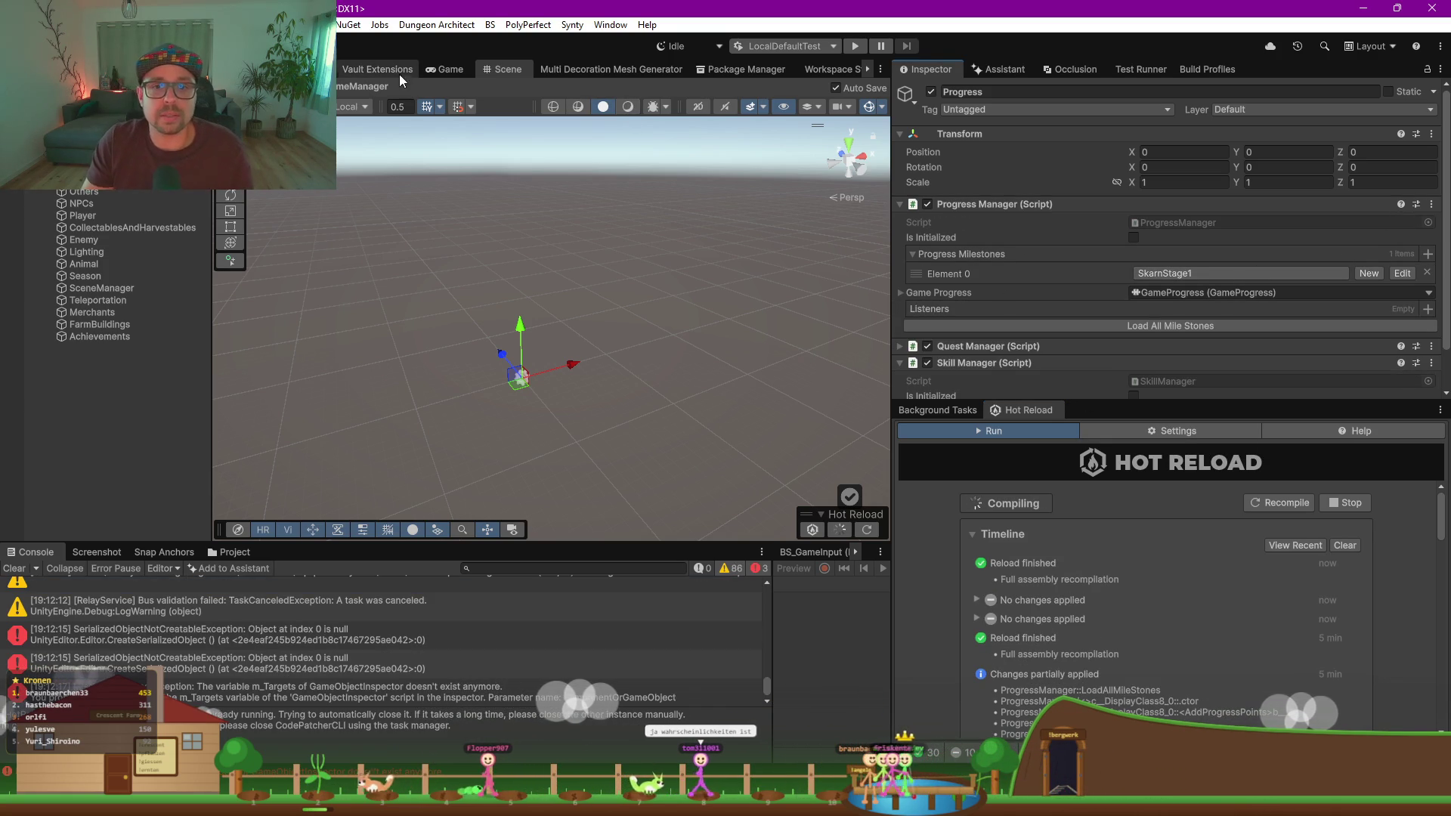
left_click(378, 70)
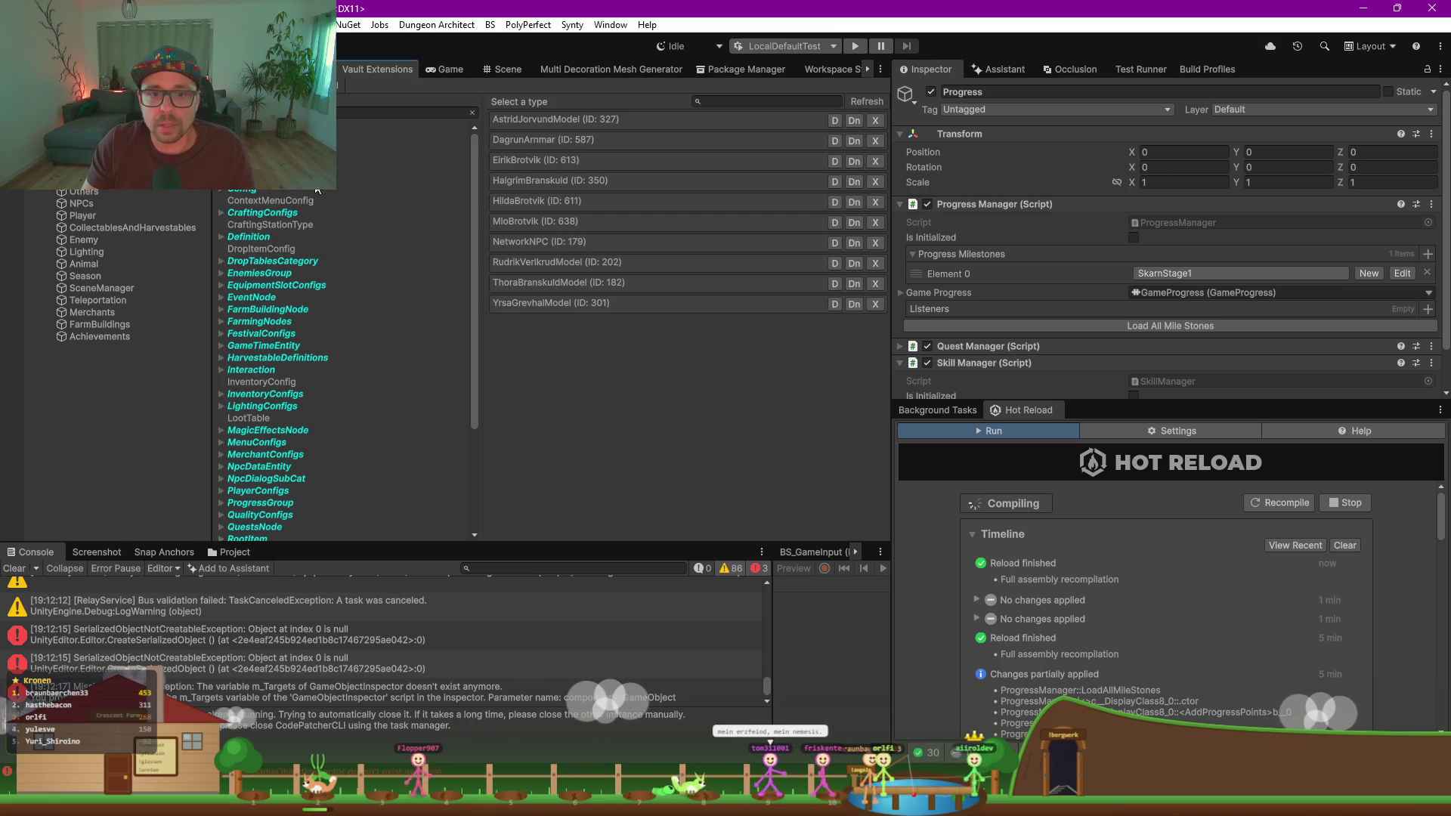
Step: Find SkarnStage1 under ProgressGroup's ProgressMileStones in Vault and duplicate it three times
scroll(334, 367, "down", 2)
scroll(271, 438, "down", 1)
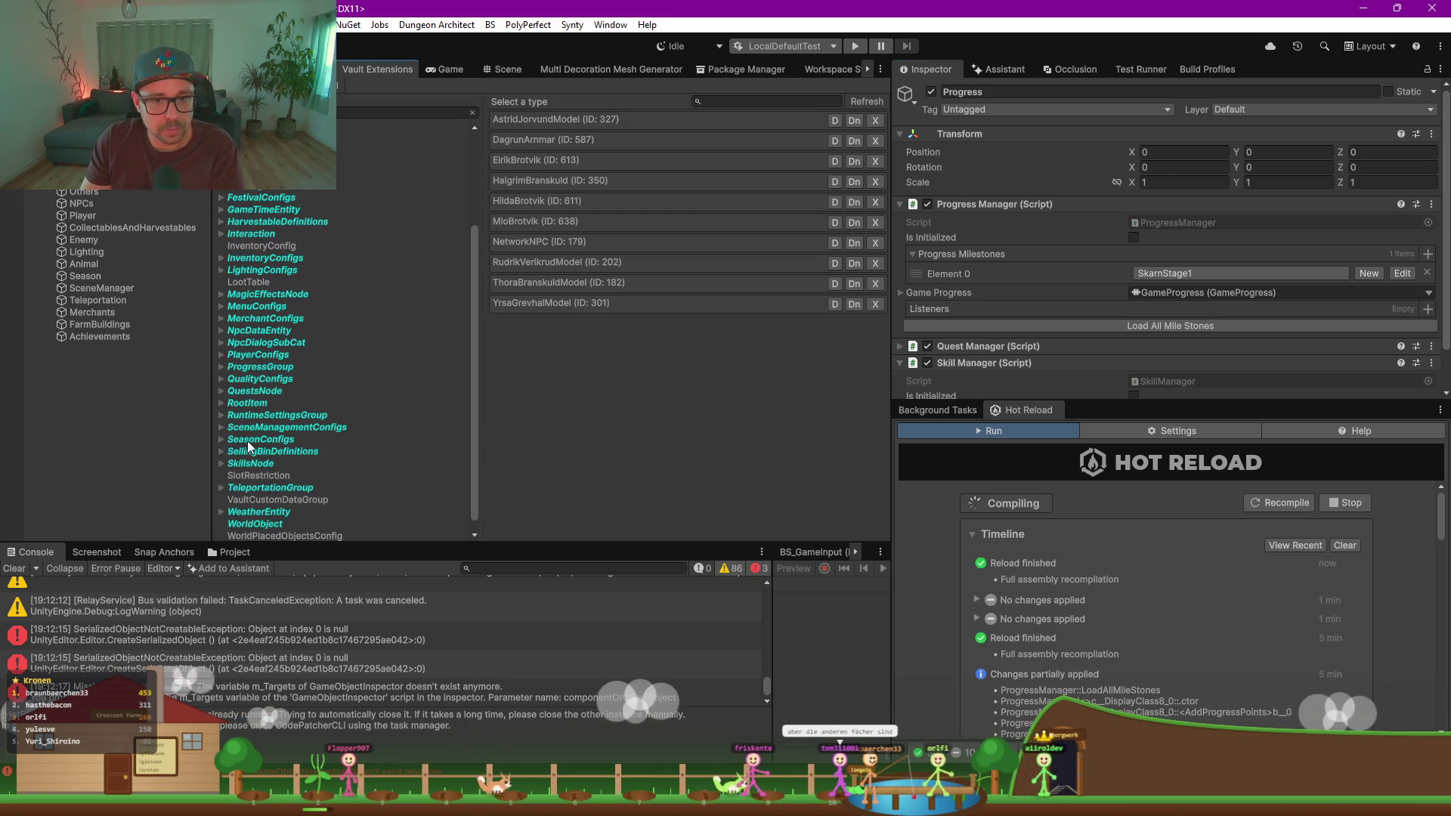
left_click(243, 369)
left_click(230, 367)
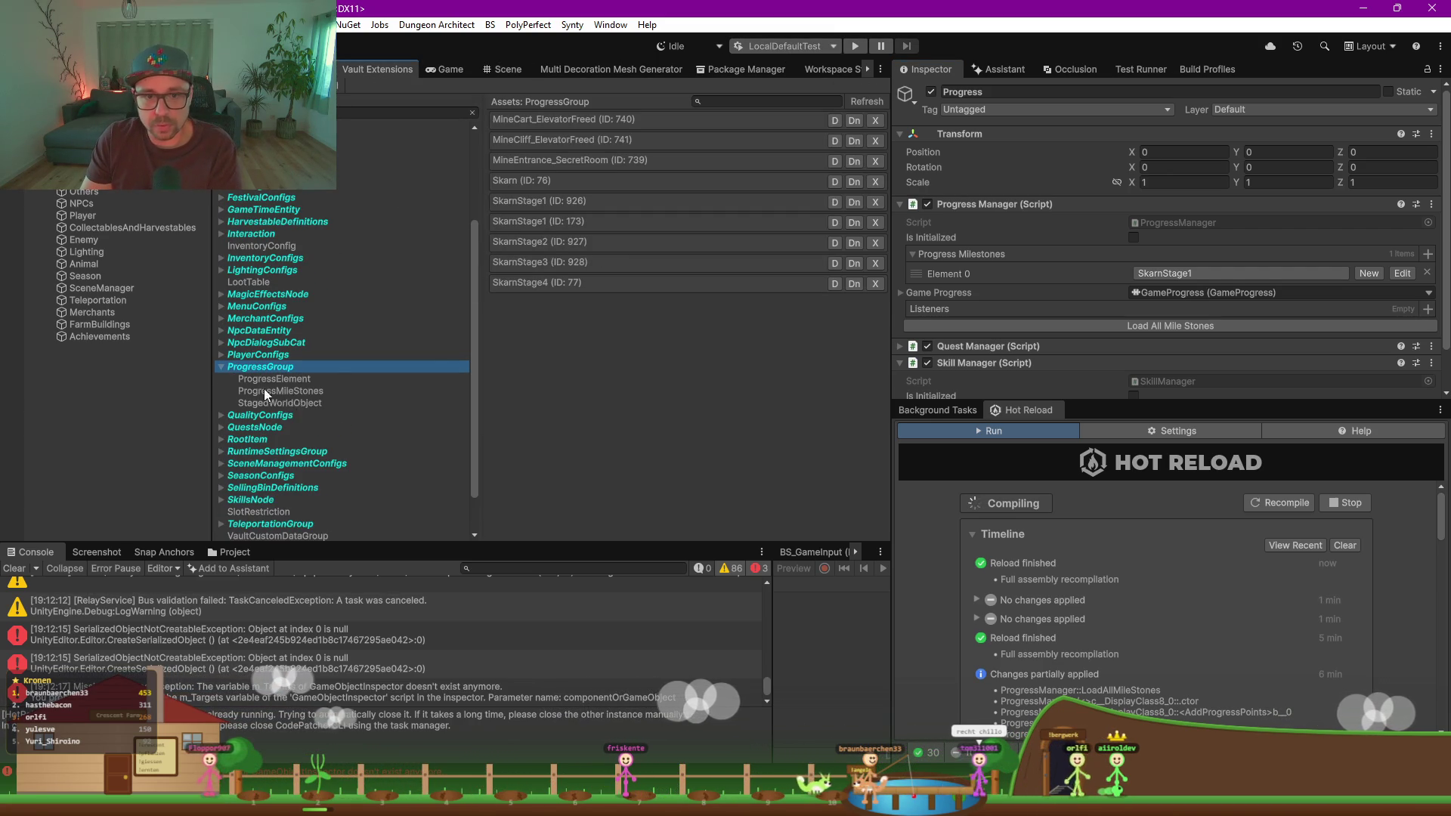
left_click(287, 391)
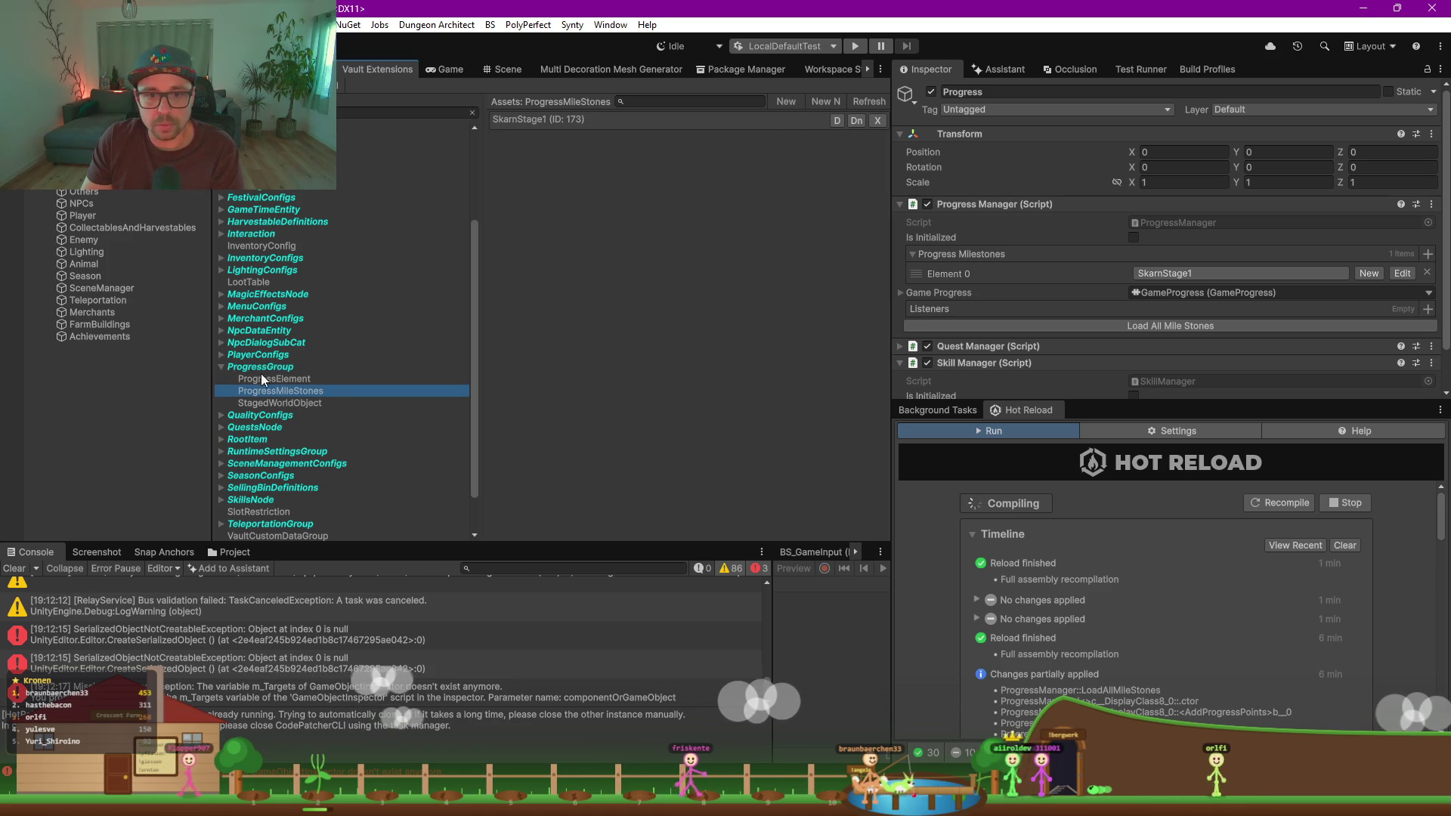
left_click(284, 379)
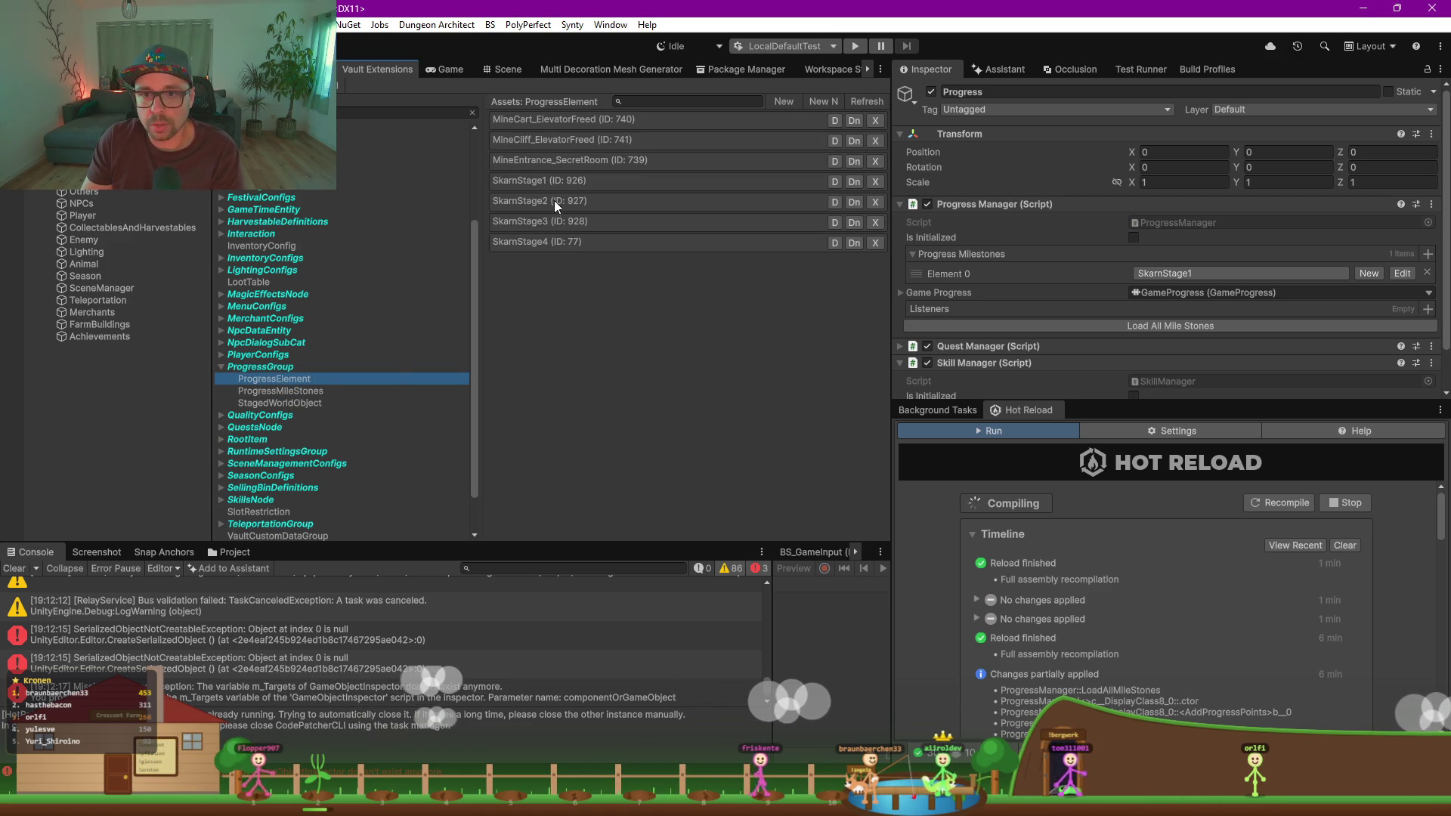
key("Down")
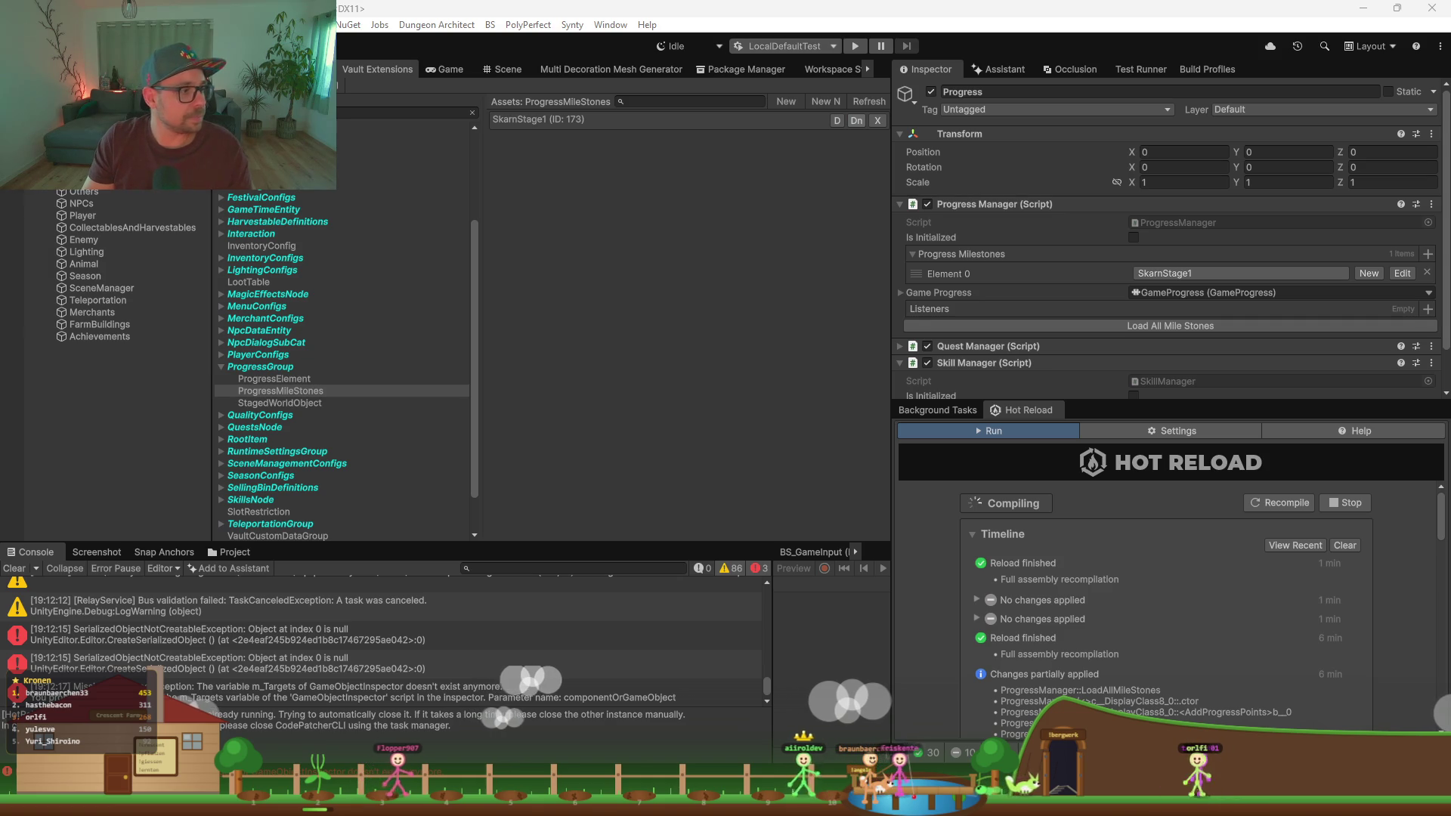
left_click(857, 122)
left_click(450, 285)
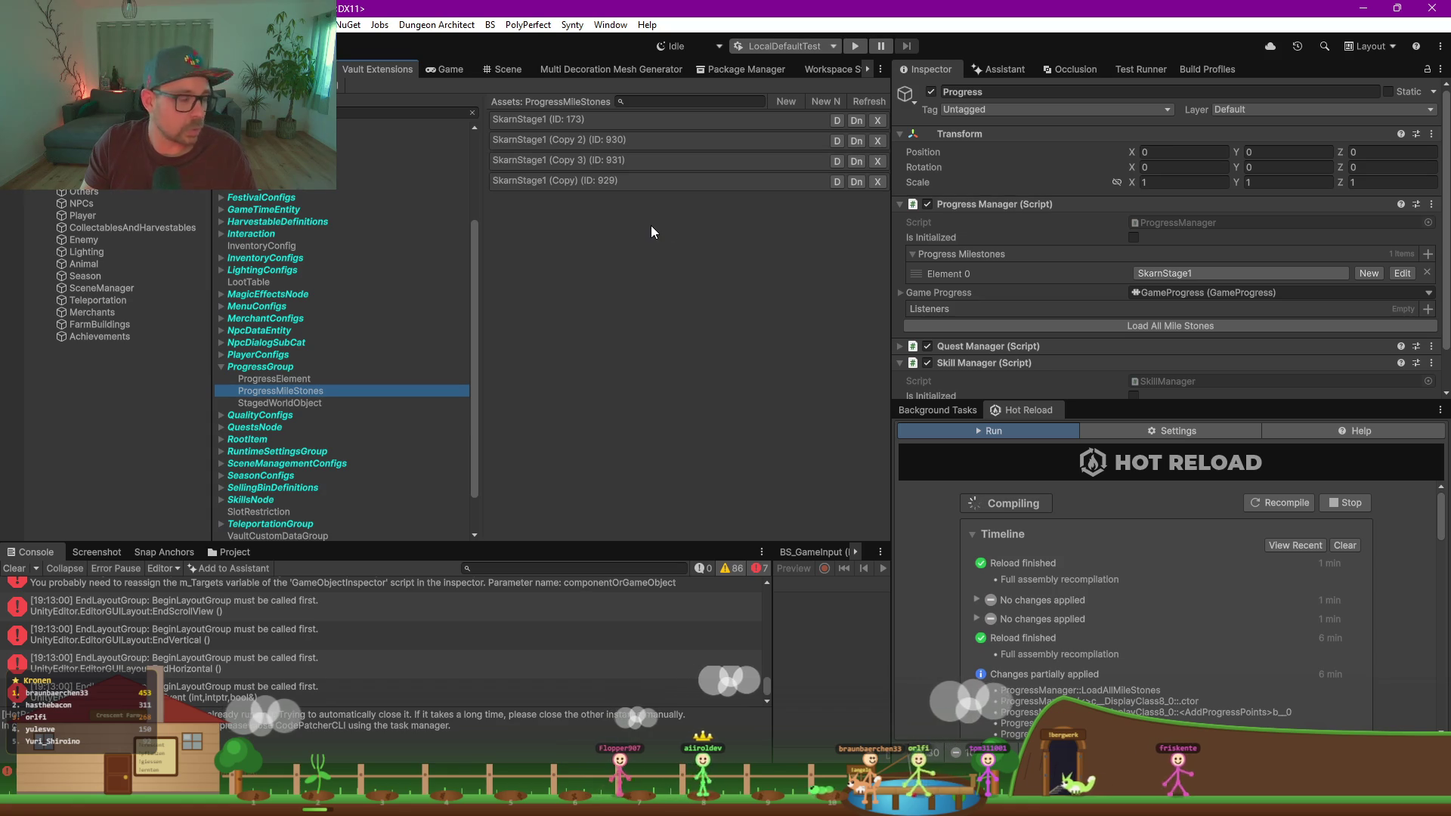
Step: Retitle the SkarnStage1 (Copy 2) milestone to SkarnStage2
left_click(623, 139)
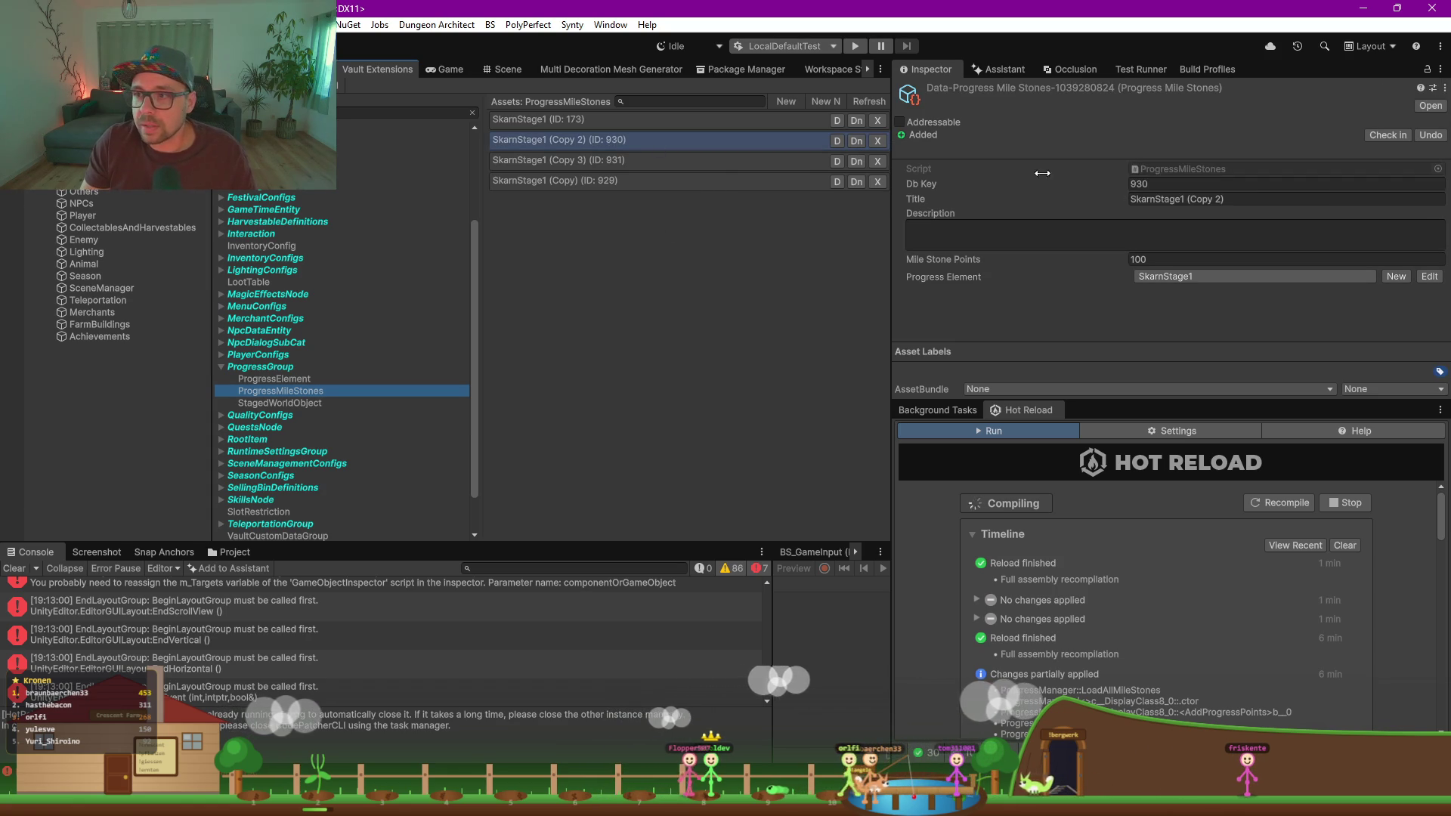
left_click(1210, 199)
left_click_drag(1288, 199, 1186, 198)
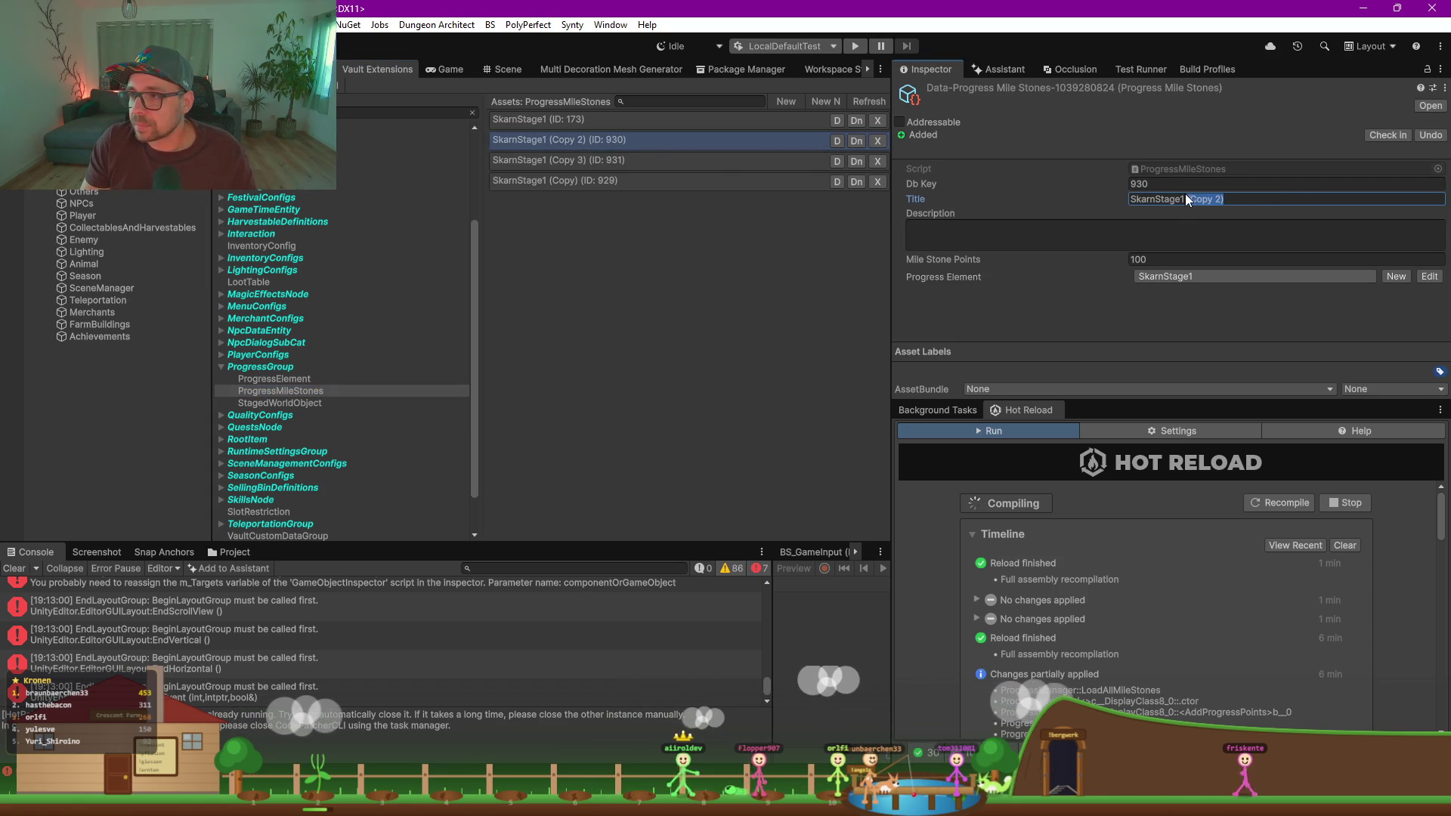
key("BackSpace")
key("BackSpace")
type("2")
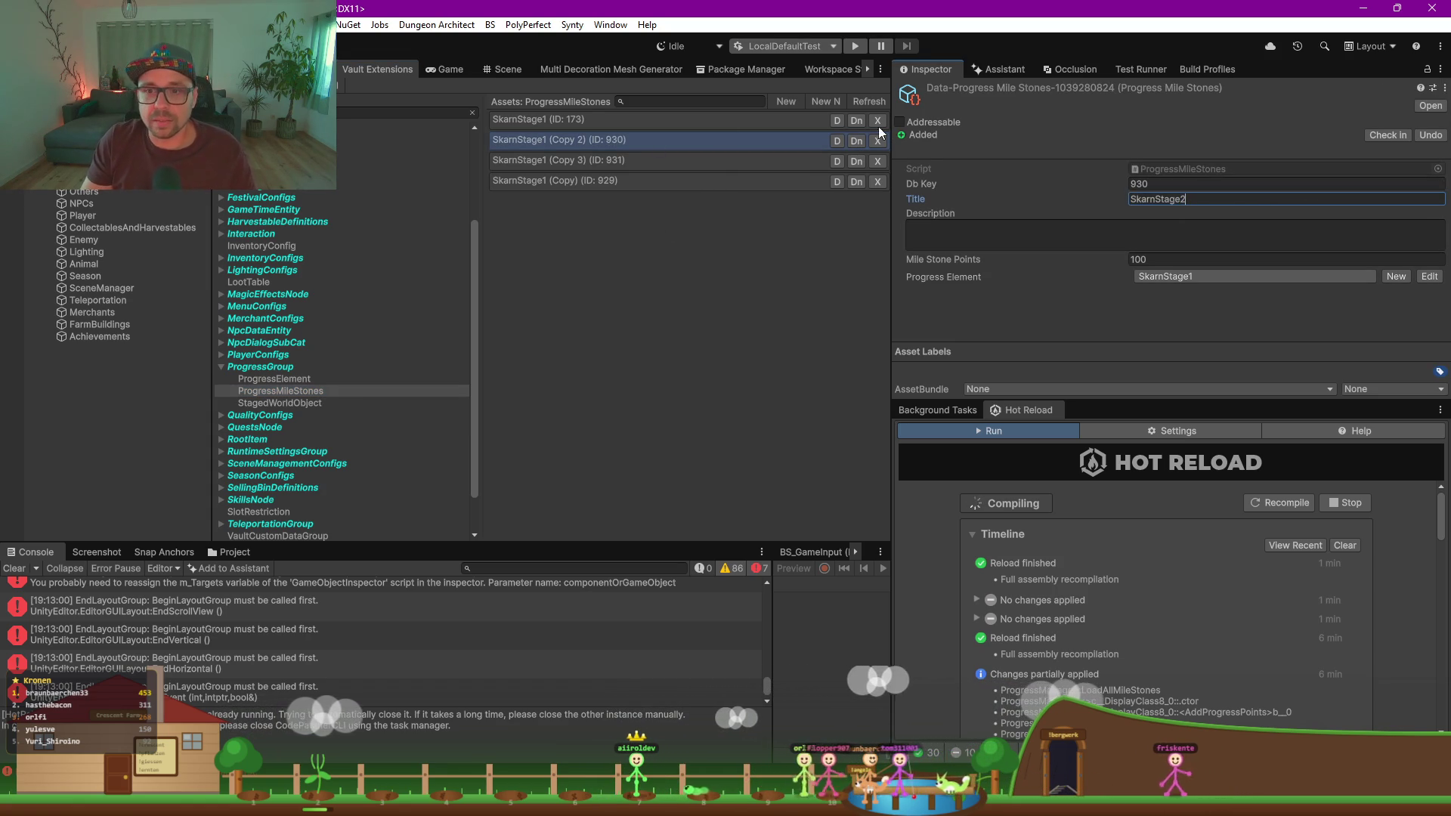
key("Return")
Step: Retitle the remaining two copies to SkarnStage3 and SkarnStage4
left_click(1232, 200)
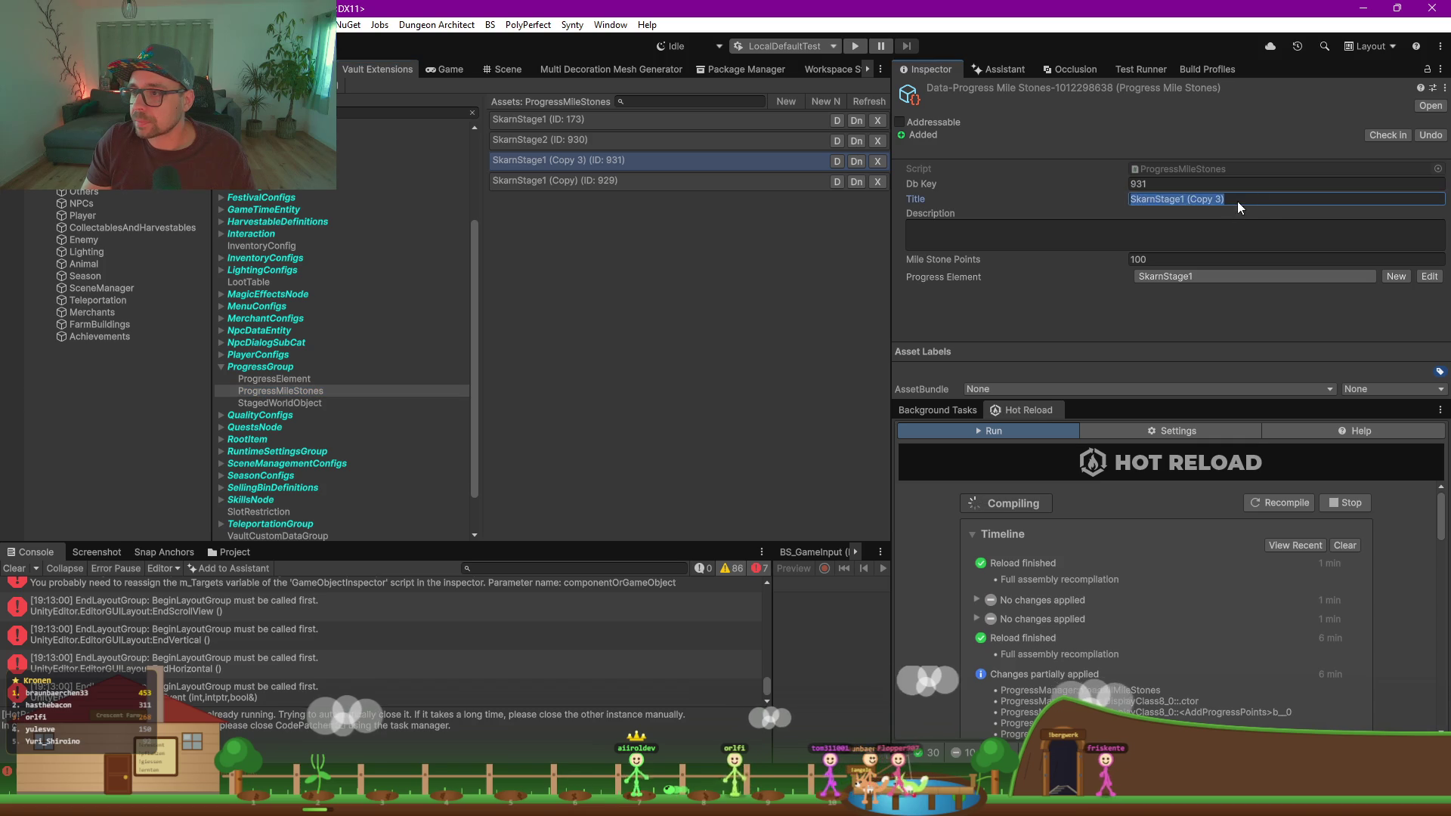
left_click_drag(1225, 199, 1177, 202)
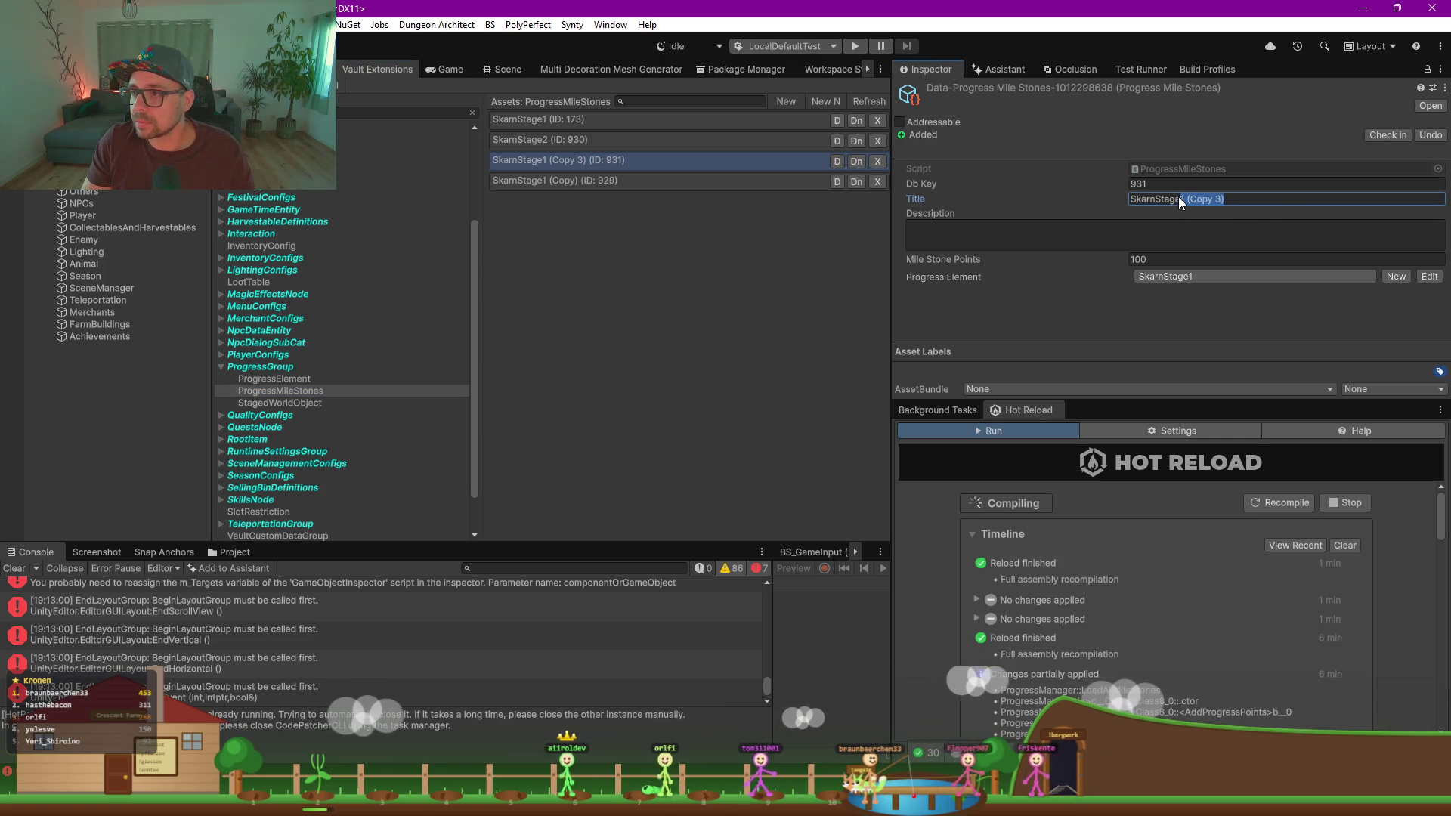
type("3")
left_click(650, 181)
left_click(1210, 199)
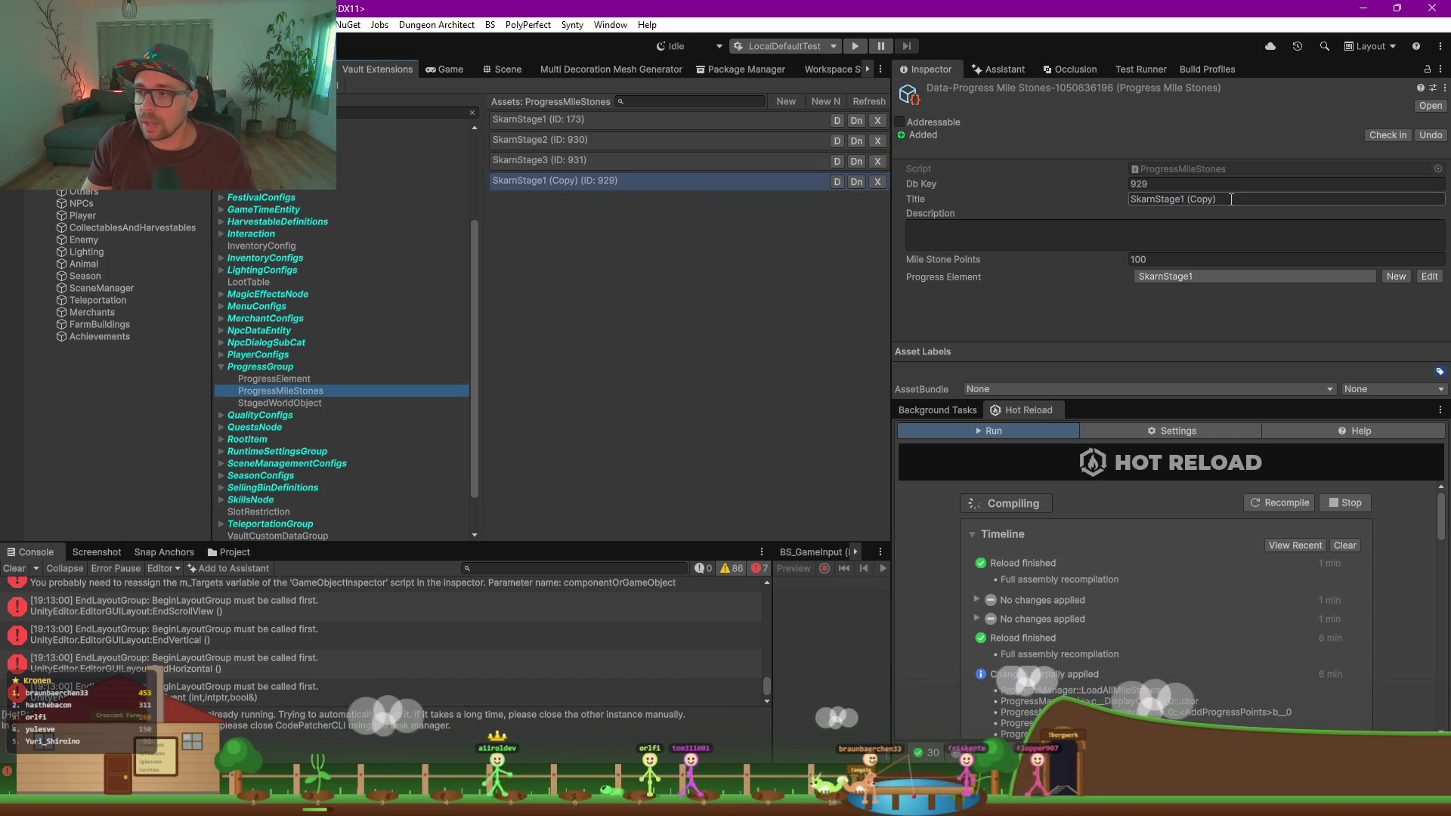
left_click_drag(1218, 199, 1185, 203)
type("4")
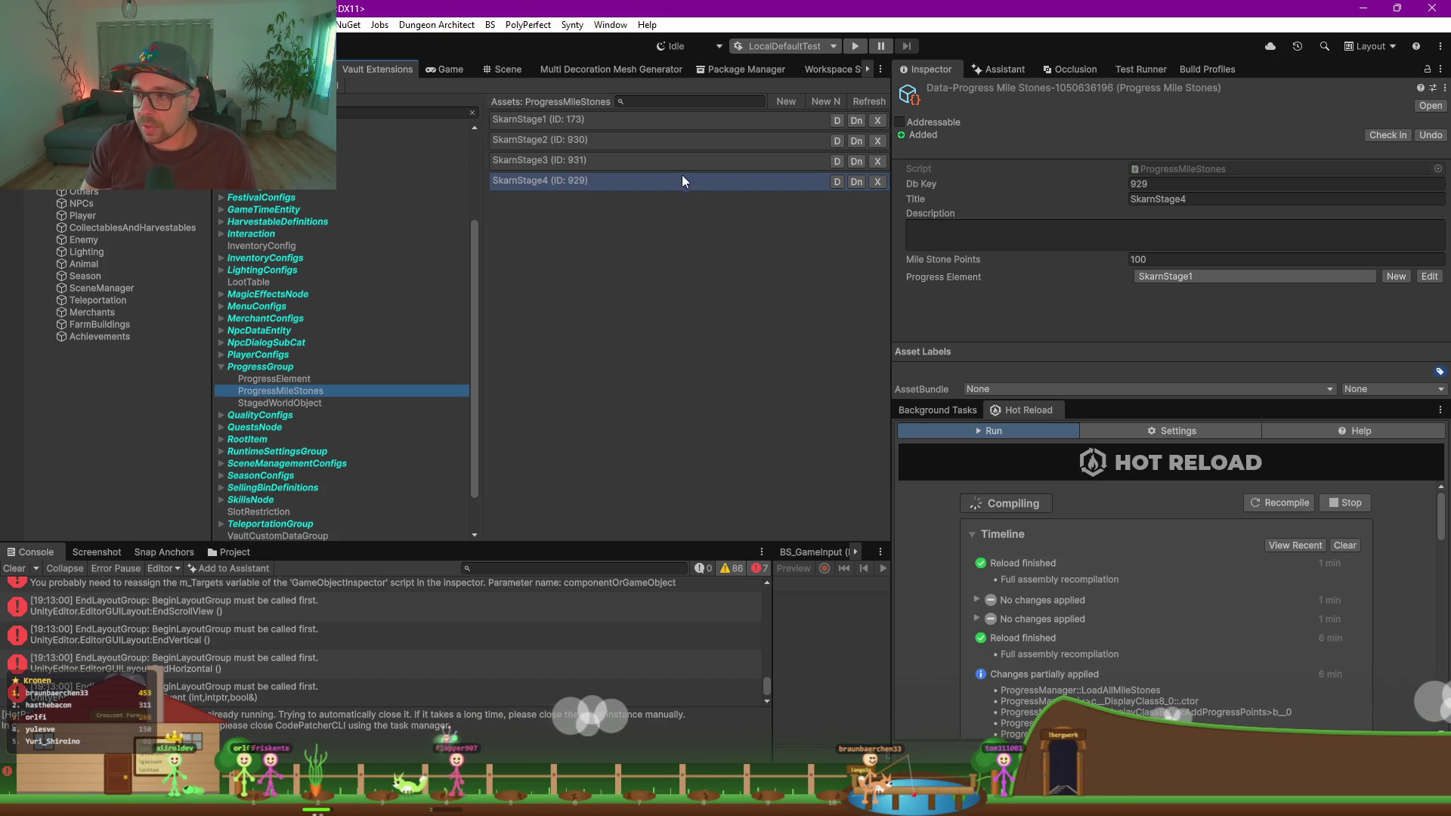
Step: Link milestones SkarnStage2, 3 and 4 to their matching progress elements, then select SkarnStage1's points
left_click(603, 141)
left_click(1218, 276)
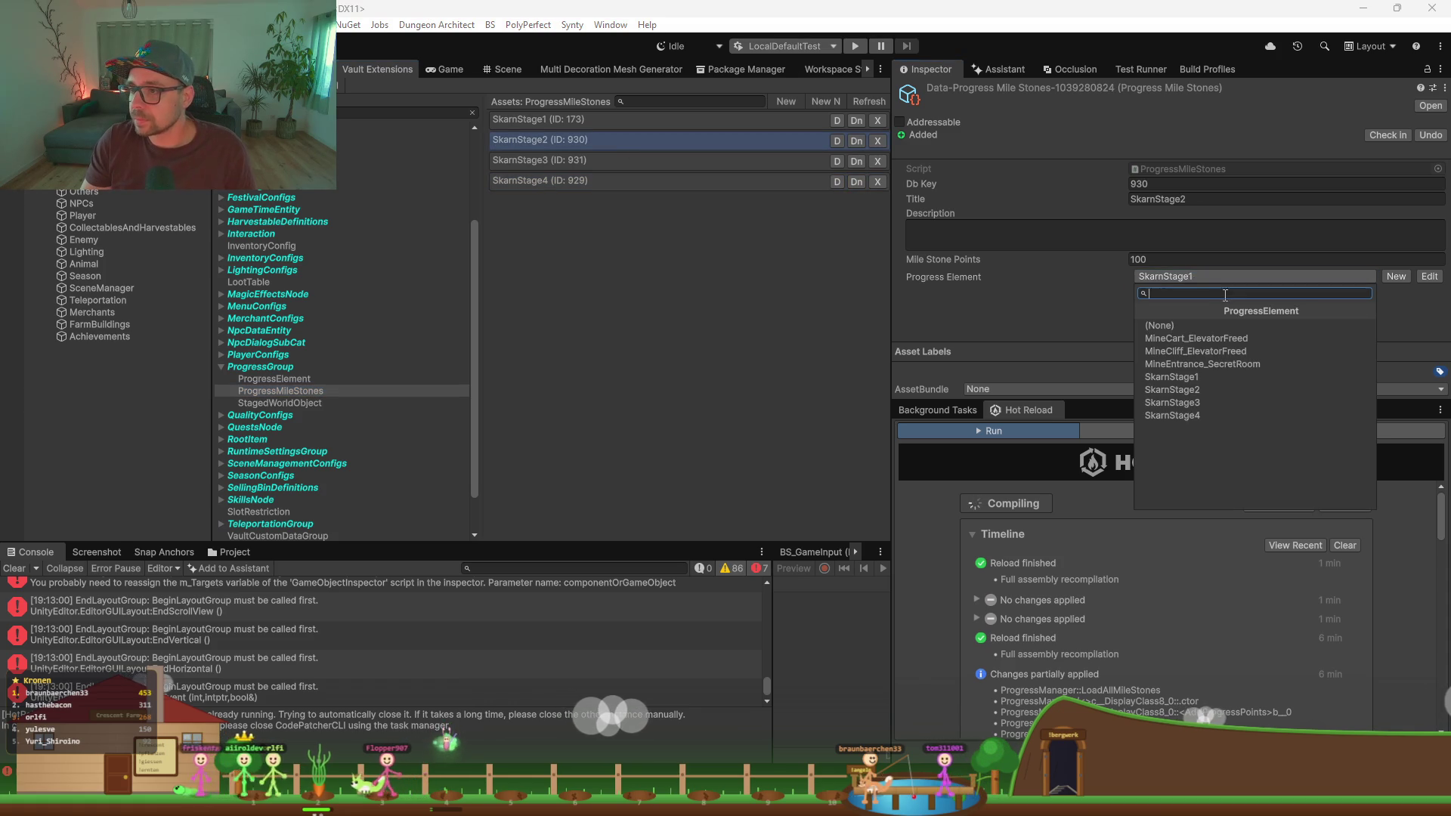
left_click(1201, 389)
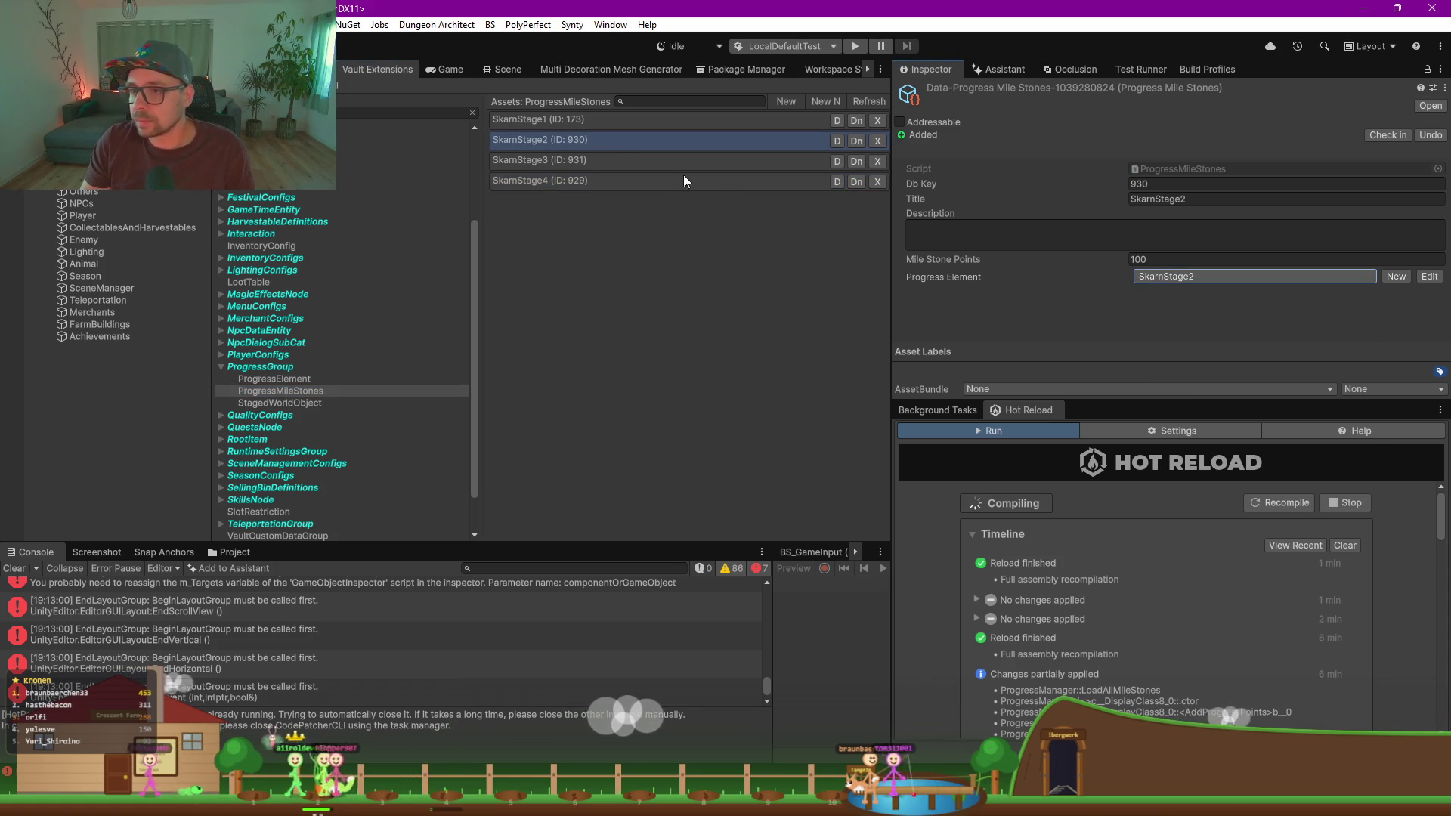
left_click(603, 160)
left_click(1207, 276)
left_click(1191, 401)
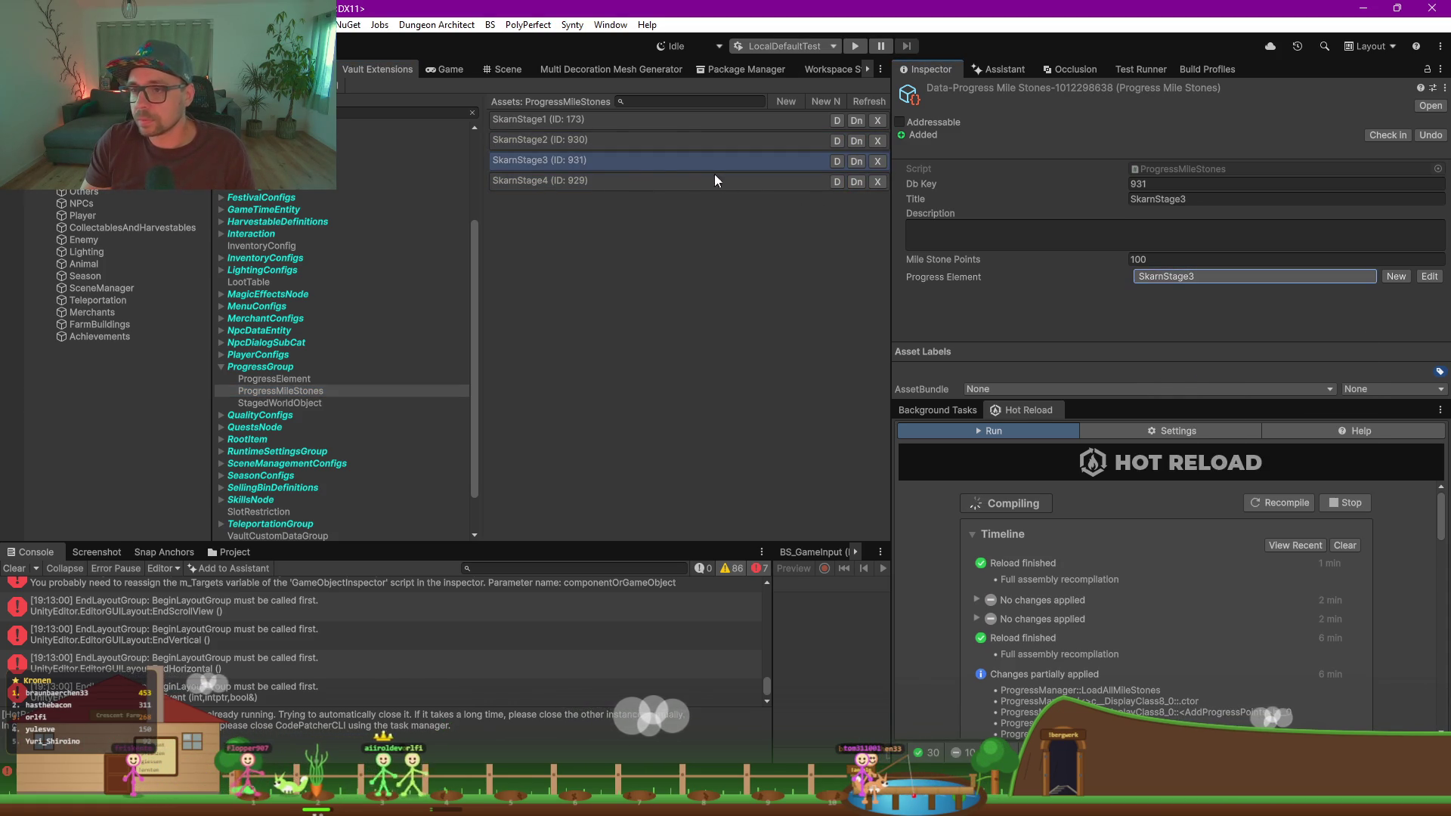
left_click(639, 181)
left_click(1189, 277)
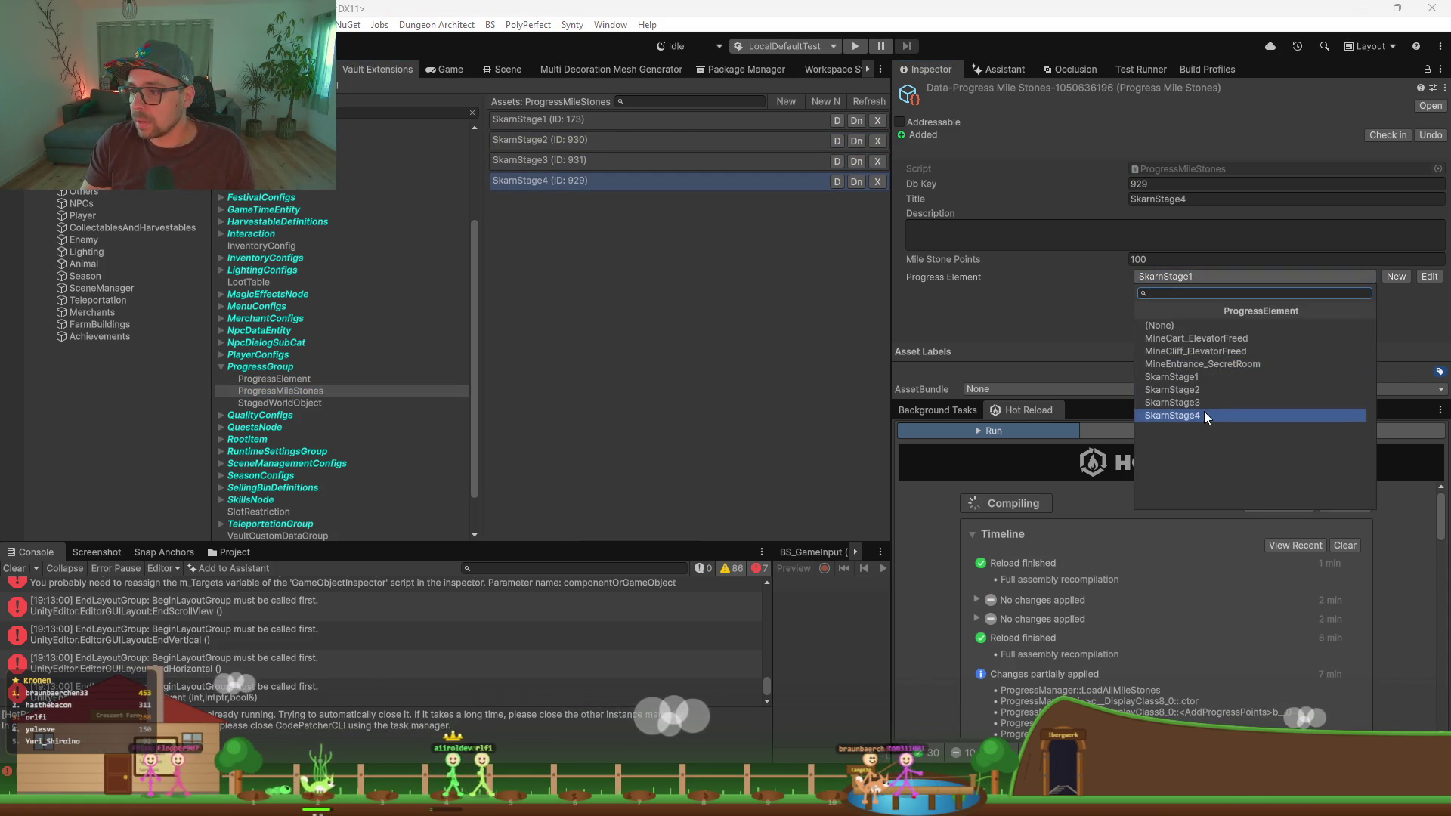
left_click(1179, 415)
left_click(665, 119)
left_click(1250, 260)
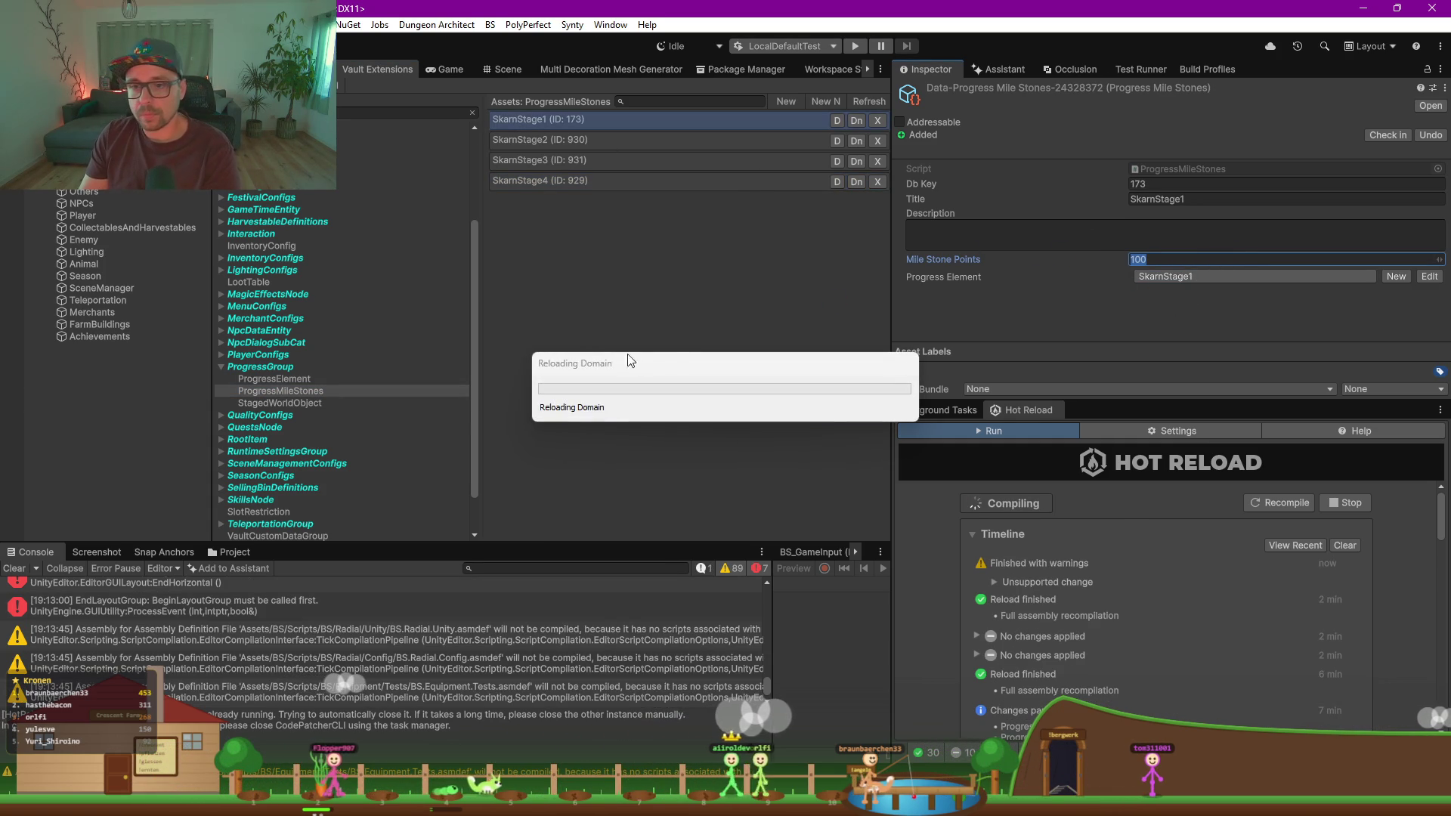
Step: Move the Reloading Domain and callbacks progress boxes aside while the reload finishes
left_click_drag(672, 359, 536, 306)
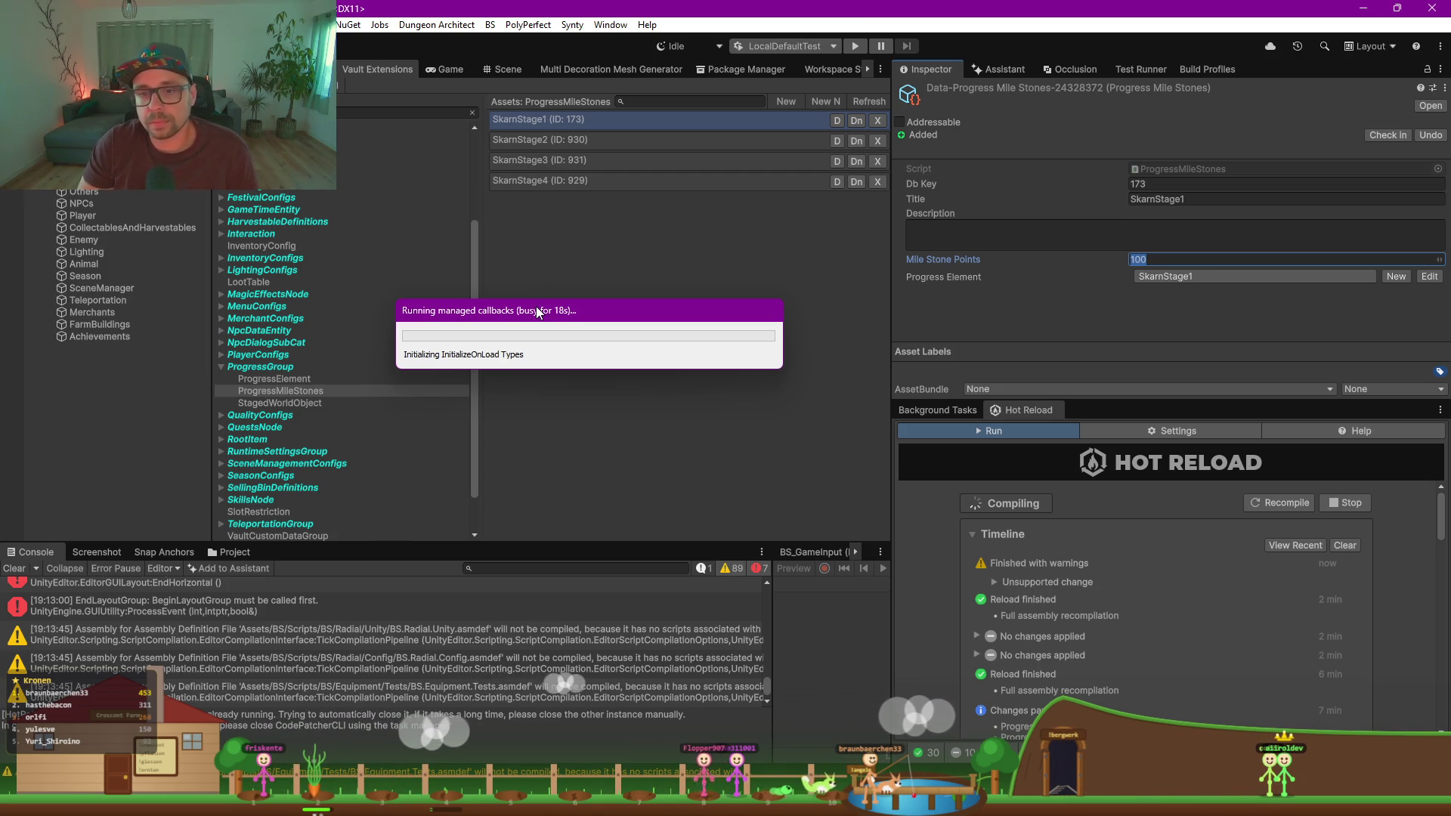
left_click_drag(538, 313, 568, 279)
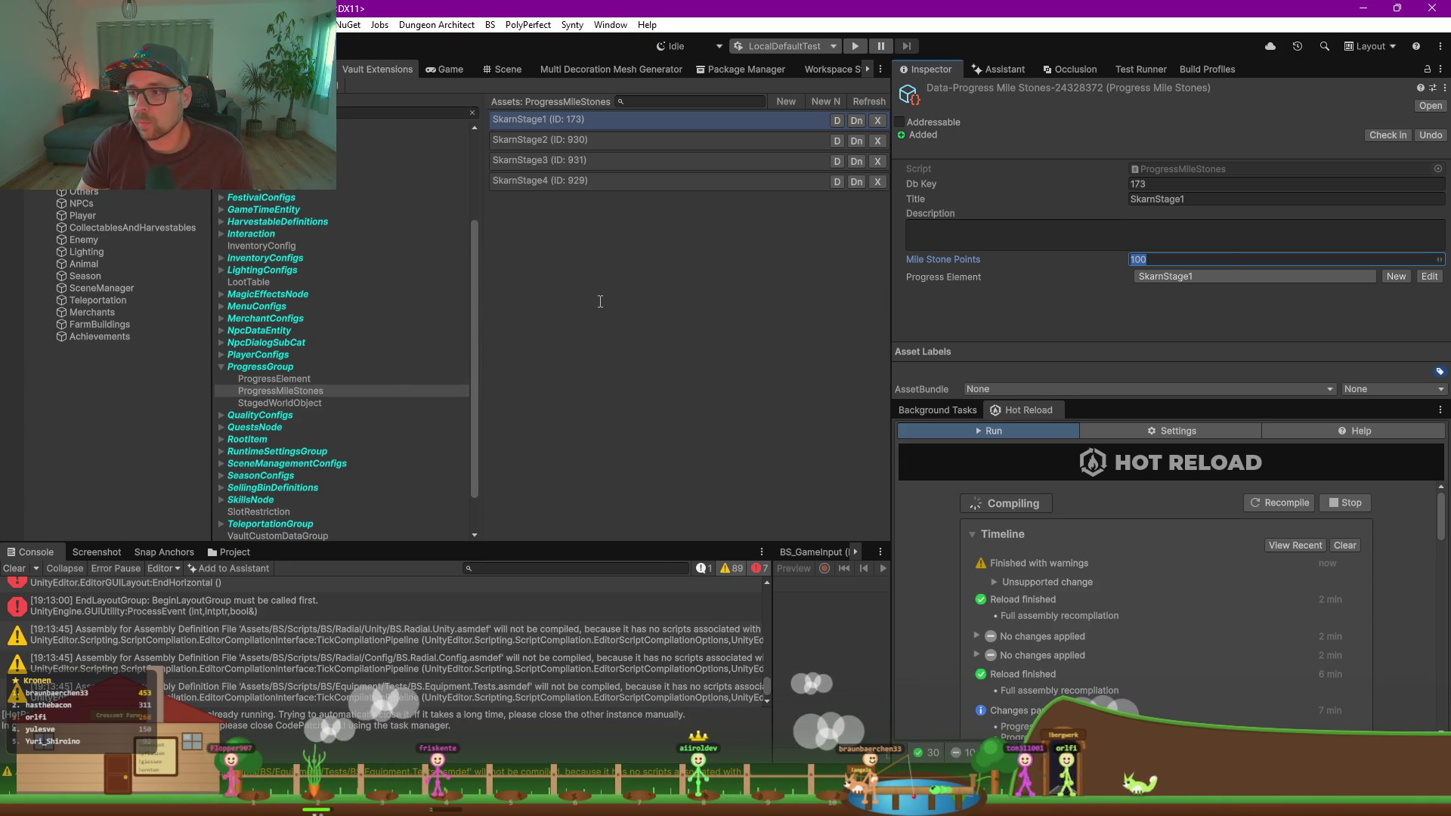
Step: Step through the SkarnStage milestones and set SkarnStage4's Mile Stone Points to 20
left_click(603, 120)
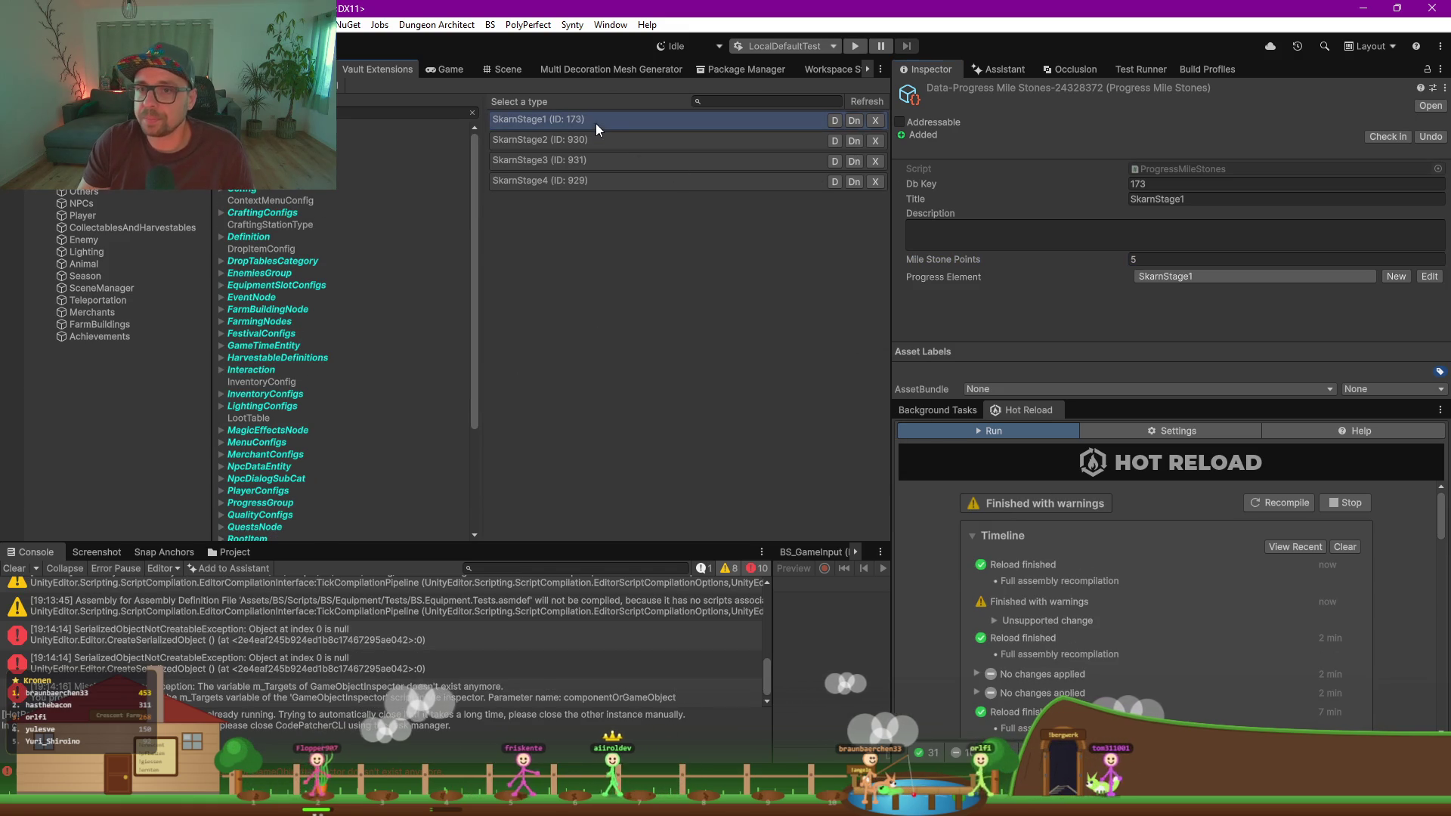
left_click(635, 140)
left_click(1189, 260)
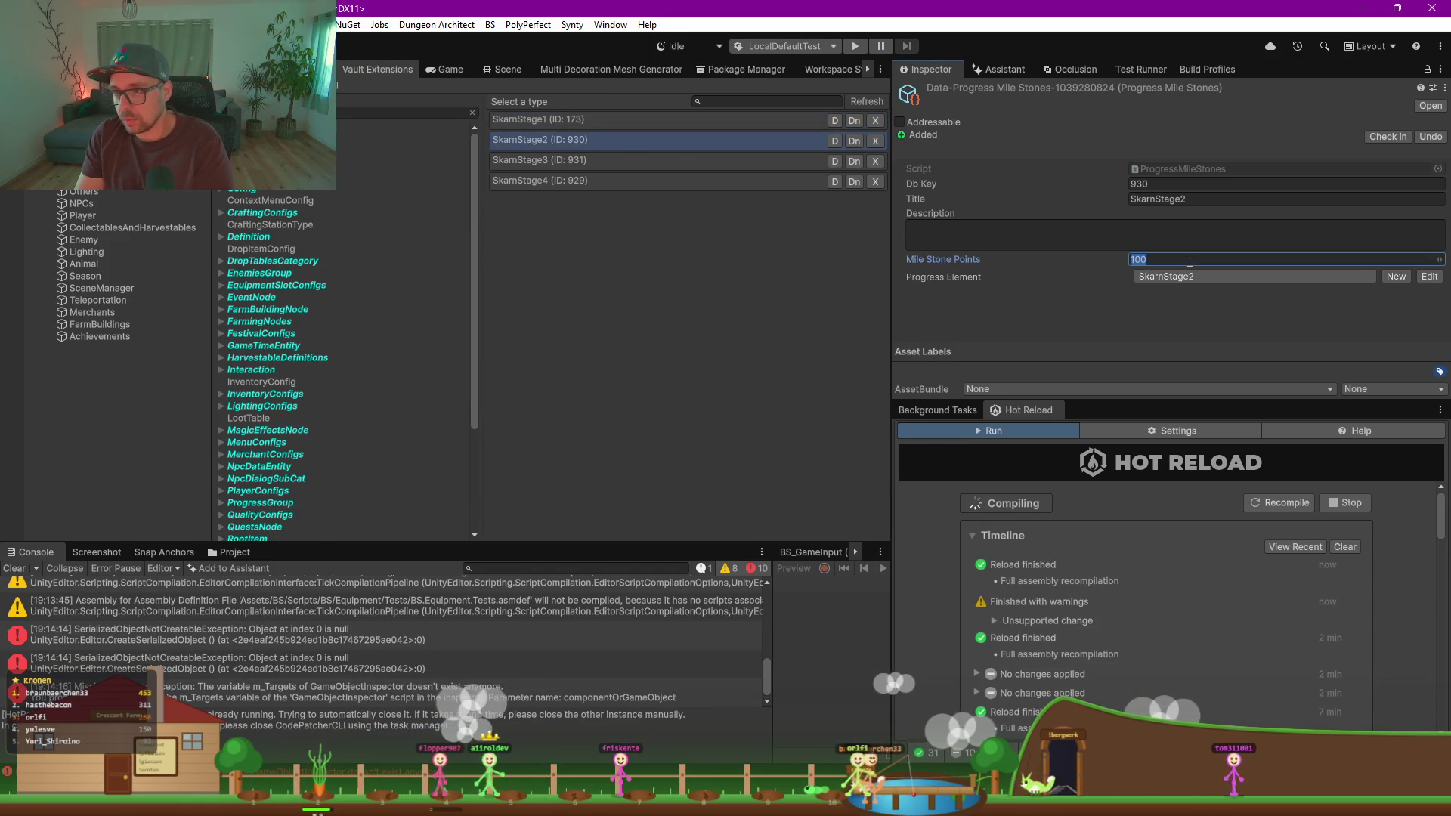
left_click(680, 160)
left_click(1186, 259)
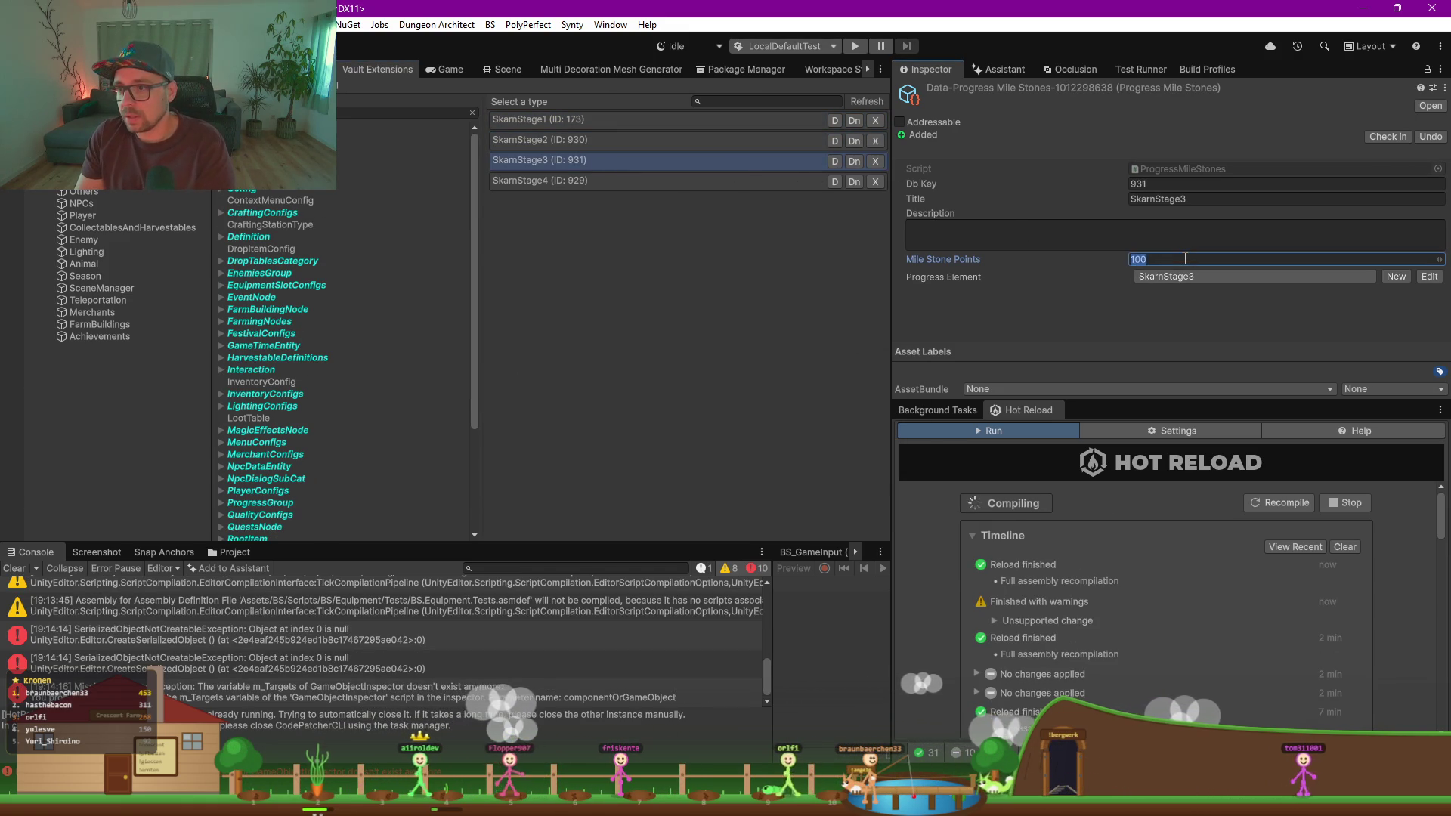
left_click(763, 181)
left_click(1204, 261)
type("20")
key("Return")
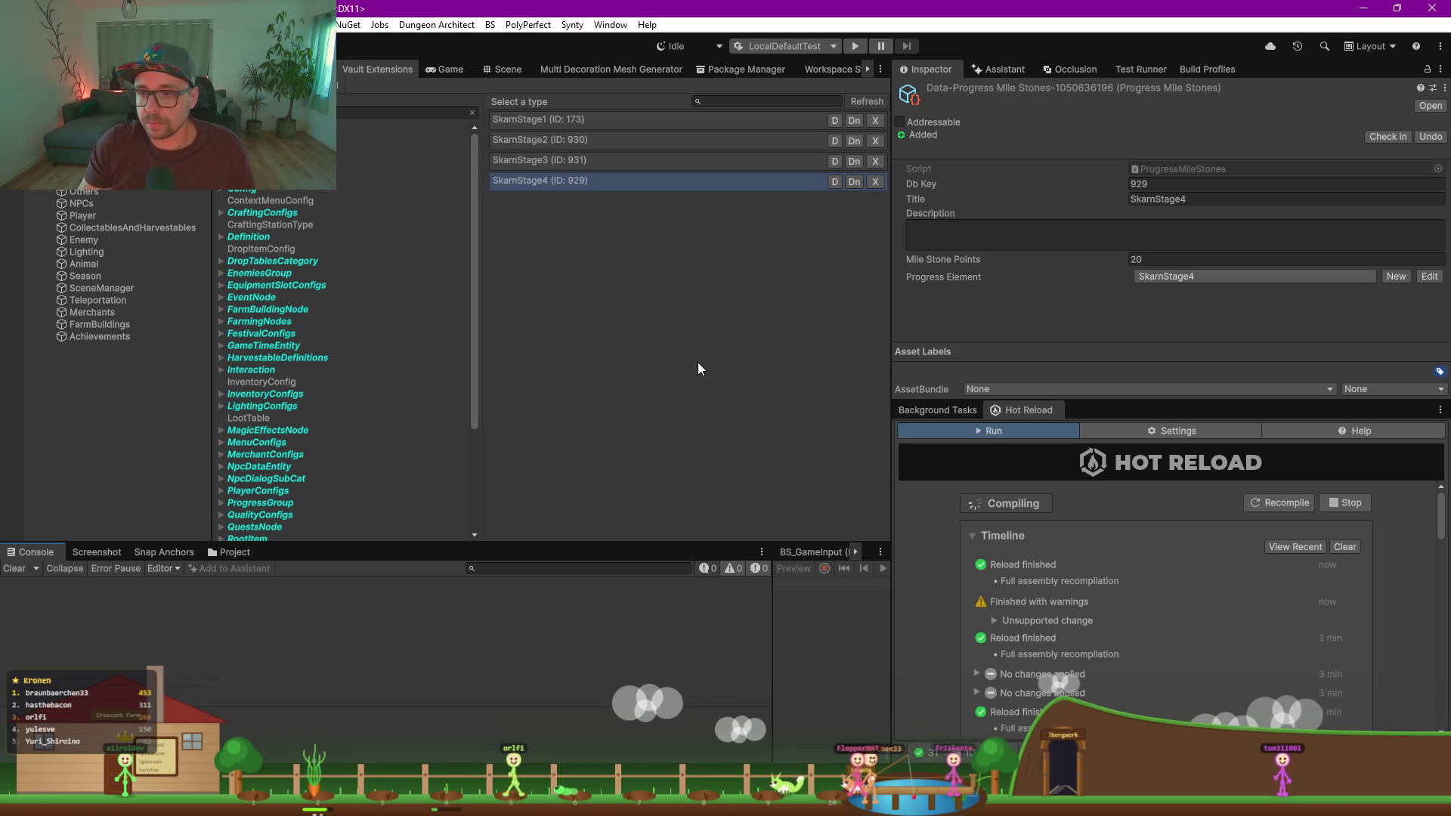
Step: Bring JetBrains Rider to the front with the ProgressManager class in view
mouse_move(980, 799)
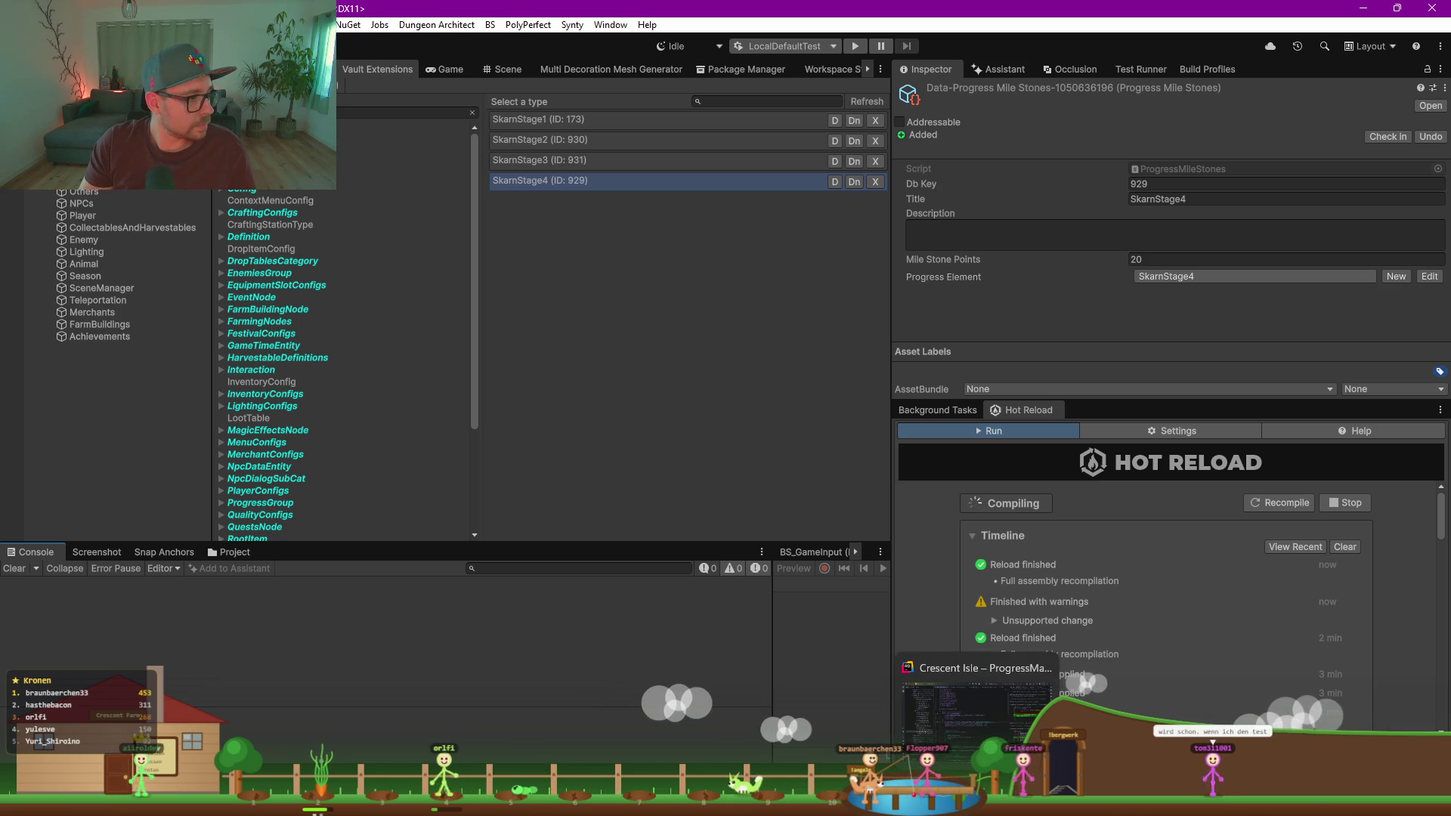
left_click(977, 715)
left_click(725, 284)
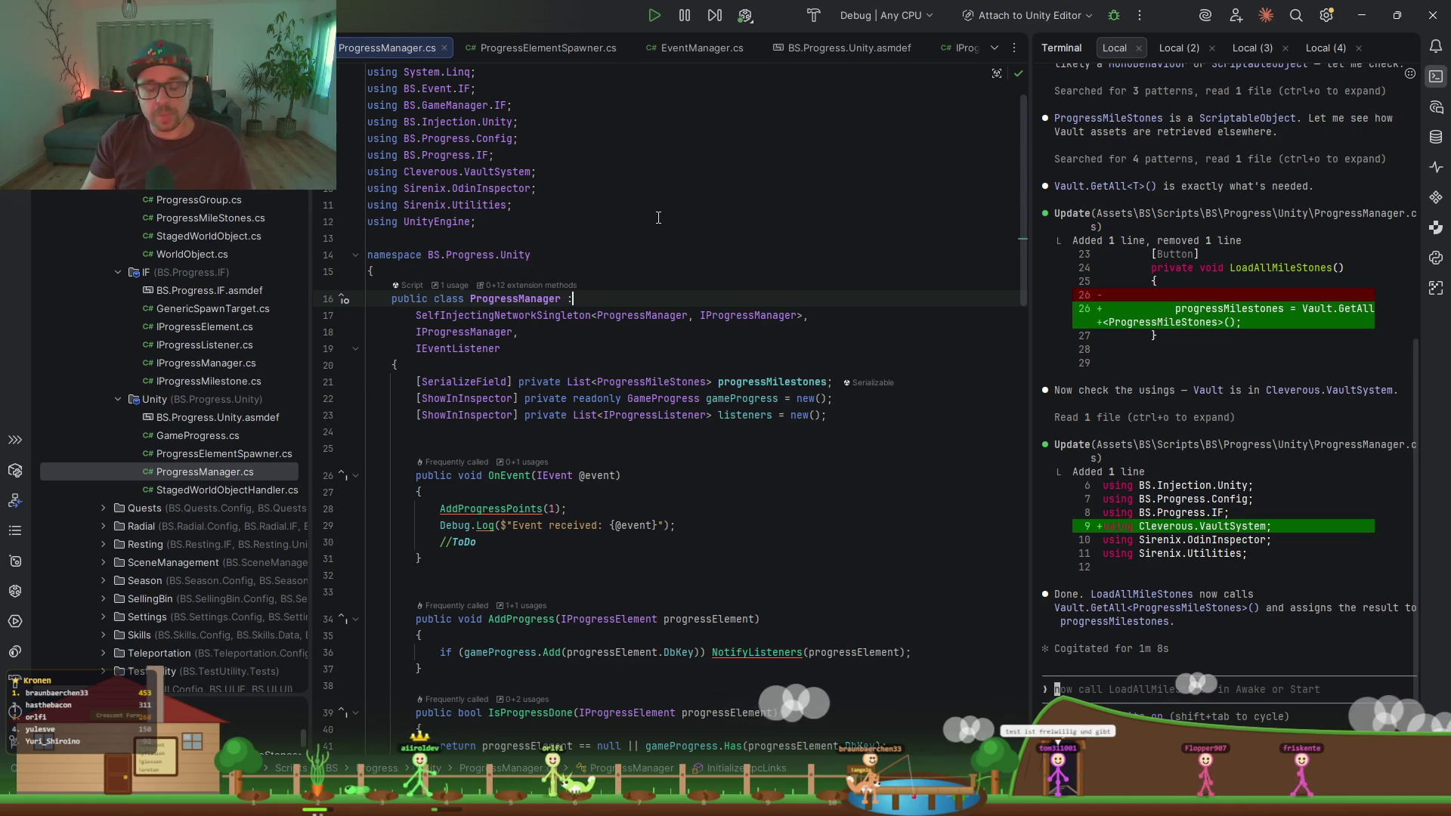
Step: Search the player files and open PlayerControllerServerExtensions.cs from the Explorer
key("shift")
key("shift")
type("player")
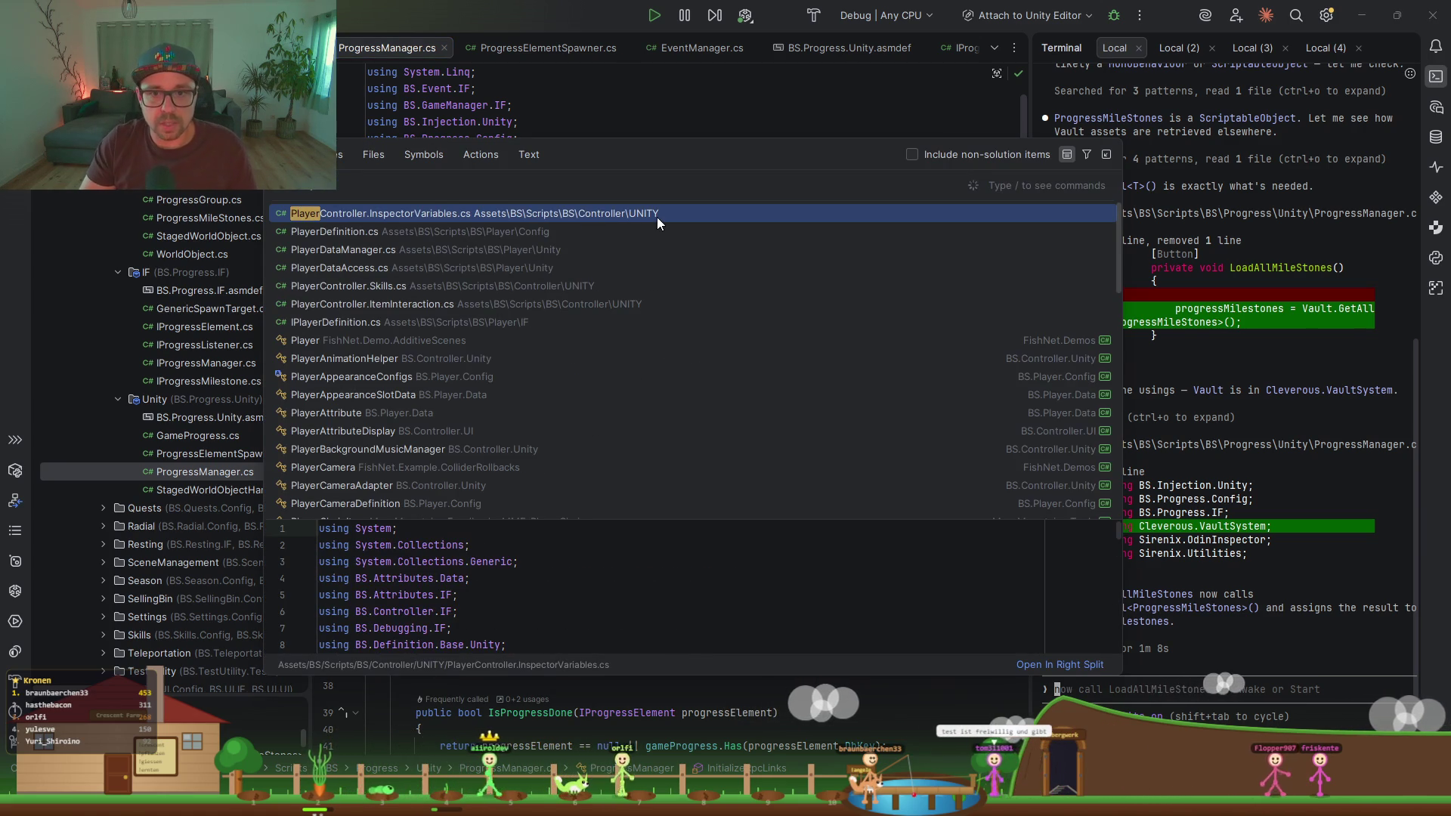
key("Down")
key("Down")
key("Down")
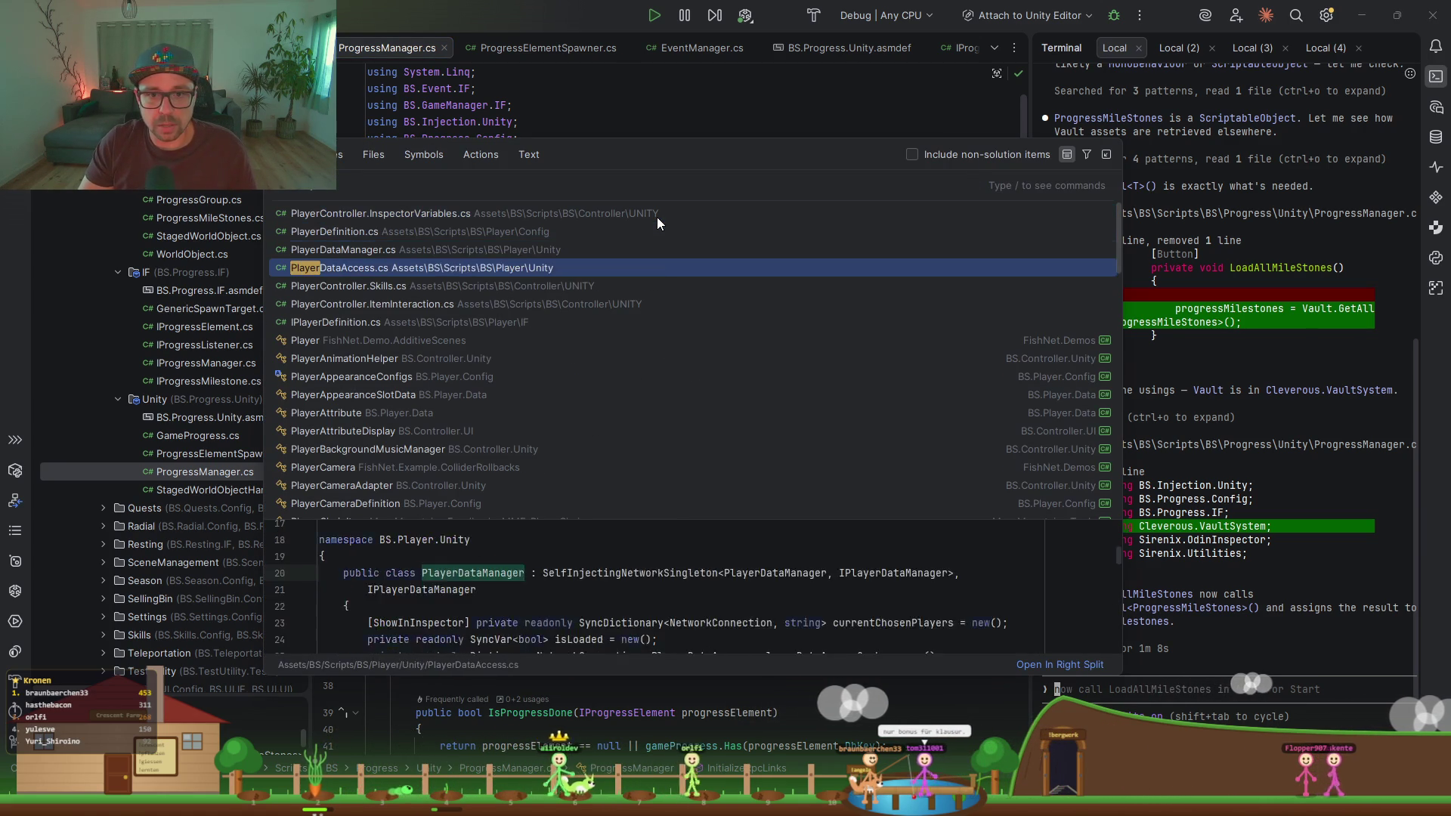
key("Up")
key("Down")
key("Return")
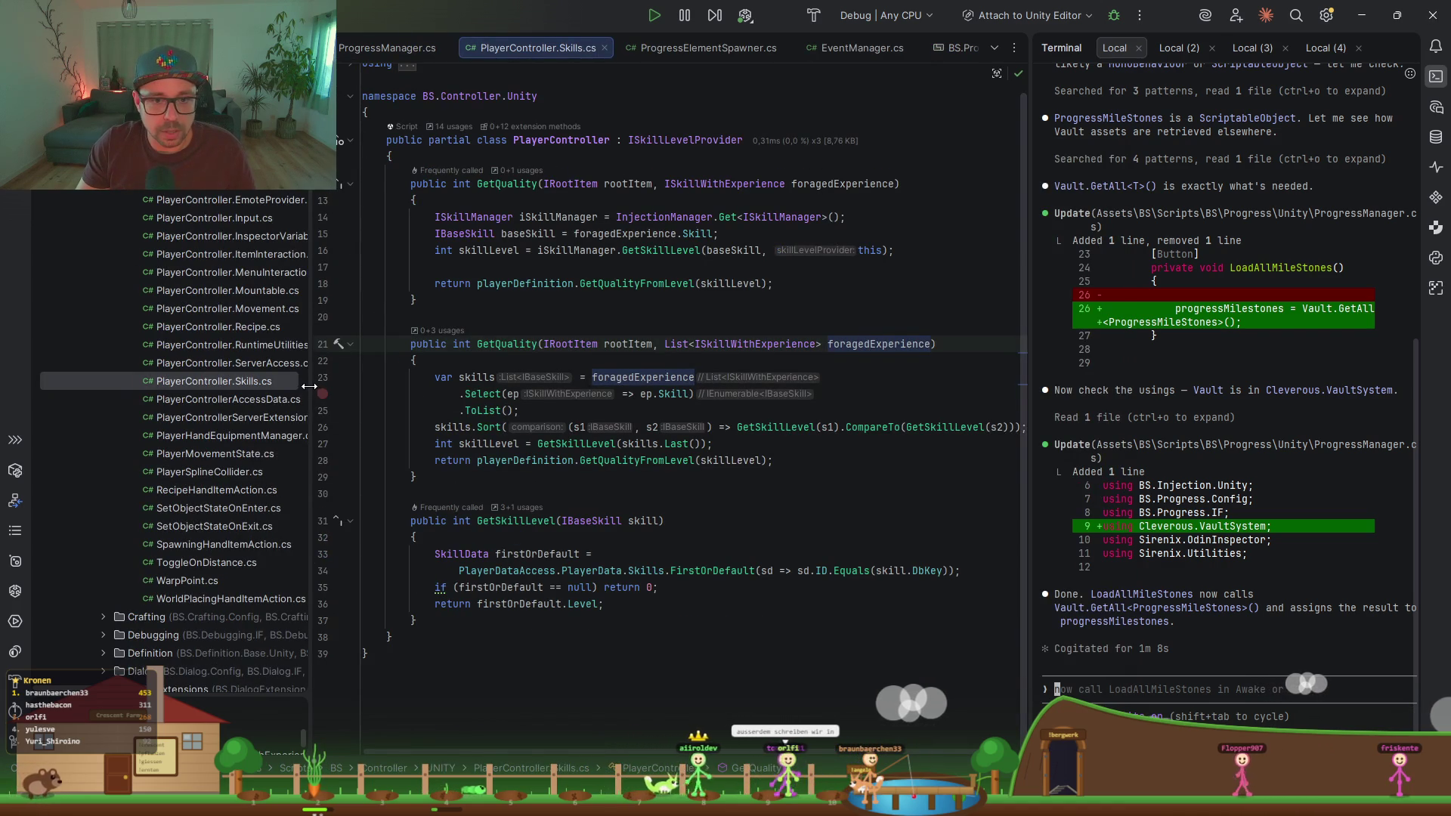
left_click_drag(307, 391, 407, 421)
double_click(298, 418)
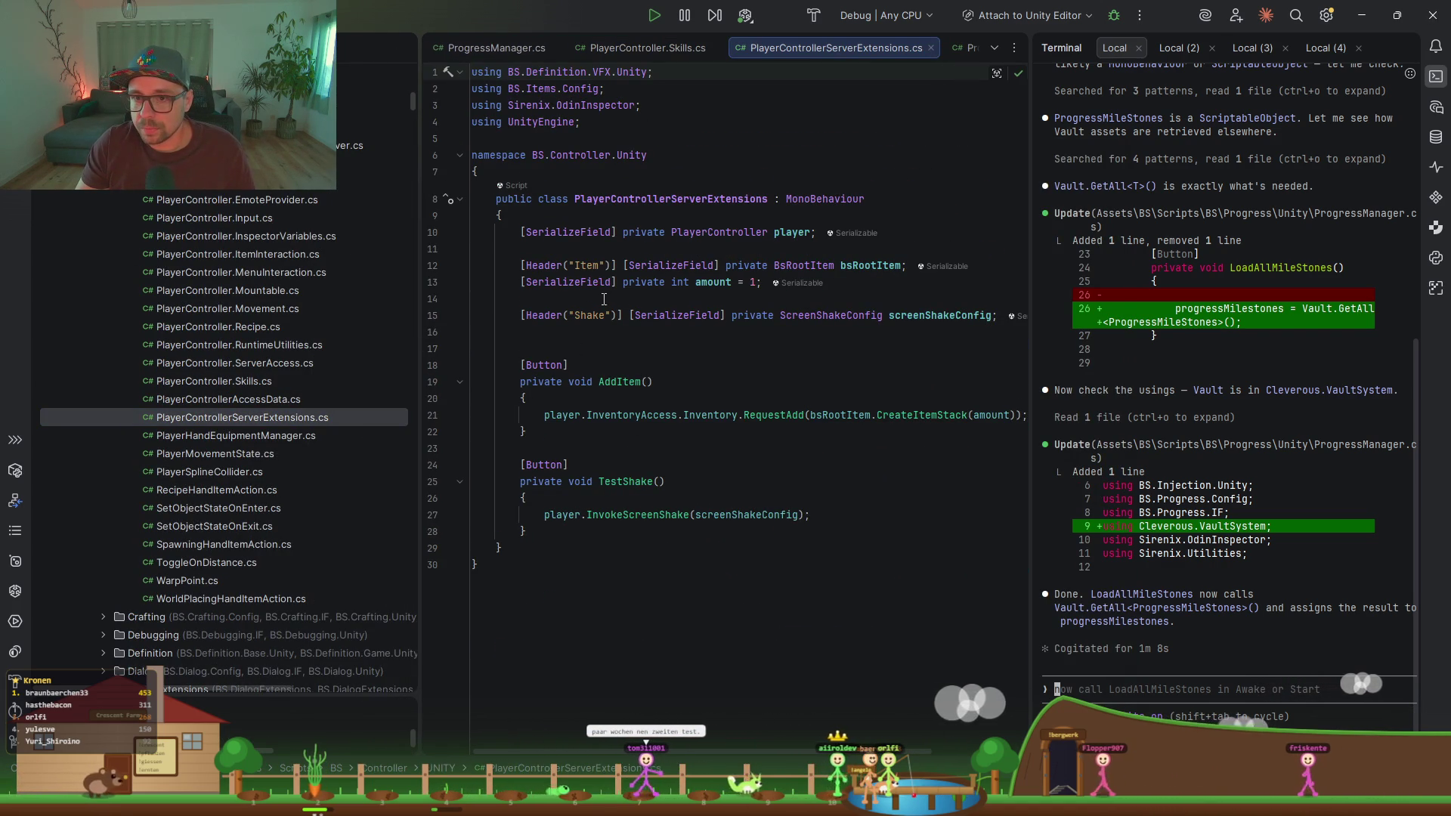
Step: Add a [Header("Add Progress Points")] attribute below the screenShakeConfig field
left_click(718, 348)
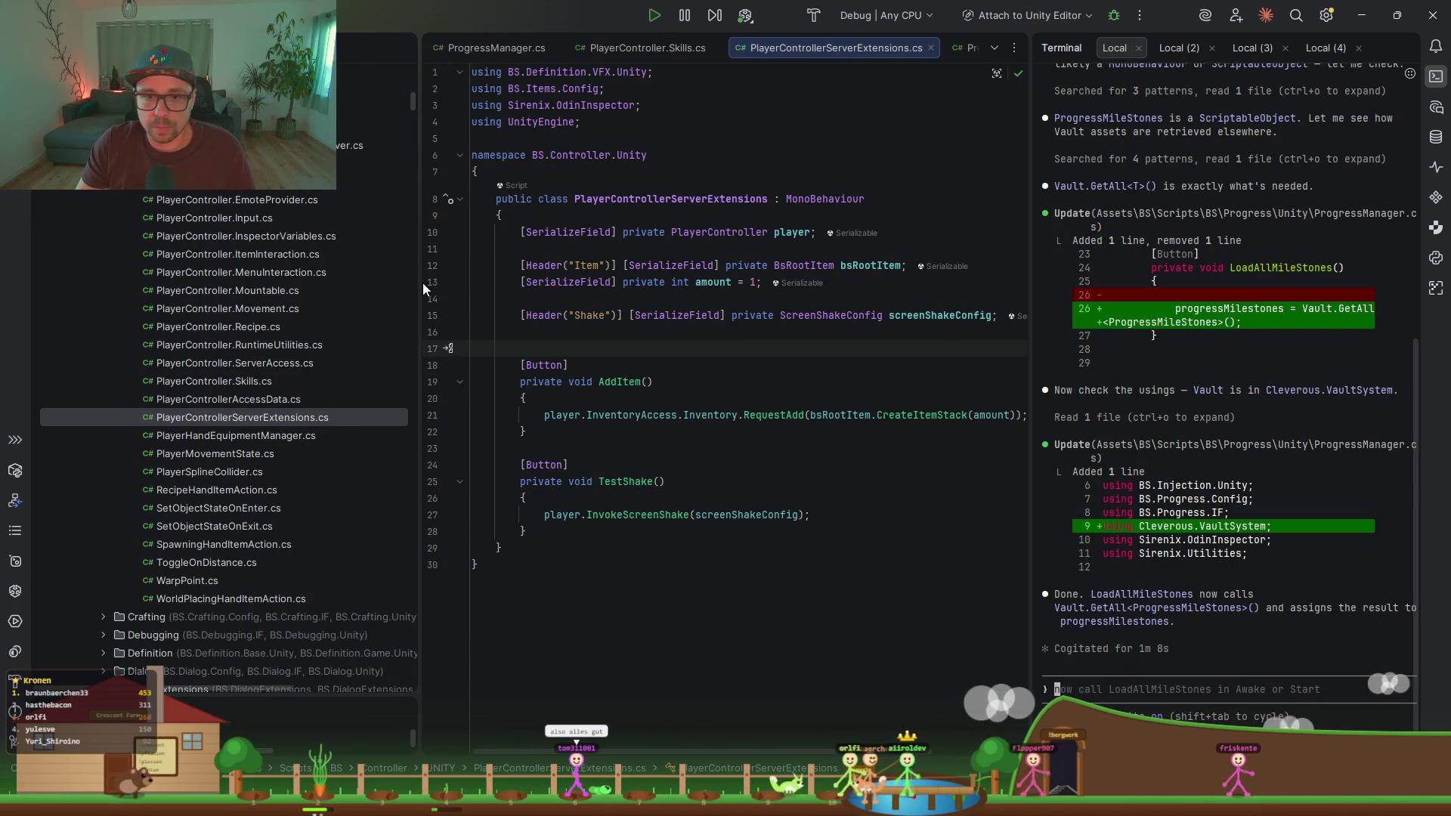
left_click_drag(424, 290, 176, 302)
key("Up")
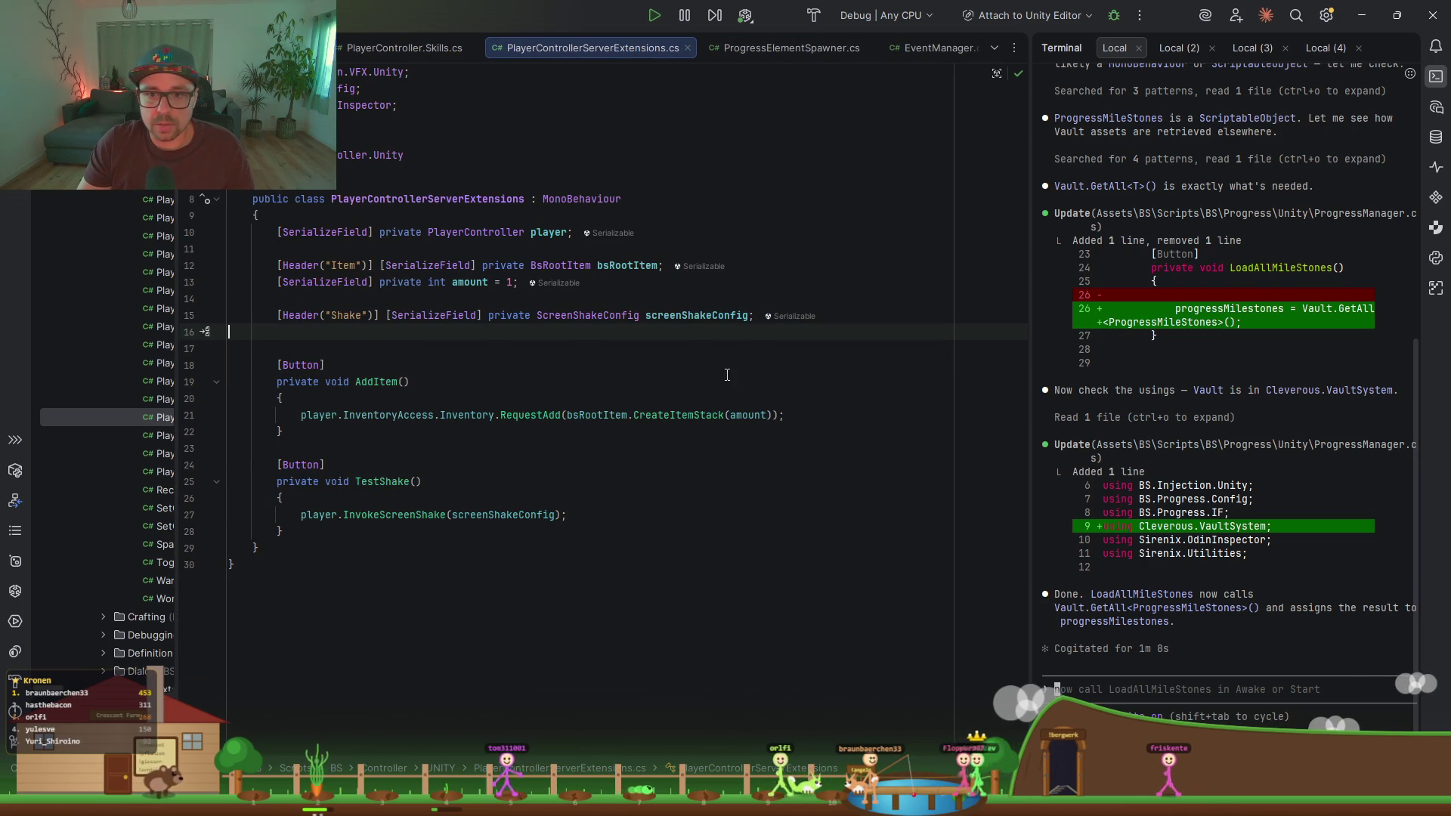
left_click(758, 322)
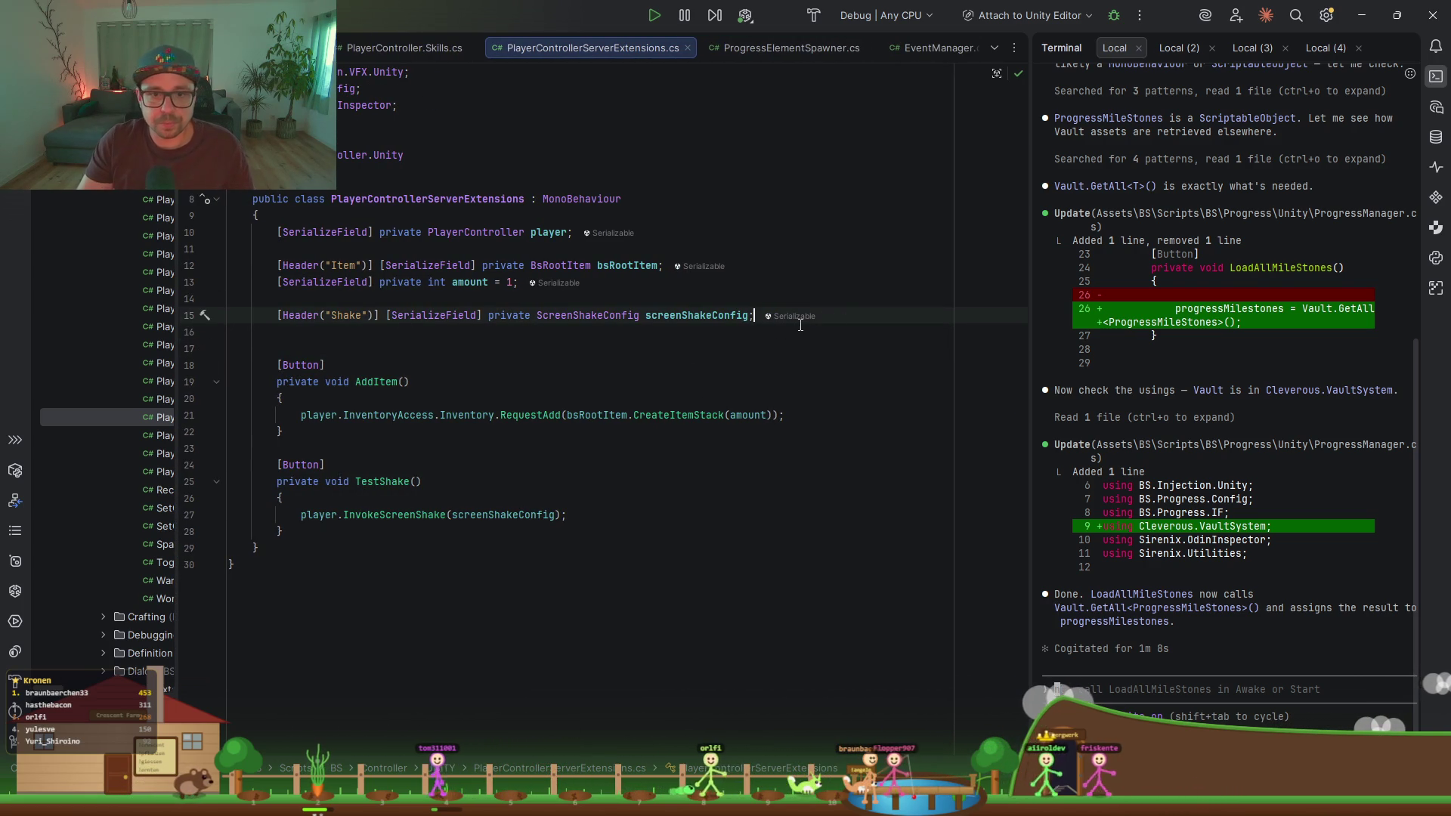
key("Return")
key("Return")
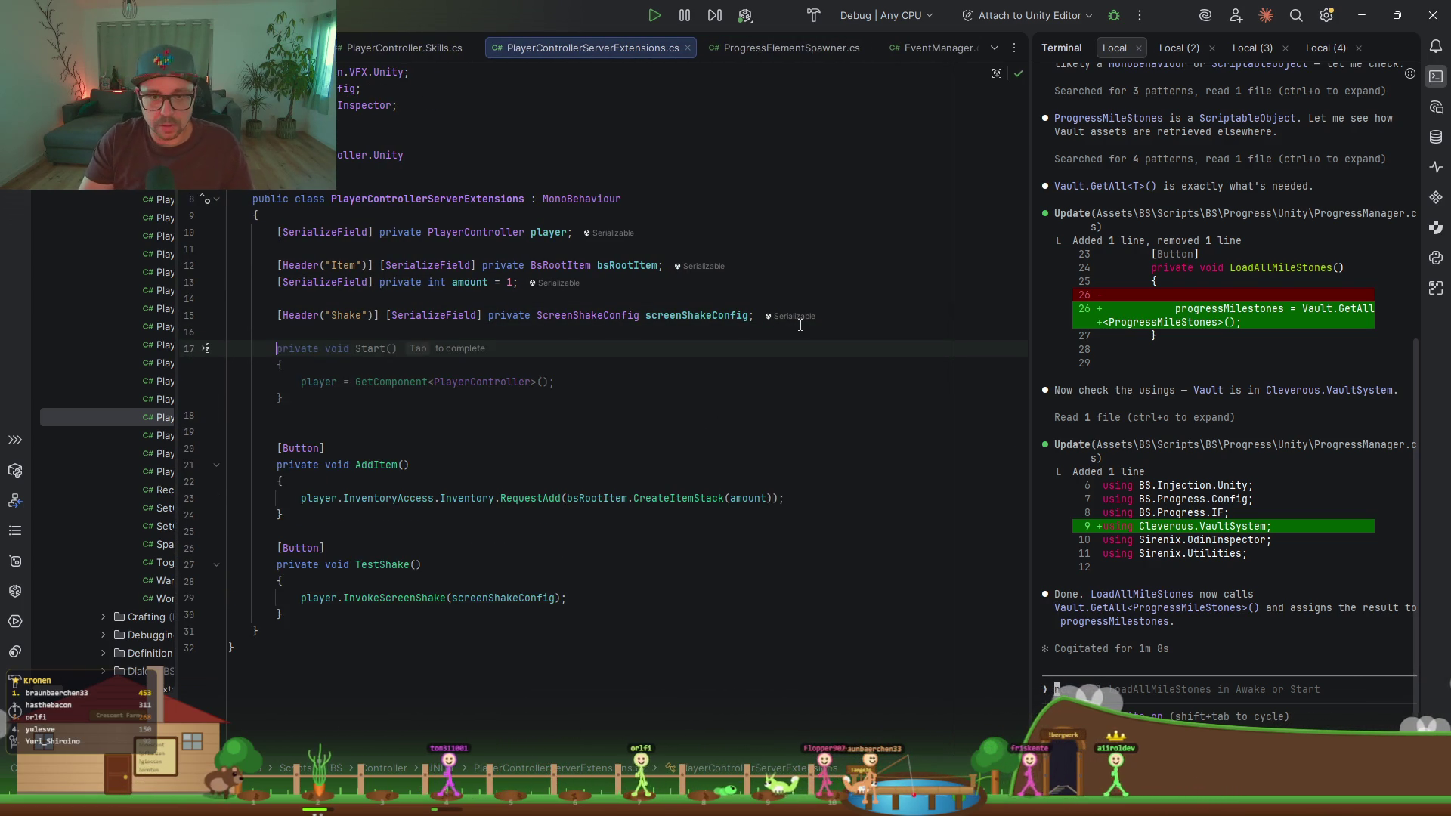
type("[")
type("H3ea")
key("BackSpace")
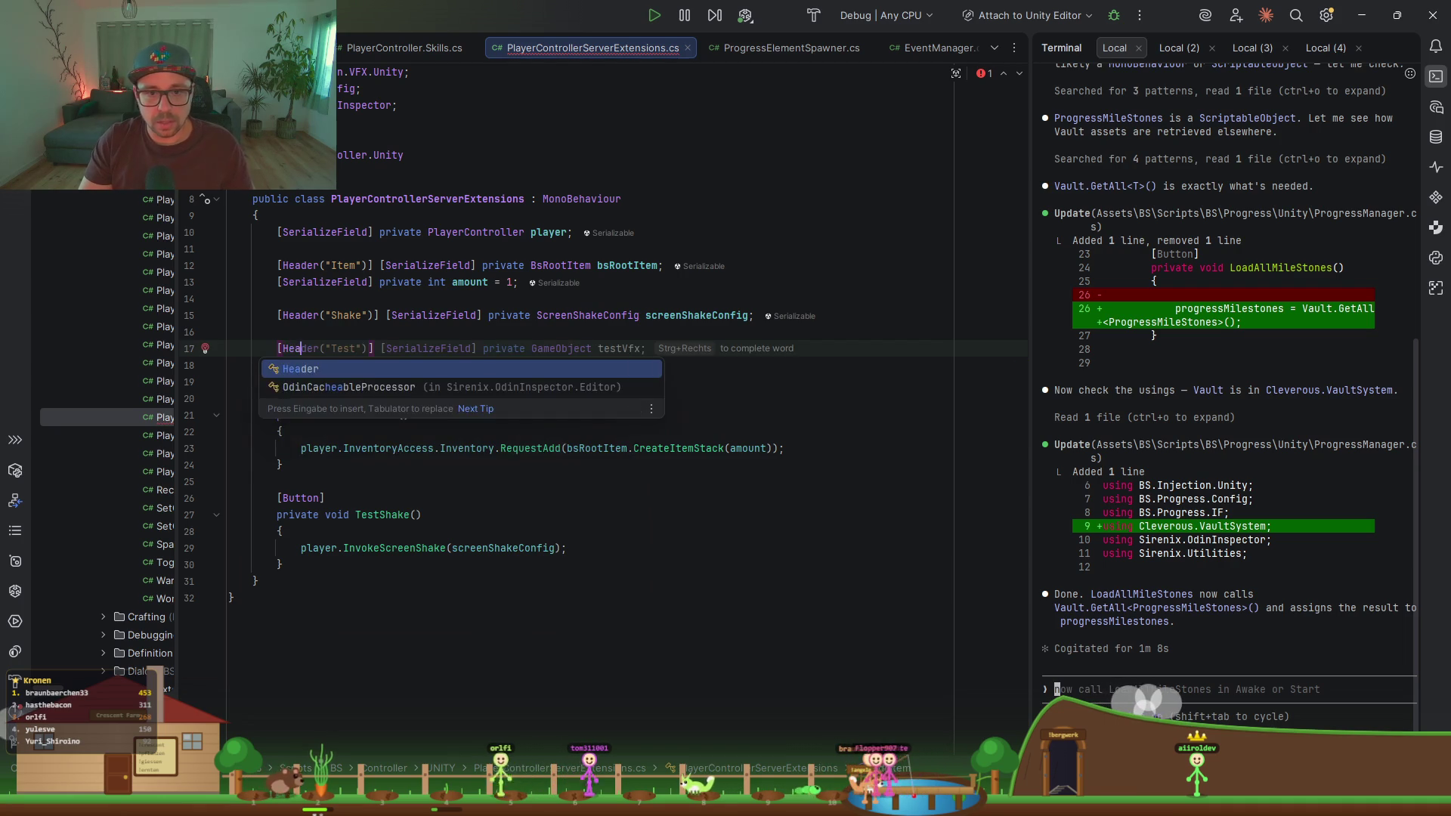
key("Return")
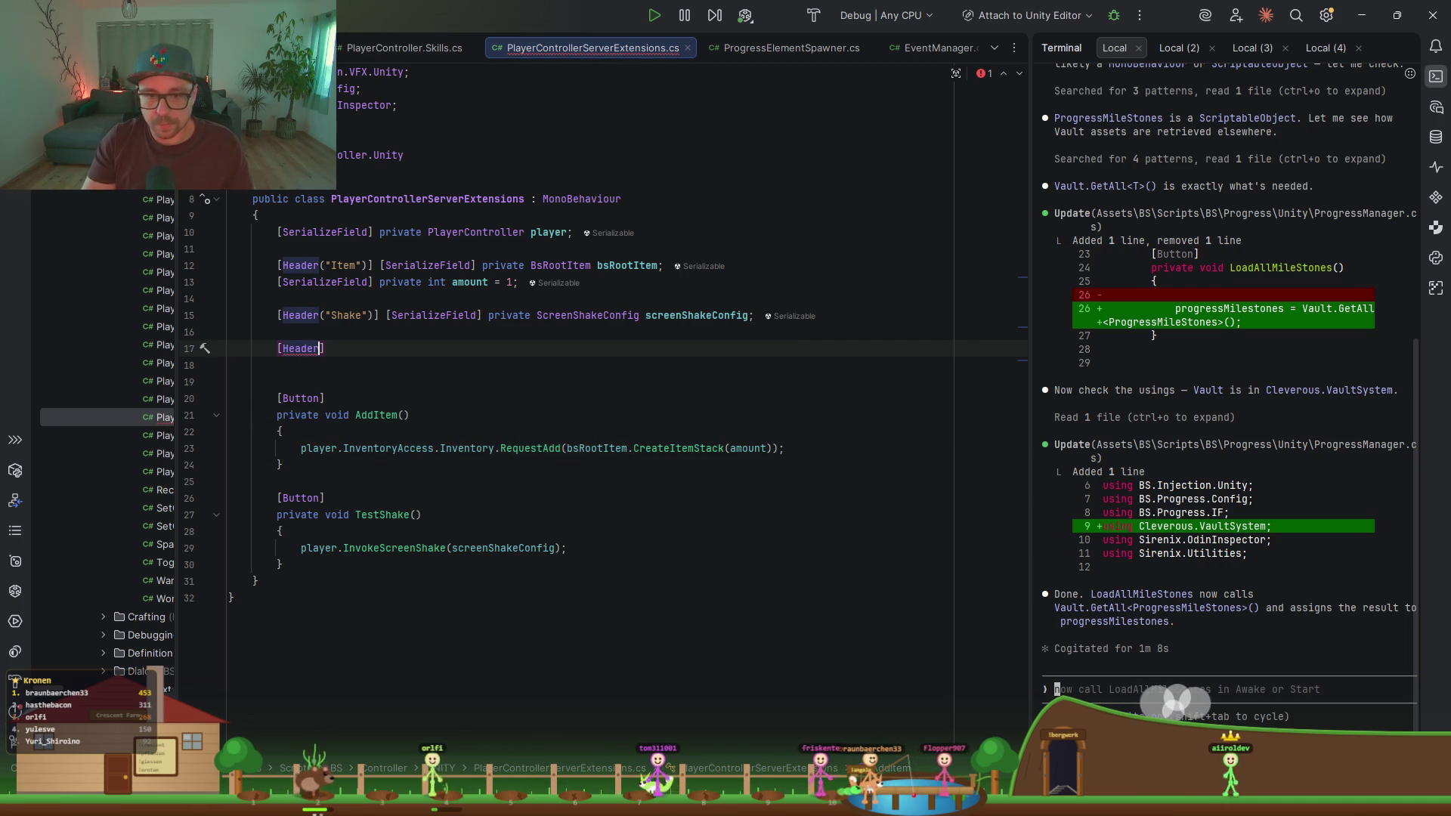
key("Left")
type("(")
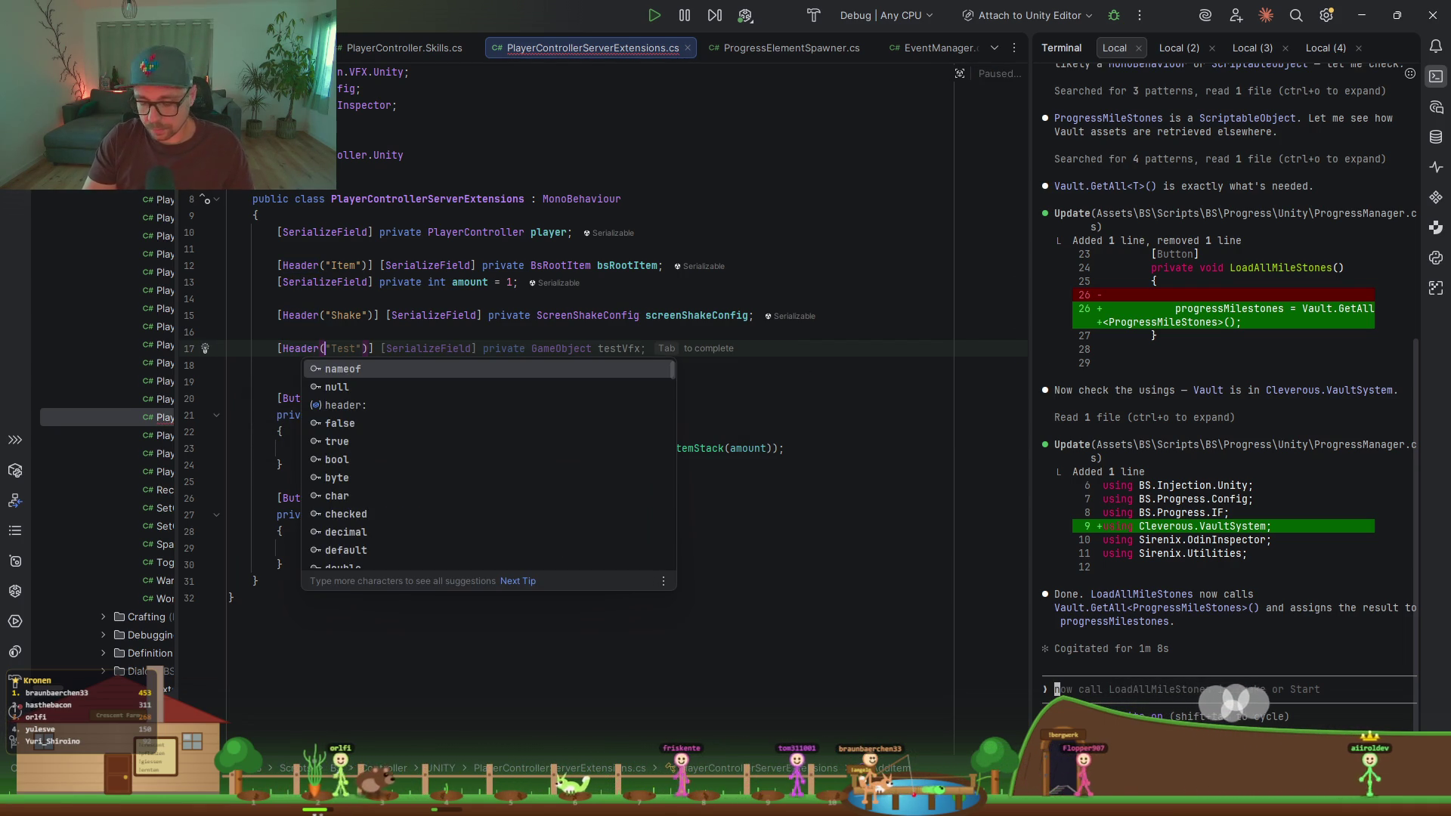
type("\"")
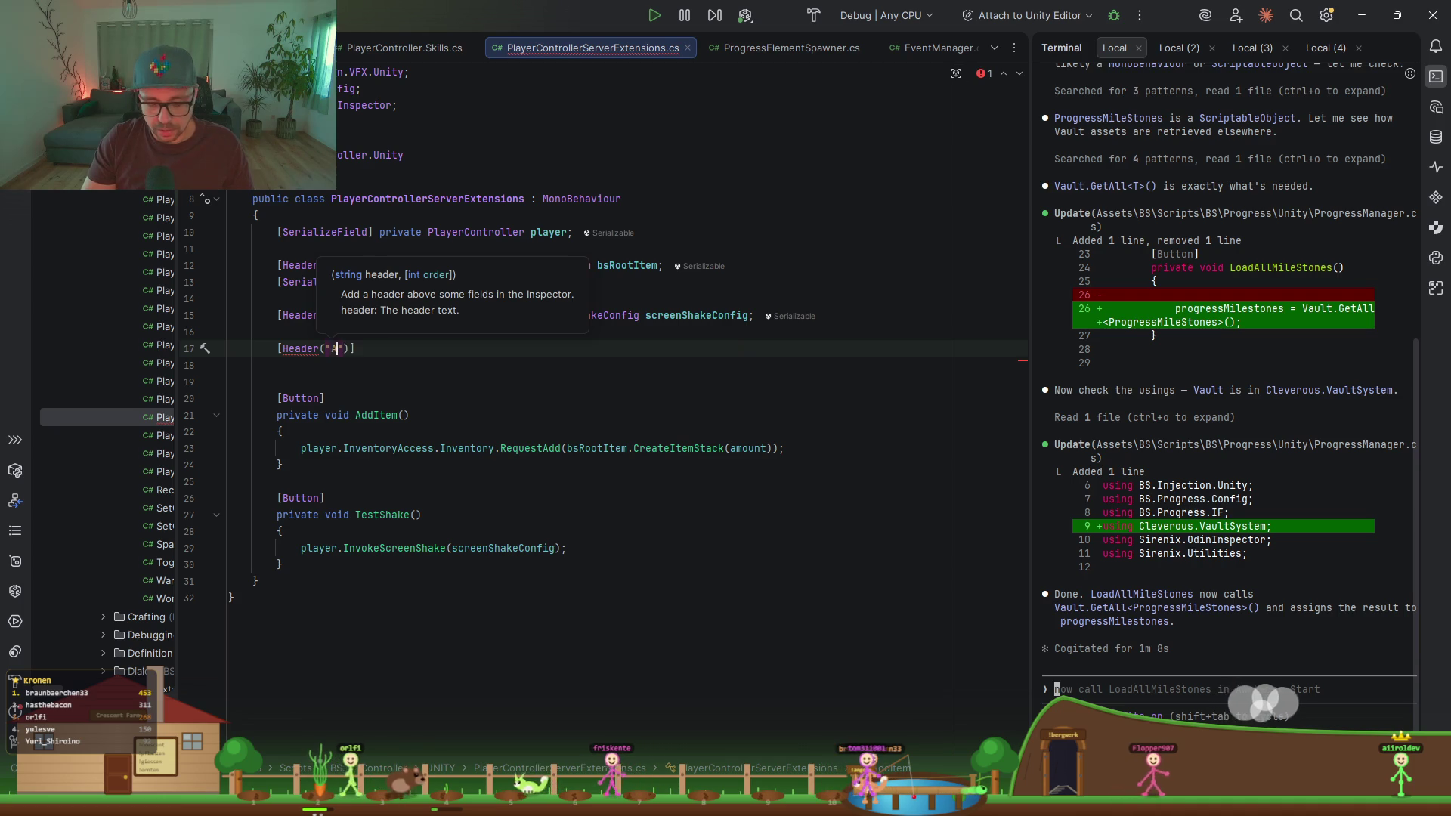
type("Add ")
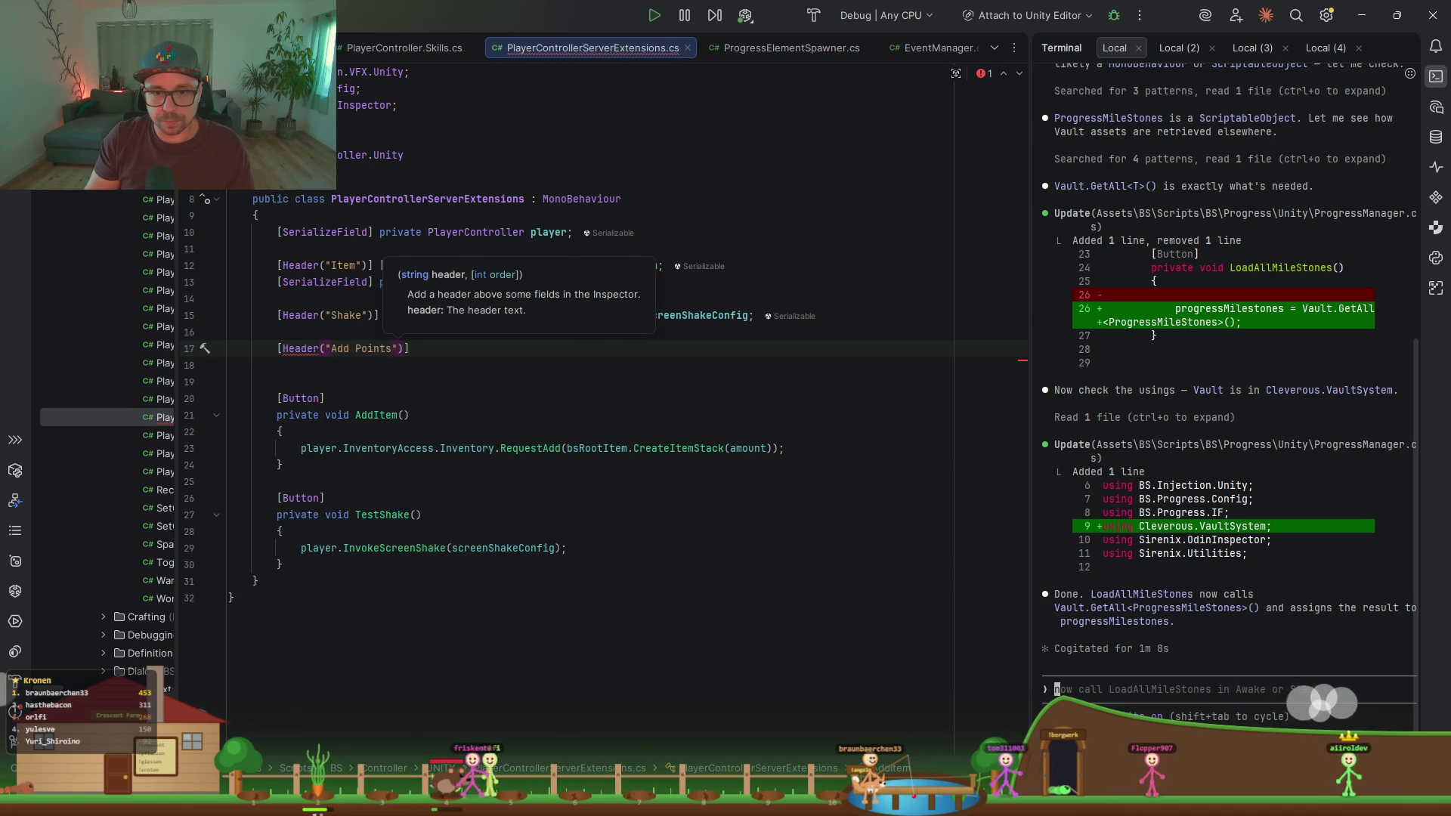
type("Pro")
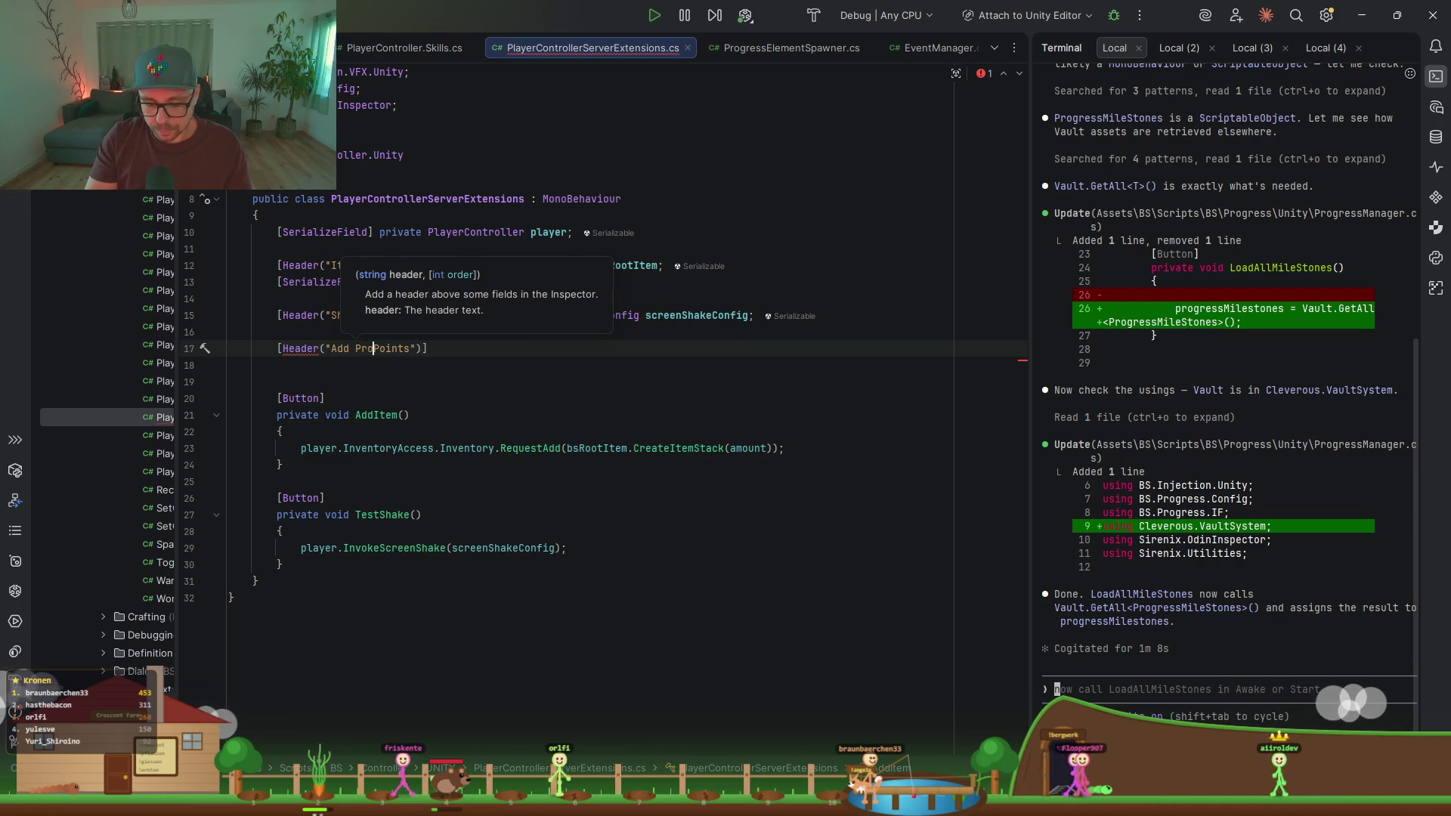
type("gress")
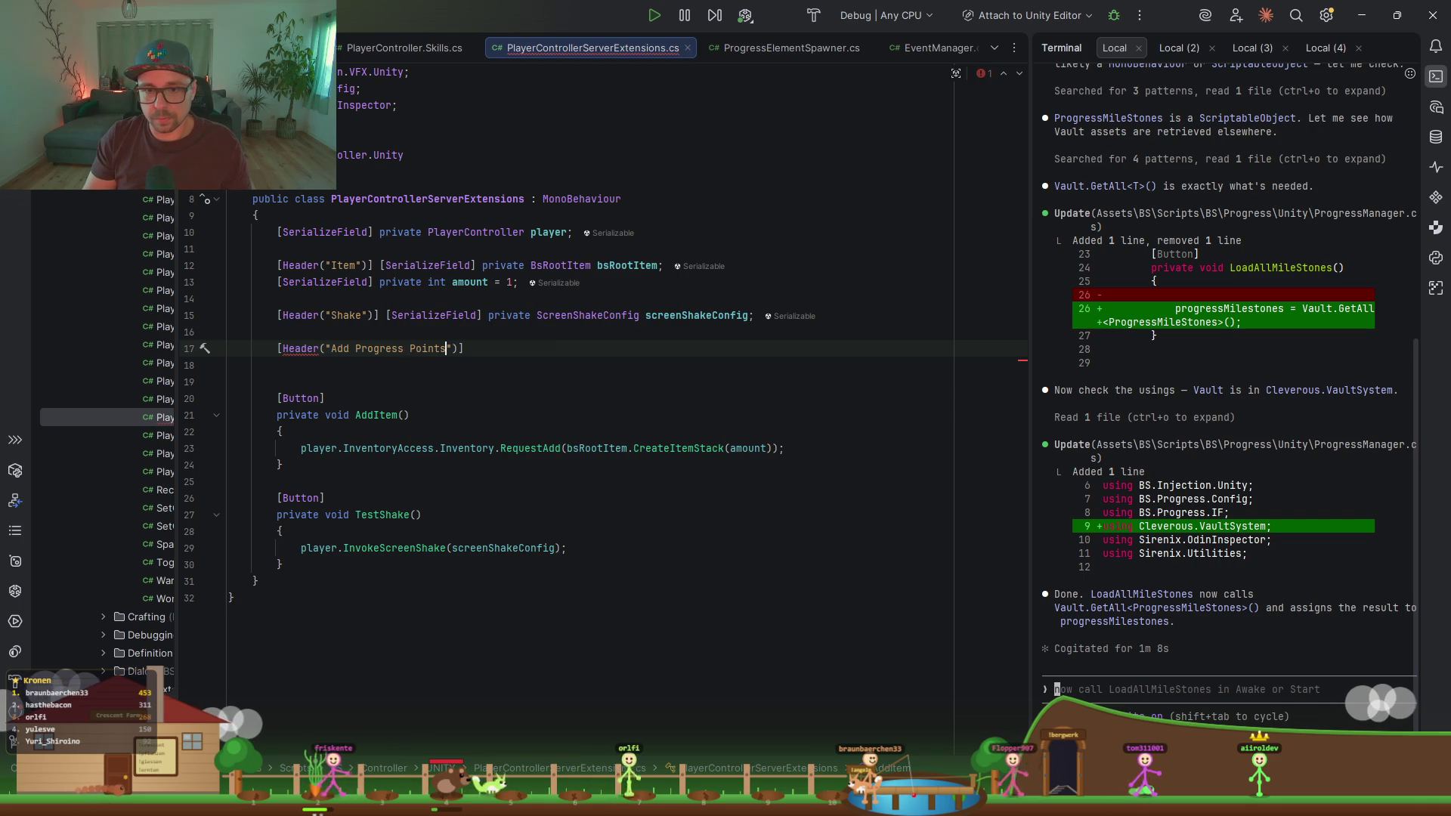
Step: Declare the field private int progressPointsToAdd = 1 under the header
left_click(470, 348)
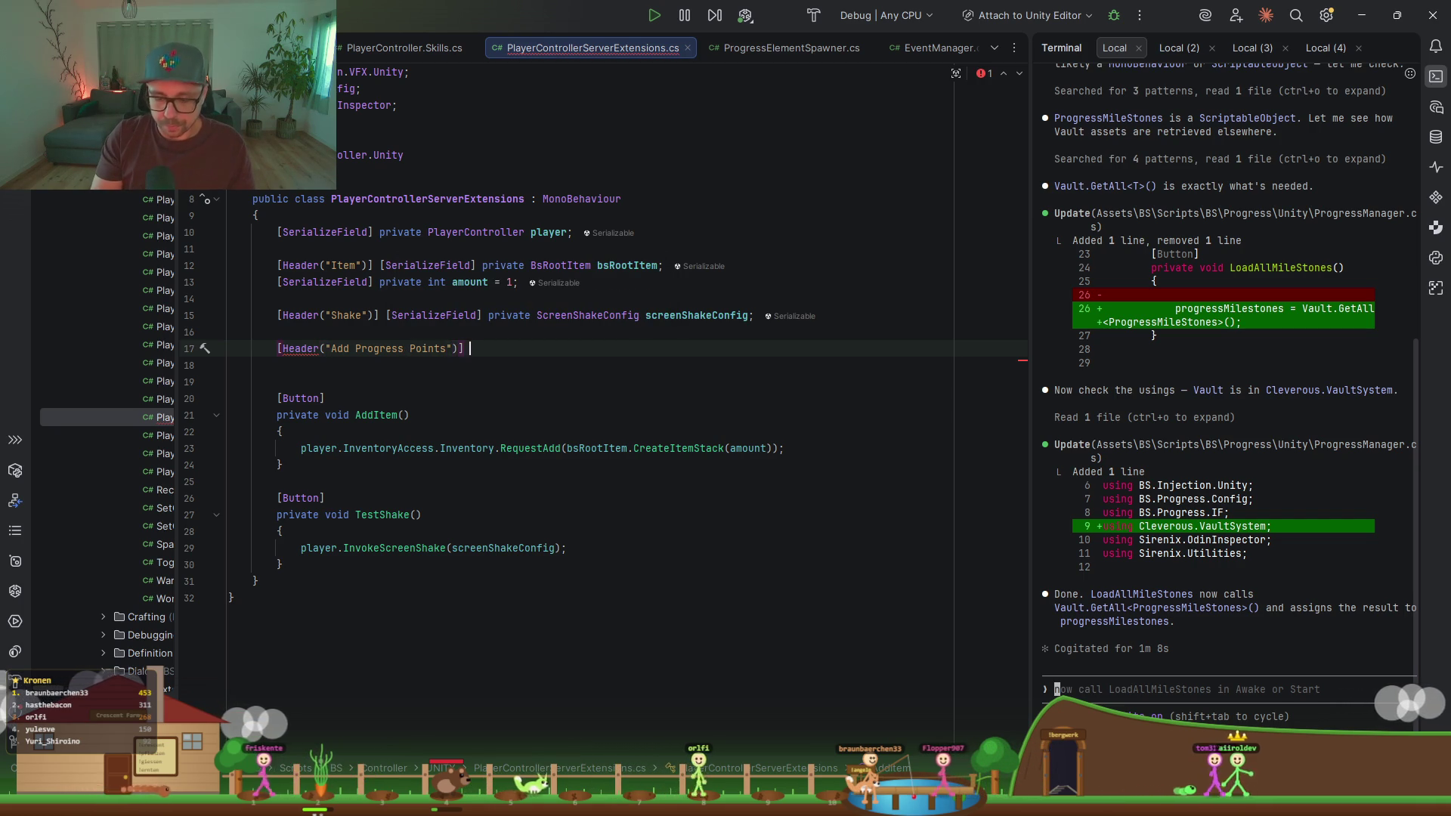
type("private int am")
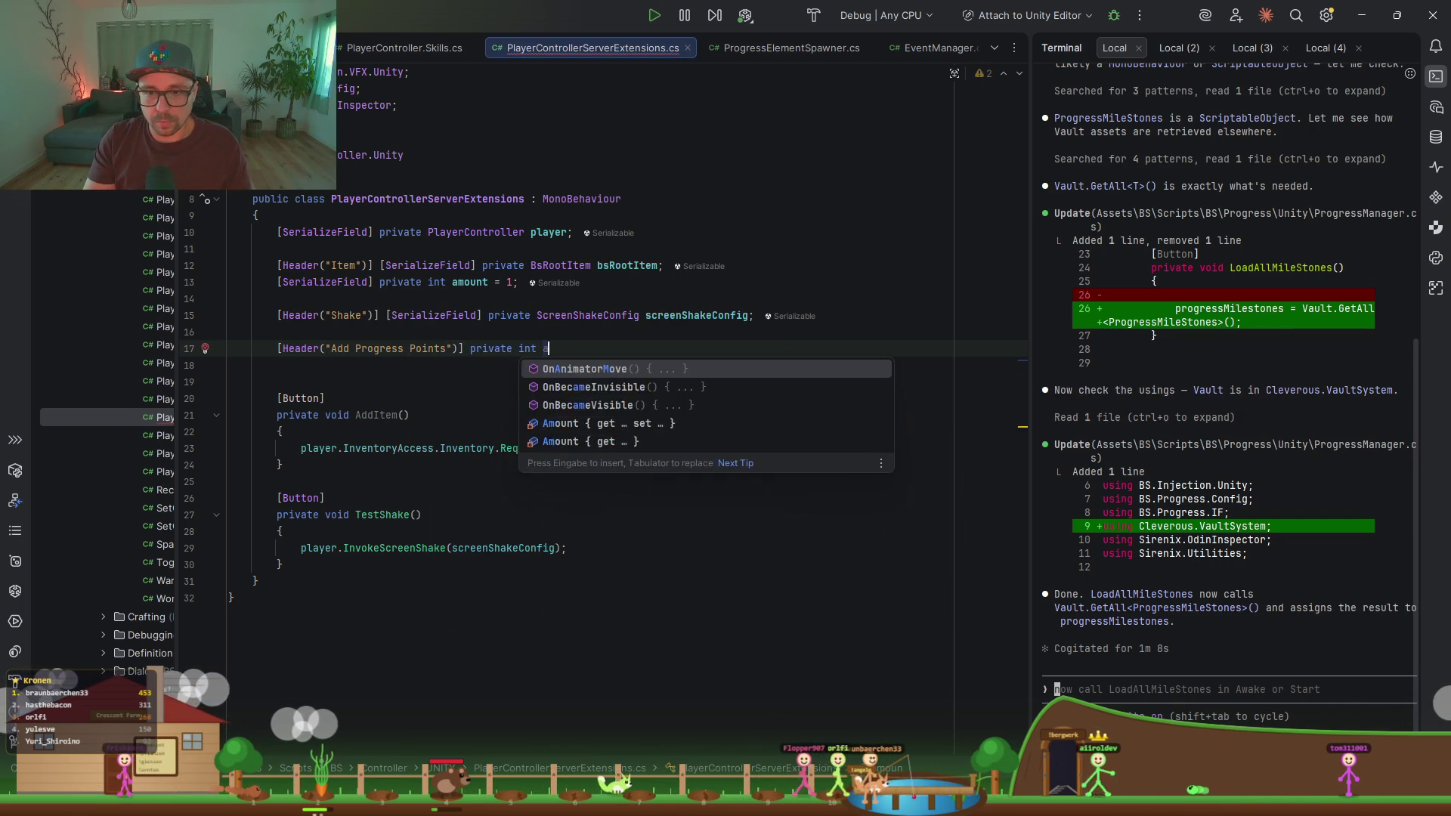
key("BackSpace")
key("BackSpace")
type("progr")
key("Tab")
Step: Begin a new [Button] private void AddProgressPoints method after TestShake
left_click(420, 569)
key("Return")
key("Return")
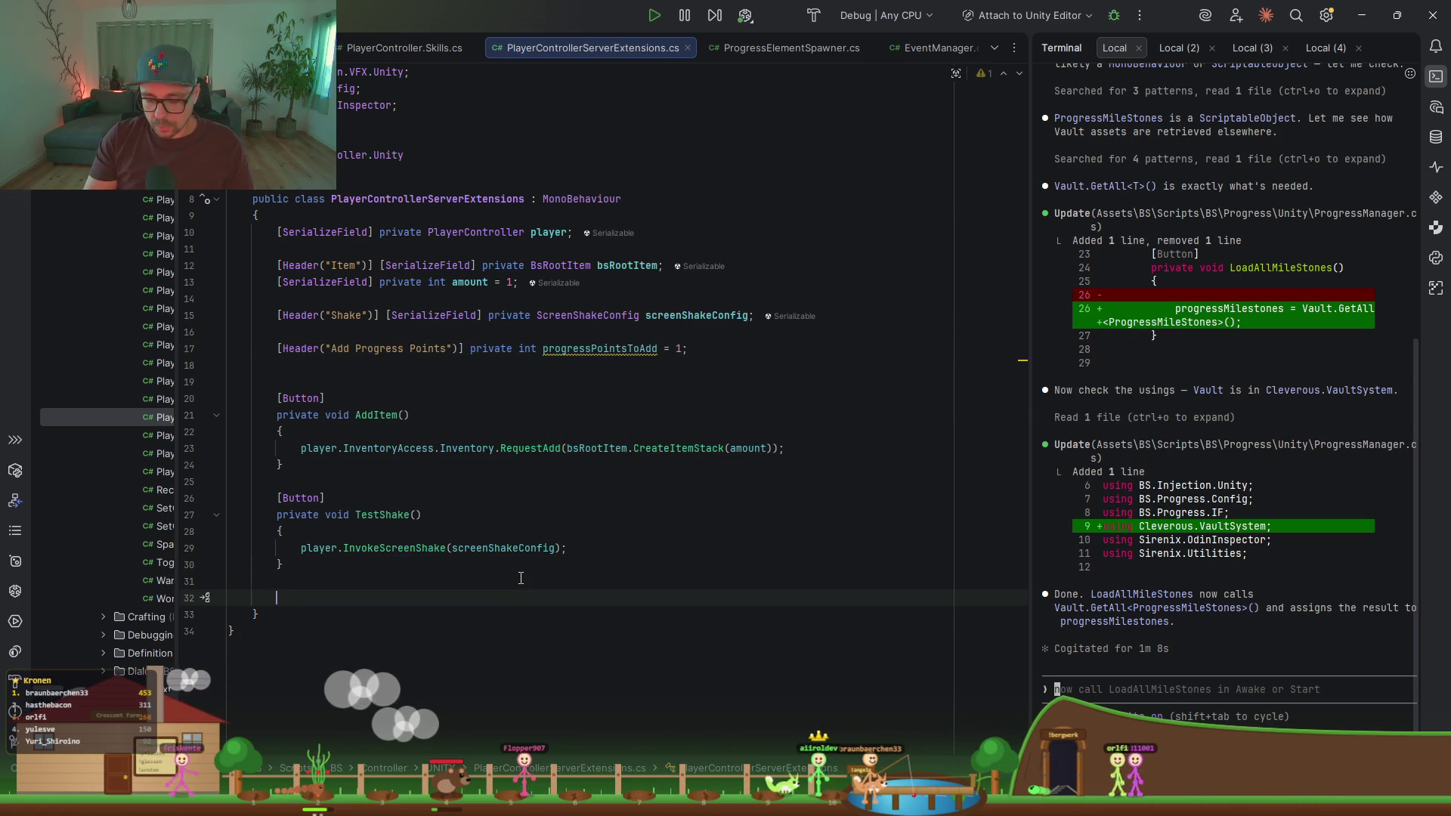
type("[Butt")
key("Return")
key("Return")
type("private ")
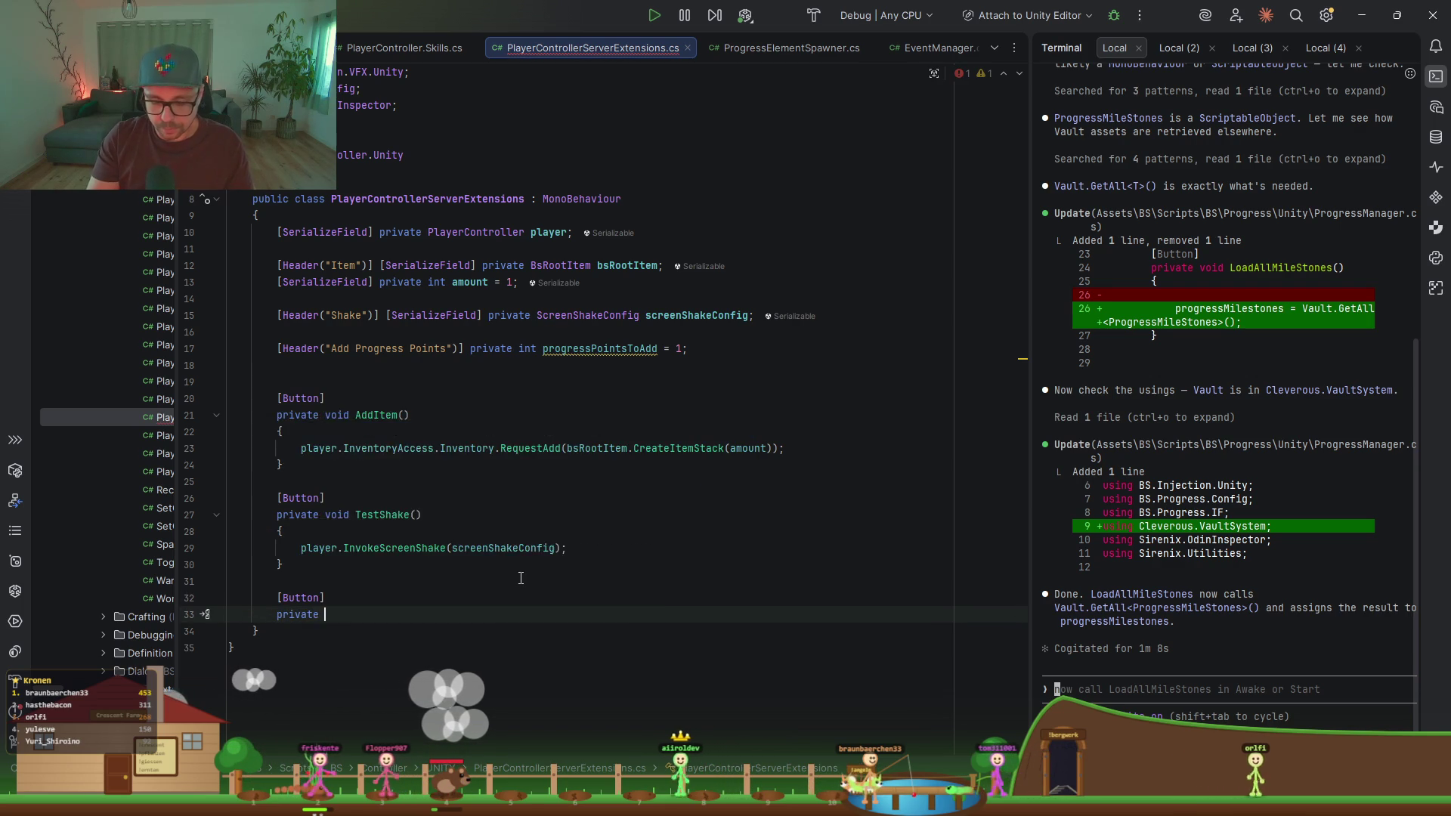
type("void AddProgressPoints(){")
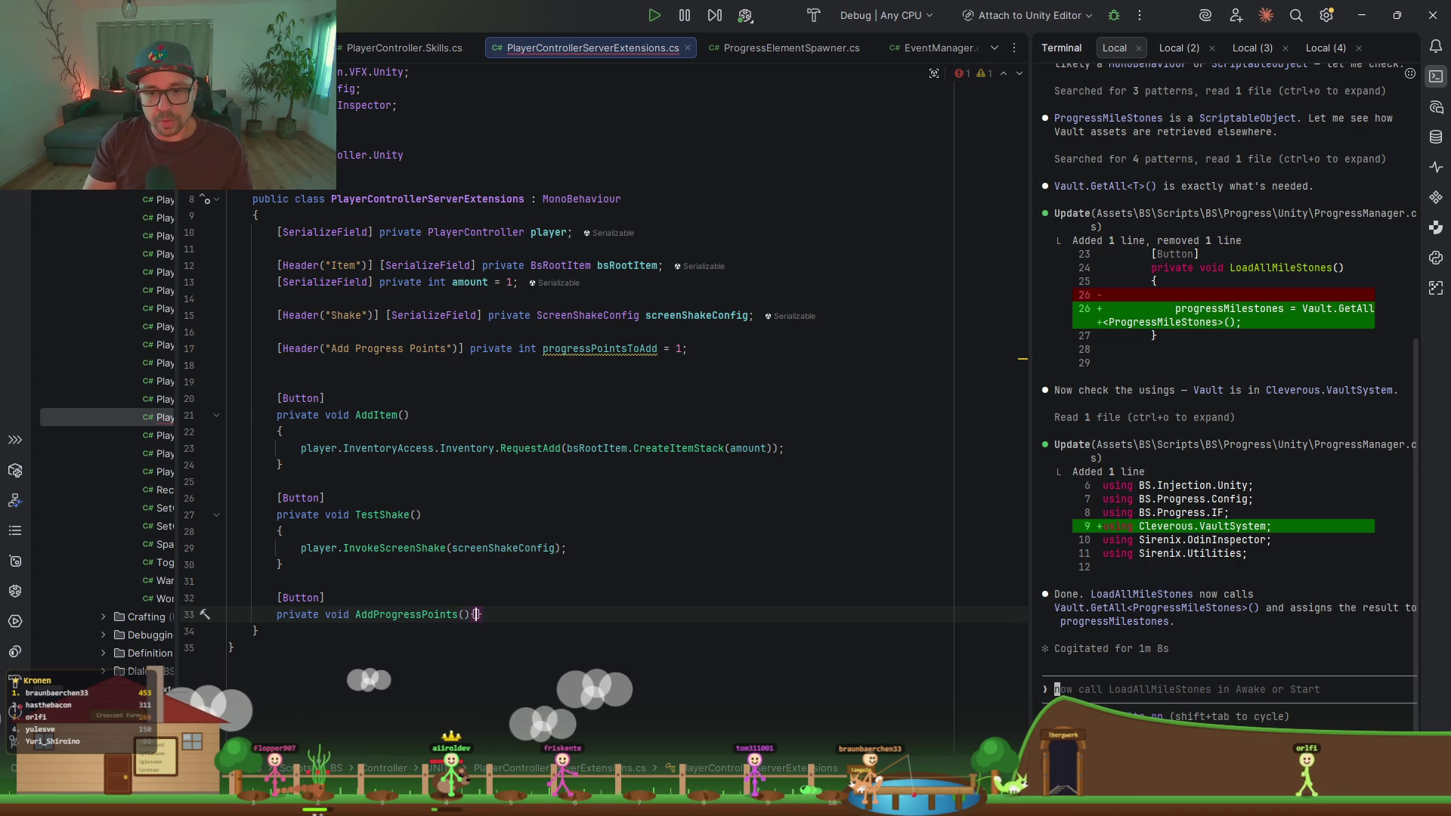
Step: Start the method body with InjectionManager.Get<IProgressManager>()
key("Return")
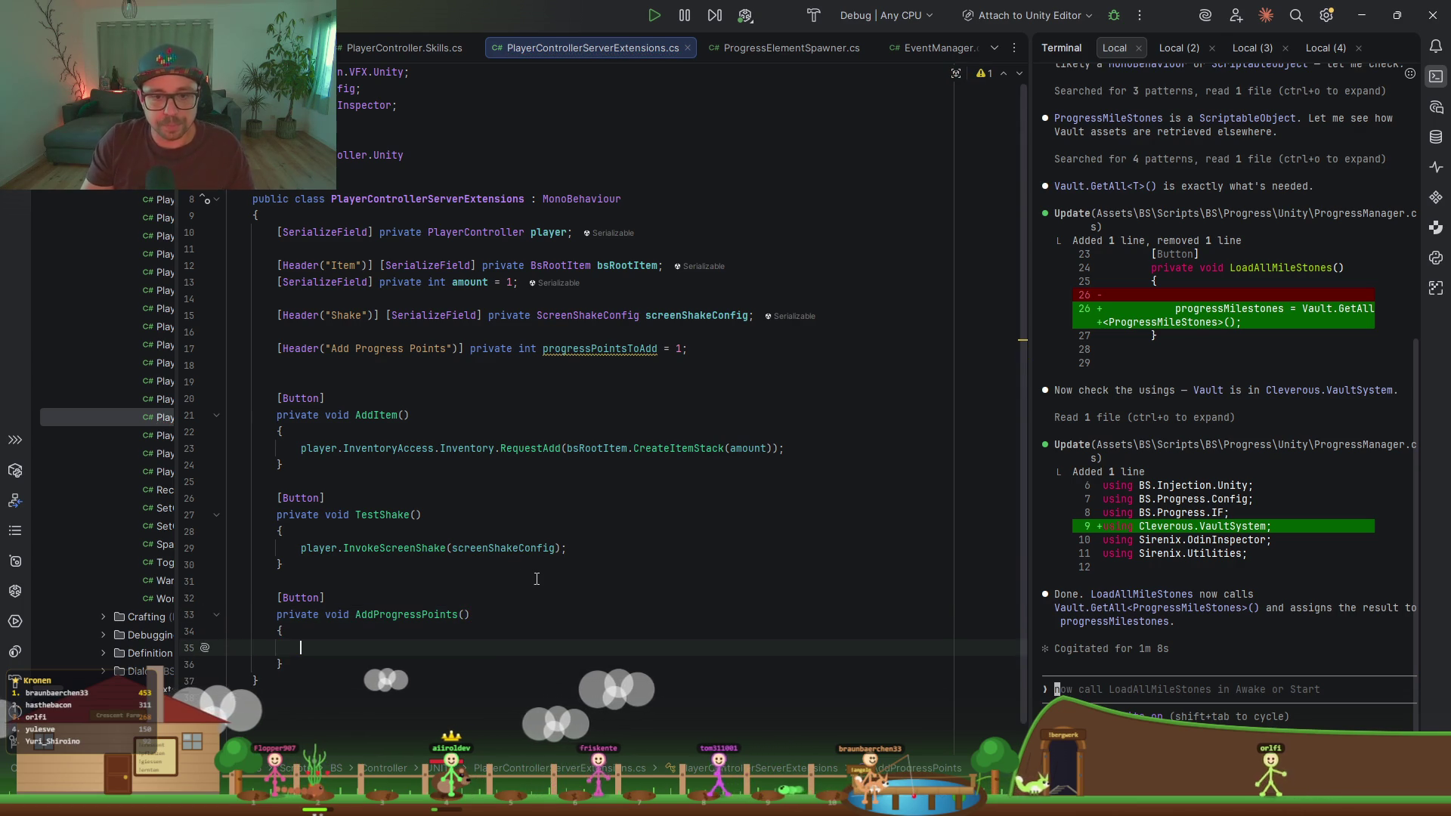
type("Inject")
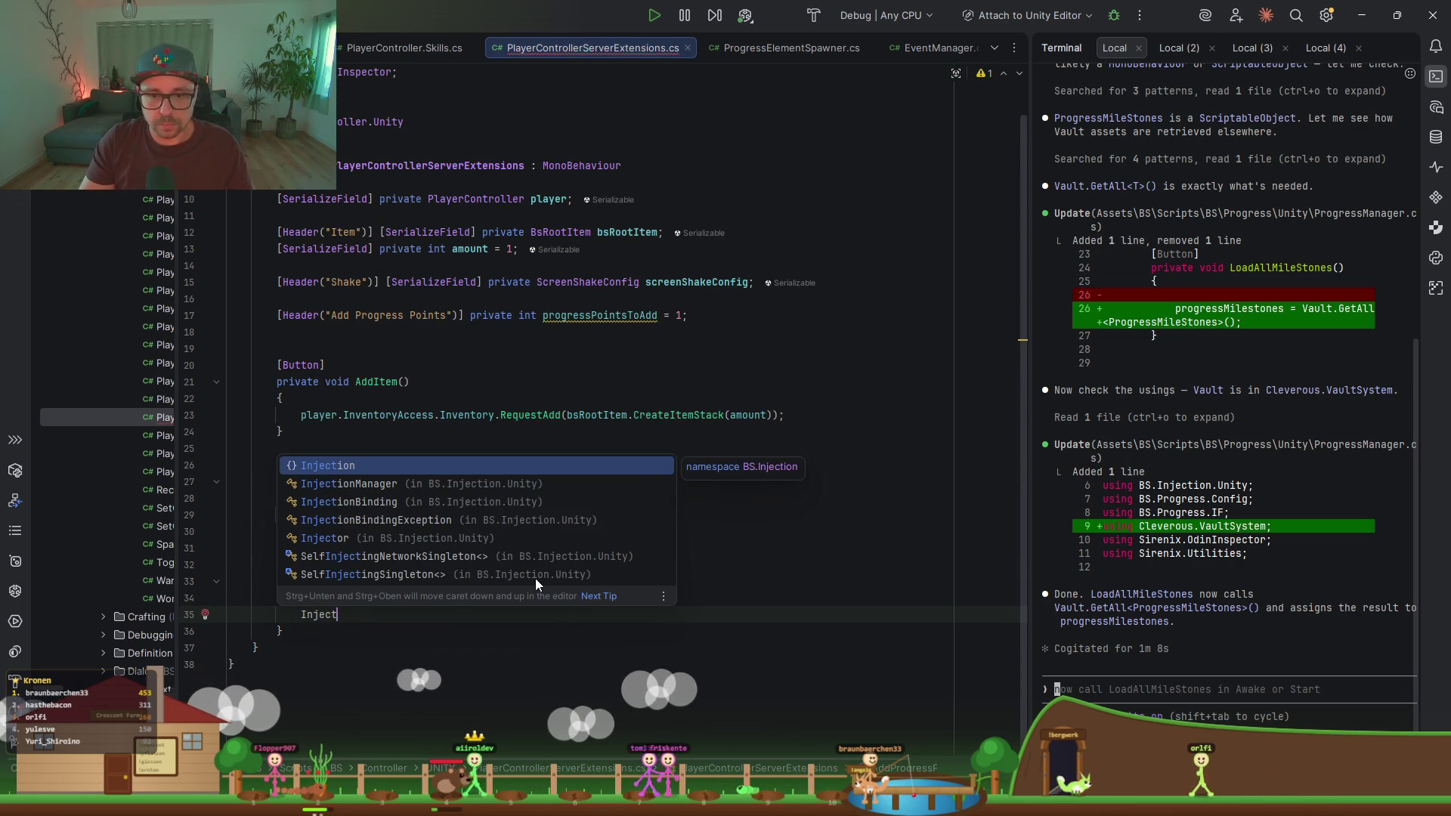
key("Down")
key("Return")
type(".Get")
key("Return")
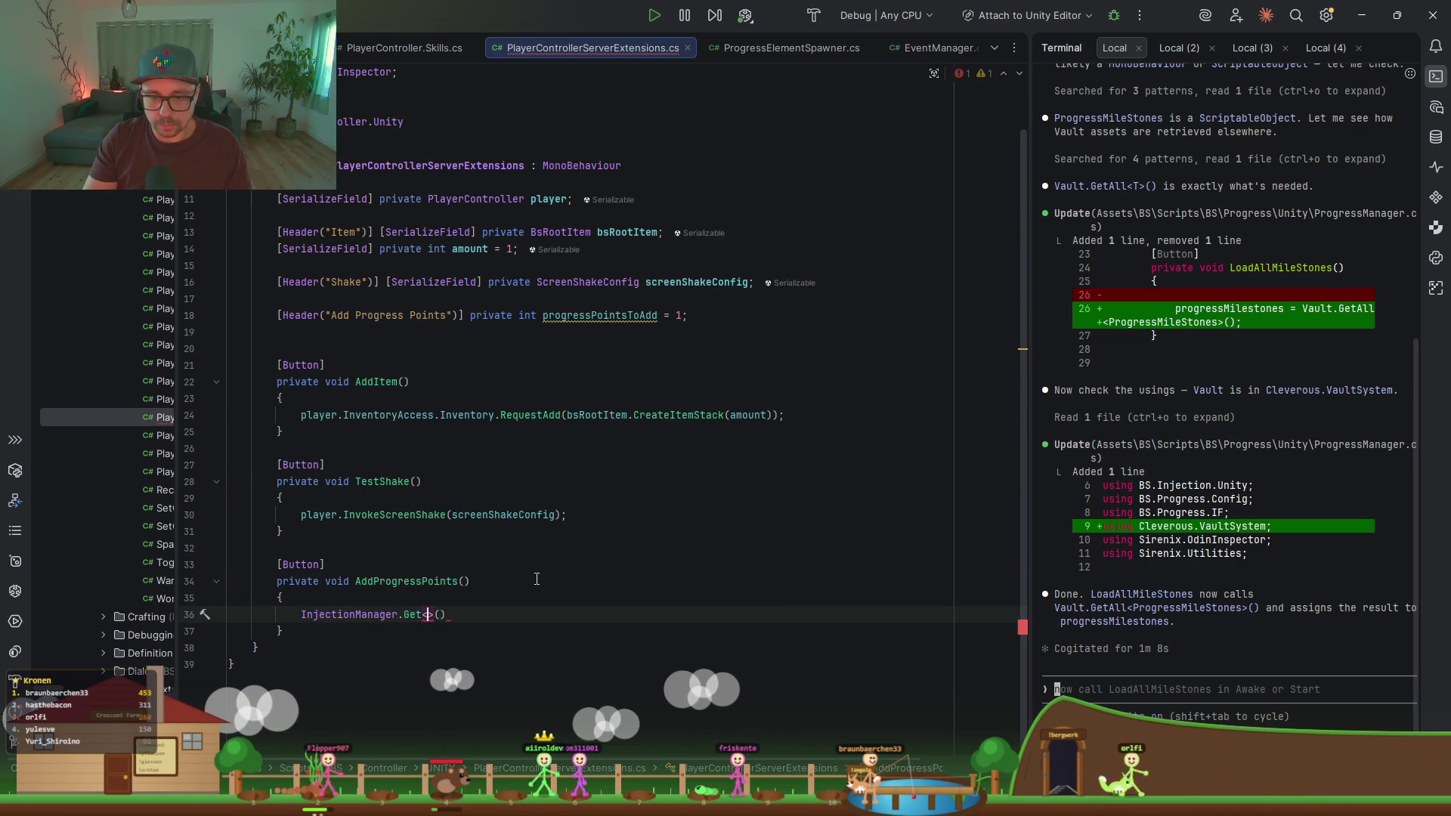
type("IProgre")
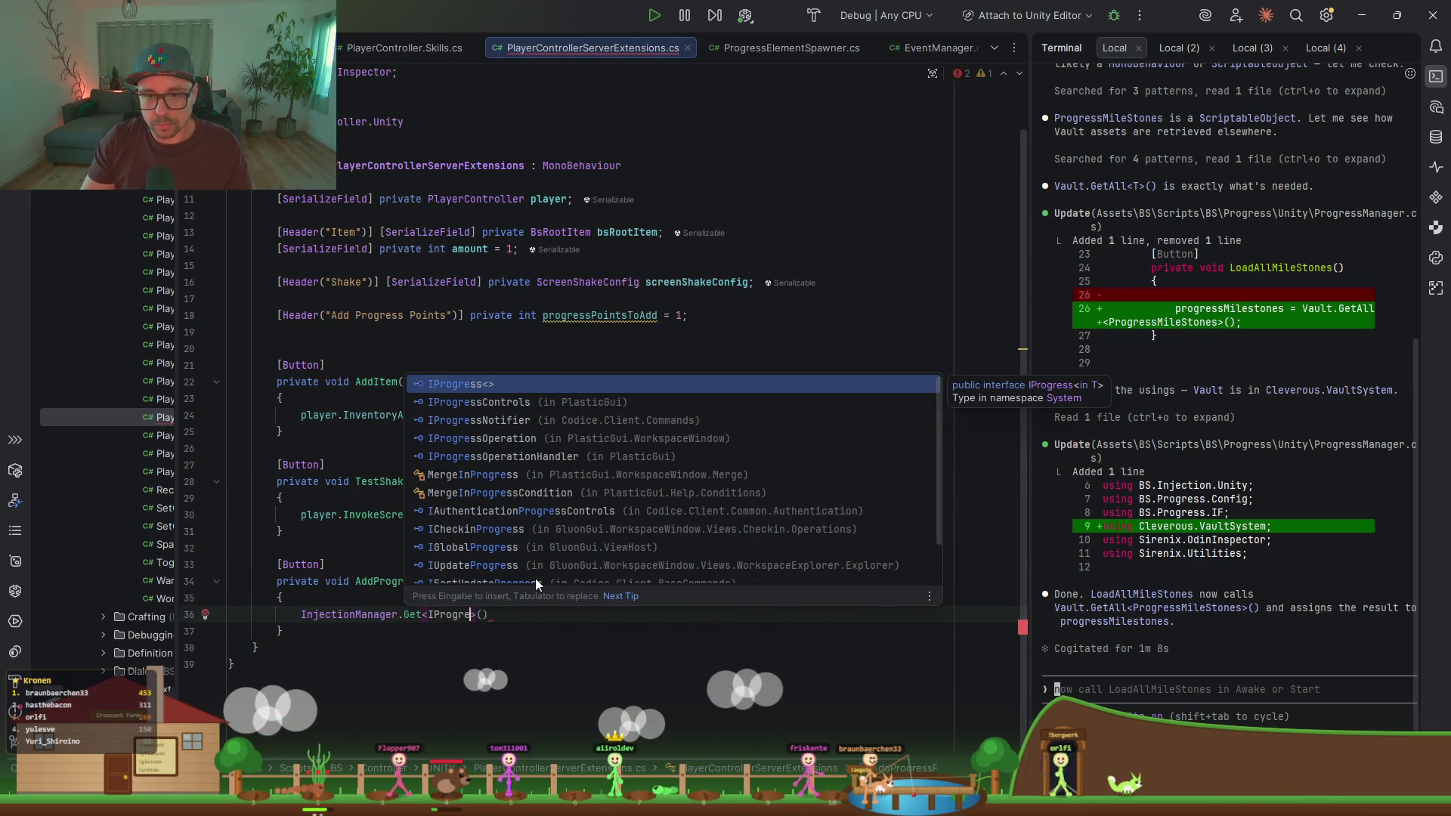
type("ssM")
key("Return")
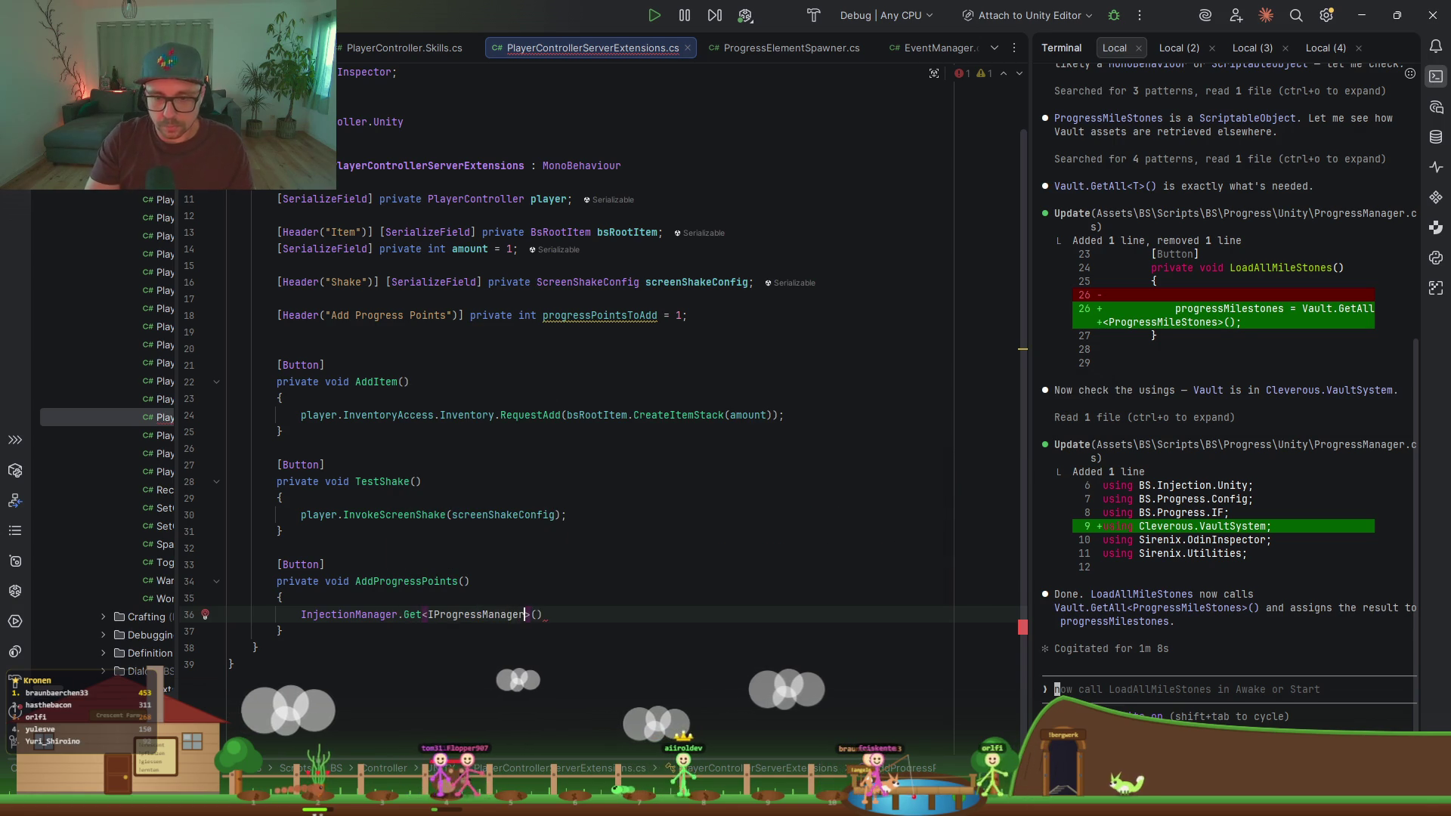
Step: Import IProgressManager's namespace, complete the AddProgressPoints(progressPointsToAdd) call, and return to Unity
key("Return")
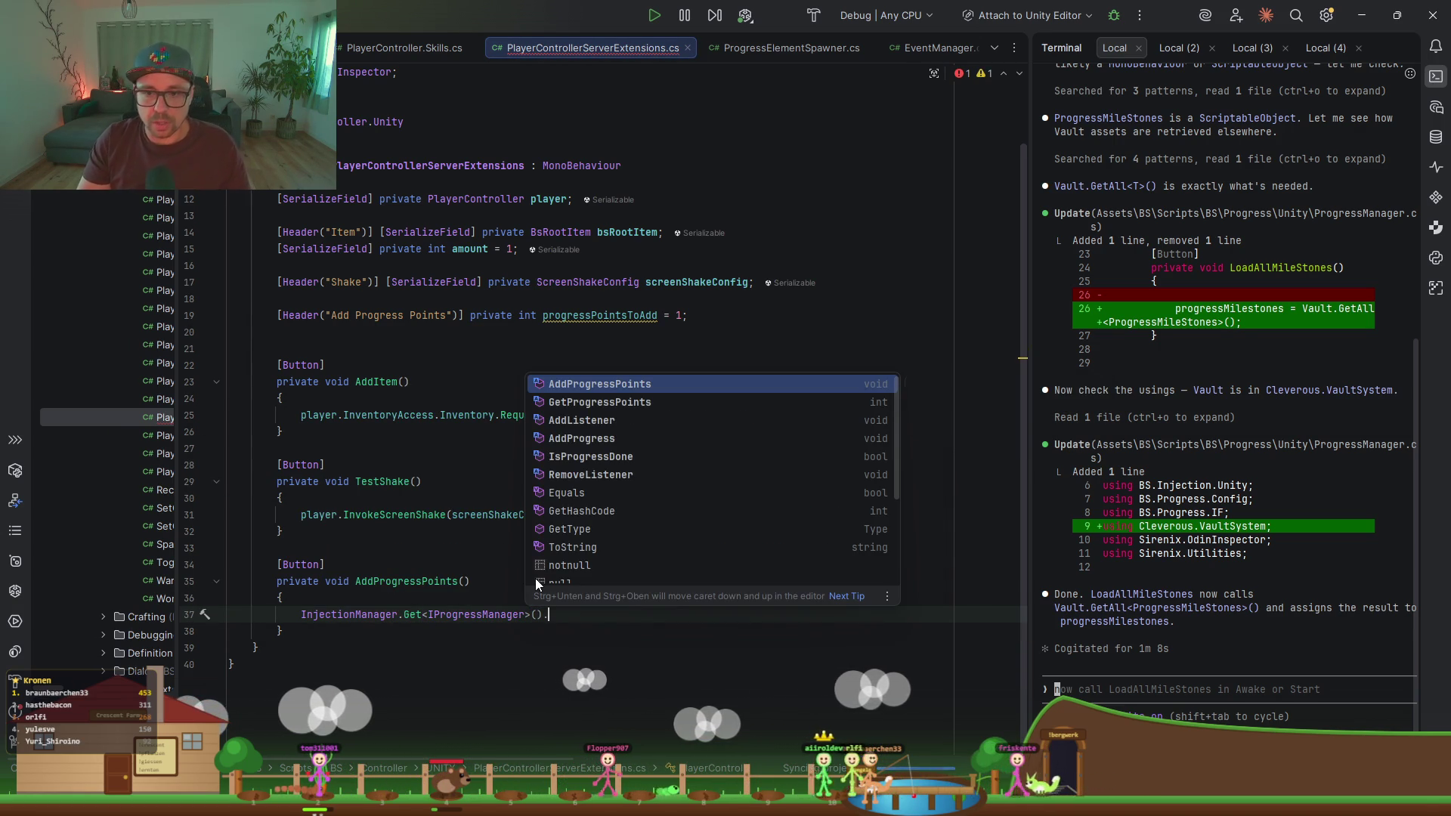
key("Return")
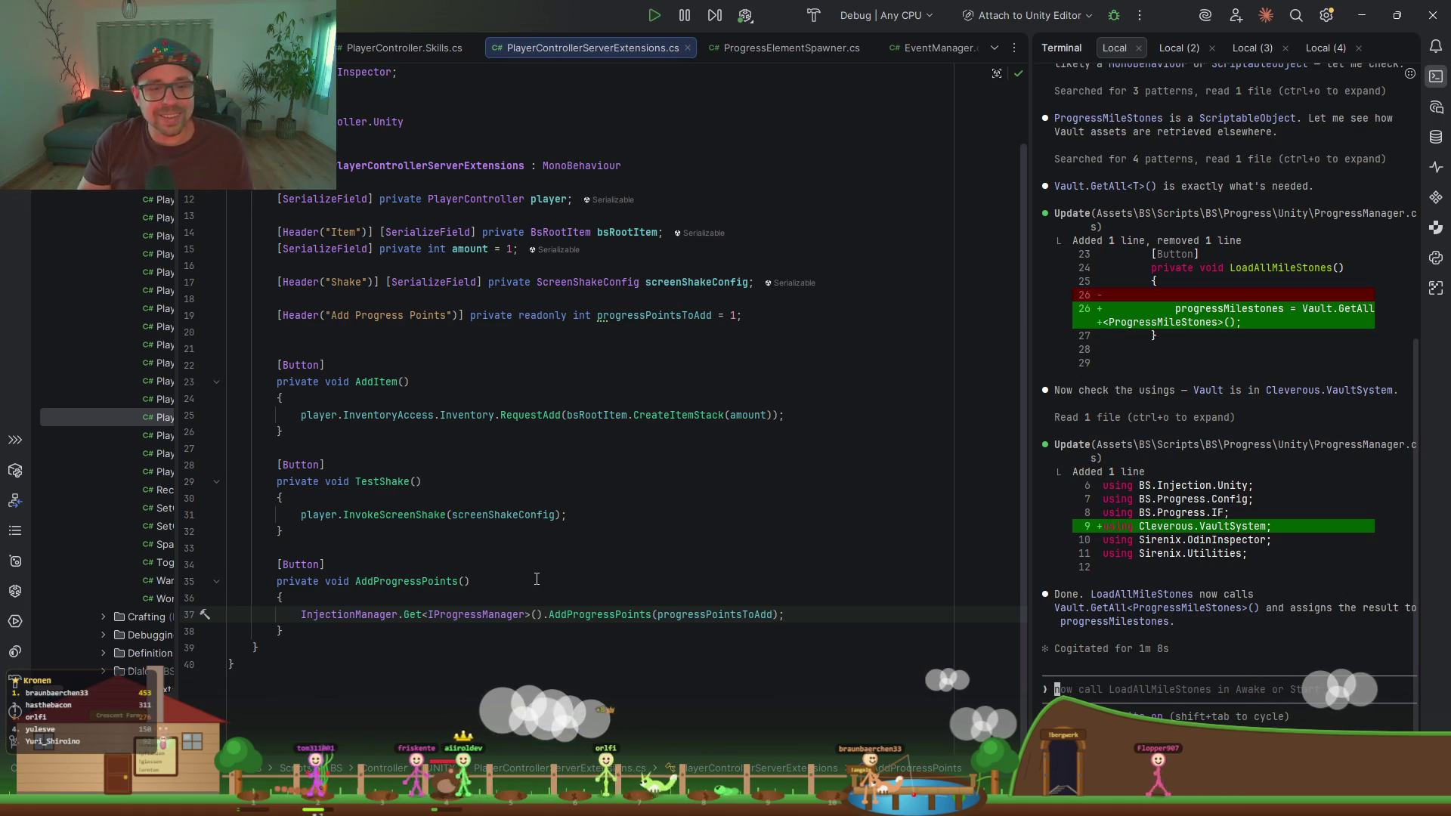
left_click(538, 564)
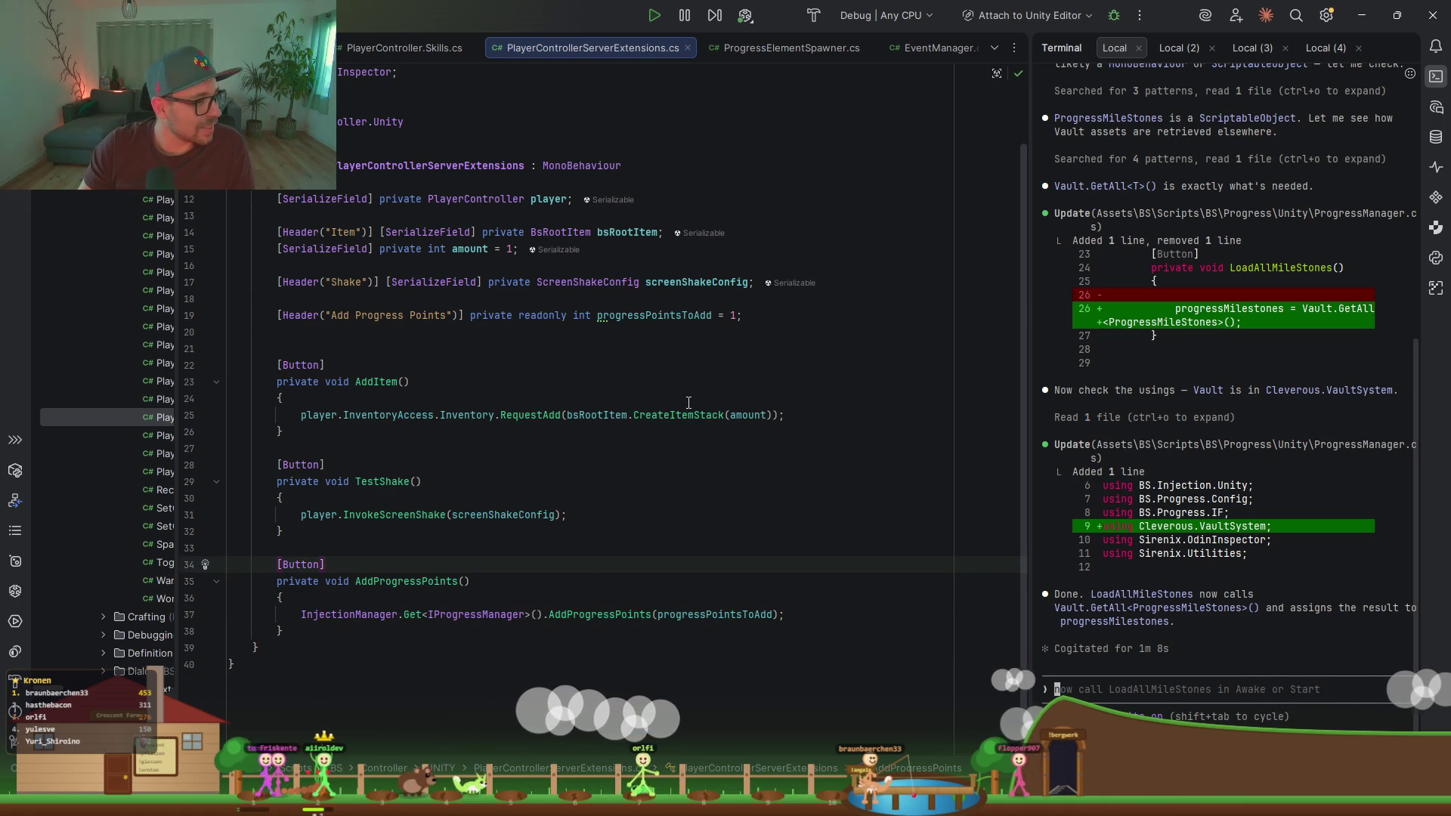
left_click(1362, 15)
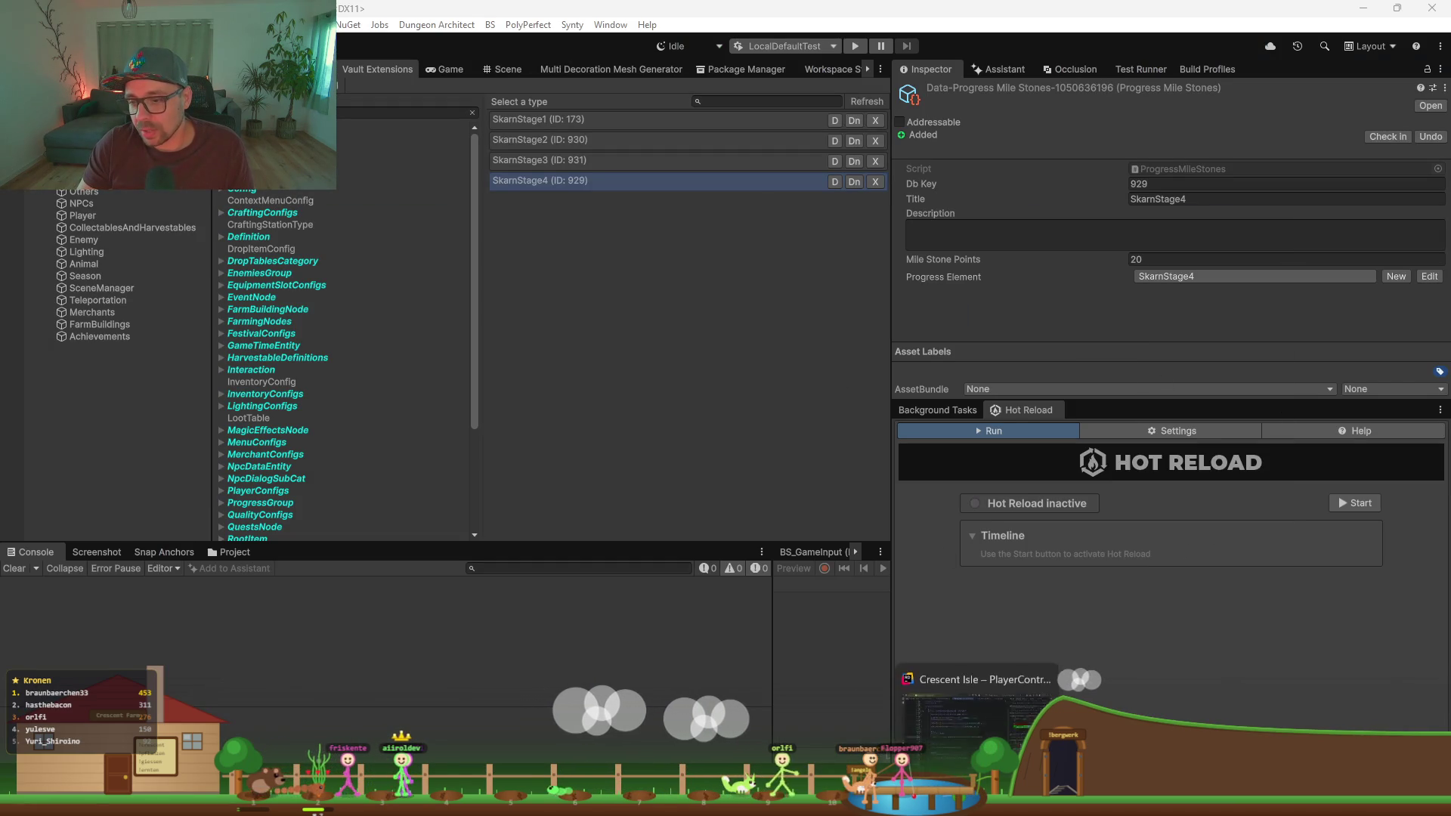
Step: End the stuck CodePatcherCLI process in Task Manager and start Hot Reload again
left_click(982, 813)
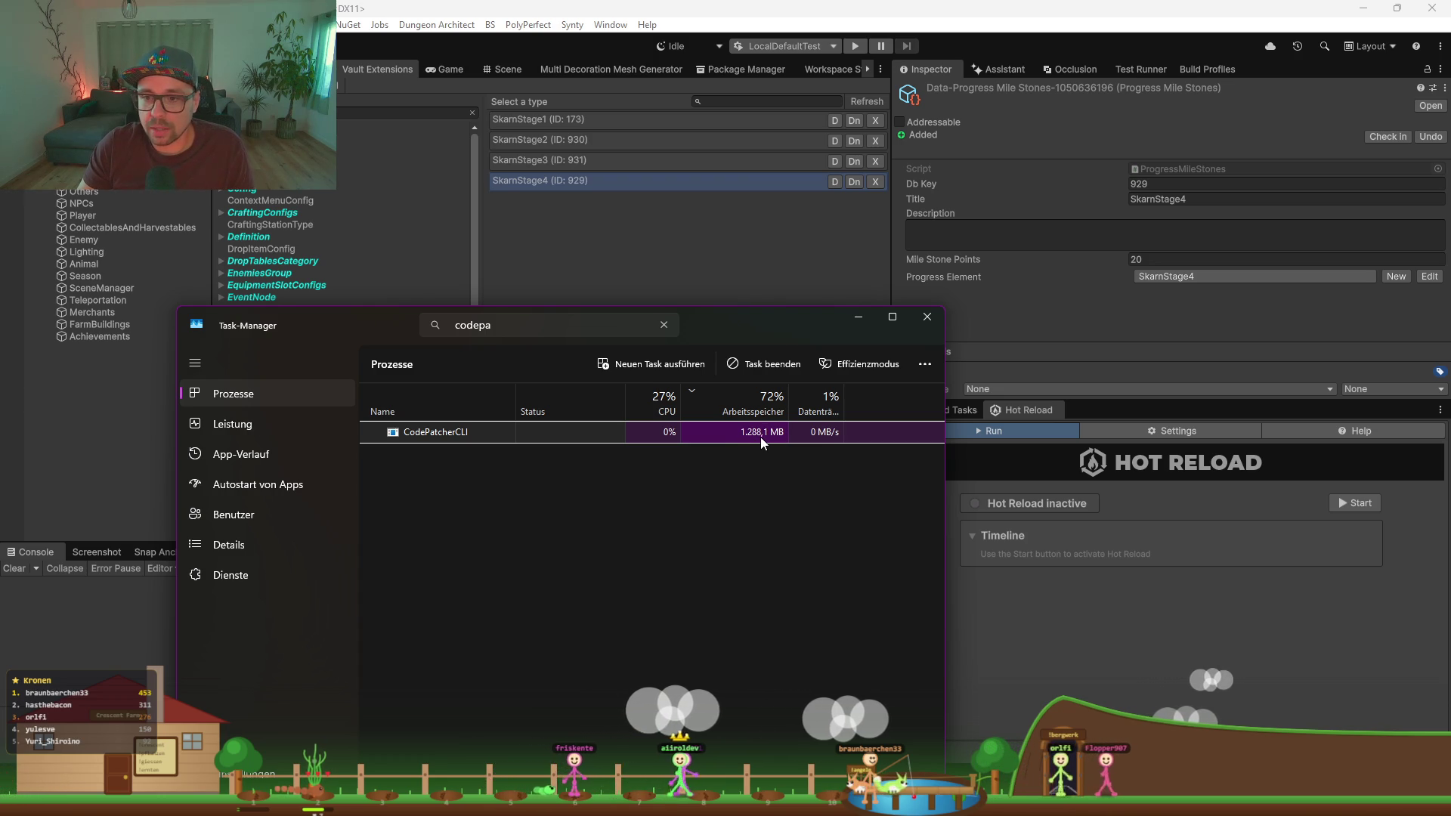
left_click(751, 366)
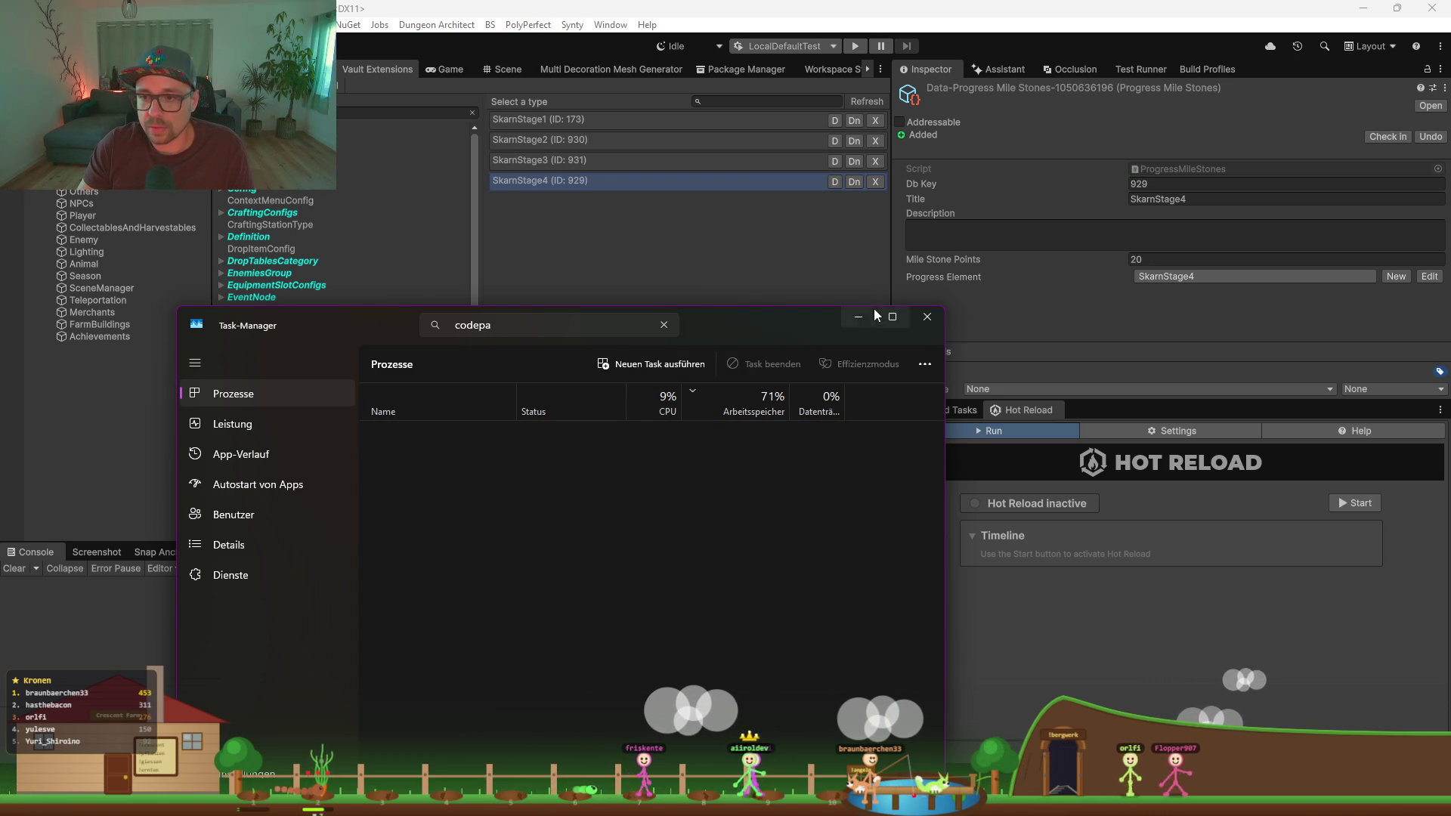
left_click(850, 322)
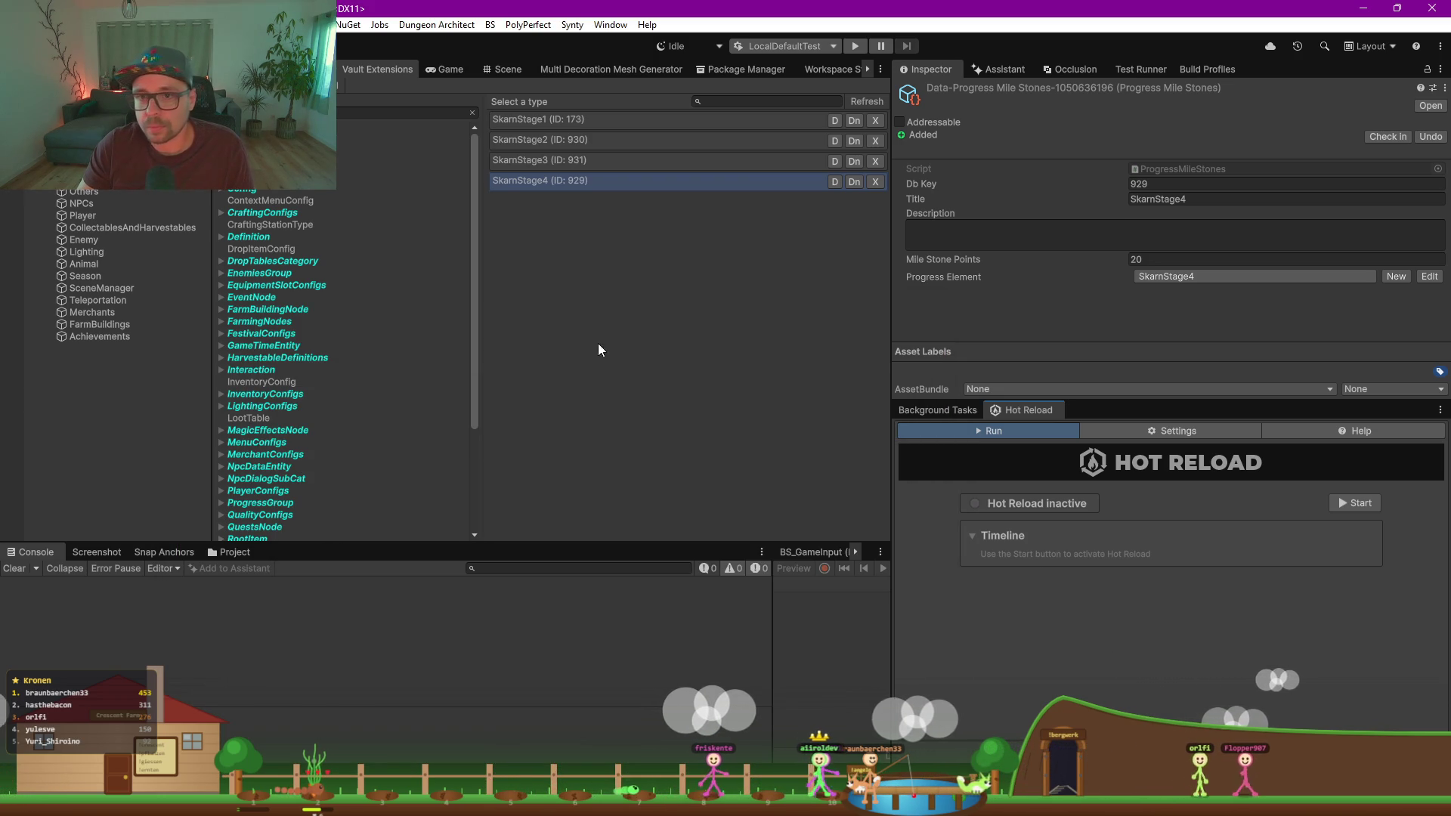
left_click(1355, 503)
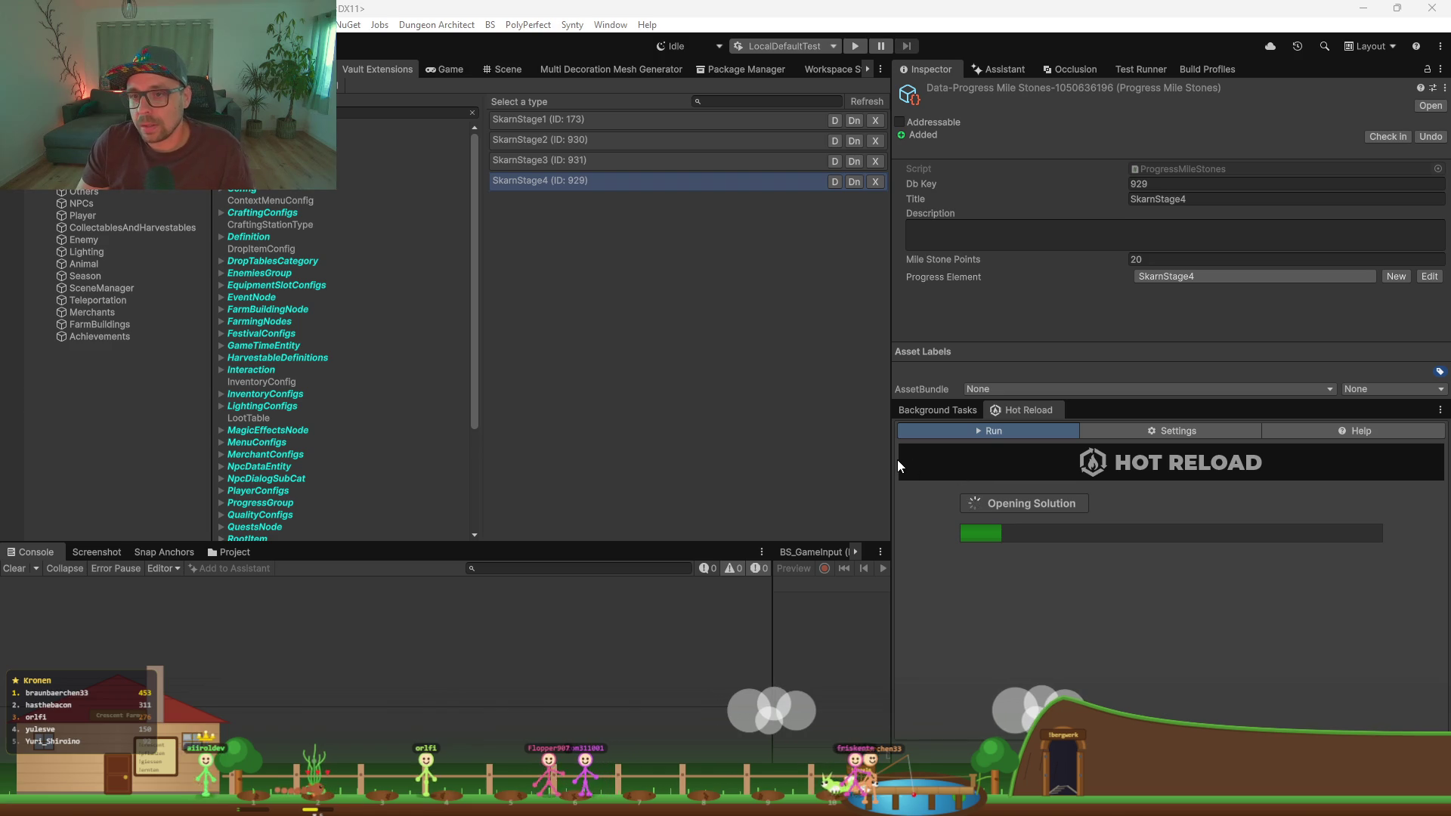
Step: Recheck CodePatcherCLI in Task Manager, resize the panels, and show the Scene view
left_click_drag(892, 482, 798, 476)
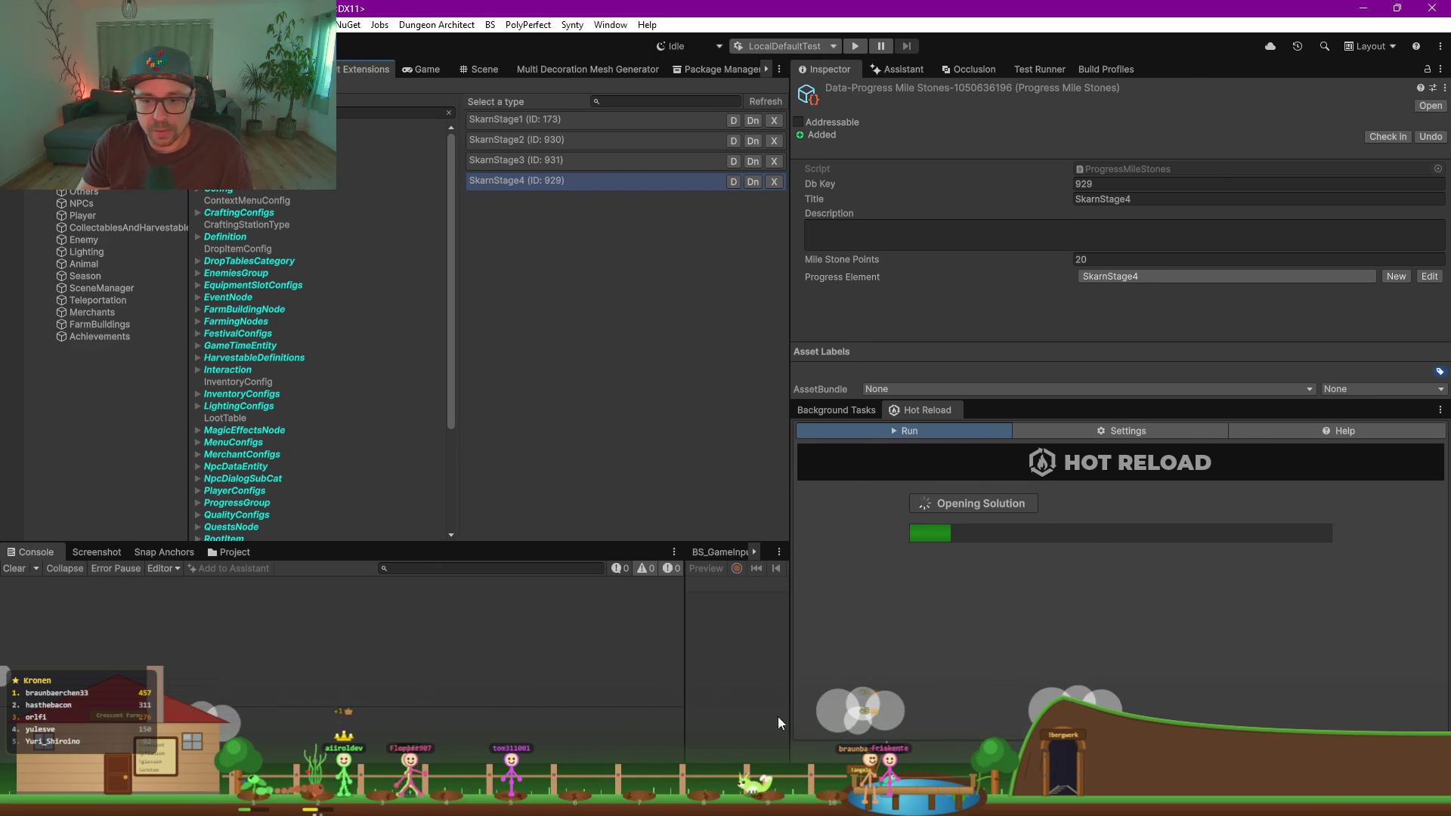
key("ctrl+shift+Escape")
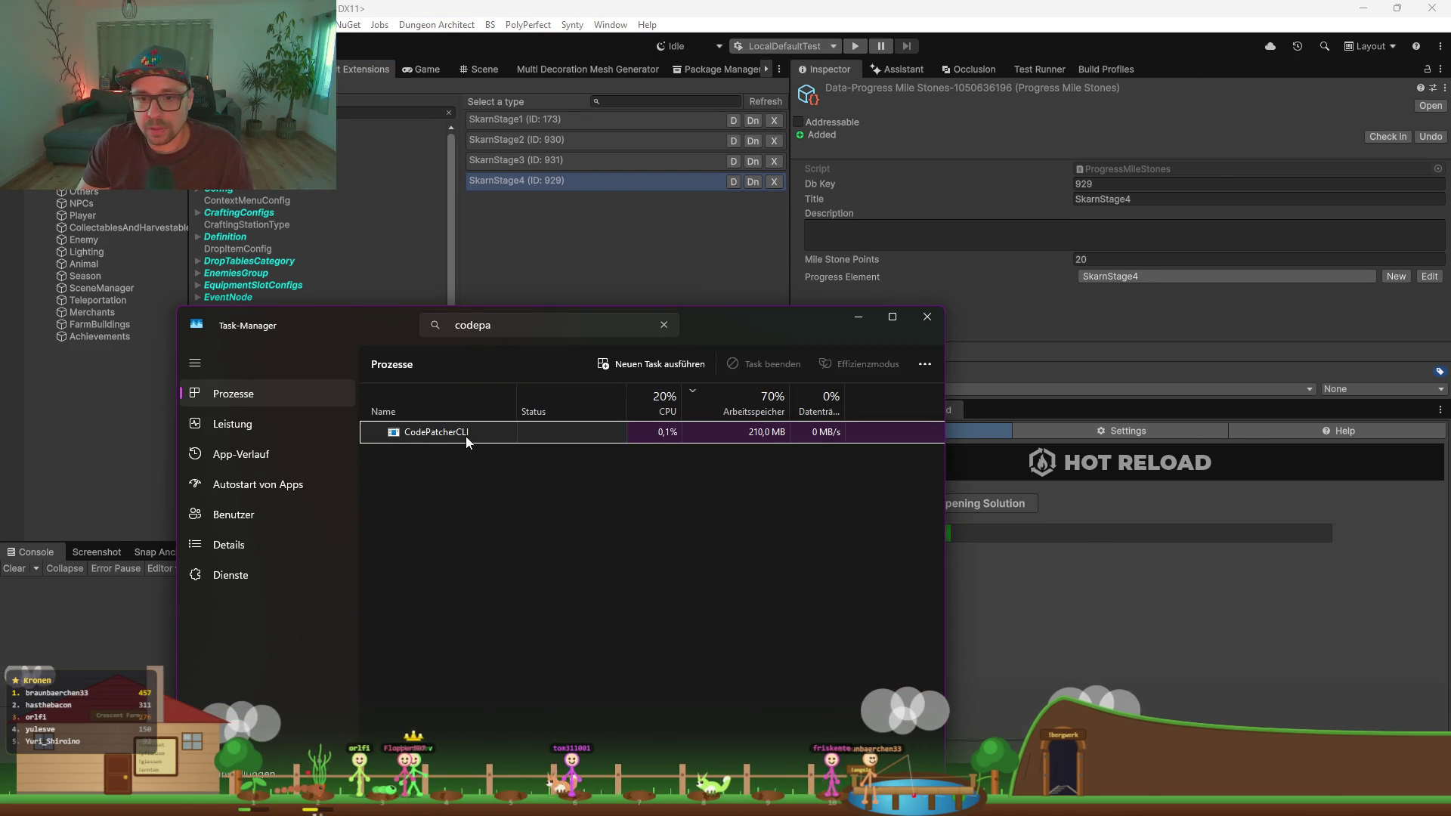
left_click(851, 316)
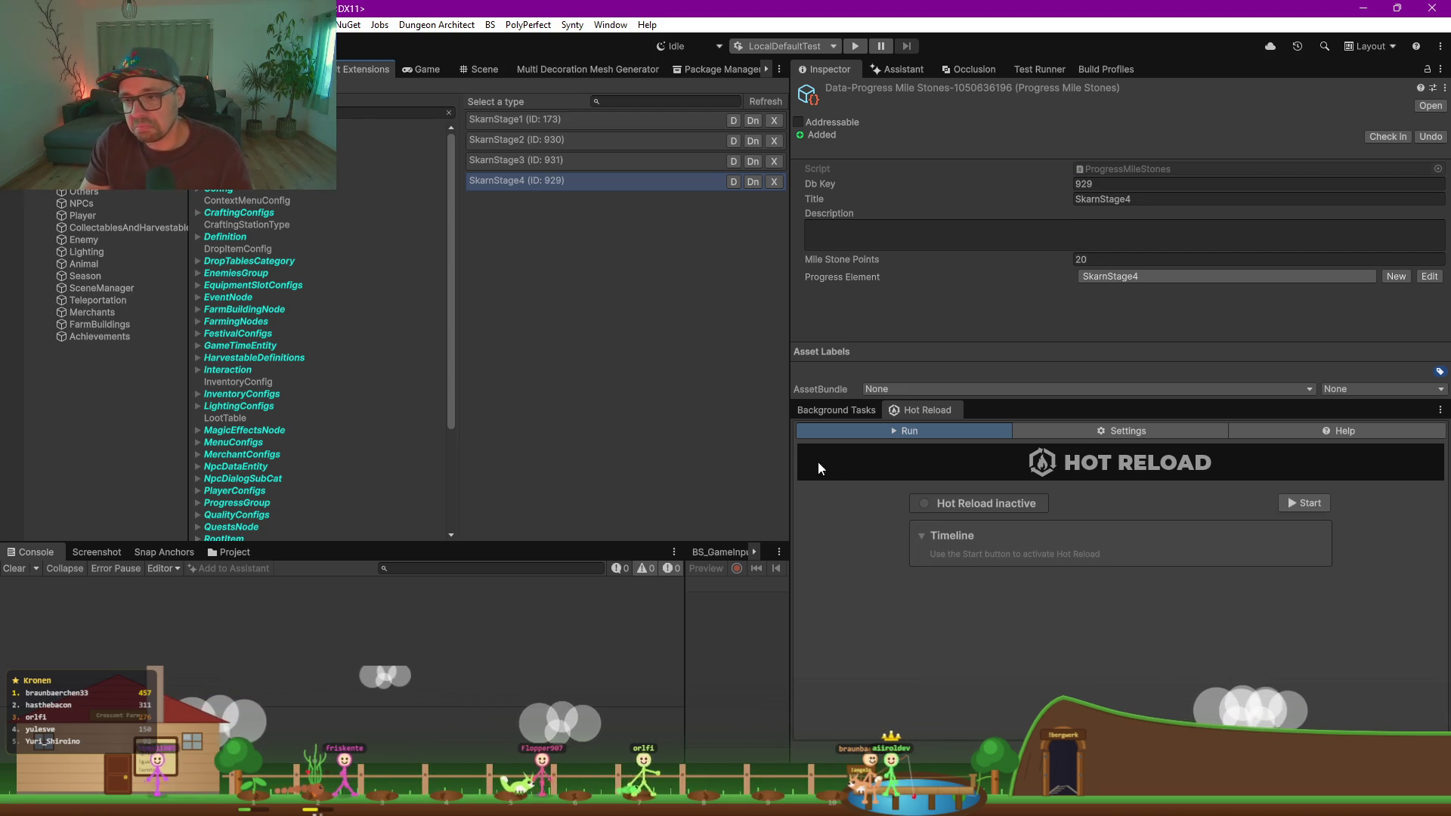
left_click_drag(787, 457, 1006, 483)
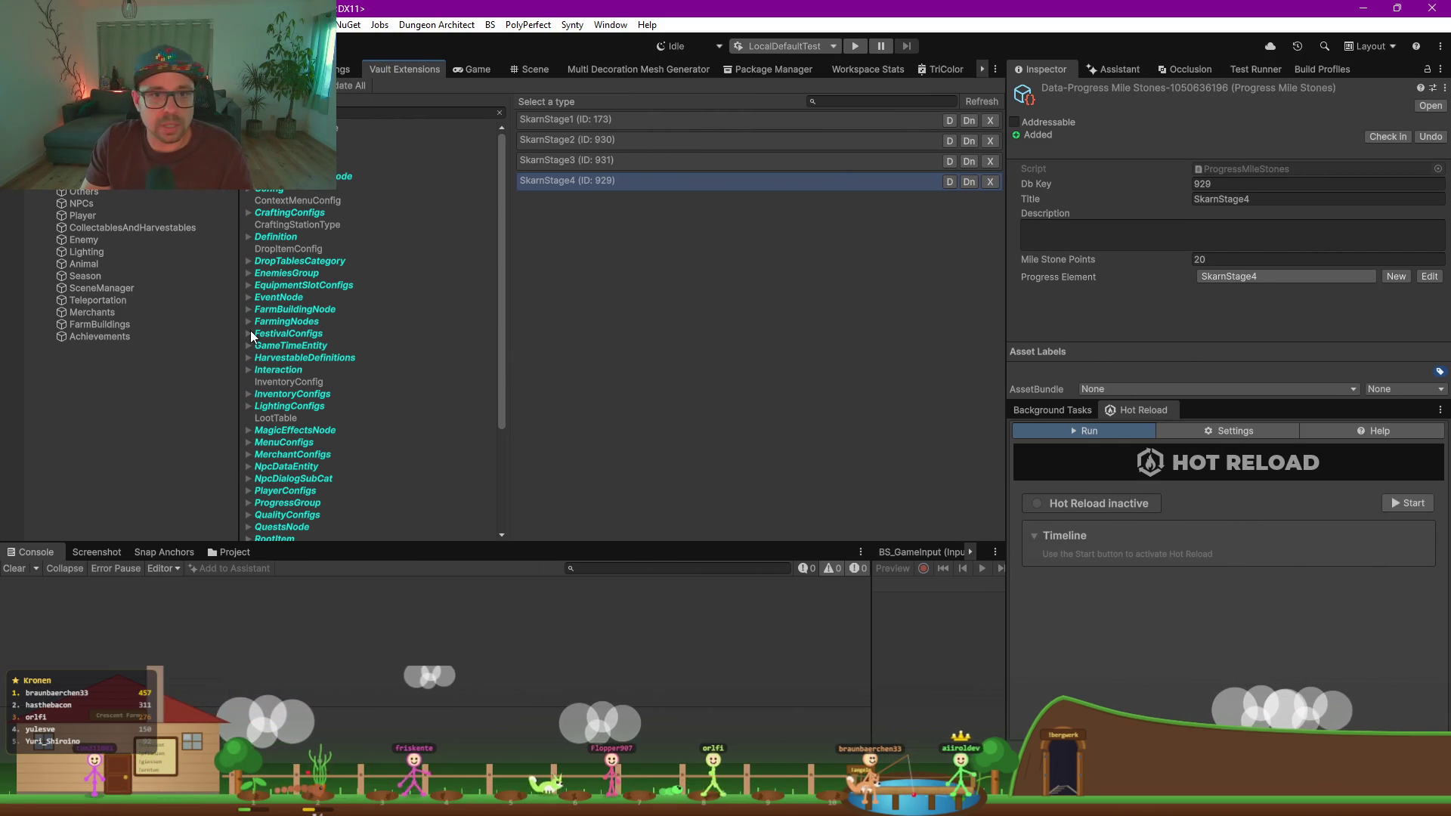
left_click(536, 69)
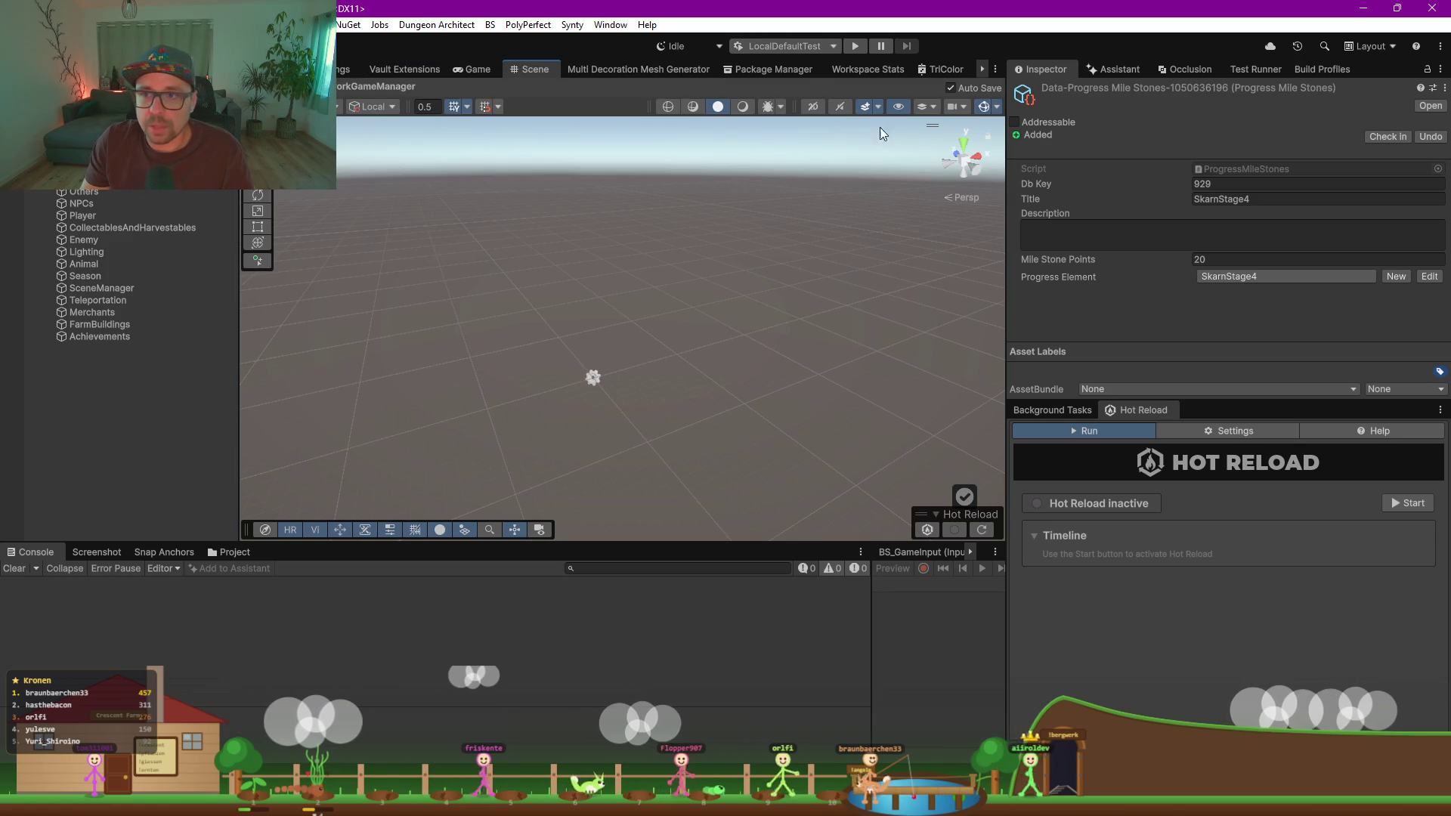
Step: Enter play mode and load the saved single-player game
left_click(852, 47)
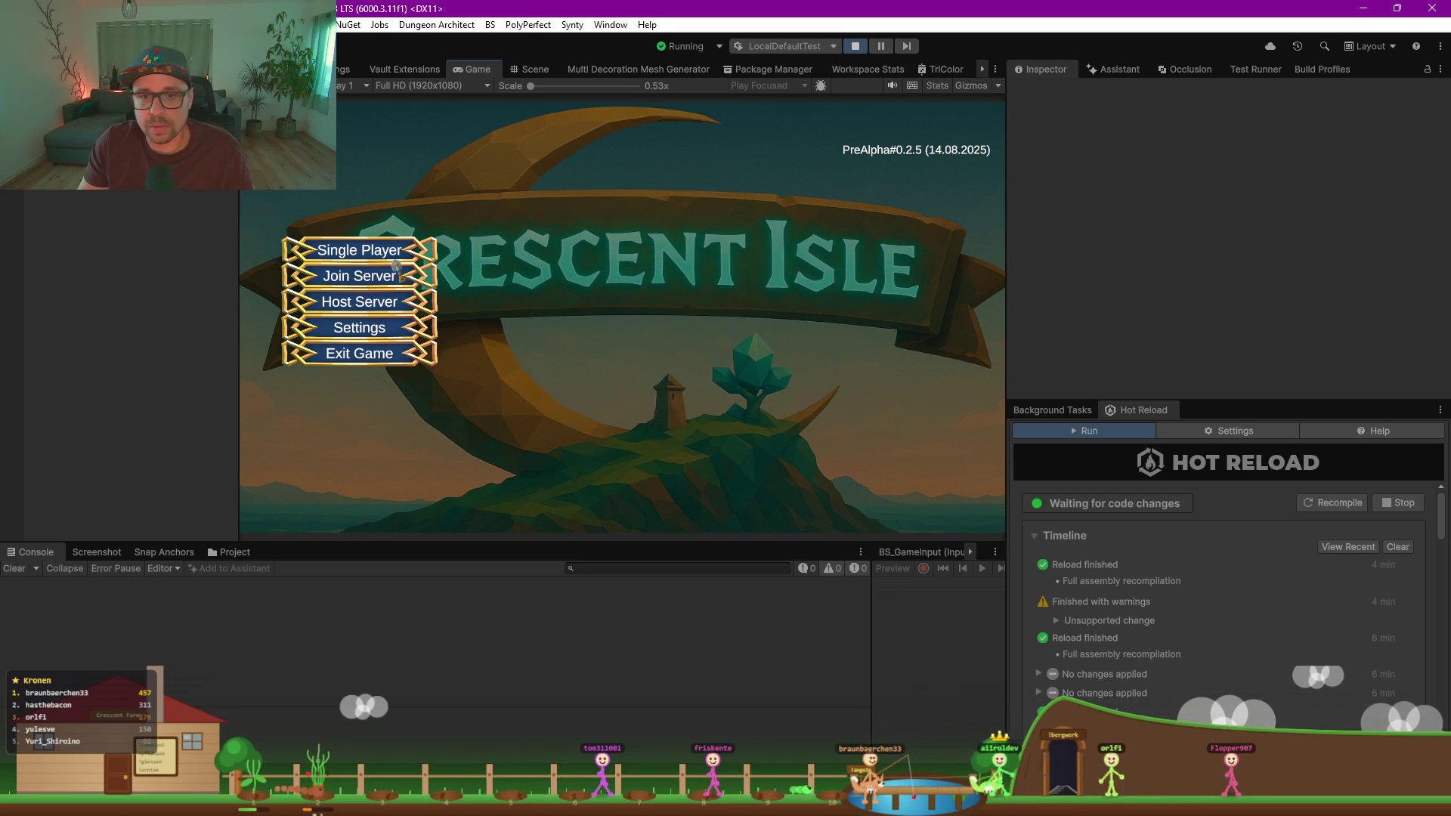
left_click(360, 250)
left_click(529, 194)
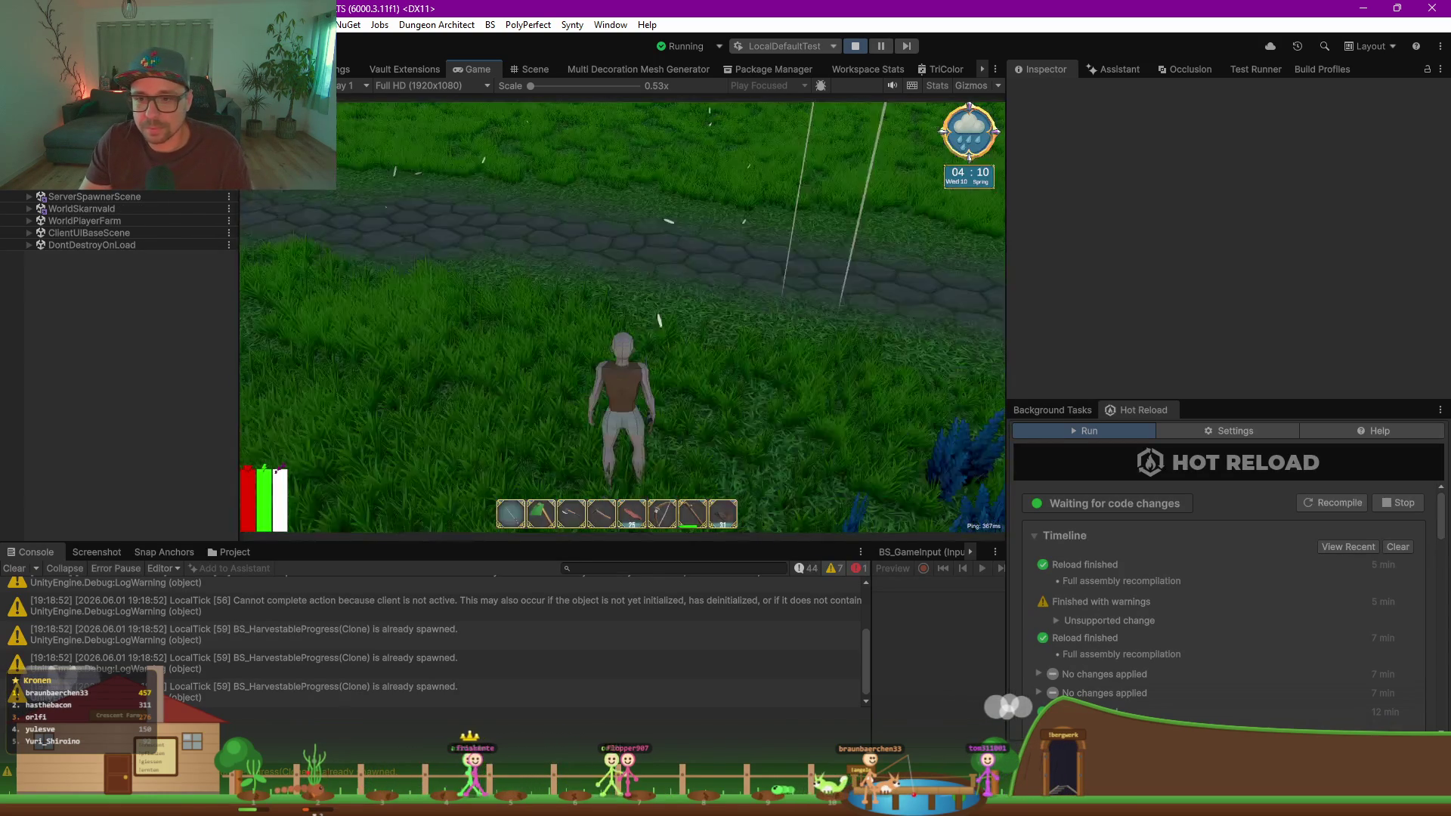
Step: Clear the Console log and scroll the Hierarchy up to the spawned game objects
left_click(95, 616)
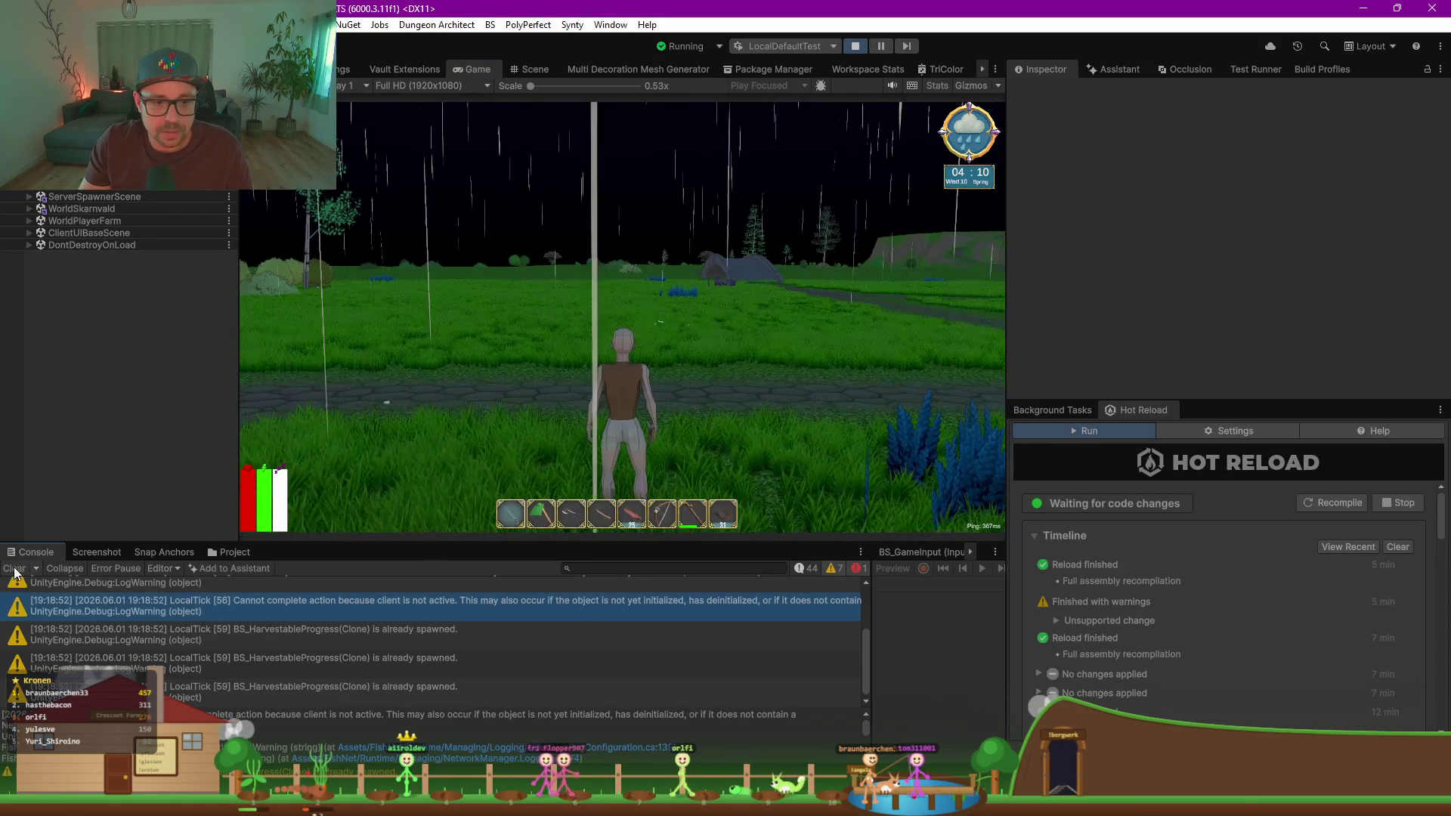
scroll(47, 616, "up", 3)
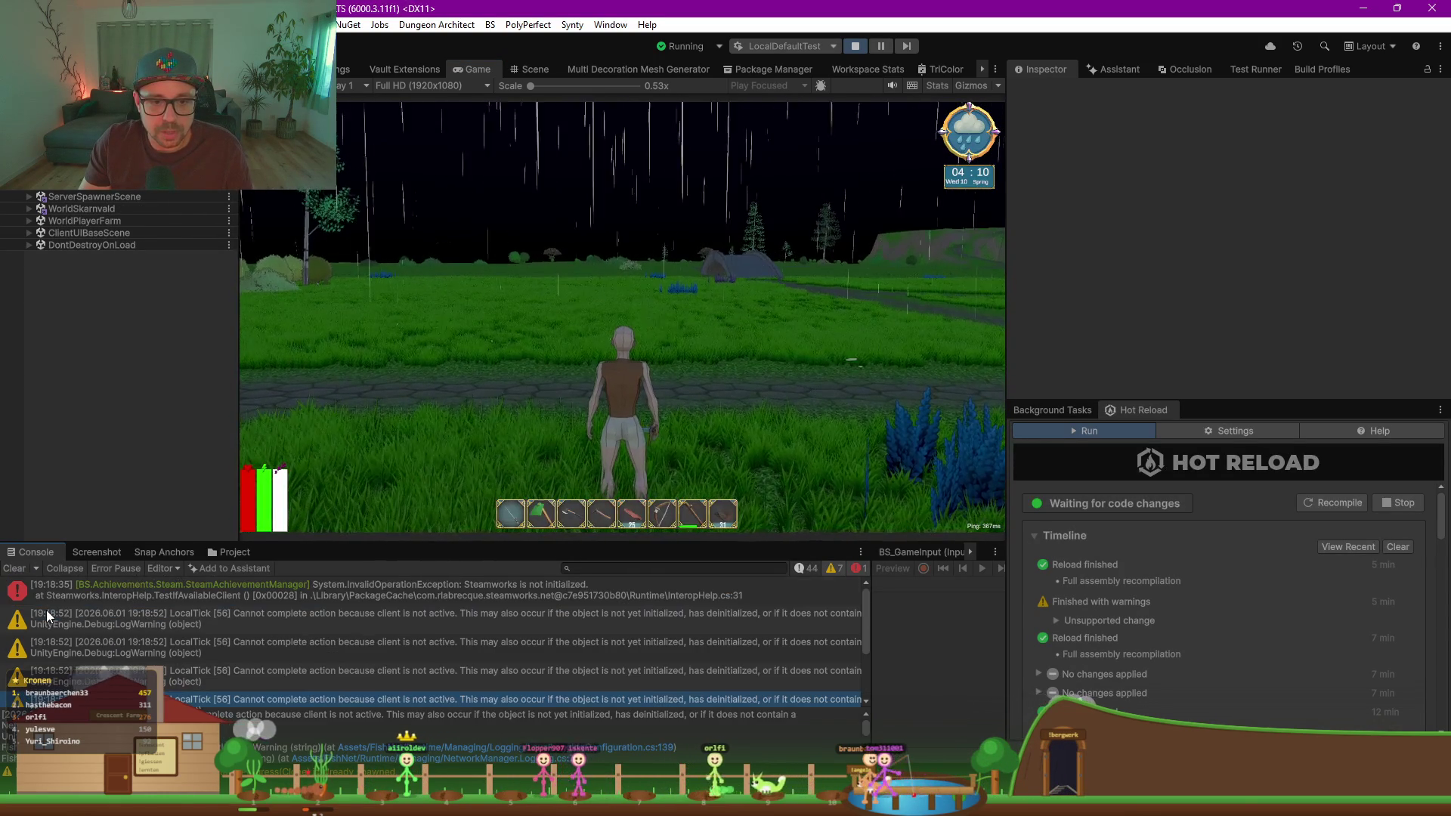
left_click(14, 571)
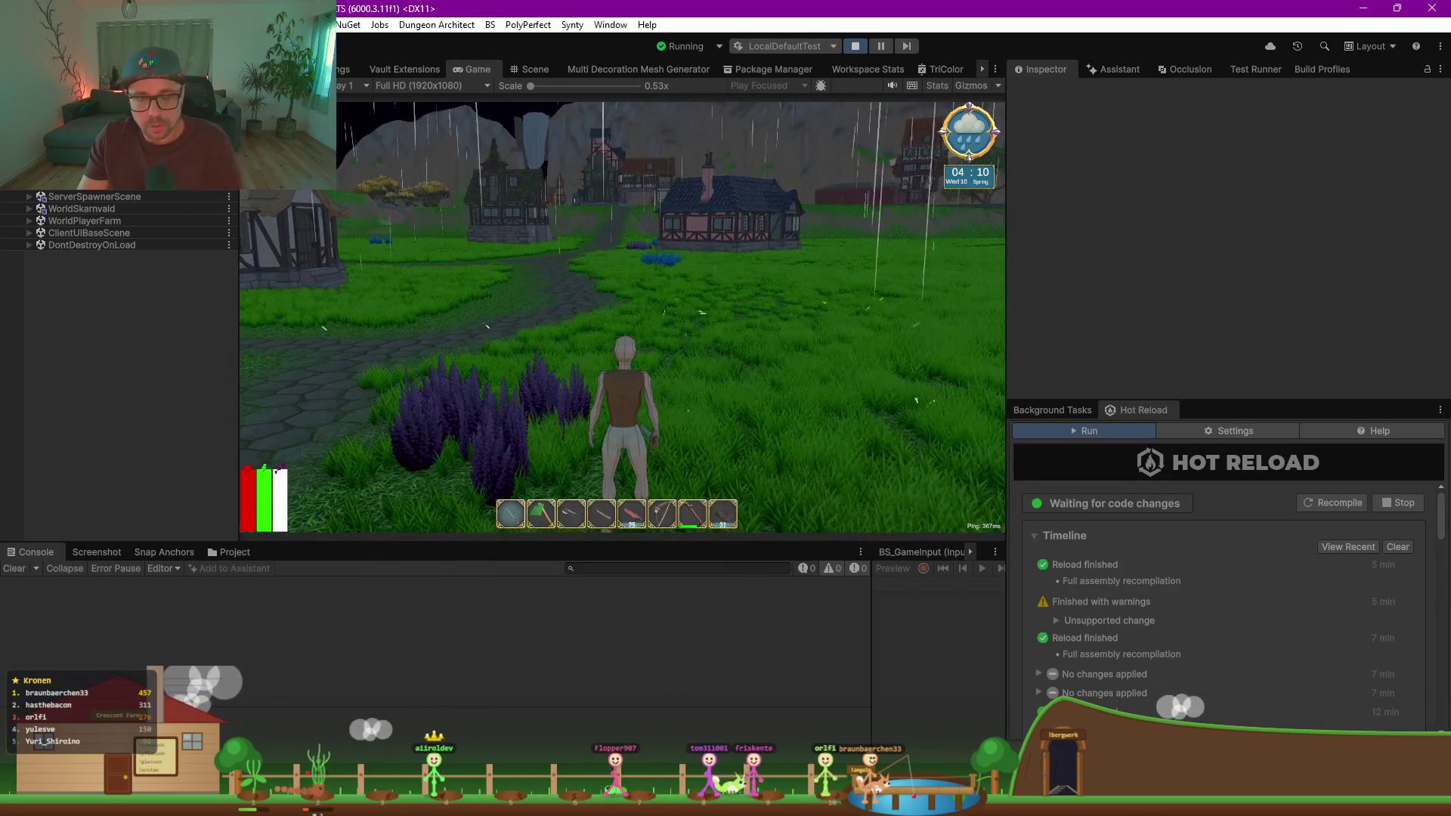
scroll(98, 192, "up", 4)
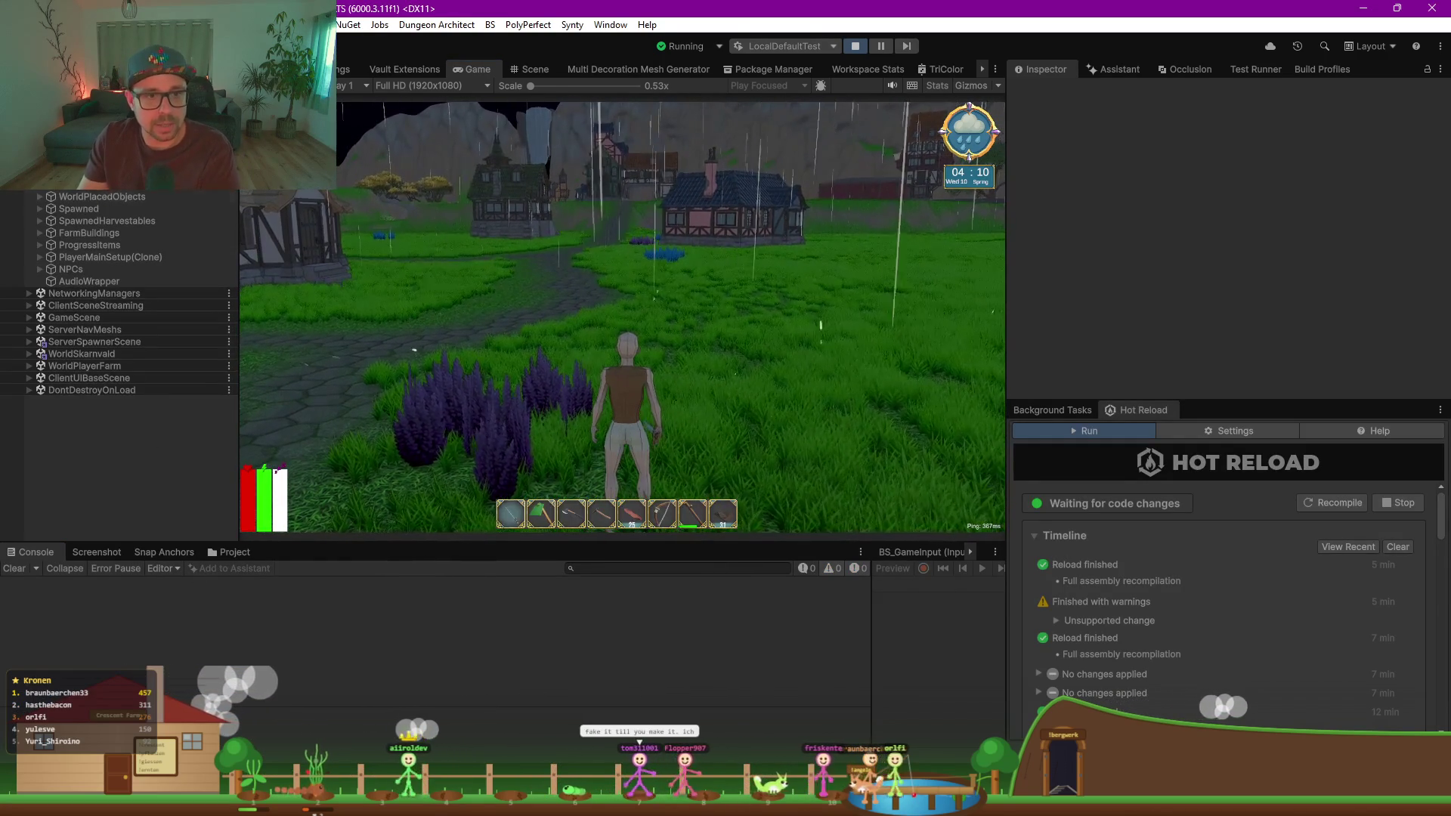
left_click(97, 189)
scroll(96, 195, "up", 6)
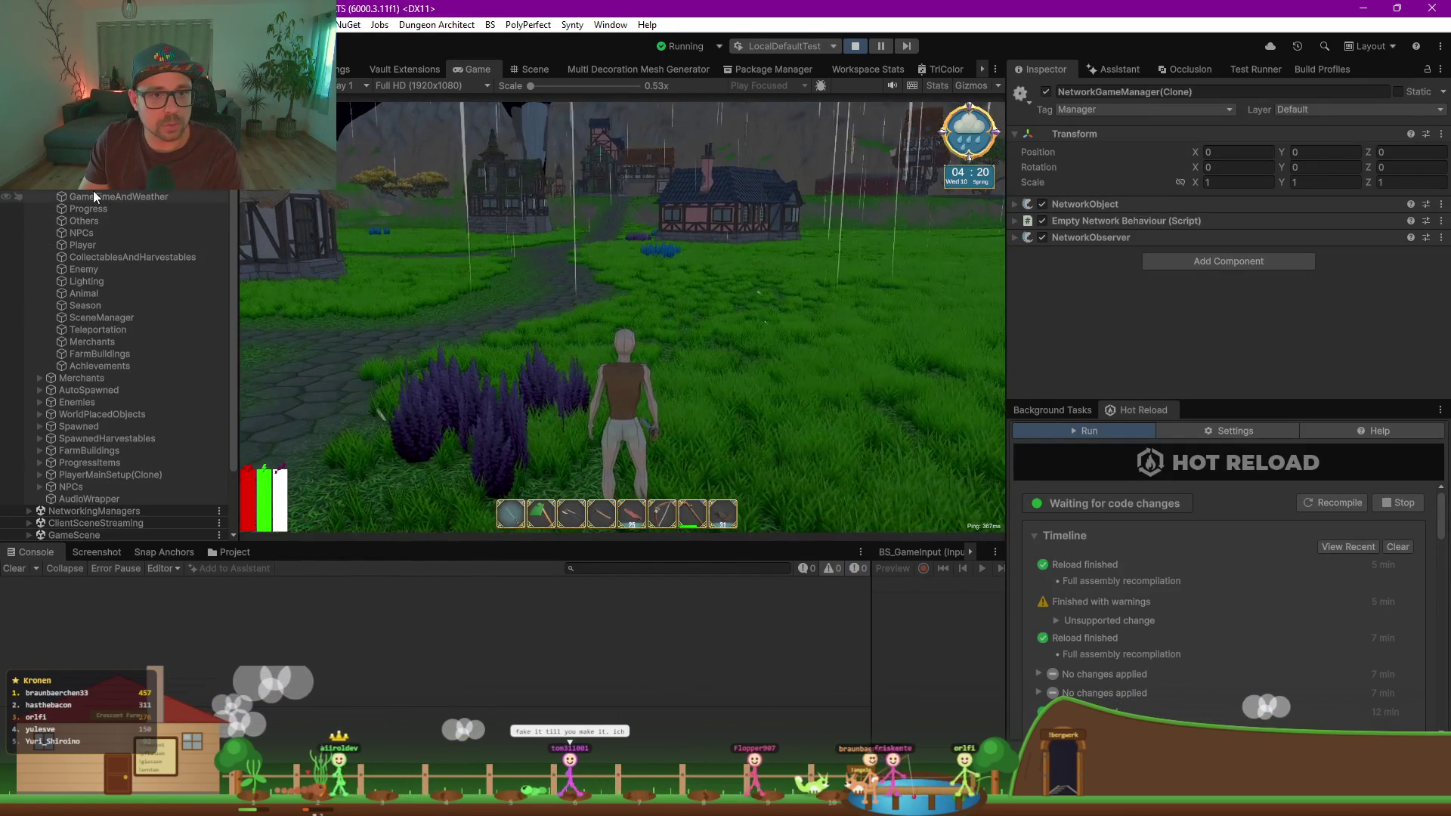
Step: Load all four Skarn milestones into Progress and expand Game Progress, showing 0 points
left_click(89, 208)
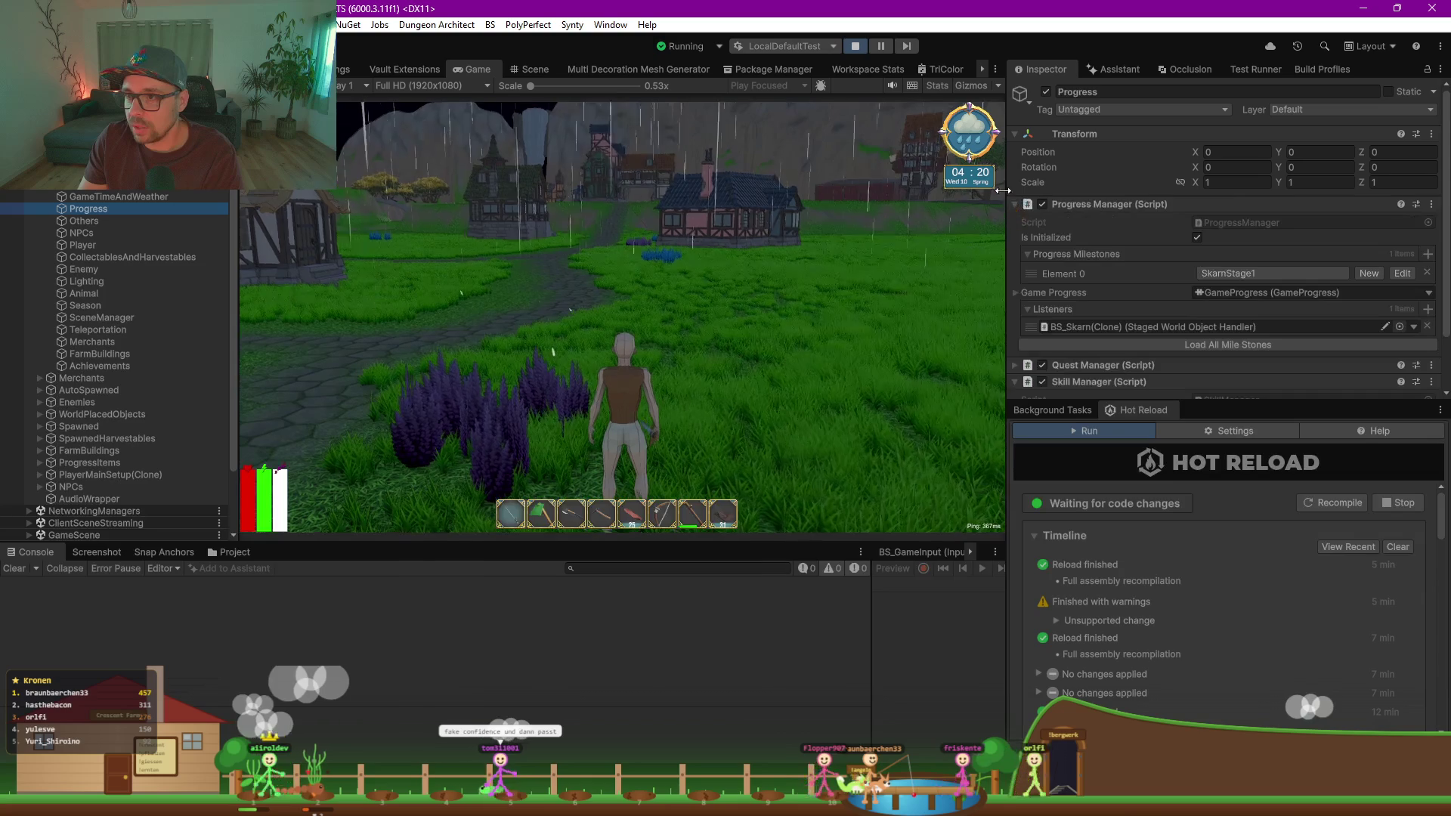
left_click_drag(1003, 191, 871, 193)
left_click(1085, 344)
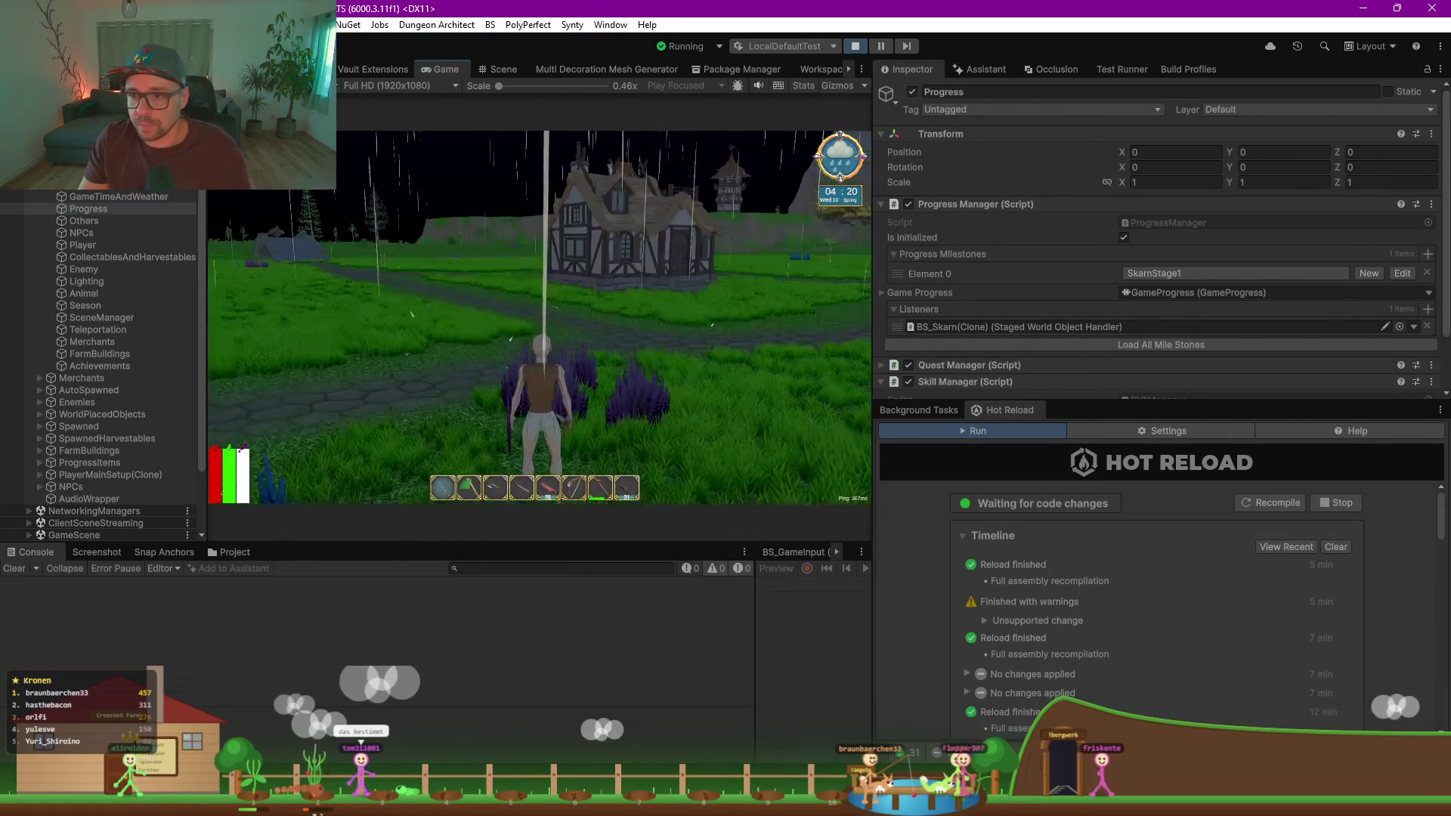
left_click(1059, 343)
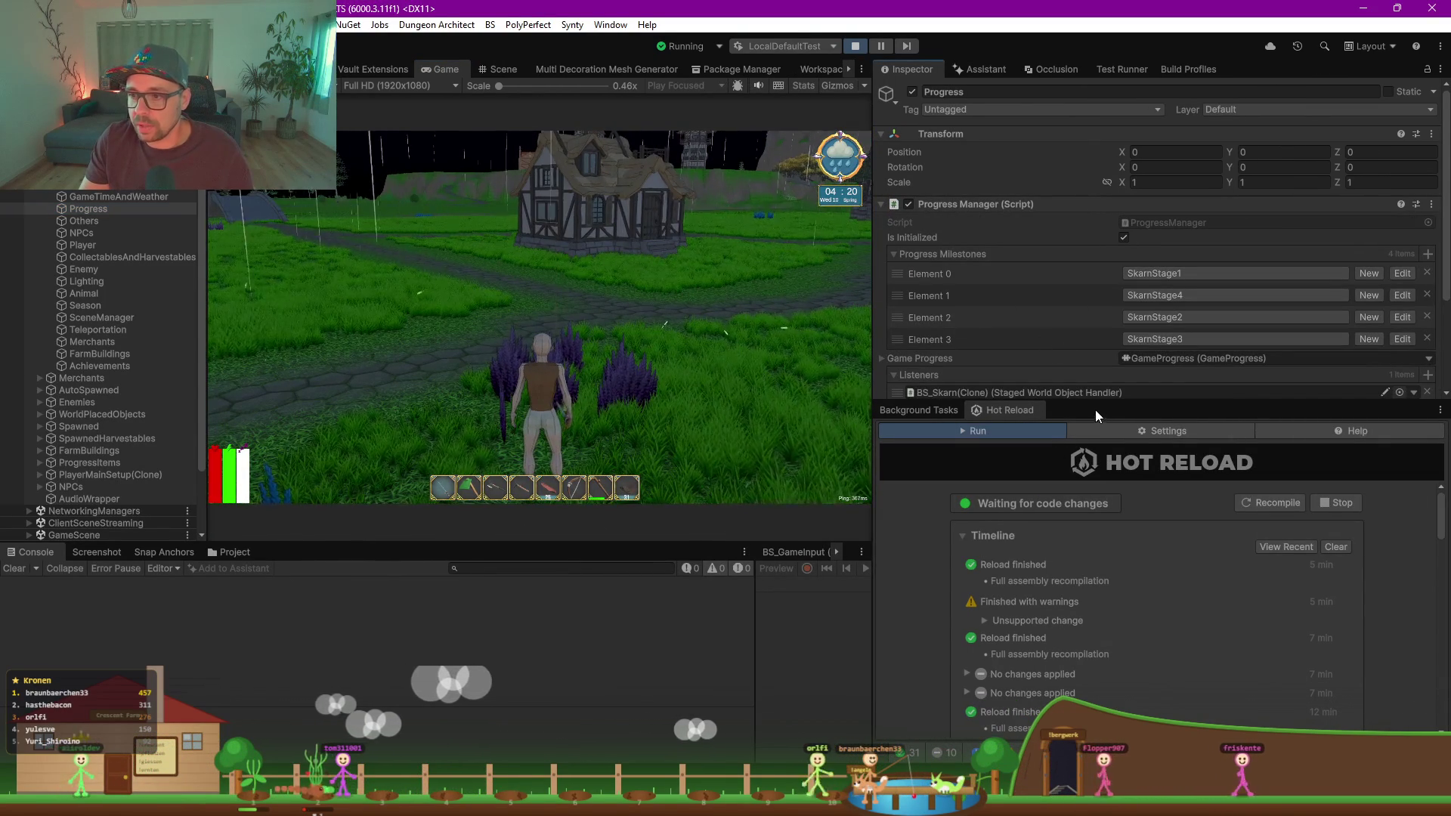
left_click_drag(1096, 402, 1092, 557)
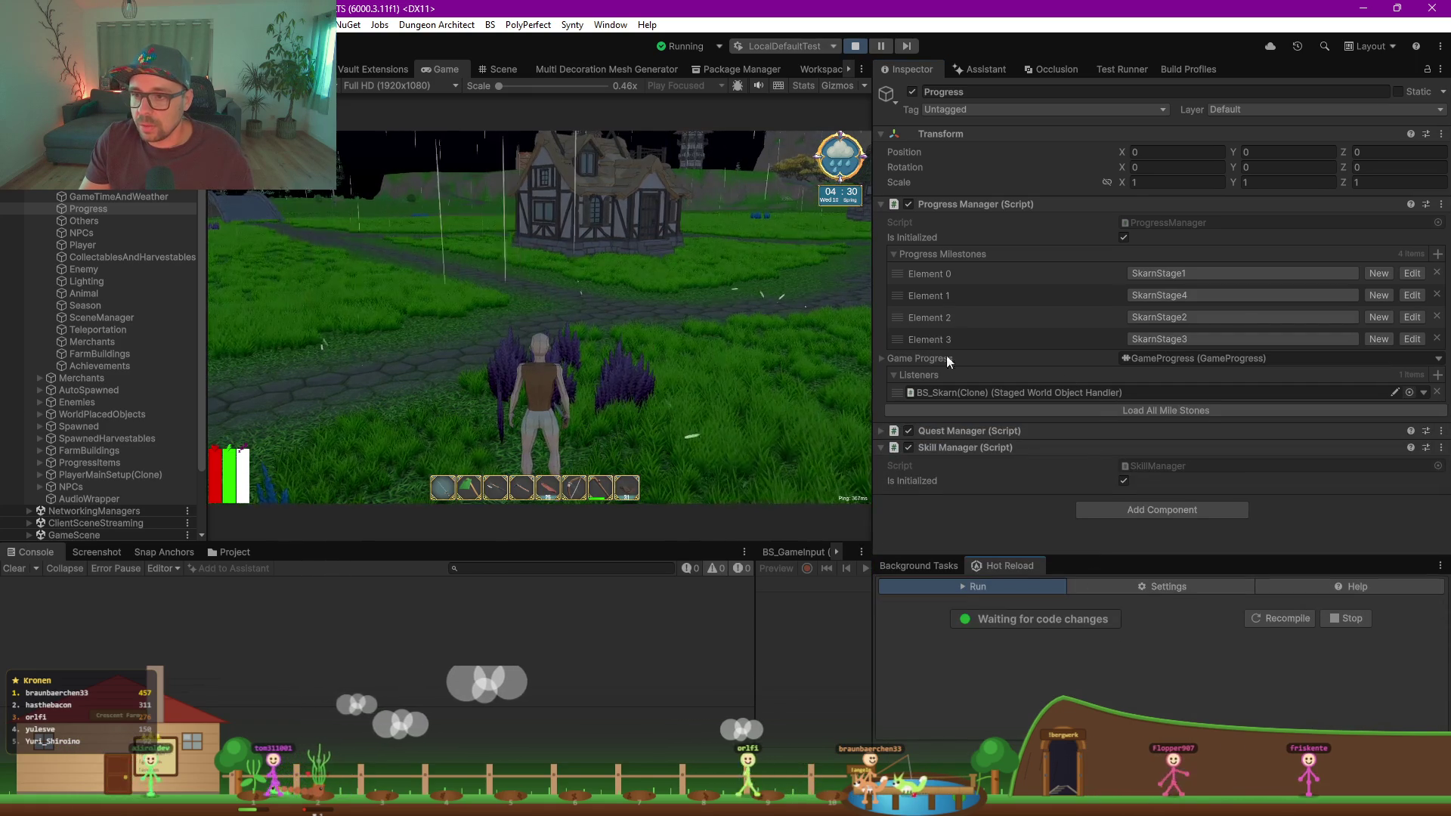
left_click(889, 359)
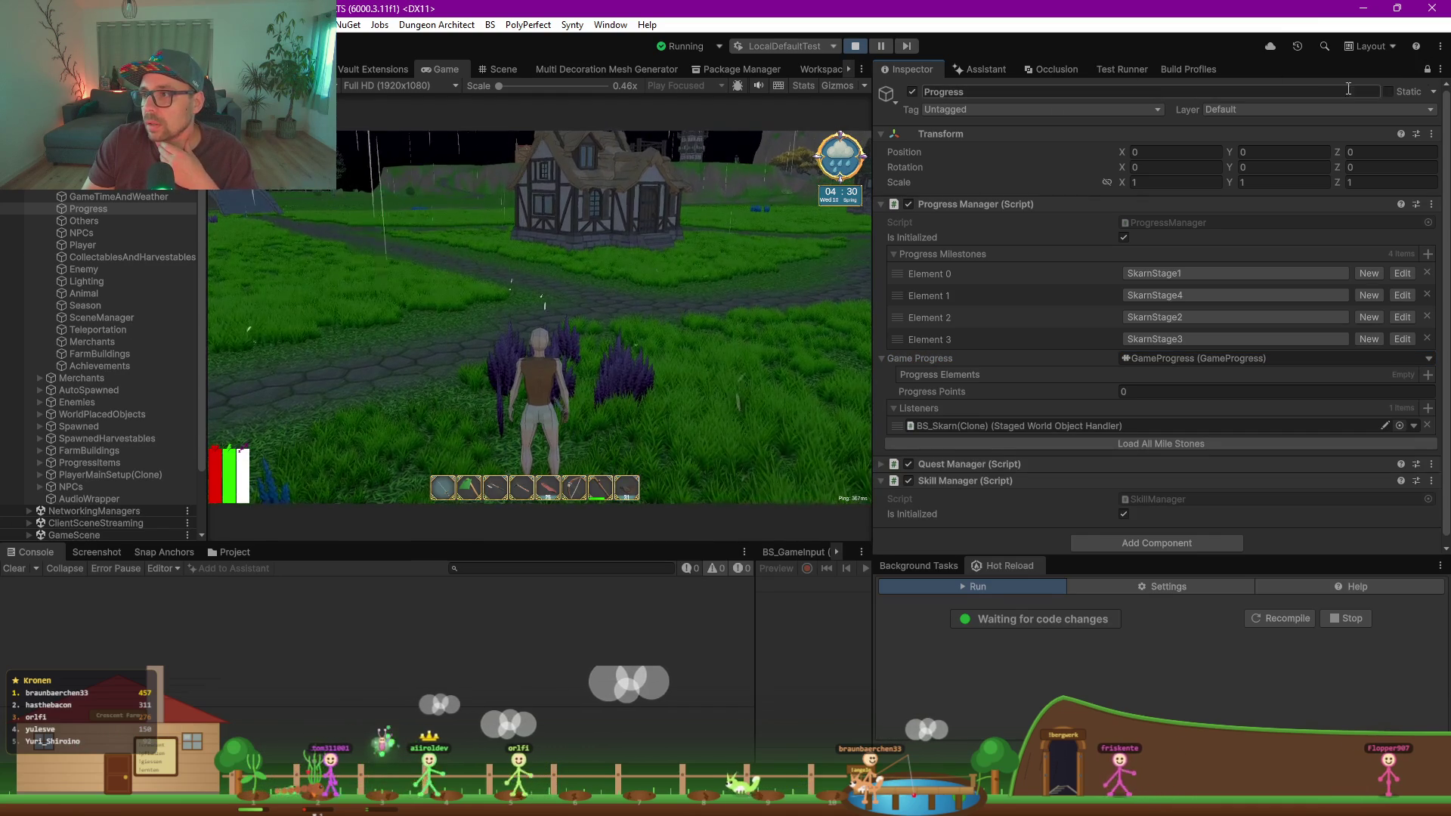
left_click(1442, 71)
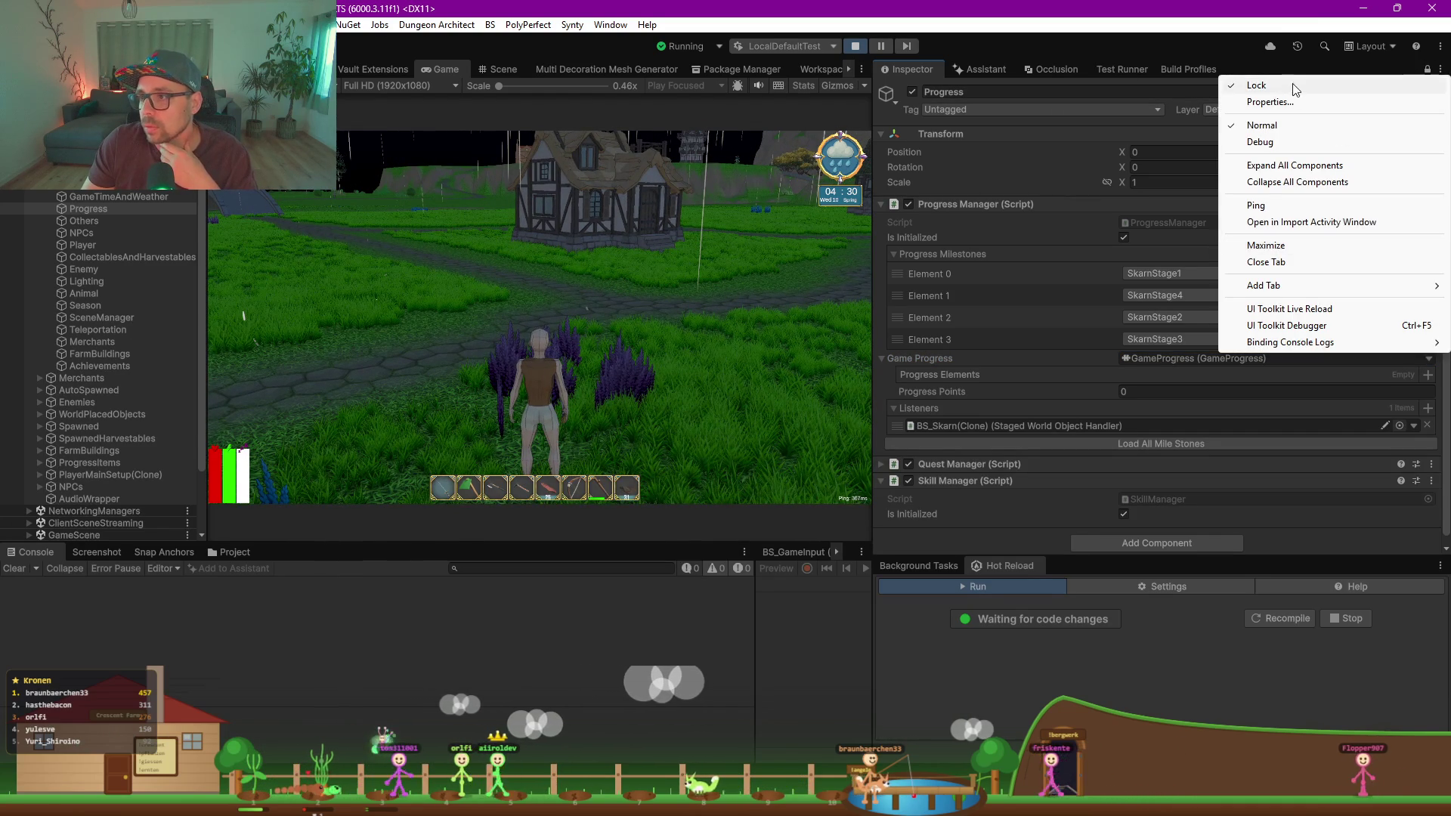
Step: Dock a second Inspector showing PlayerMainSetup(Clone)'s Apple Tree Sapling item, amount 1
mouse_move(1302, 291)
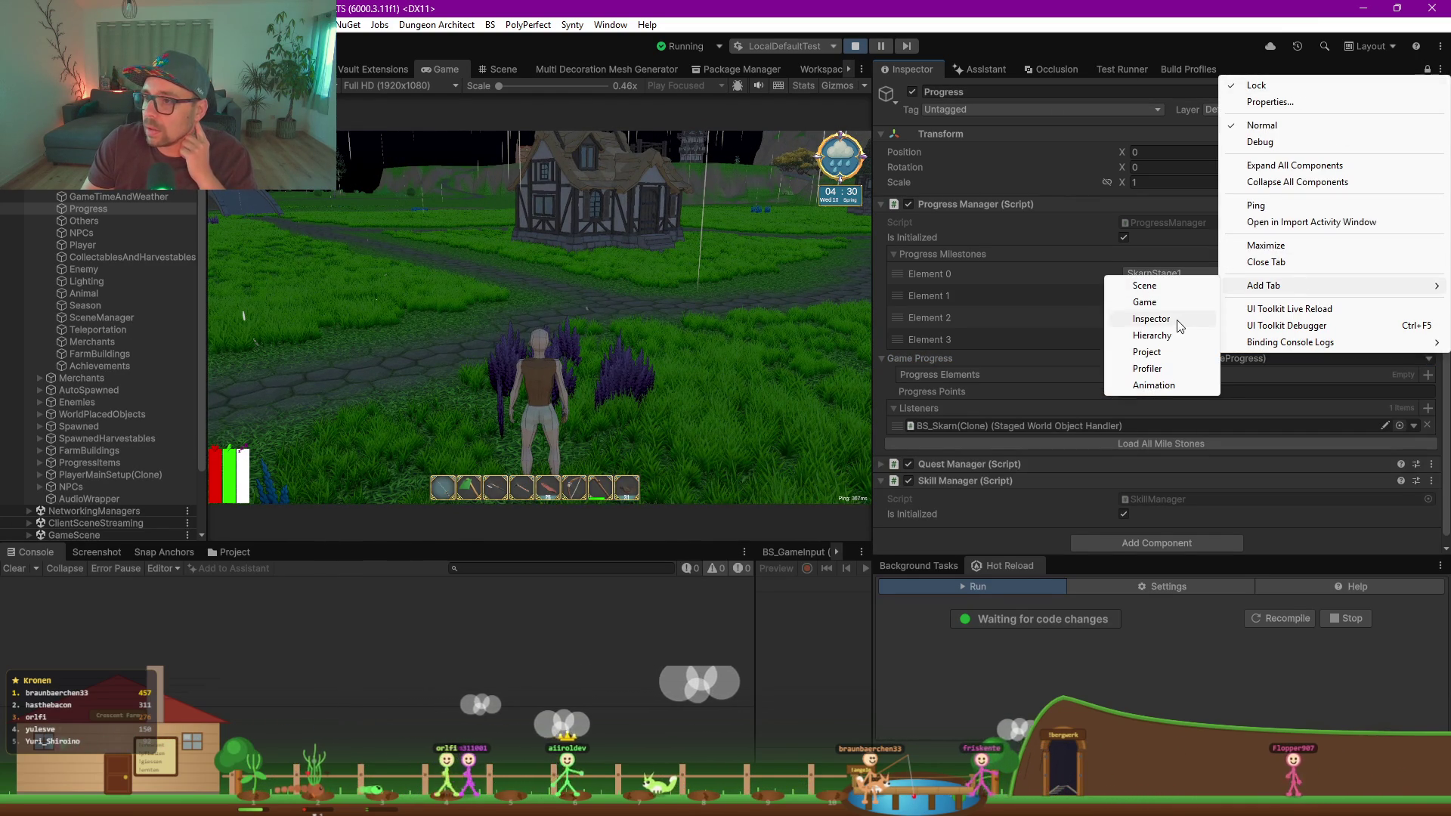
left_click(1143, 317)
mouse_move(1270, 74)
left_mouse_down()
mouse_move(1149, 593)
mouse_move(1138, 496)
left_mouse_up()
scroll(1079, 295, "down", 3)
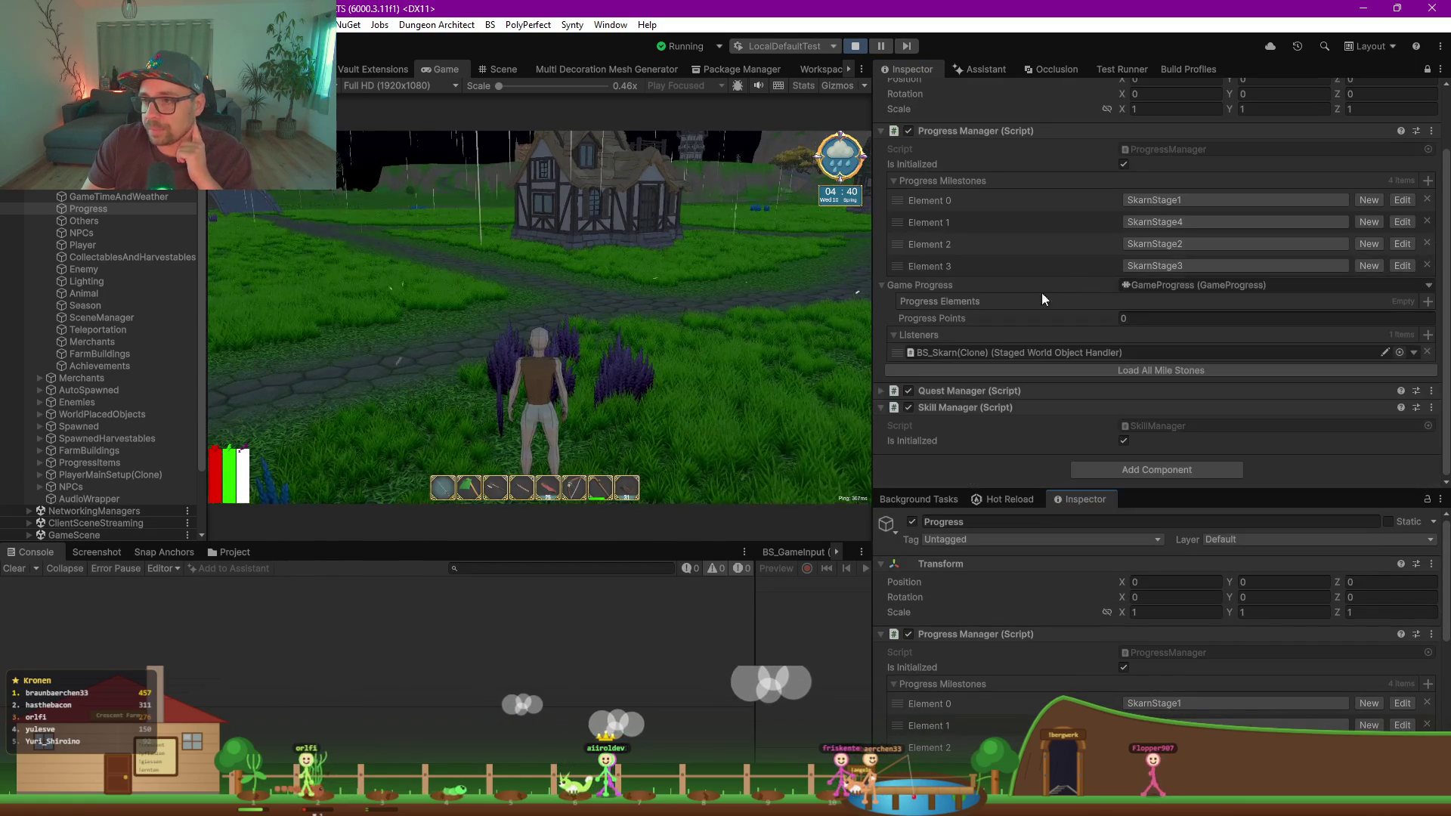
left_click(88, 476)
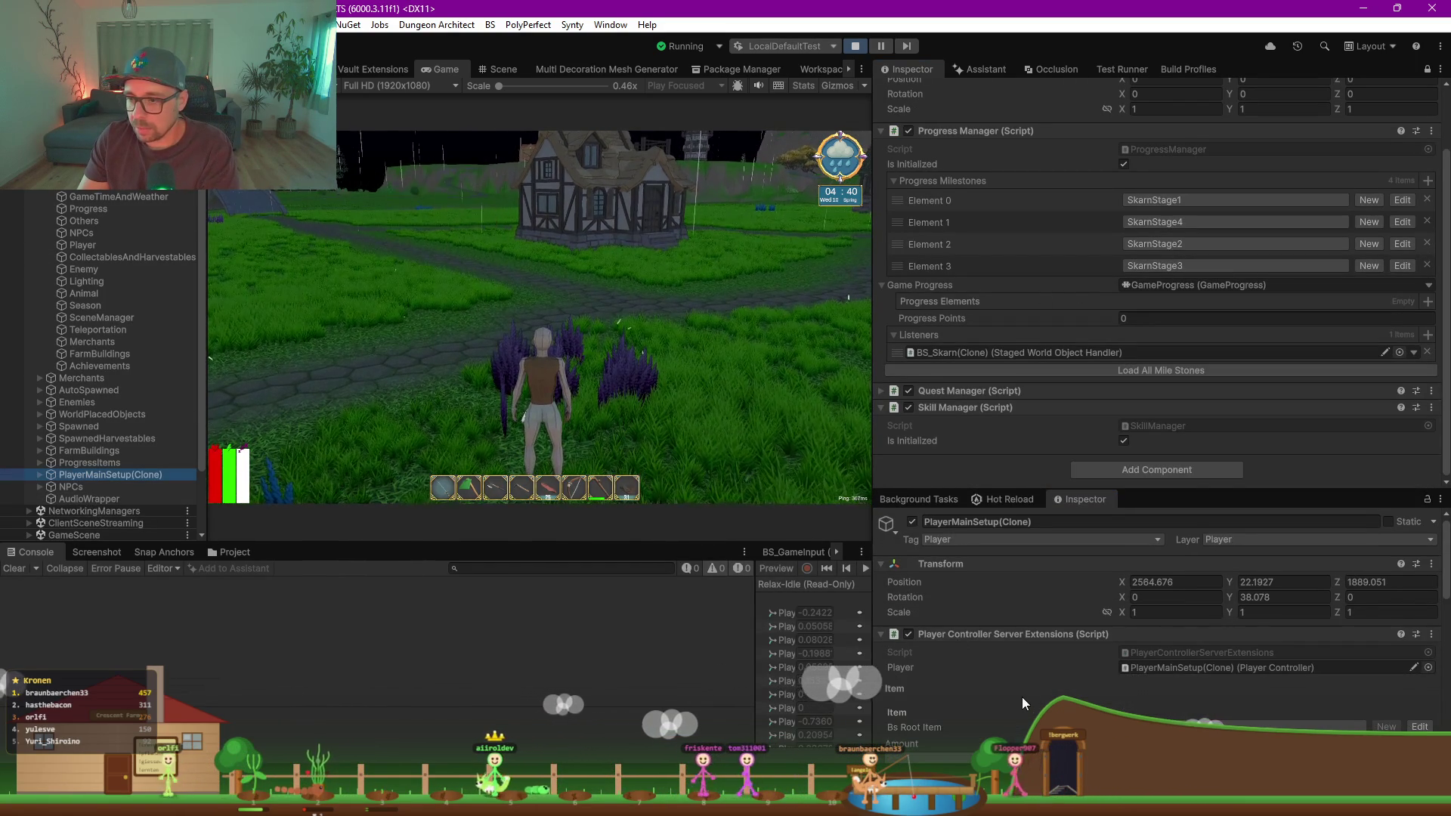
scroll(1022, 691, "down", 3)
scroll(1022, 706, "down", 2)
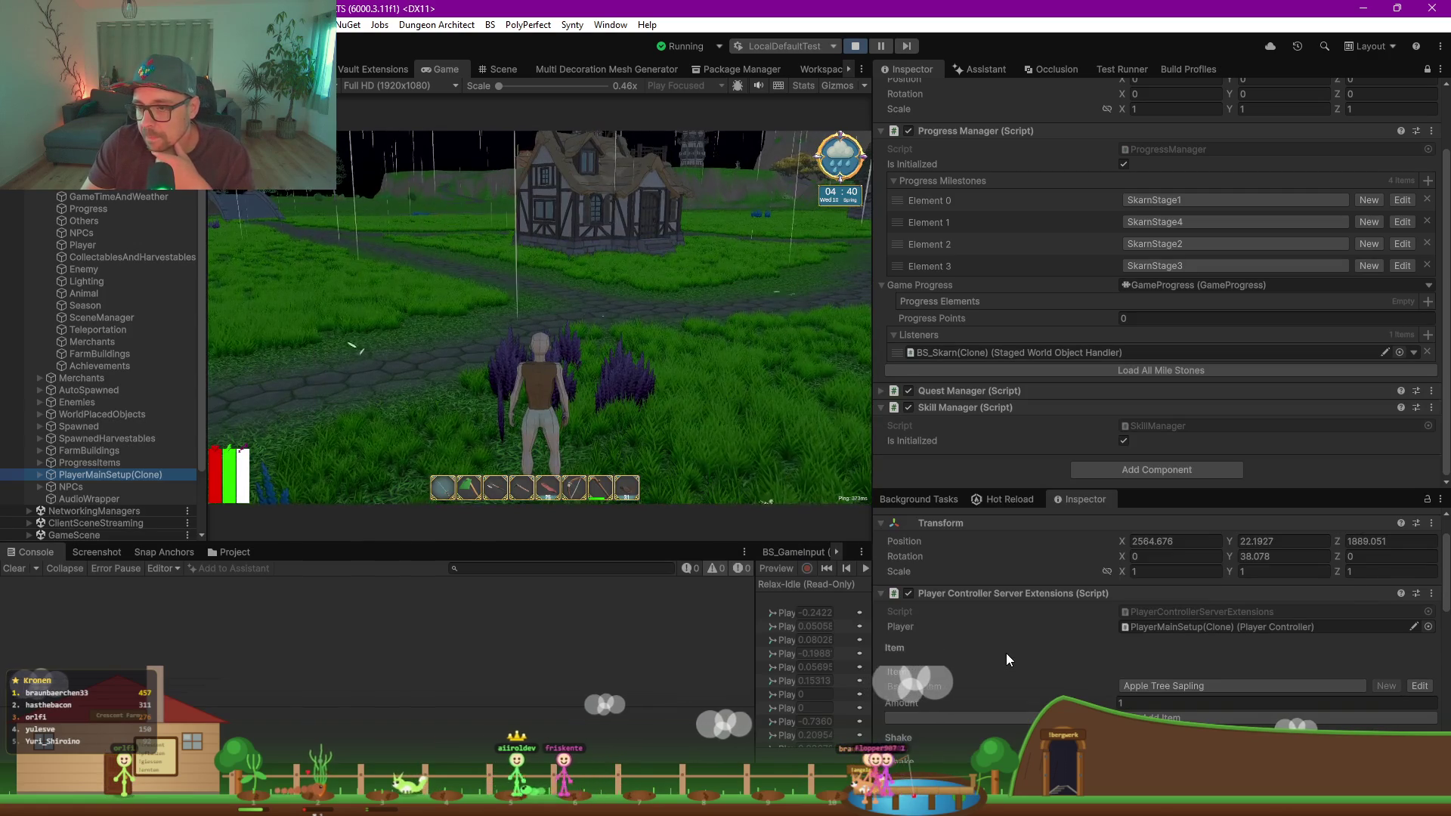
scroll(1007, 655, "down", 2)
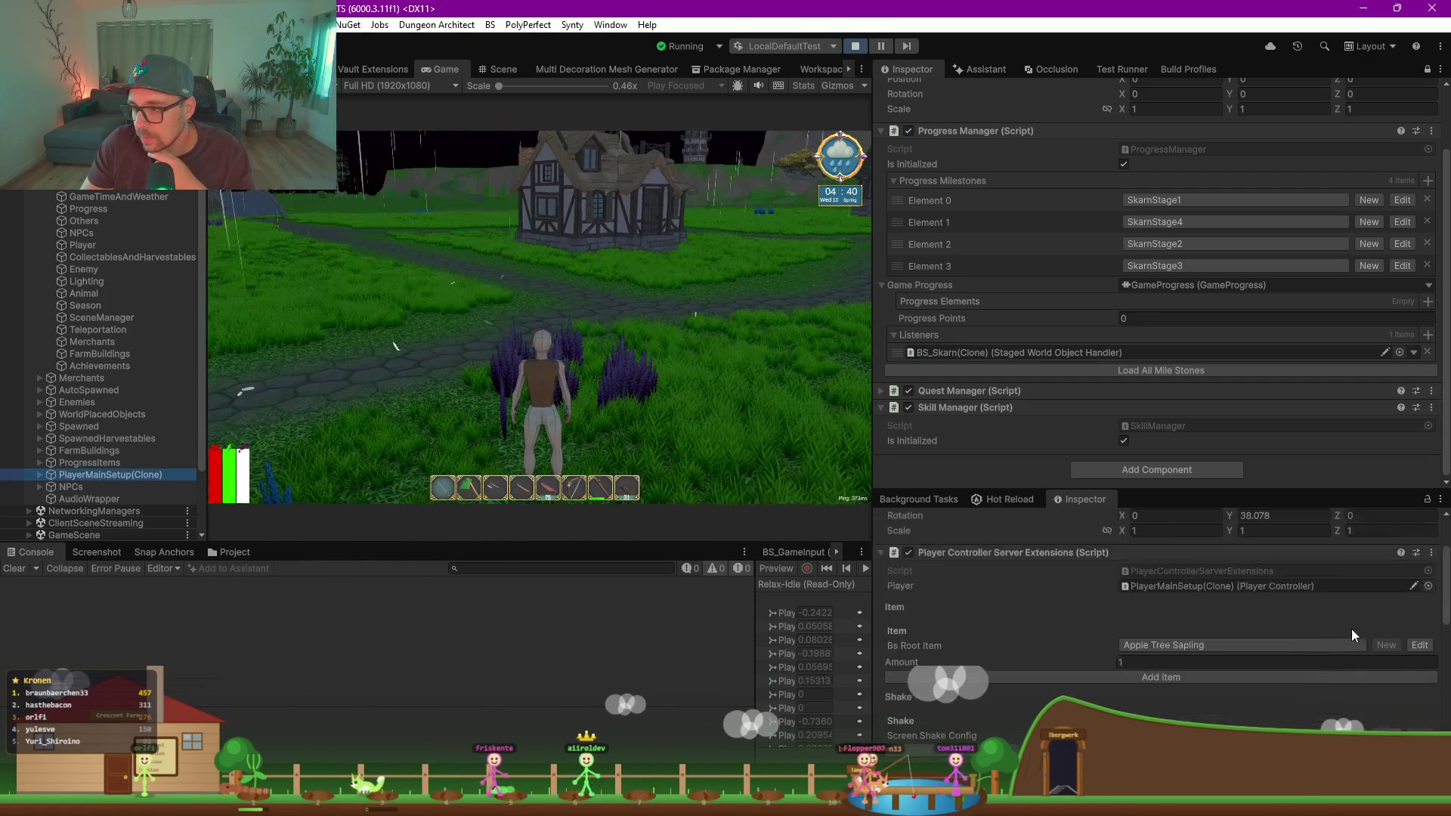
scroll(1407, 658, "up", 2)
left_click_drag(1290, 493, 1210, 195)
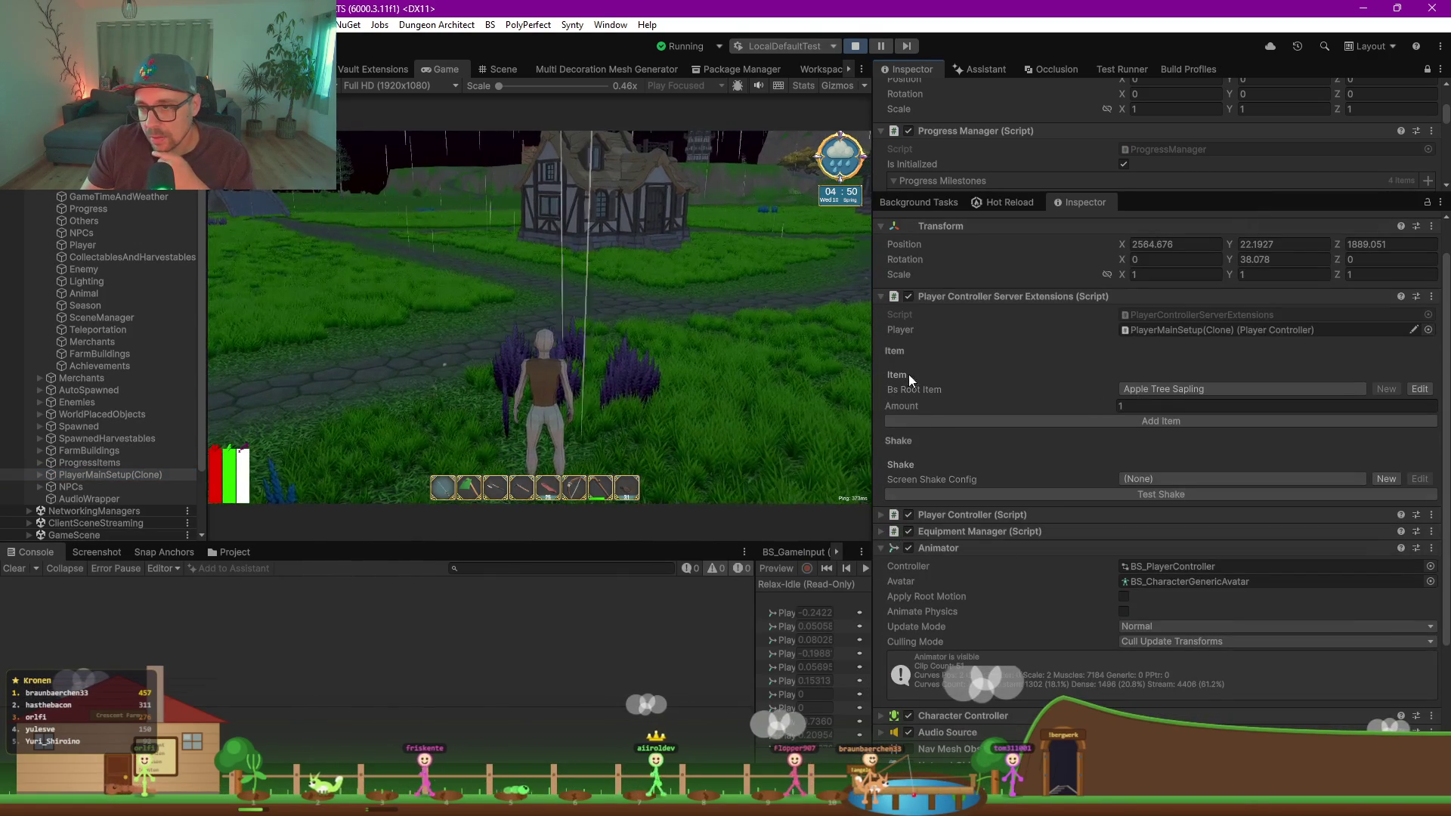
Step: Open Player Controller Server Extensions in Odin's Visual Designer, then close that window
right_click(1338, 295)
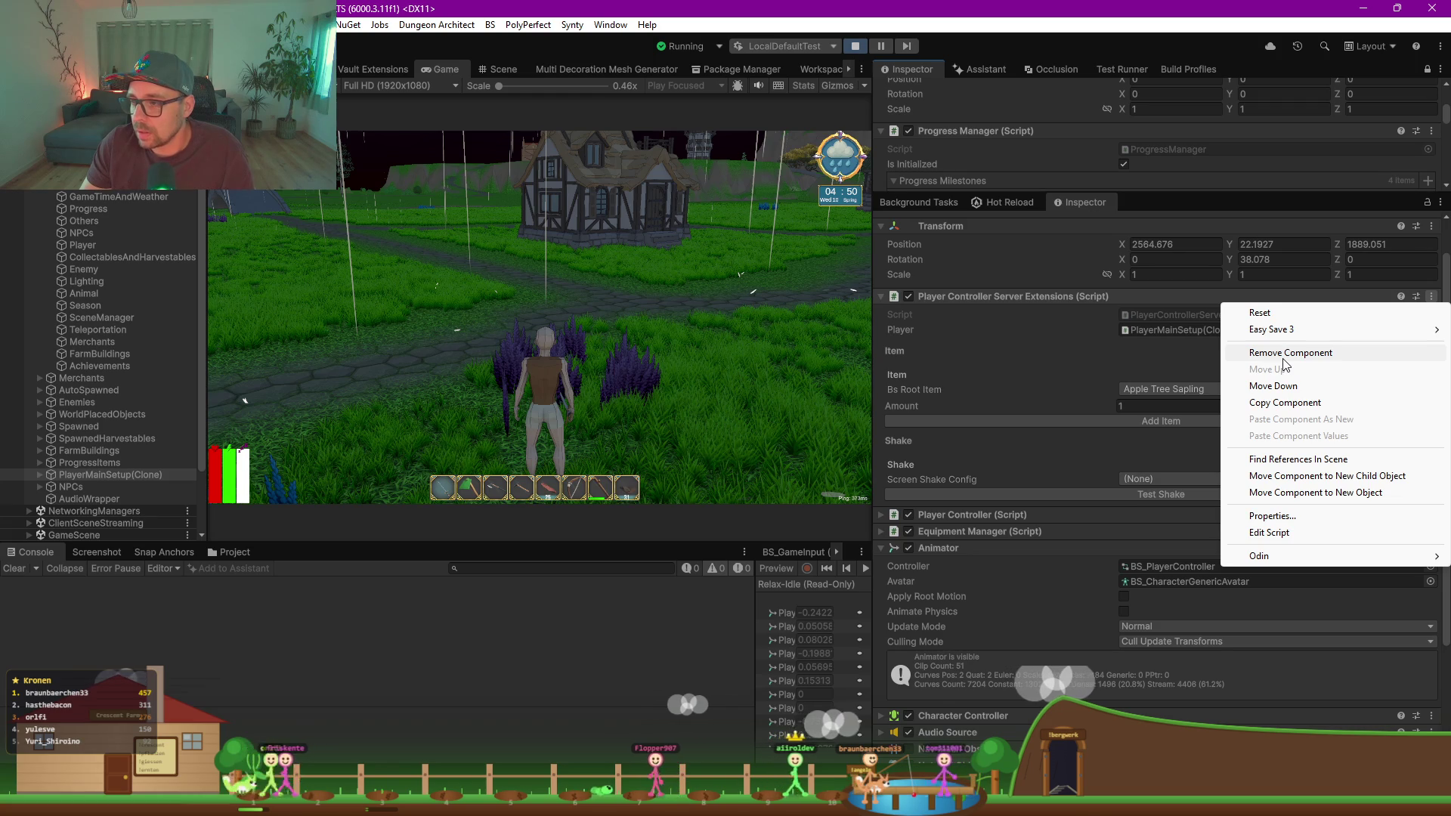
mouse_move(1225, 556)
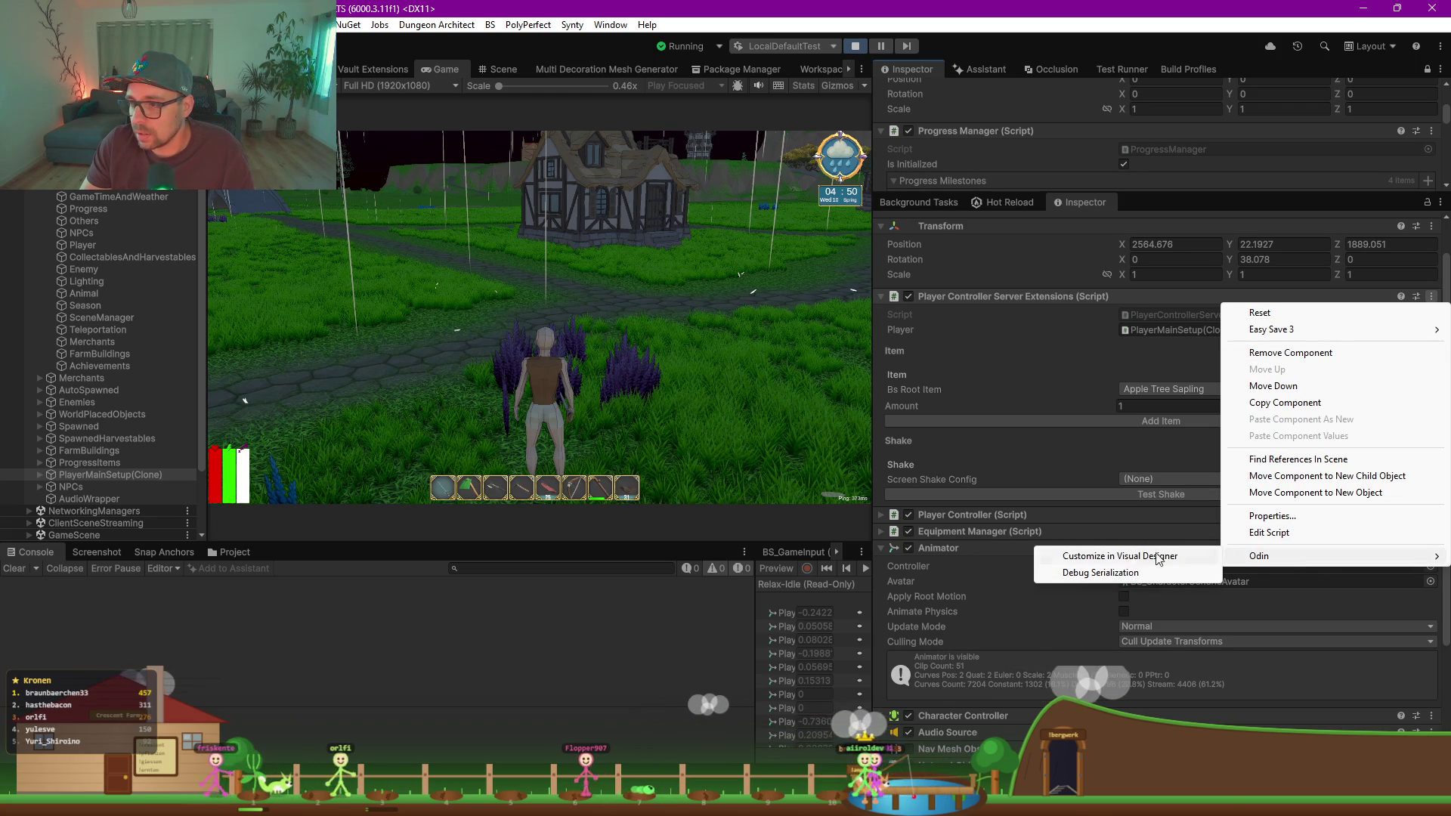
left_click(1103, 560)
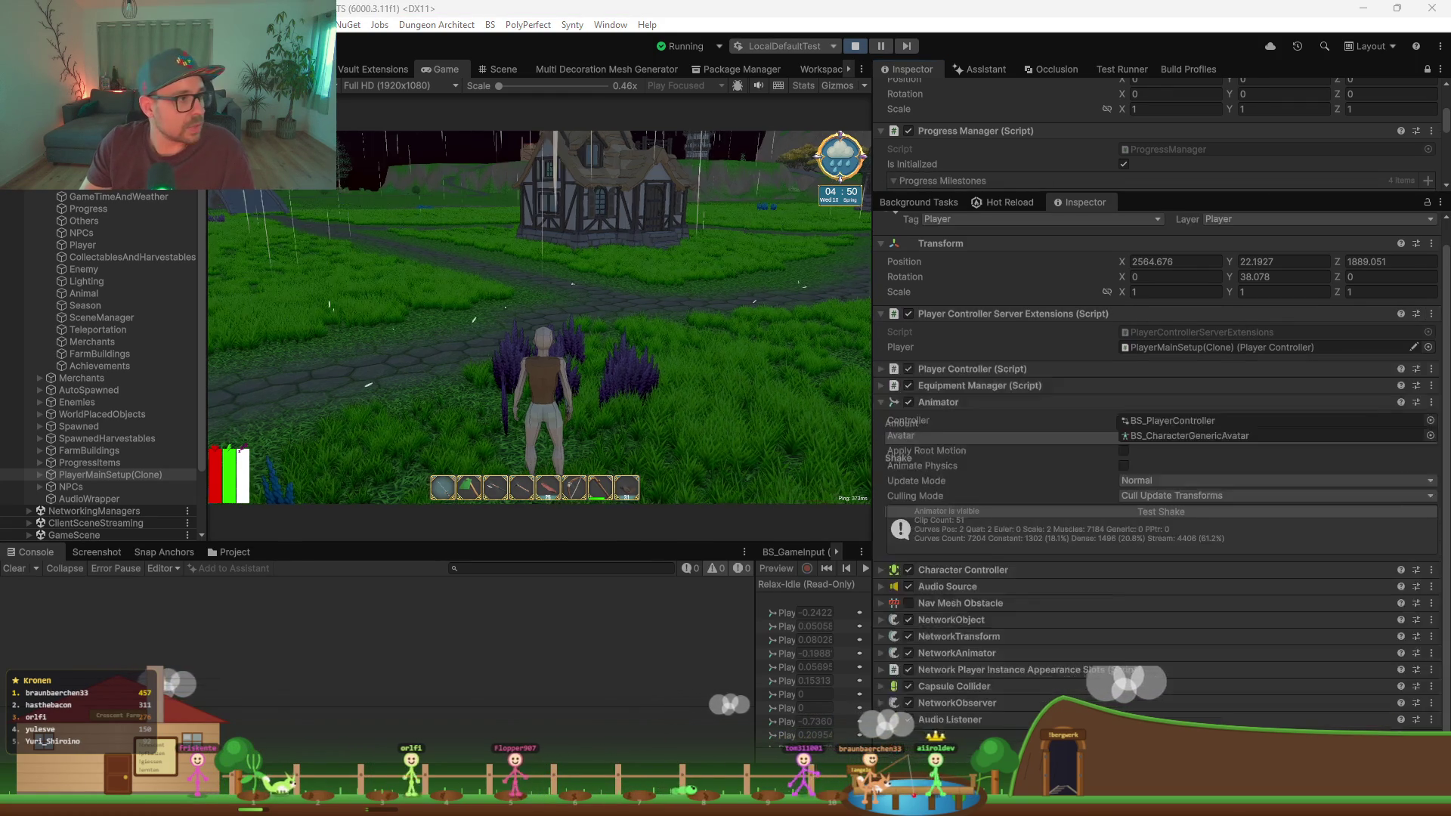
left_click_drag(542, 206, 634, 163)
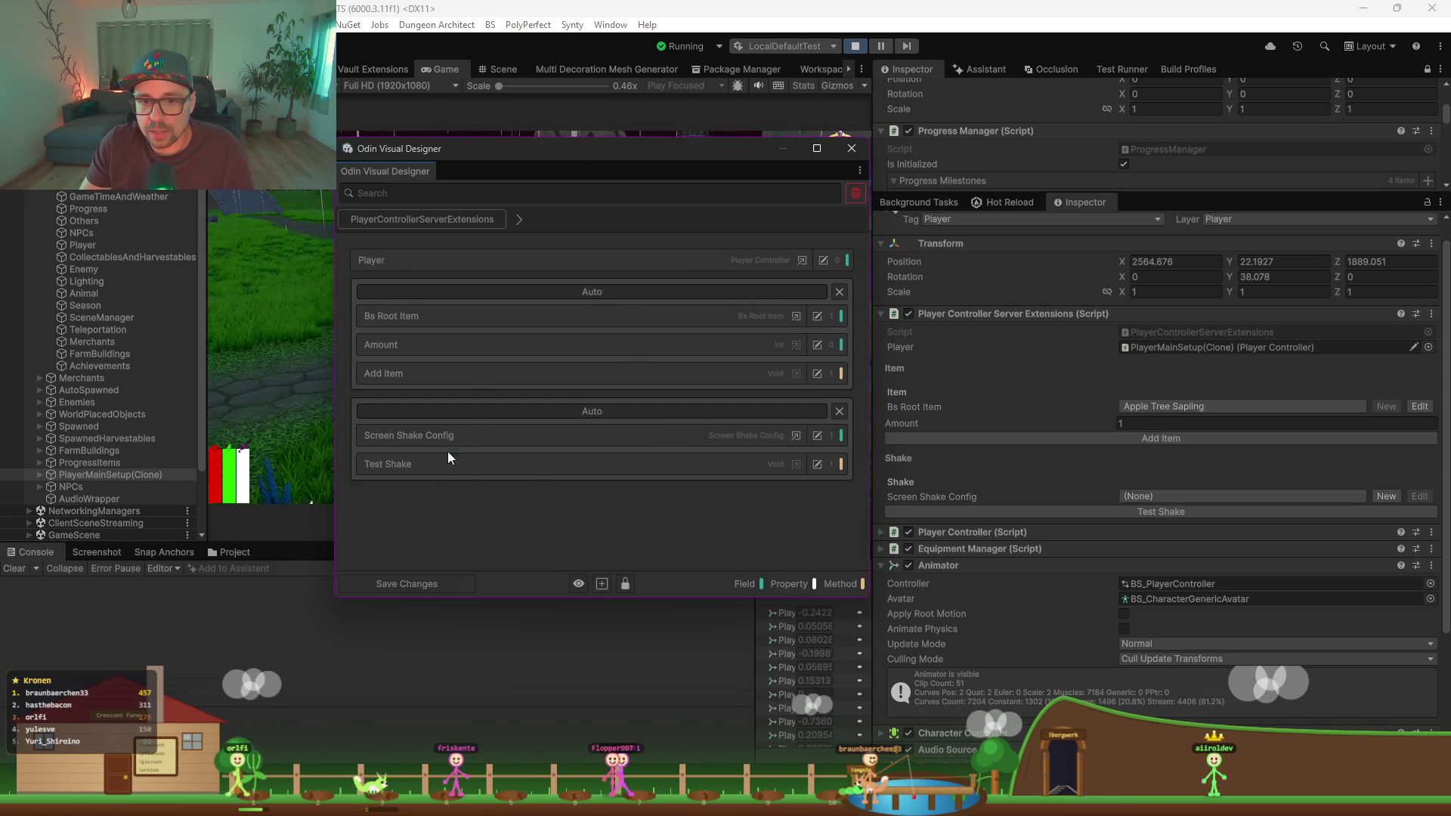
left_click(852, 149)
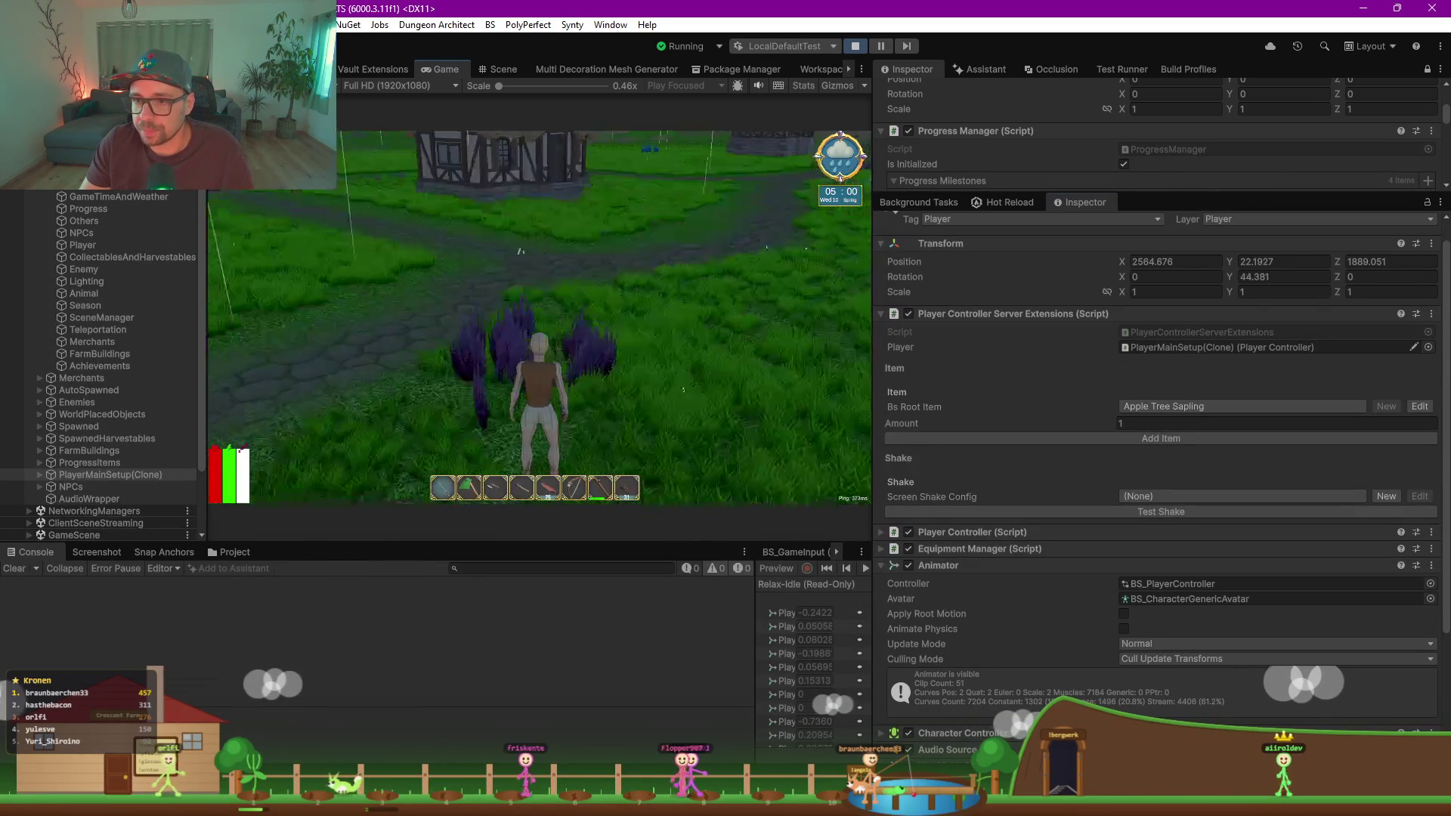
Step: Walk the player forward through the village with W and view the Scene
key("w")
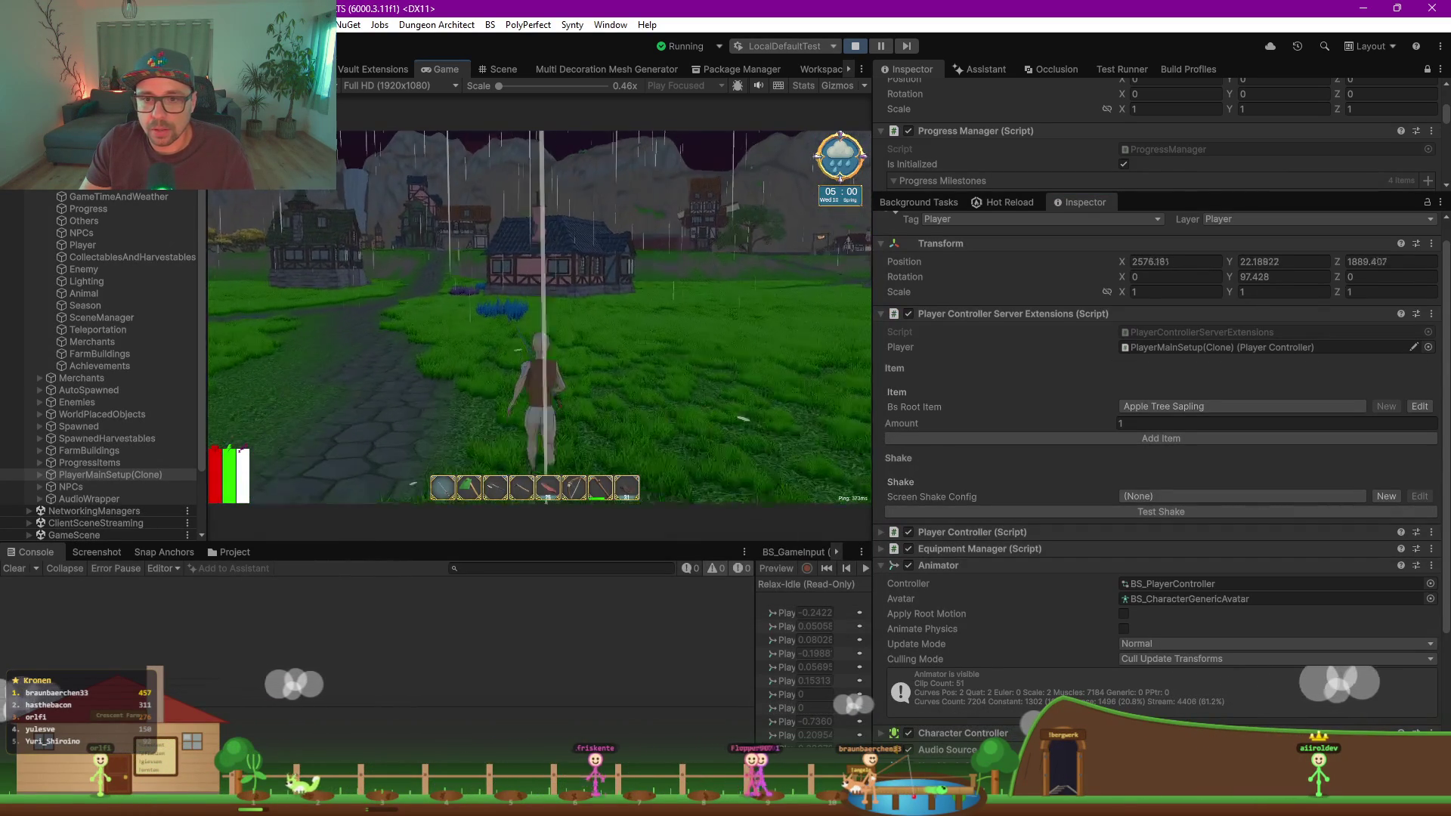
key("w")
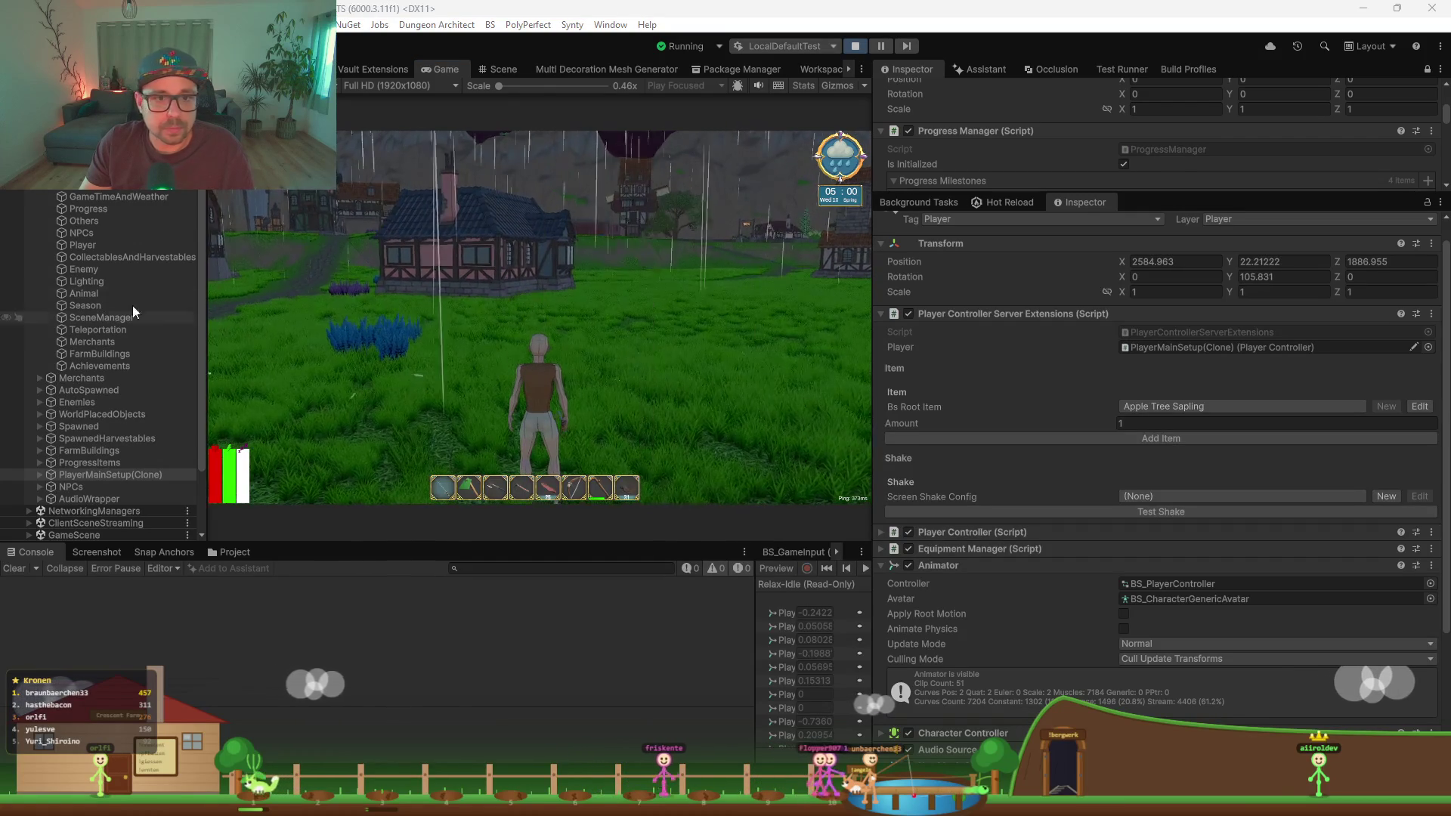
left_click(498, 69)
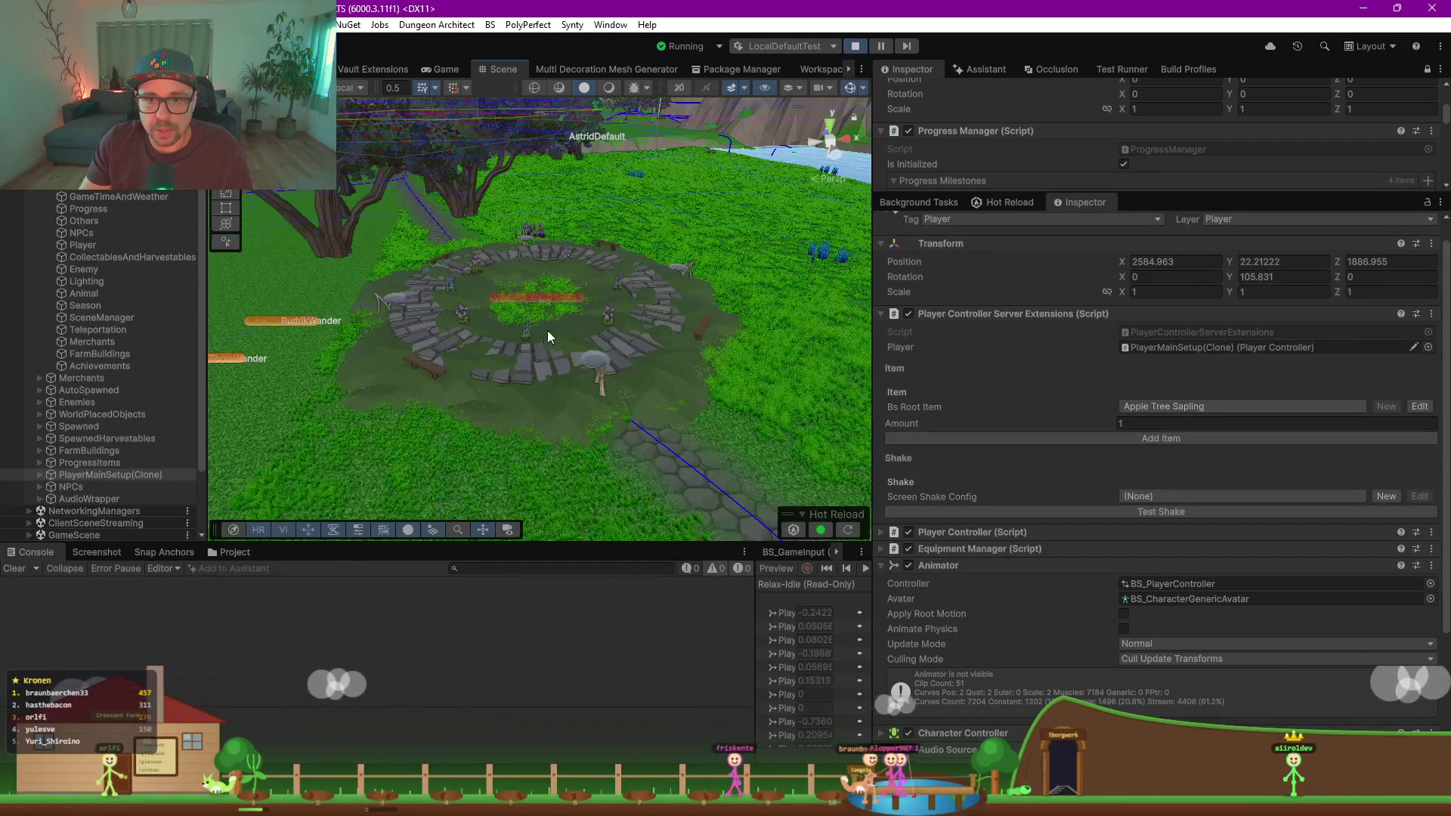
Step: Zoom to AutoSpawned_BS_Skarn, select BS_Skarn(Clone) and expand Current Stage Id, showing -1
scroll(544, 340, "up", 5)
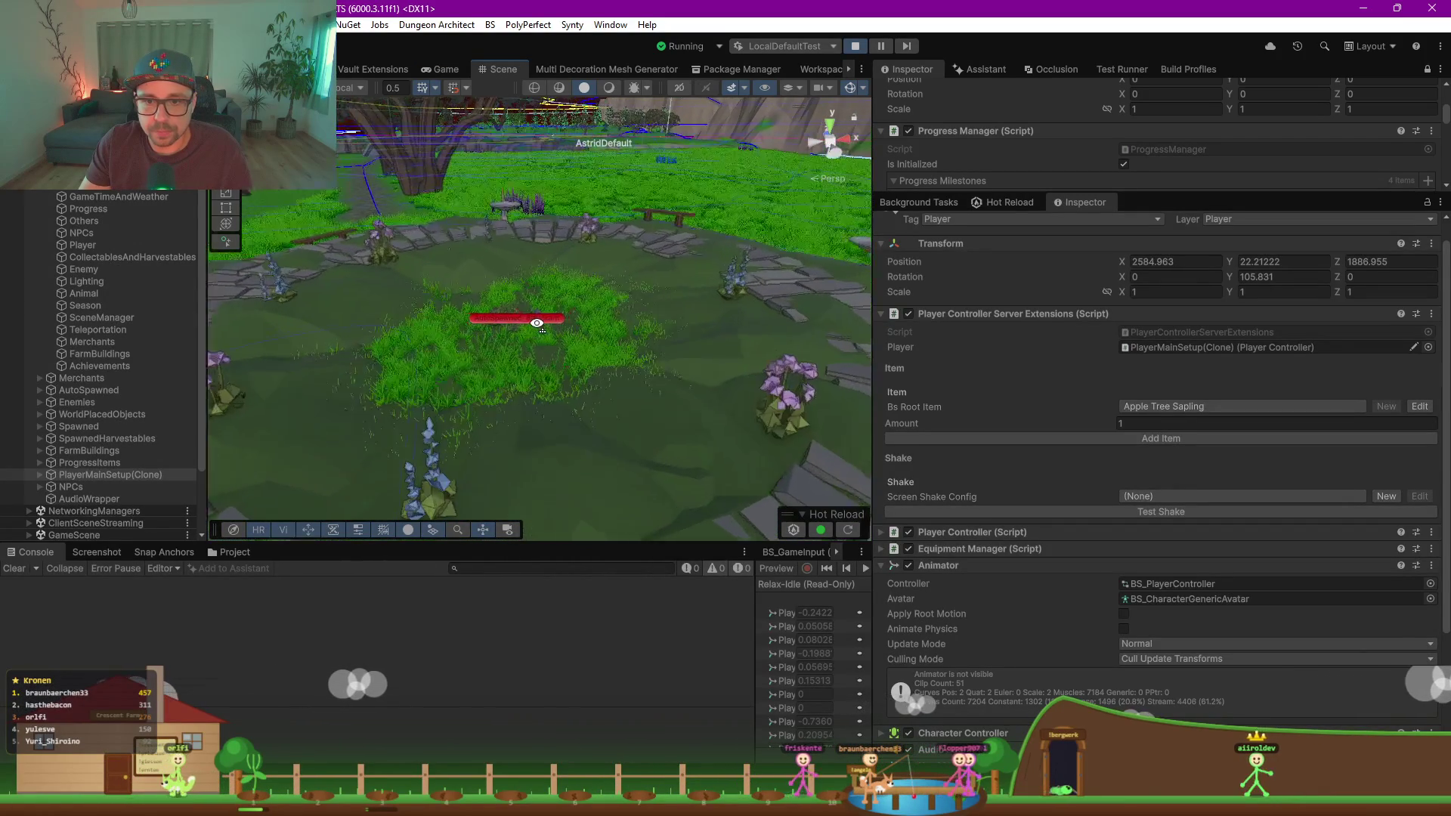
scroll(536, 324, "up", 8)
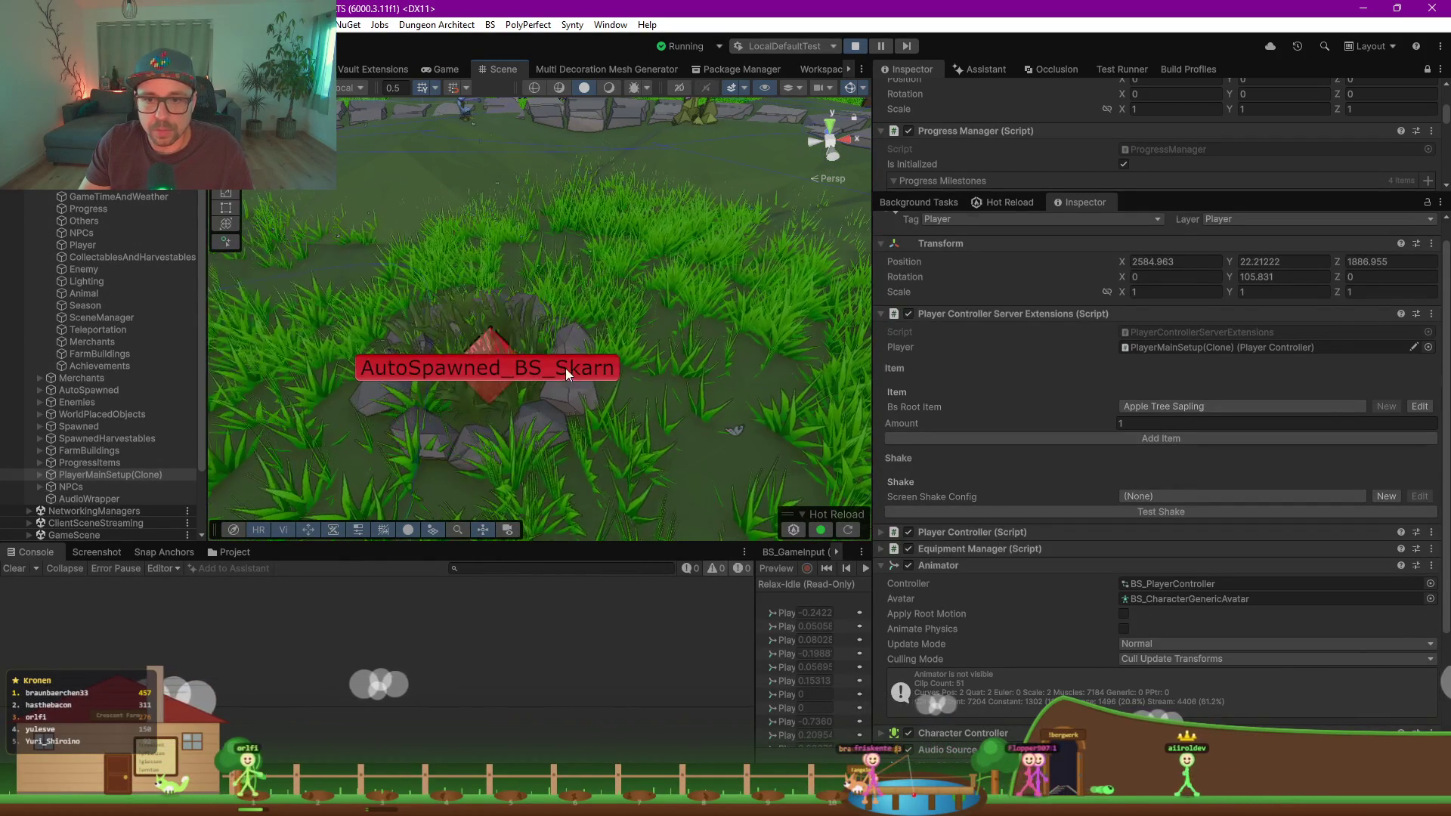
left_click(566, 369)
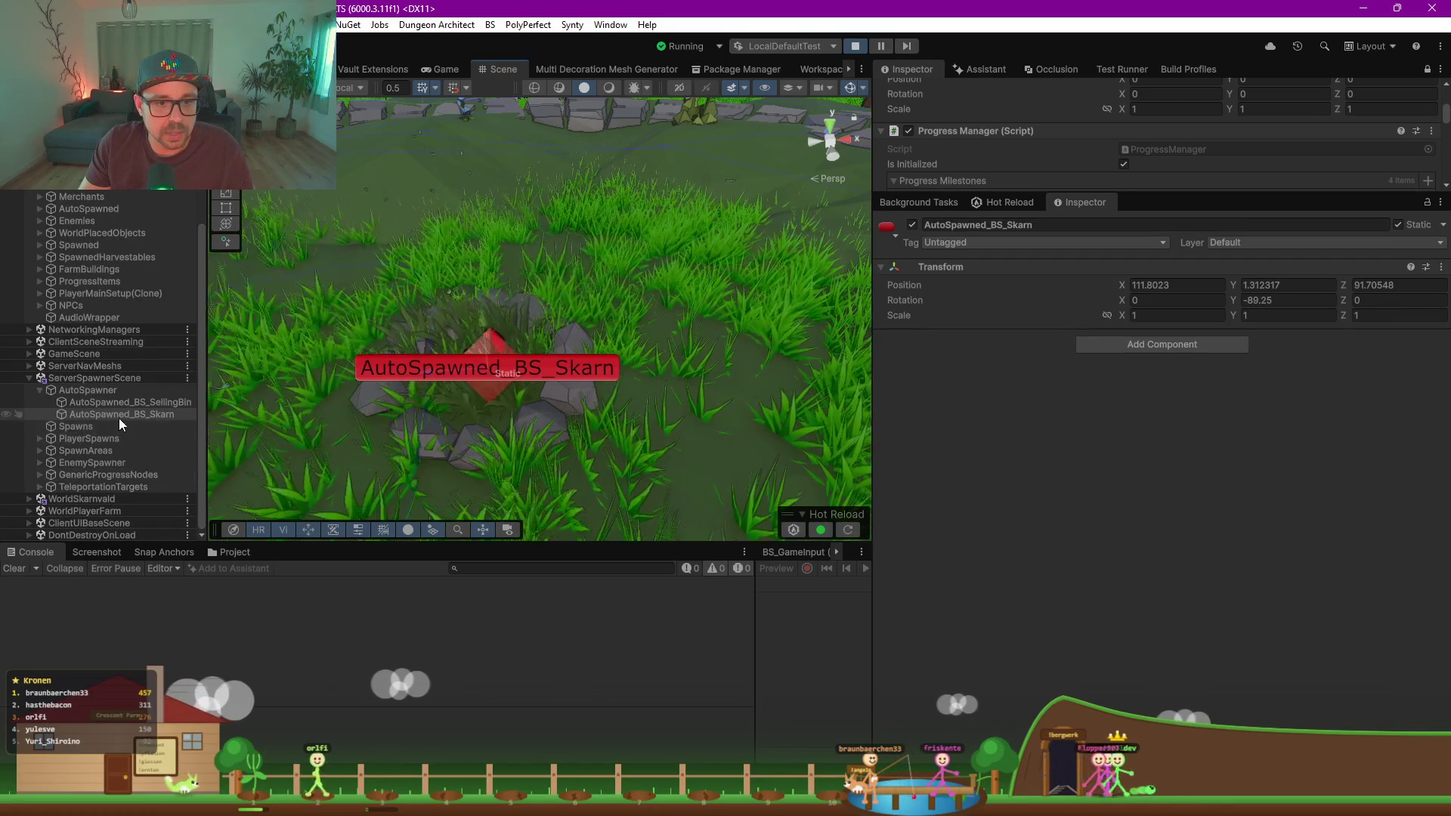
left_click(550, 335)
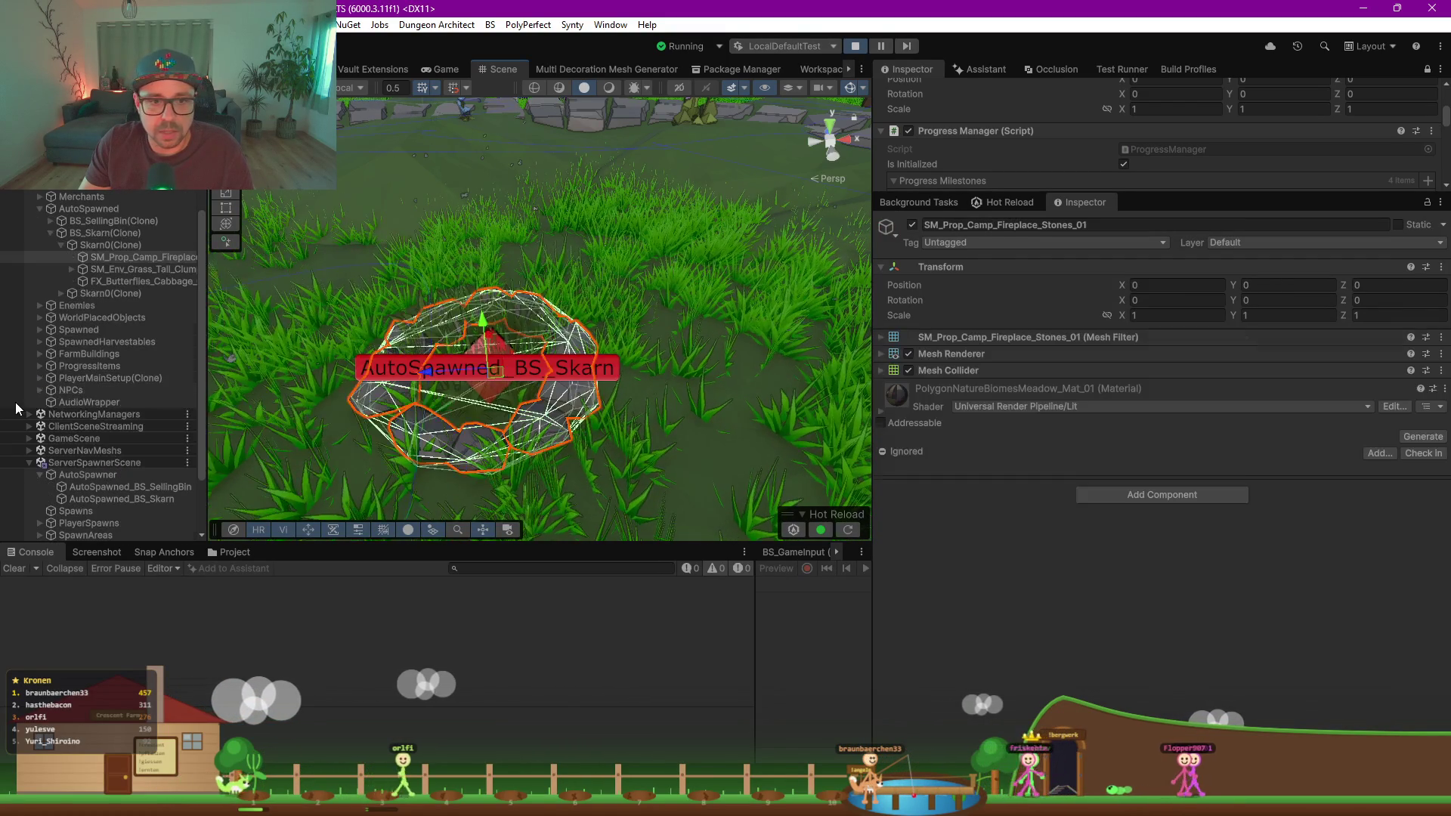
left_click(90, 234)
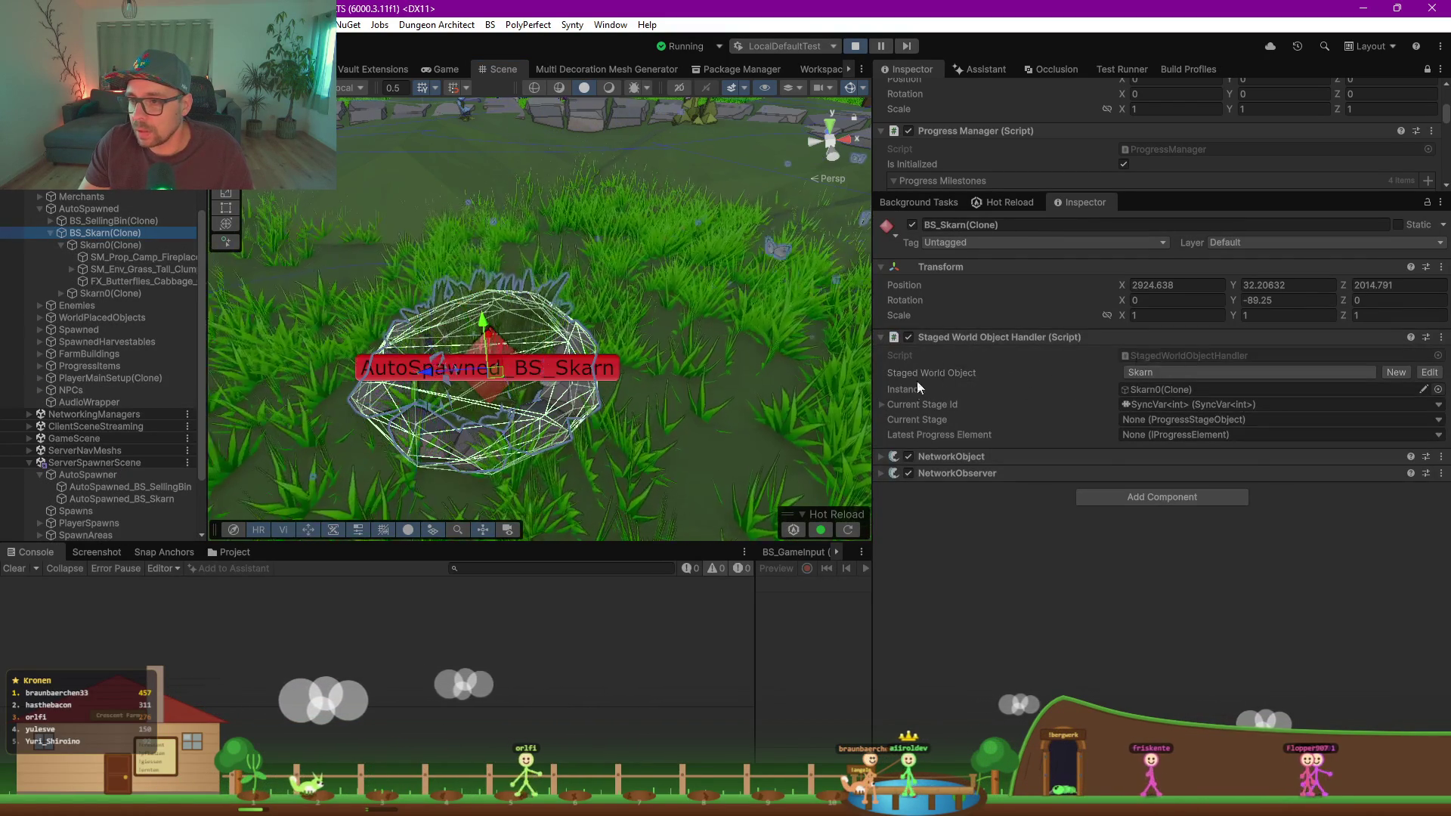
left_click(881, 405)
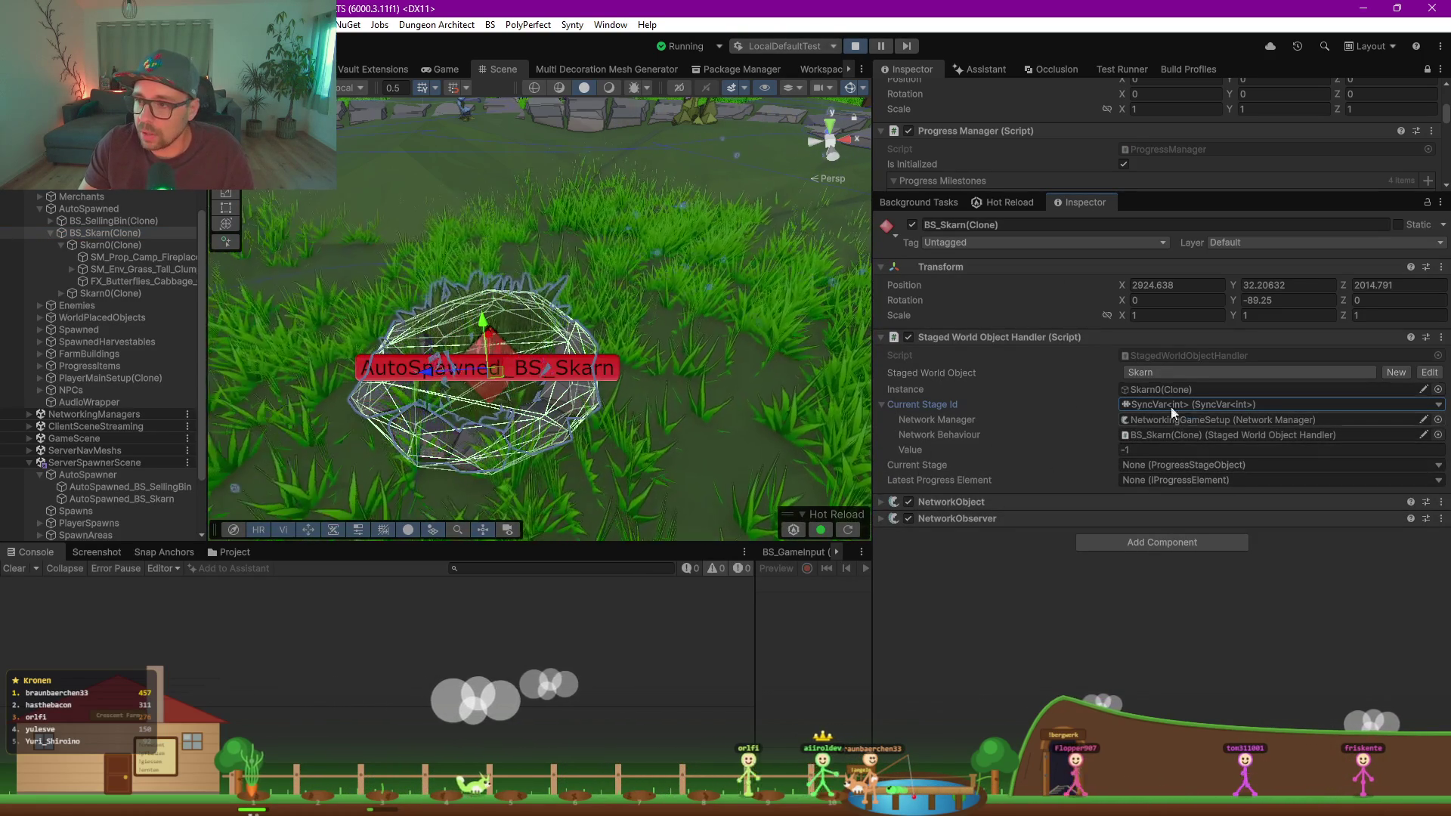
Step: Confirm Skarn0(Clone) is the handler's current instance, then return to the Game view
left_click(102, 247)
left_click(60, 245)
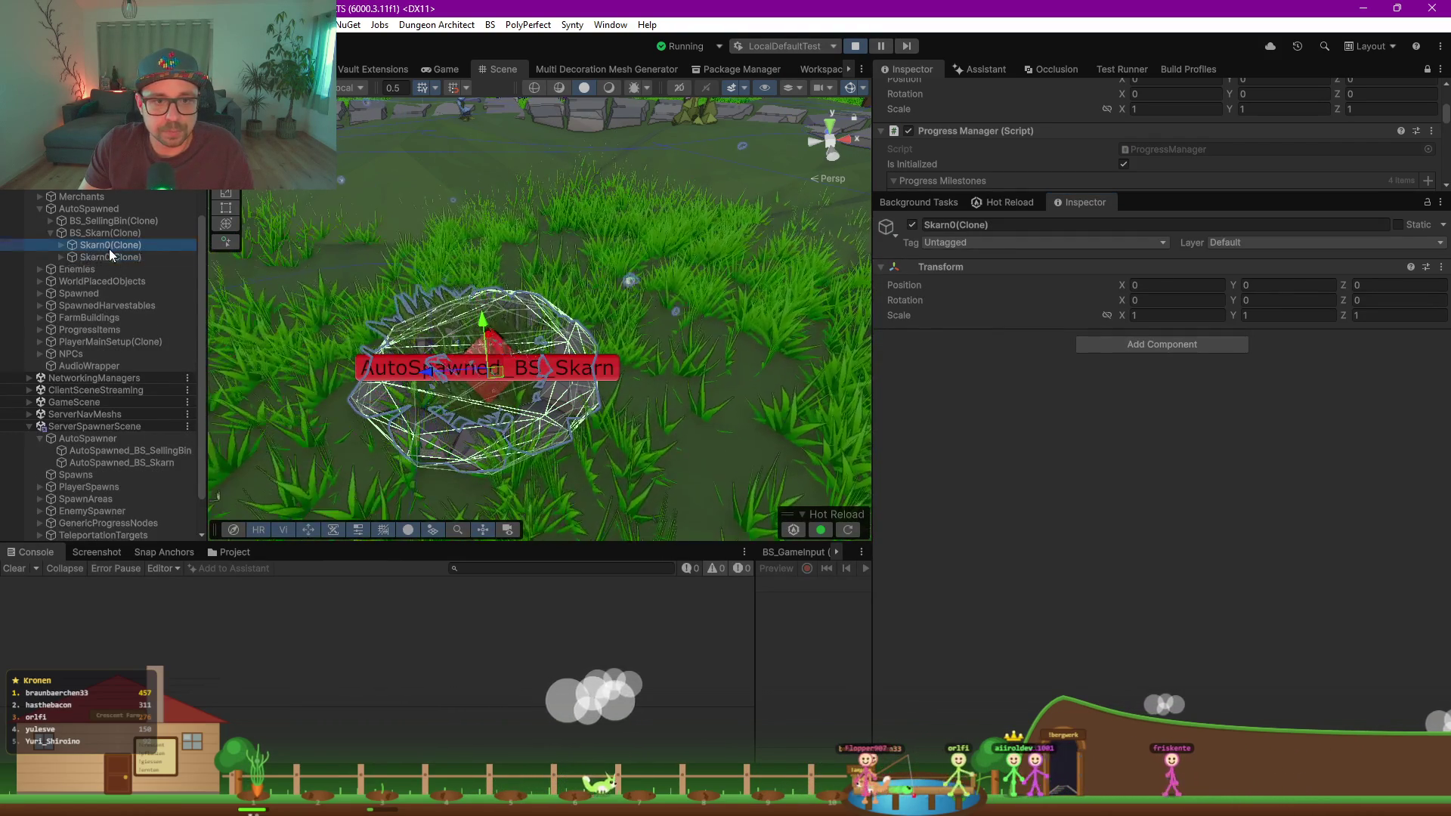
left_click(104, 233)
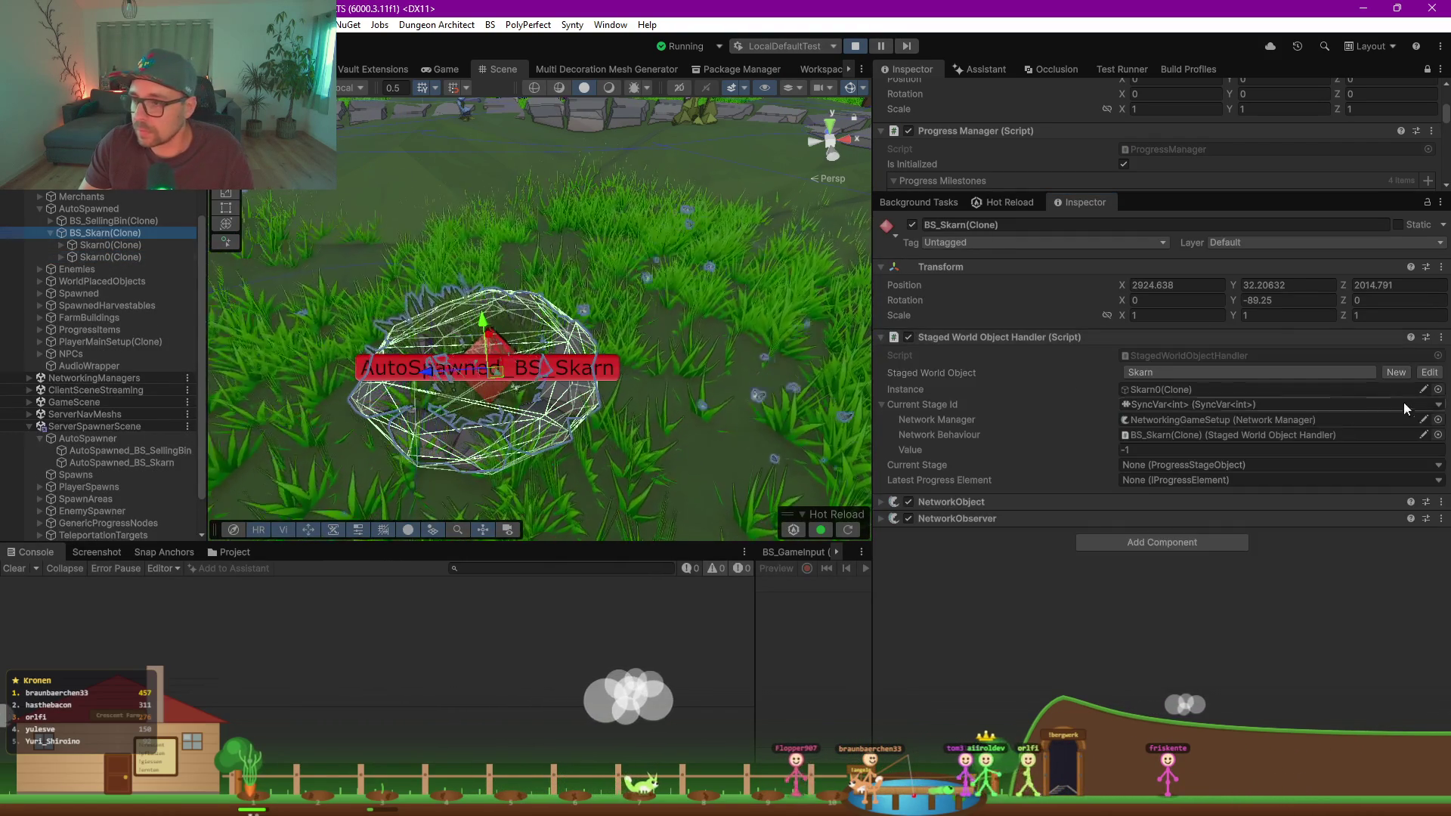
left_click(1158, 390)
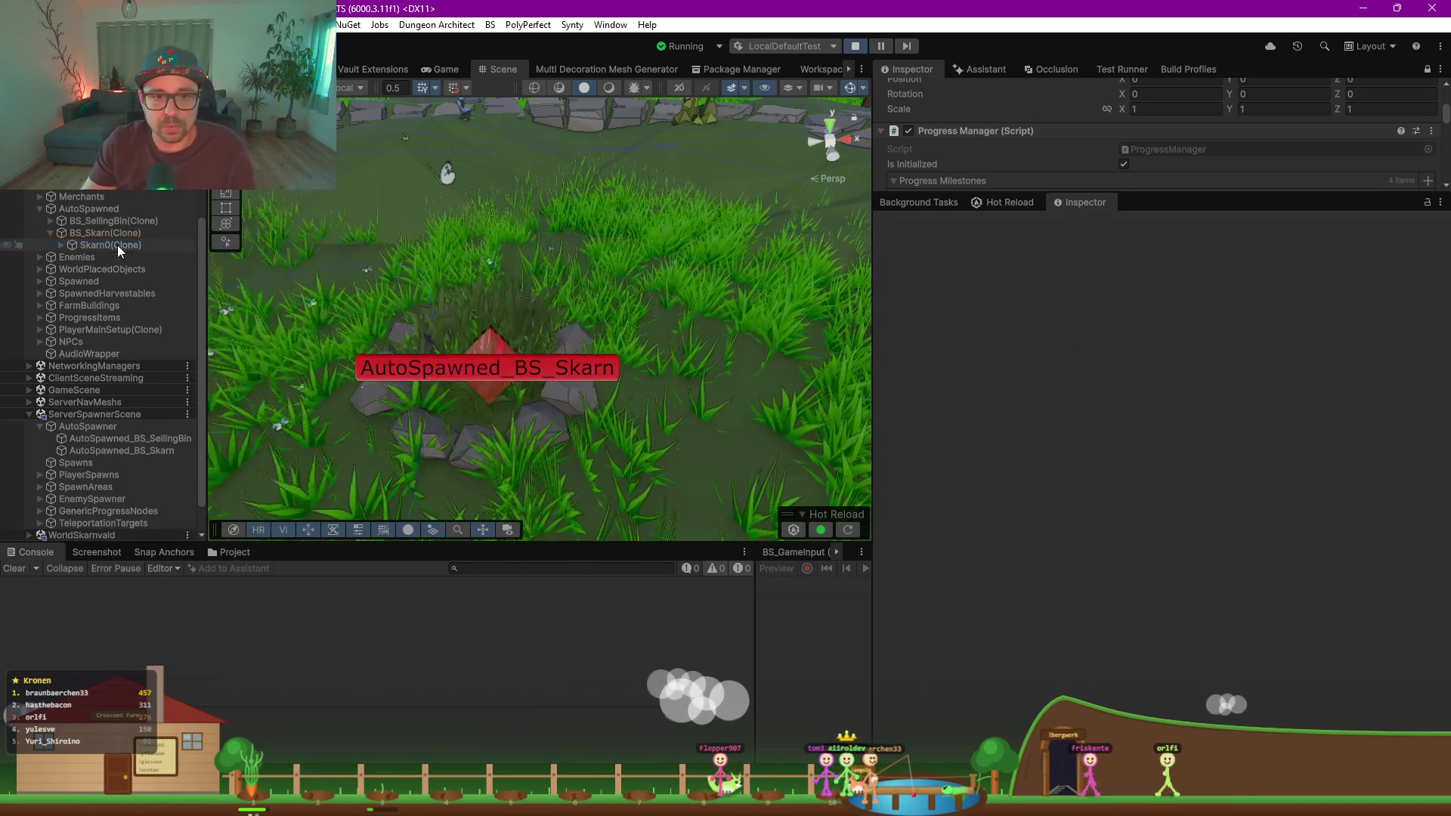
left_click(100, 244)
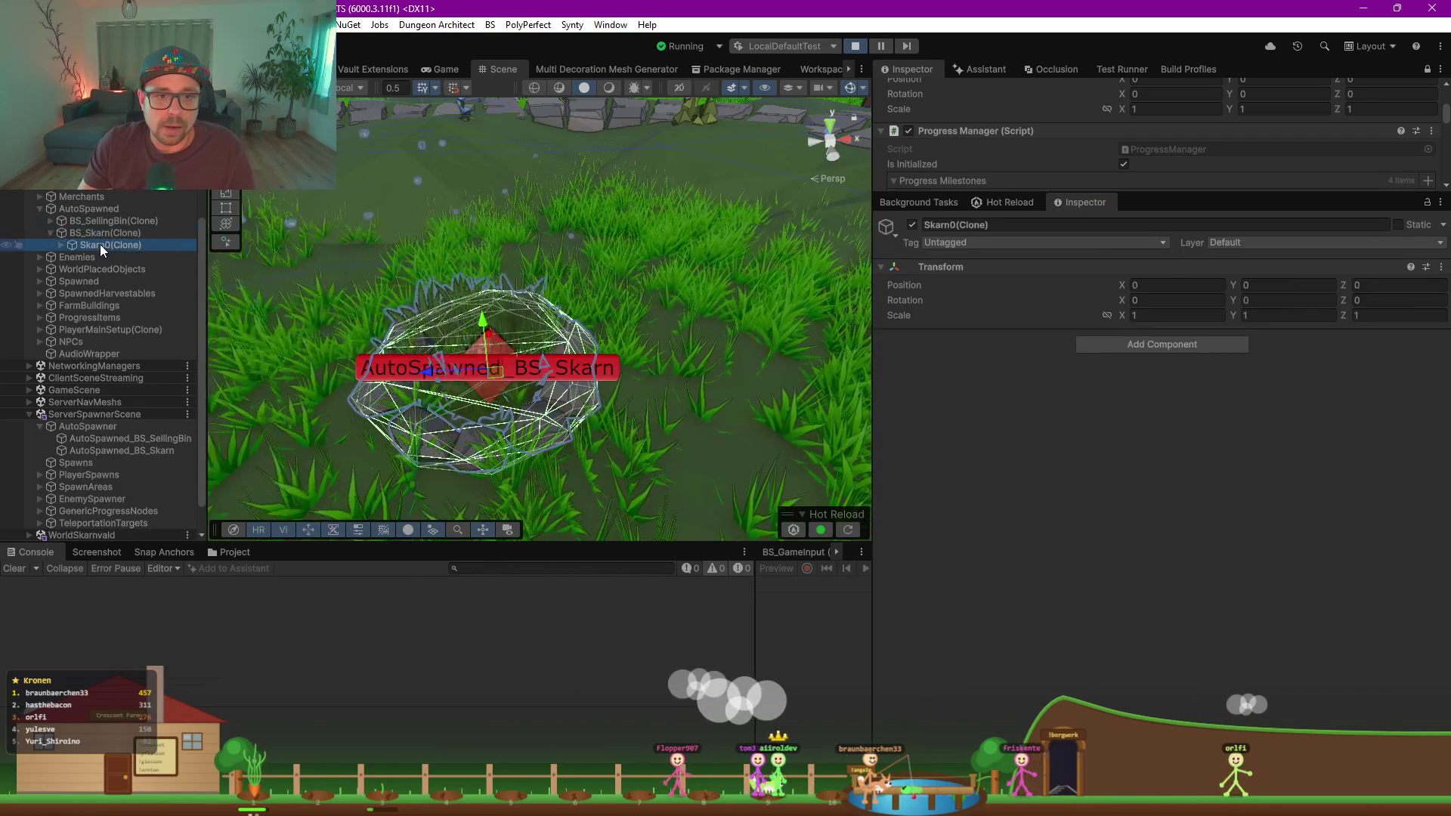
left_click(446, 69)
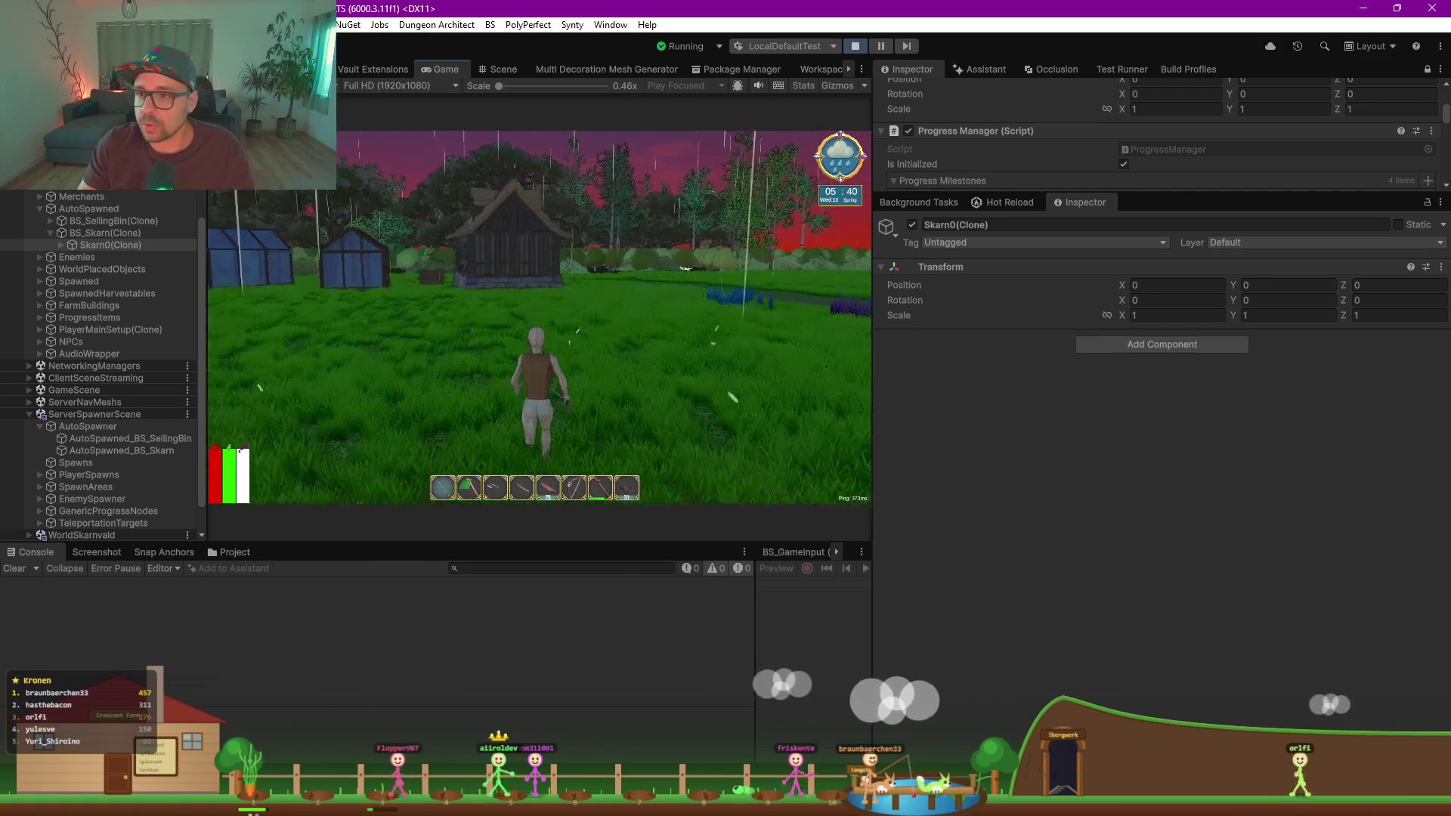
Step: Mine with the pickaxe in the Game view to raise Progress Points to 5
left_click_drag(1264, 192, 1265, 514)
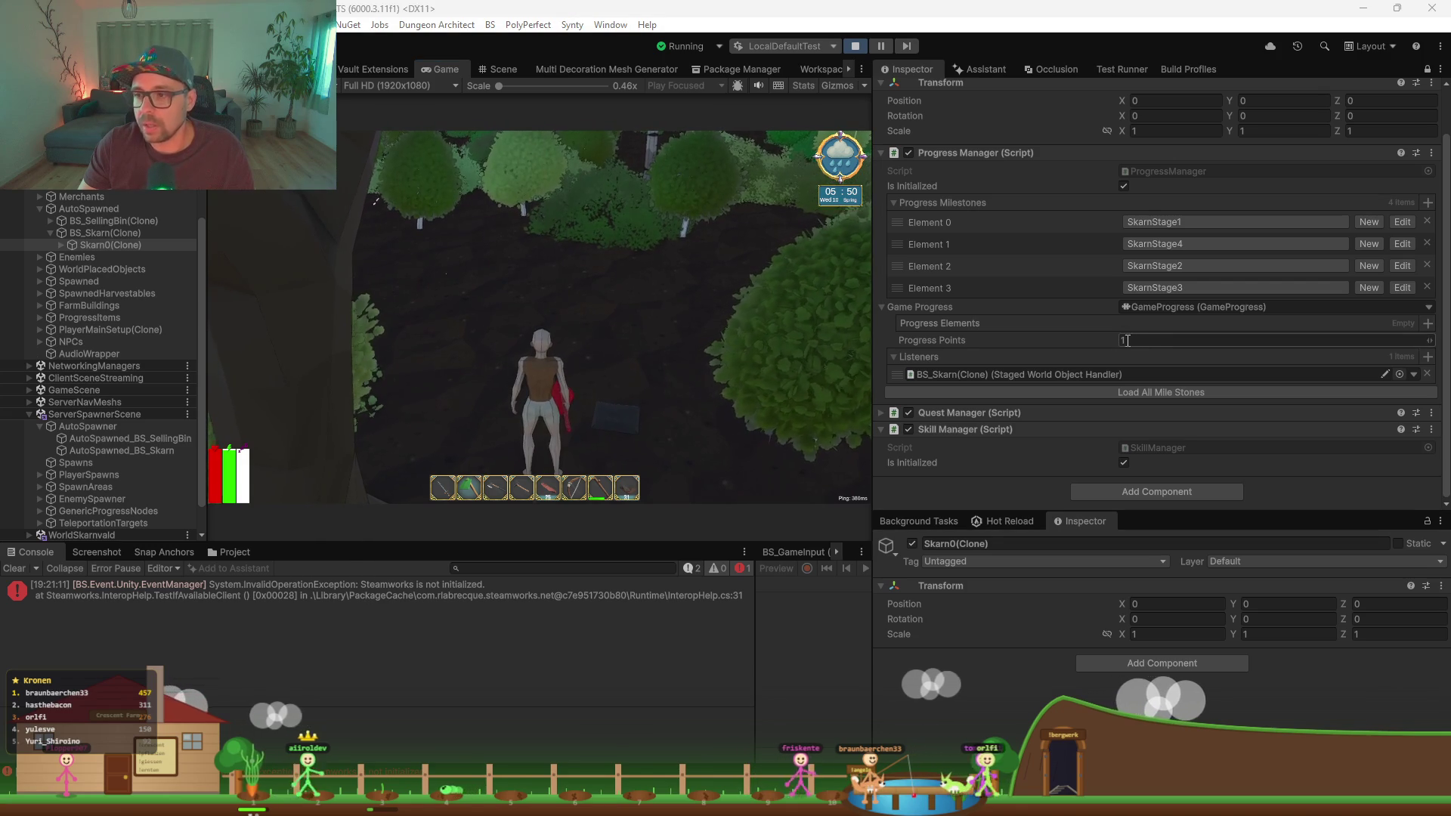
left_click(672, 353)
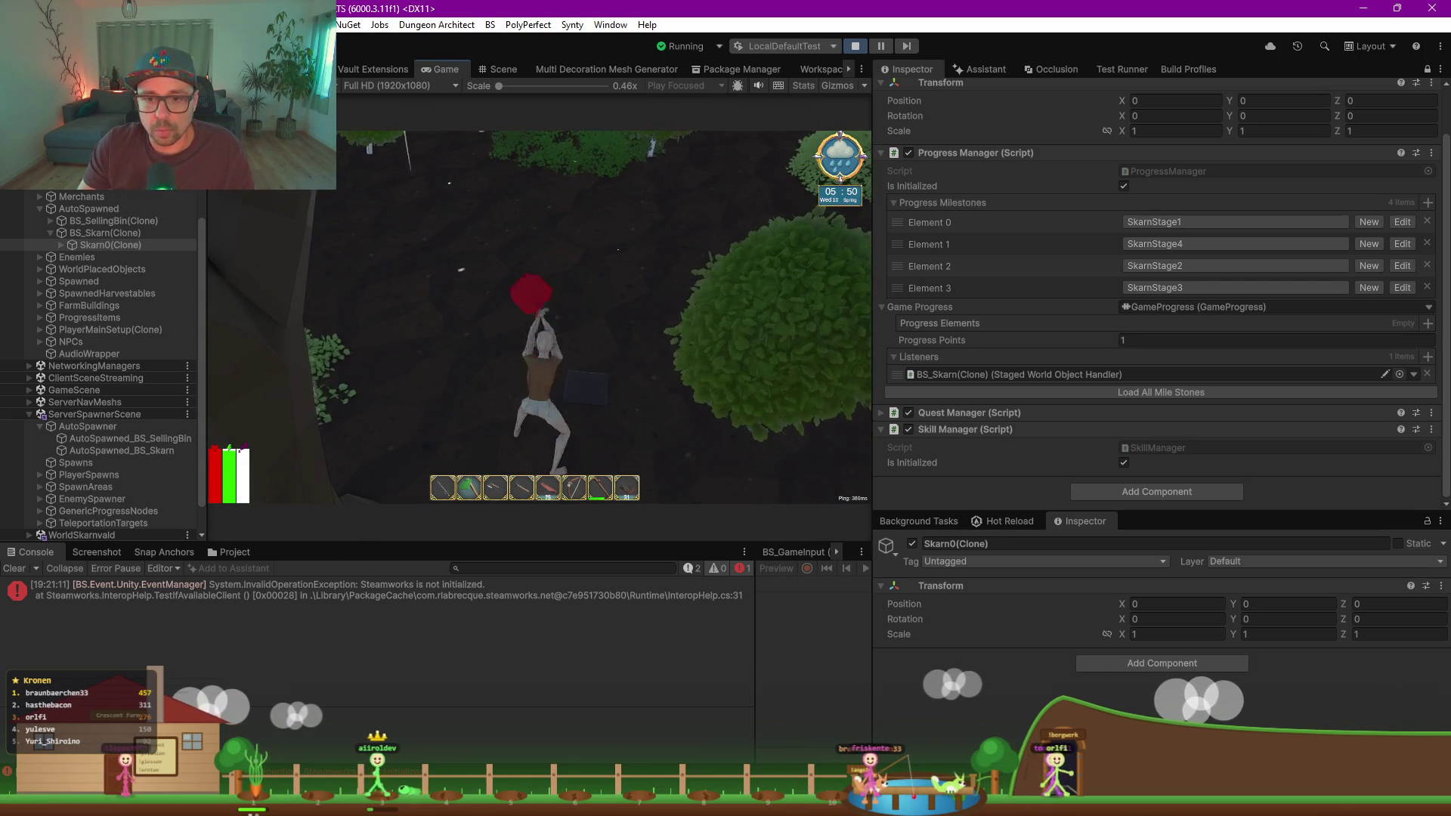
key("a")
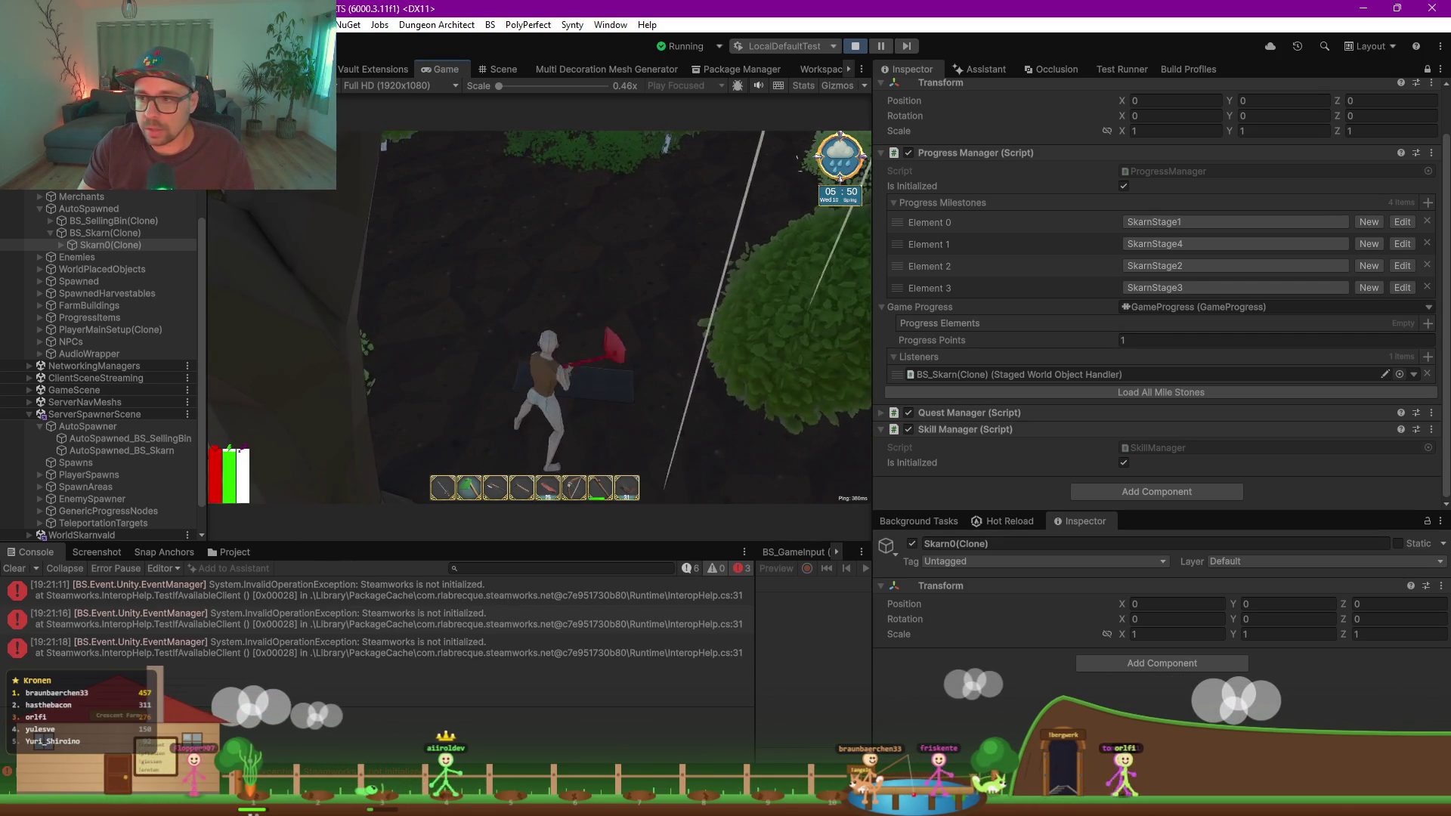
key("w")
left_click(1207, 423)
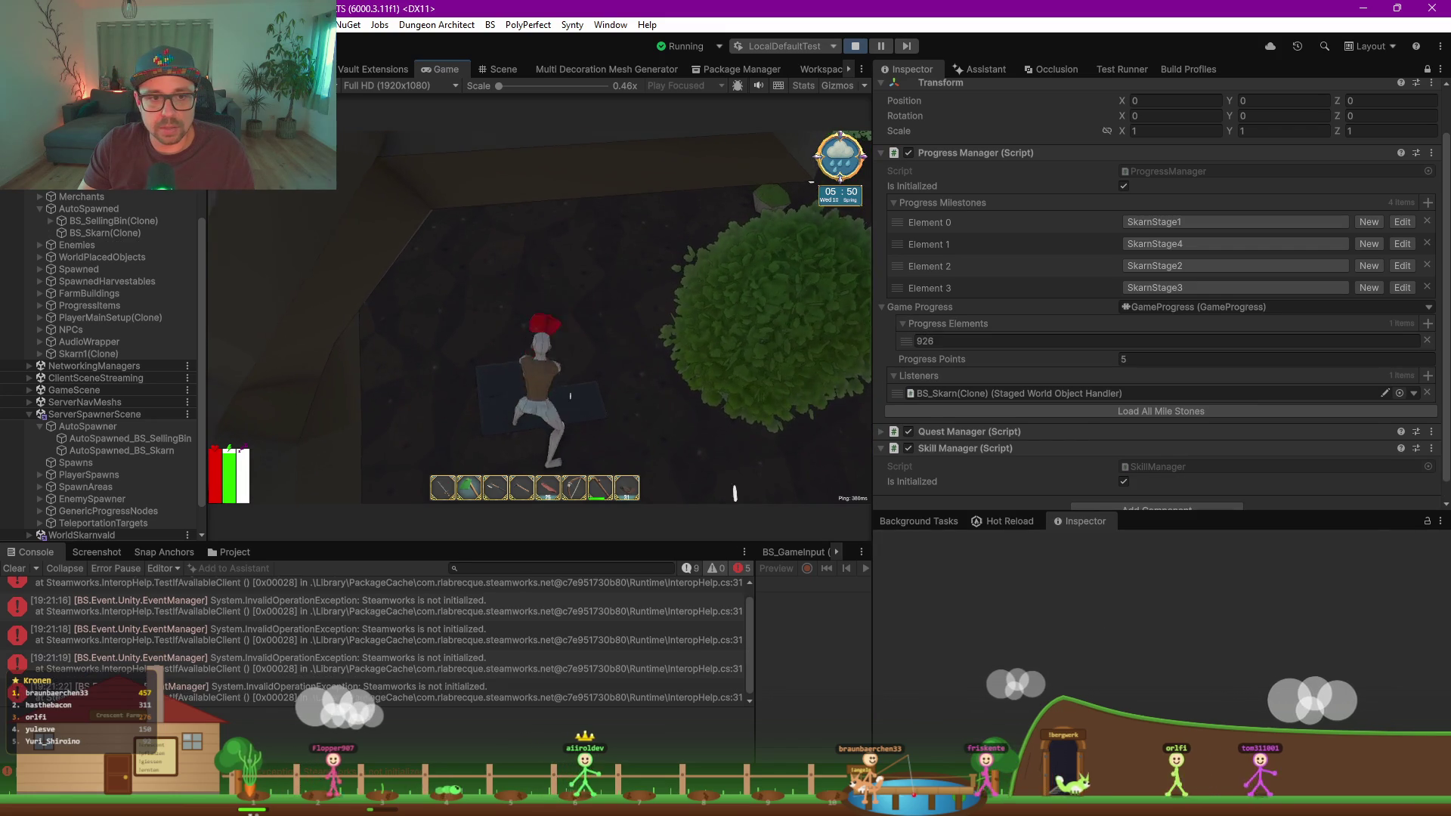
left_click(320, 664)
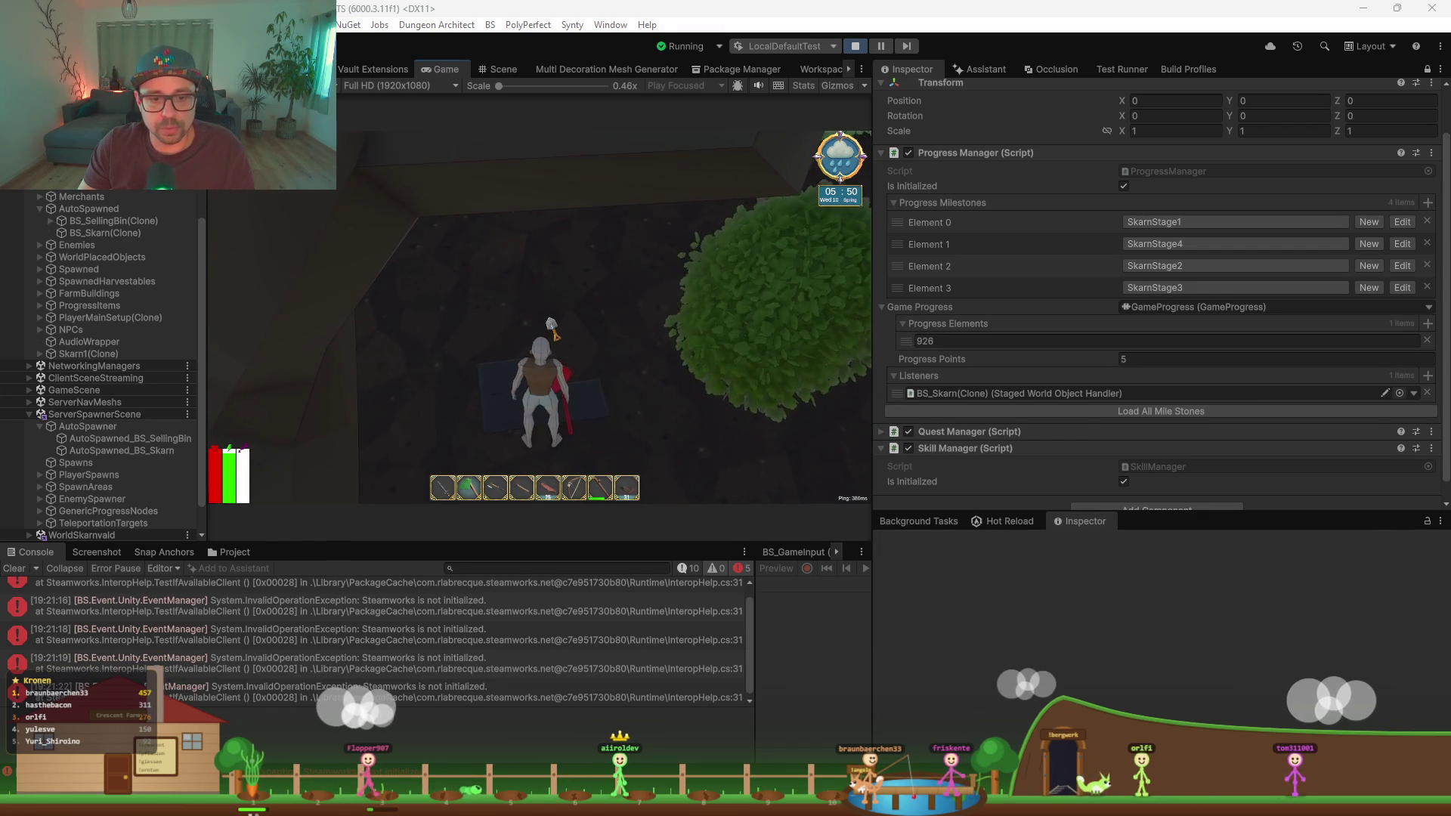
left_click(320, 663)
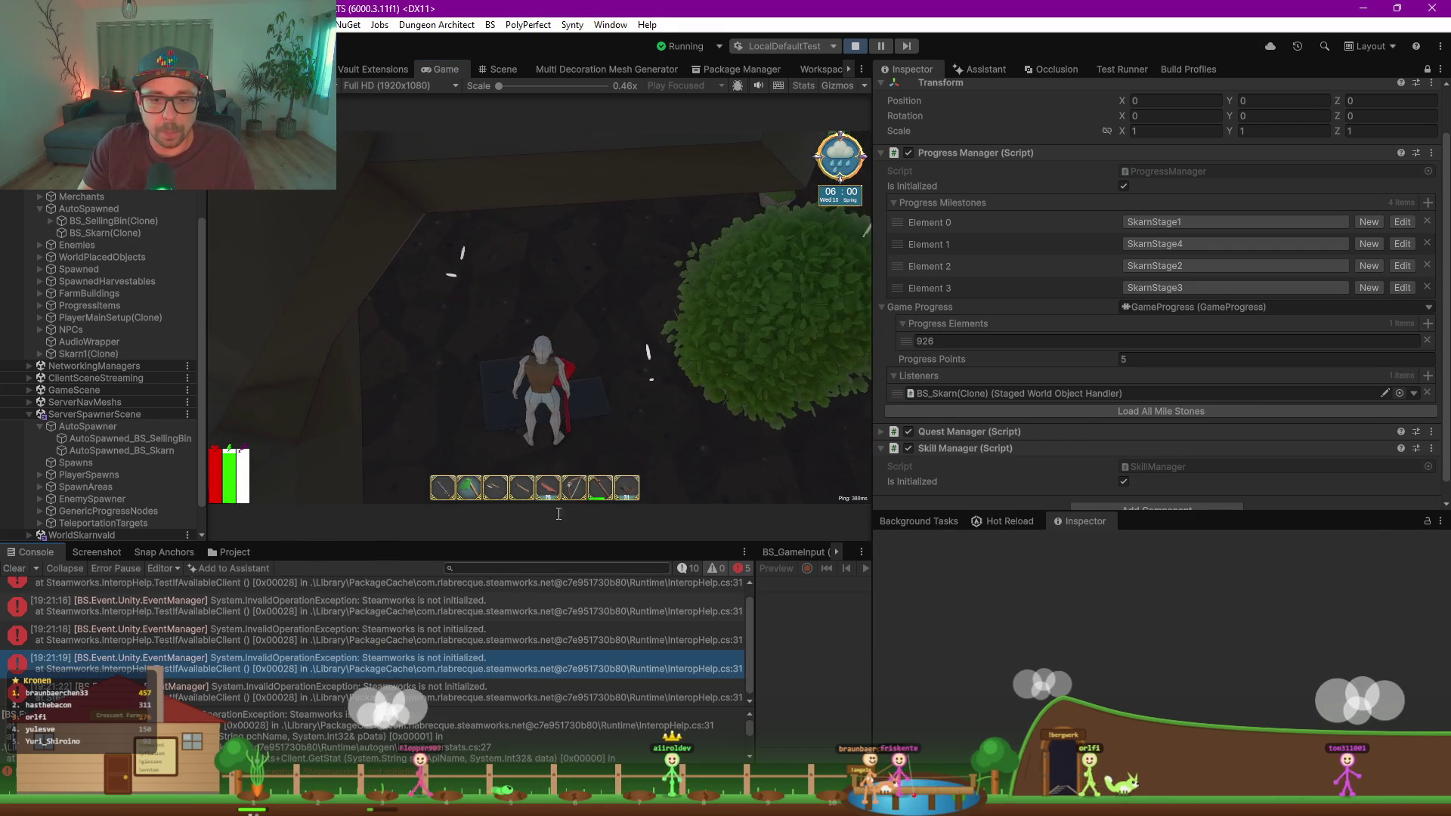
Step: Select BS_Skarn(Clone) and locate its new Skarn1(Clone) instance in the Hierarchy
left_click(88, 234)
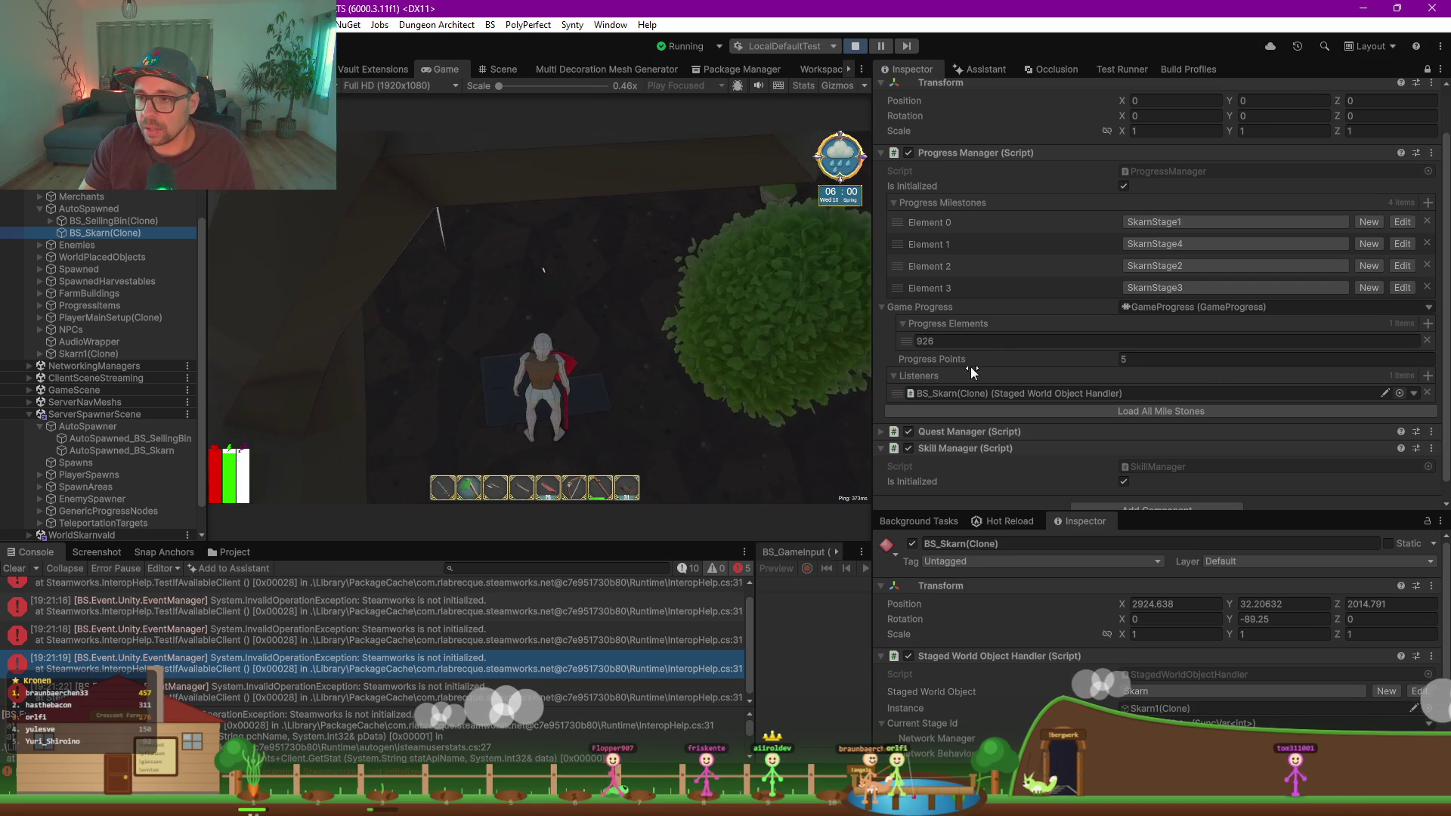
left_click_drag(1125, 513, 1126, 263)
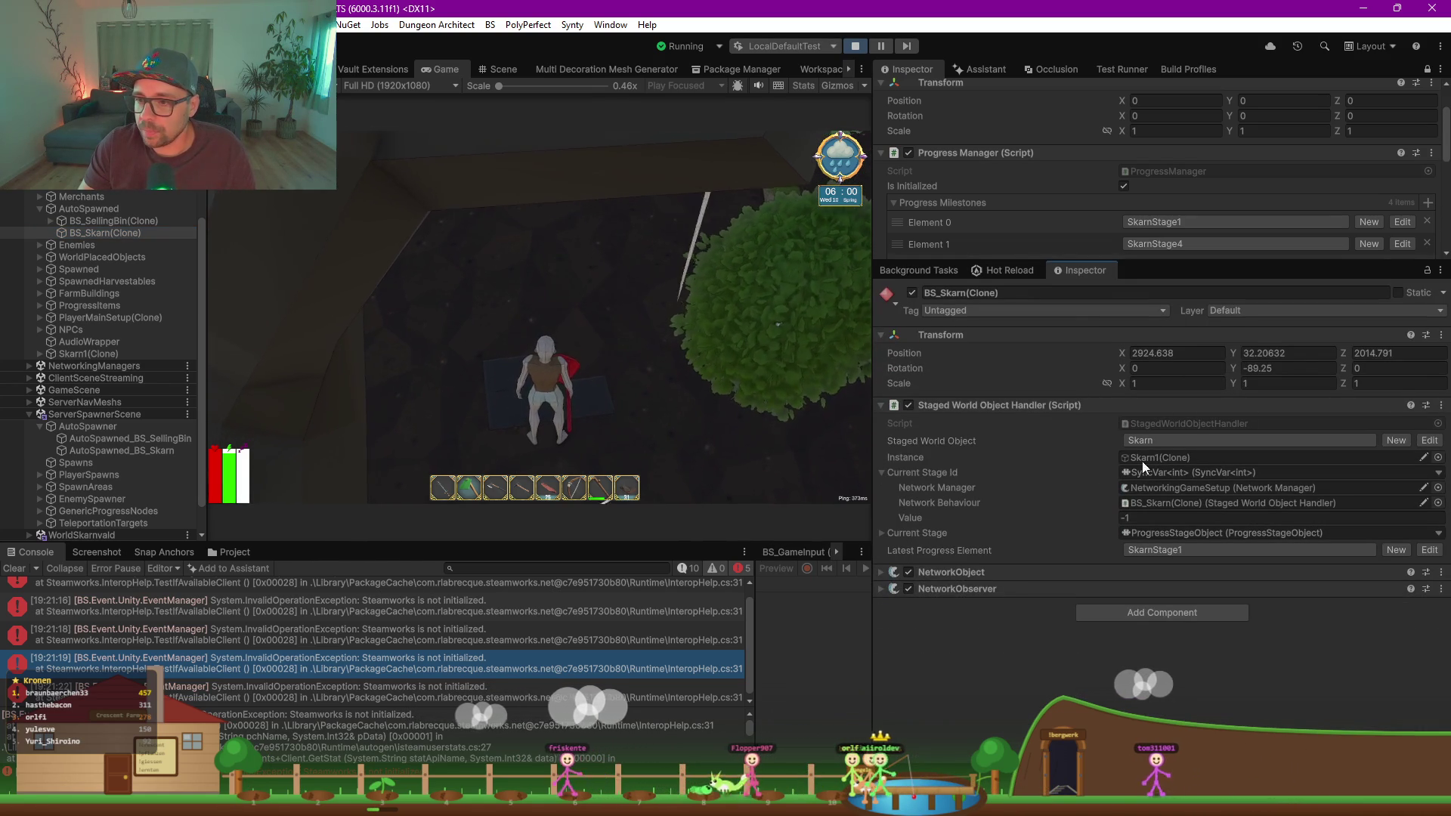
left_click(1152, 458)
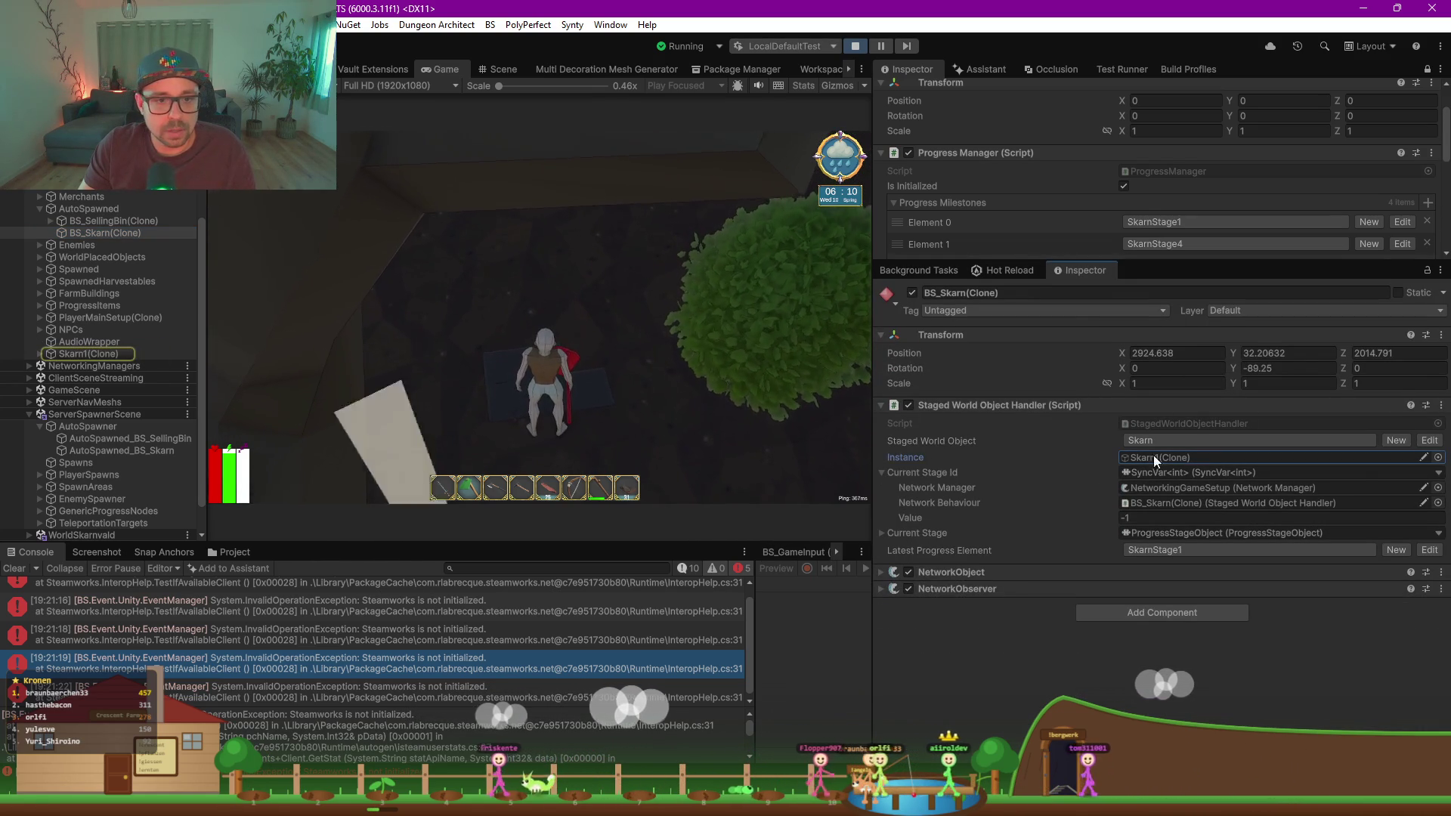
left_click(83, 356)
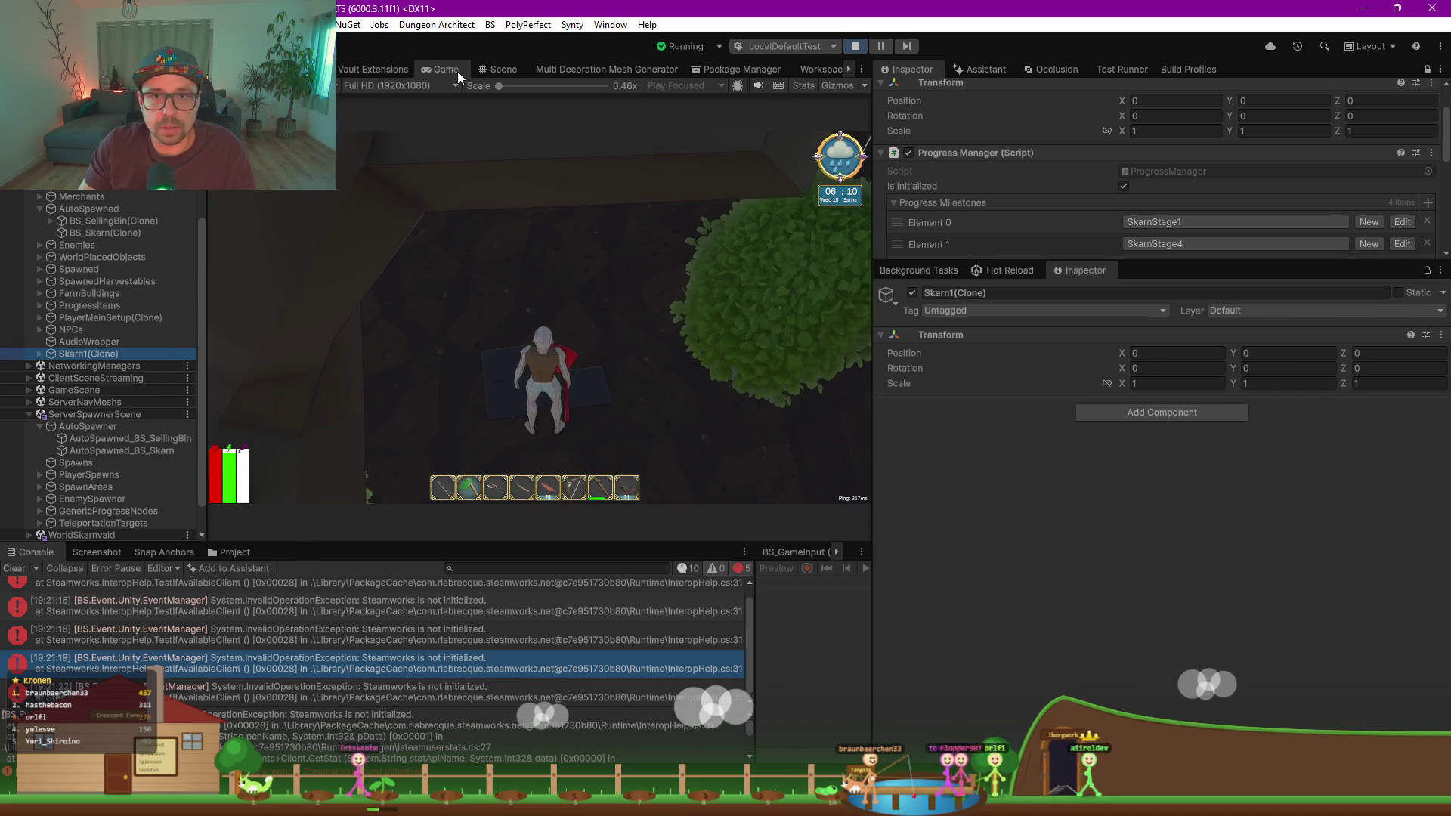
left_click(503, 69)
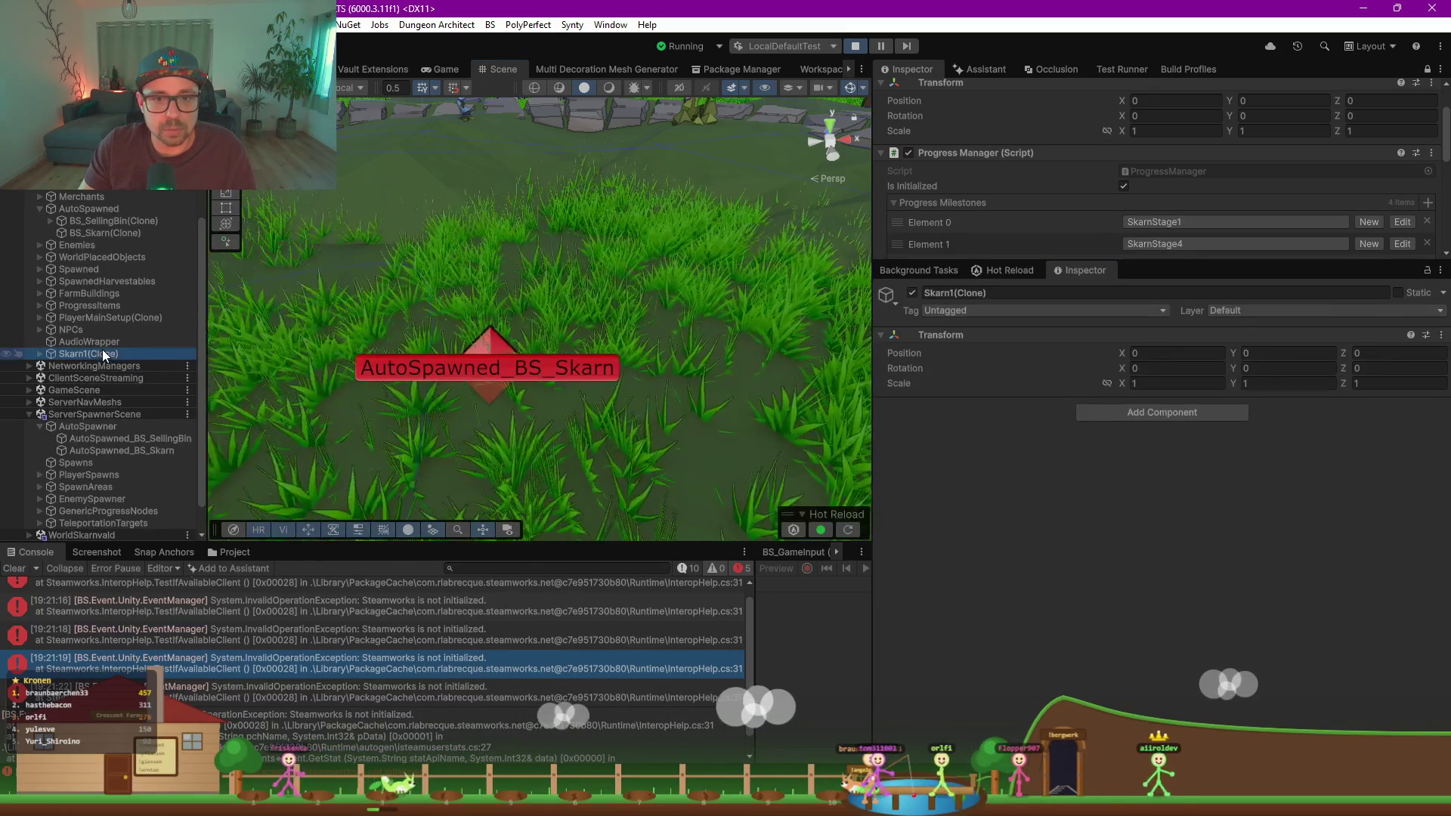
Step: Frame Skarn1(Clone) in the Scene view, reselect BS_Skarn(Clone), and enlarge the Console to read the Steamworks errors
double_click(99, 353)
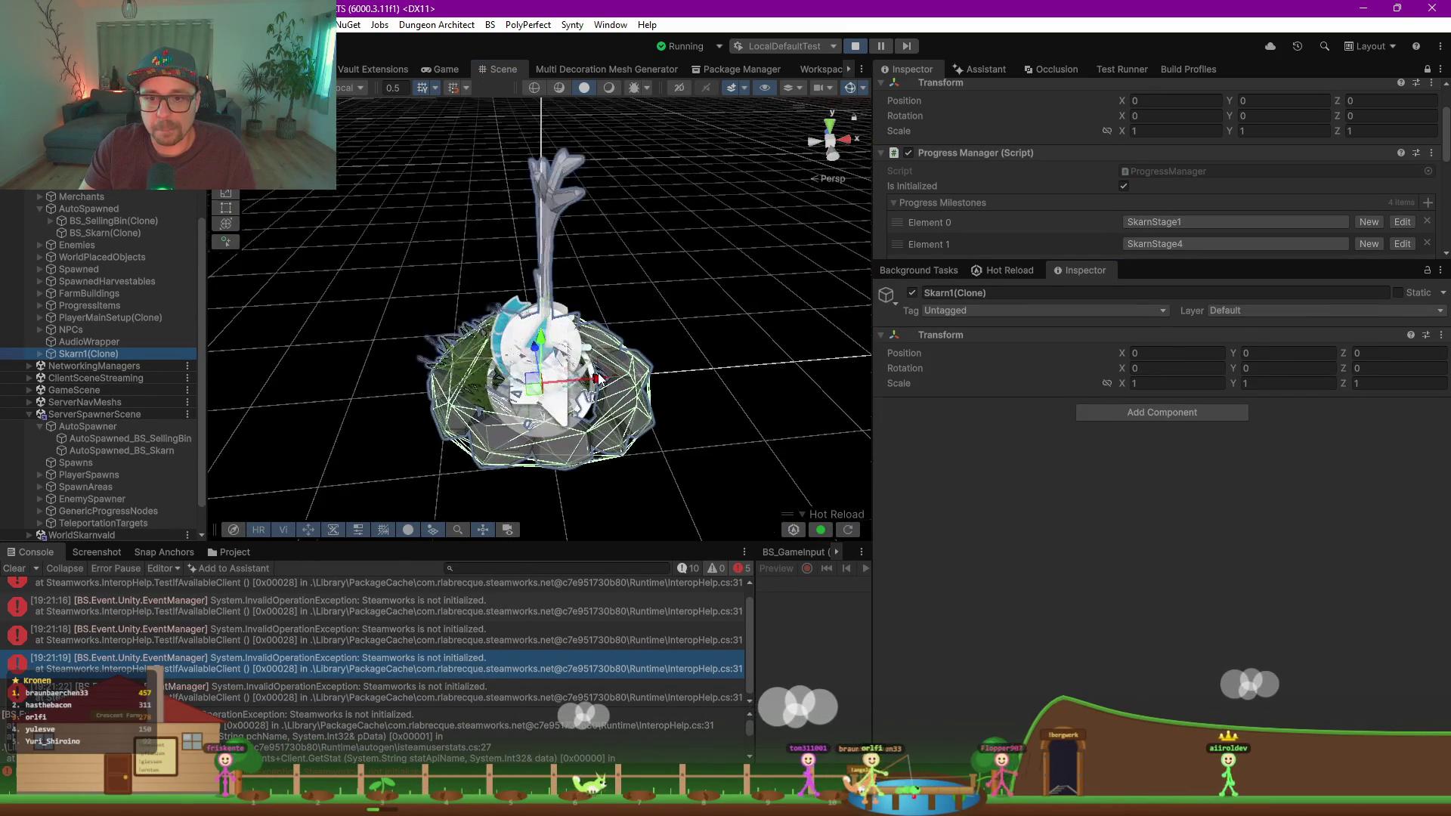
left_click(95, 232)
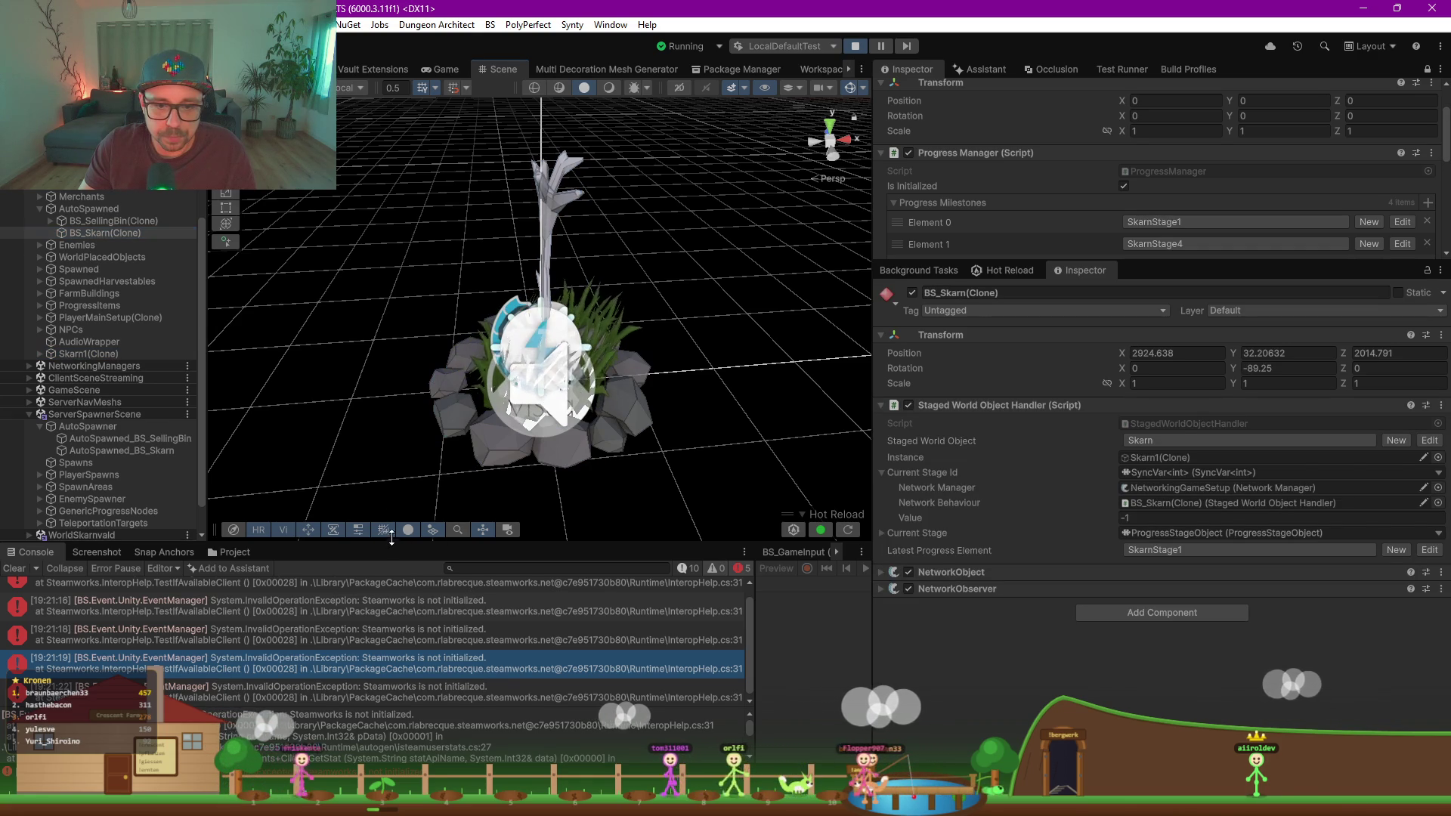
left_click_drag(211, 544, 242, 295)
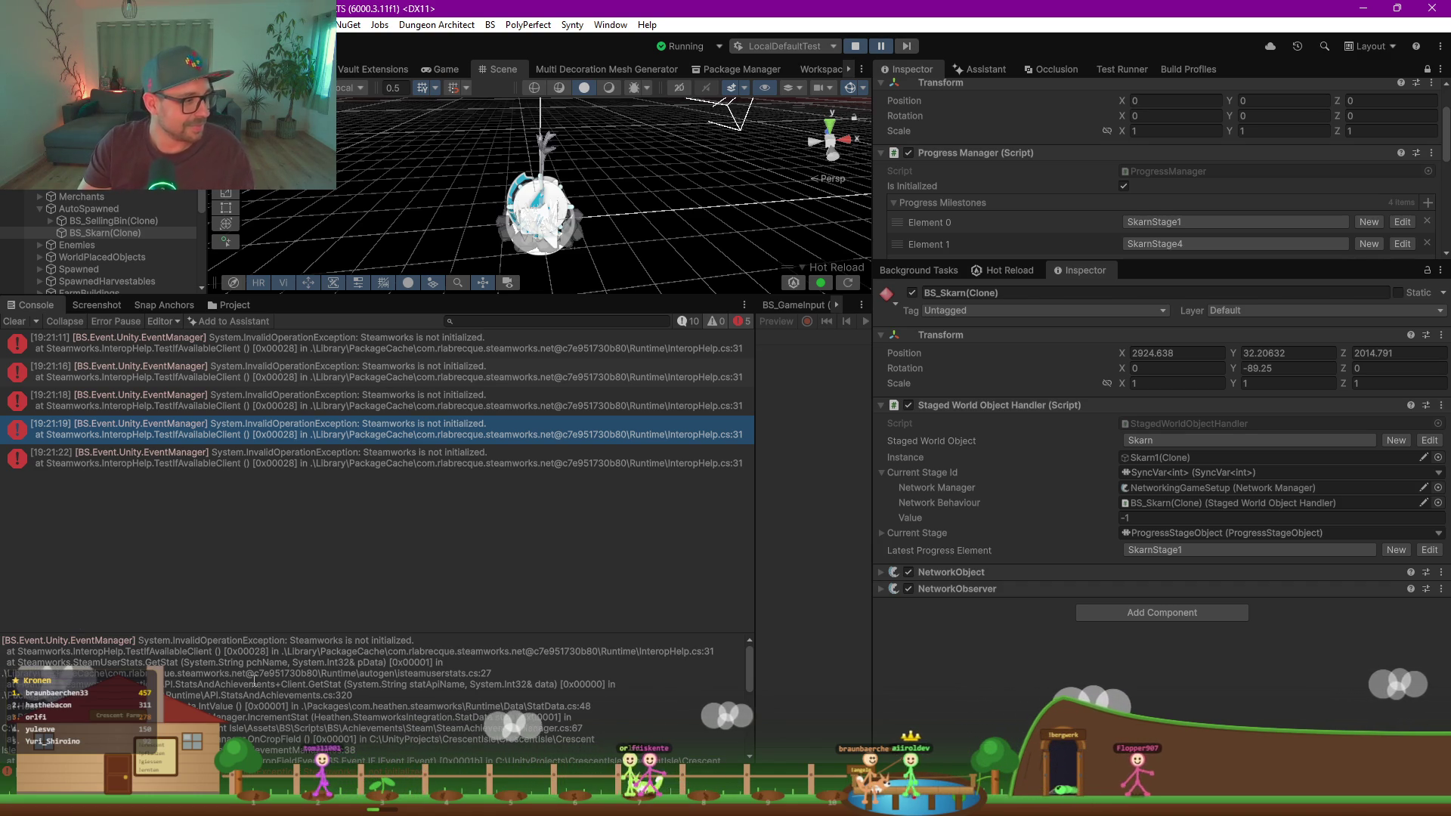
key("alt+Tab")
Step: In StagedWorldObjectHandler's SetStage, pass 'transform' as the parent to the stage prefab's Instantiate
left_click(490, 460)
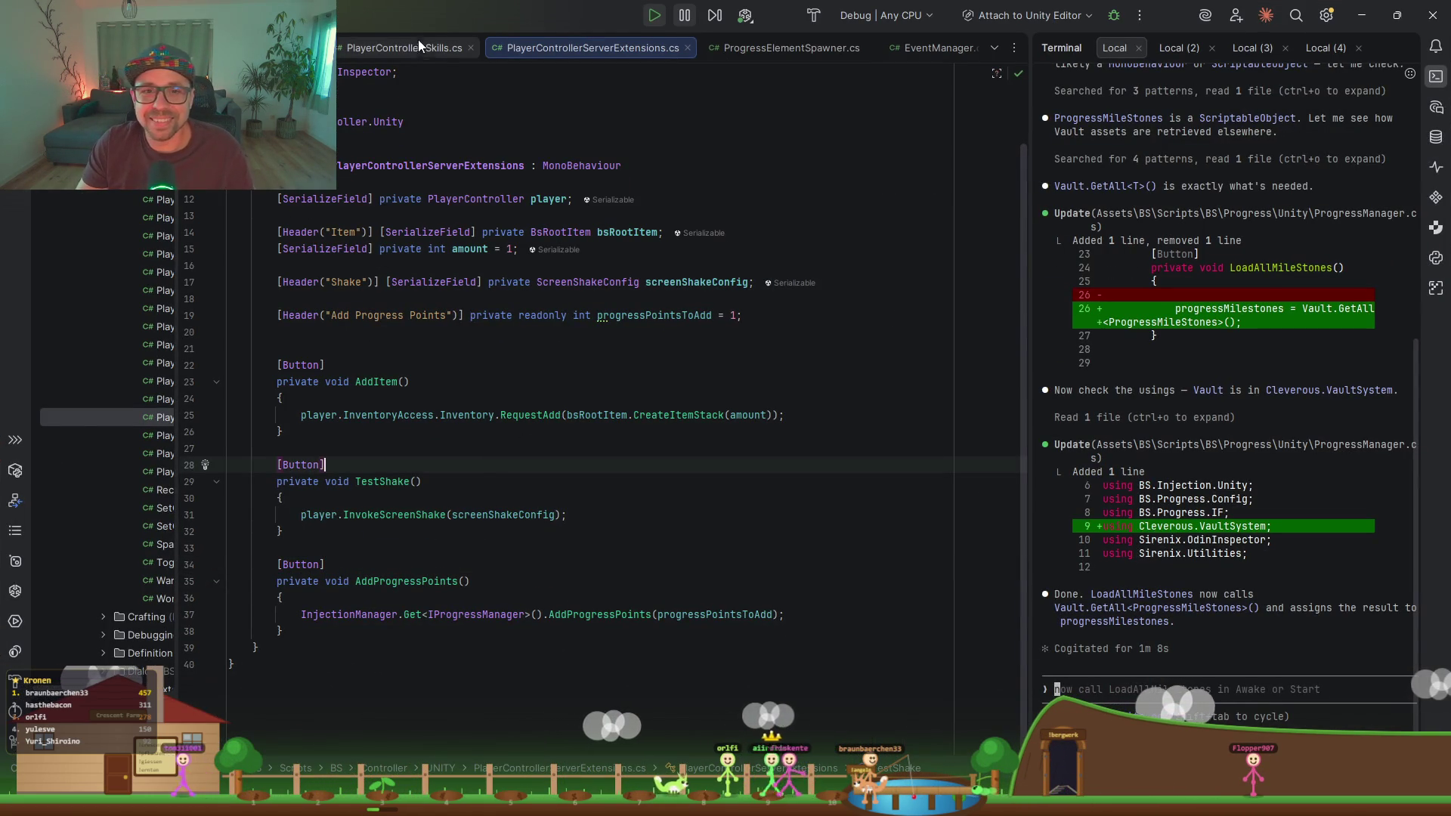
left_click(827, 43)
scroll(796, 53, "down", 2)
scroll(796, 52, "down", 3)
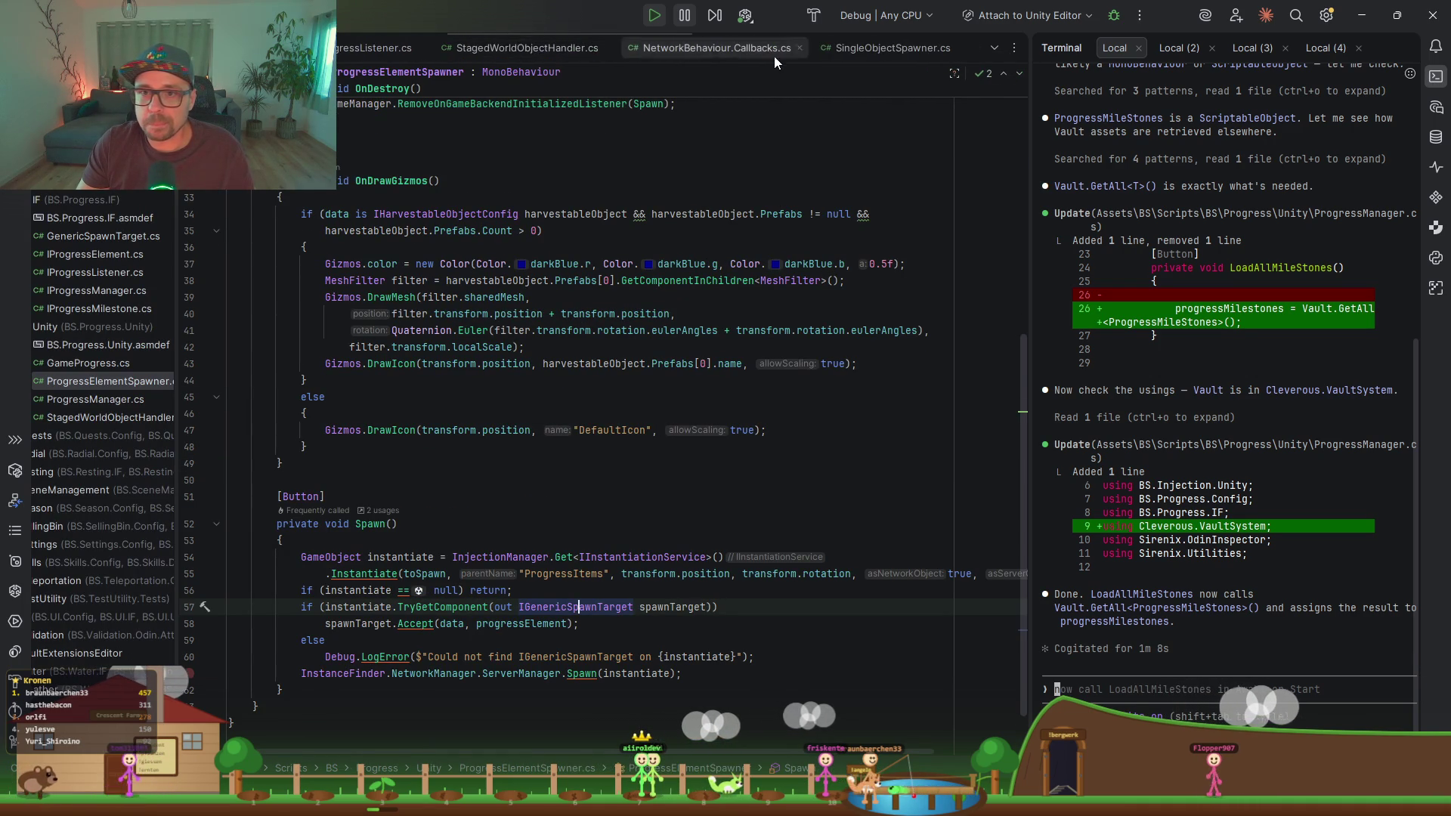
left_click(540, 49)
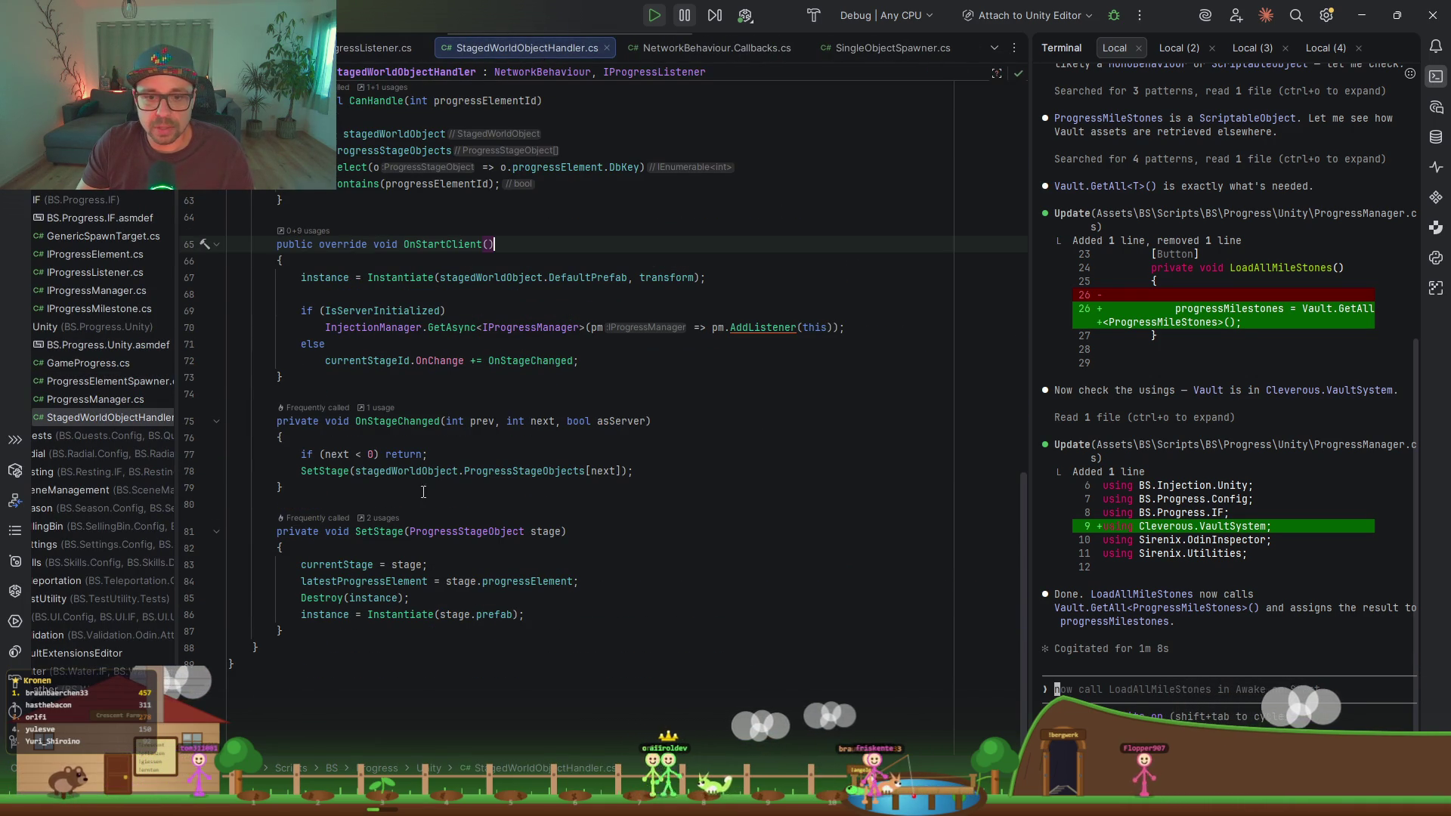
left_click(326, 475)
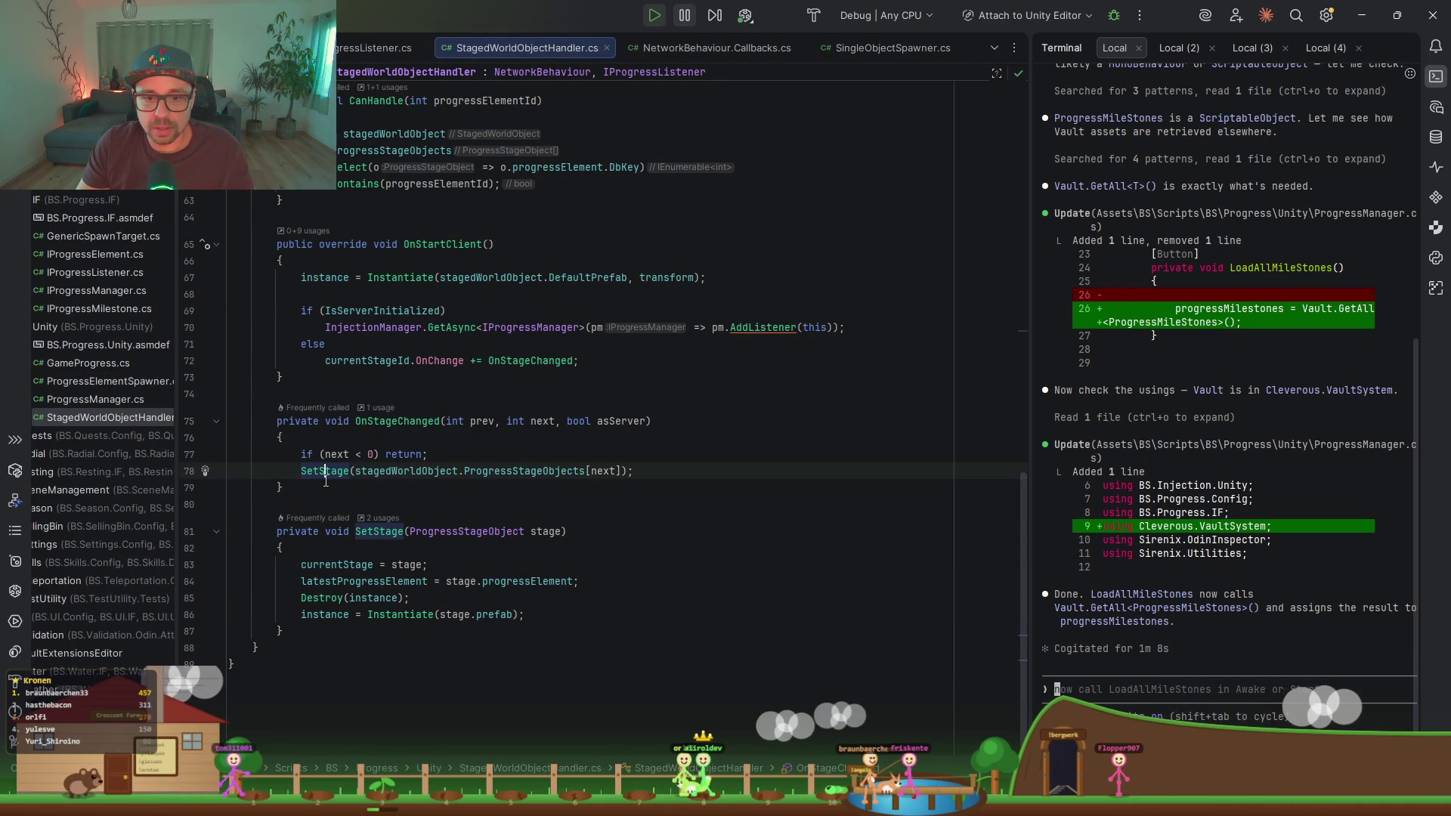
left_click(391, 602)
left_click(411, 615)
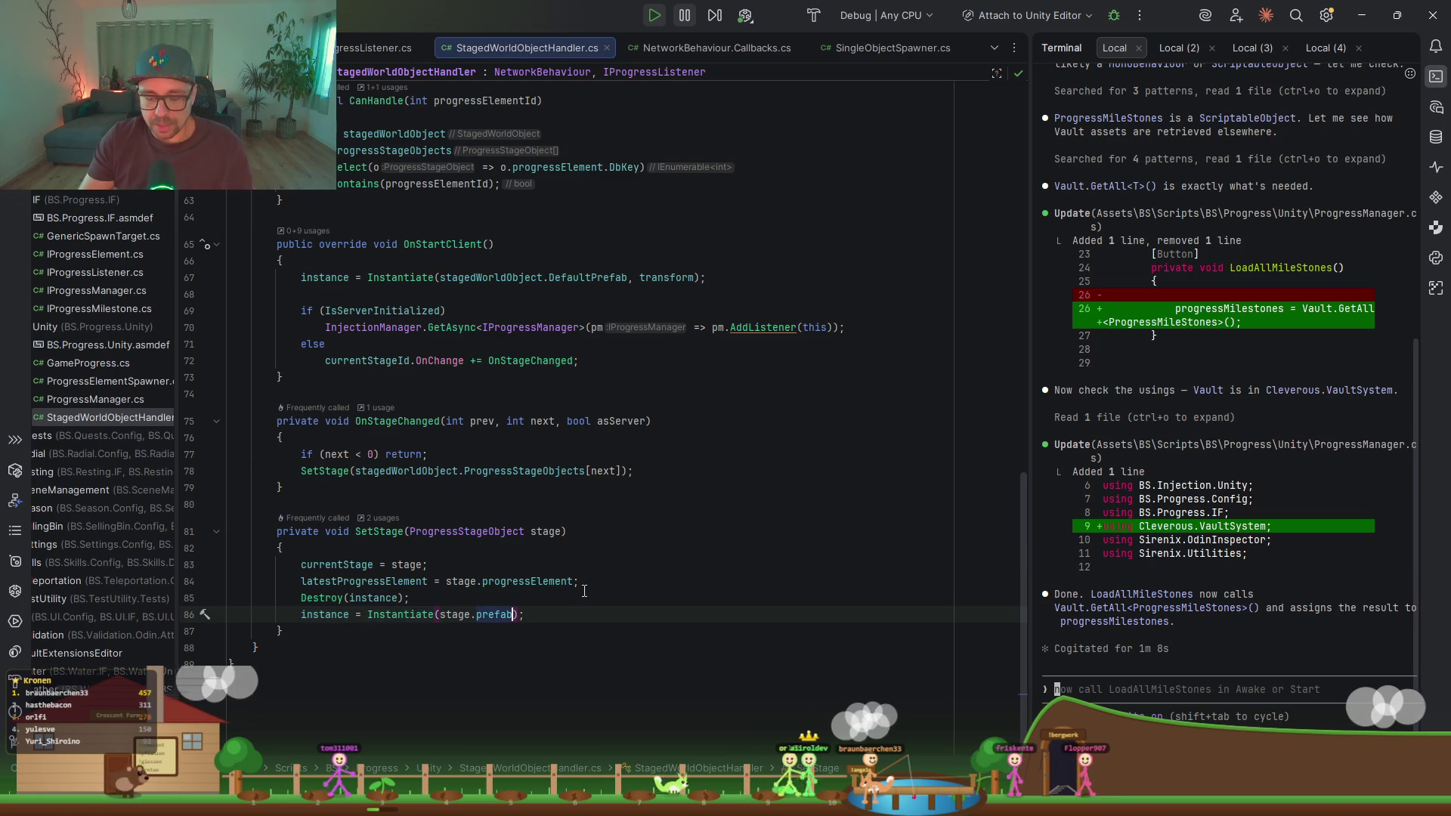
type(",tra")
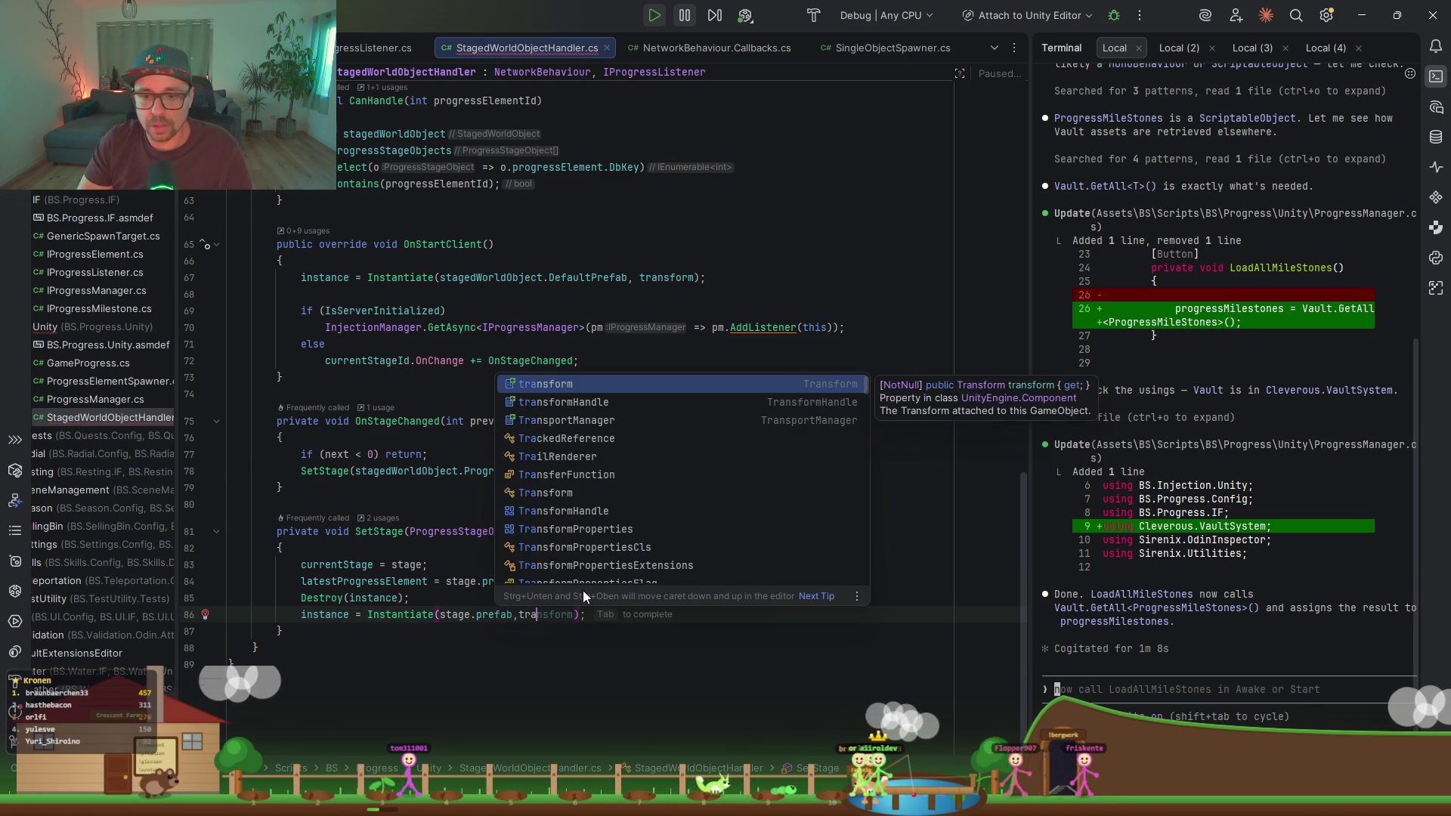
key("Return")
Step: Review the OnStartClient code and reformat SetStage with Cleanup Code
scroll(418, 468, "up", 14)
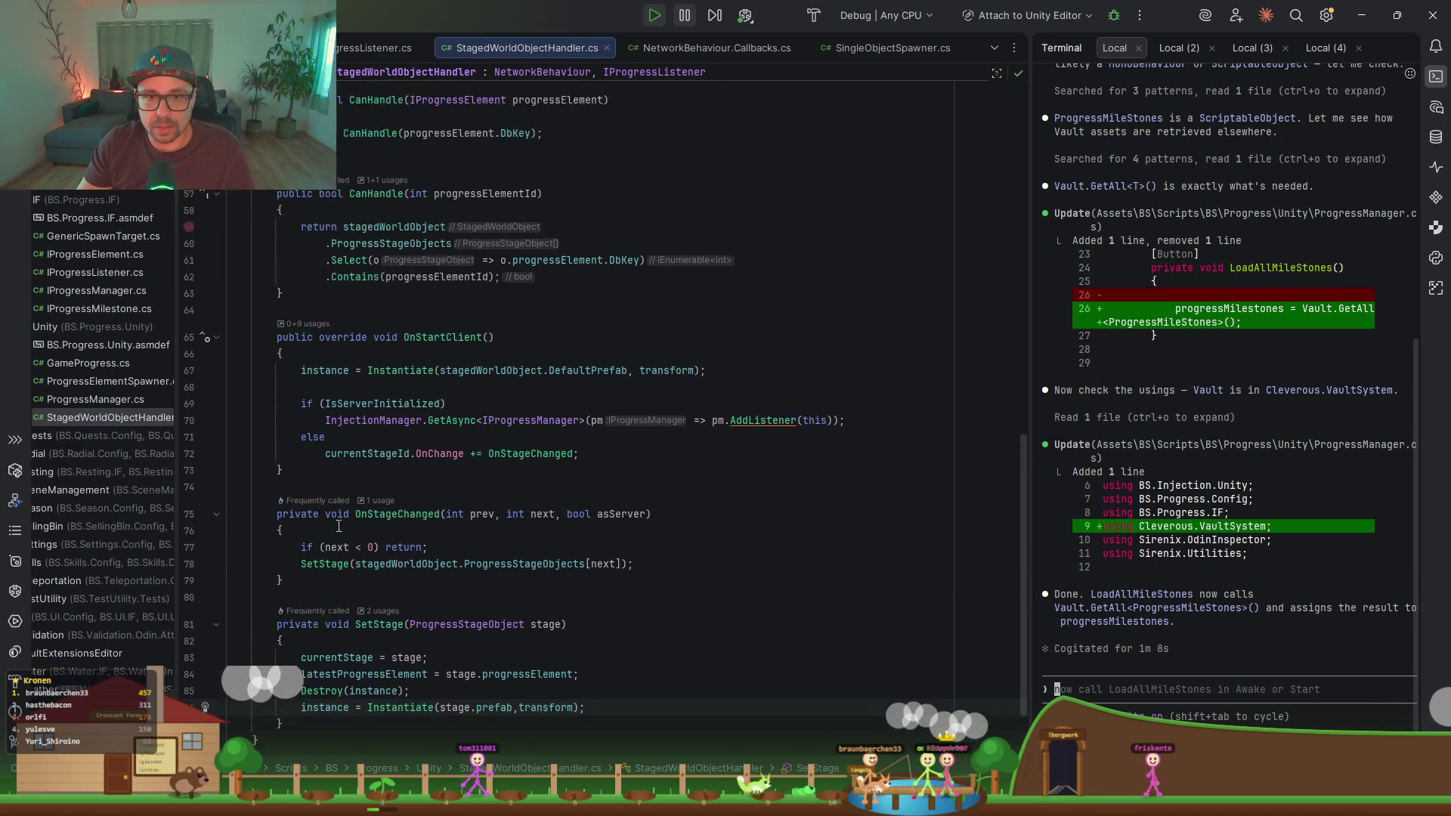
scroll(418, 468, "up", 2)
scroll(466, 515, "down", 6)
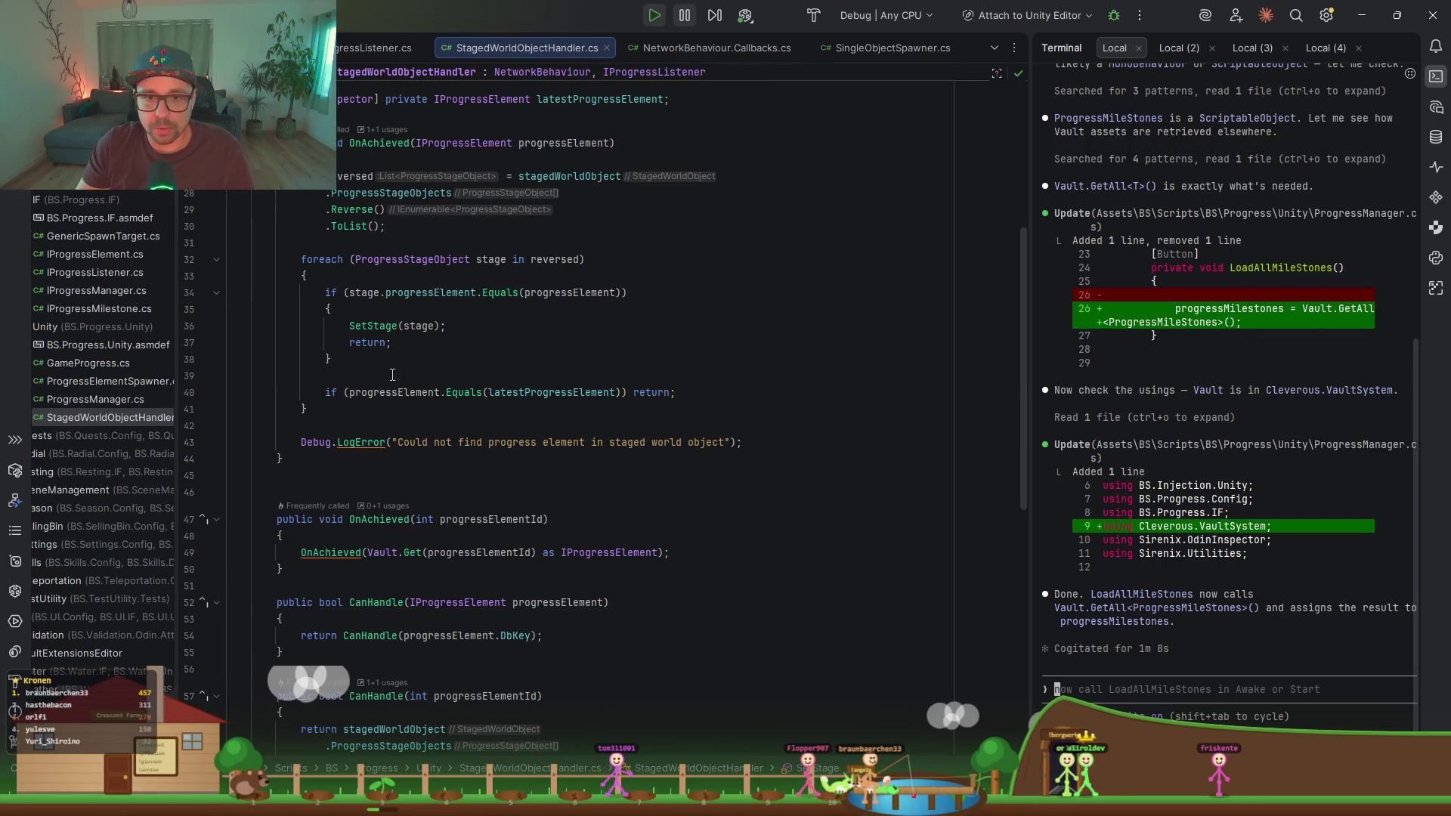
scroll(418, 338, "down", 8)
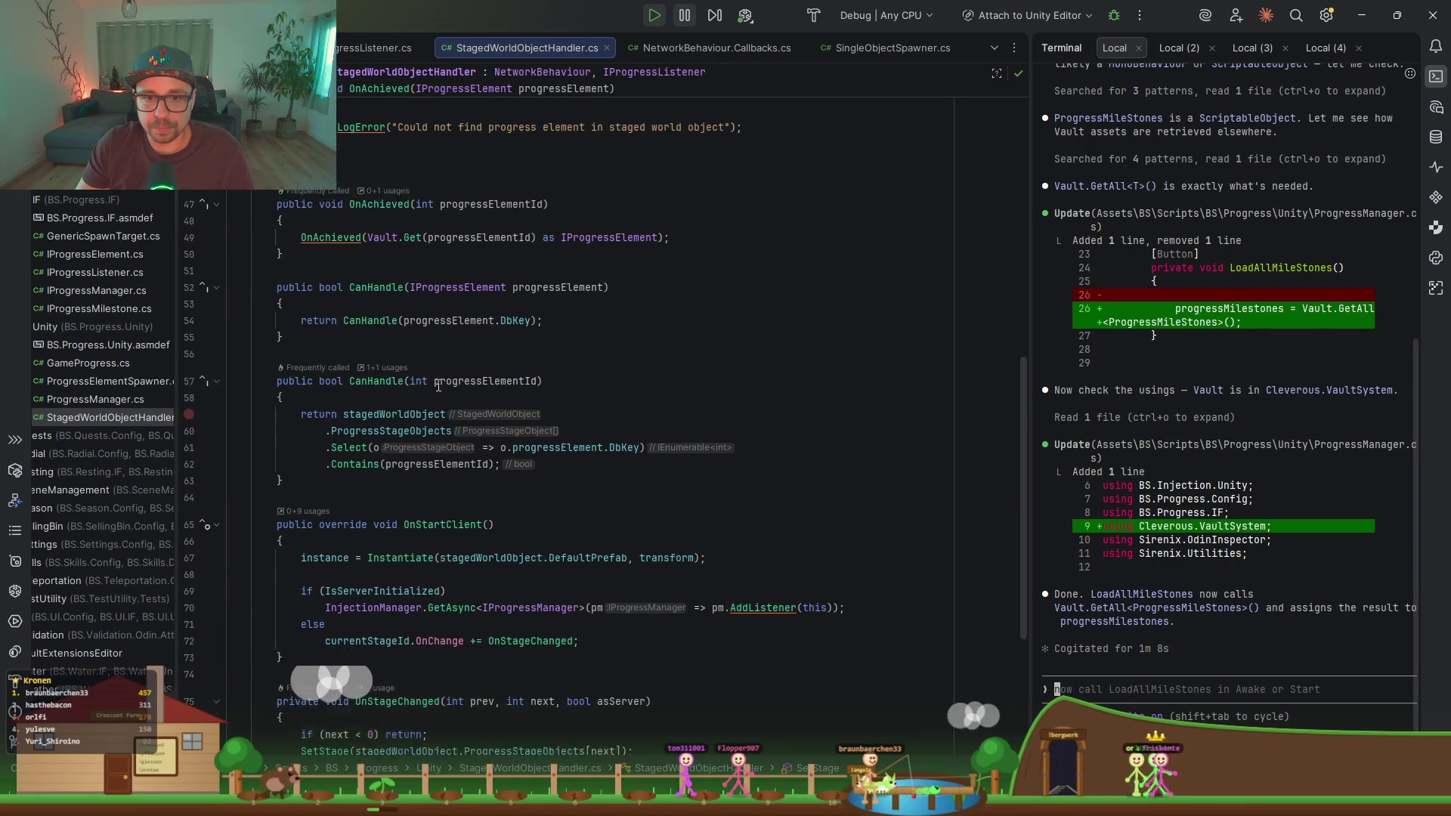
scroll(436, 393, "down", 2)
left_click(369, 456)
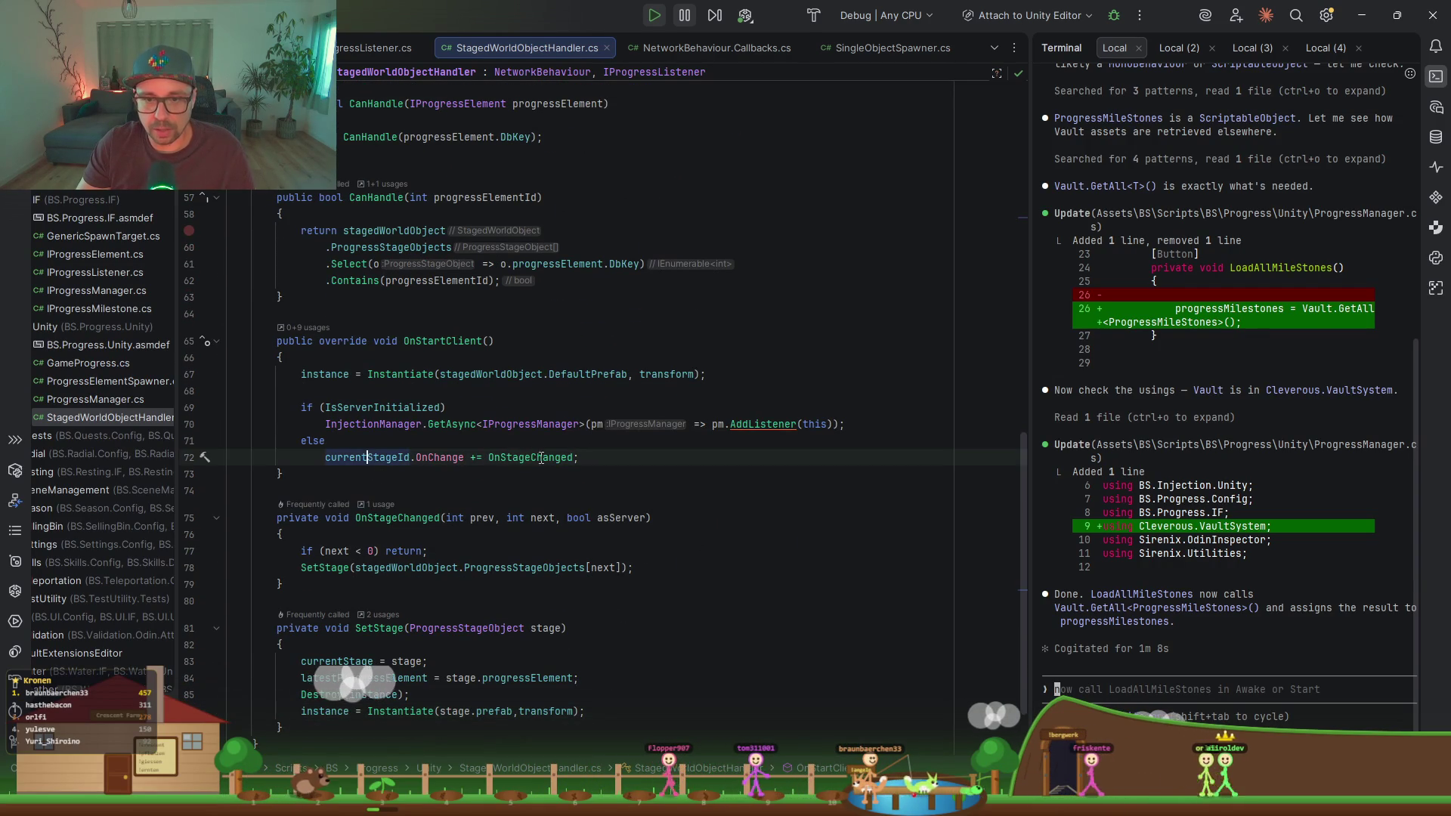
left_click(400, 374)
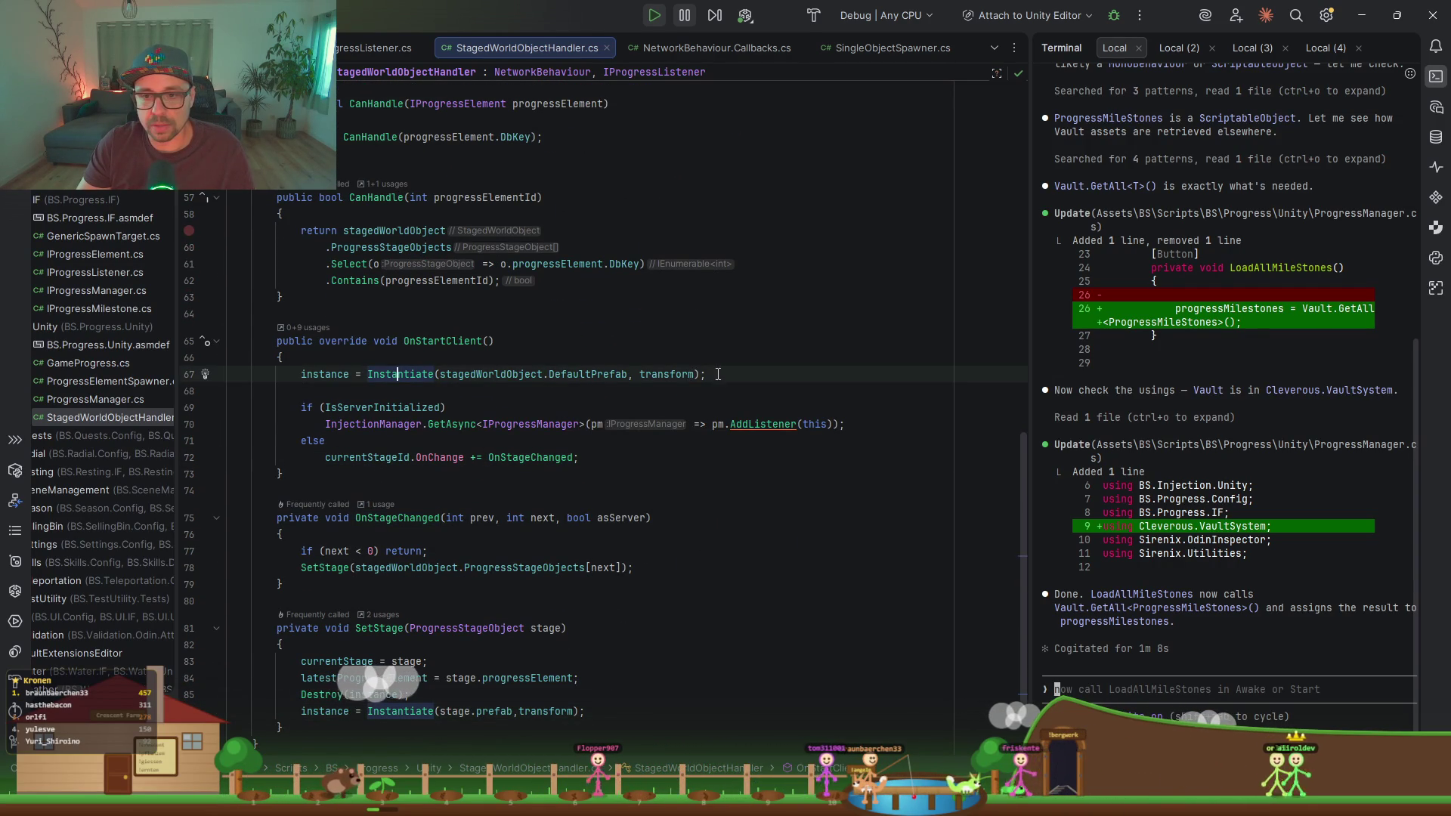
scroll(665, 484, "down", 2)
left_click(618, 603)
key("ctrl+alt+l")
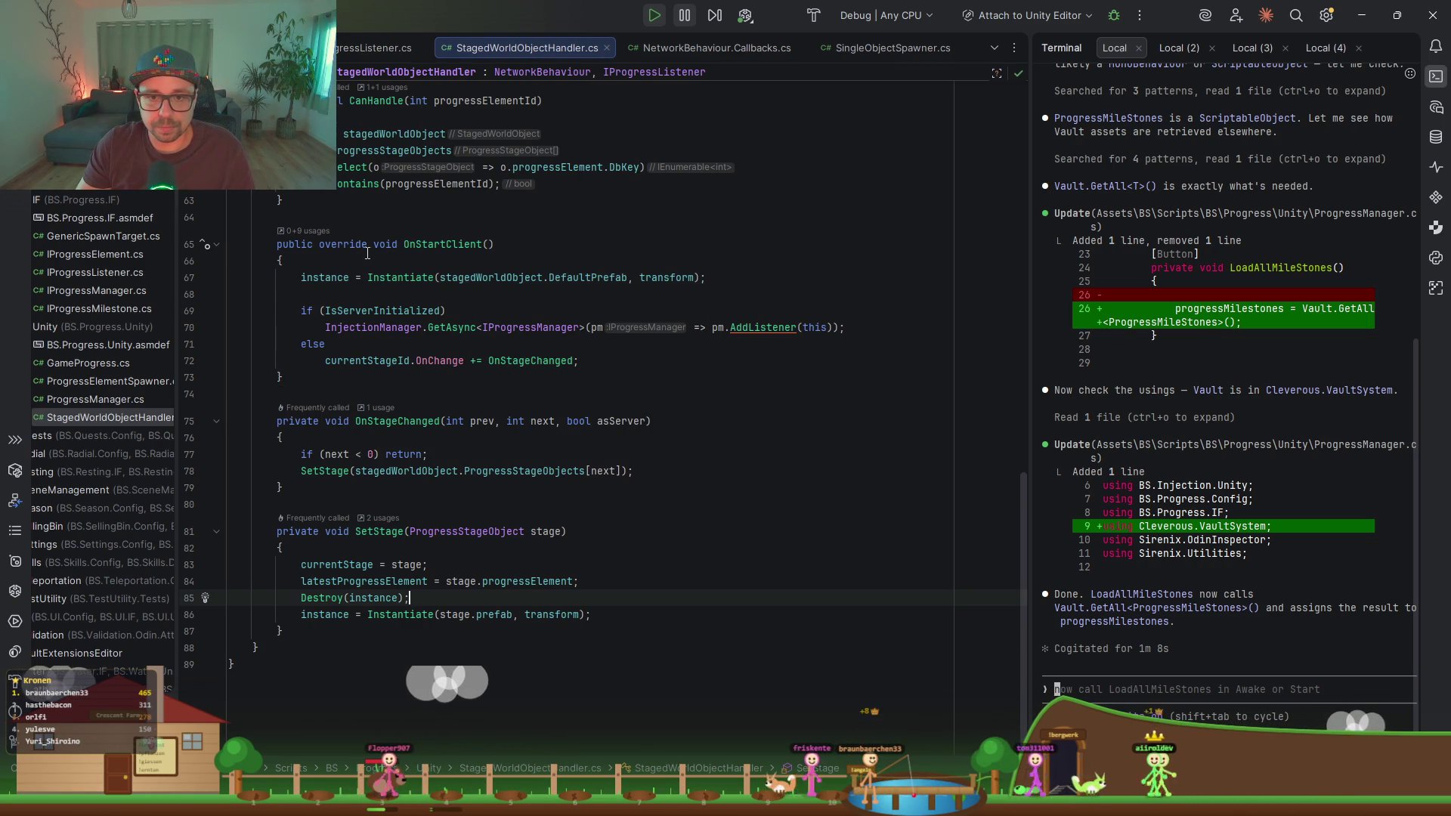
Step: Wrap OnStartClient's default prefab Instantiate in 'if (instance == null)' and reformat it
left_click(339, 276)
scroll(338, 366, "up", 2)
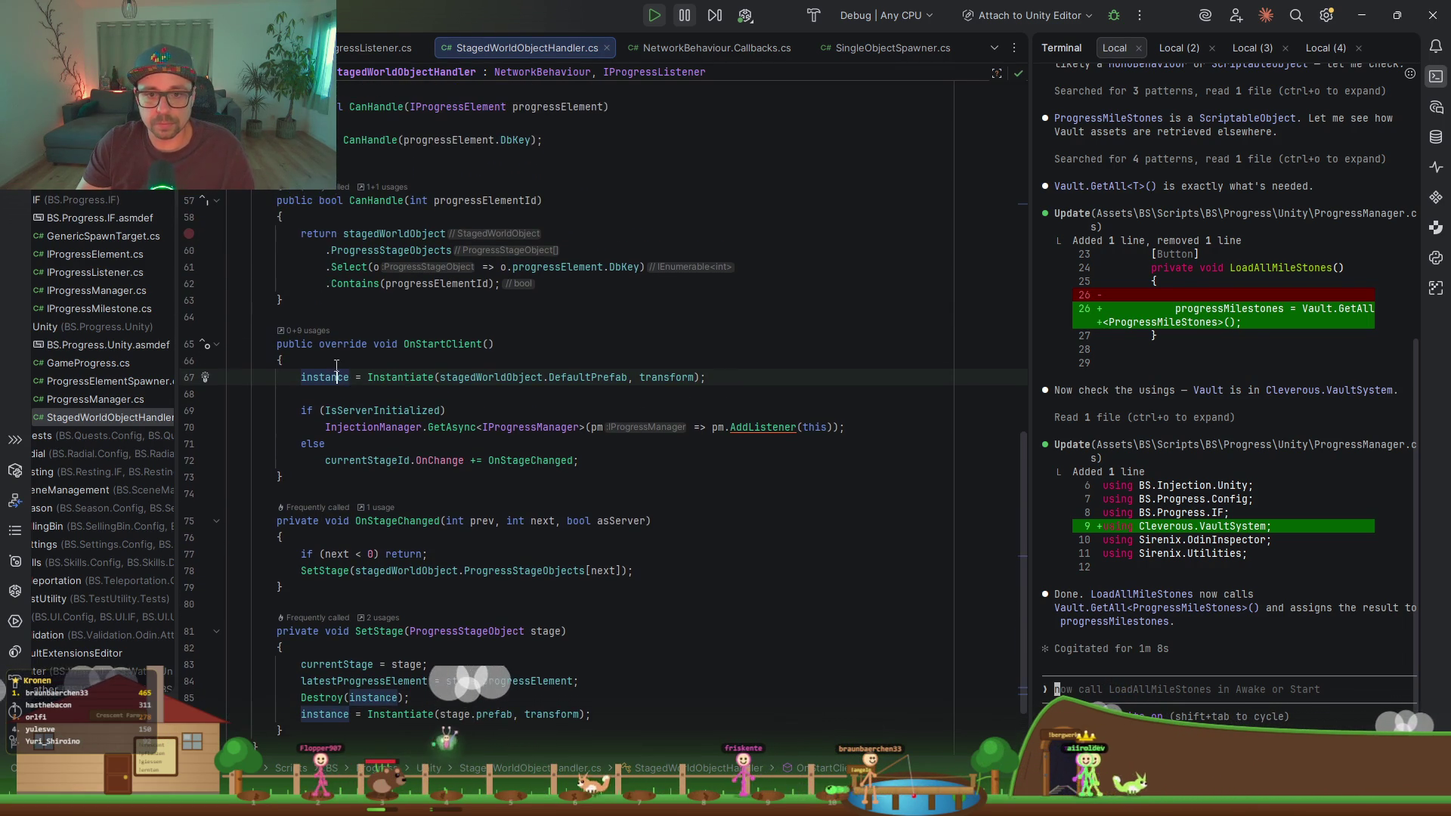
key("ctrl+alt+Return")
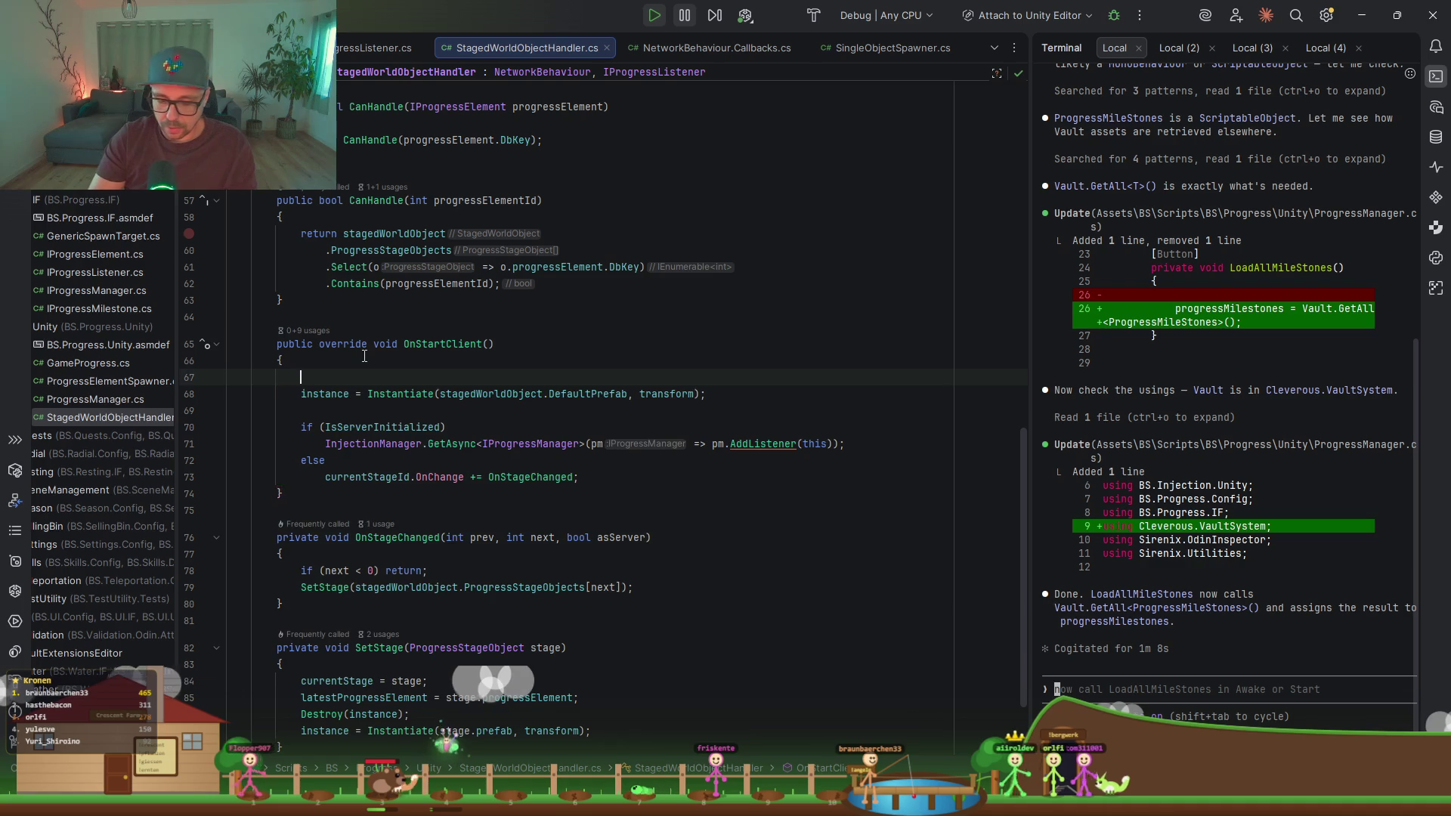
type("if(")
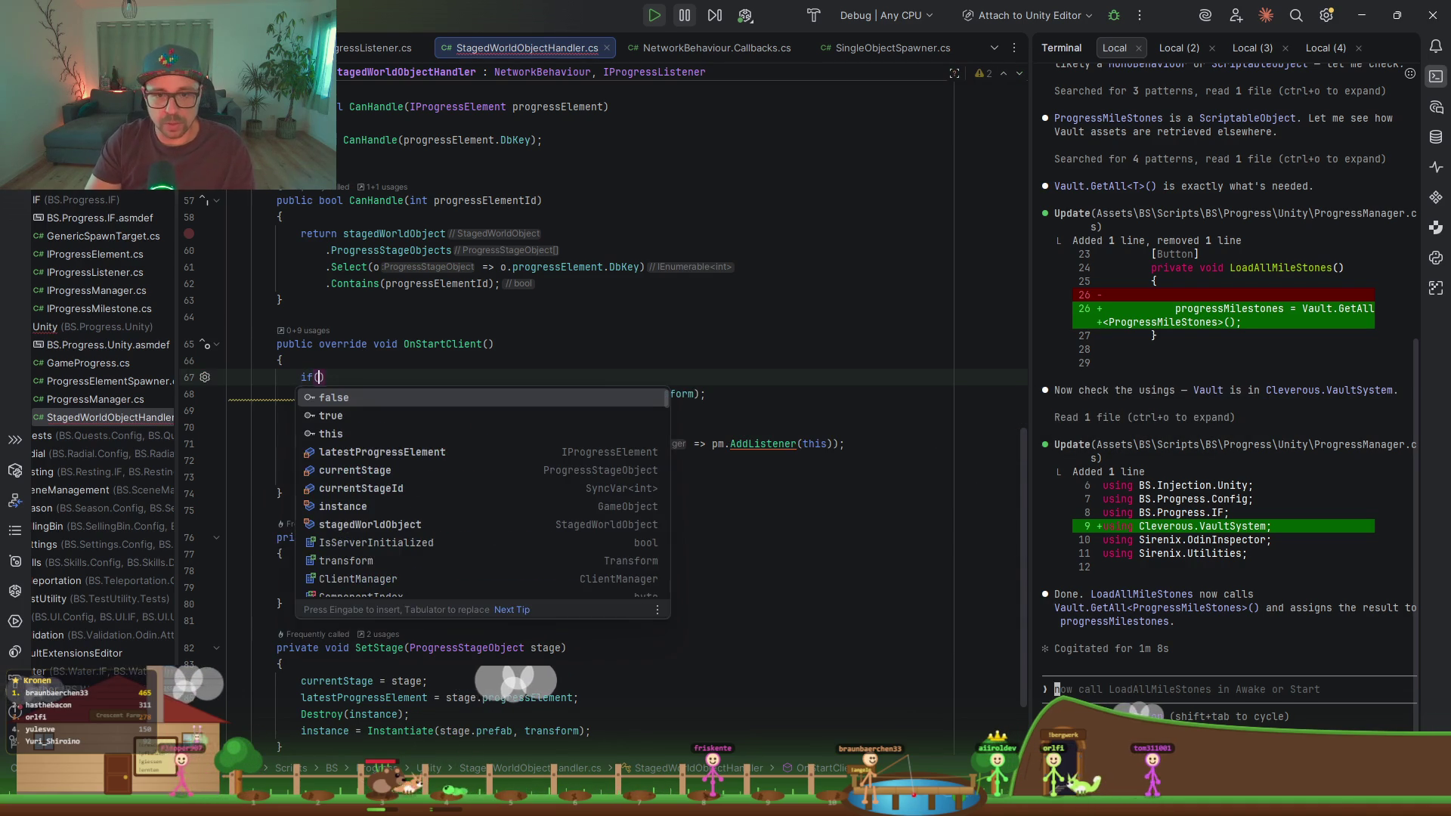
key("Tab")
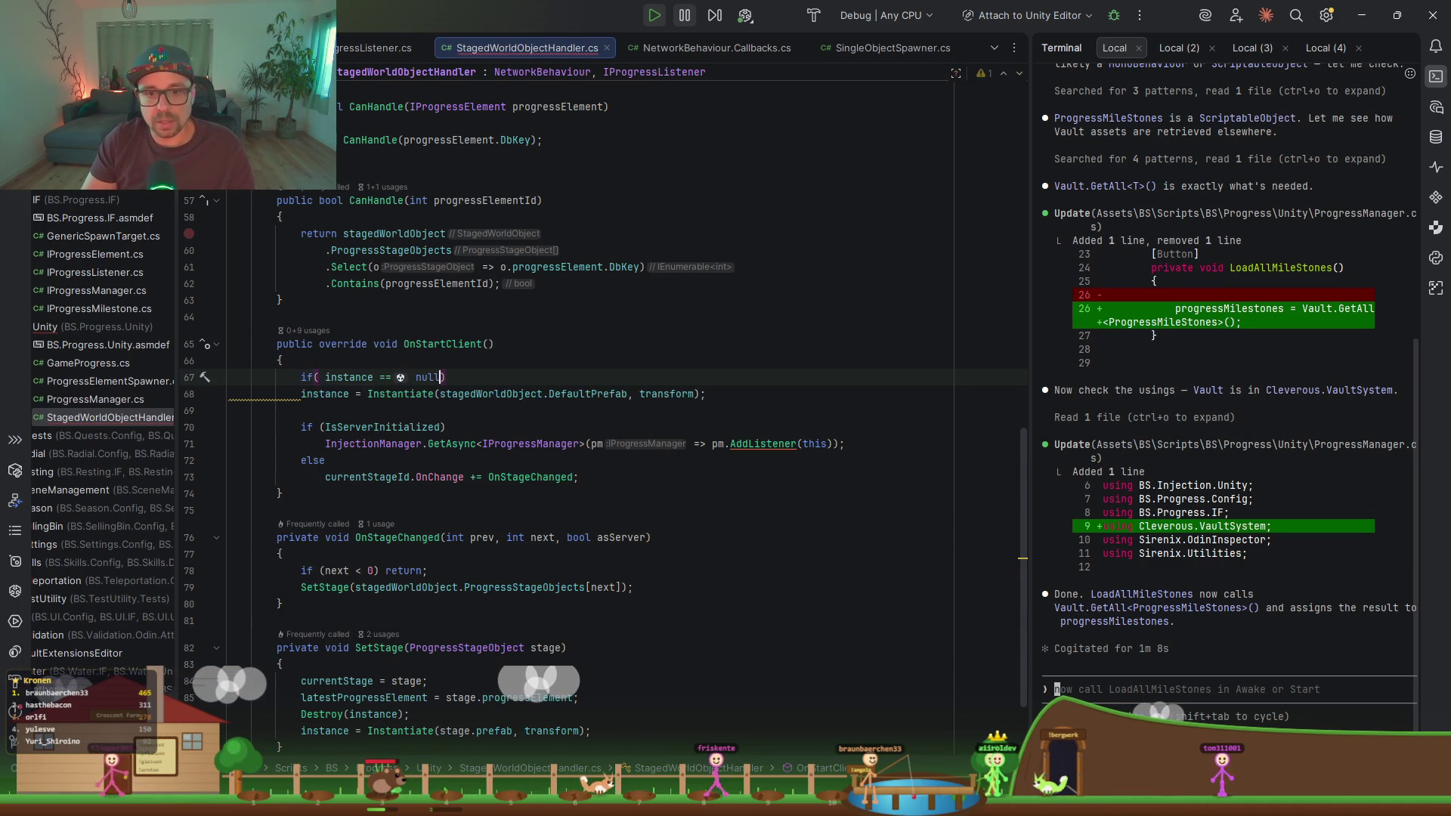
key("Delete")
key("ctrl+alt+l")
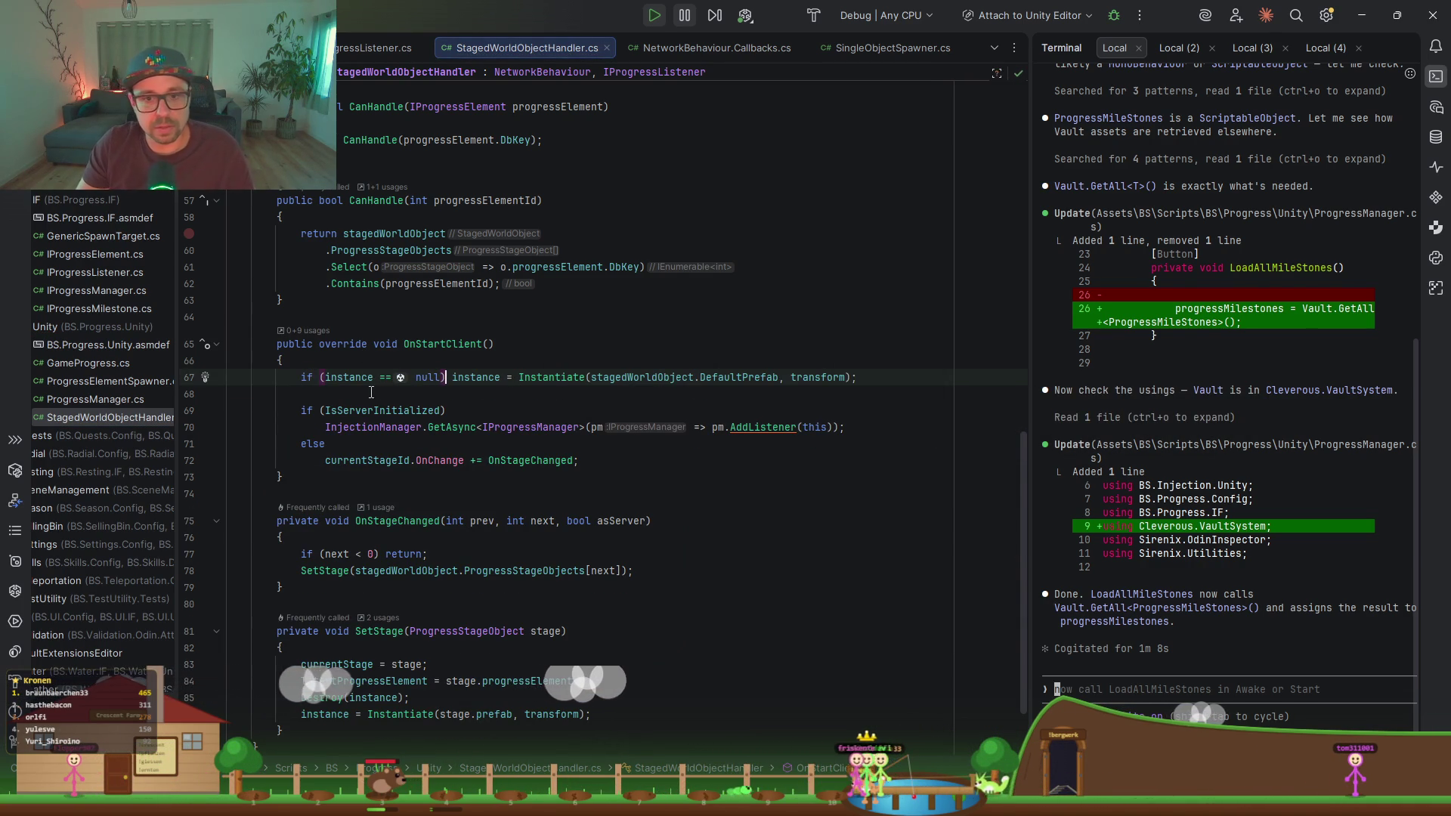
Step: Review OnStageChanged and OnStartClient, then minimize Rider
left_click(466, 571)
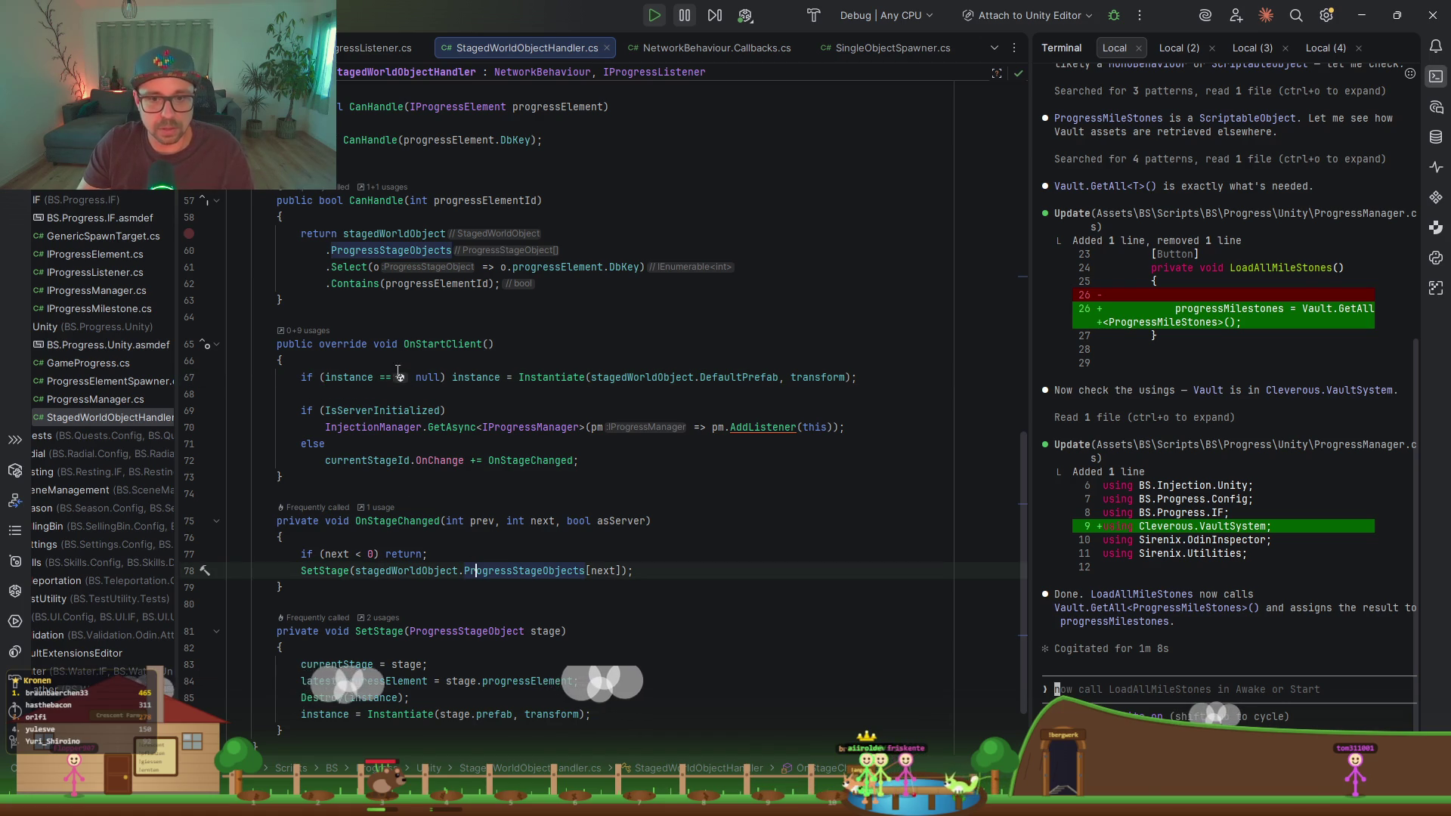
left_click(464, 345)
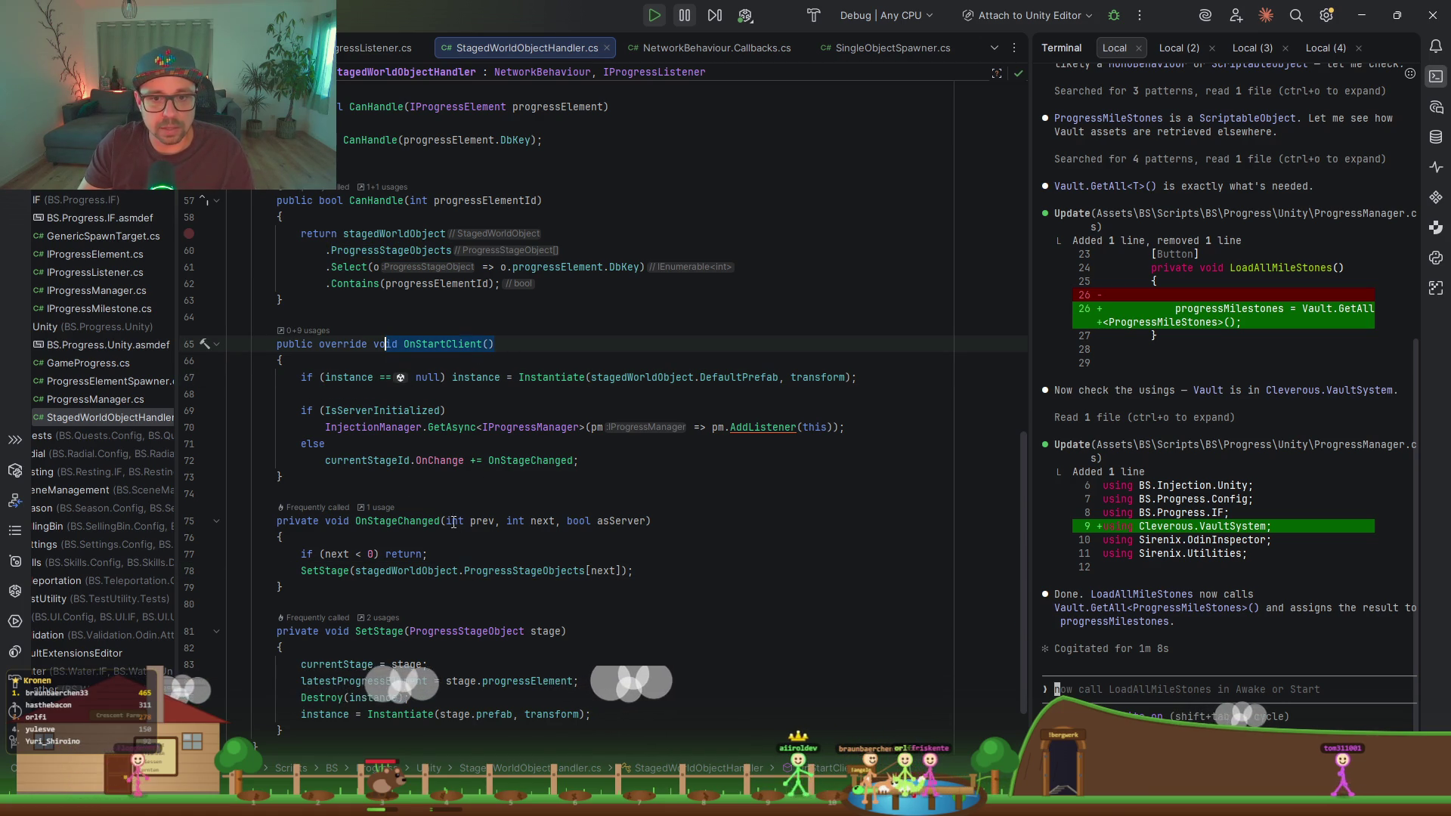
left_click(328, 473)
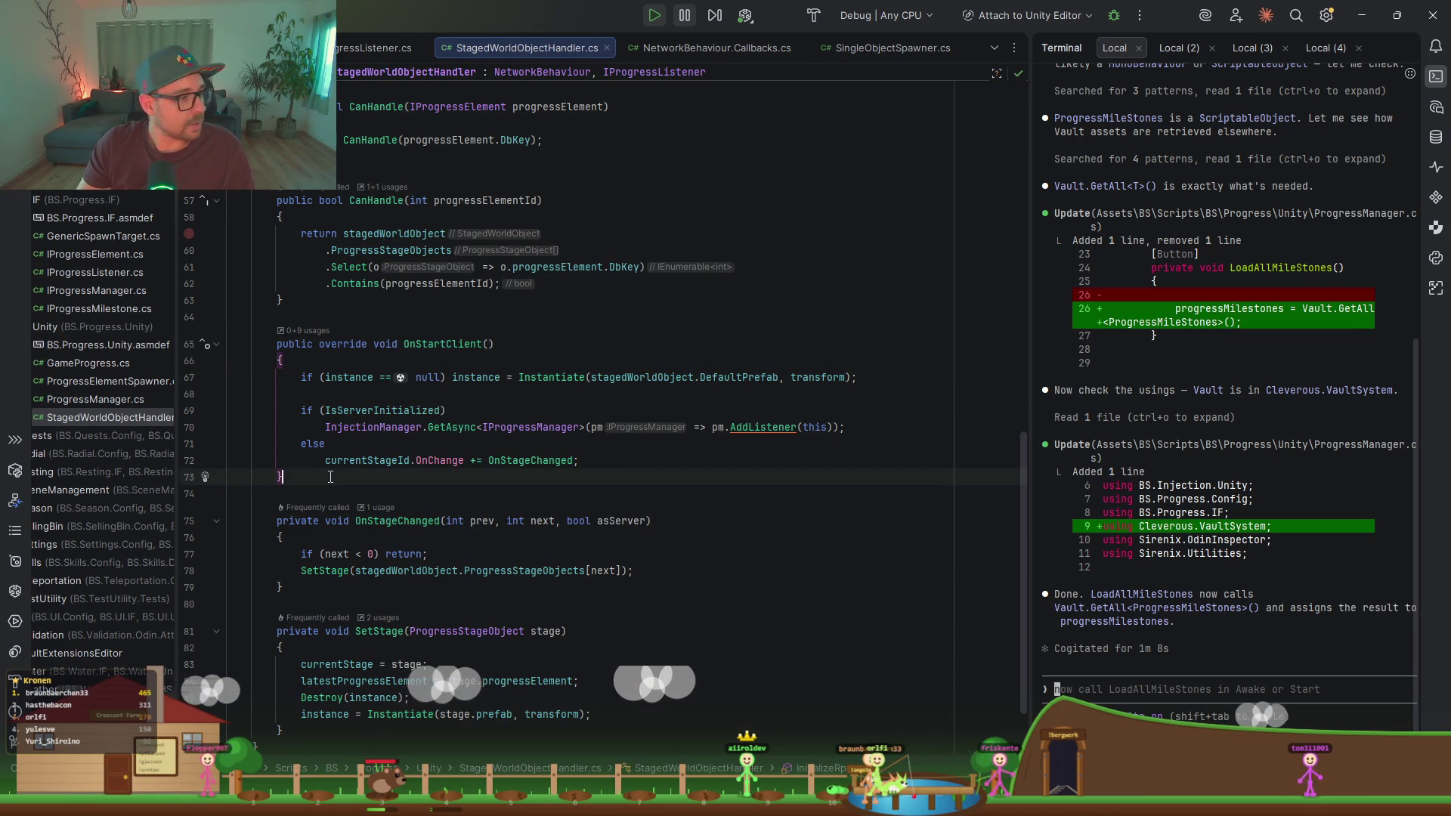
left_click(1370, 16)
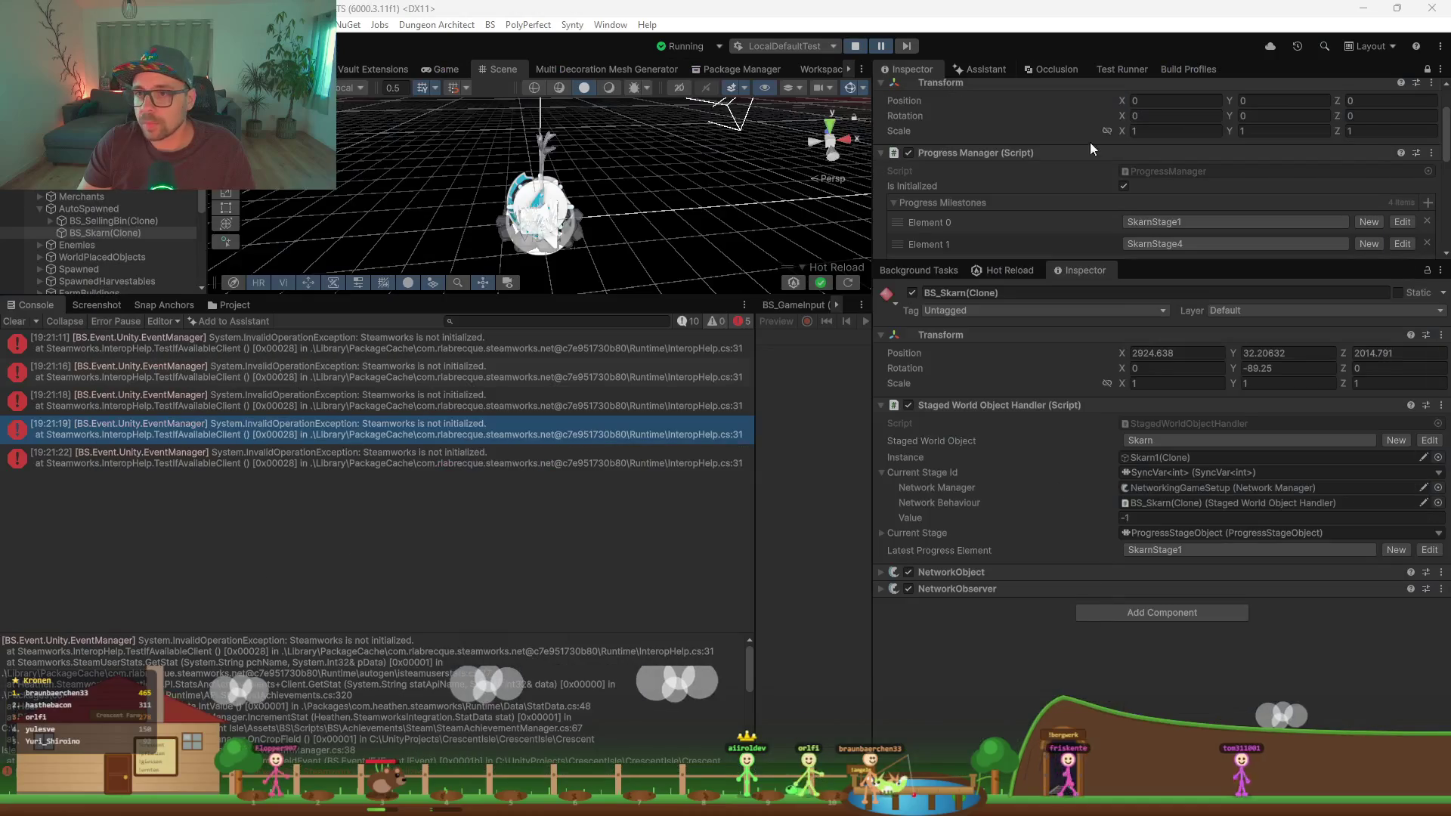
Step: Resume play mode, run the character forward, and widen the Progress Manager inspector fields
left_click(877, 48)
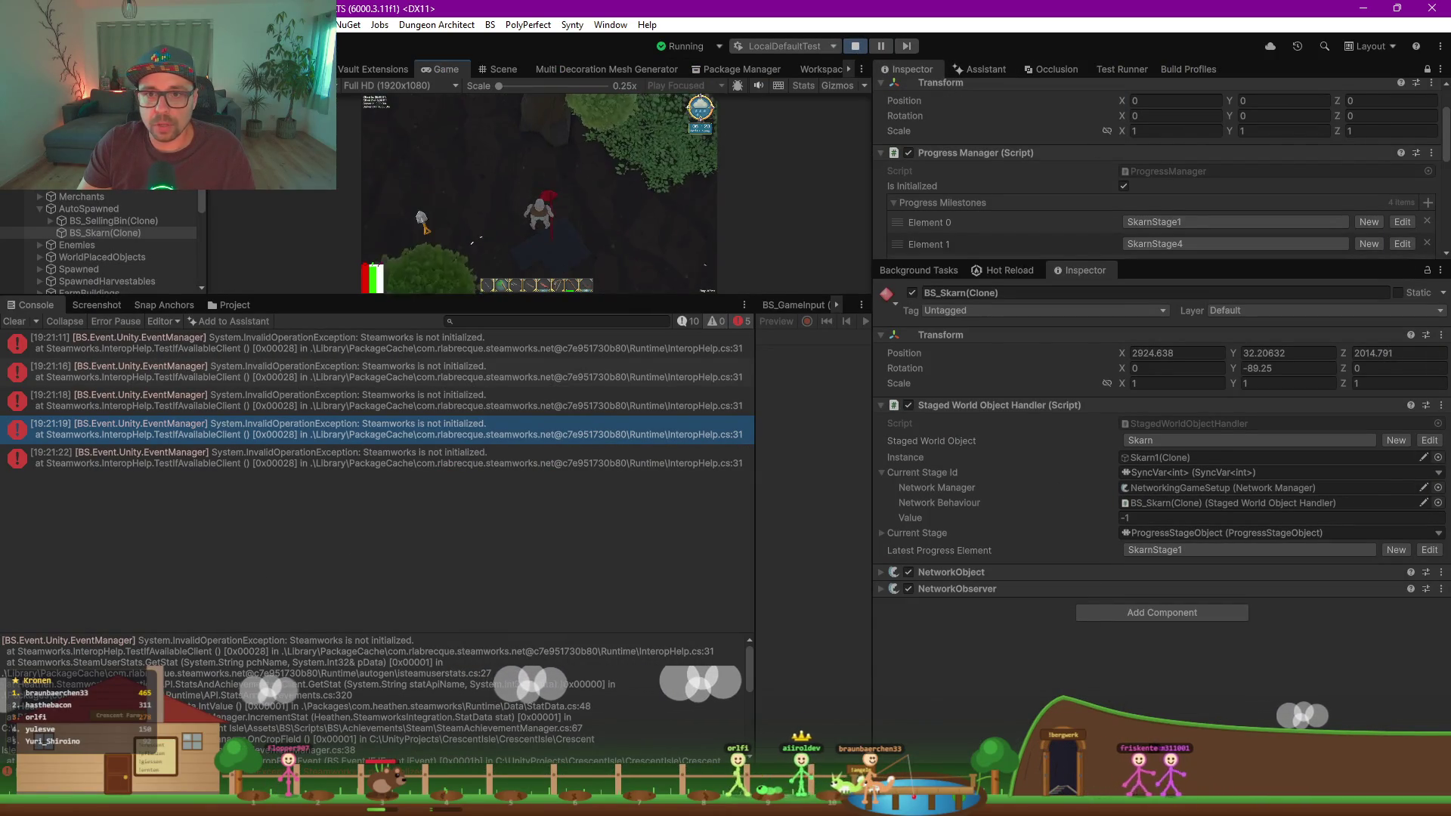
key("w")
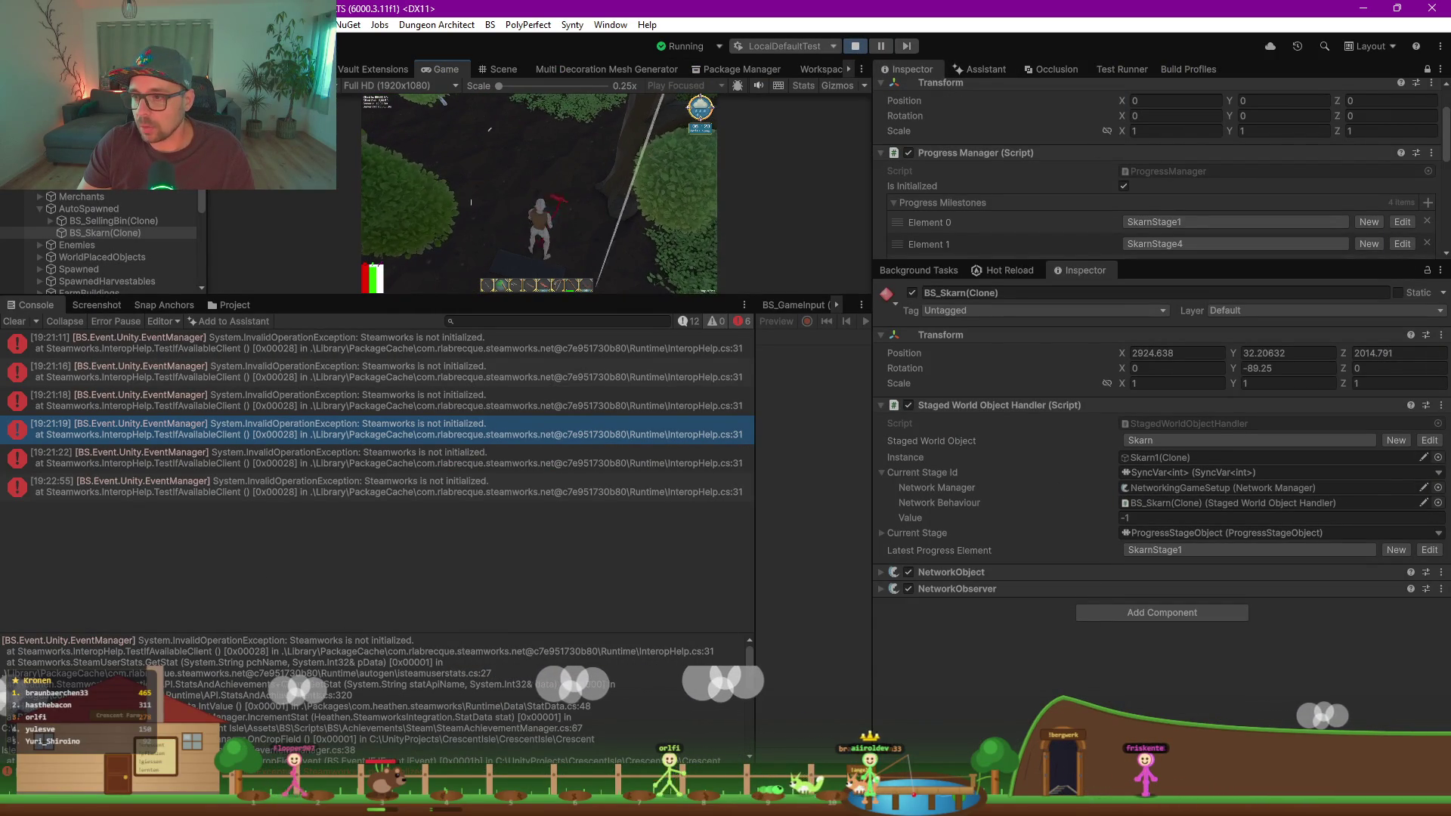
left_click_drag(1132, 263, 1133, 456)
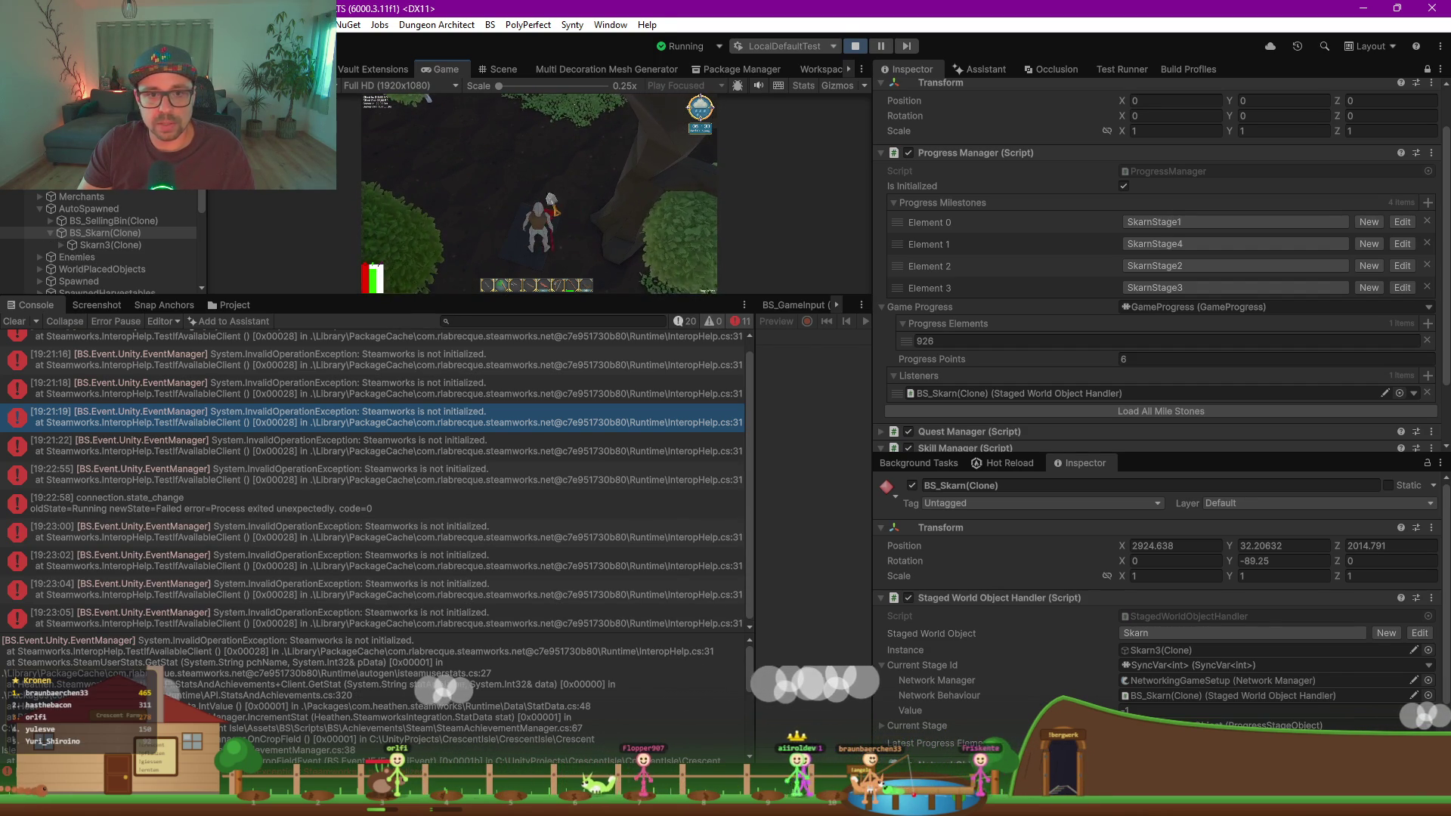
Step: Select Skarn3(Clone), frame the tree in the Scene view, and orbit around it
left_click(118, 245)
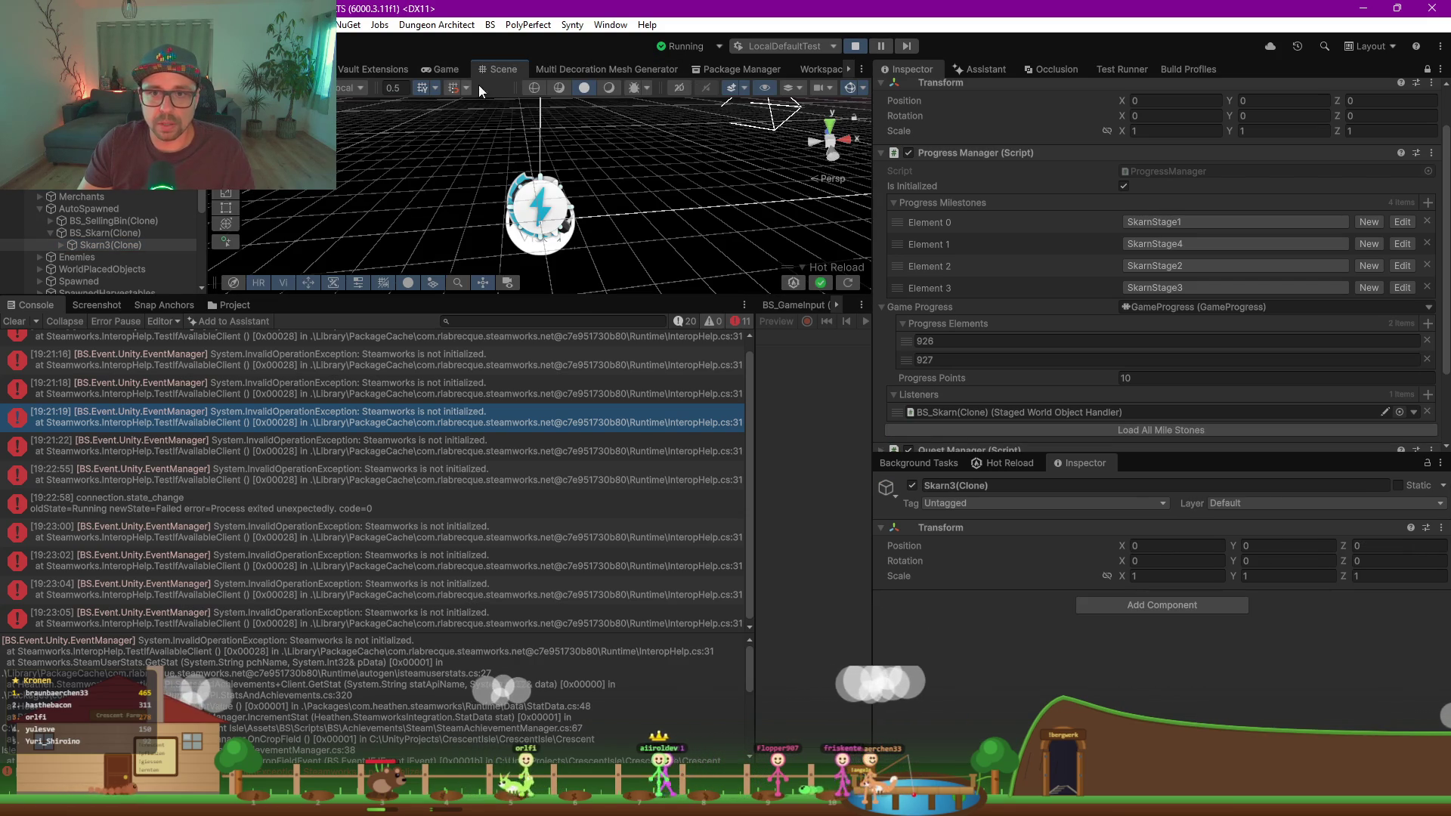
double_click(121, 245)
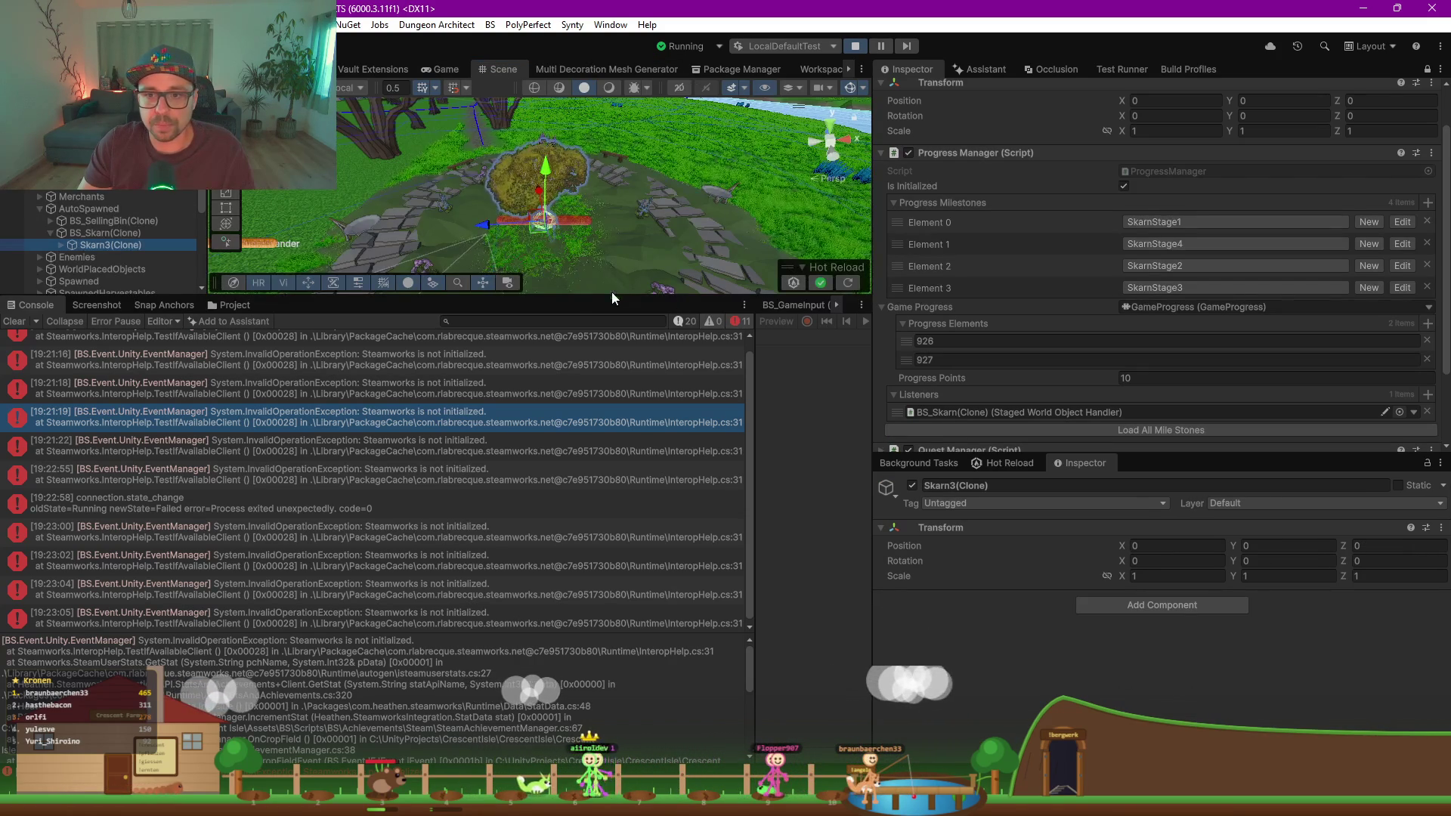
left_click_drag(606, 306, 606, 498)
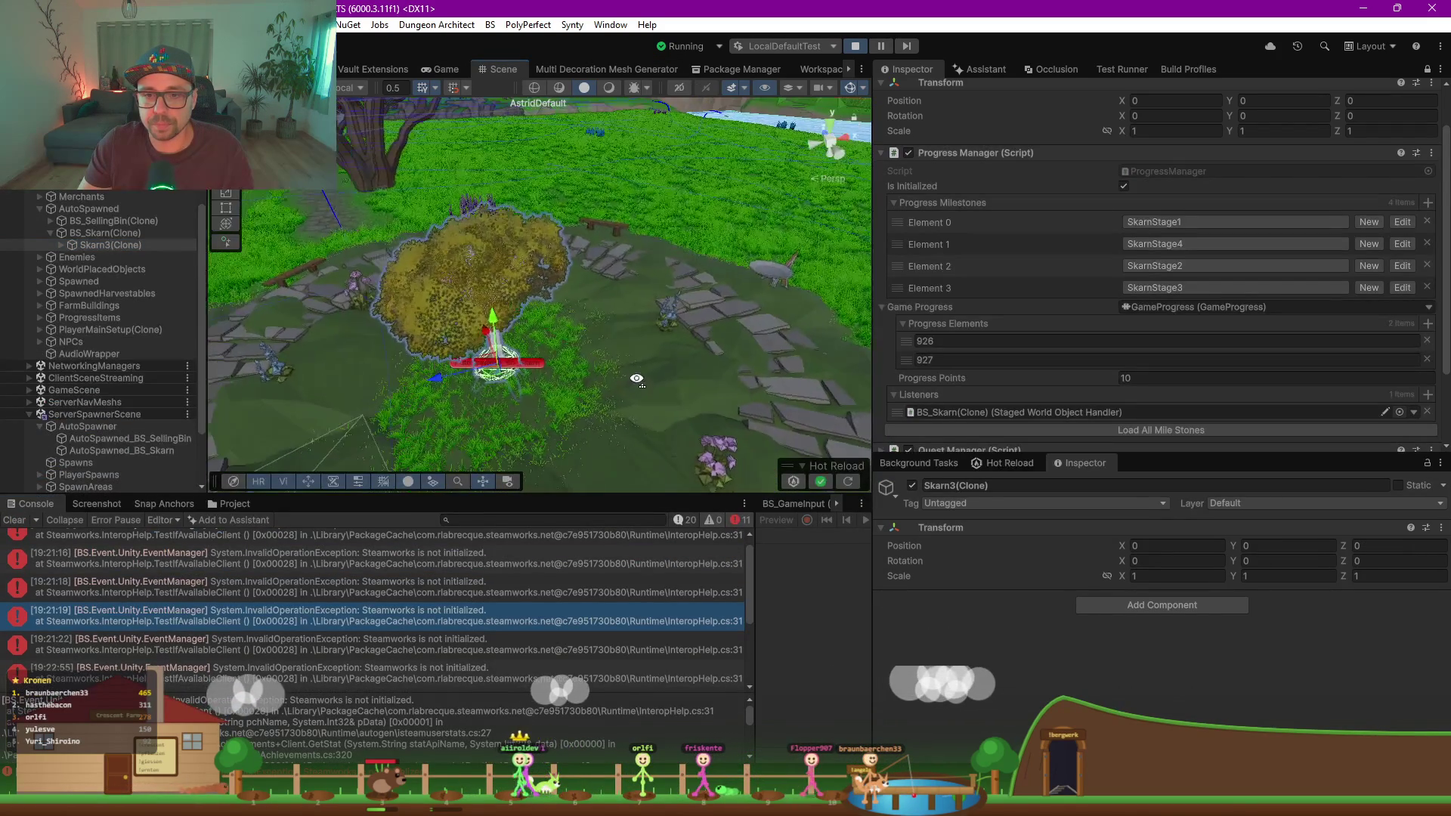
mouse_move(627, 341)
left_mouse_down()
mouse_move(597, 329)
mouse_move(659, 333)
mouse_move(613, 340)
left_mouse_up()
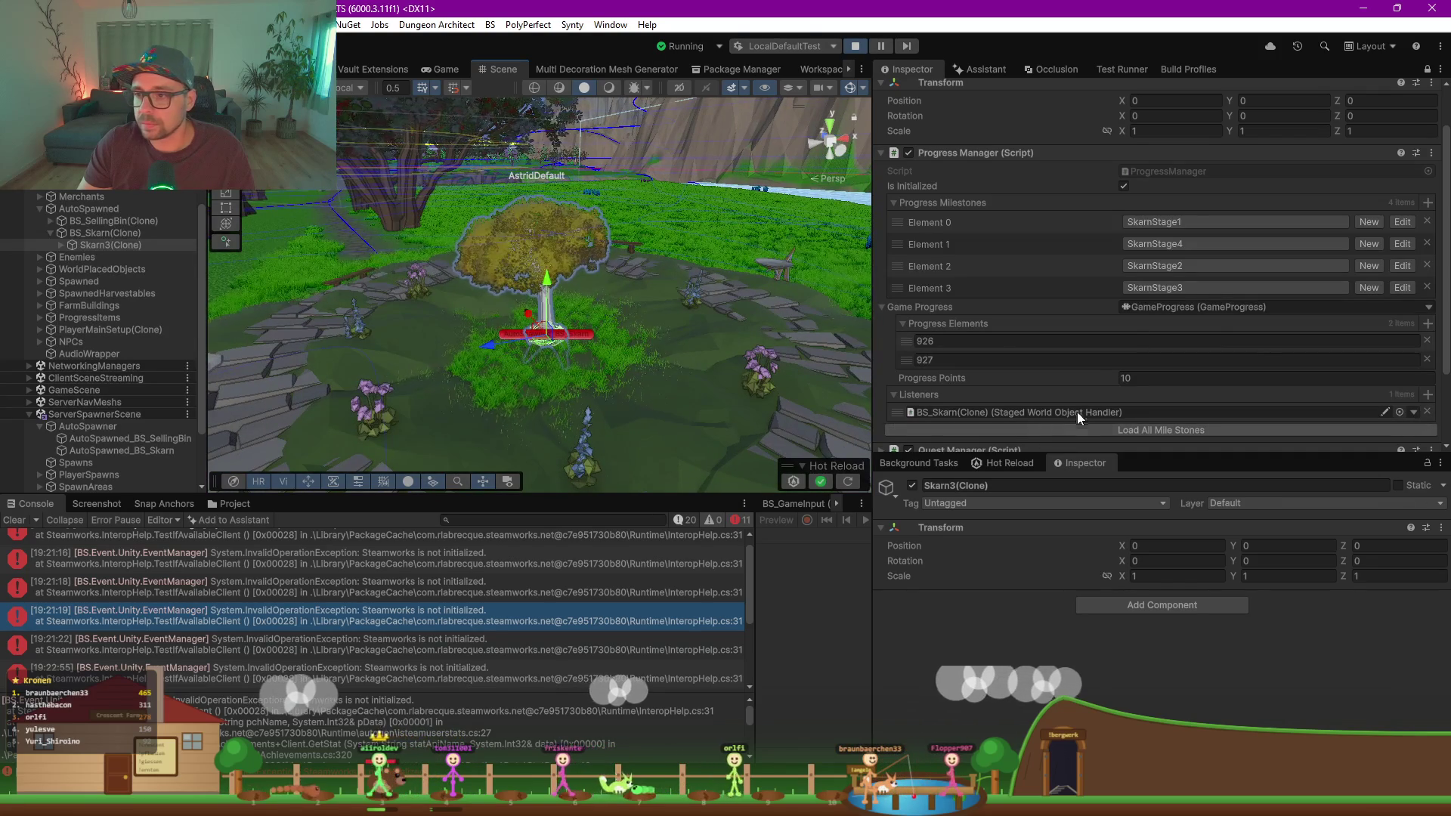
left_click(1166, 379)
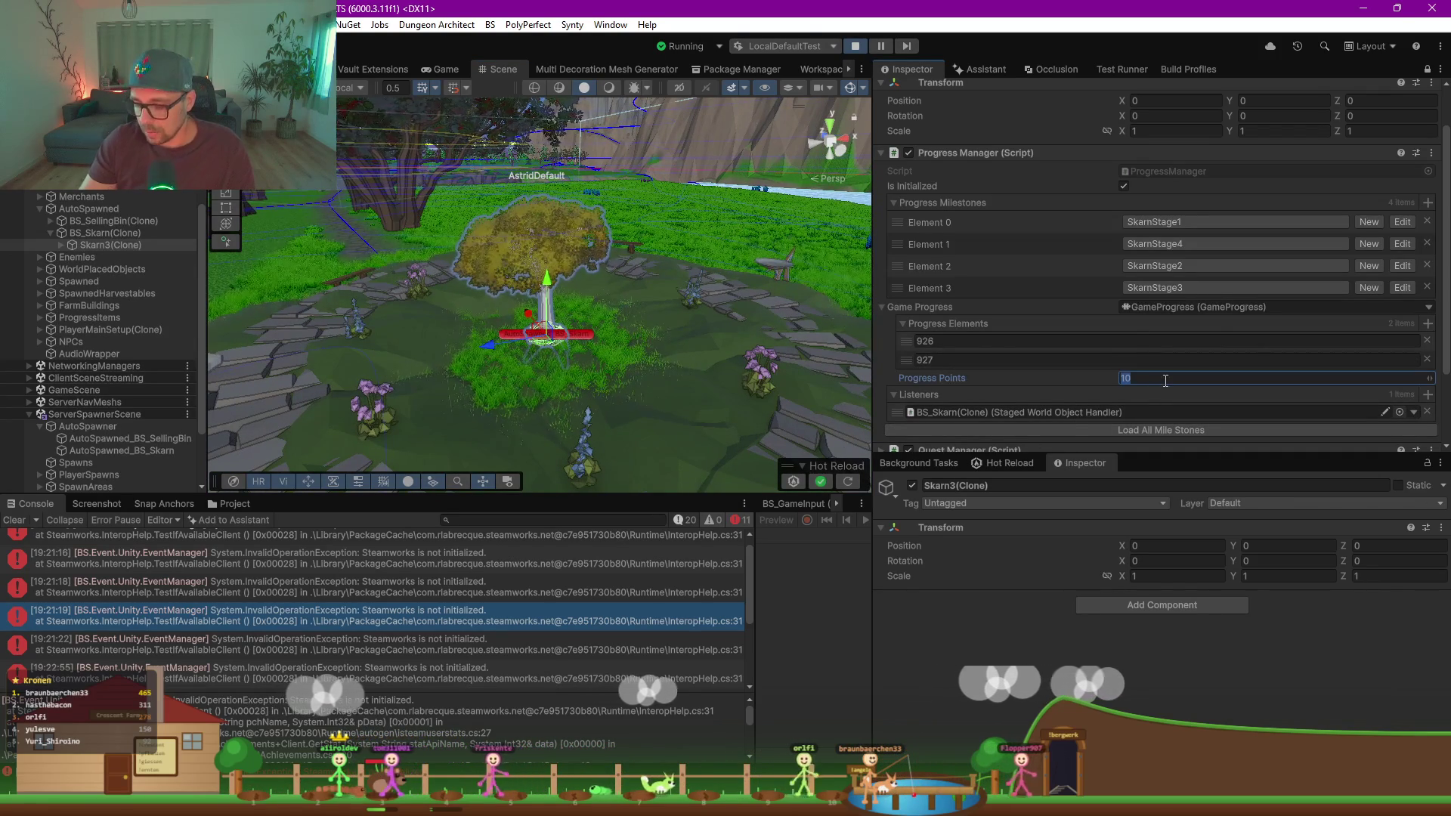
Step: Set Progress Points to 14 and view the grown tree in the Game and Scene views
type("14")
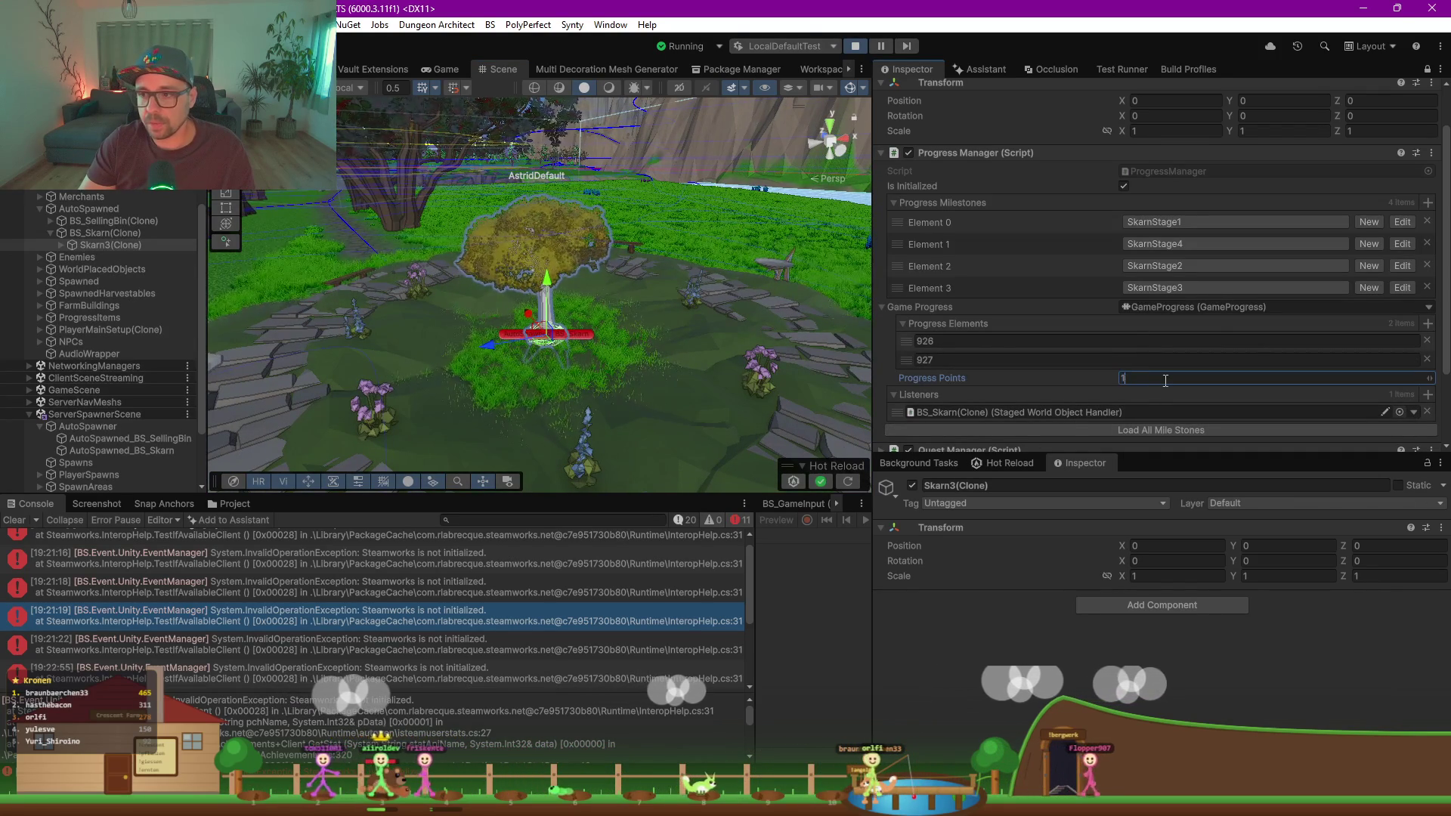
left_click(442, 68)
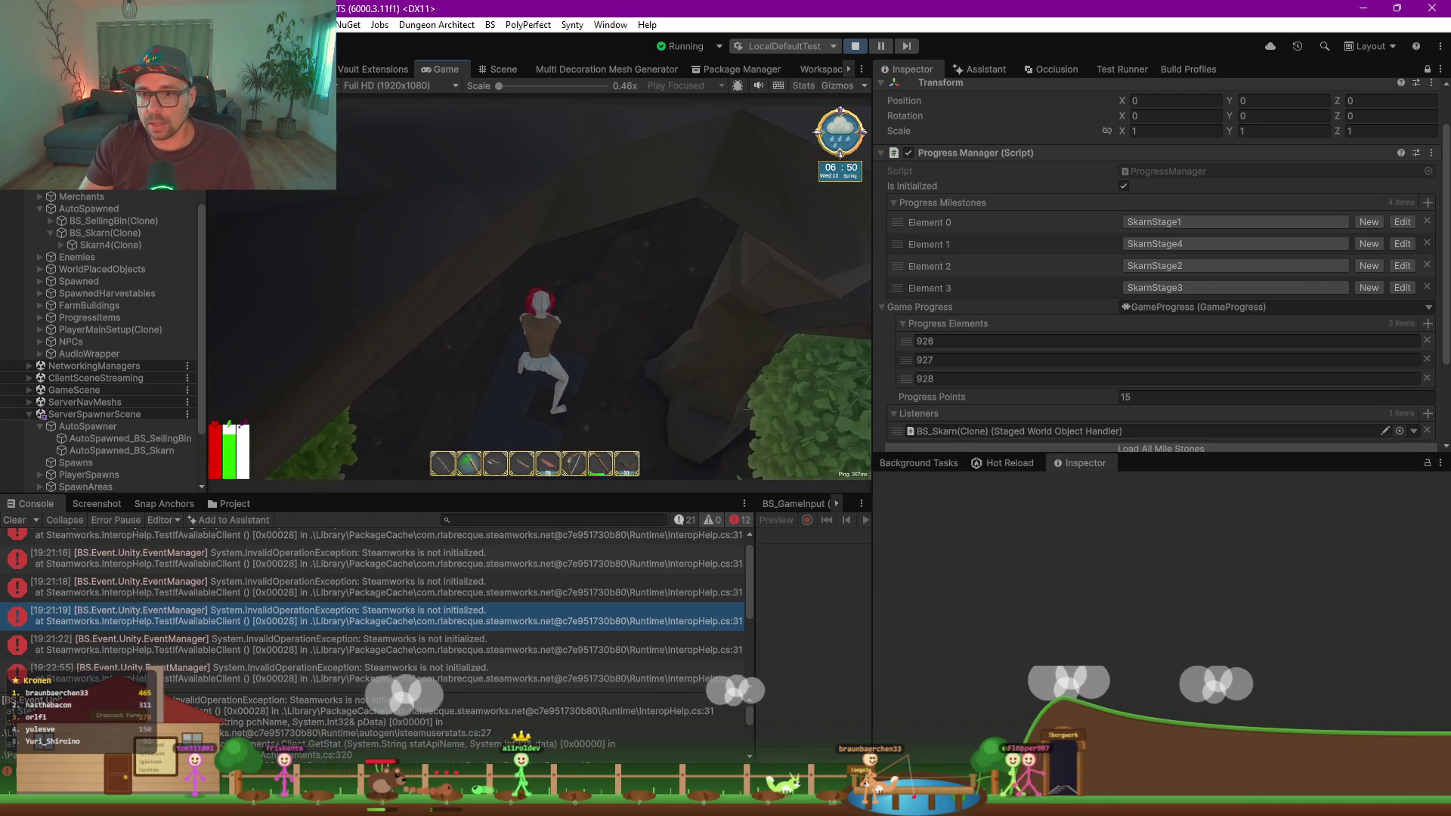
left_click(488, 69)
mouse_move(536, 227)
left_mouse_down()
mouse_move(580, 304)
mouse_move(619, 325)
left_mouse_up()
Step: Raise Progress Points to 19 and return to the Game view
left_click(1163, 397)
type("19")
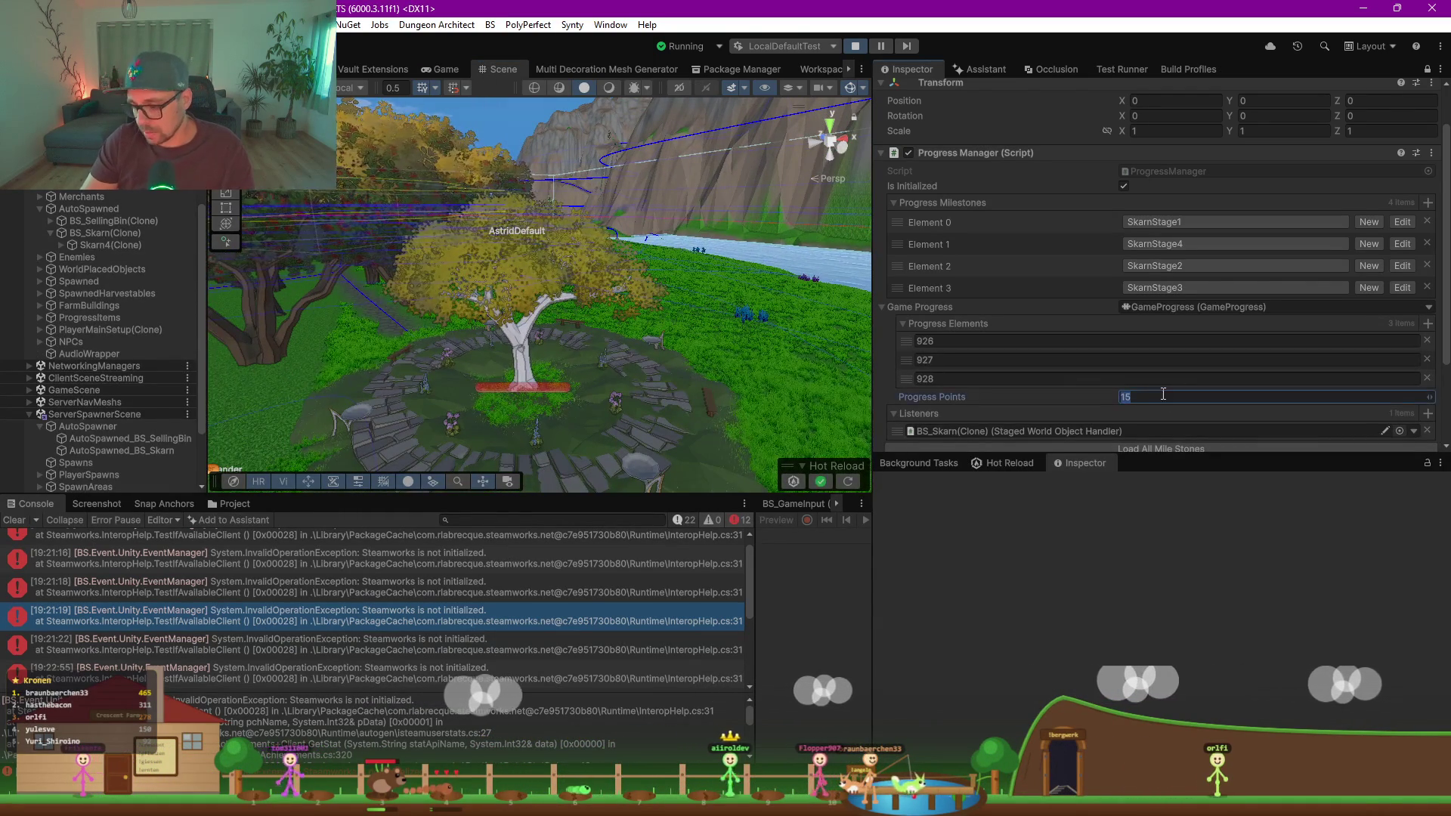
left_click(545, 328)
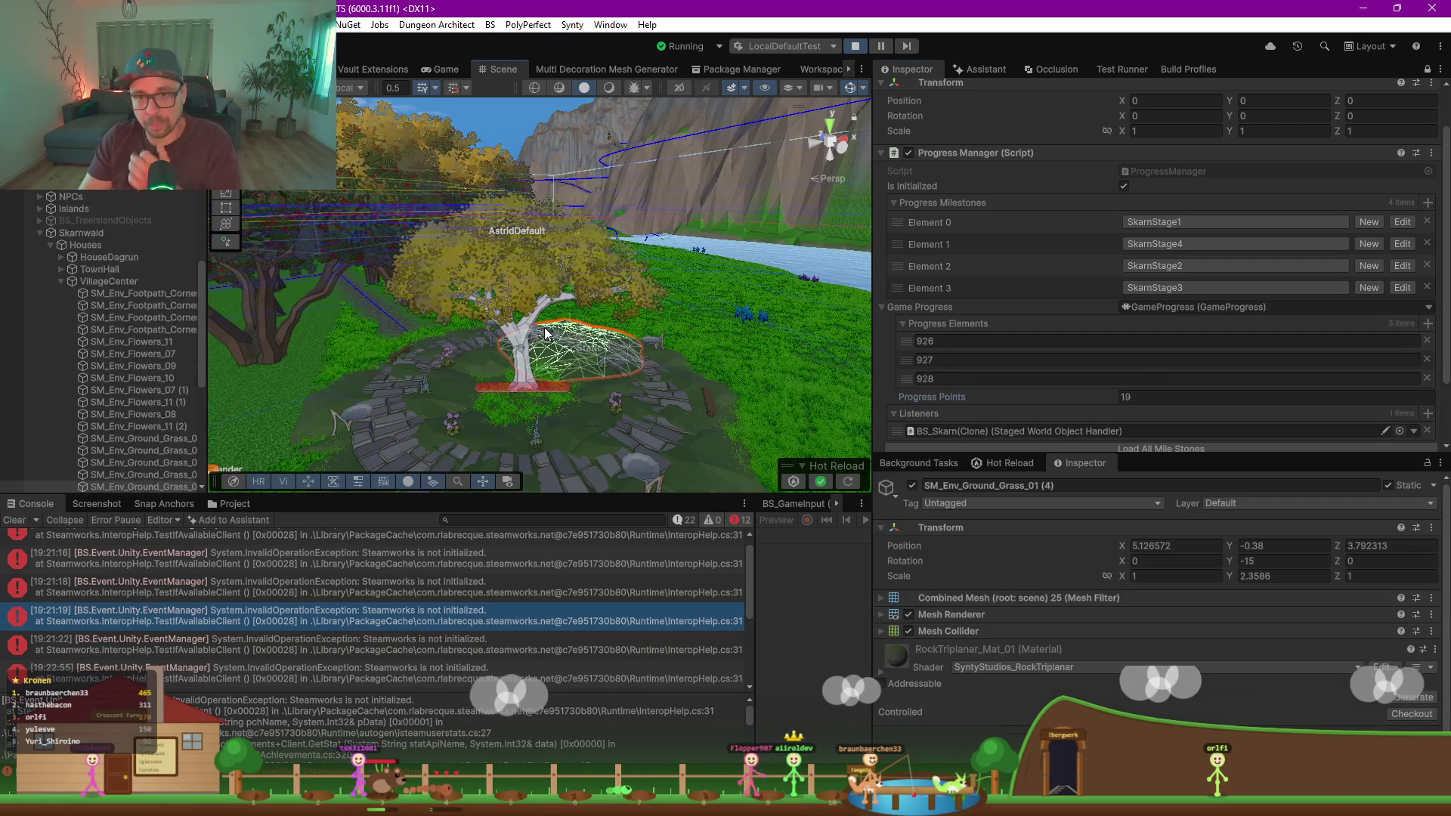
left_click(441, 68)
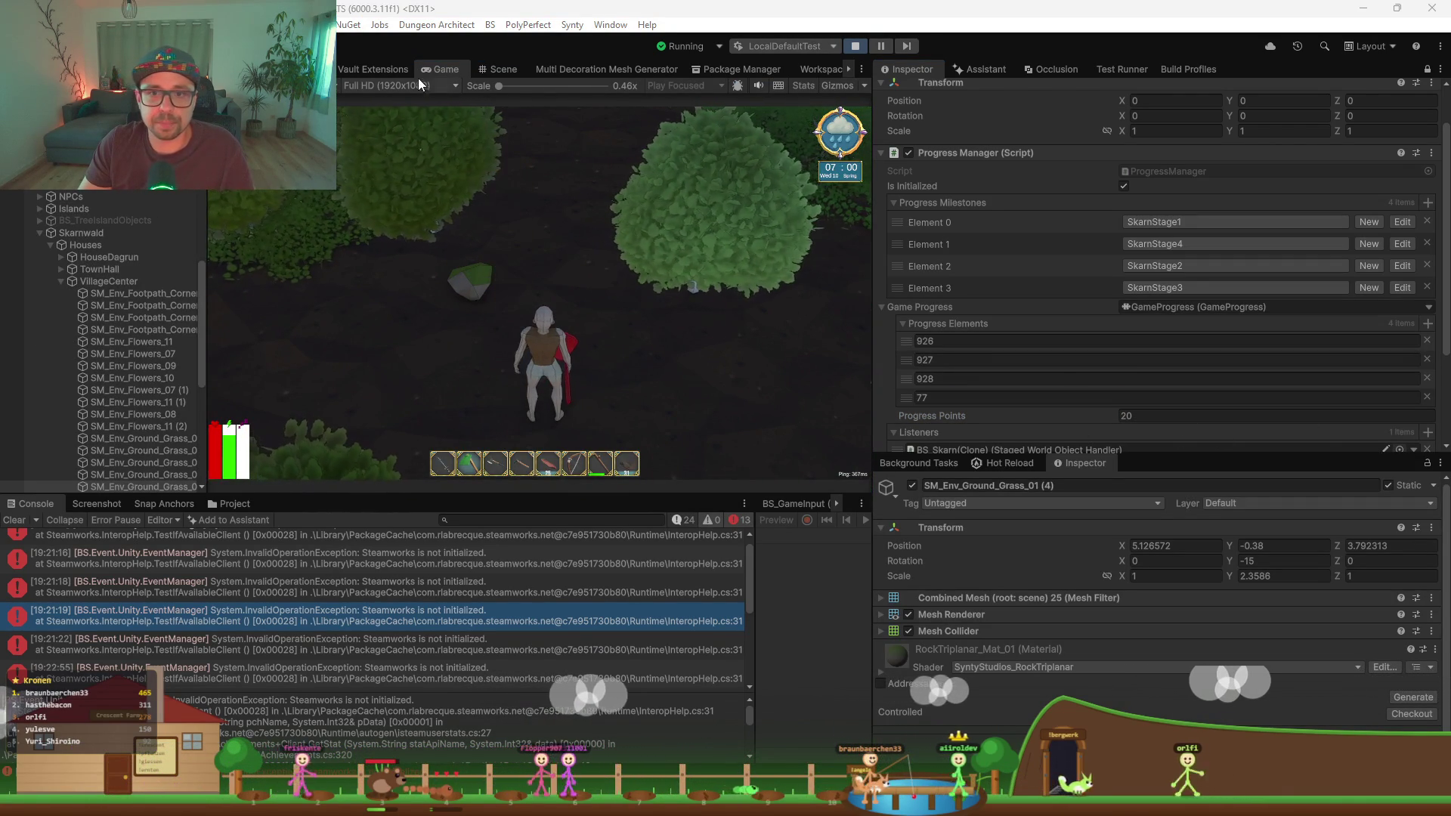
Step: Orbit above the tree, run the character toward the village, and open the in-game menu with Escape
left_click(490, 69)
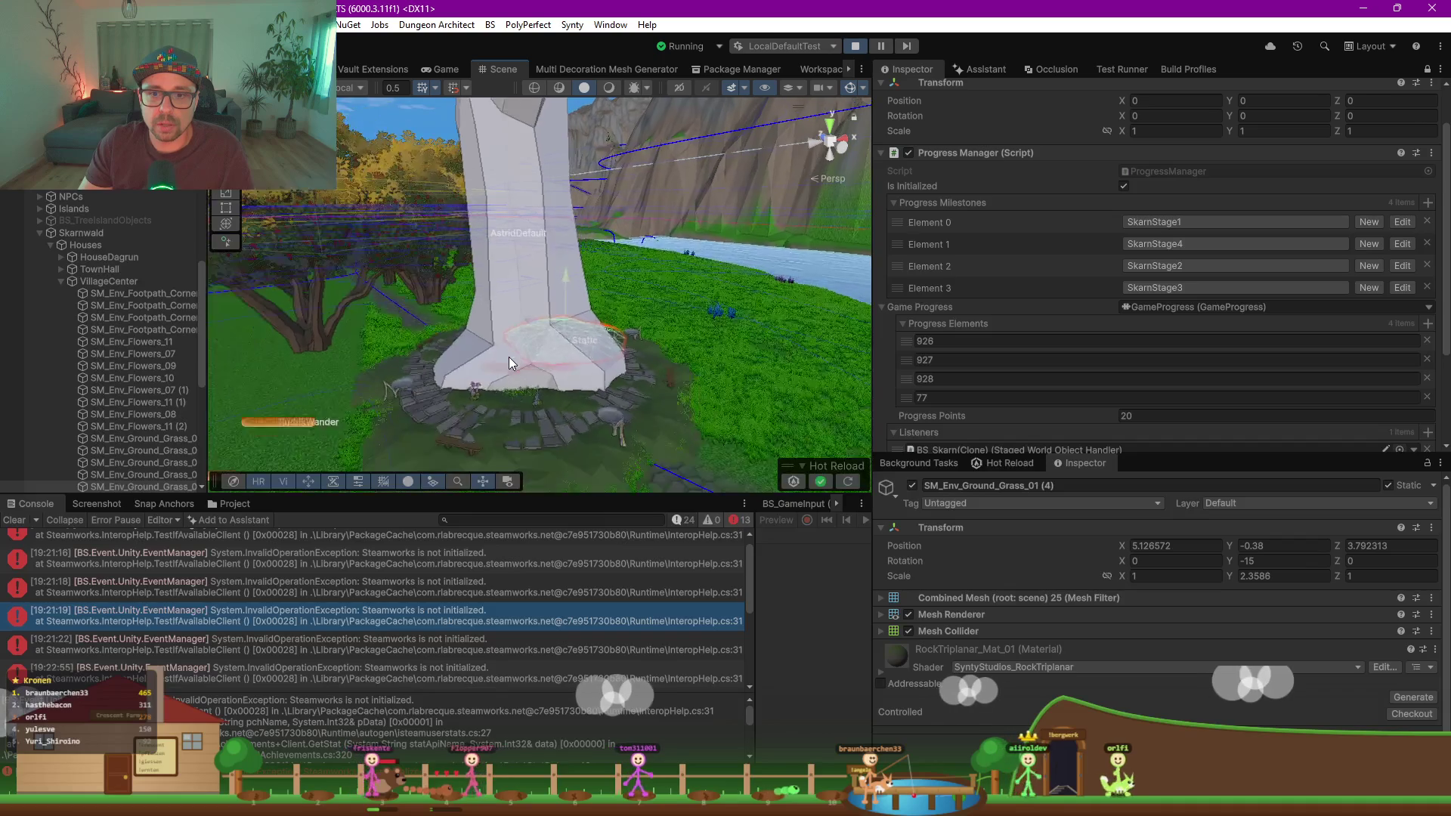
mouse_move(510, 357)
left_mouse_down()
mouse_move(472, 341)
mouse_move(559, 348)
mouse_move(450, 123)
left_mouse_up()
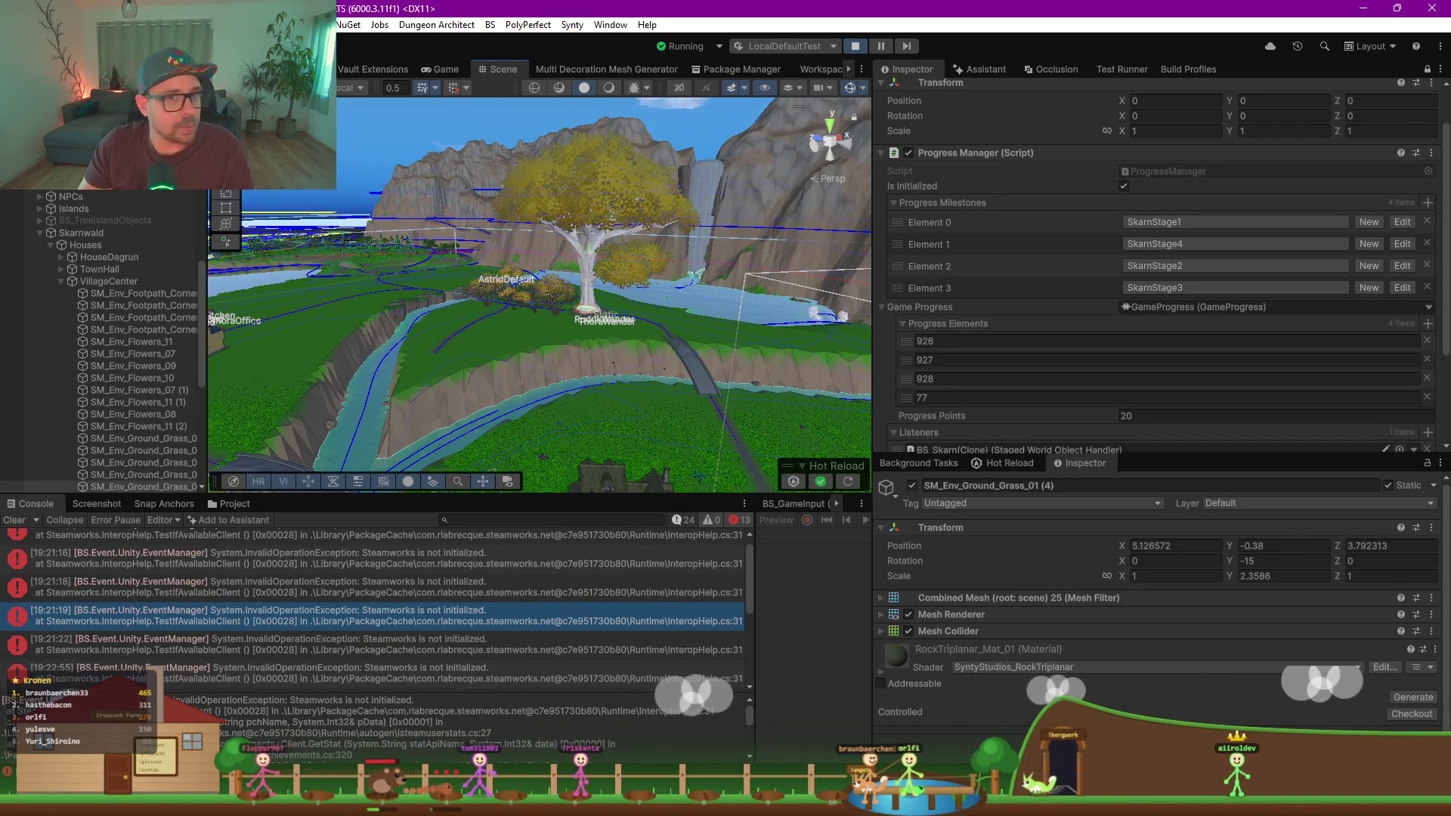
left_click(440, 69)
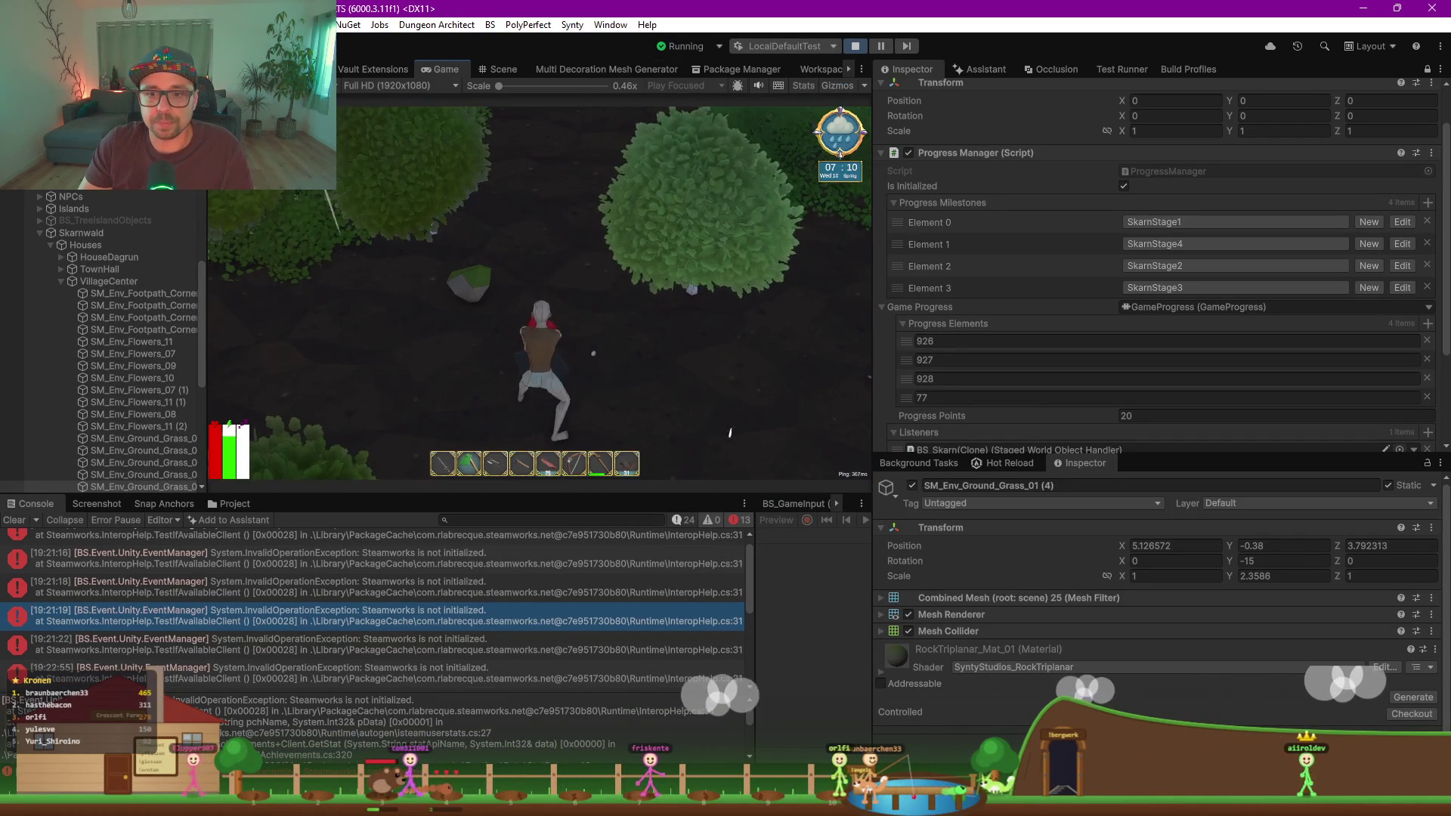
key("w")
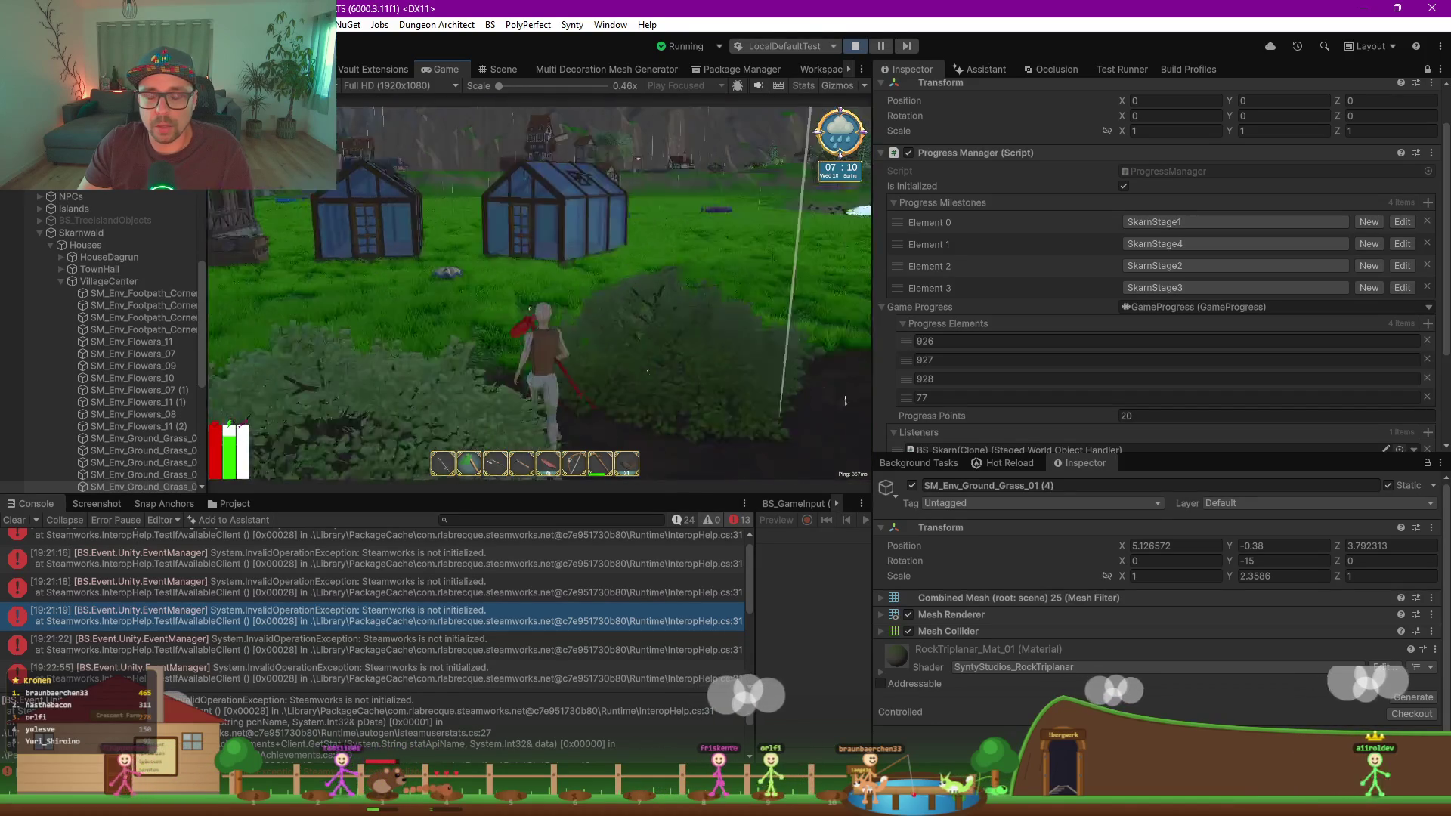
key("w")
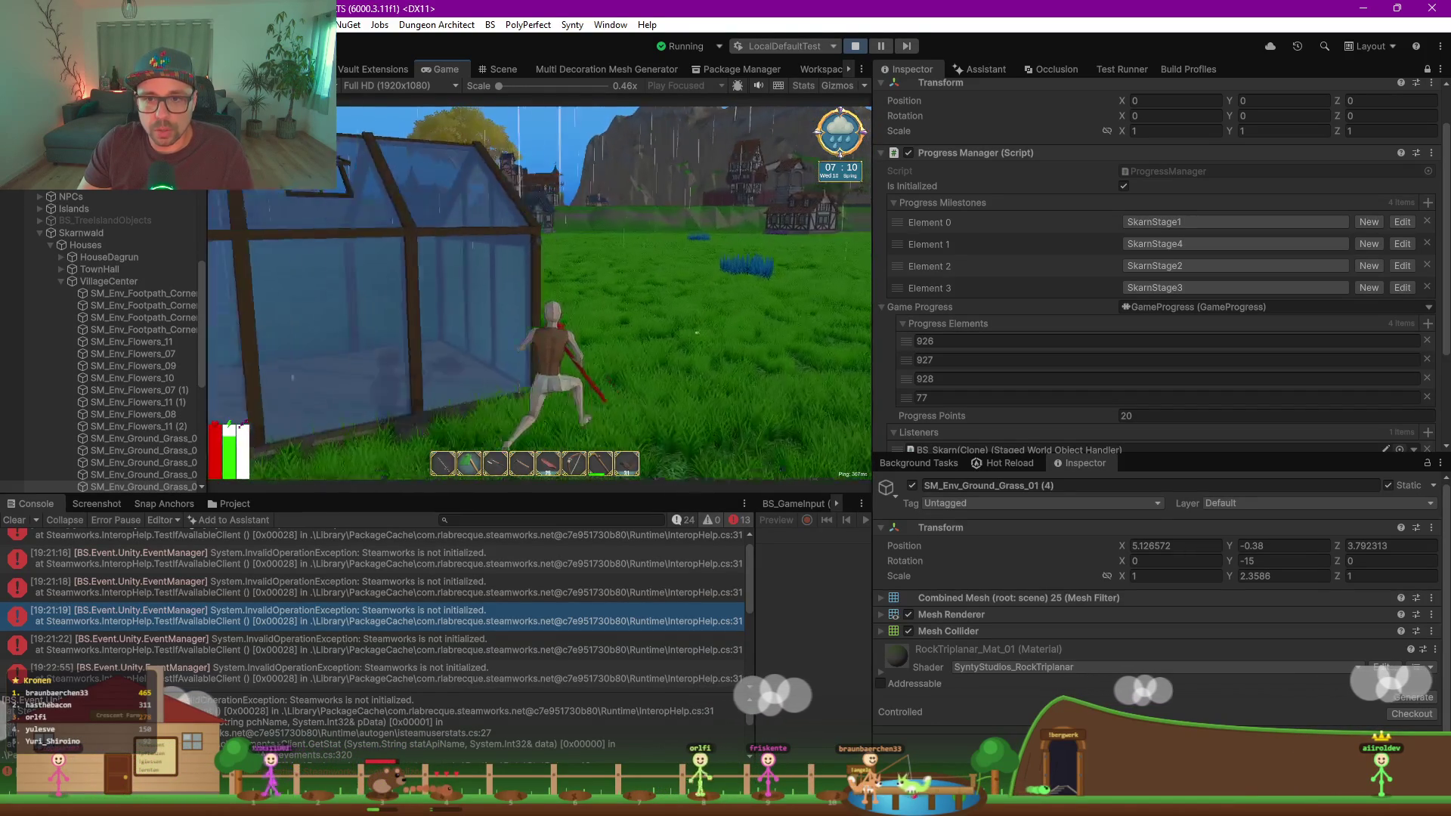
key("w")
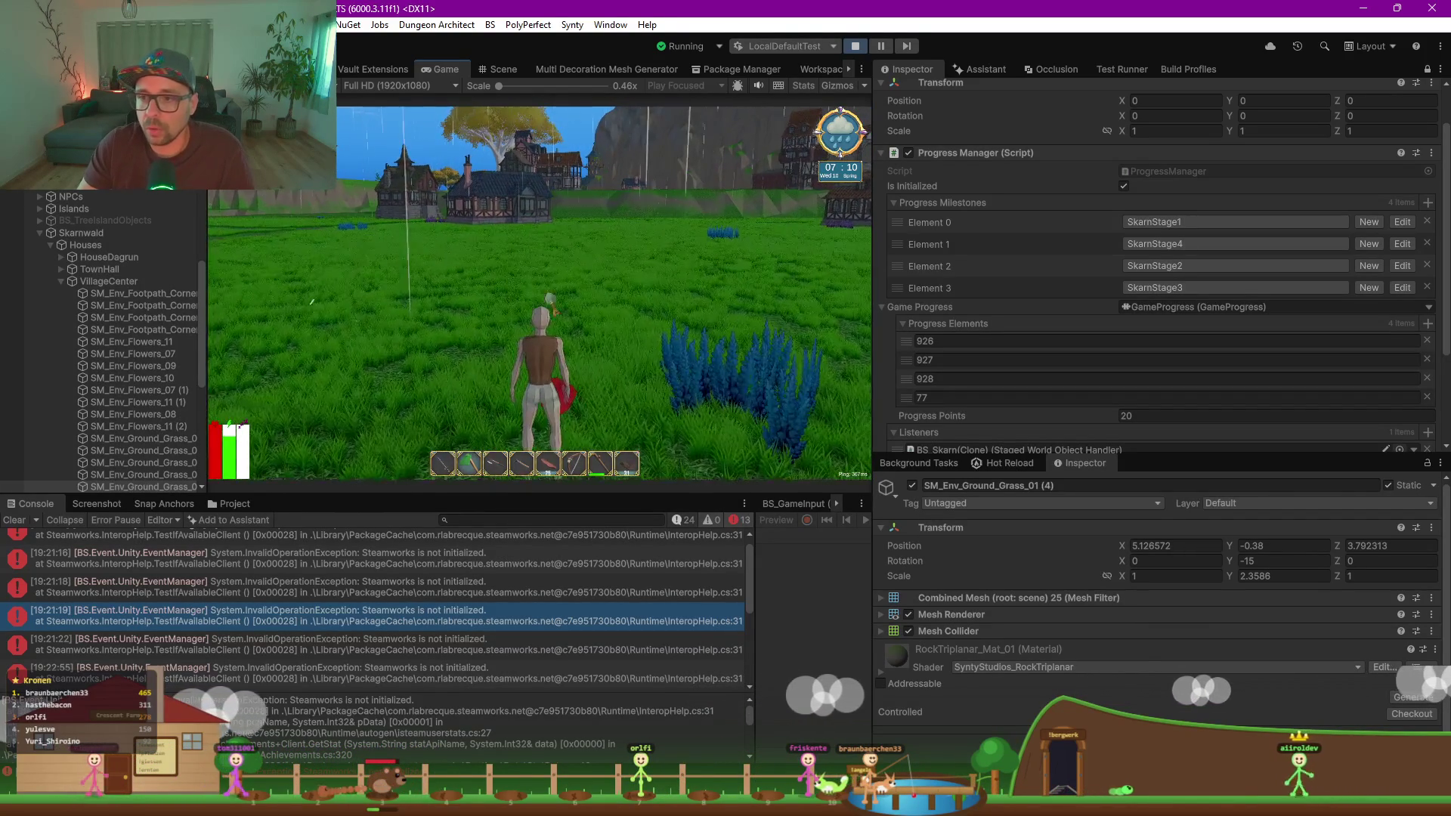
left_click_drag(1326, 473, 1285, 639)
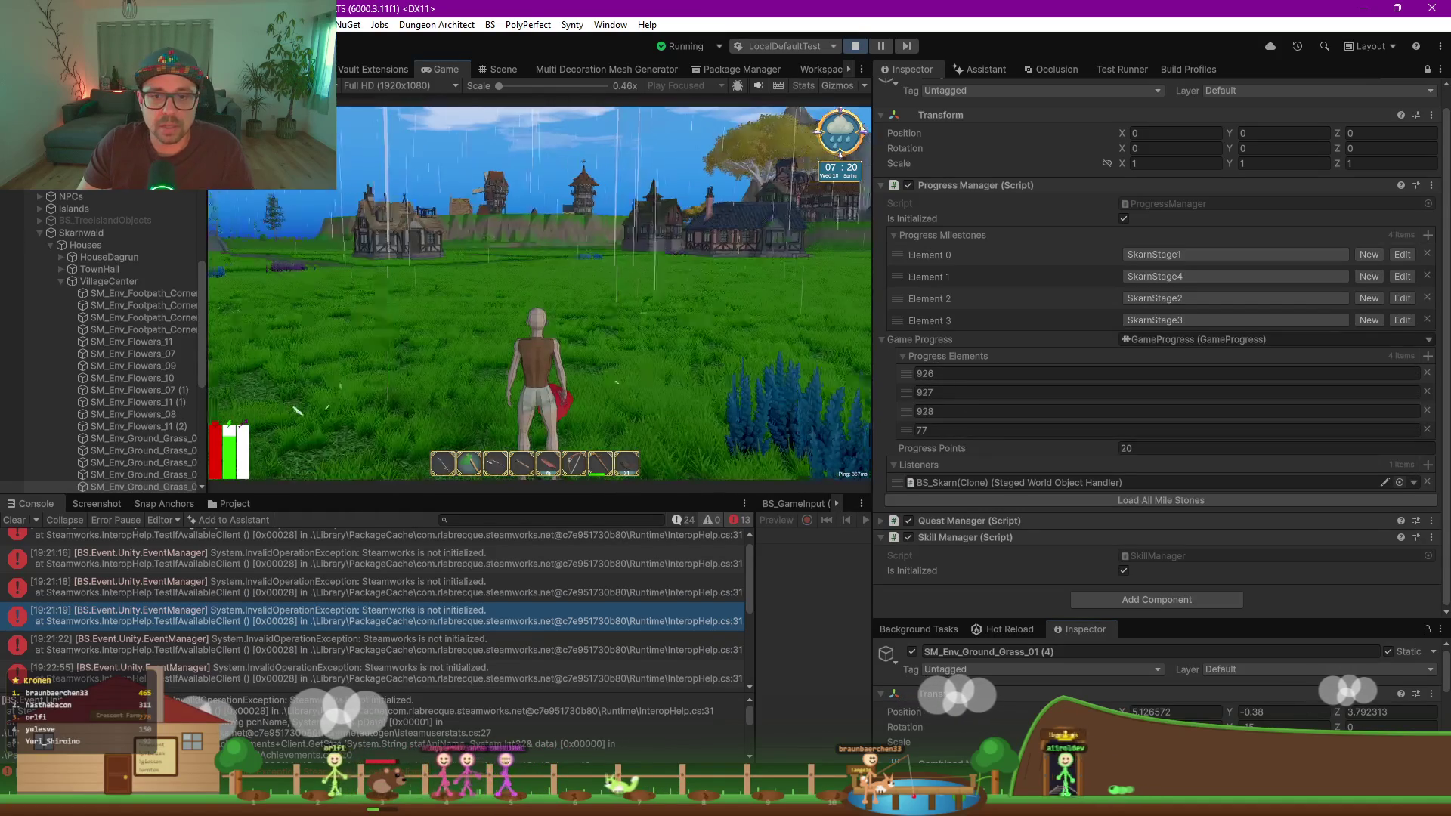
key("Escape")
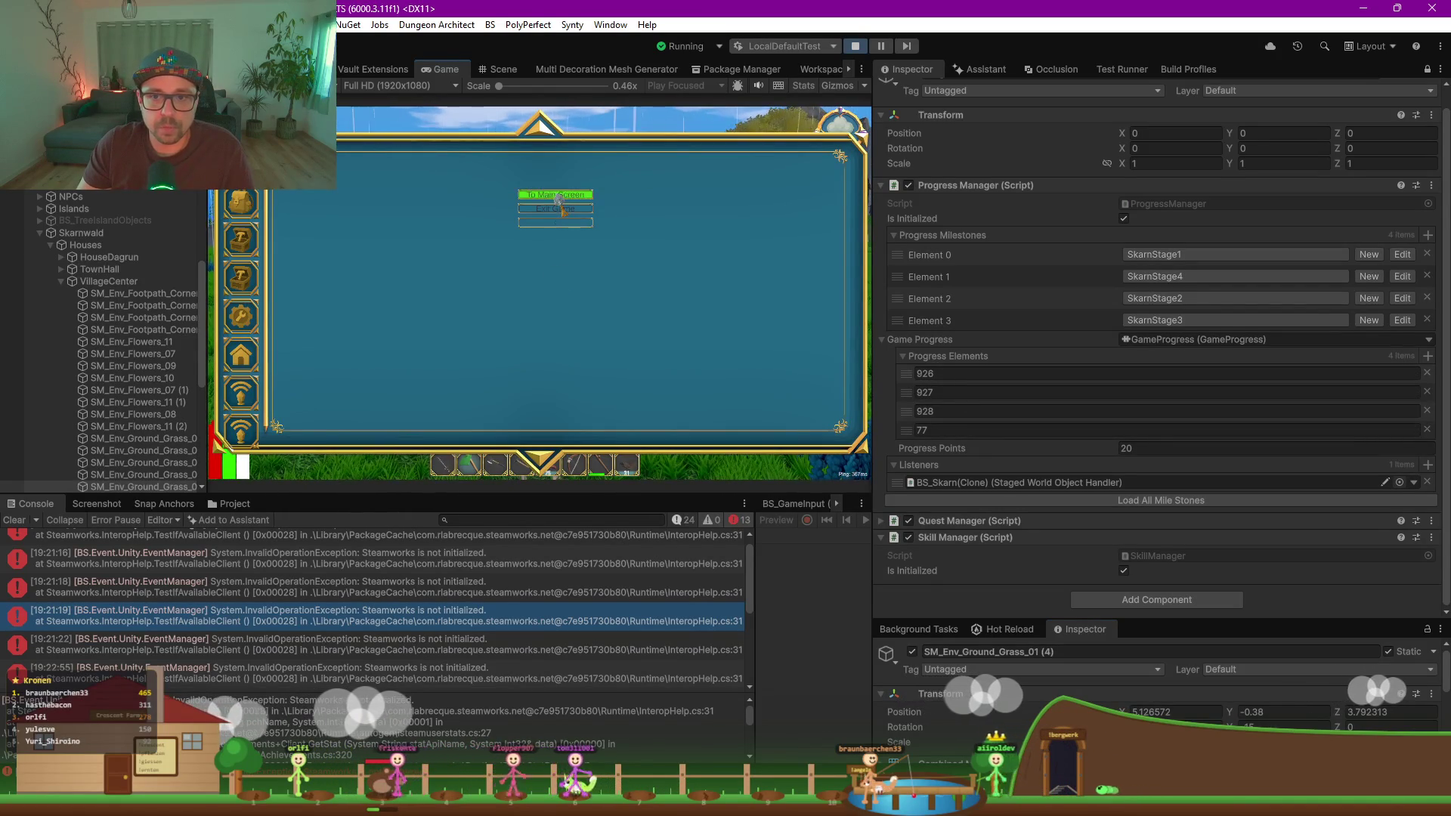
Step: Return to the main screen, open Single Player, and load the existing save slot
key("Return")
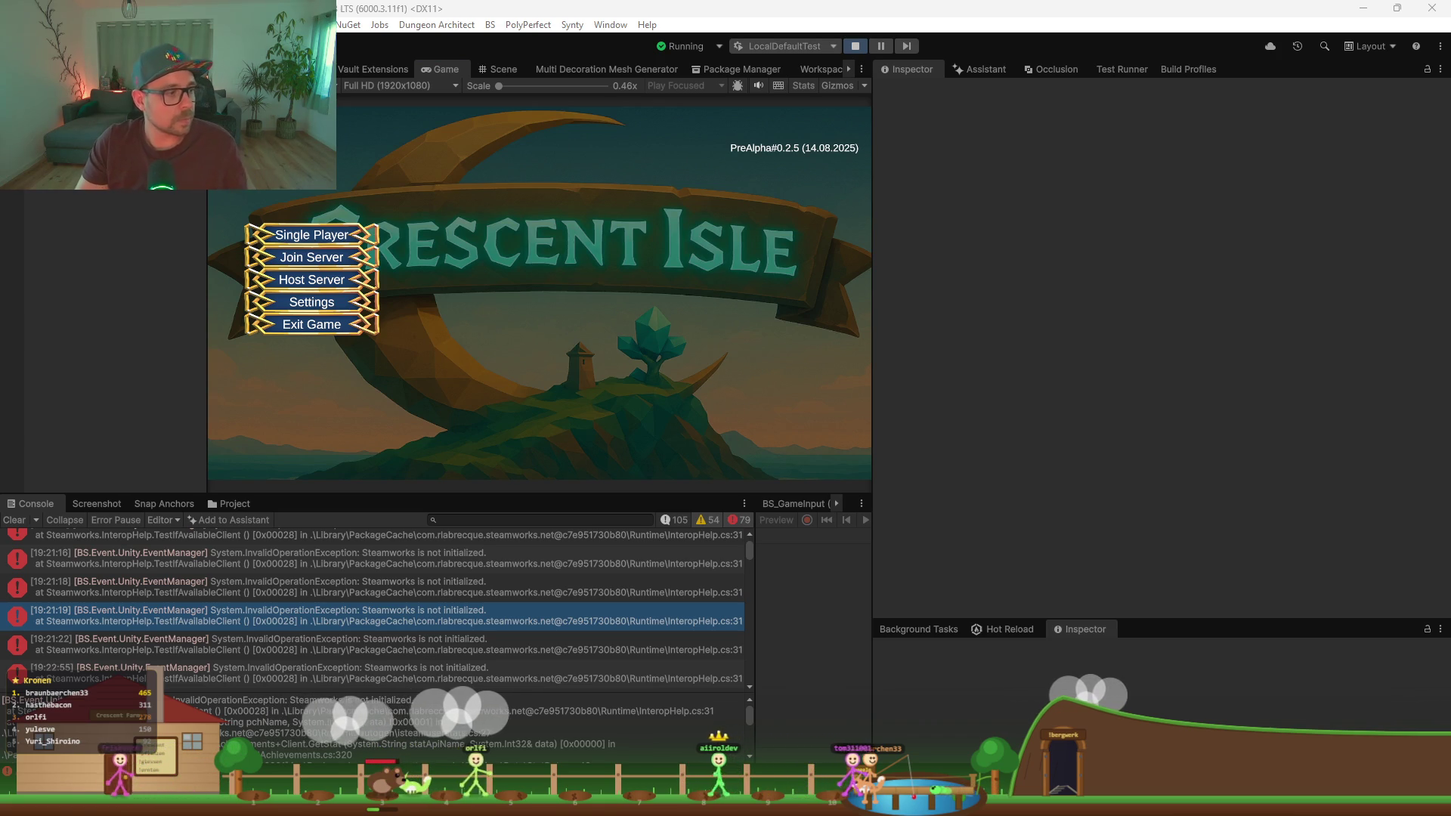
left_click(13, 520)
left_click(312, 234)
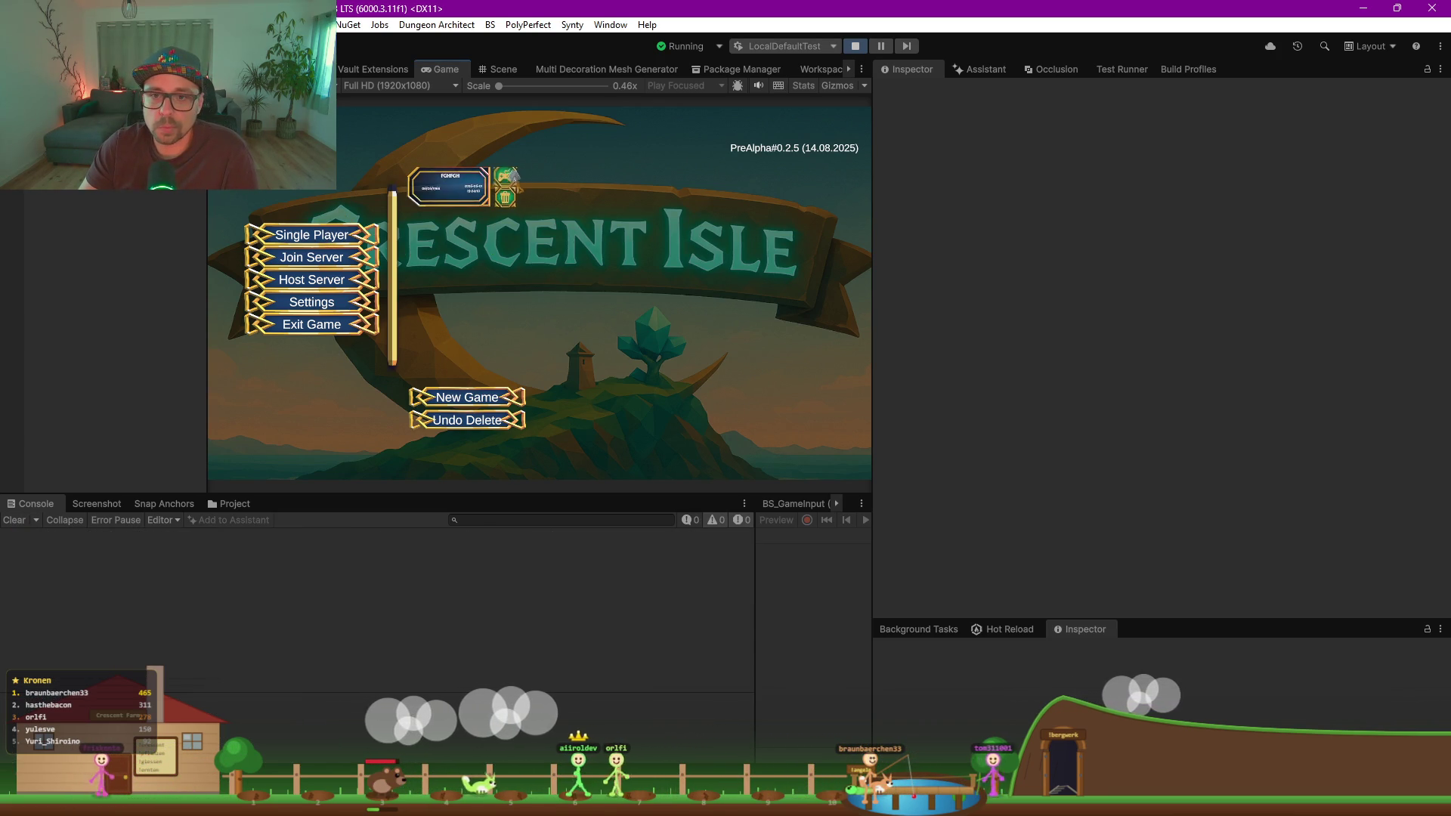
left_click(507, 180)
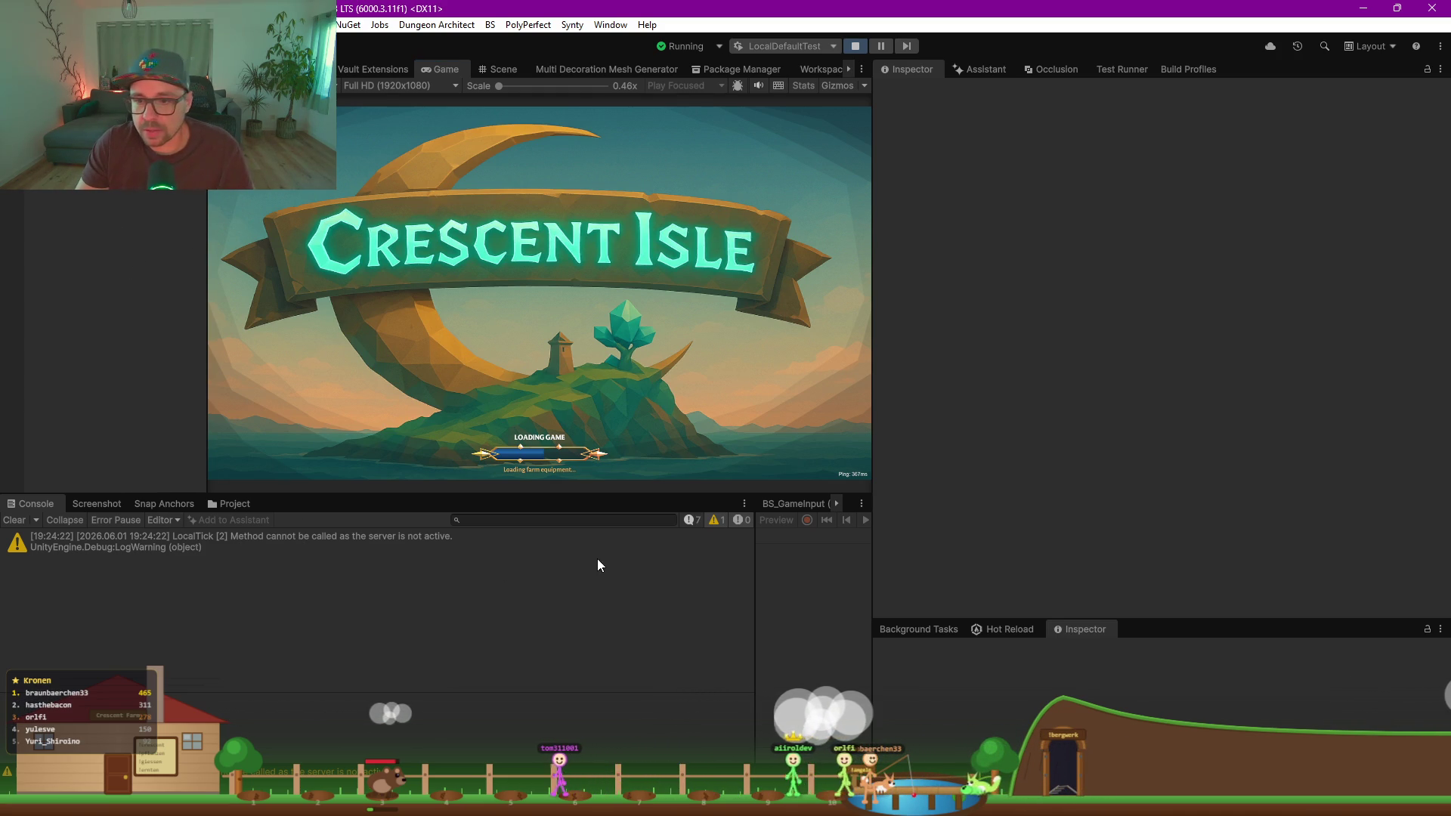
Step: Show info messages in the Console and inspect the remote connection and server-not-active entries
left_click(691, 521)
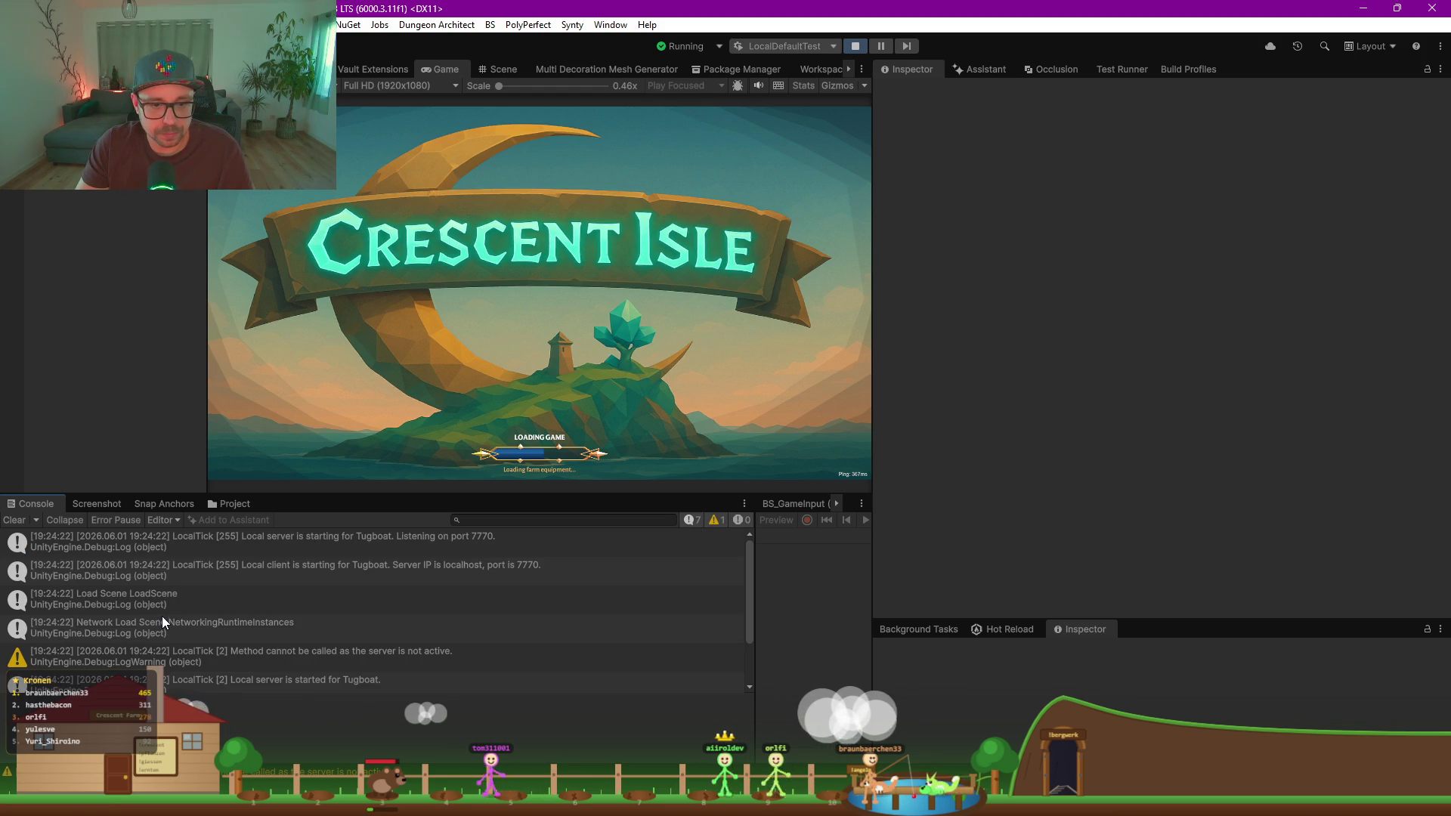
scroll(162, 617, "down", 3)
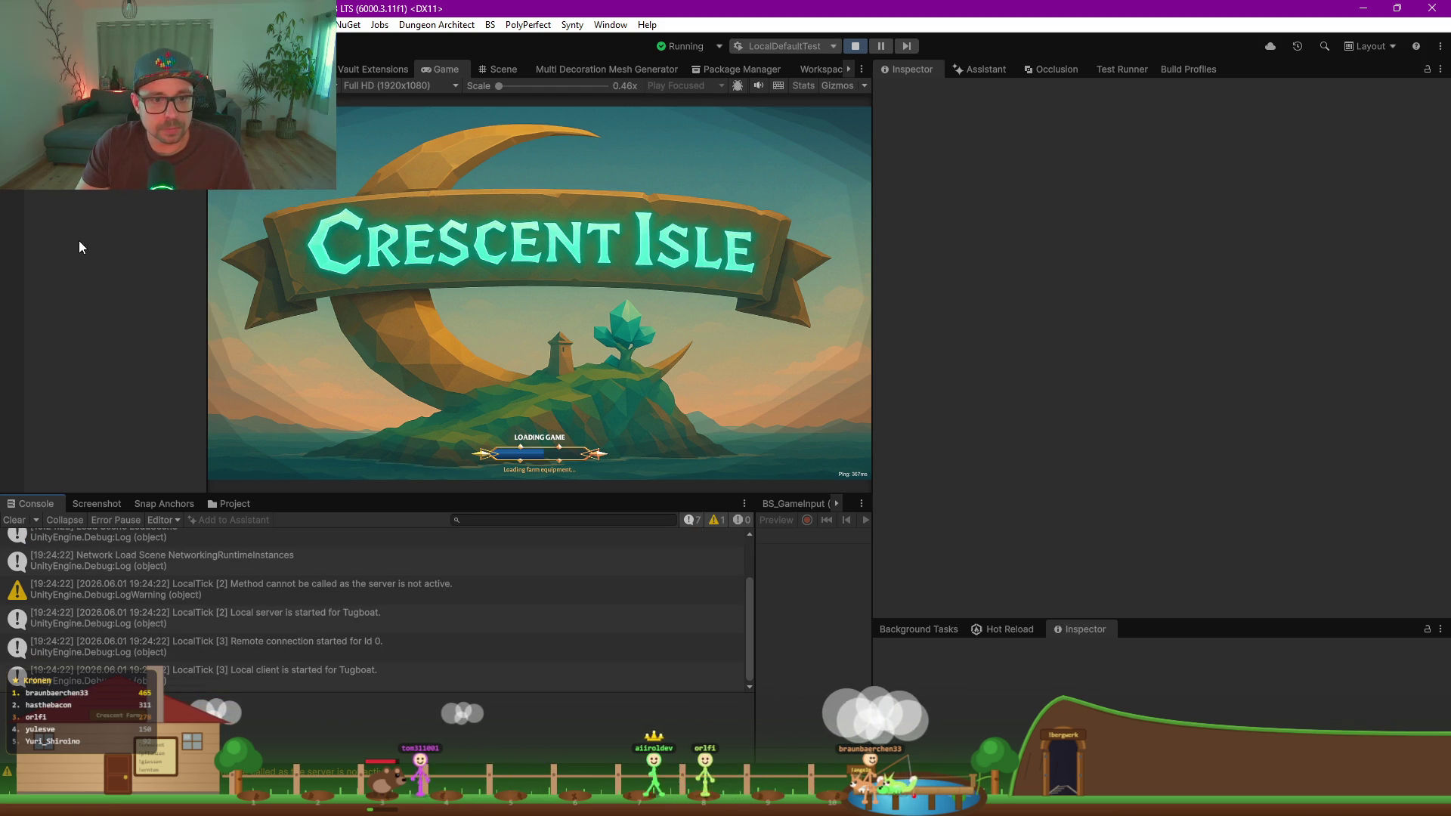
left_click(286, 647)
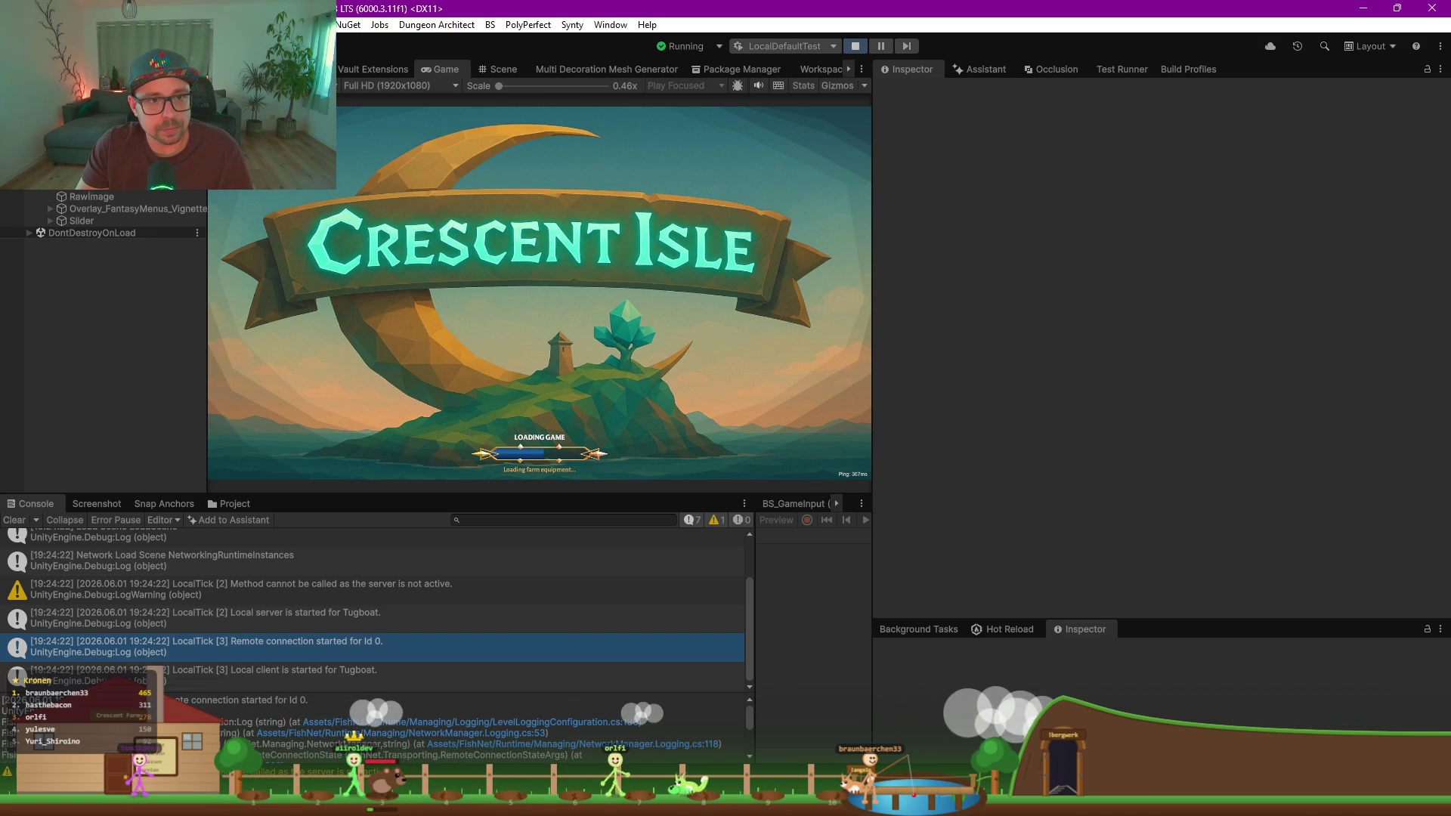
left_click(169, 596)
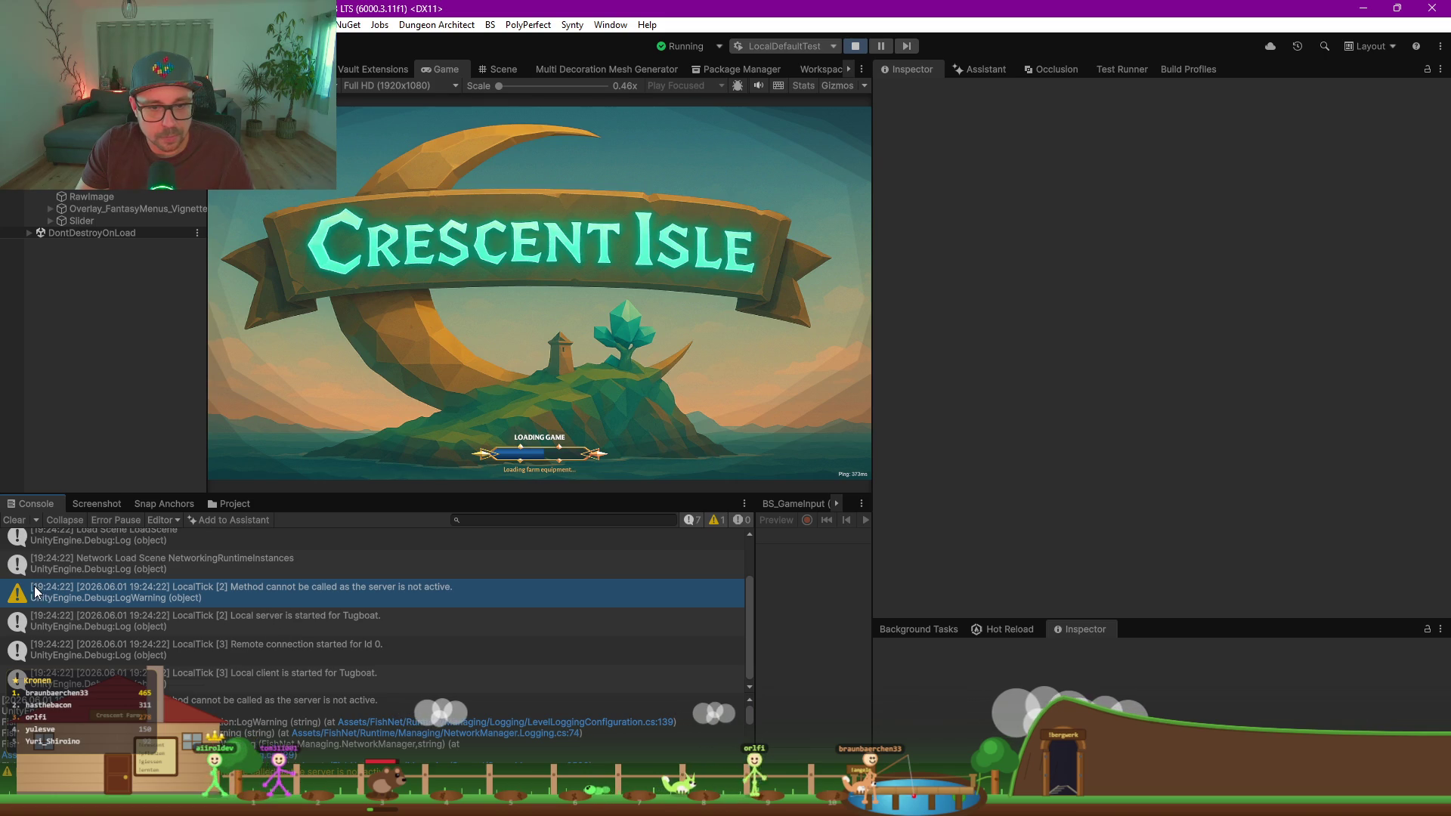
Step: Resize the Console and stack trace panels, then stop play mode
left_click_drag(535, 490, 550, 287)
left_click_drag(288, 630, 296, 432)
scroll(358, 678, "down", 5)
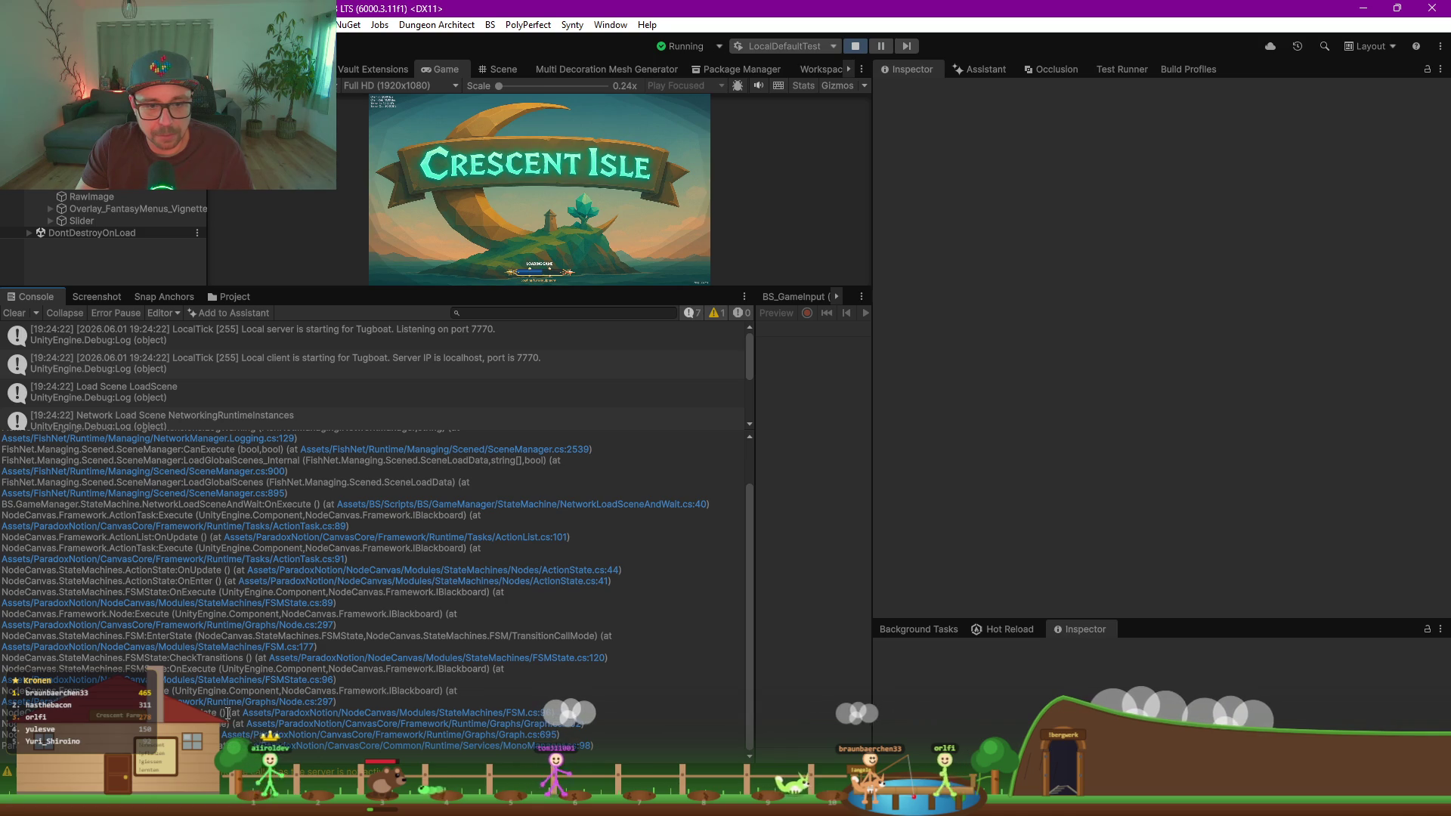
left_click_drag(320, 289, 320, 541)
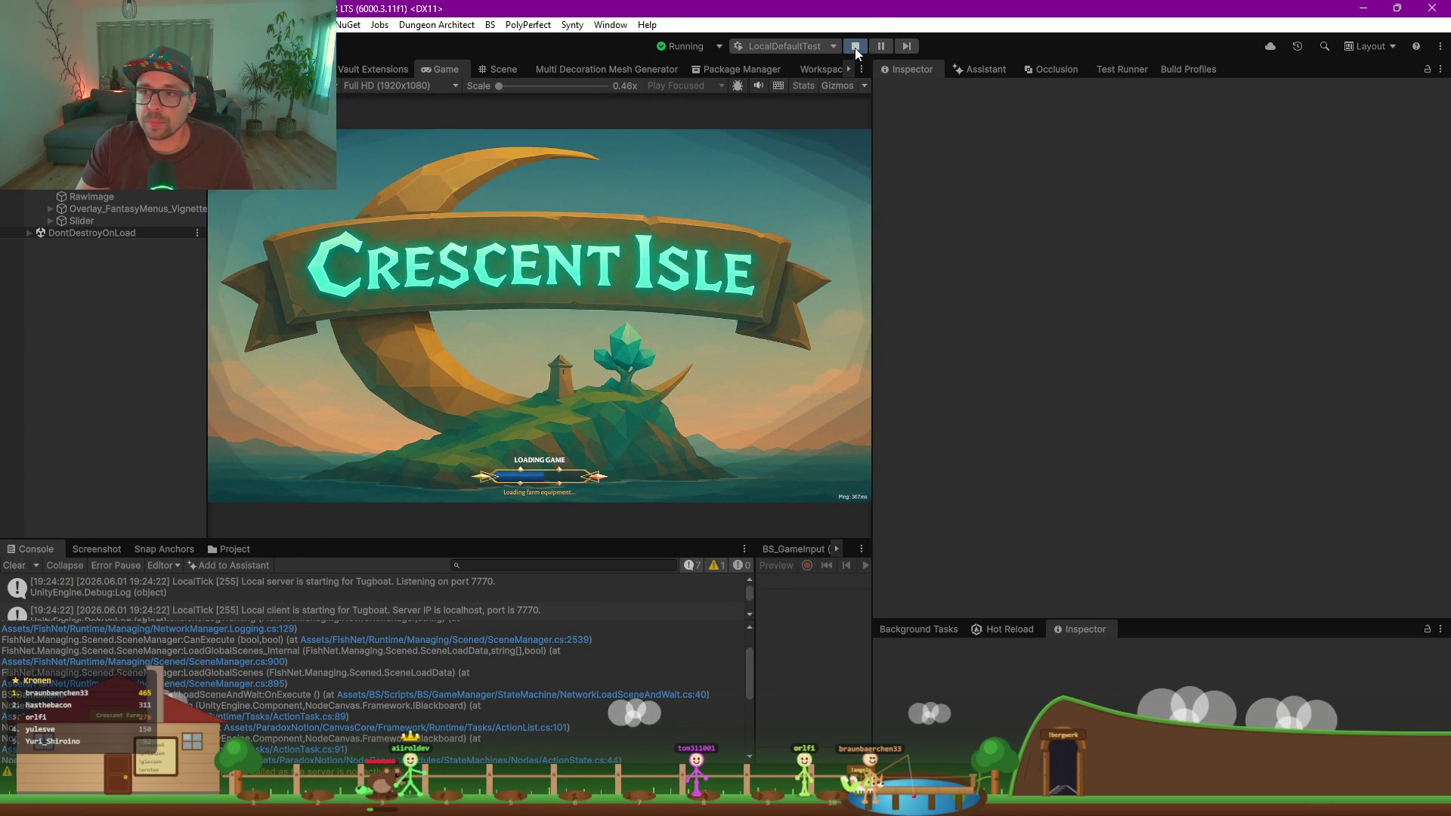
left_click(857, 46)
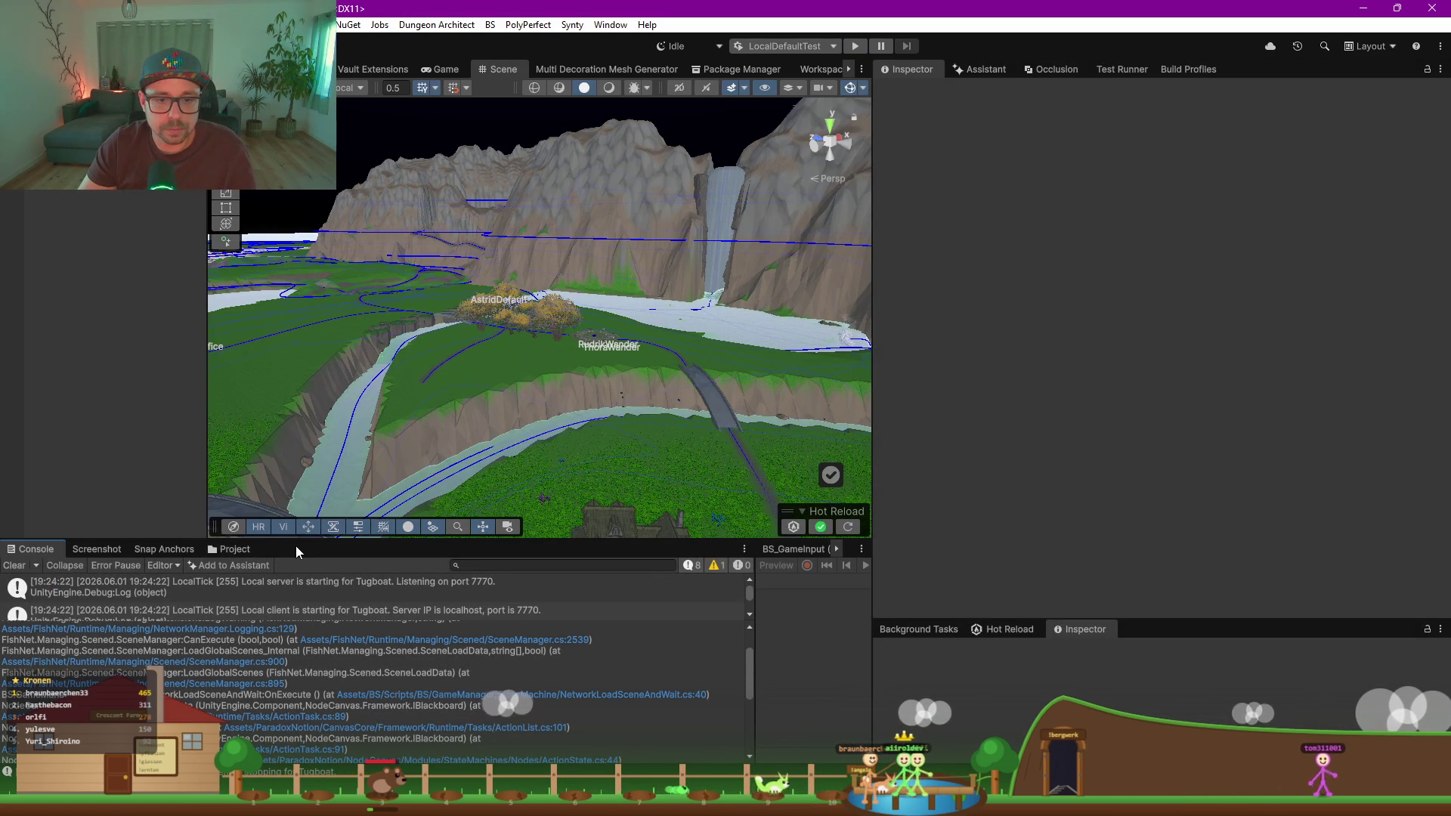
Step: Open the NetworkGameManager prefab, Load All Mile Stones on Progress, check Merchants, and press Play
left_click(242, 554)
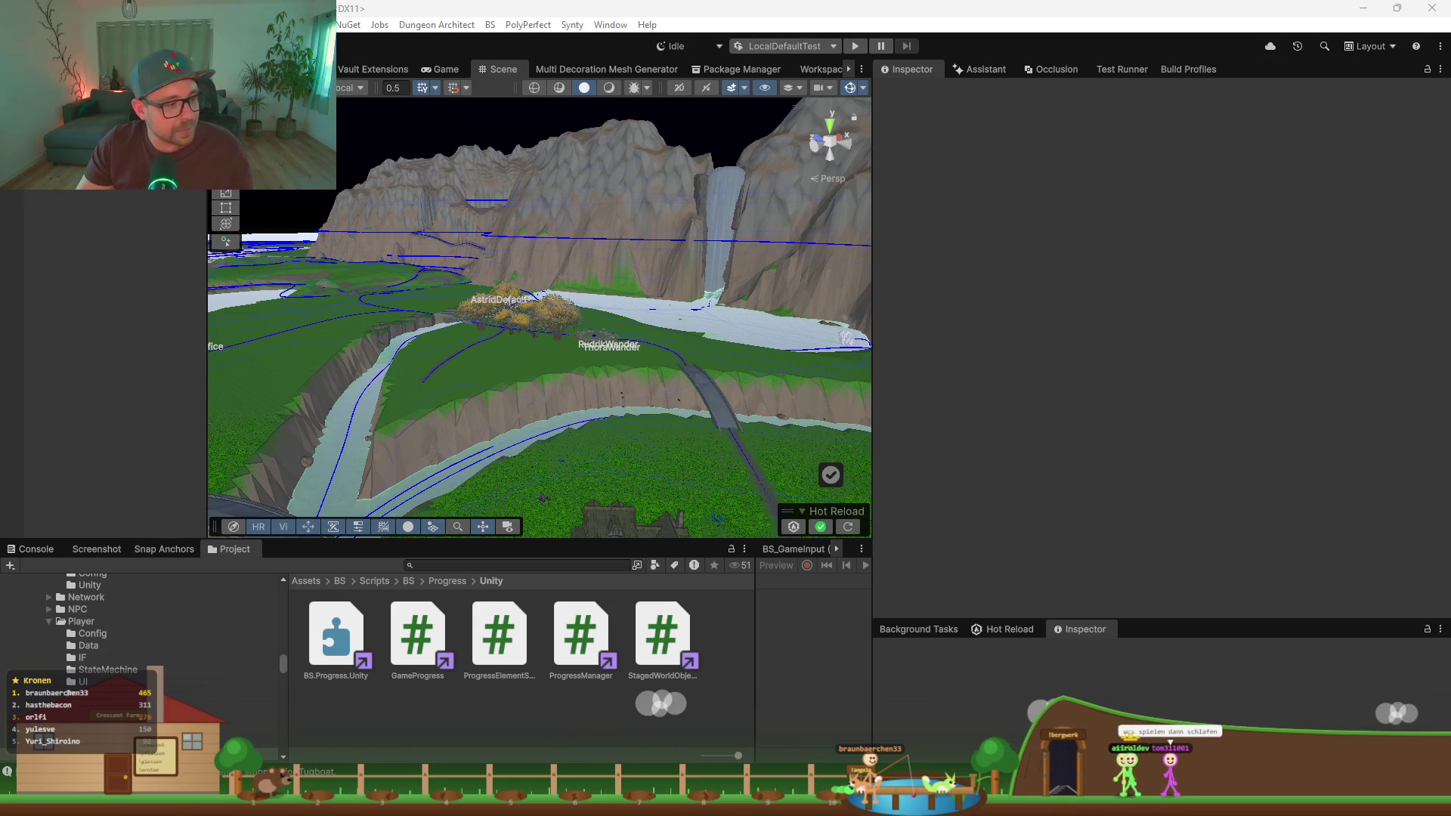
left_click_drag(452, 539, 452, 396)
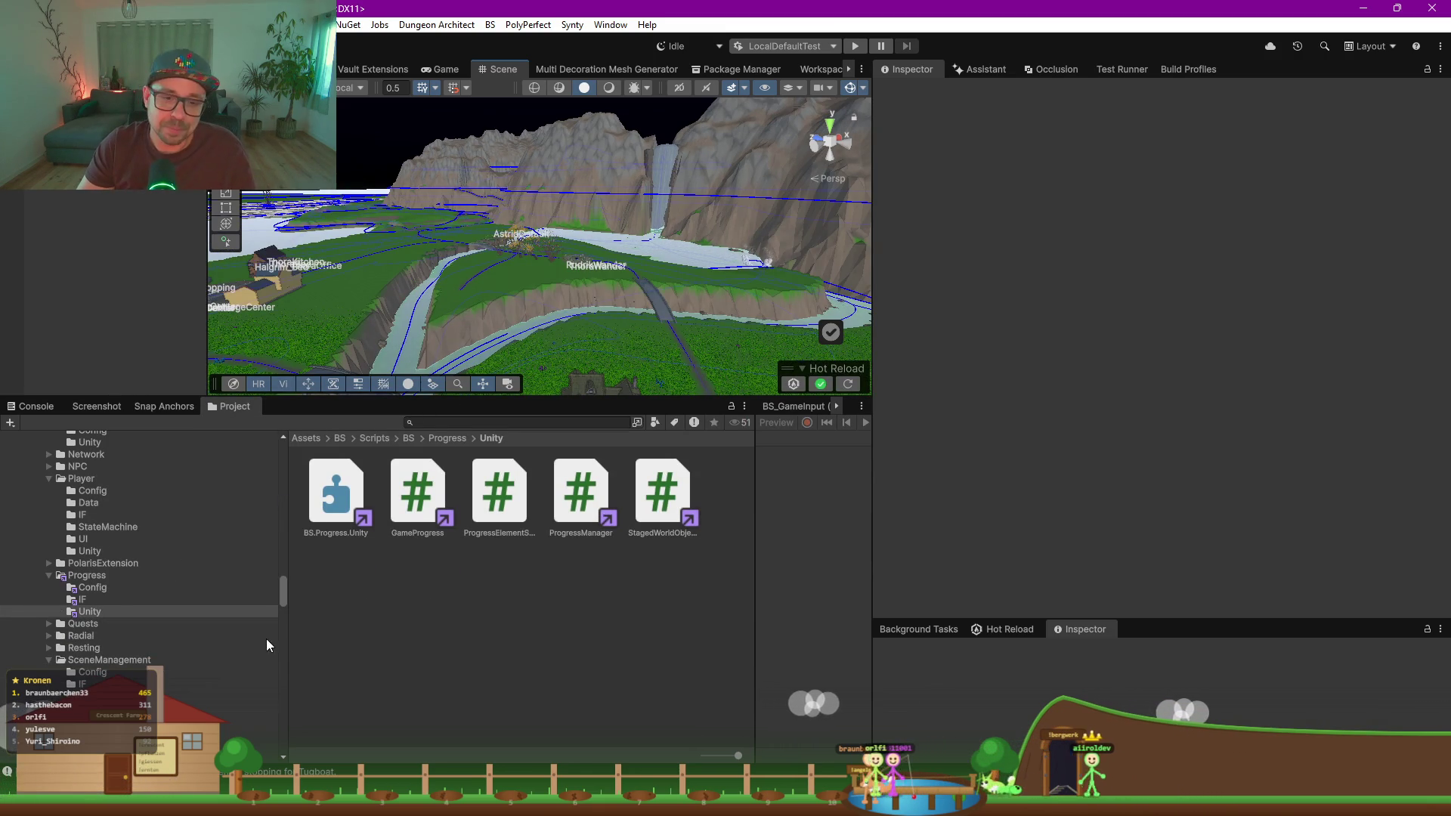
key("space")
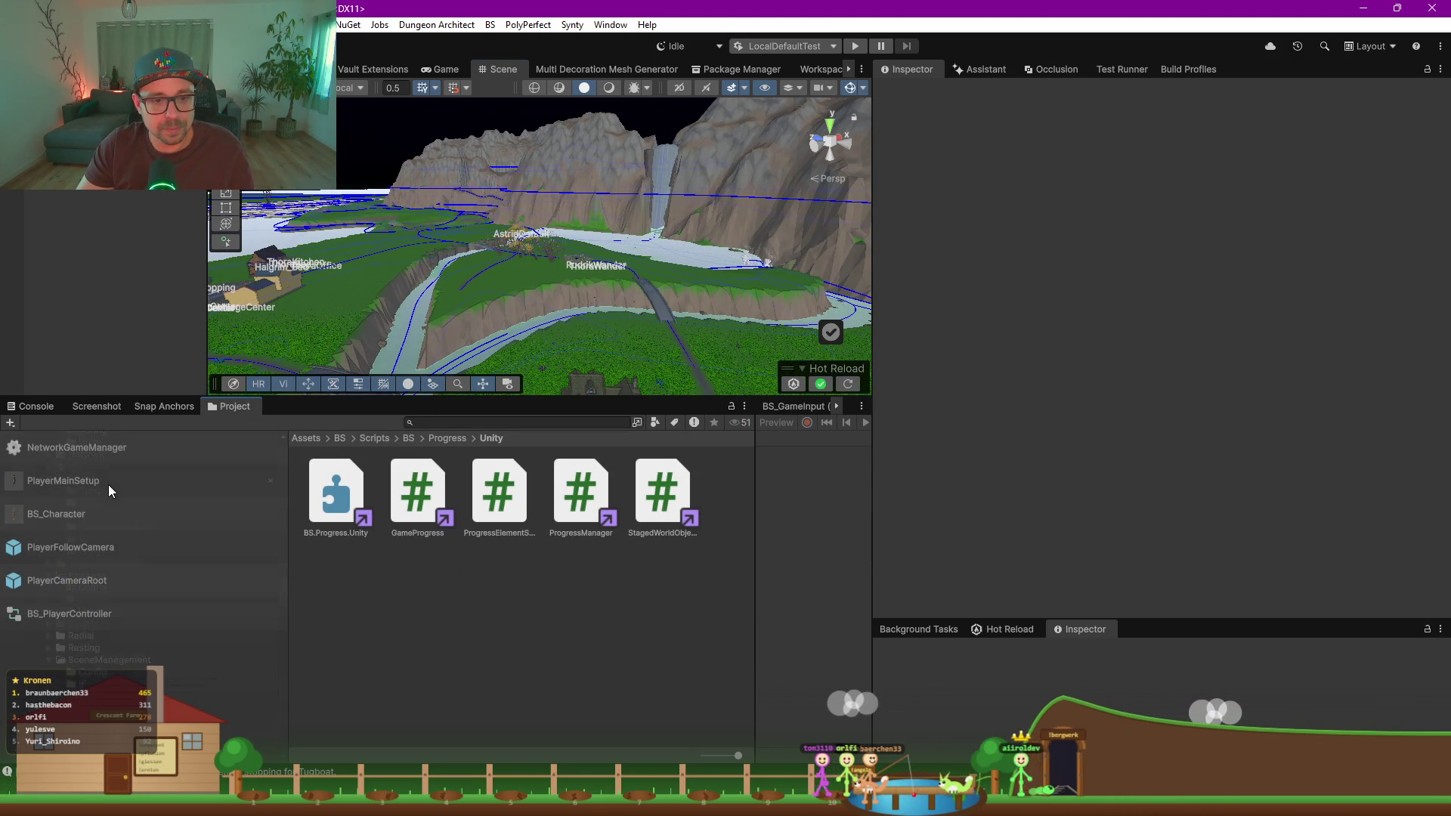
left_click(88, 448)
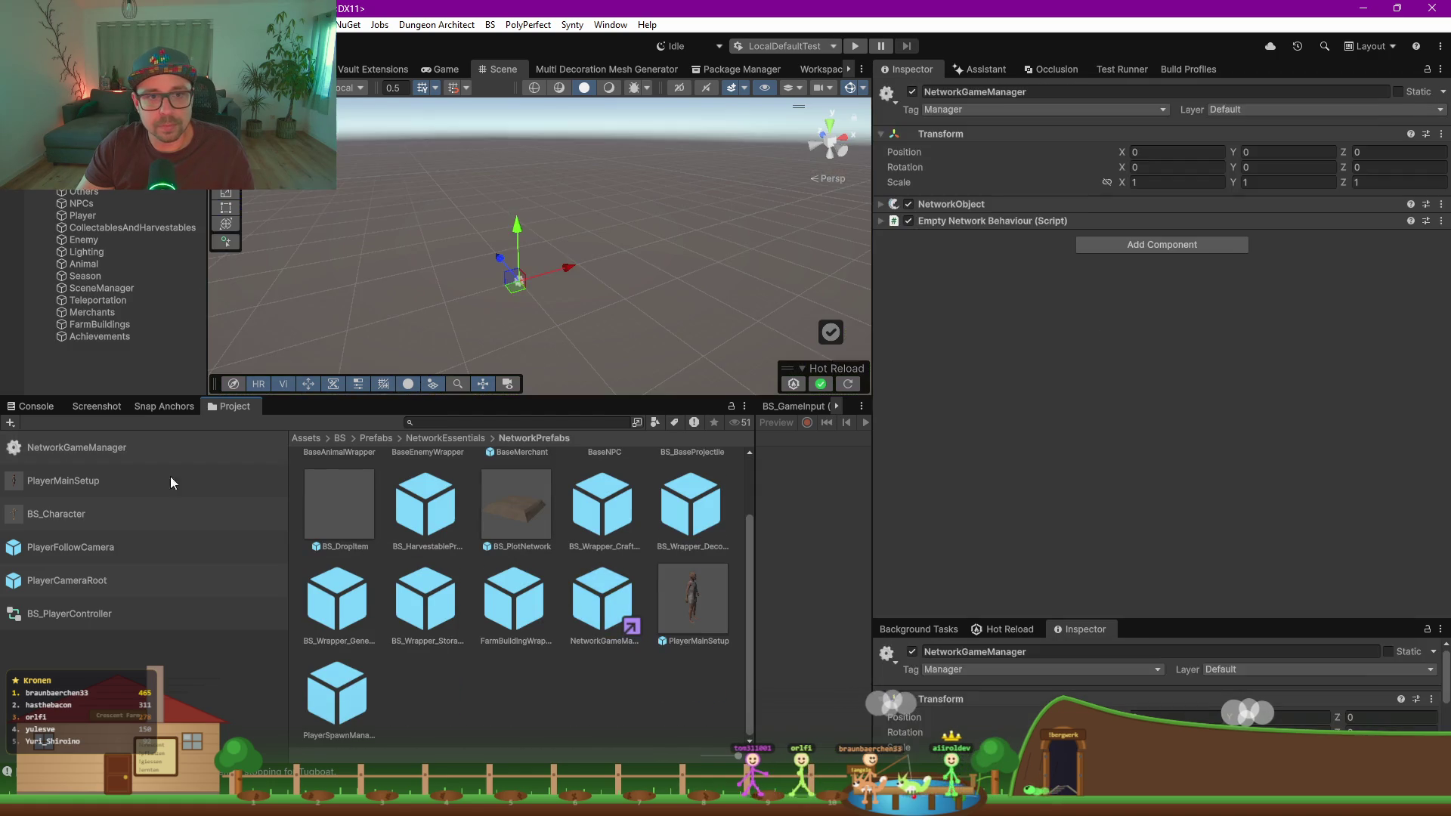
left_click(92, 189)
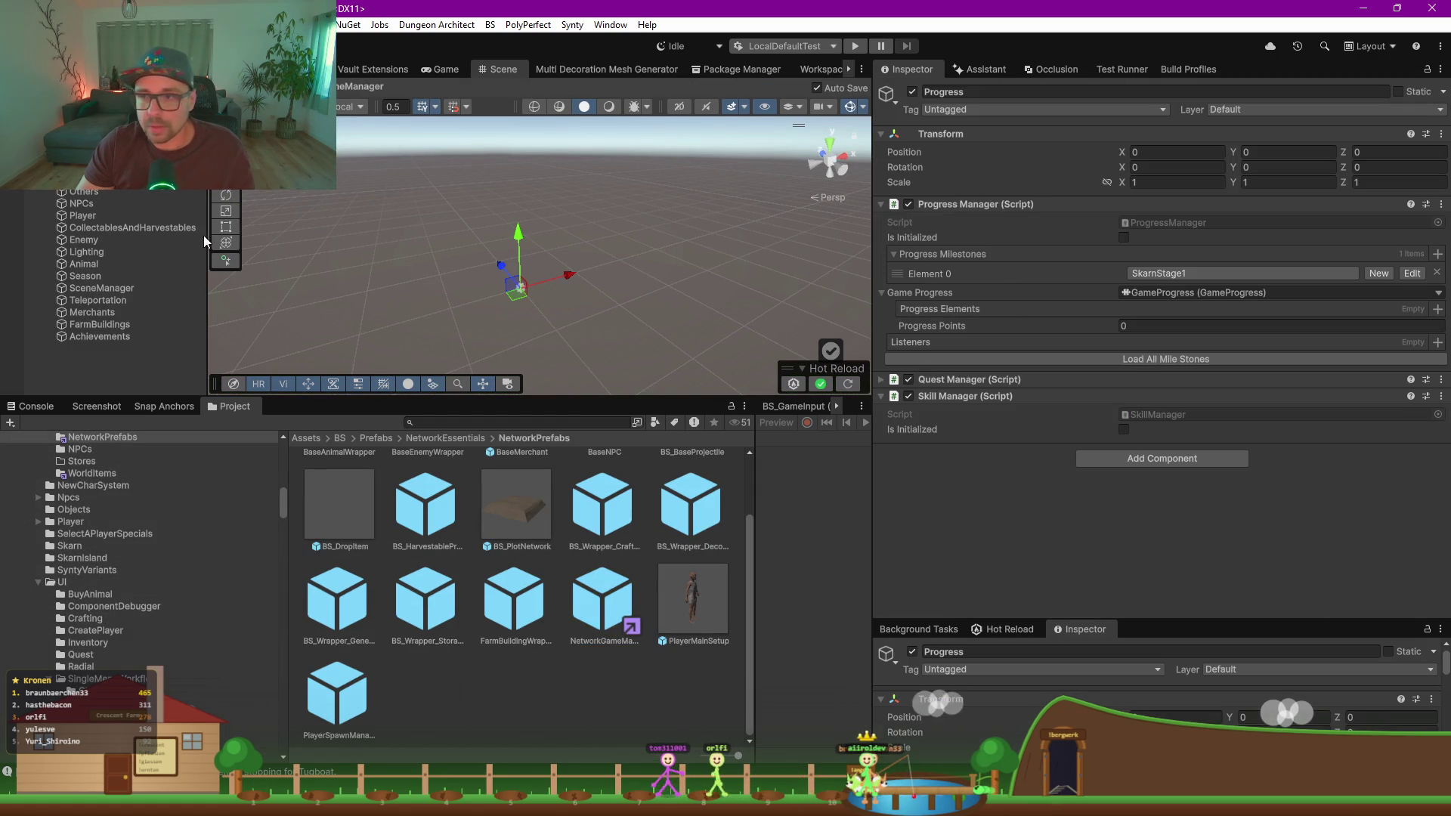
left_click(1155, 355)
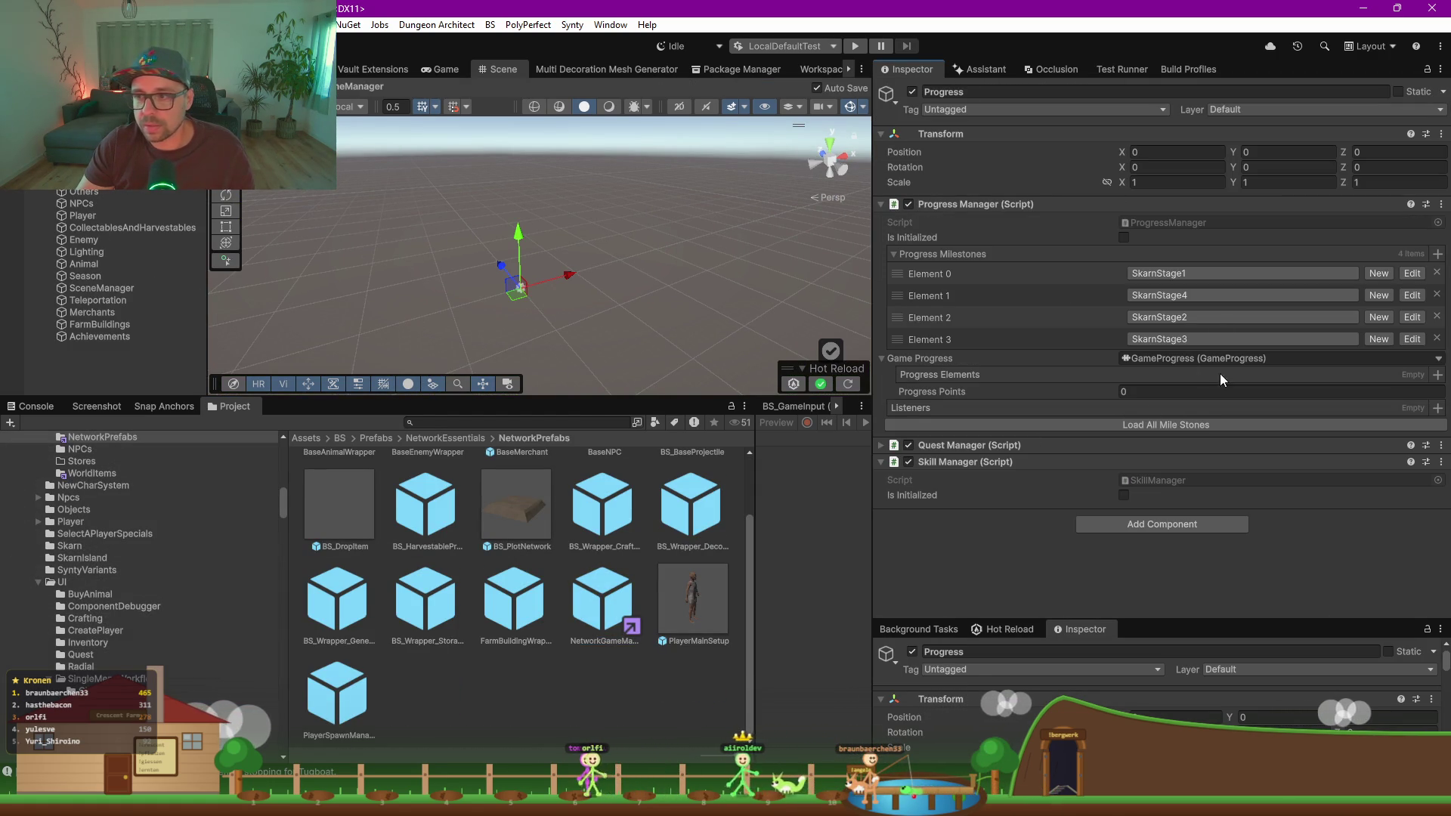
left_click(137, 310)
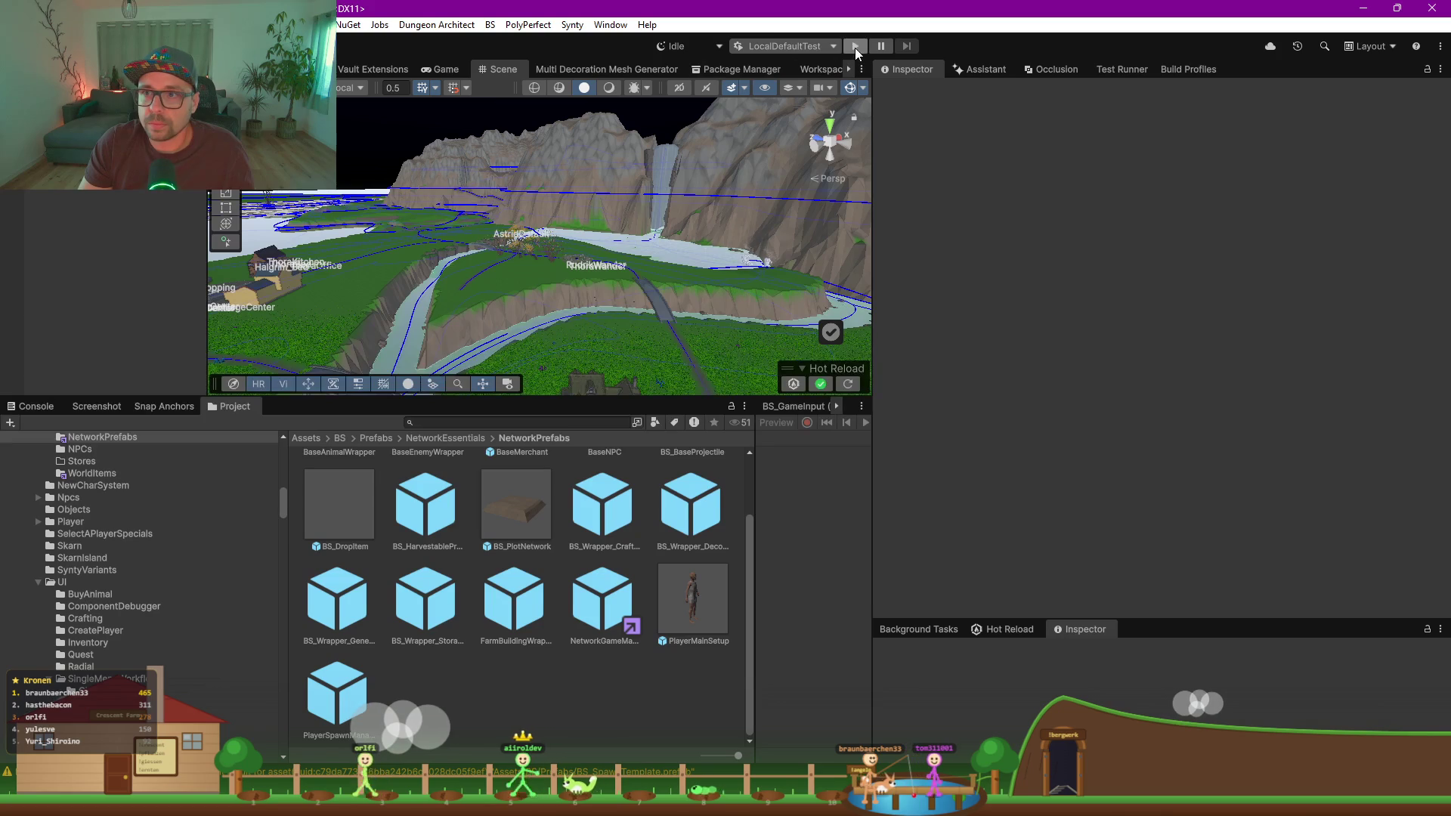
left_click(856, 46)
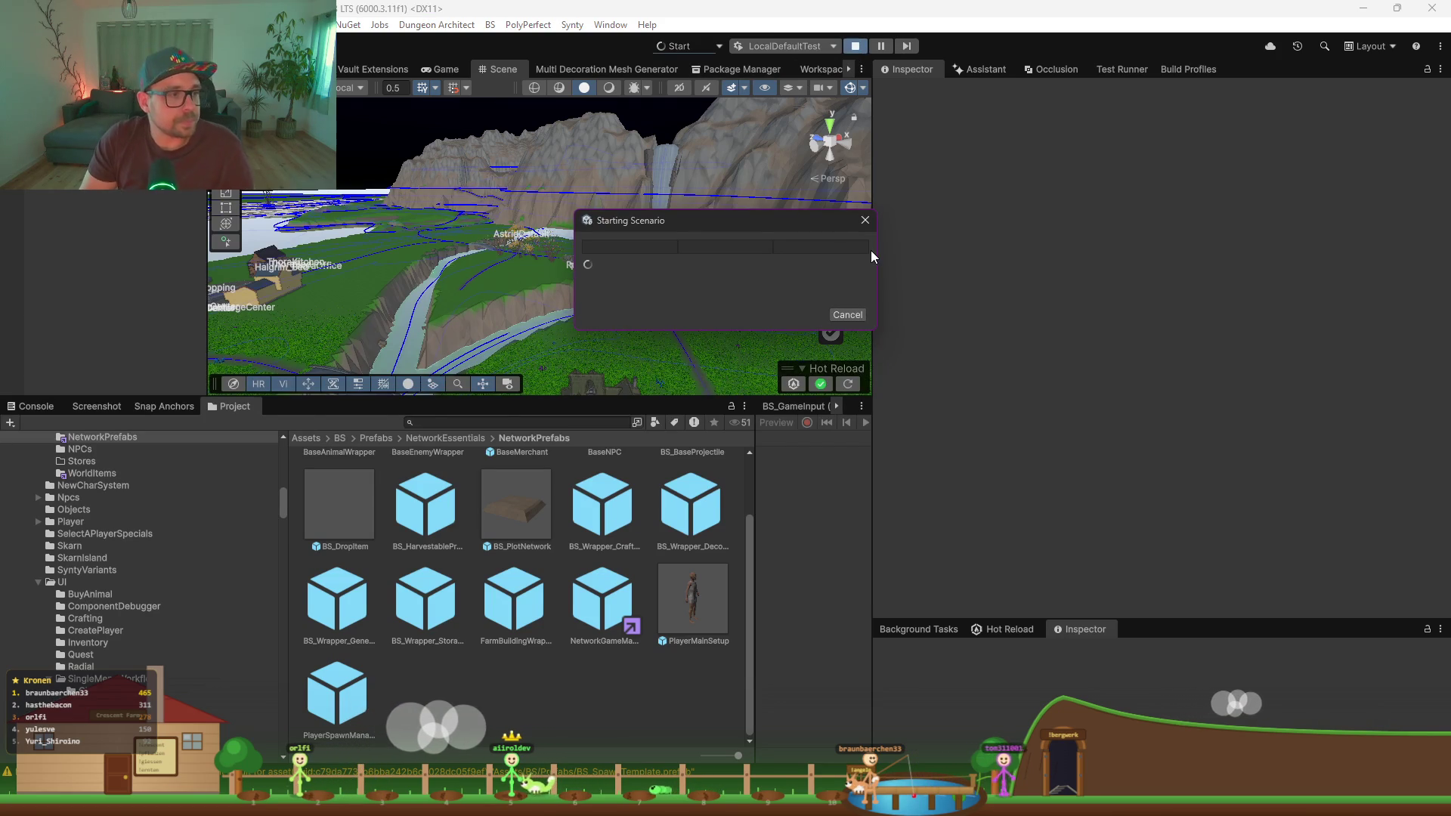
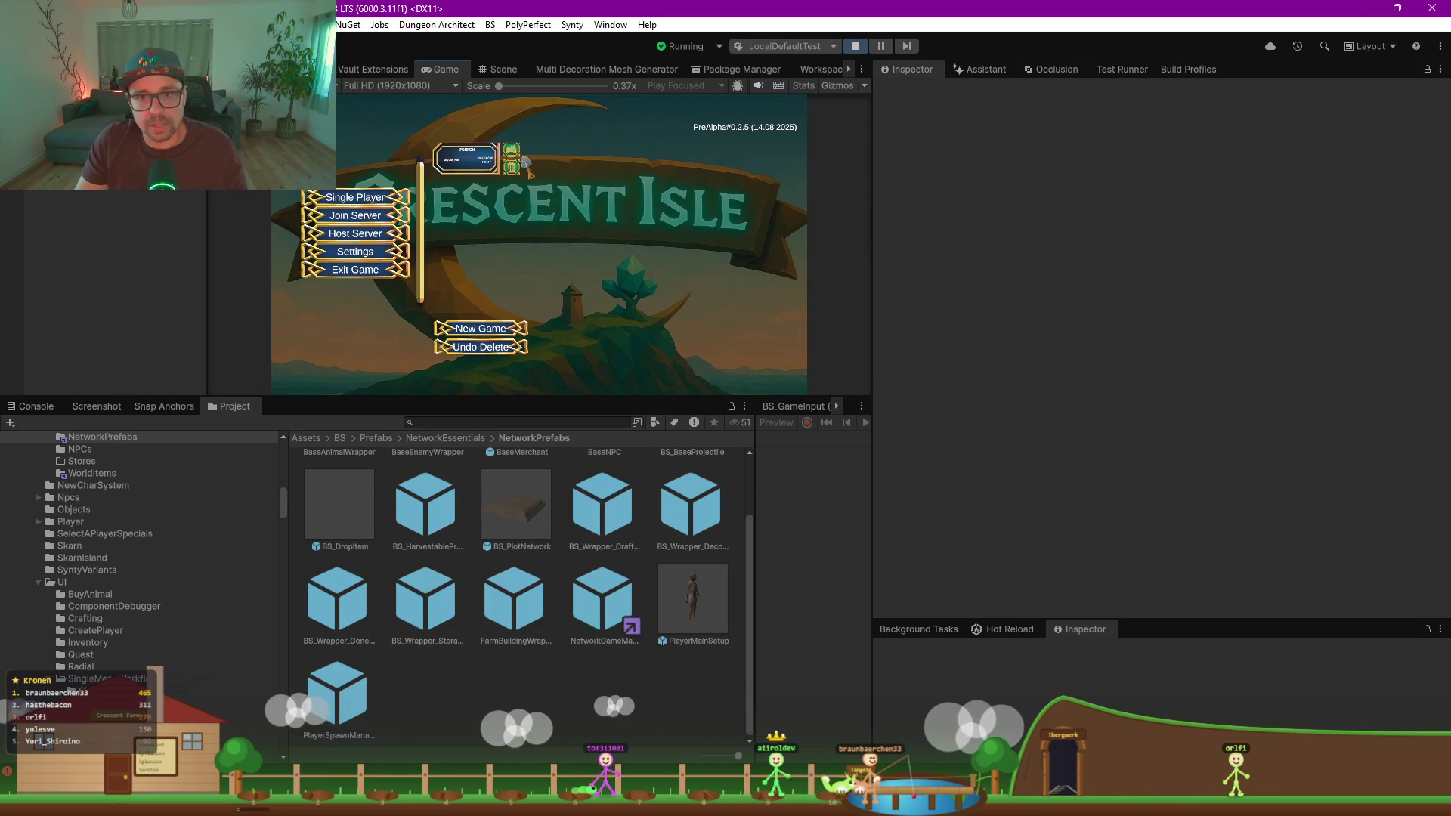
Step: Load the chosen save slot from the main menu and switch to the browser roadmap board
left_click(511, 150)
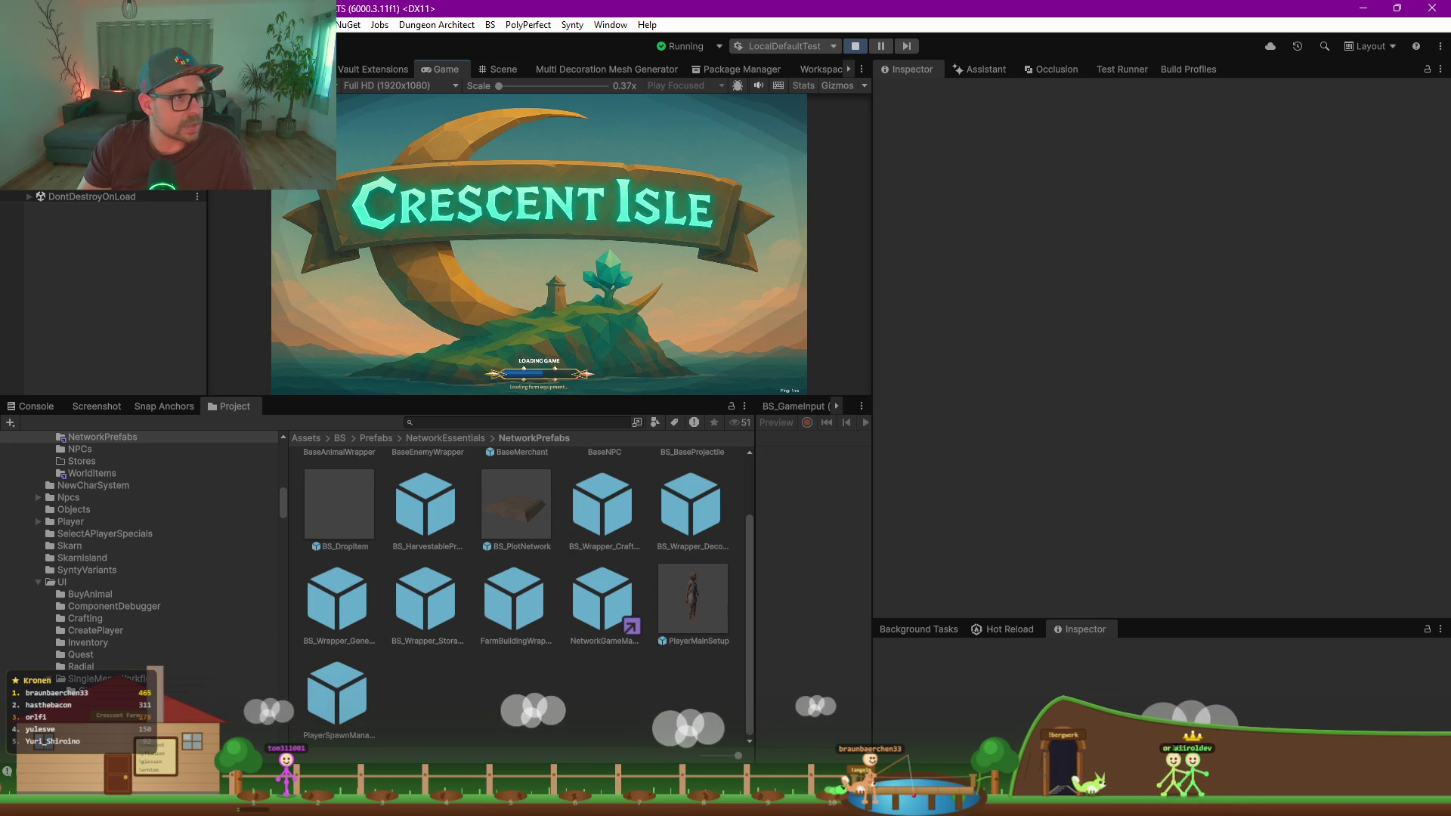
key("alt+Tab")
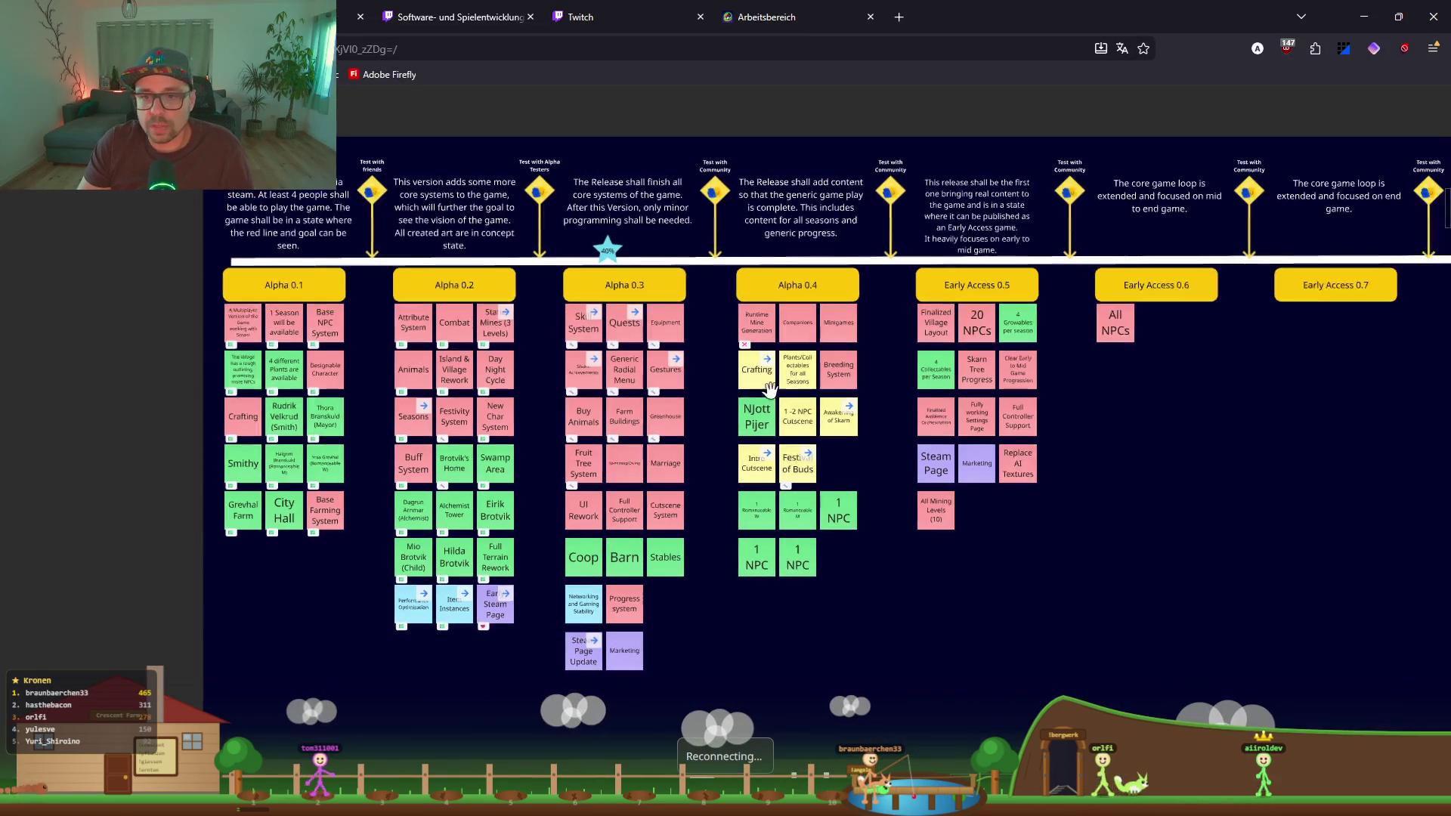
Step: Zoom into the Alpha 0.3 column and move the Swimming/Diving note below Stables
scroll(697, 479, "up", 10)
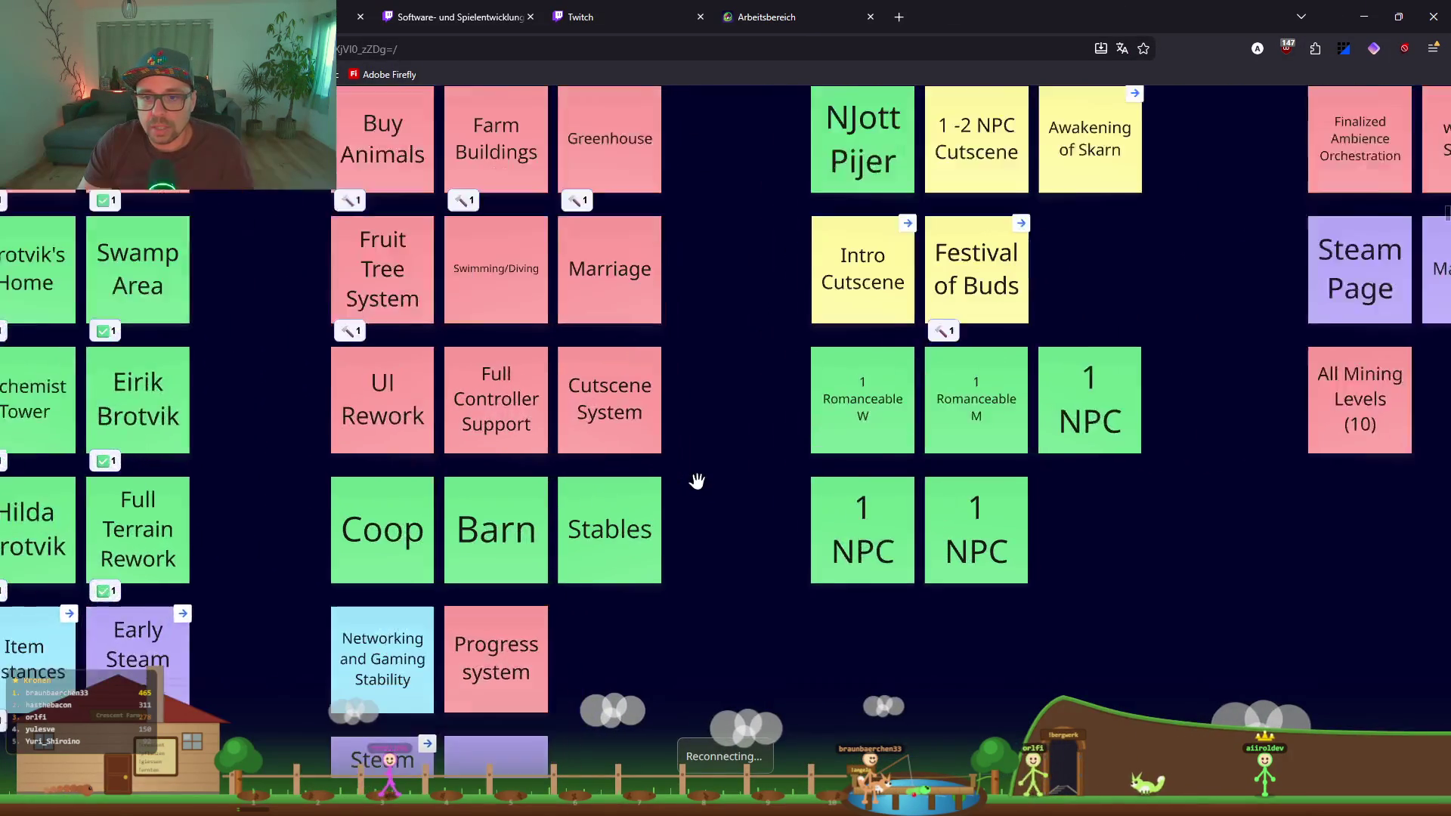
scroll(643, 405, "up", 2)
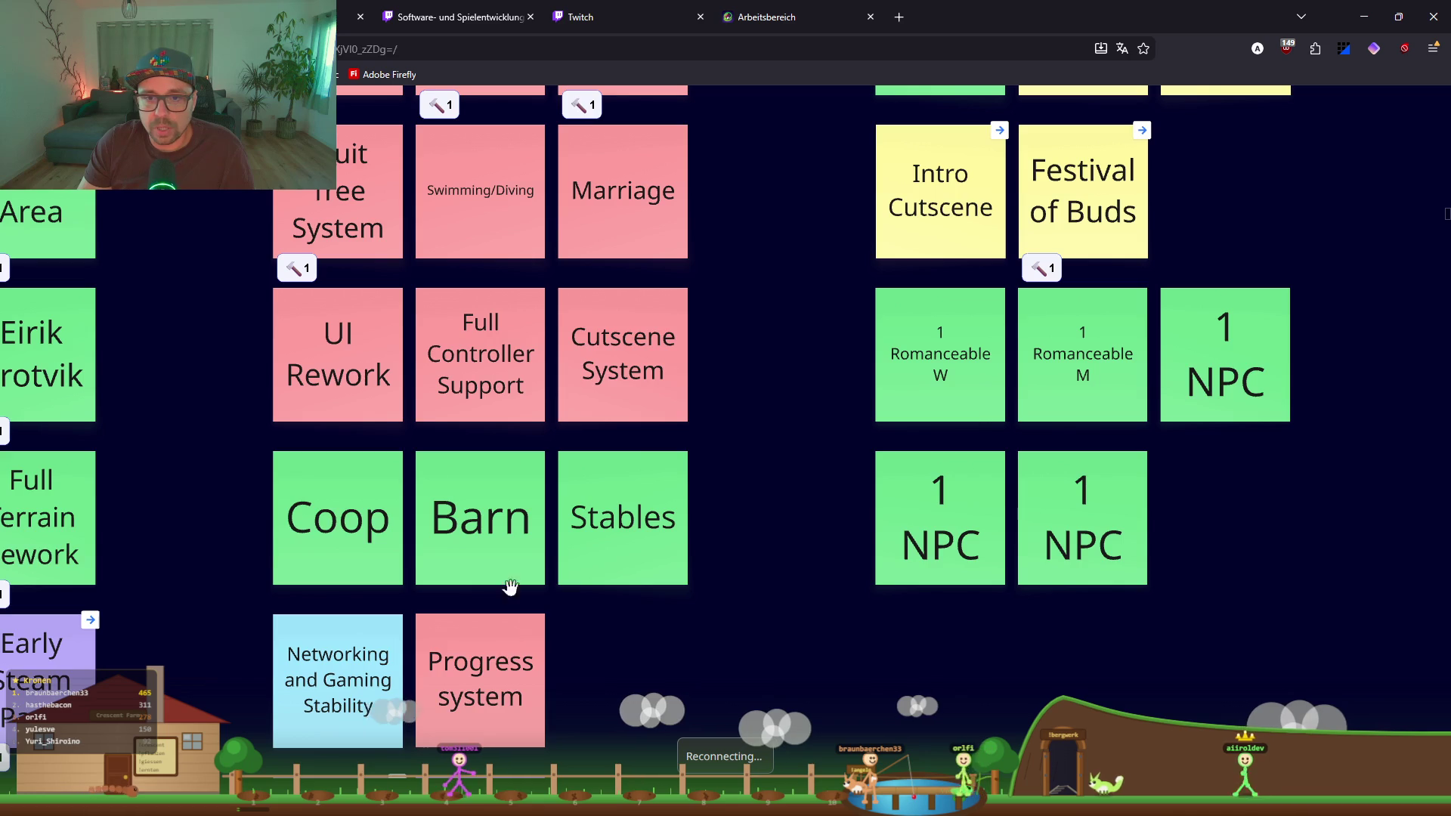
scroll(598, 339, "up", 3)
scroll(742, 431, "down", 2)
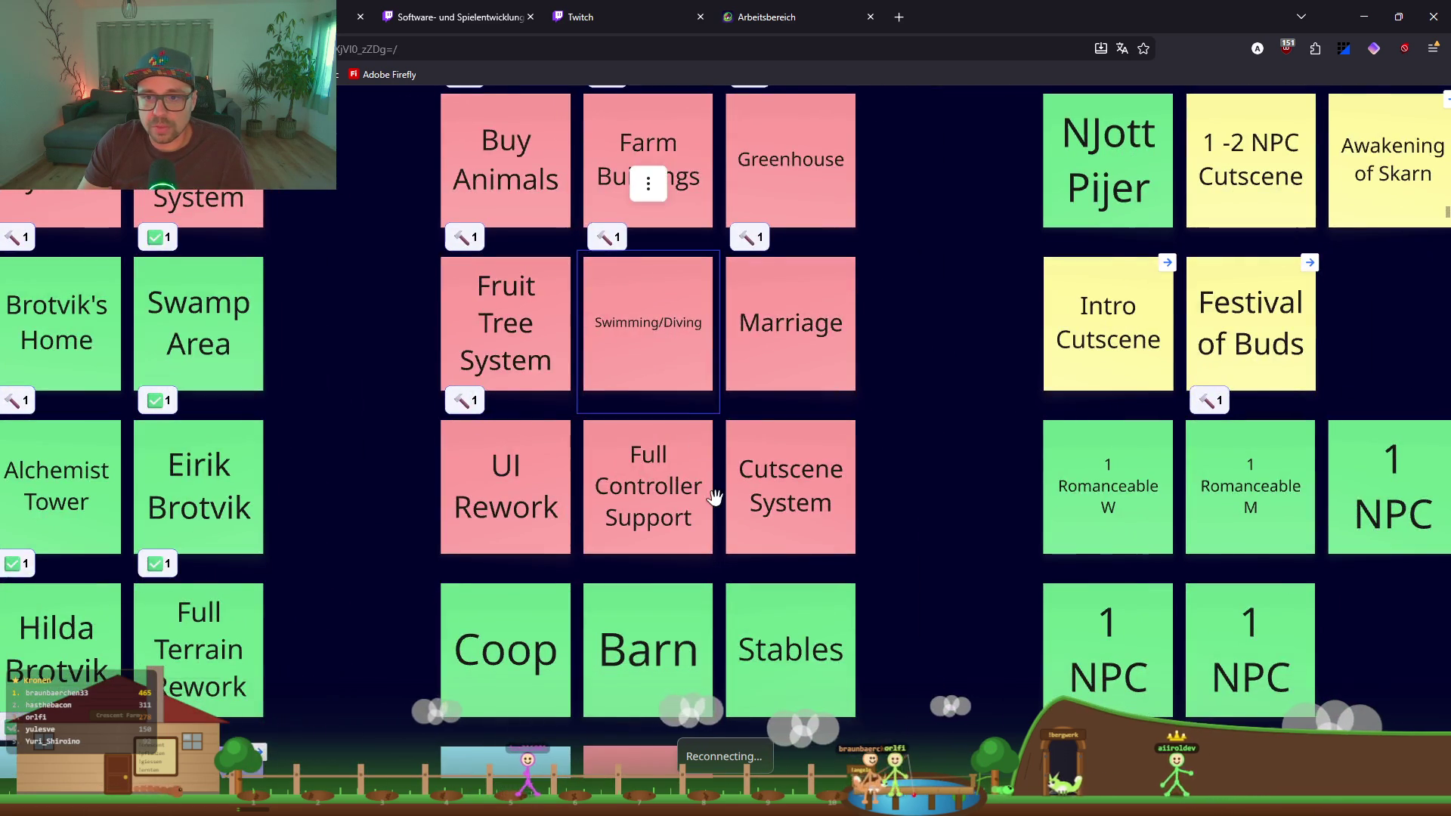
scroll(681, 407, "down", 2)
scroll(682, 407, "left", 3)
scroll(793, 405, "right", 2)
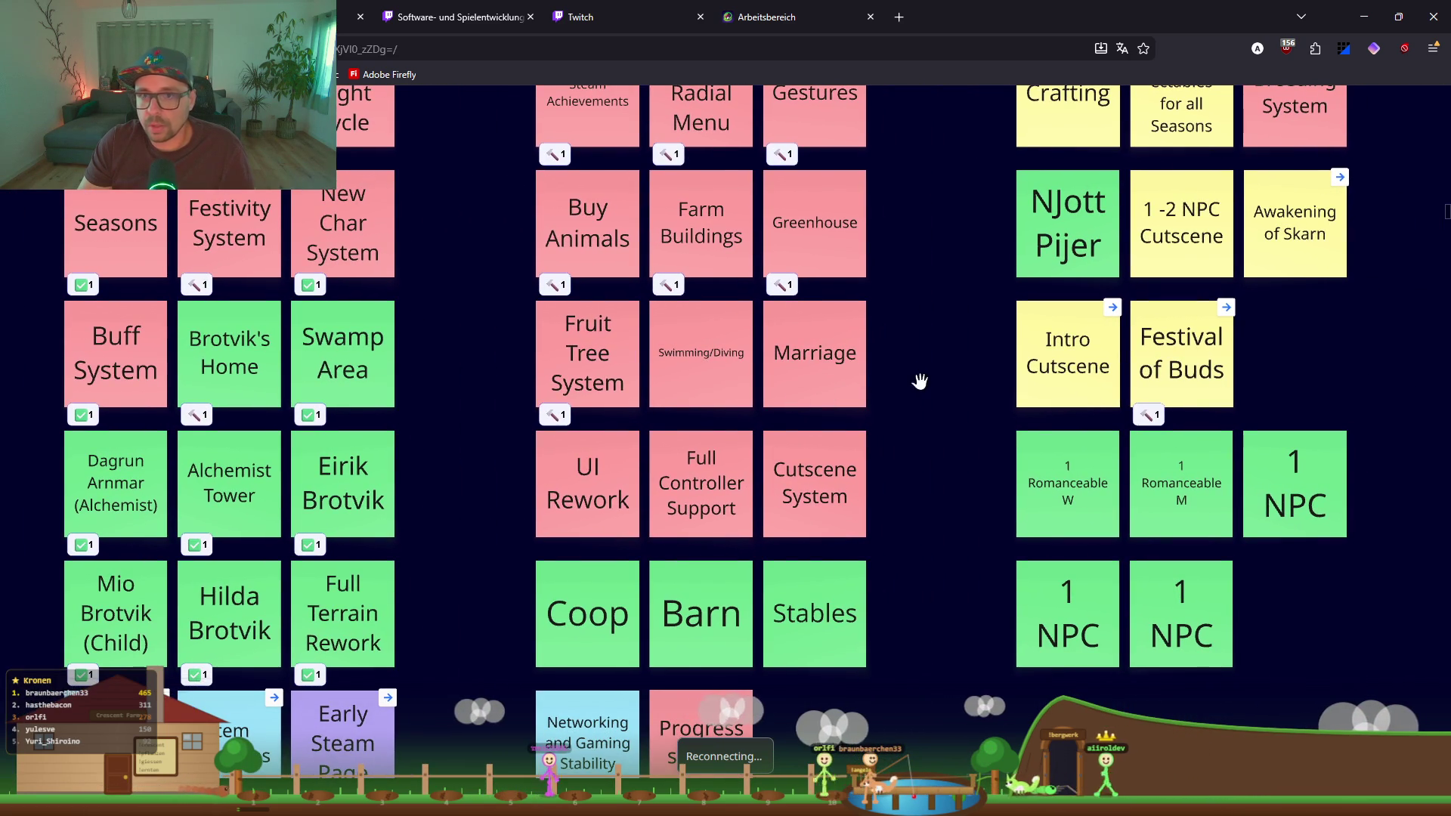
left_click(724, 396)
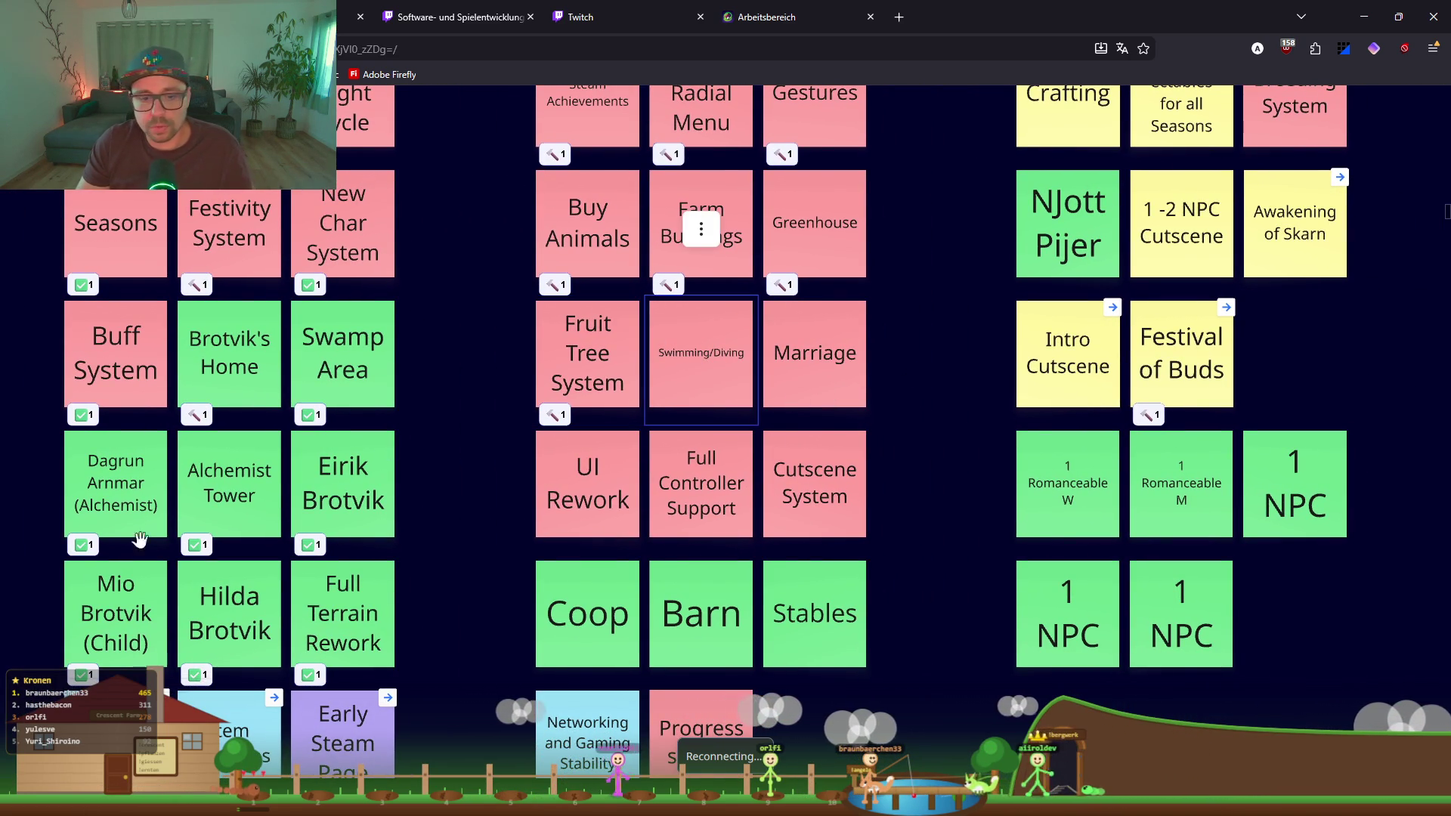
key("Escape")
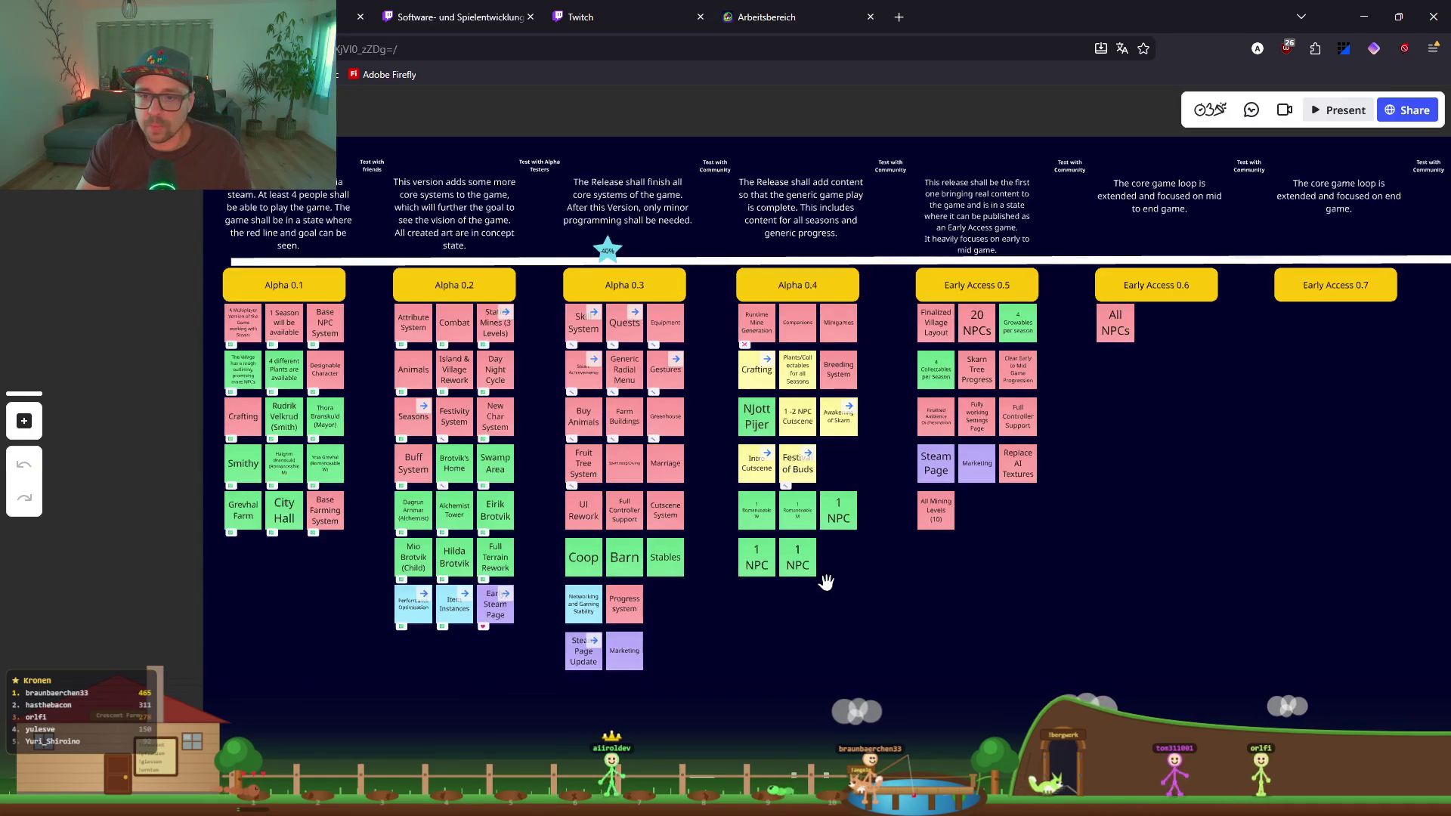
scroll(778, 561, "up", 5)
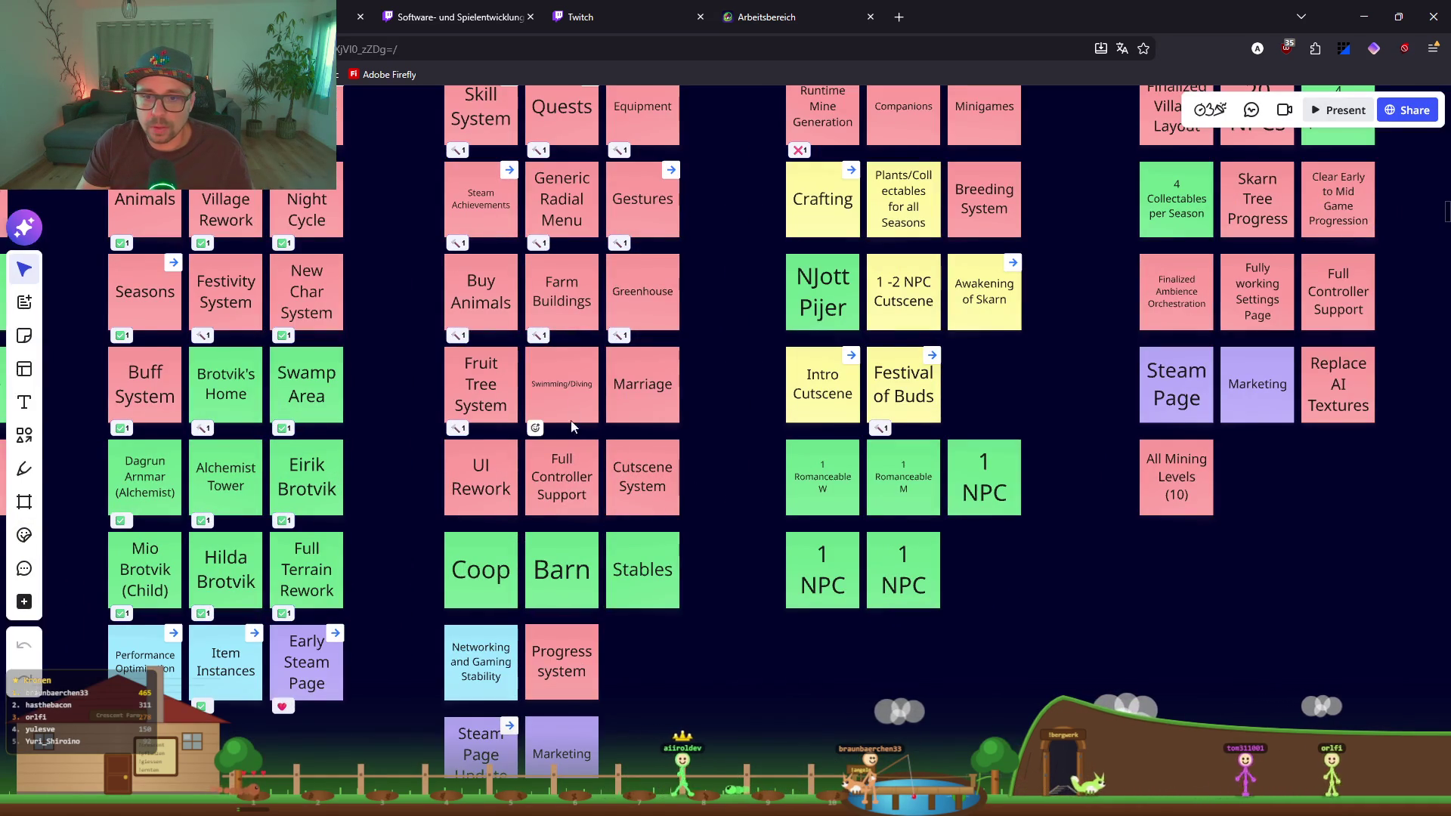
mouse_move(538, 405)
left_mouse_down()
mouse_move(629, 491)
mouse_move(626, 634)
left_mouse_up()
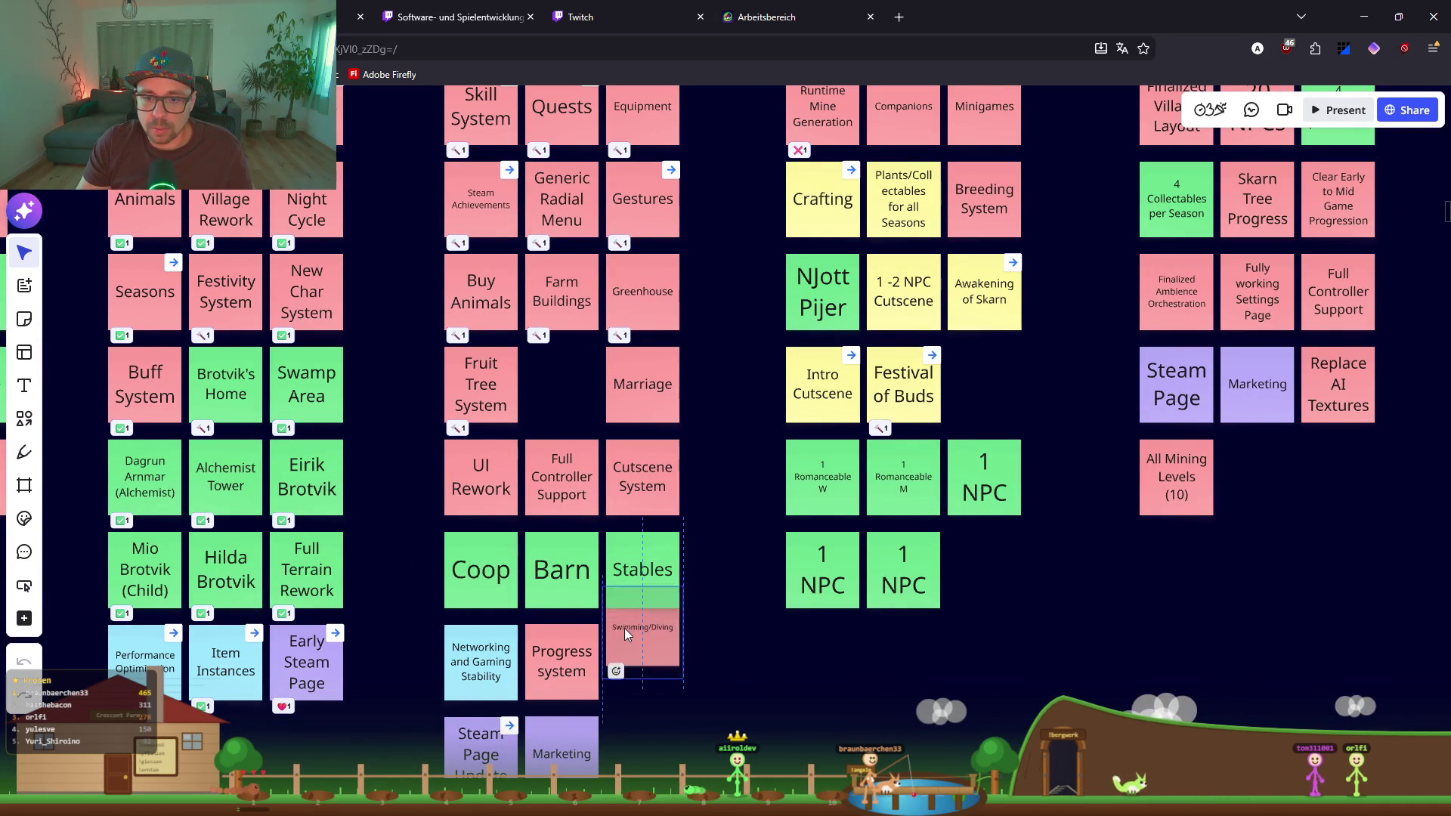
Step: Move Progress system beside Fruit Tree System and Cutscene System up beside it, displacing Marriage
mouse_move(539, 669)
left_mouse_down()
mouse_move(567, 446)
mouse_move(550, 382)
left_mouse_up()
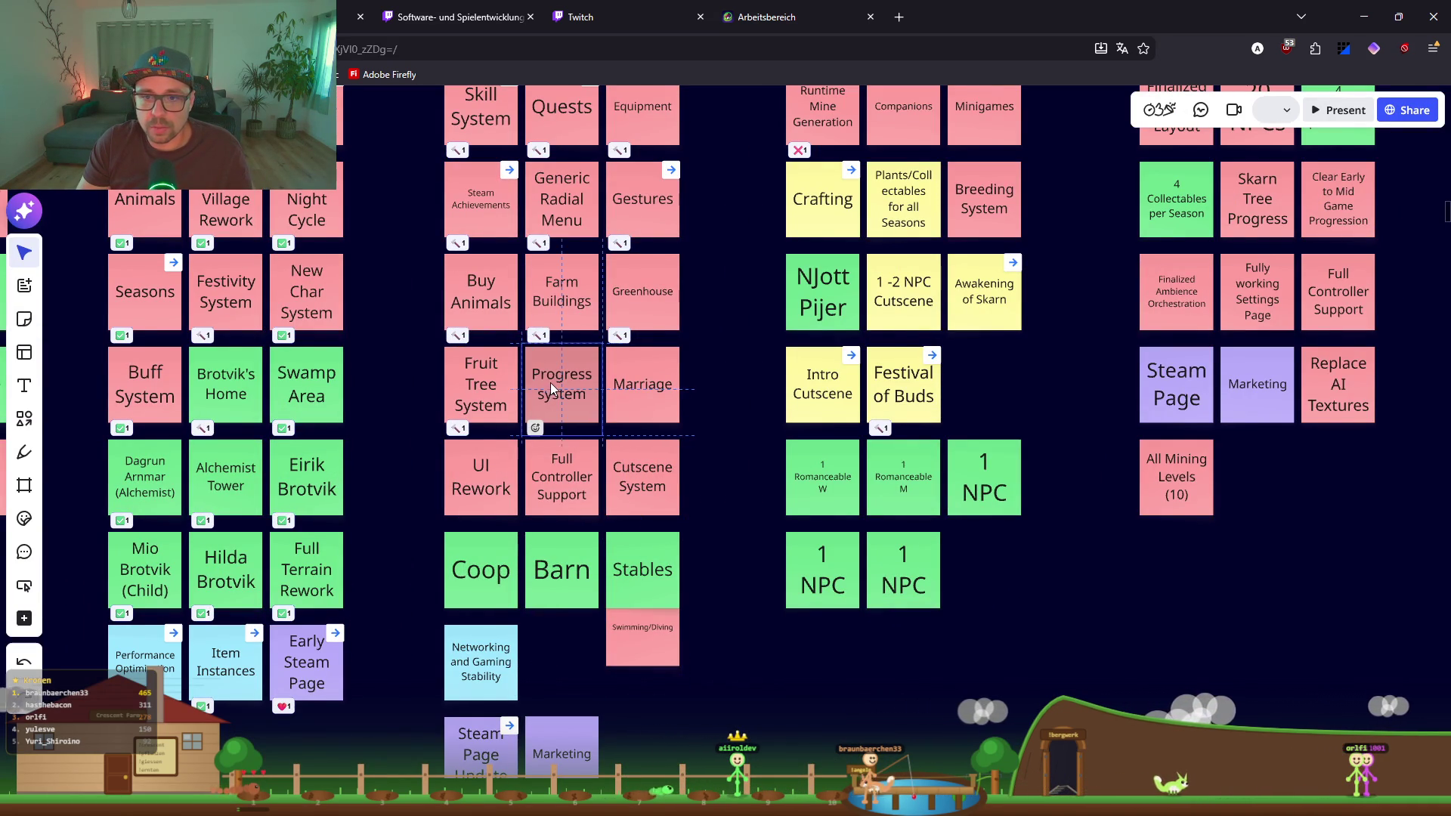
left_click_drag(645, 408, 557, 676)
left_click_drag(650, 466, 653, 396)
scroll(656, 393, "up", 3)
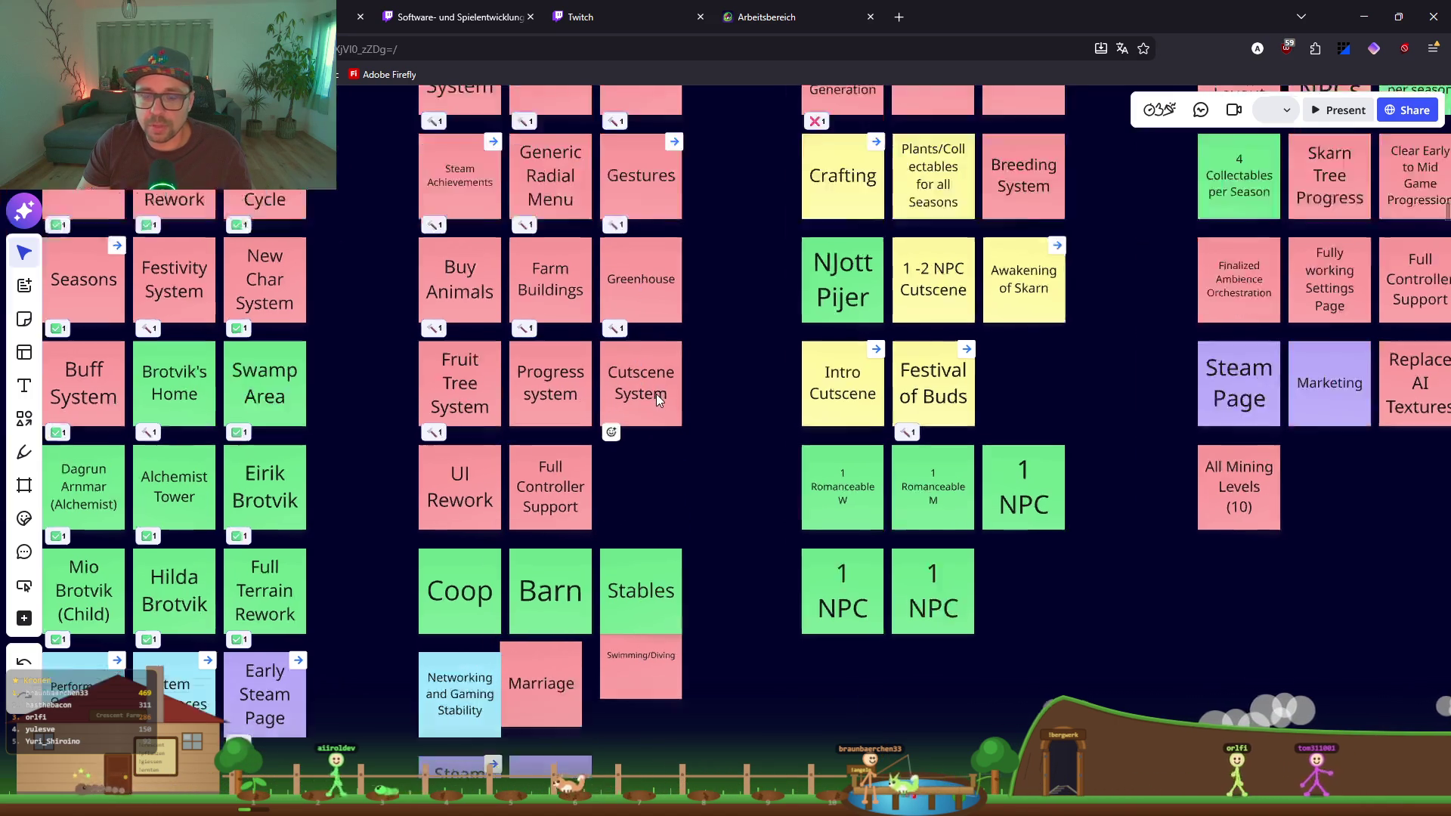
scroll(681, 529, "down", 2)
scroll(677, 472, "down", 3)
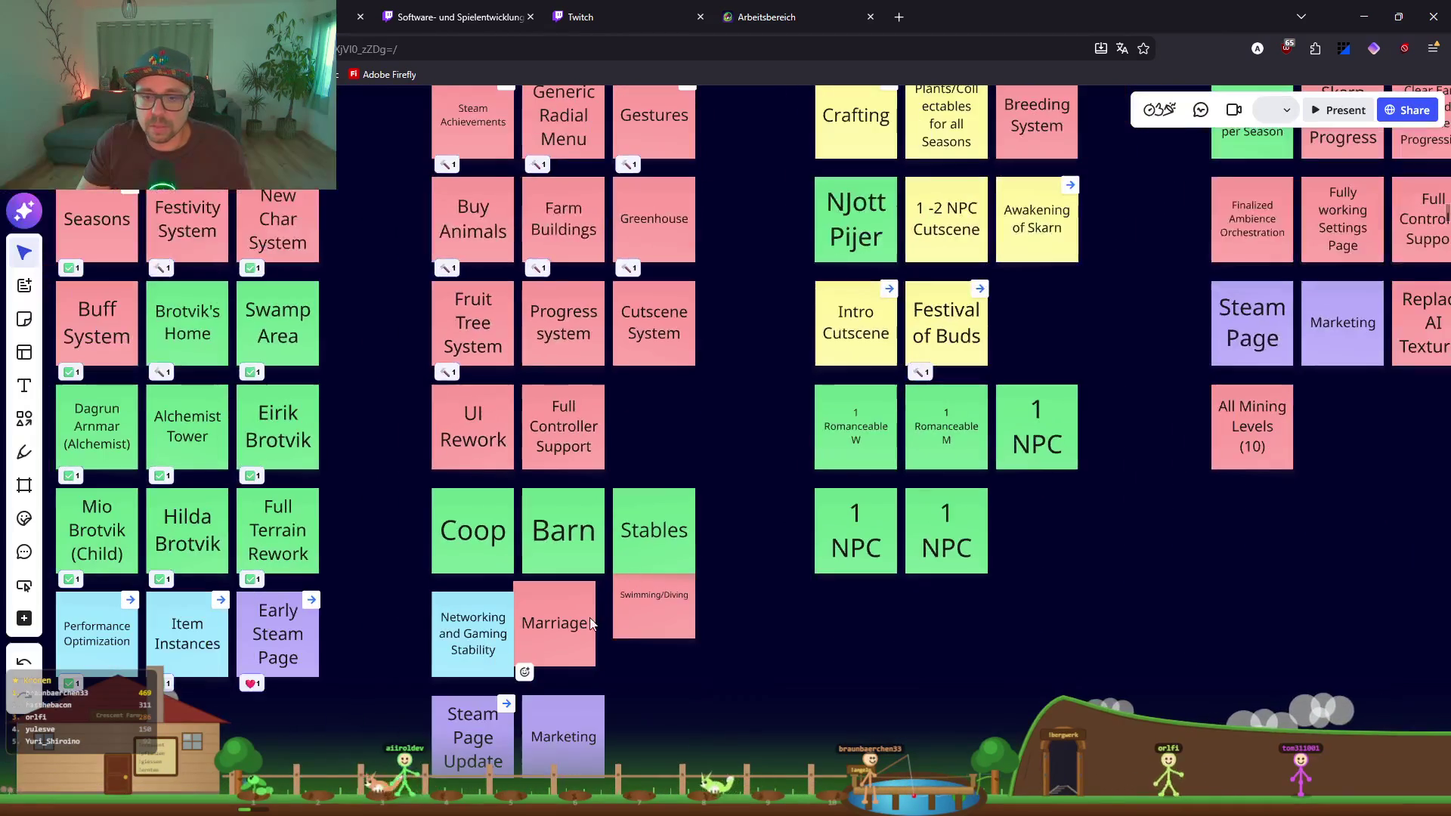
Step: Place Marriage right of Full Controller Support, Coop below Stables, and Swimming/Diving in Coop's slot beside Barn
left_click_drag(599, 567, 669, 427)
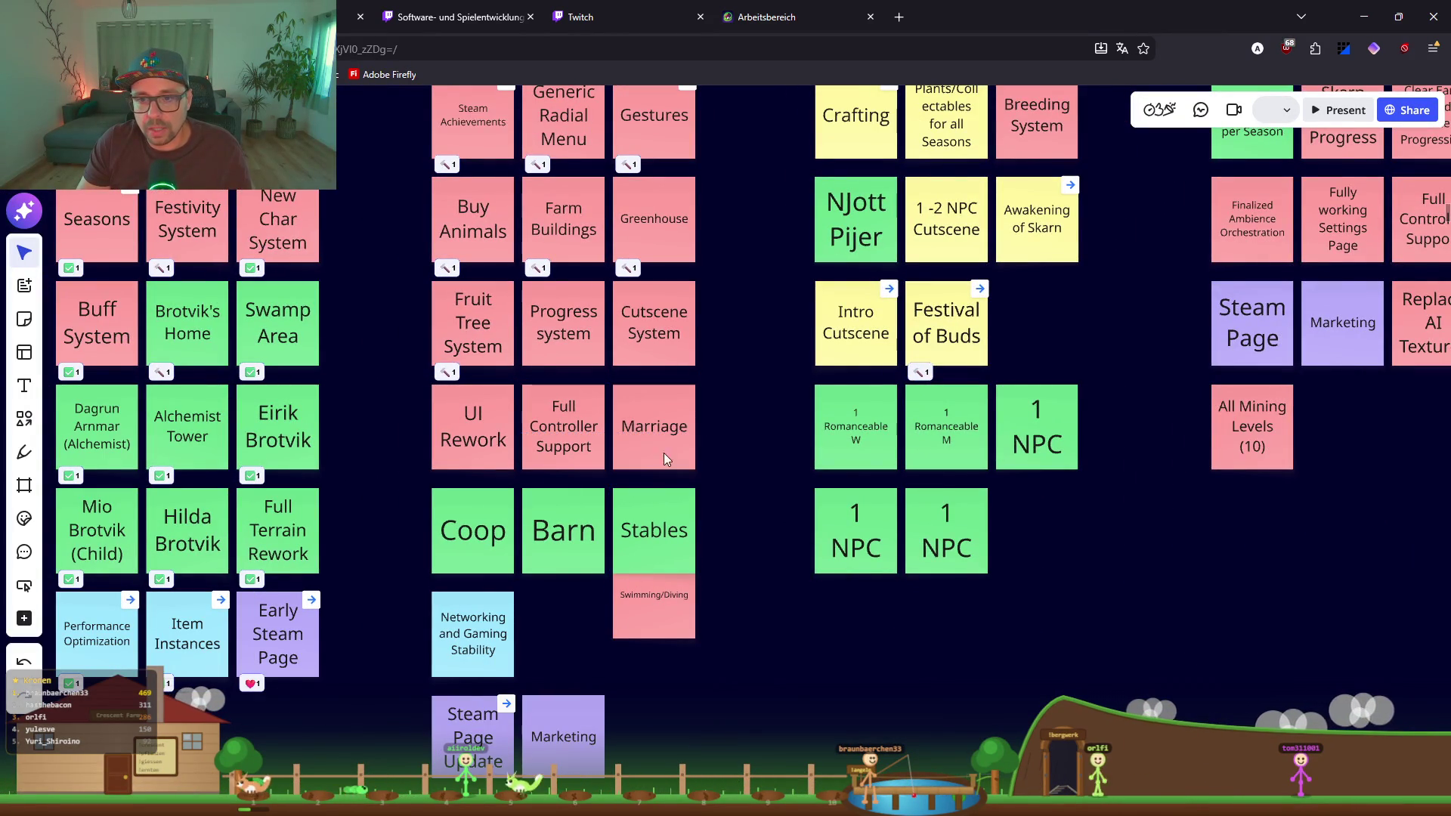
left_click_drag(659, 607, 574, 652)
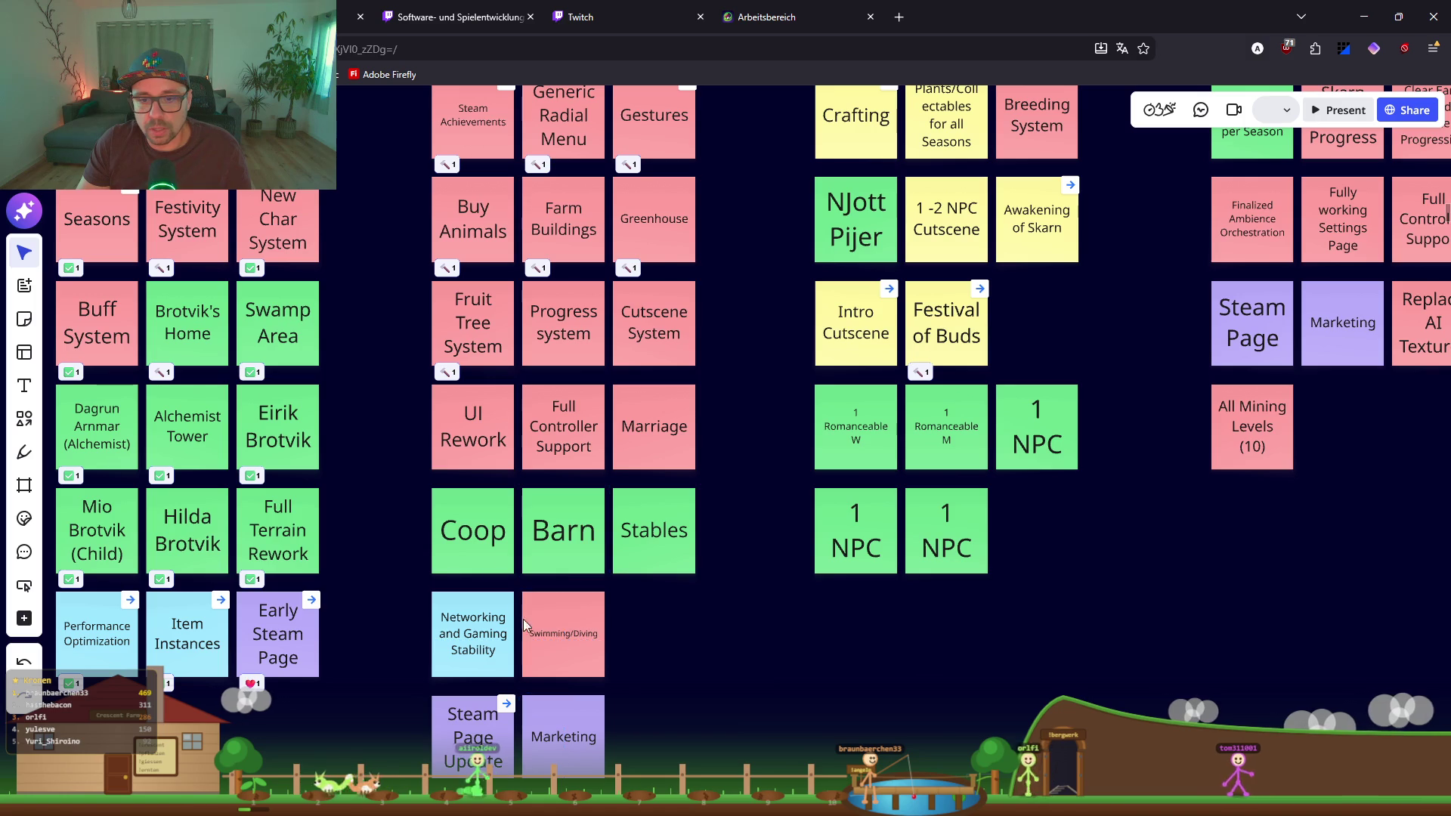
left_click_drag(478, 557, 661, 660)
left_click_drag(564, 633, 475, 535)
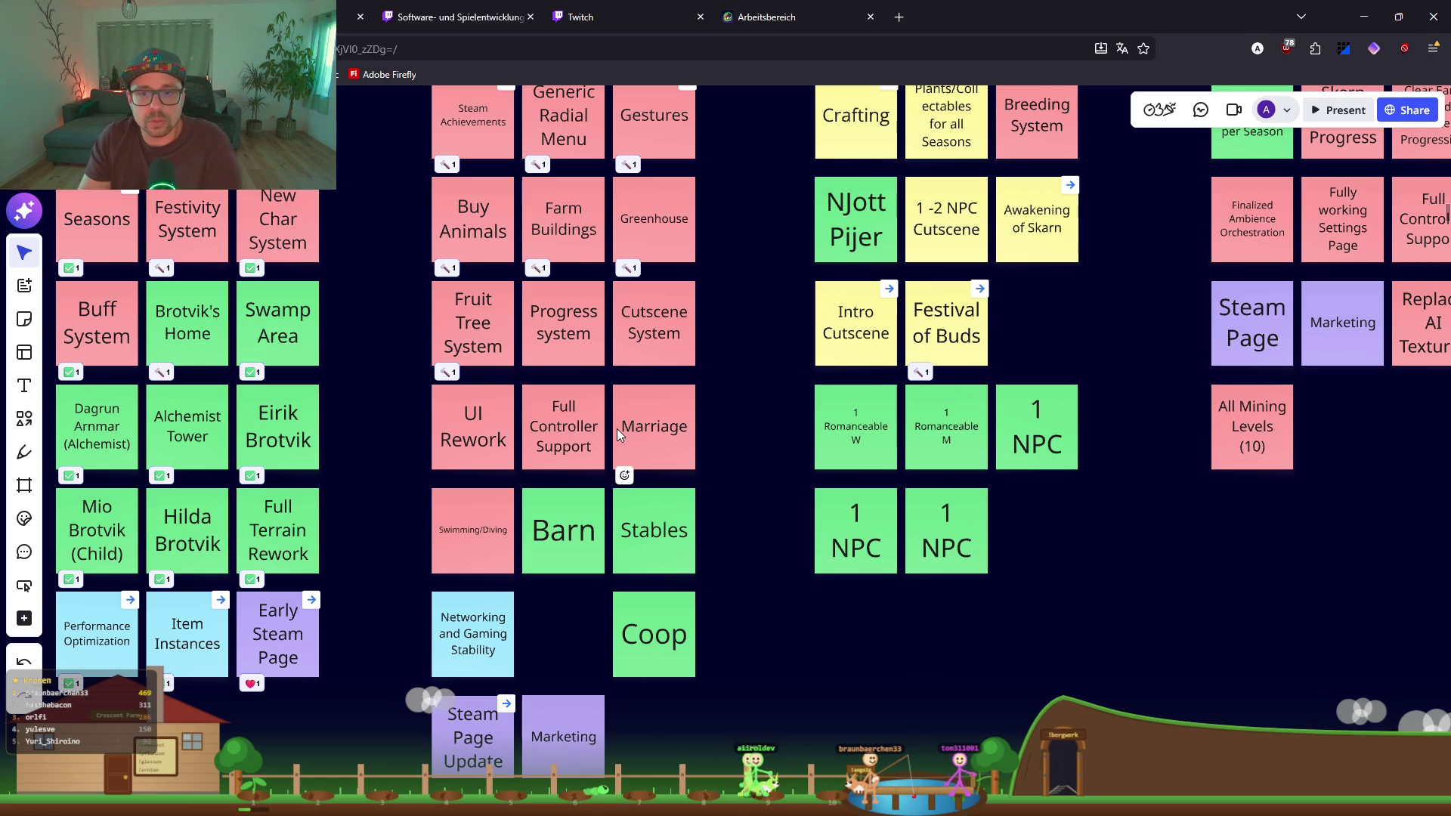
left_click(1355, 23)
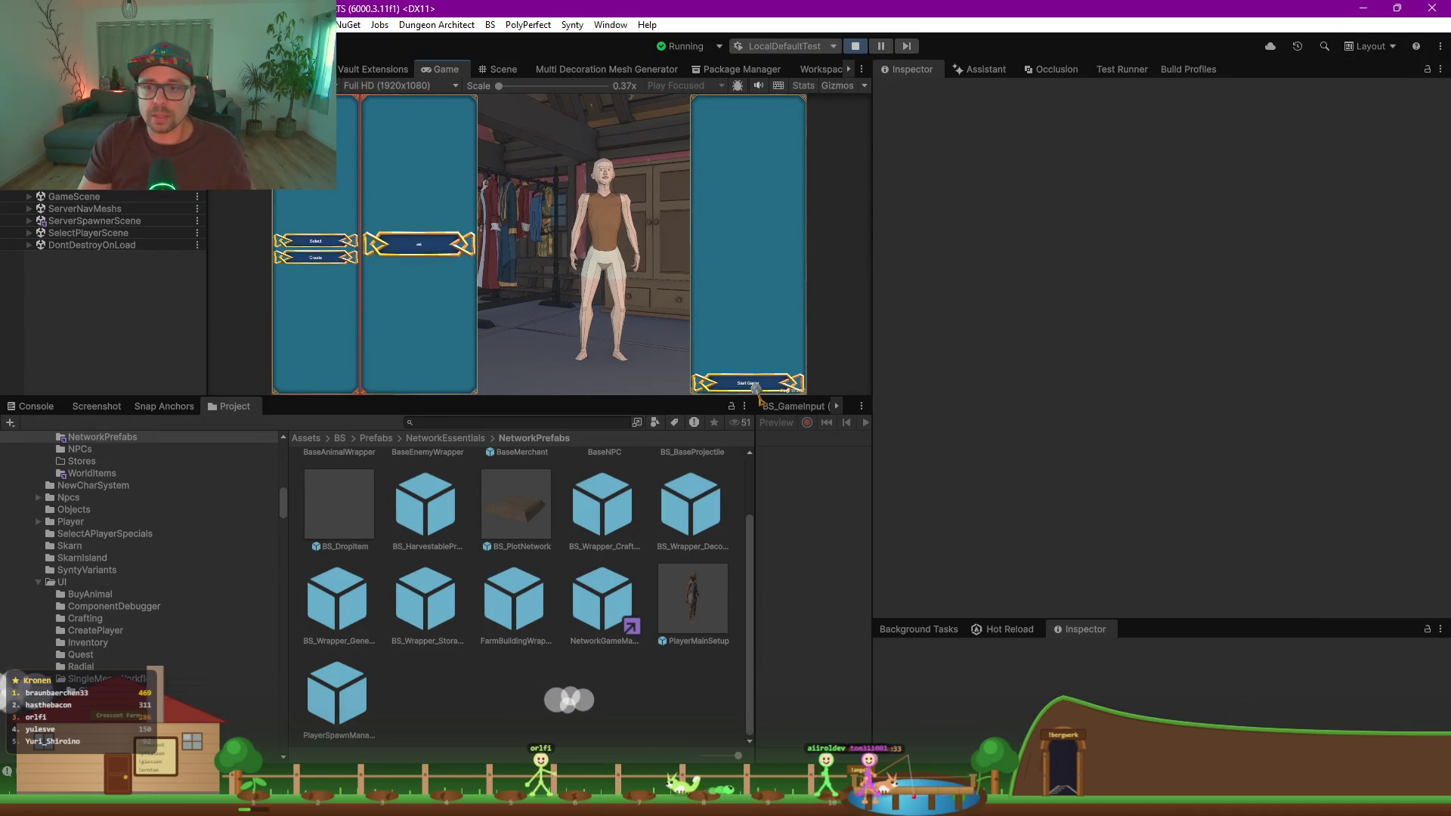
Step: Start the game with the chosen character and run toward the village
left_click(756, 390)
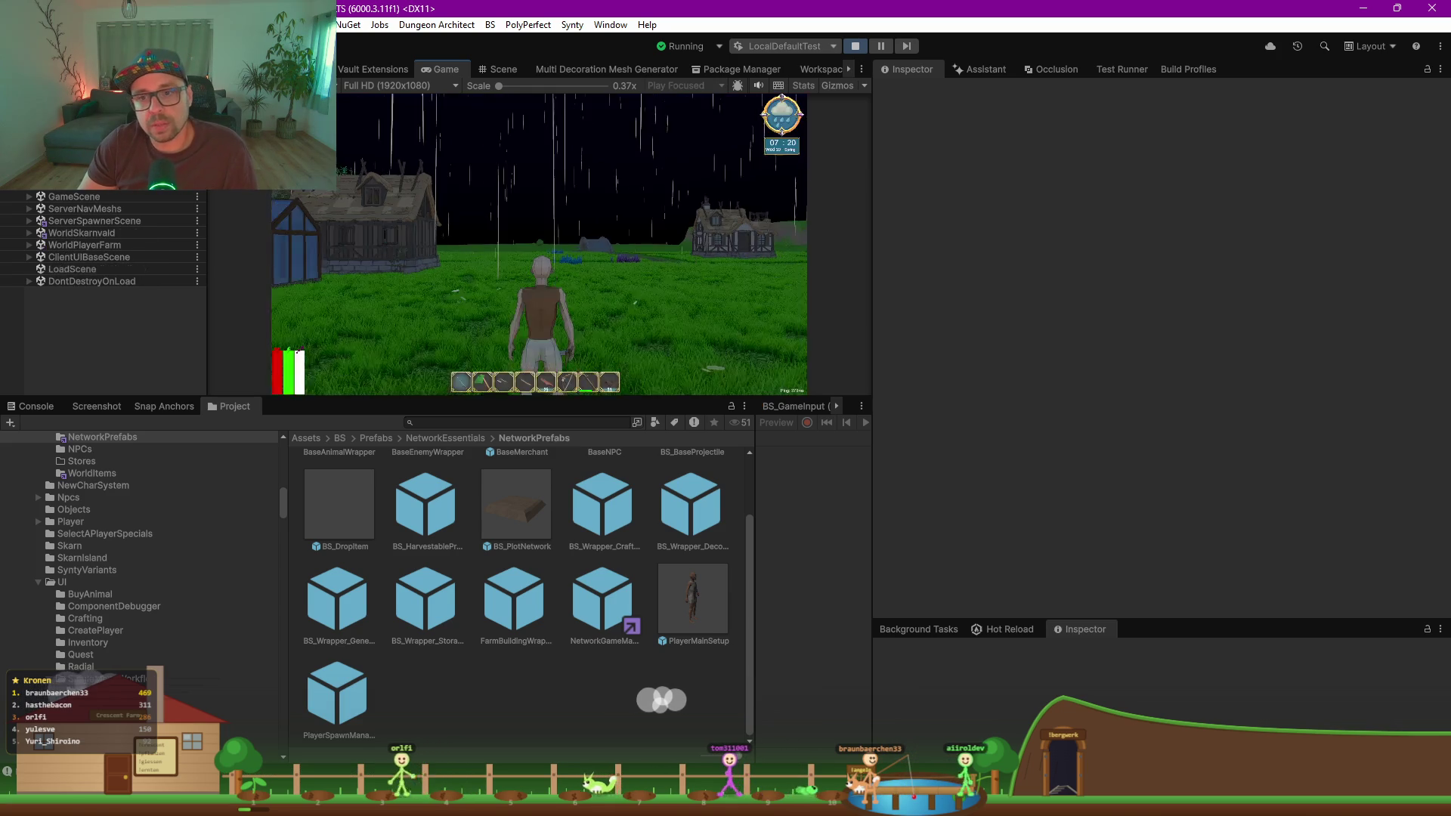
key("w")
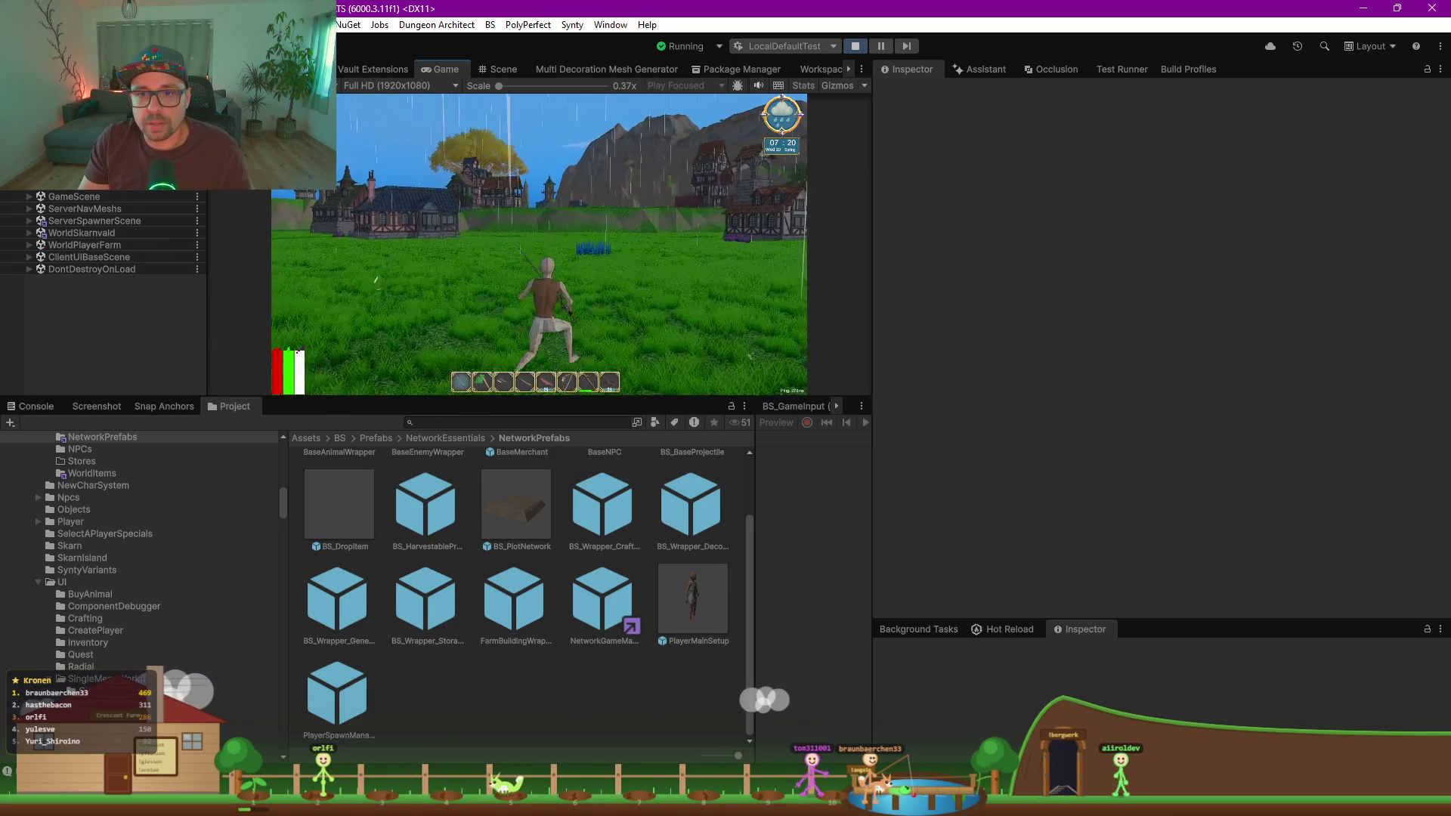
key("alt+Tab")
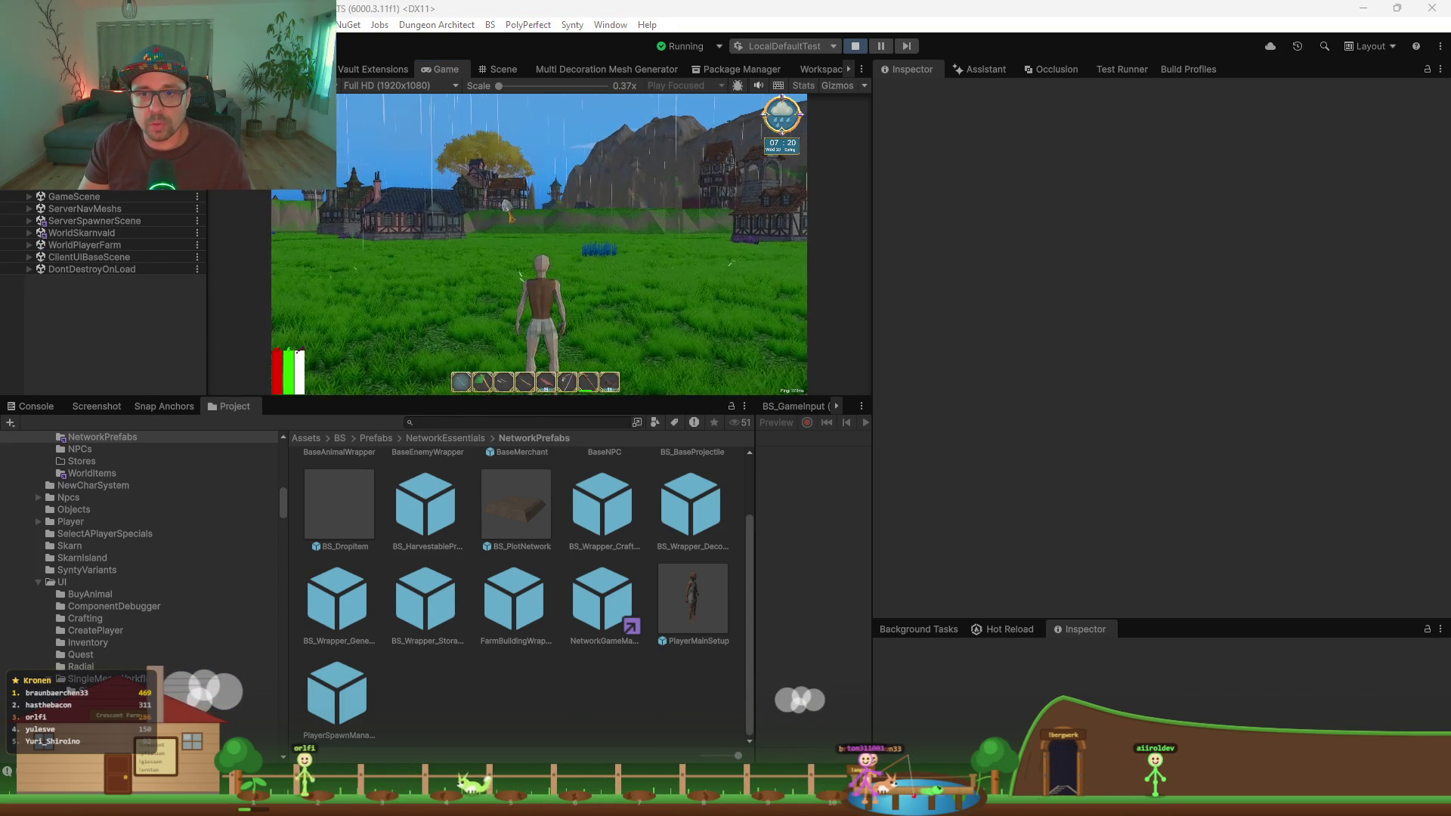
Step: Switch to the Scene view and orbit the camera around the island
left_click(486, 104)
left_click(499, 70)
left_click_drag(510, 289, 342, 441)
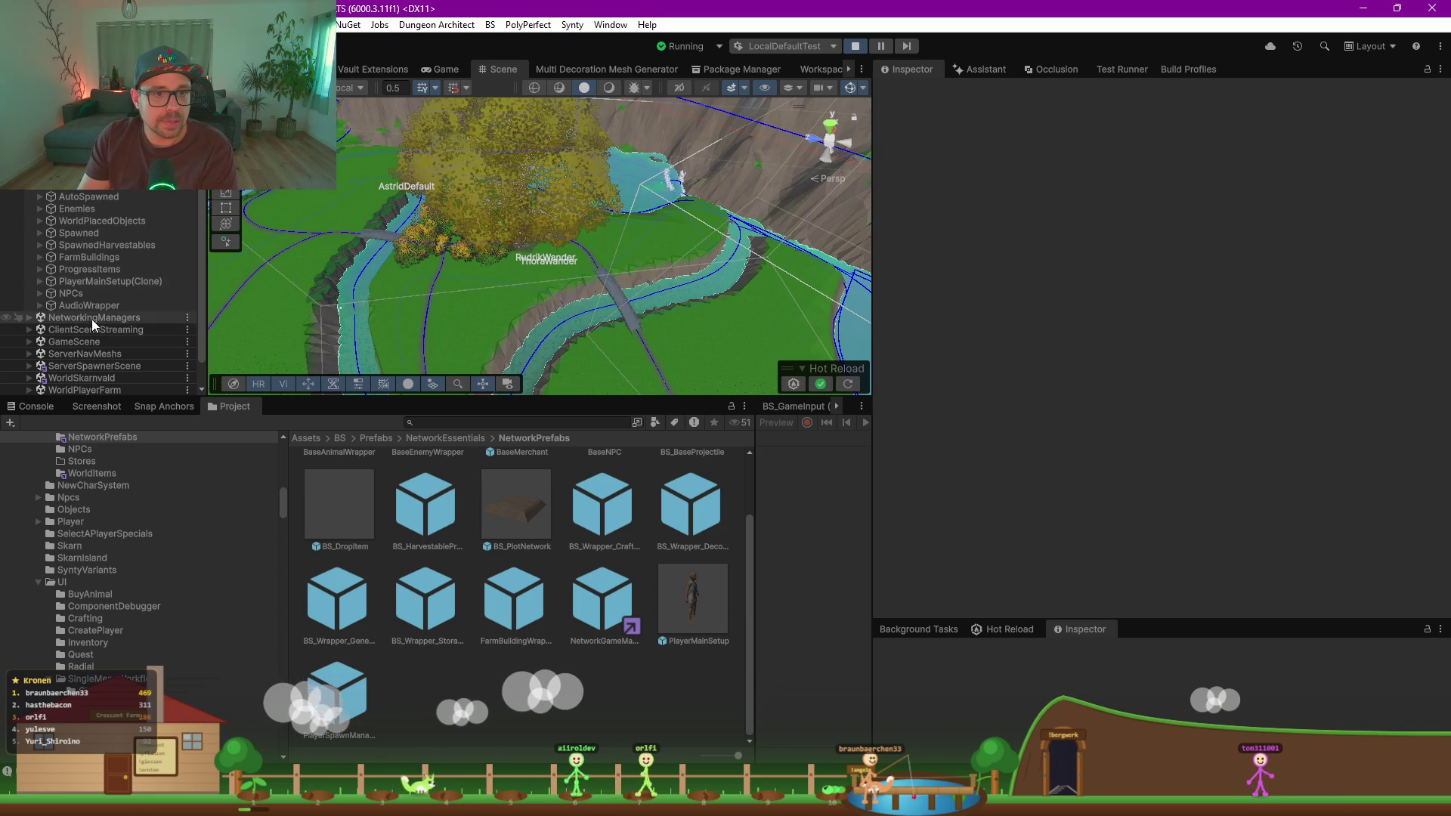
Step: Expand NetworkGameManager(Clone), select Progress to see its four Skarn milestones, then return to the Game view
left_click(83, 179)
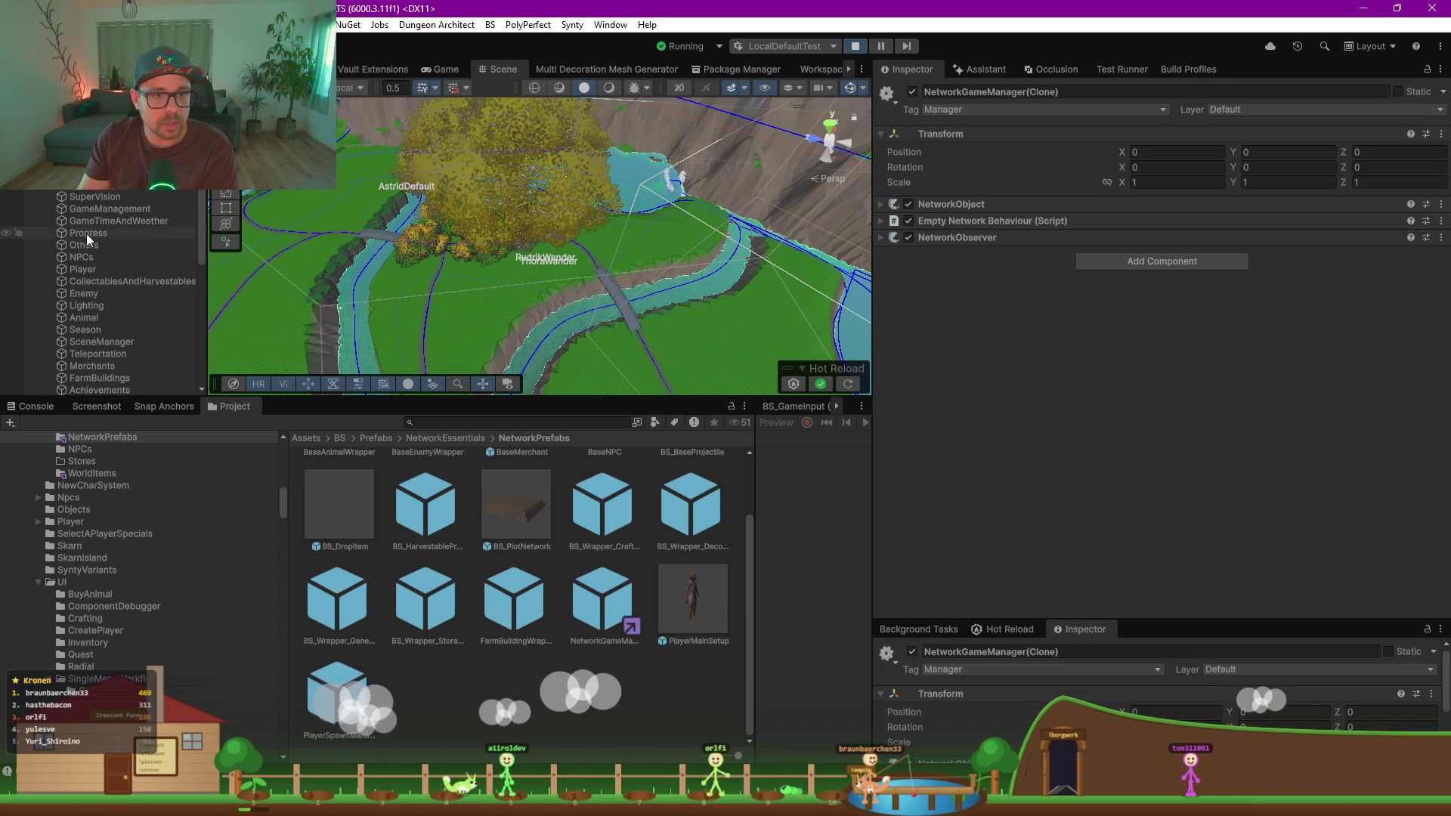
left_click(91, 234)
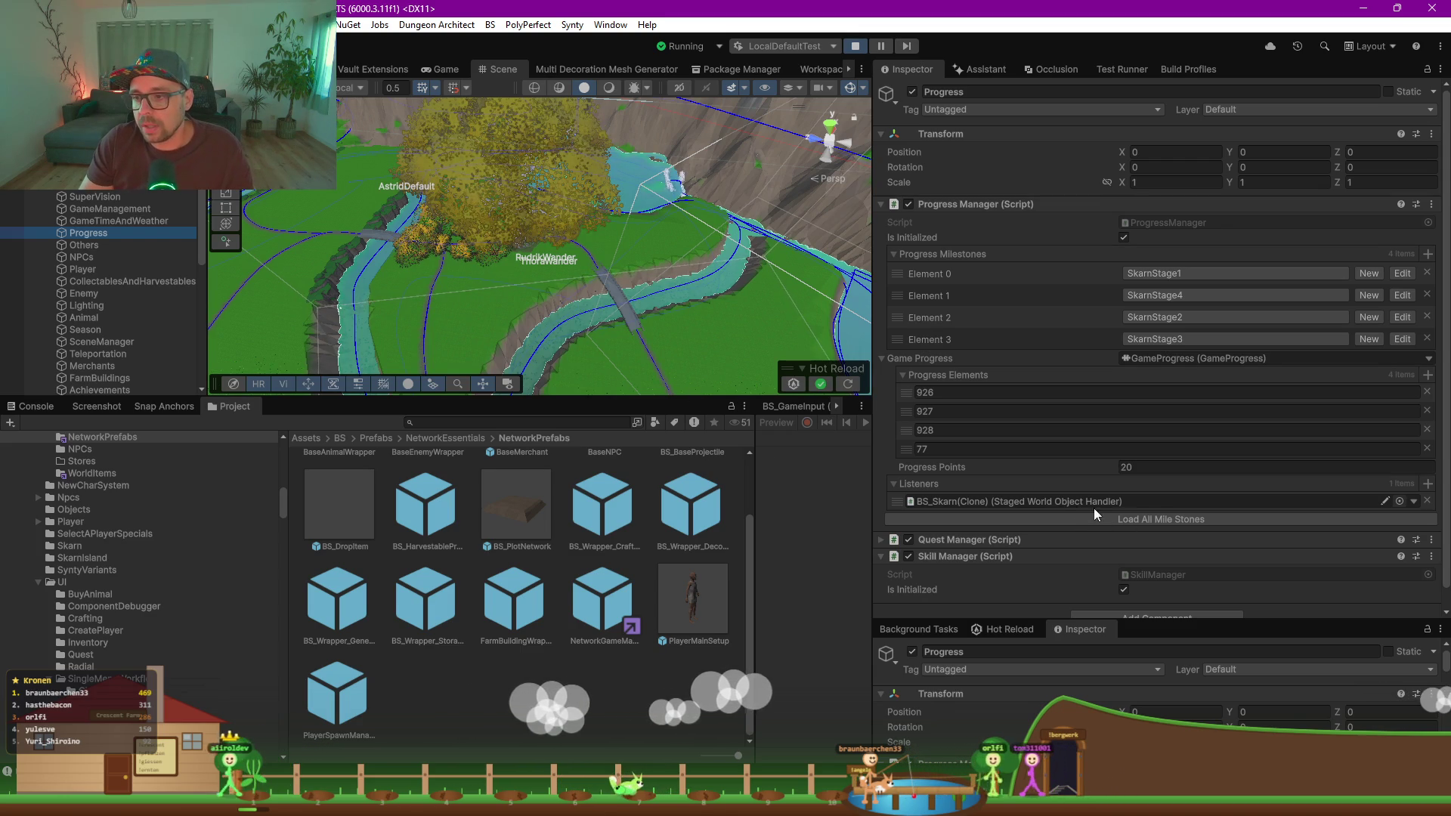
left_click(440, 70)
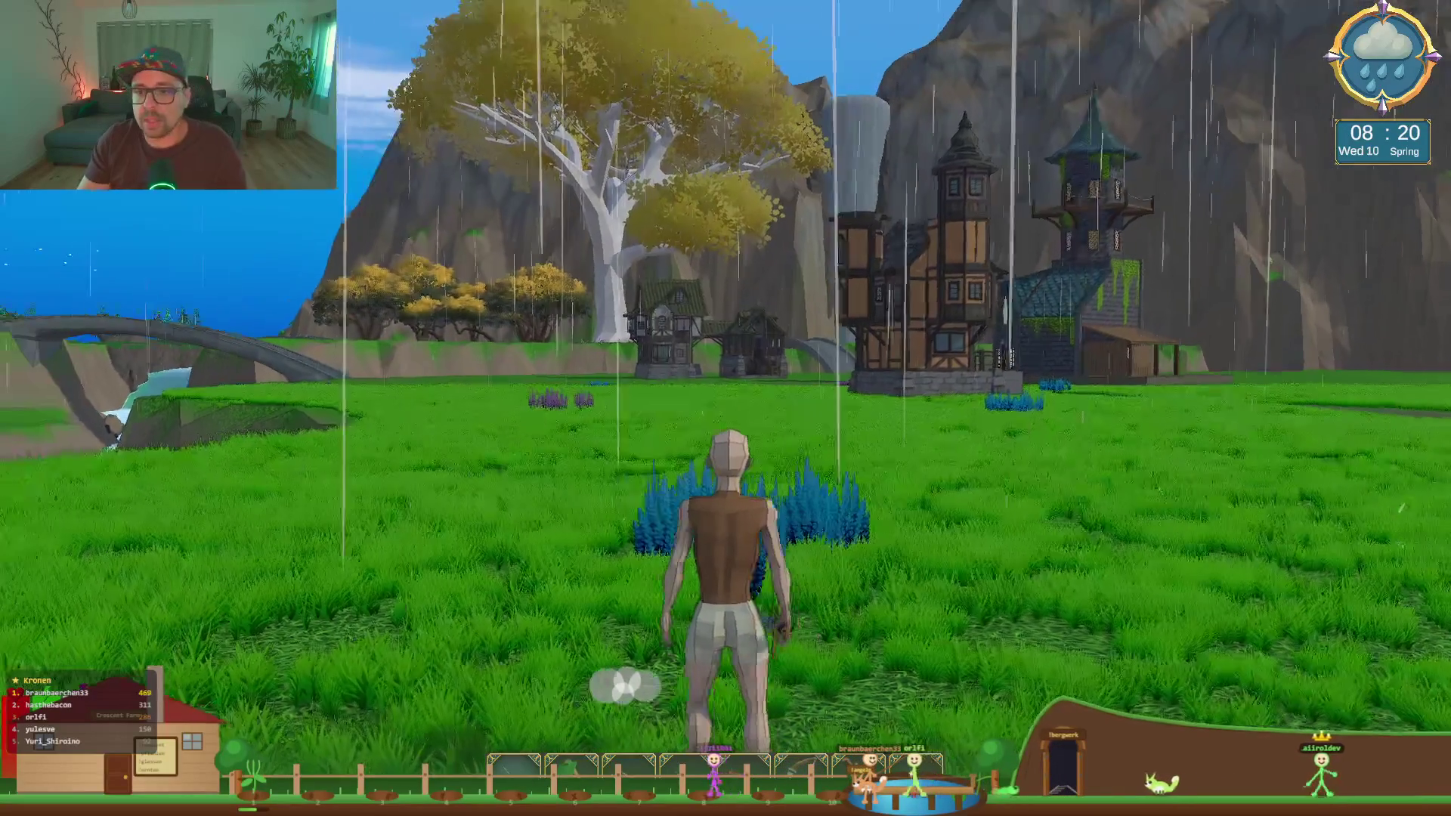
Step: Run the character between the houses, big tree and lighthouse meadow, then exit full-screen play
key("w")
key("a")
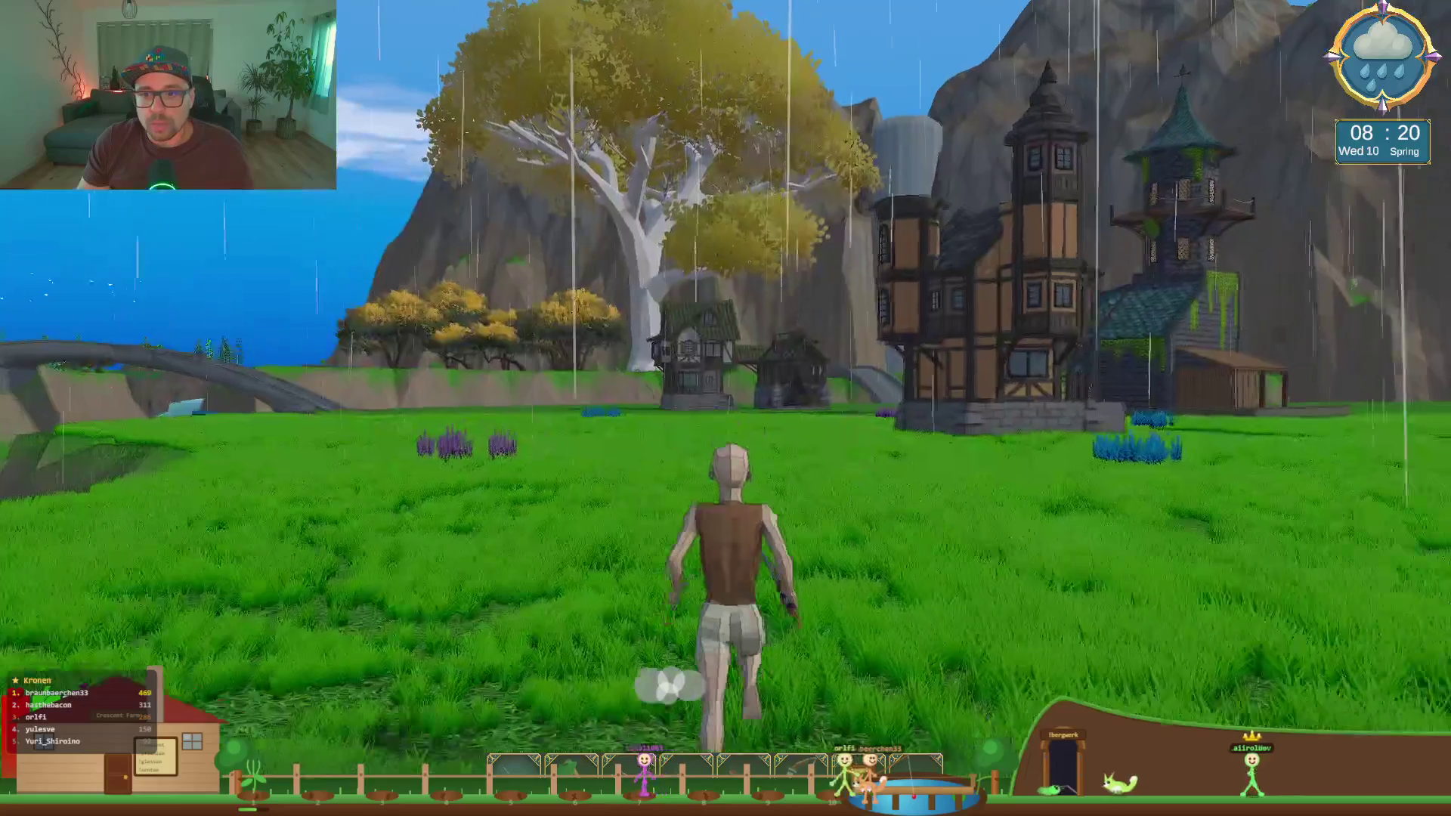
key("w")
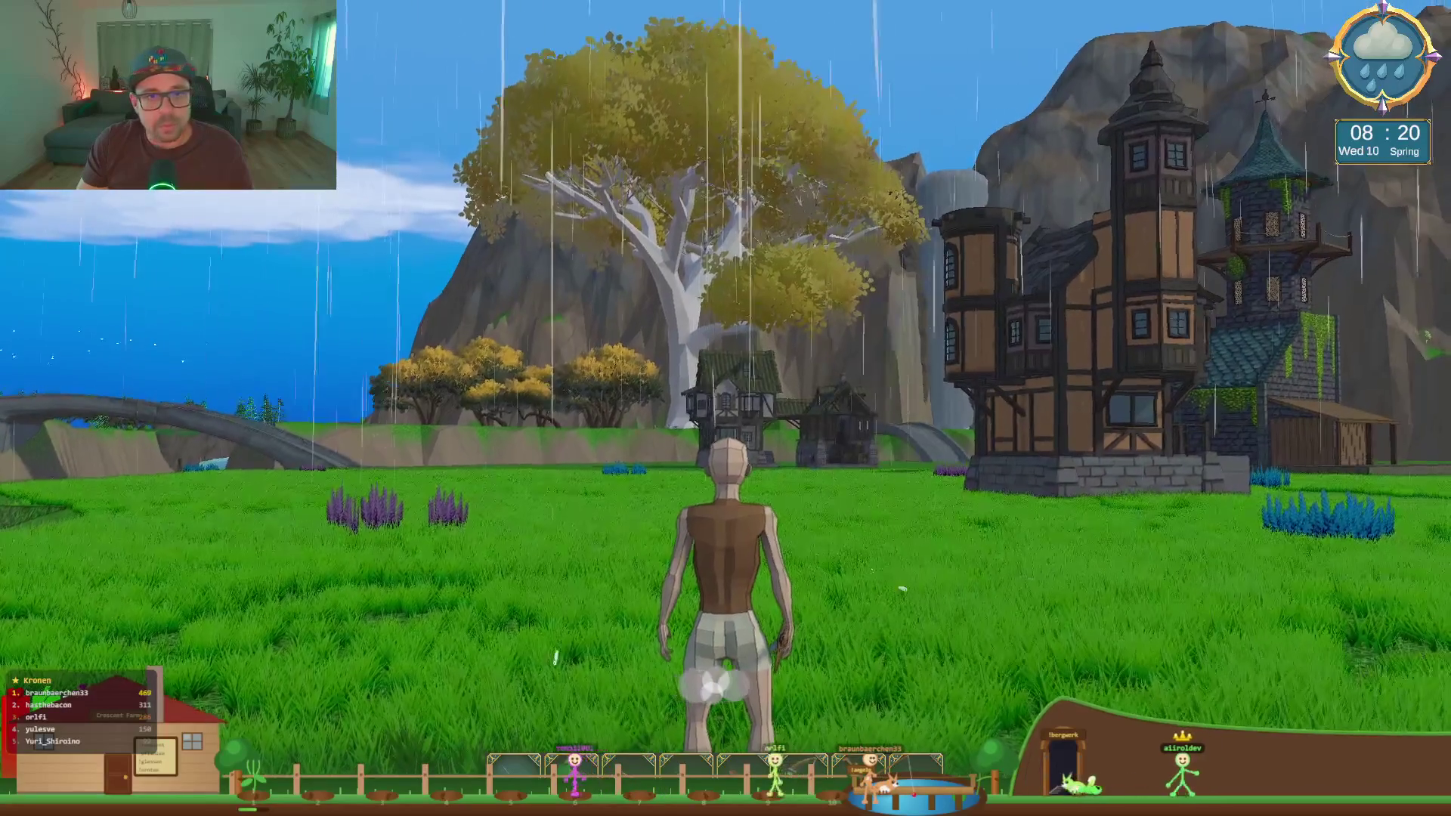
key("s")
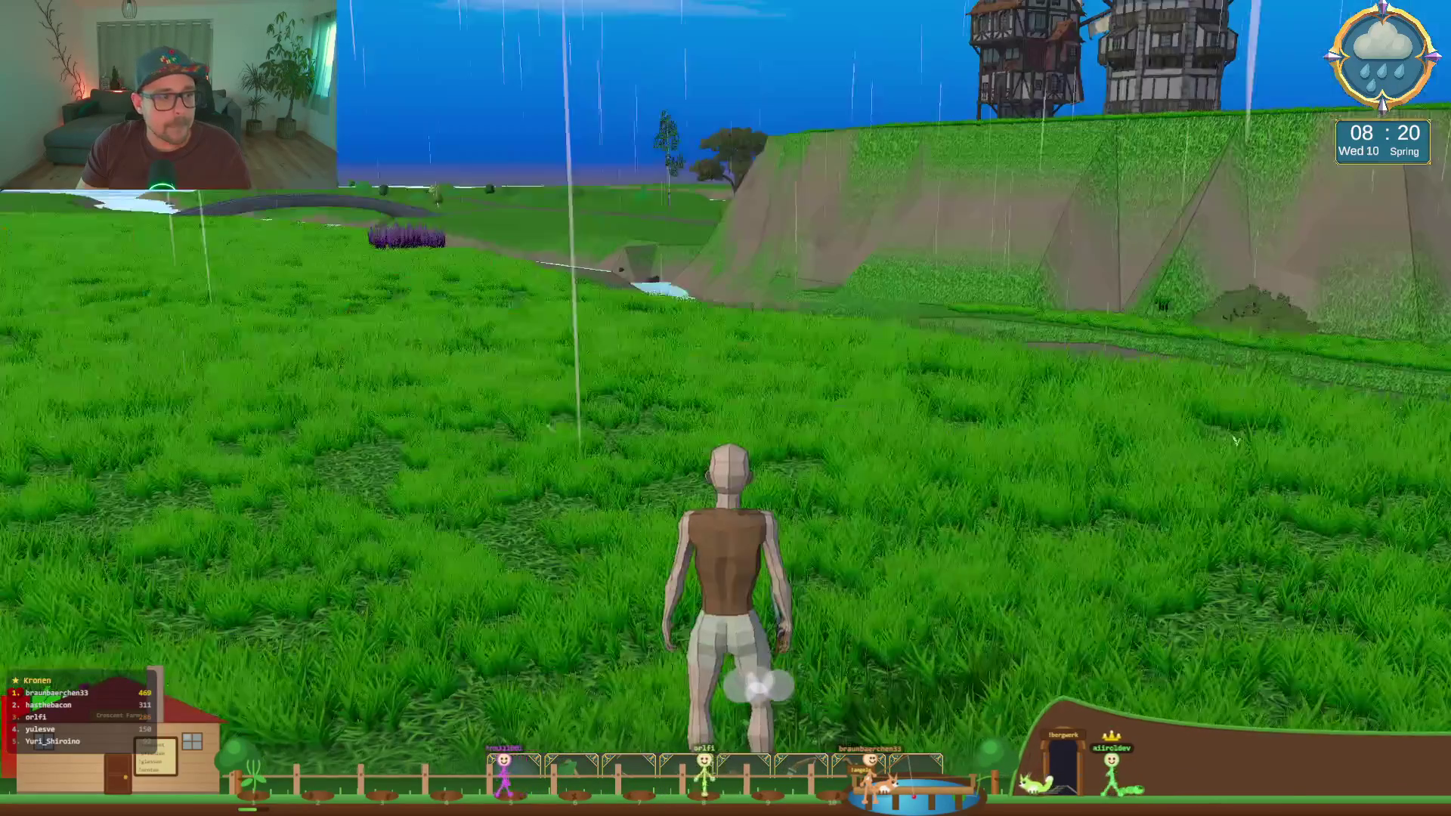
key("w")
key("s")
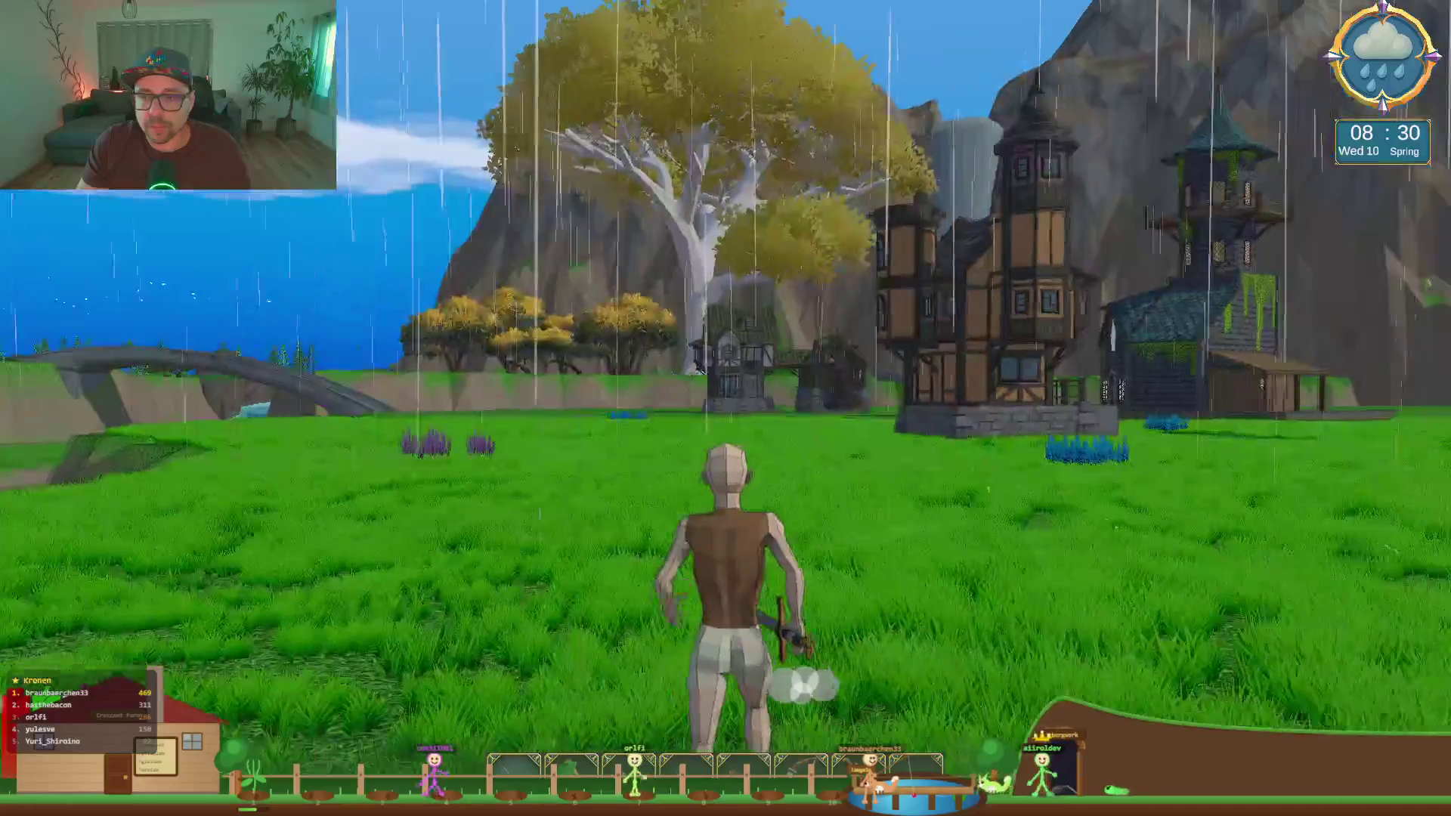
key("s")
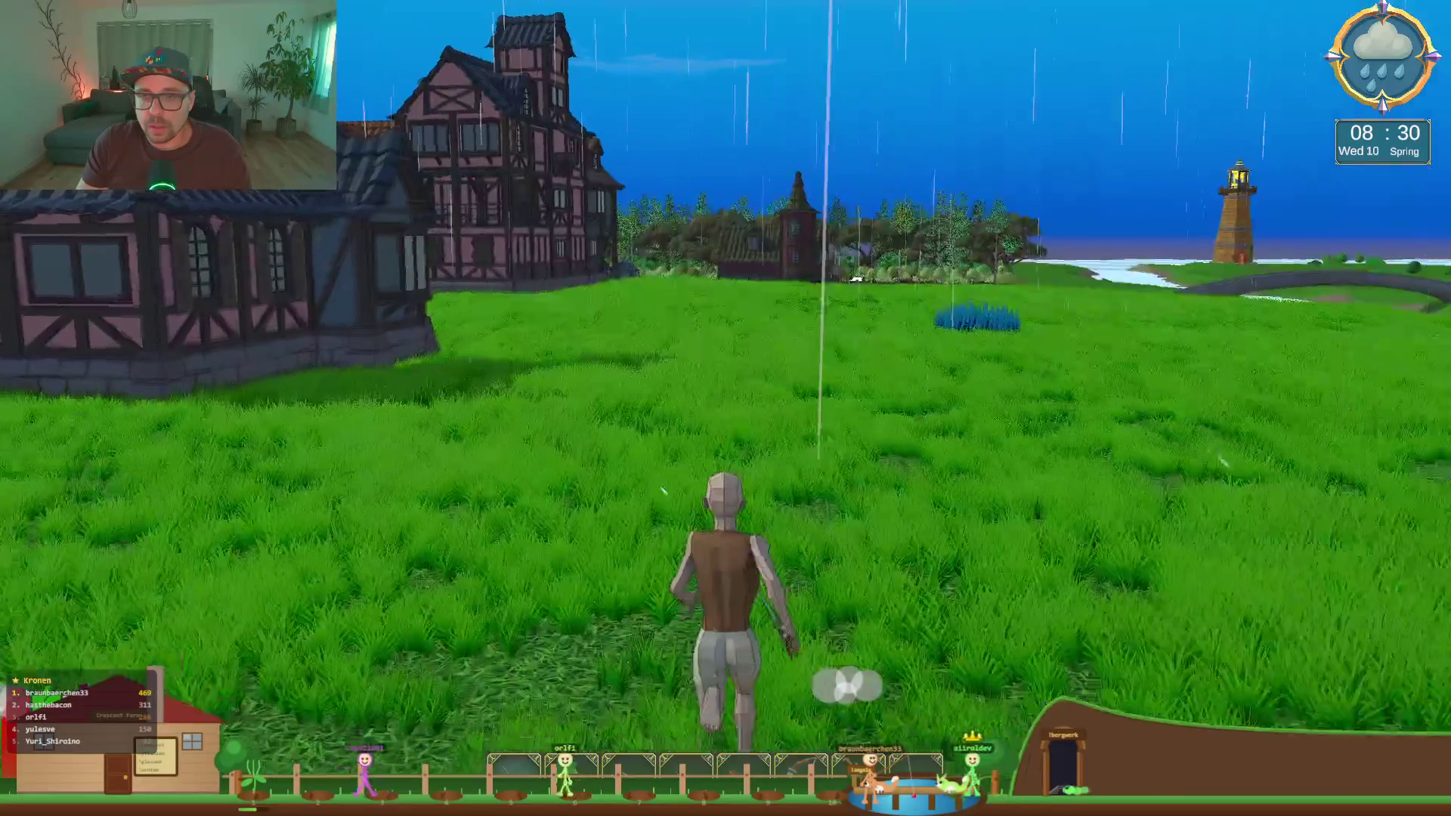
key("shift+space")
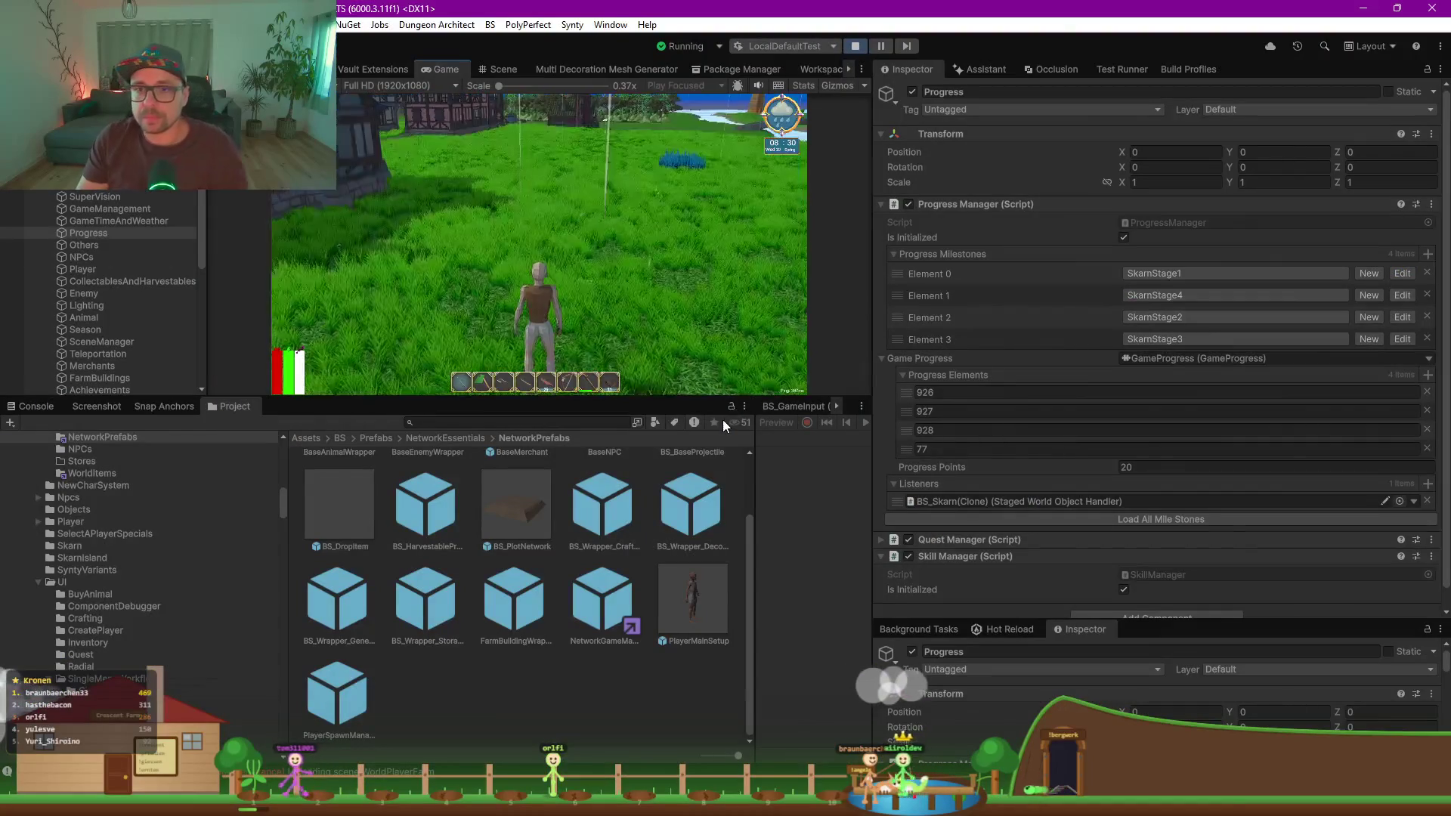
Step: Exit the game session from the pause menu and switch to Rider
key("Escape")
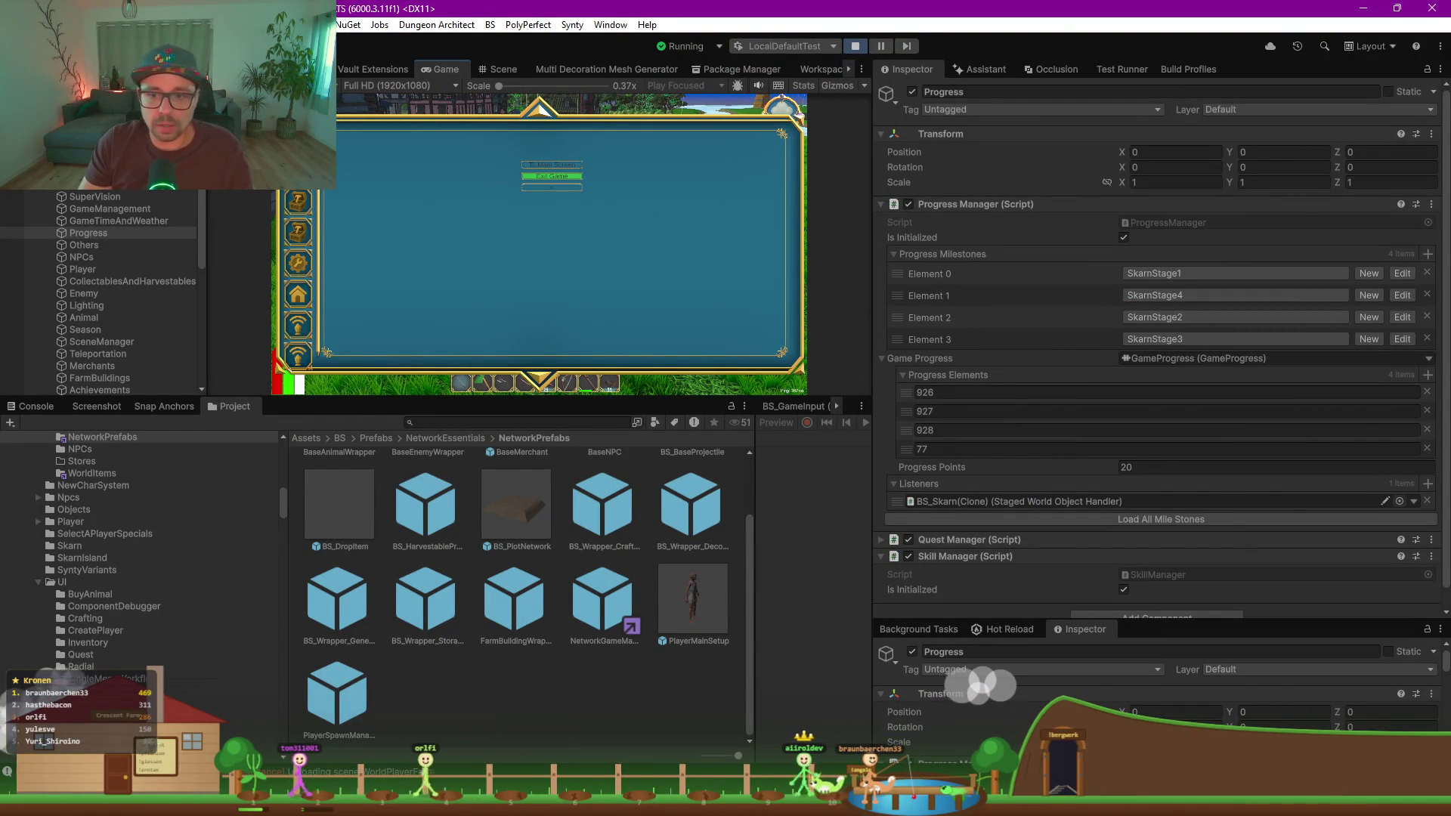
left_click(552, 176)
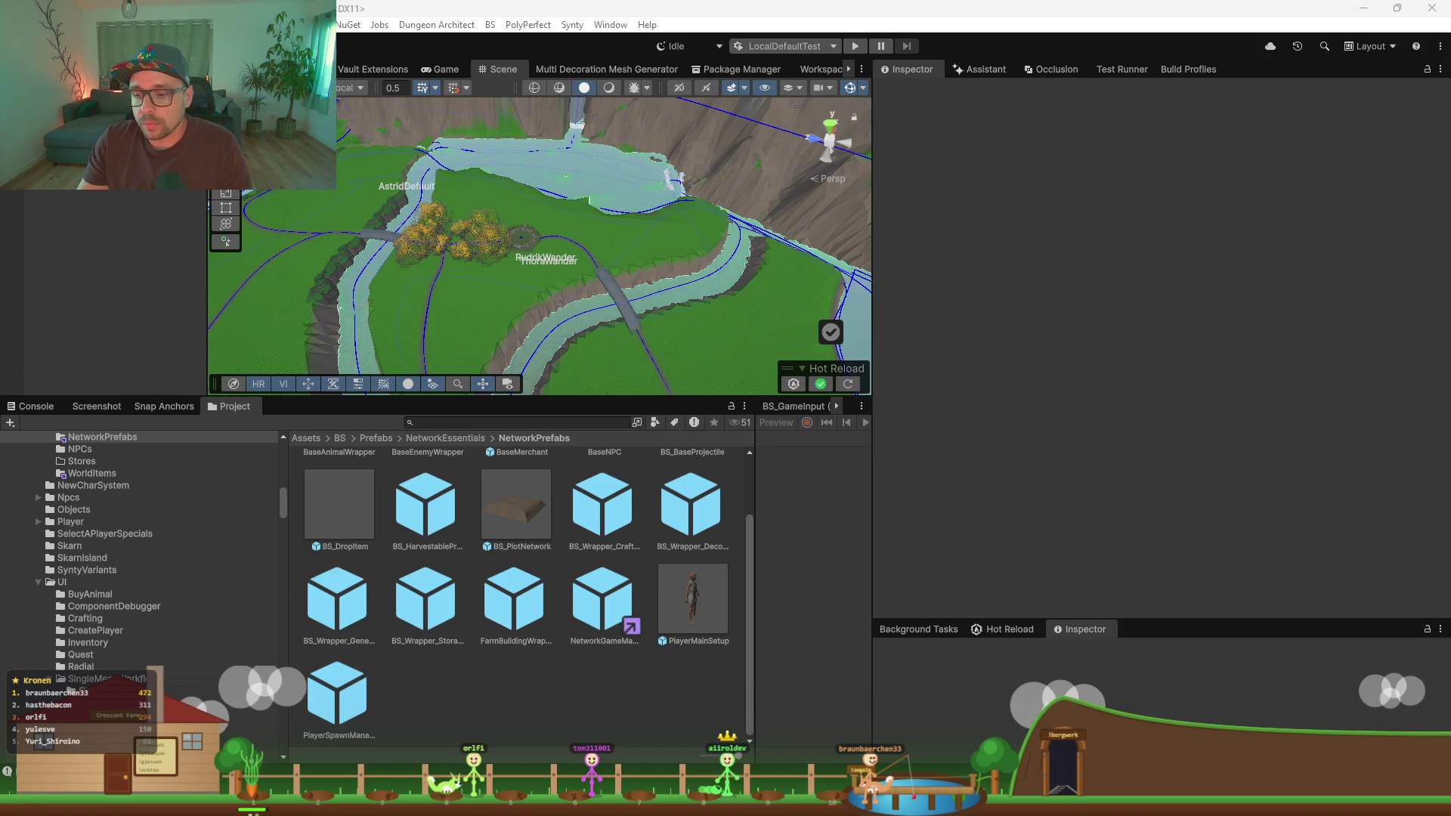
key("alt+Tab")
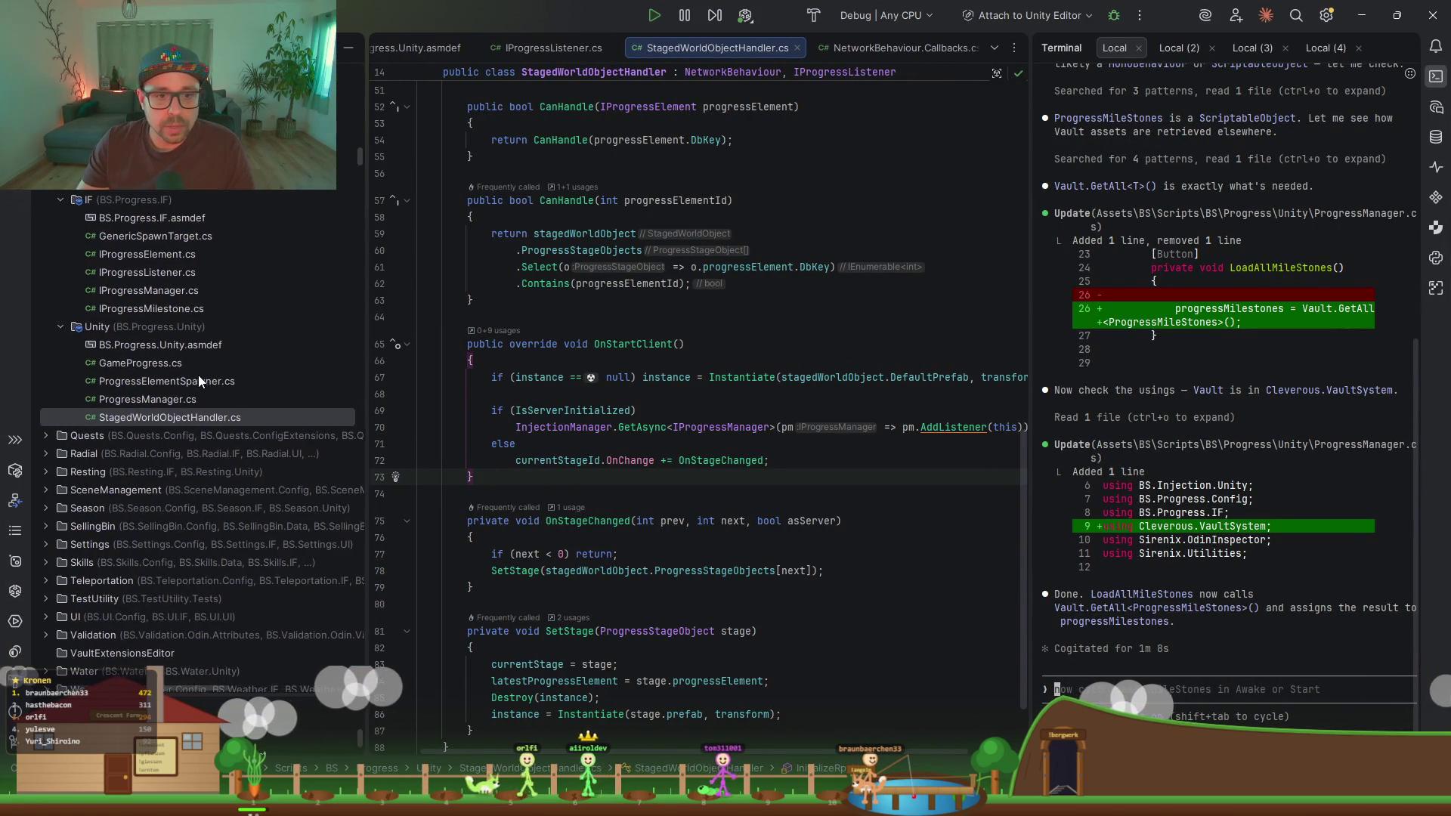
Step: Open ProgressGroup.cs from the project tree
scroll(198, 375, "up", 3)
left_click(174, 236)
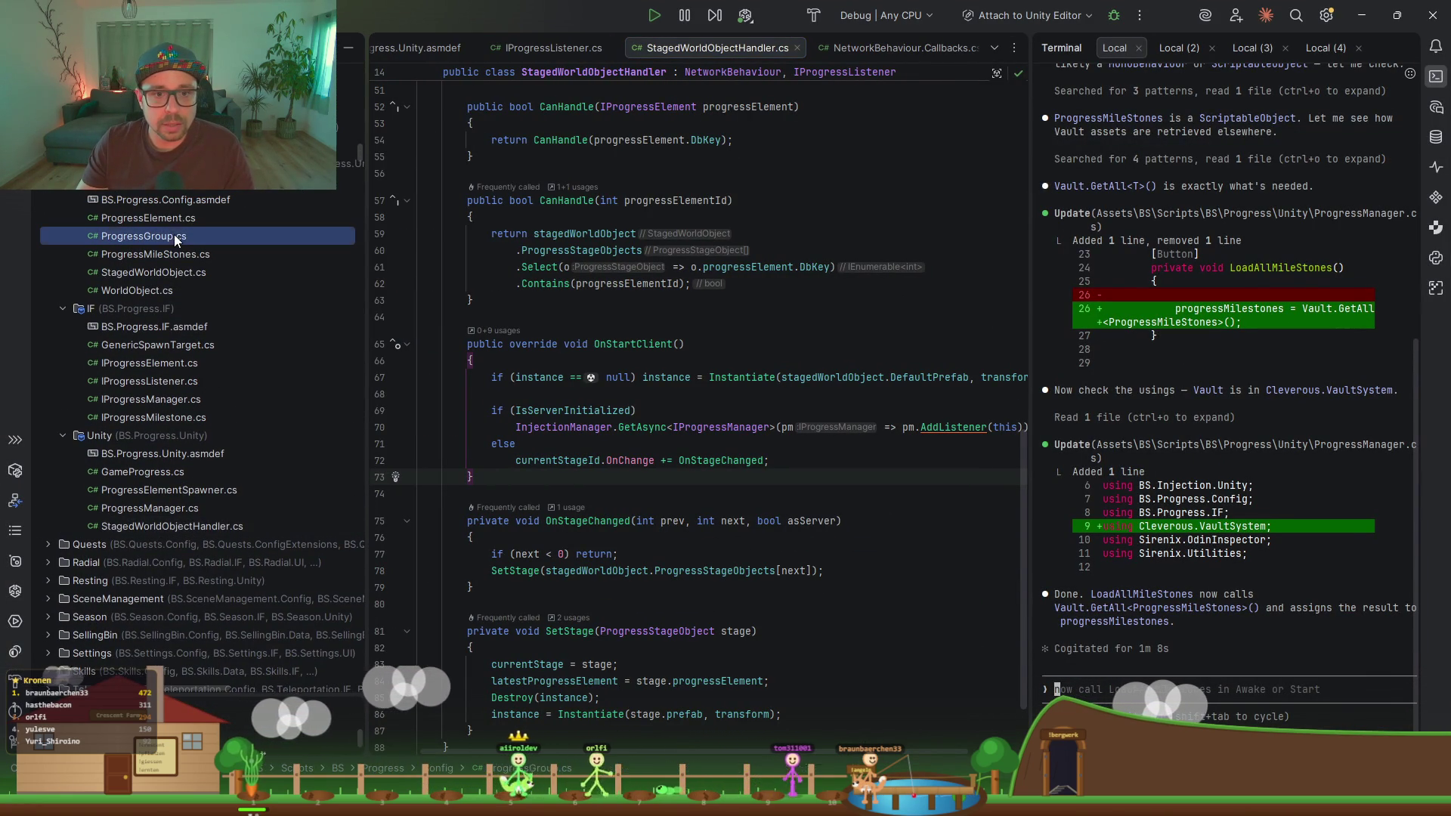
double_click(178, 237)
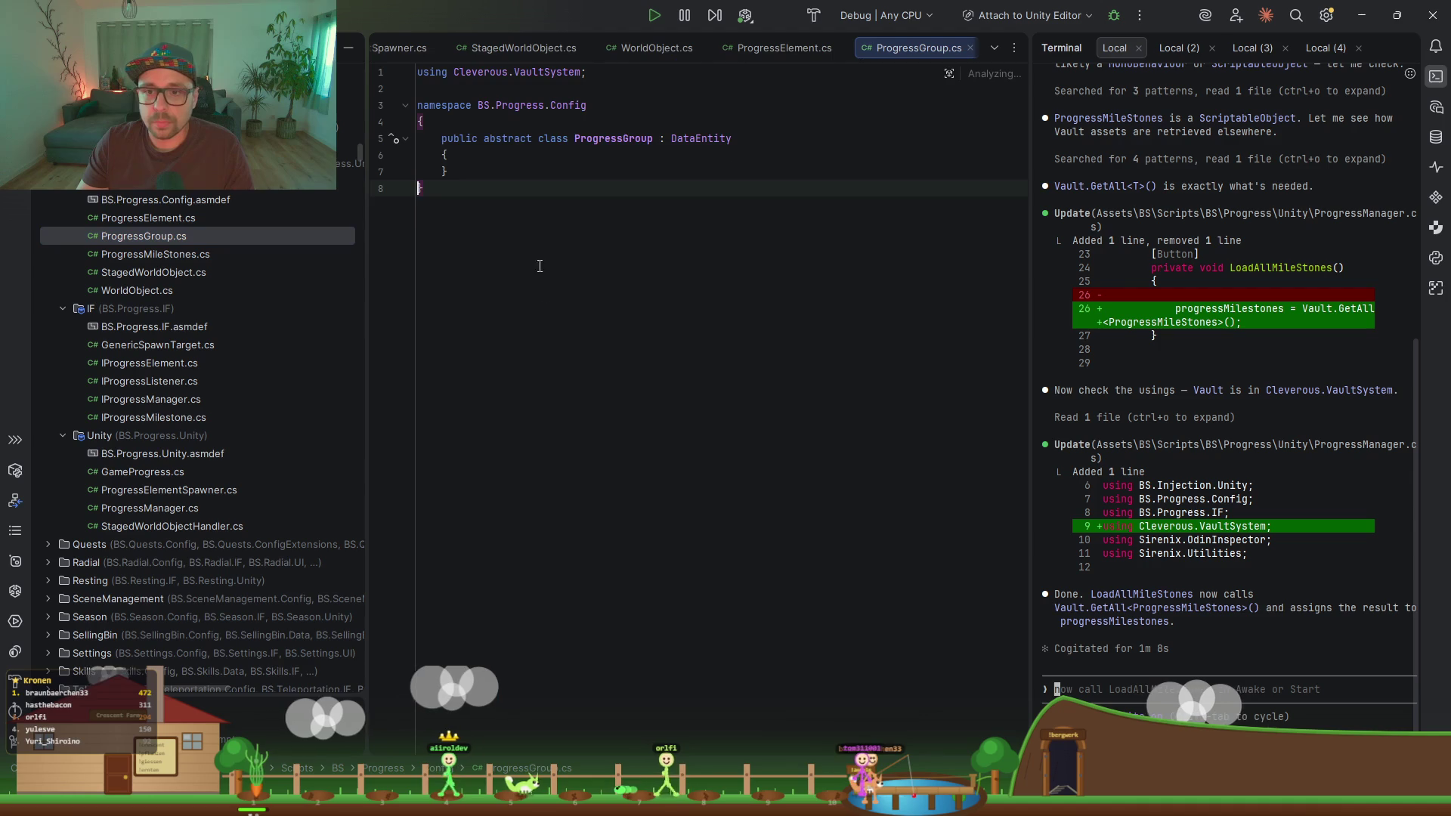
Step: Declare an empty 'public class InGameMileStones : ProgressGroup { }' below ProgressGroup
key("Return")
key("Return")
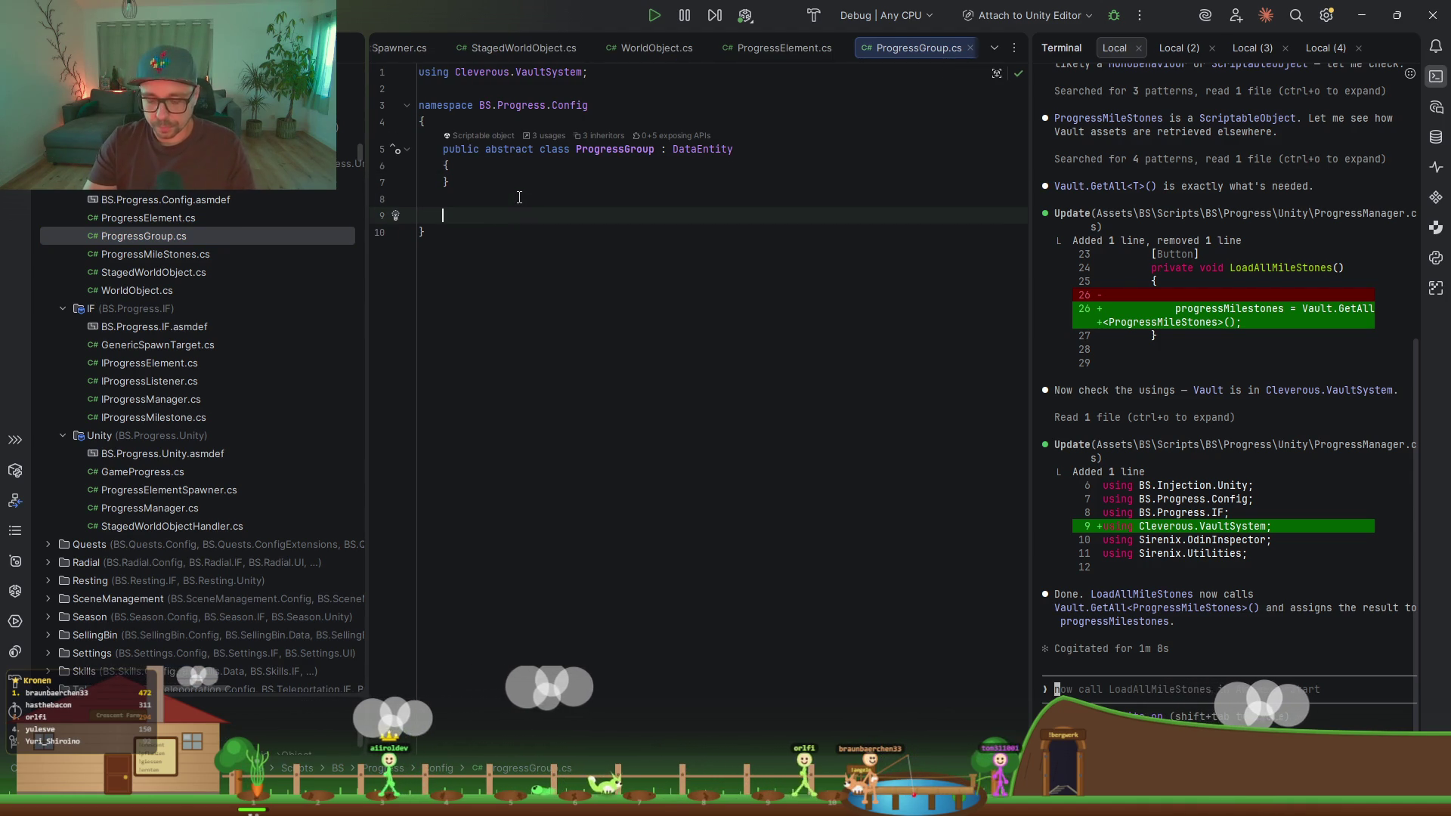
type("public class ")
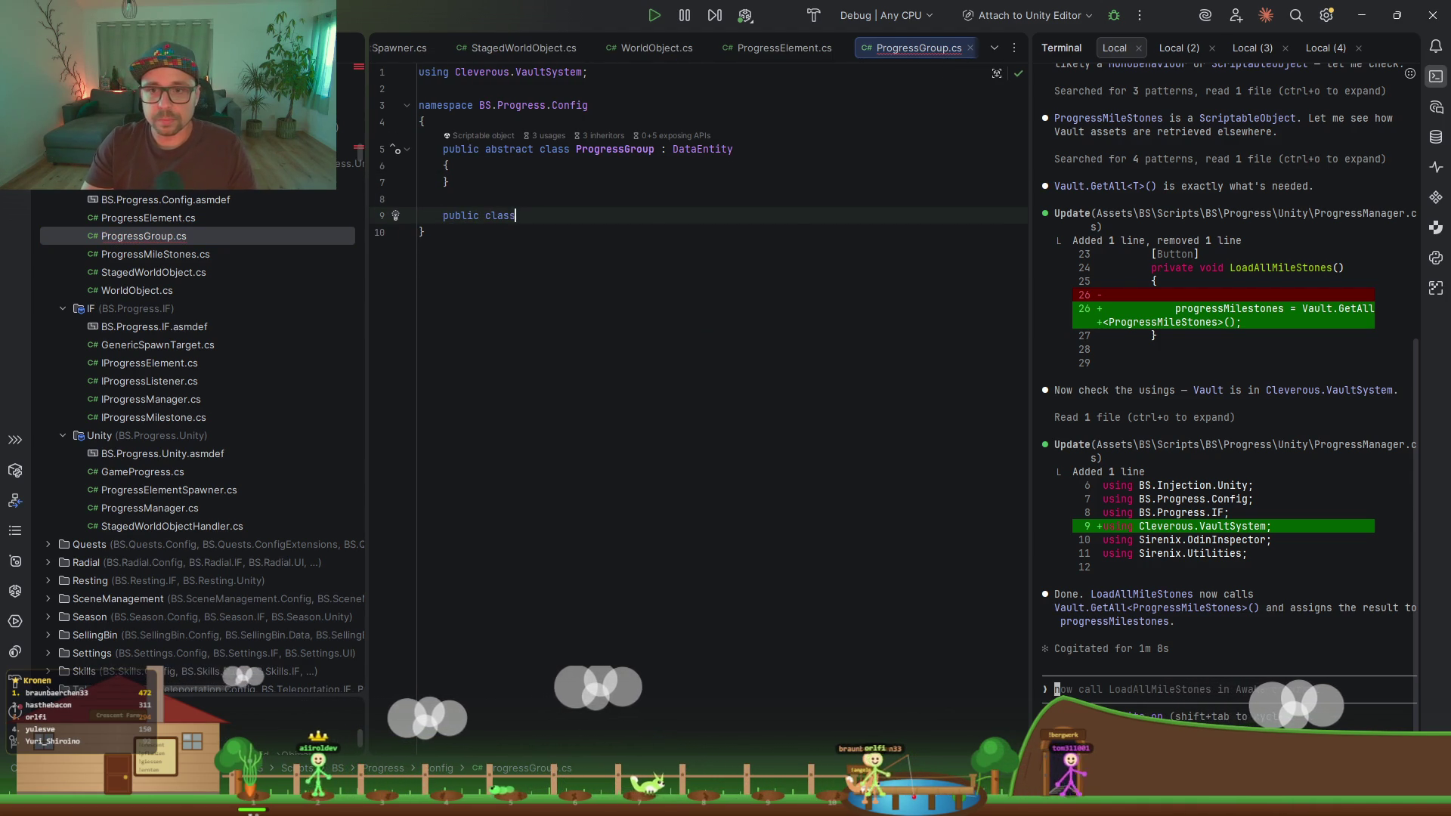
type("InGameMiu")
key("BackSpace")
type("leStones")
key("Tab")
key("Return")
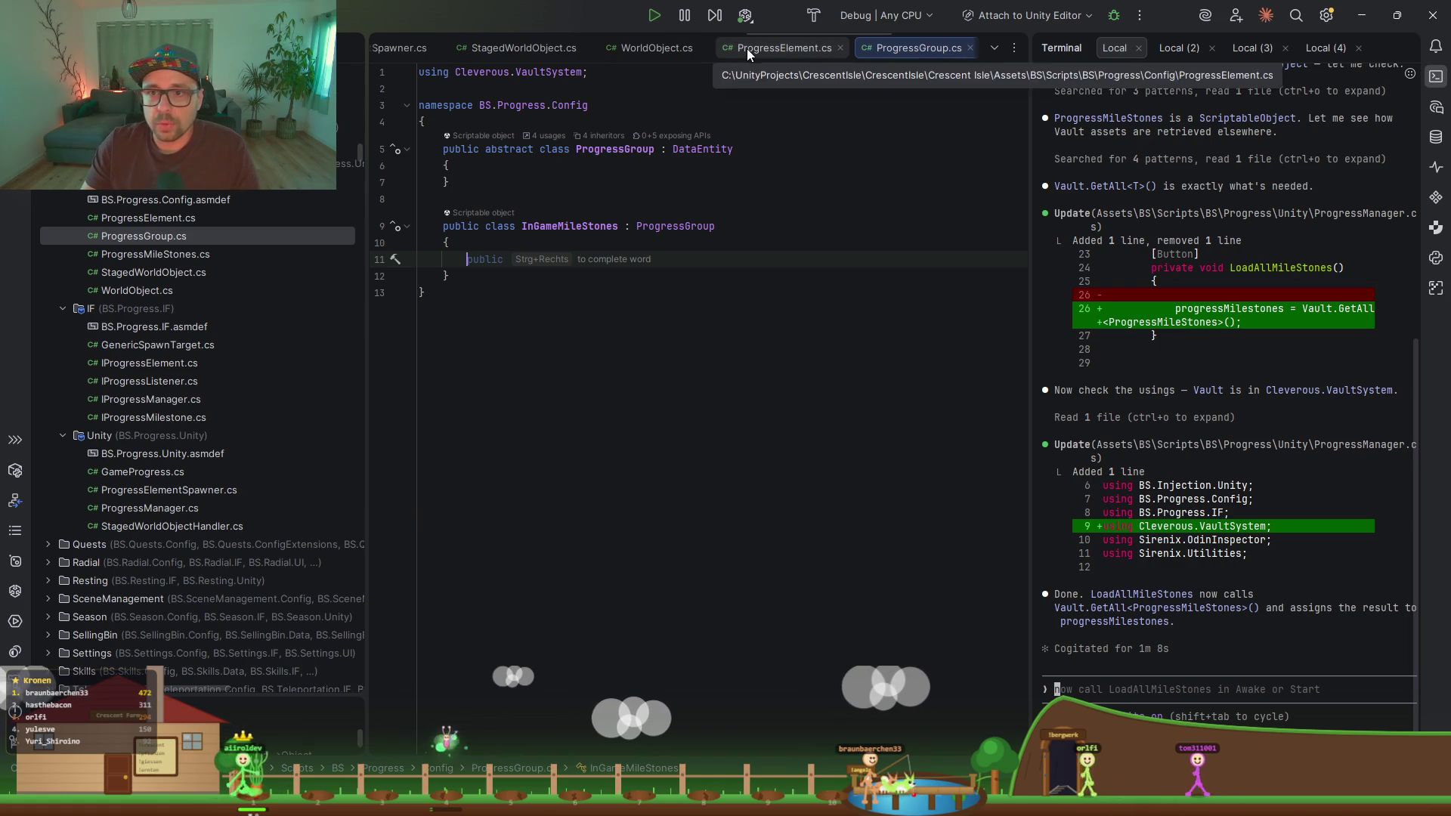
scroll(919, 50, "down", 3)
scroll(786, 49, "down", 3)
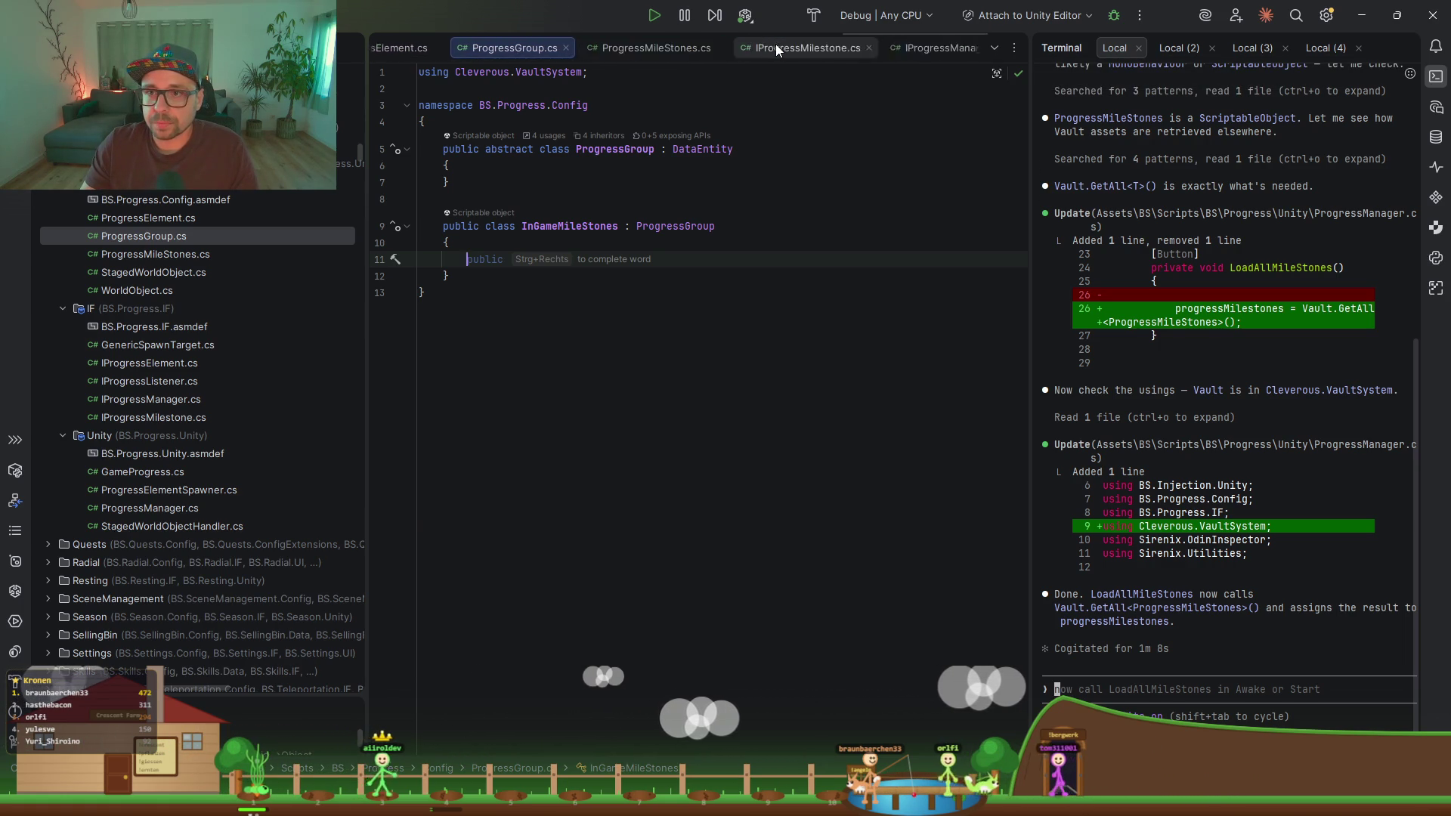
left_click(800, 49)
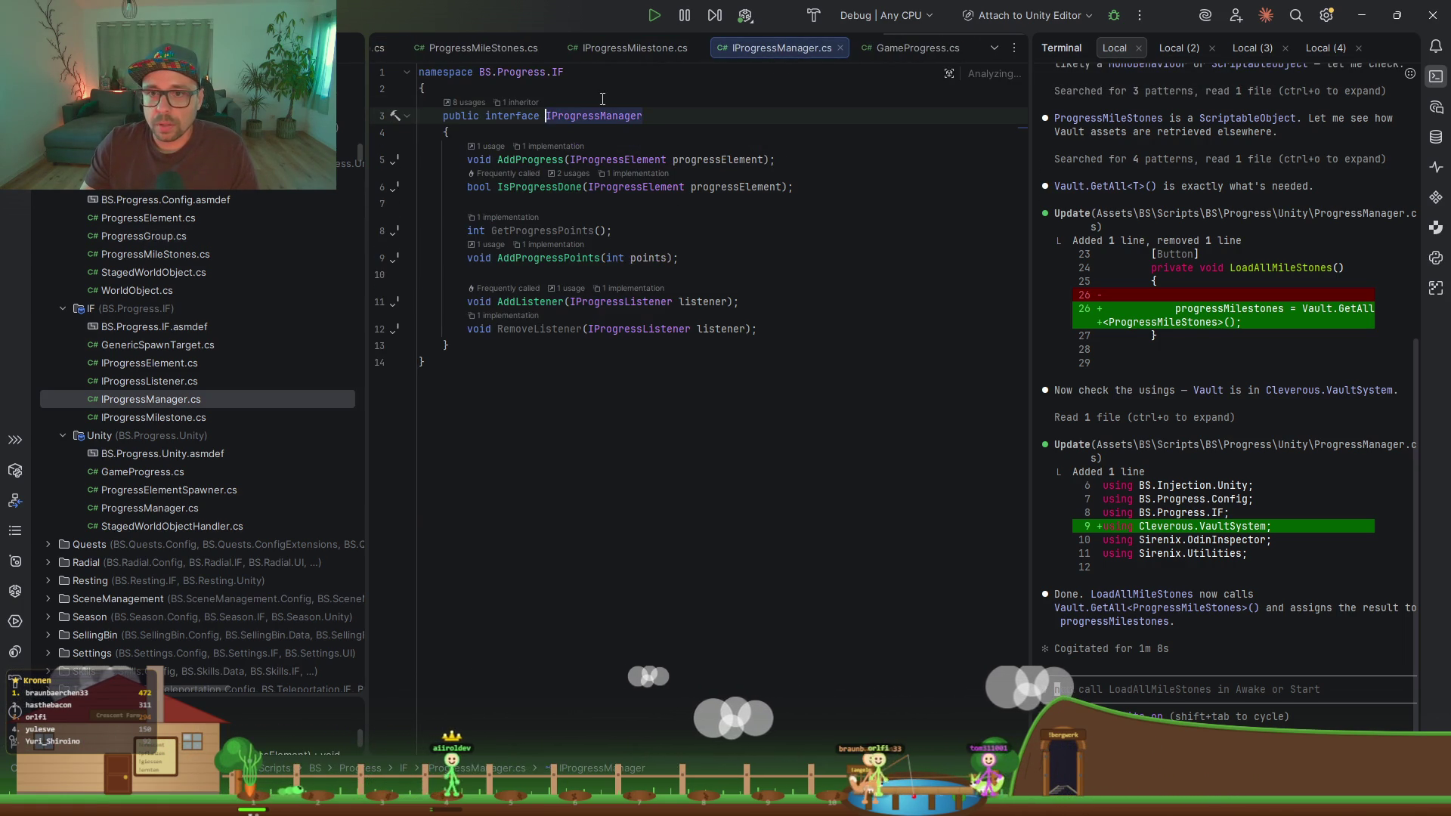
Step: Jump to ProgressManager and cut out the progressMilestones field line
key("ctrl+F12")
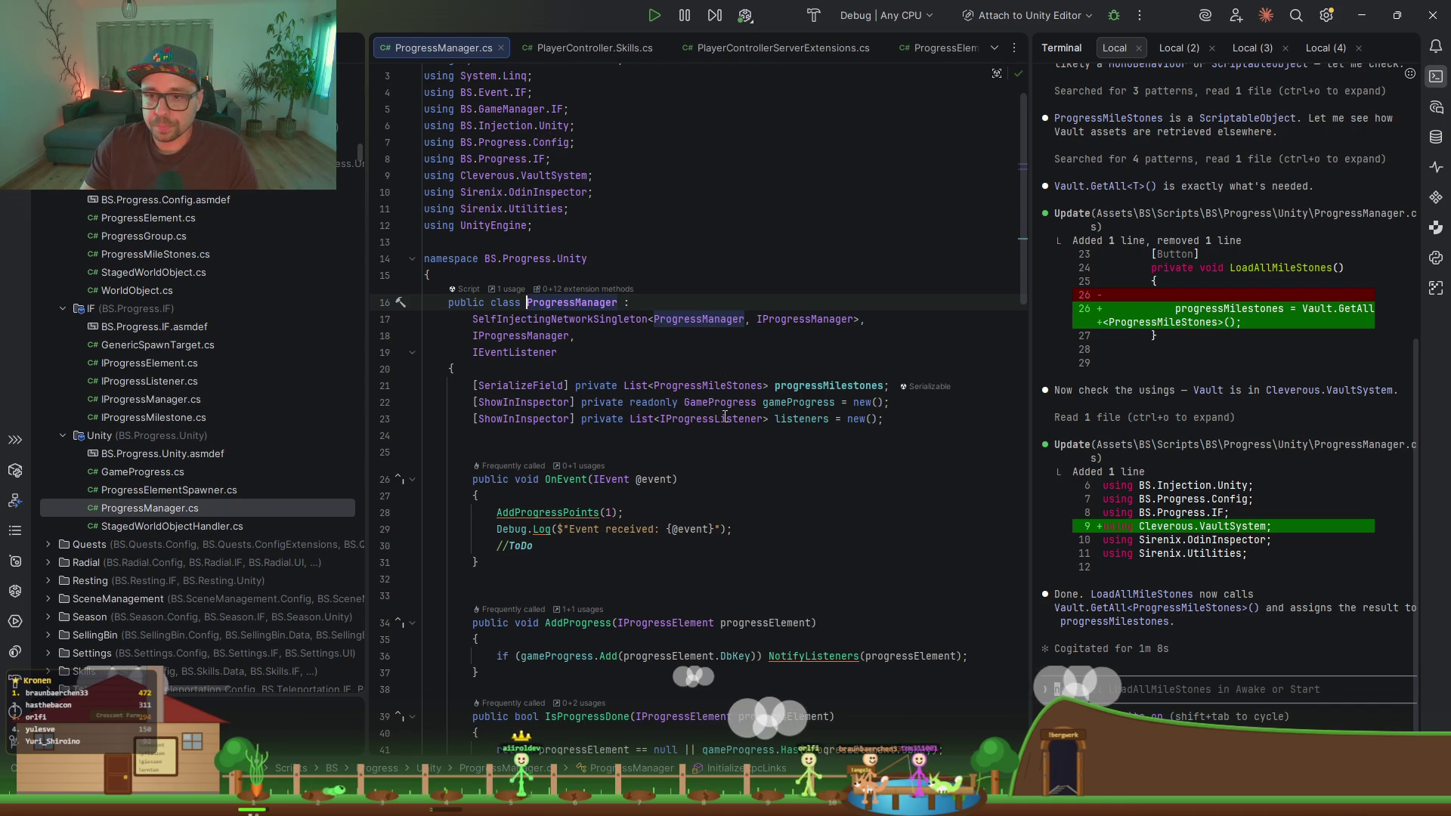
scroll(734, 384, "down", 1)
left_click_drag(894, 336, 881, 324)
key("ctrl+c")
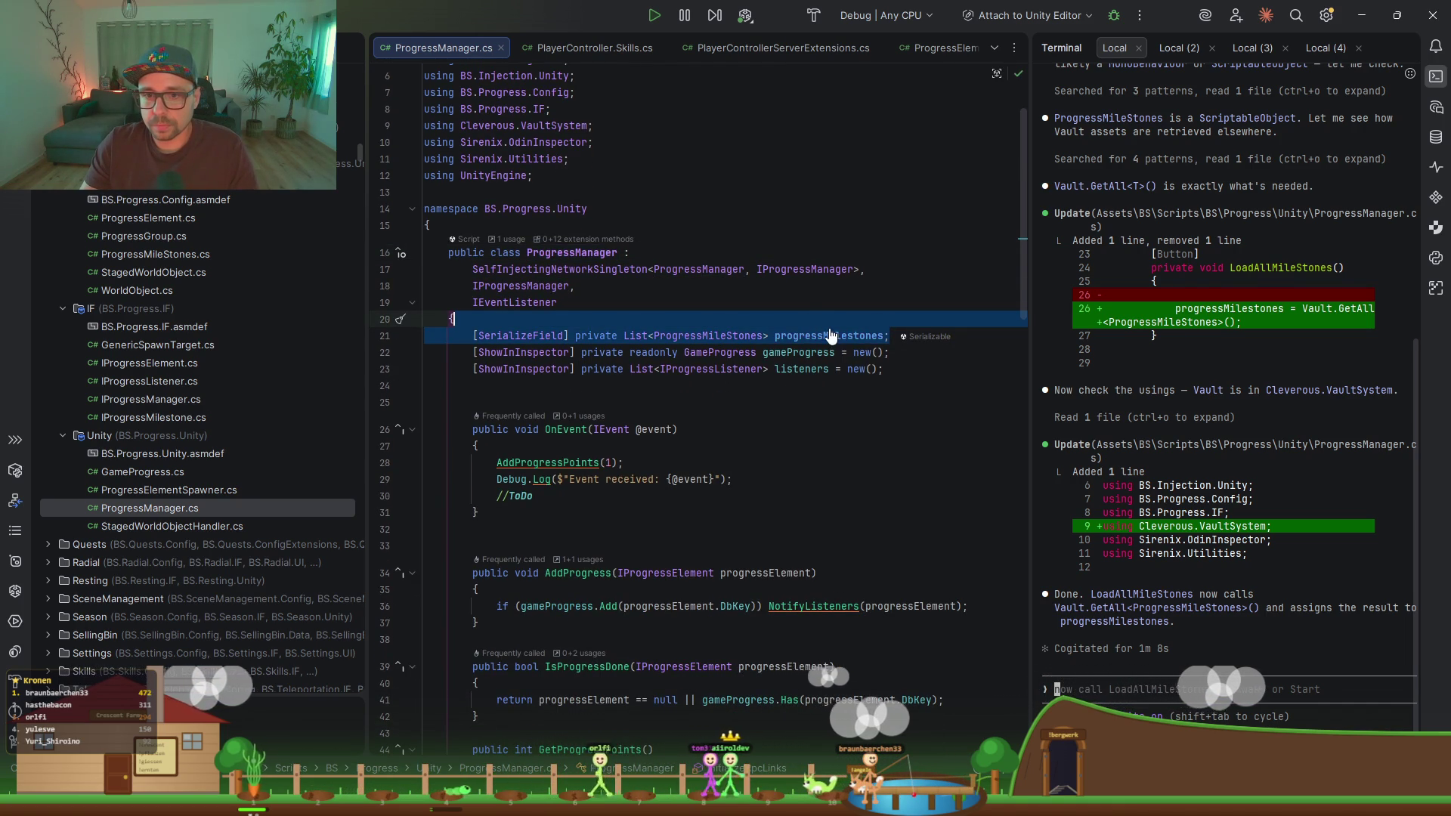
key("Delete")
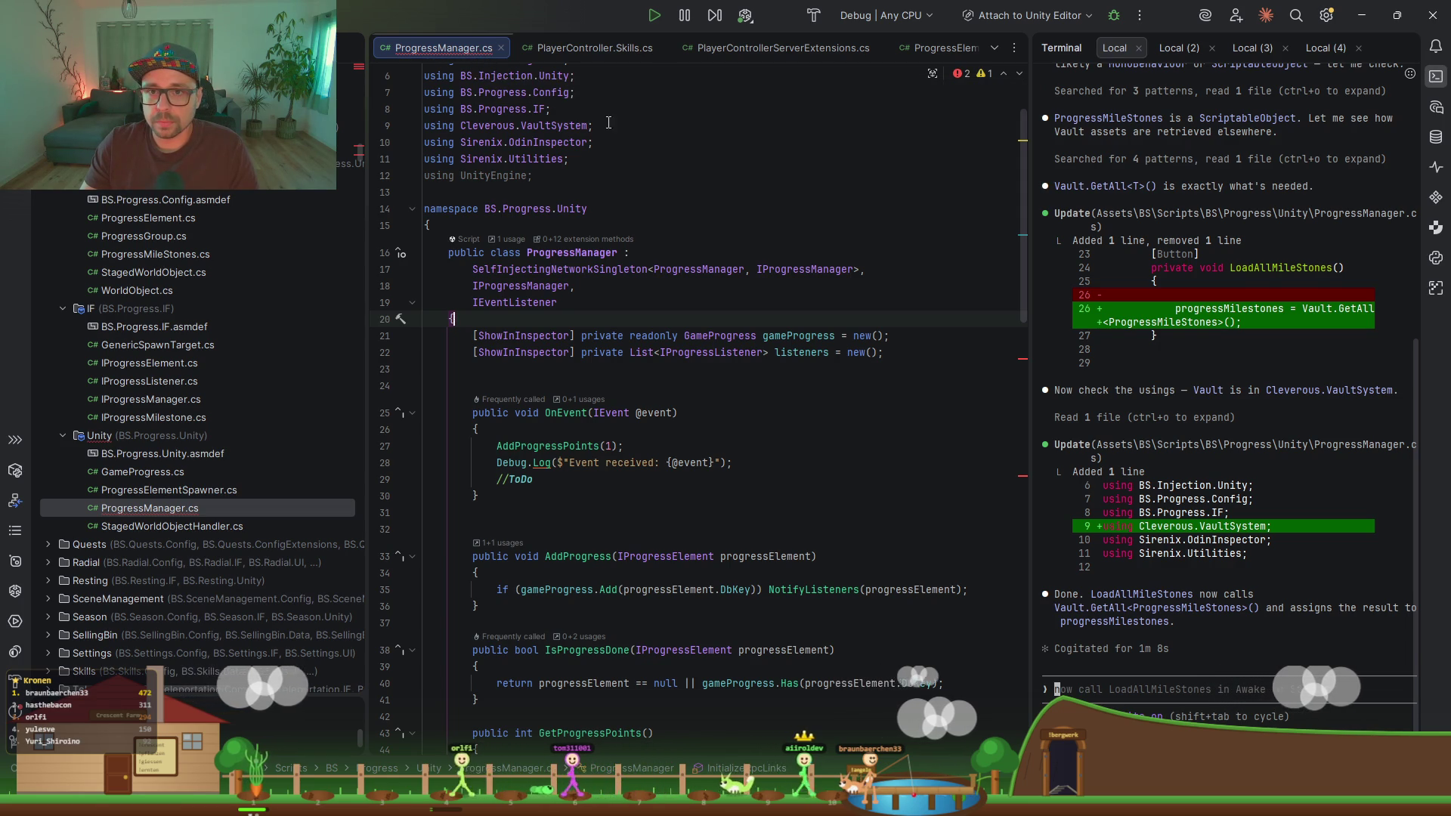
Step: Close all tabs except ProgressManager.cs and reopen ProgressGroup.cs
right_click(460, 48)
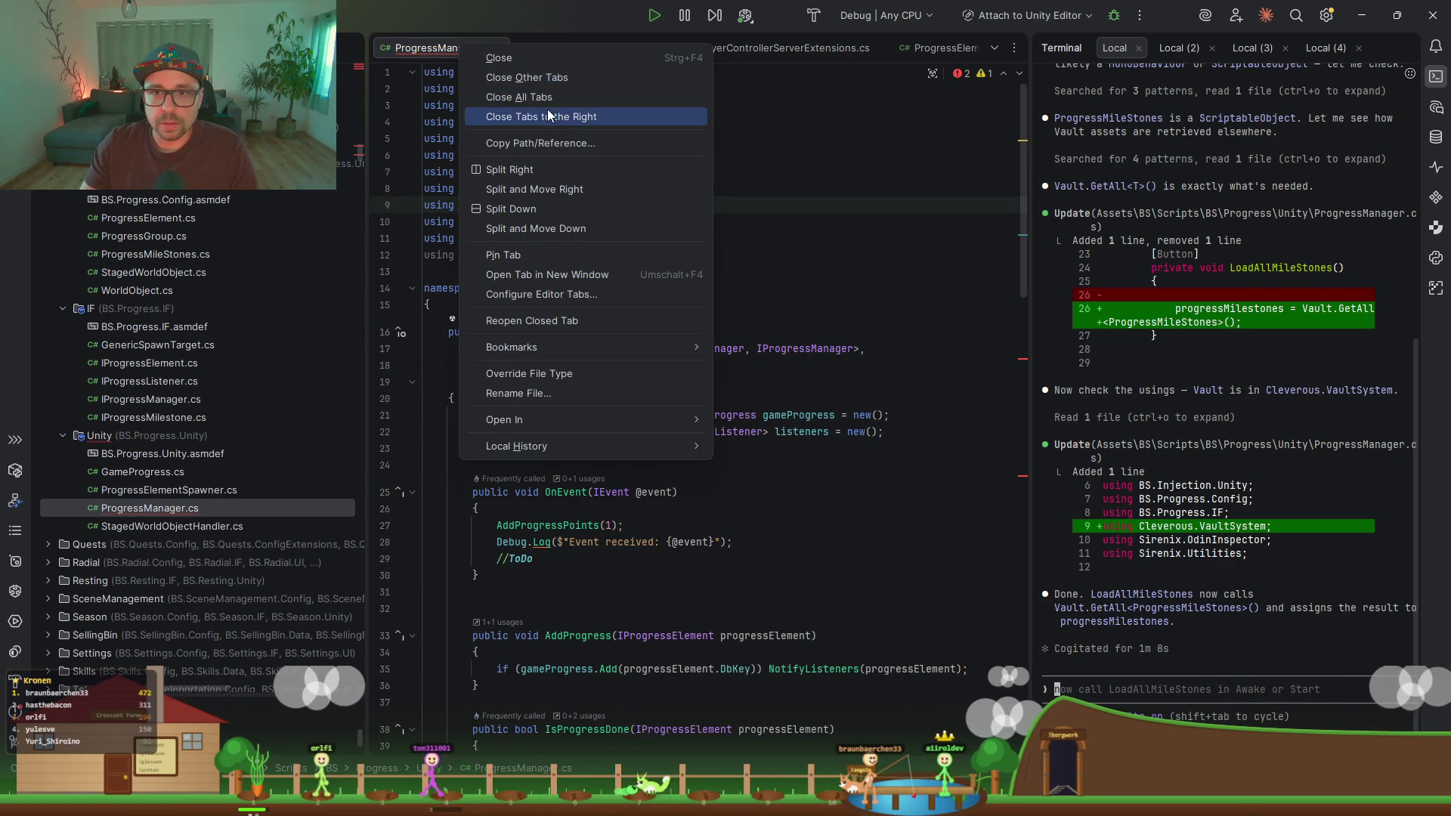
left_click(550, 117)
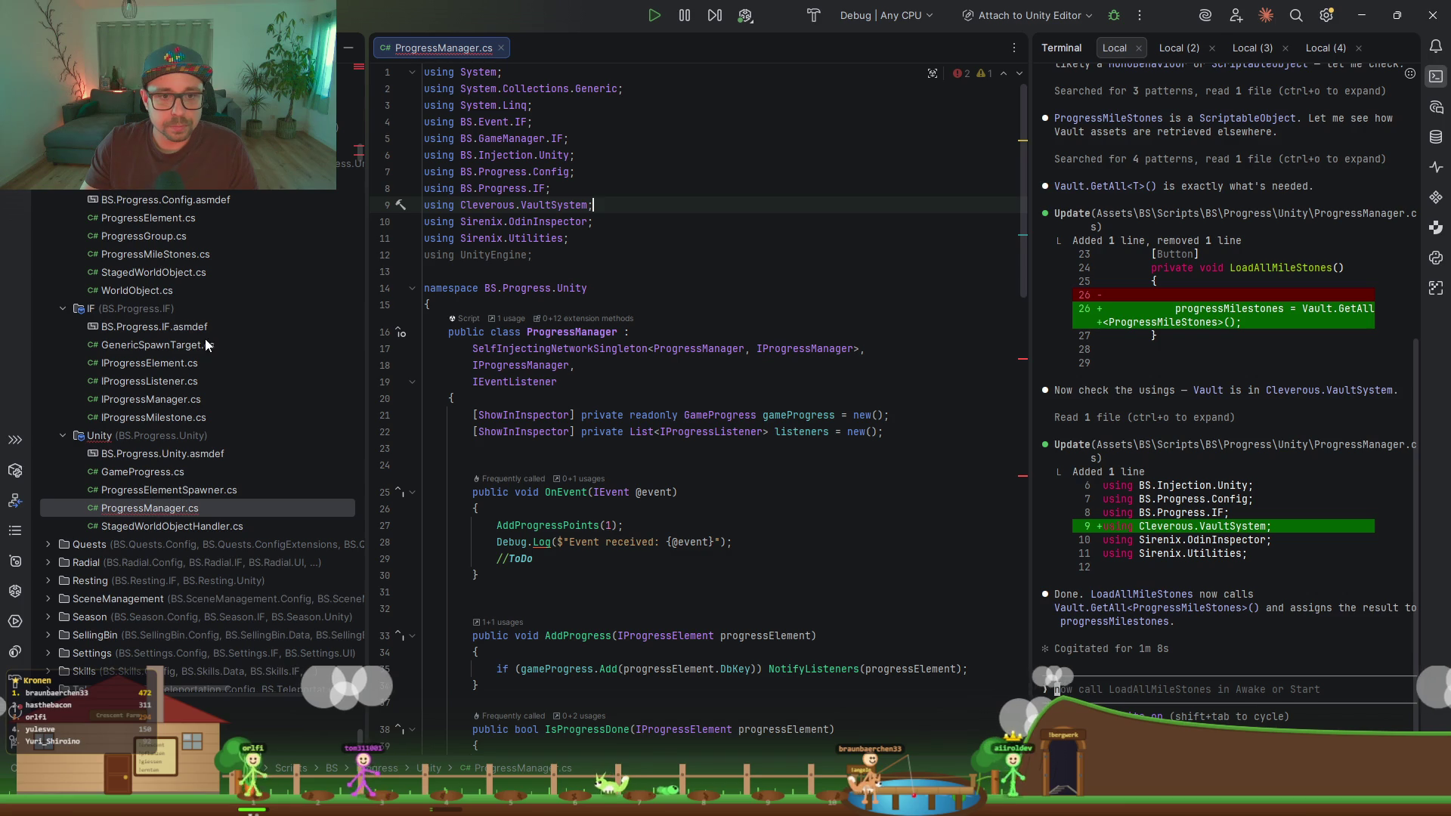
double_click(144, 236)
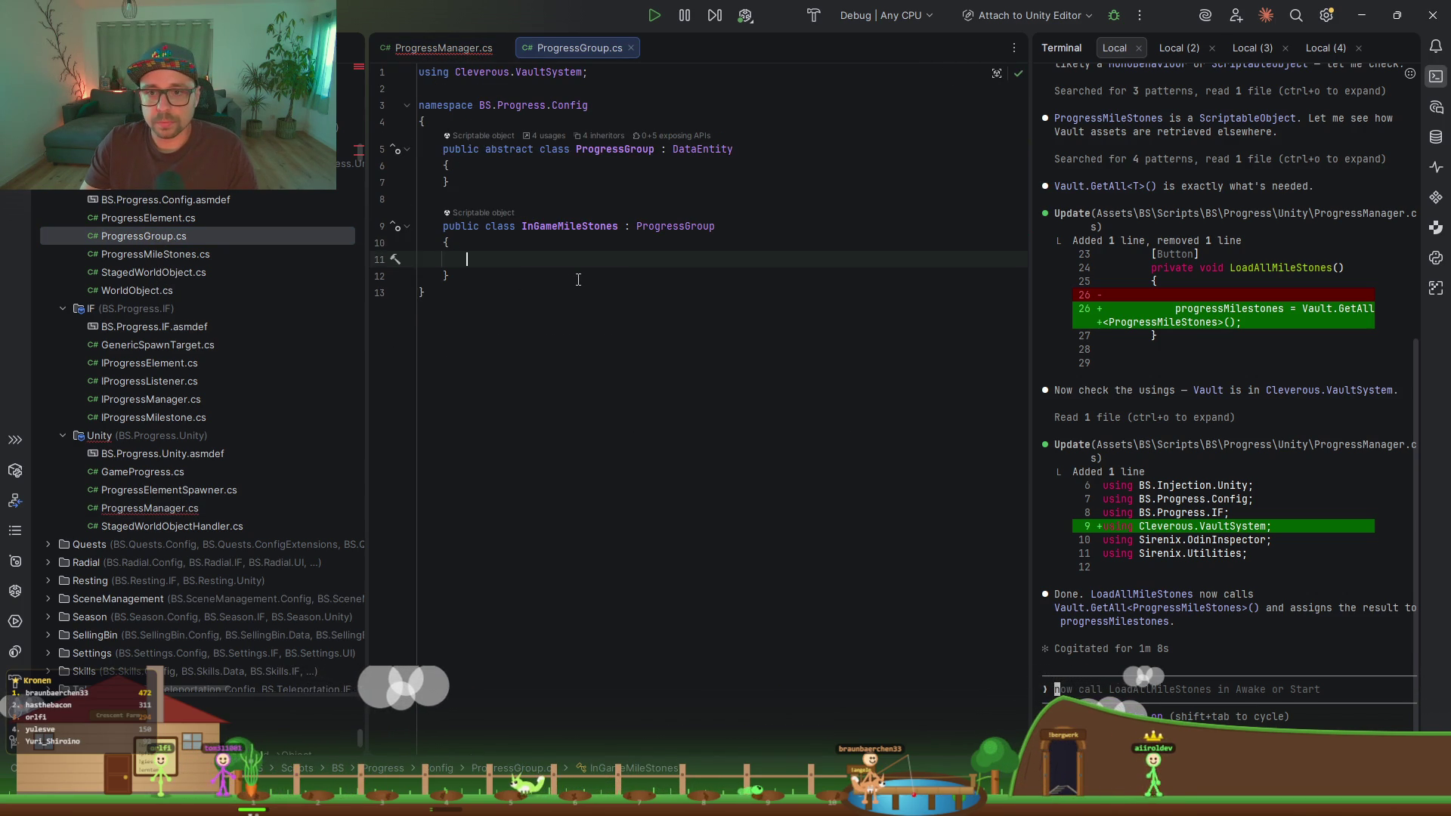
Step: Paste the progressMilestones field and the LoadAllMileStones method from ProgressManager into InGameMileStones
key("Return")
key("ctrl+v")
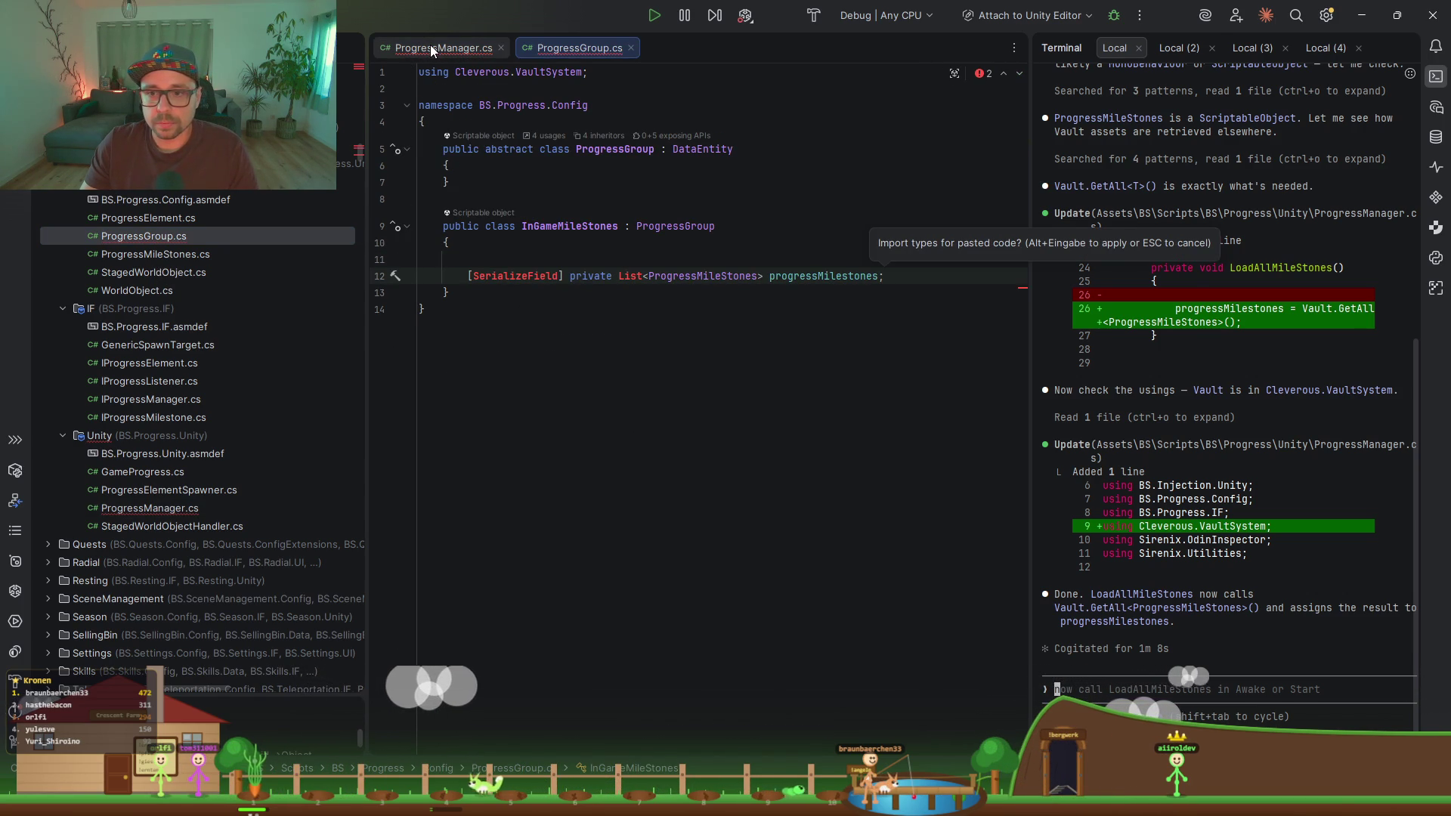
left_click(432, 50)
scroll(628, 411, "down", 10)
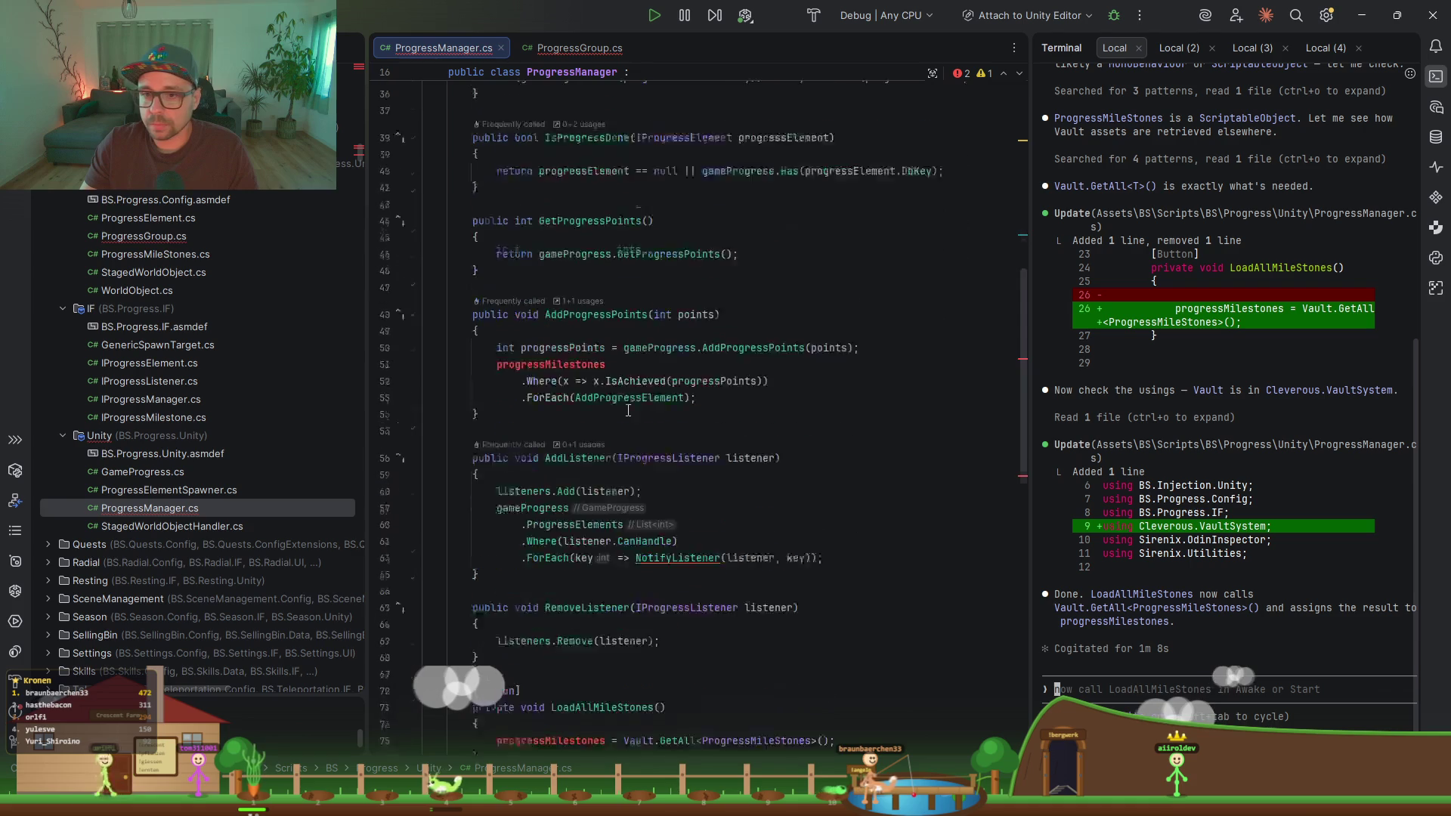
scroll(628, 411, "down", 5)
left_click_drag(481, 451, 499, 371)
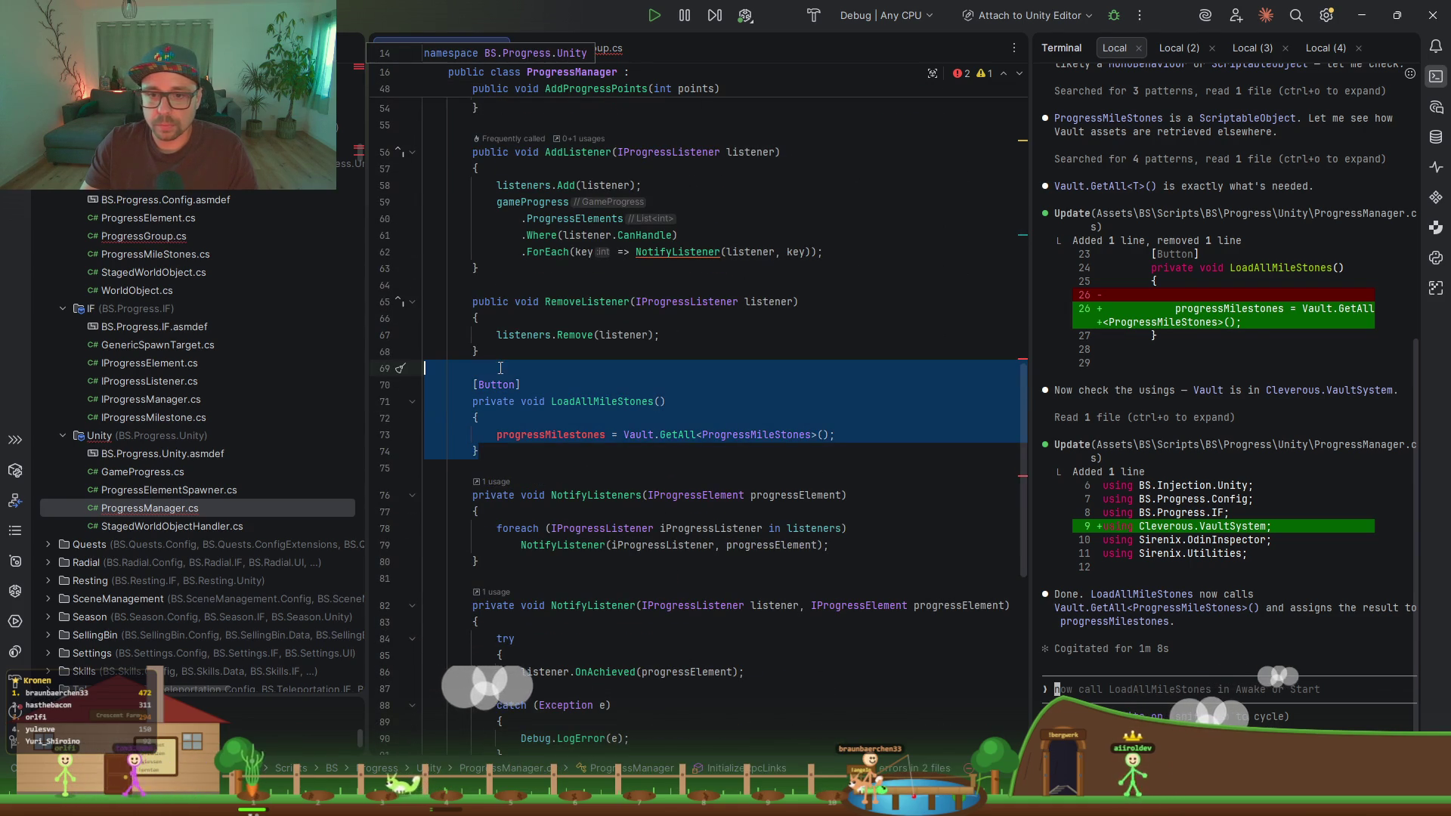
key("ctrl+x")
key("ctrl+Tab")
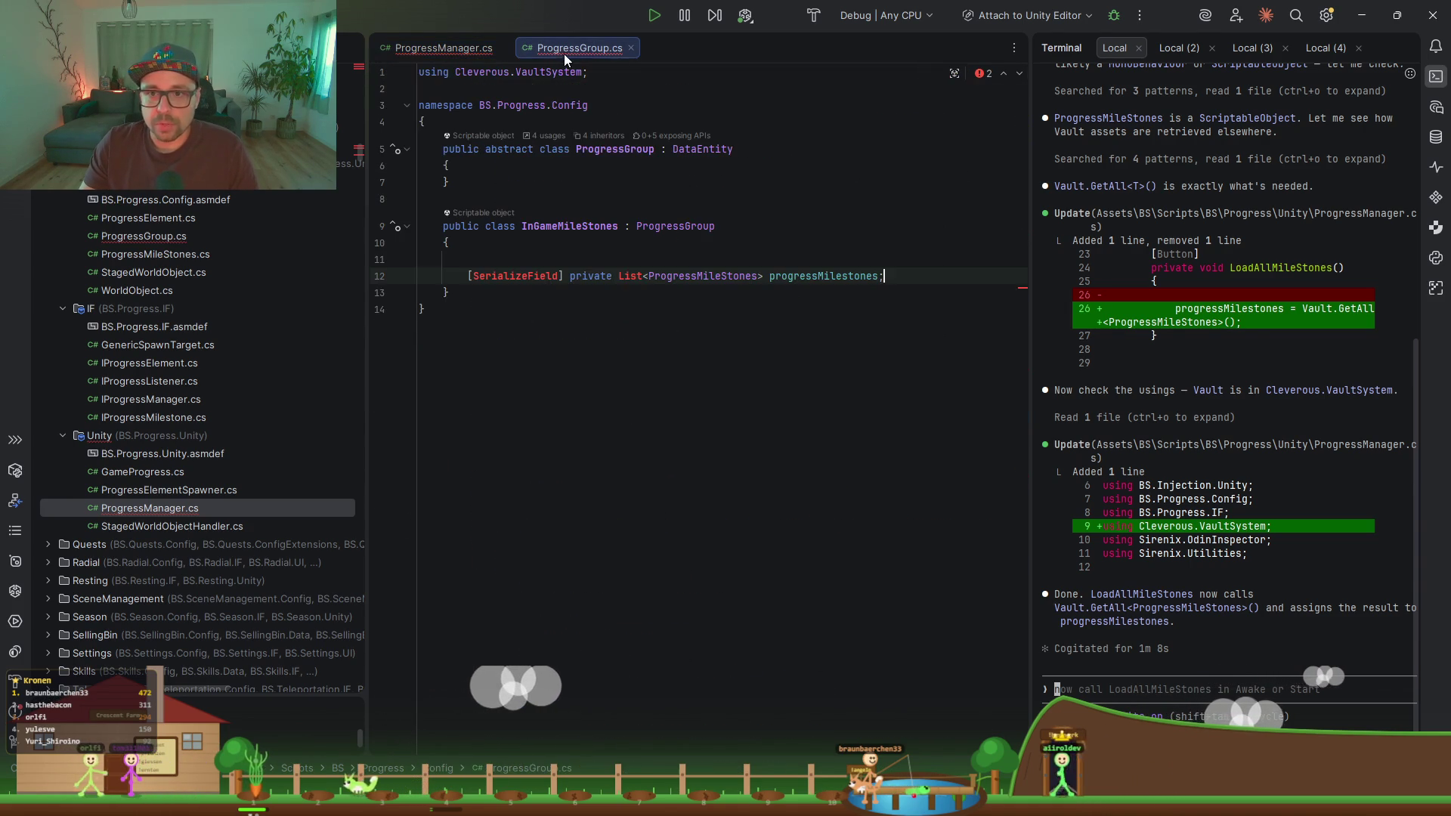
key("Return")
key("ctrl+v")
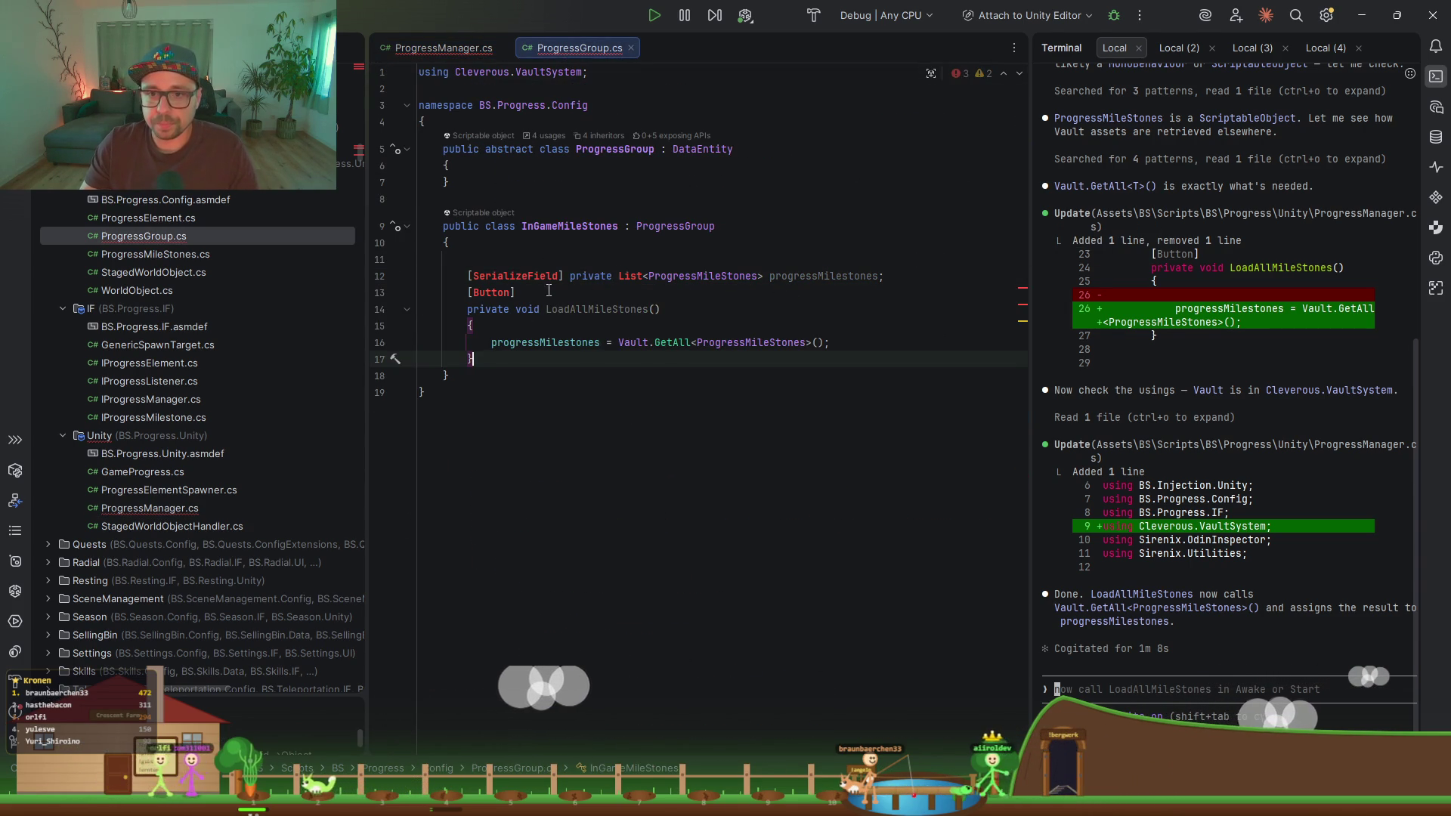
Step: Check the Button attribute completions and move InGameMileStones into its own InGameMileStones.cs file
left_click(513, 293)
key("ctrl+space")
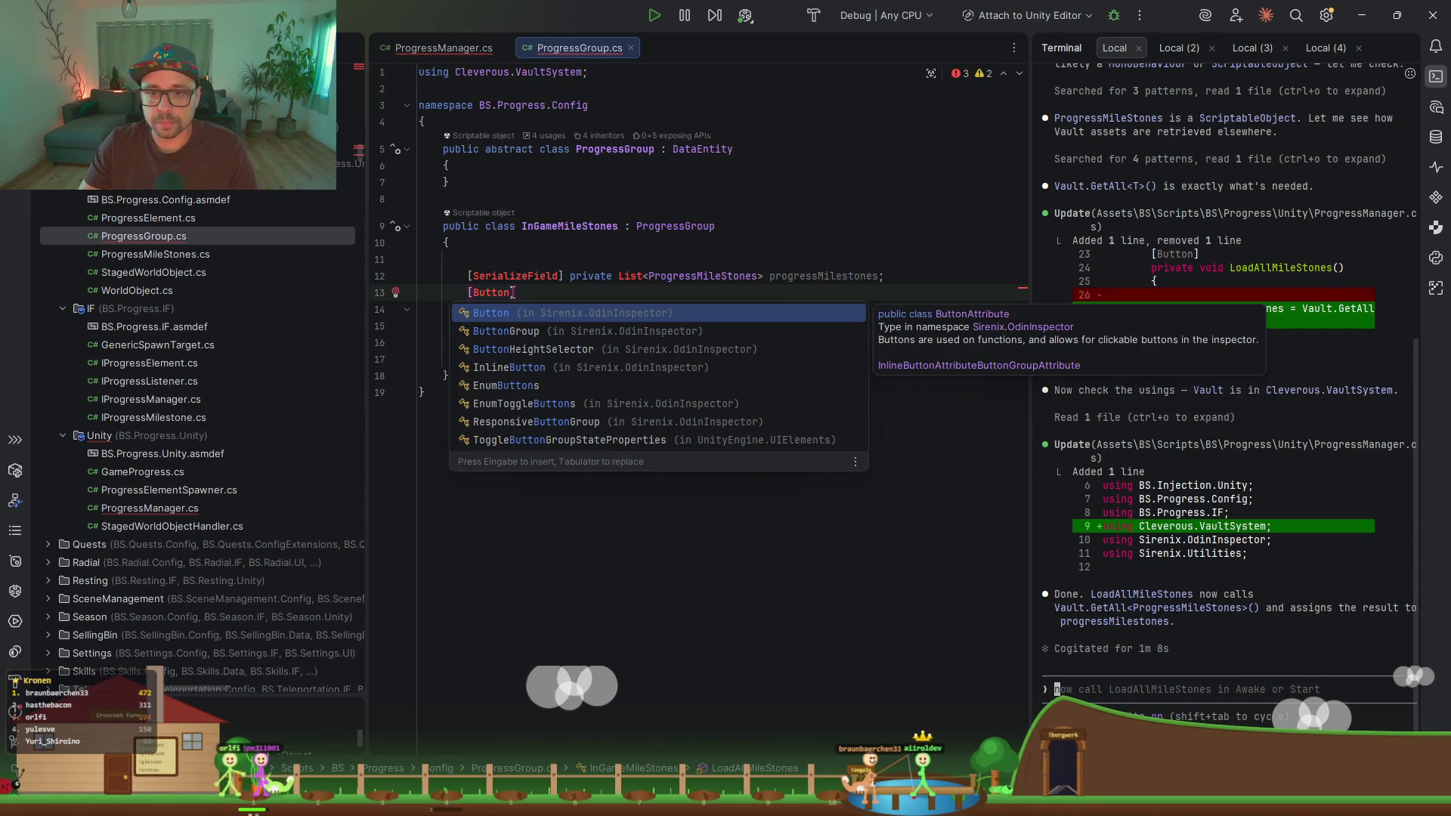
key("Escape")
left_click(597, 226)
key("alt+Return")
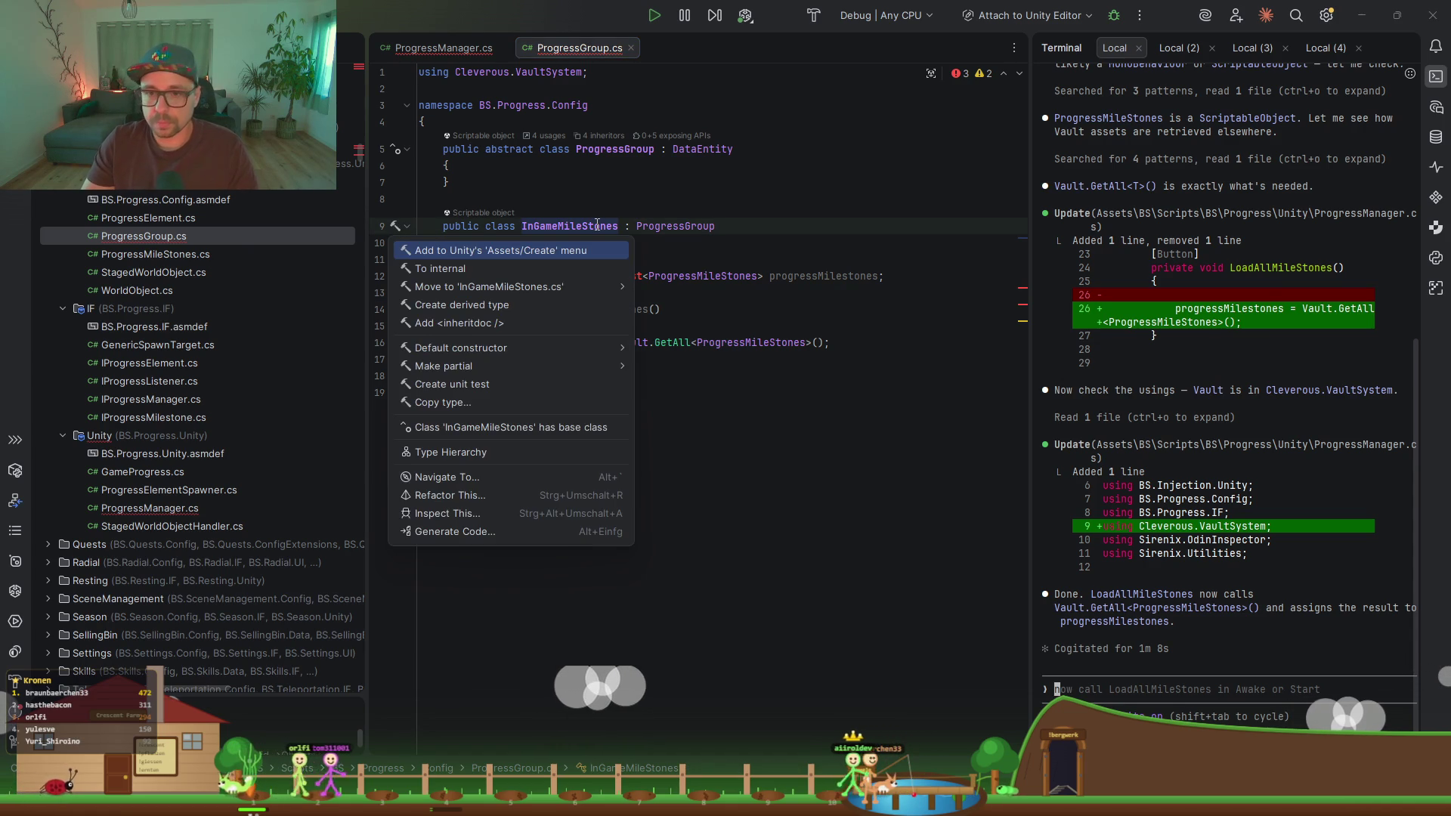
key("Down")
key("Down")
key("Return")
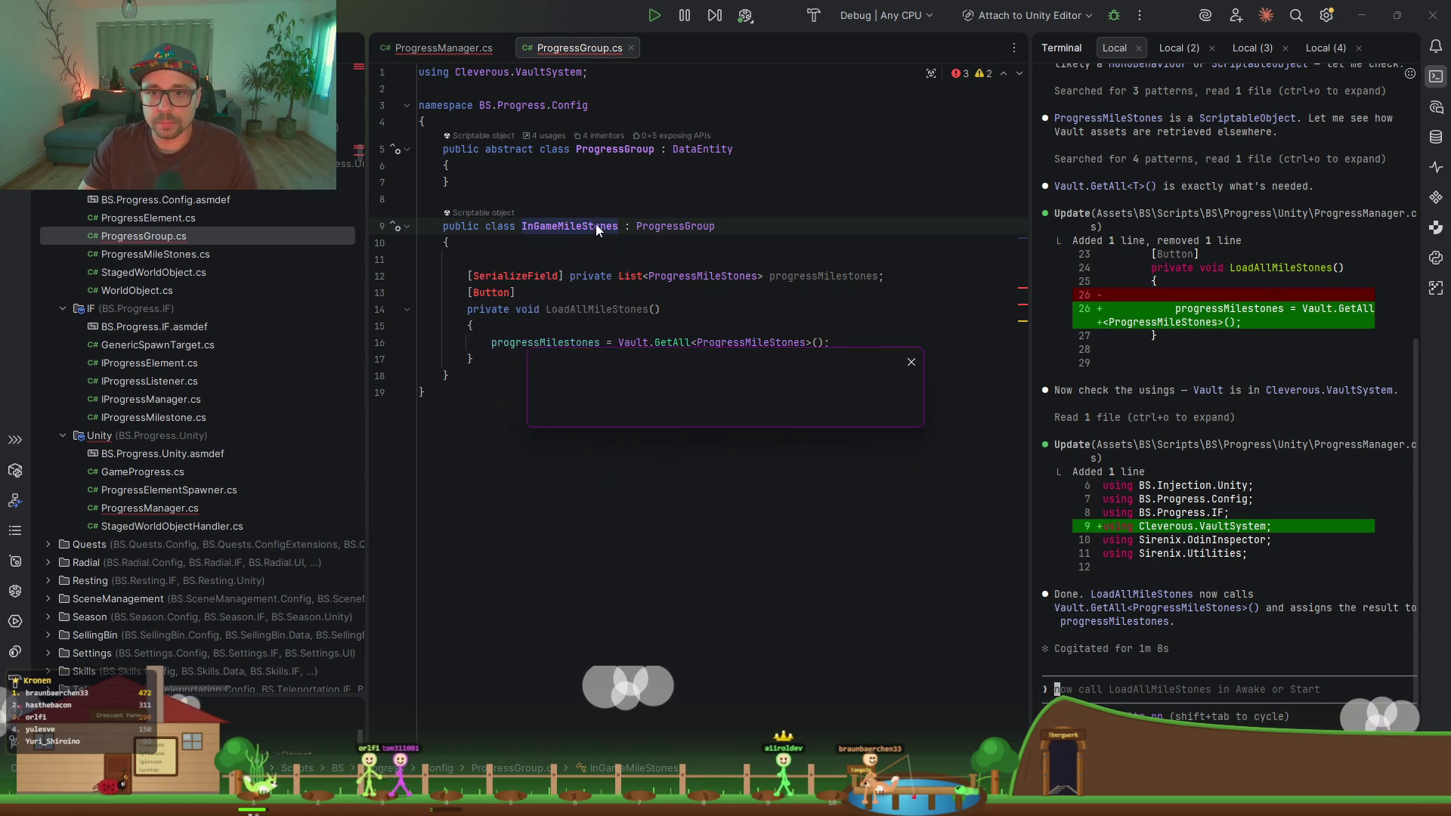
left_click(560, 197)
Step: Import UnityEngine for SerializeField and the missing namespaces for List
key("ctrl+space")
key("Return")
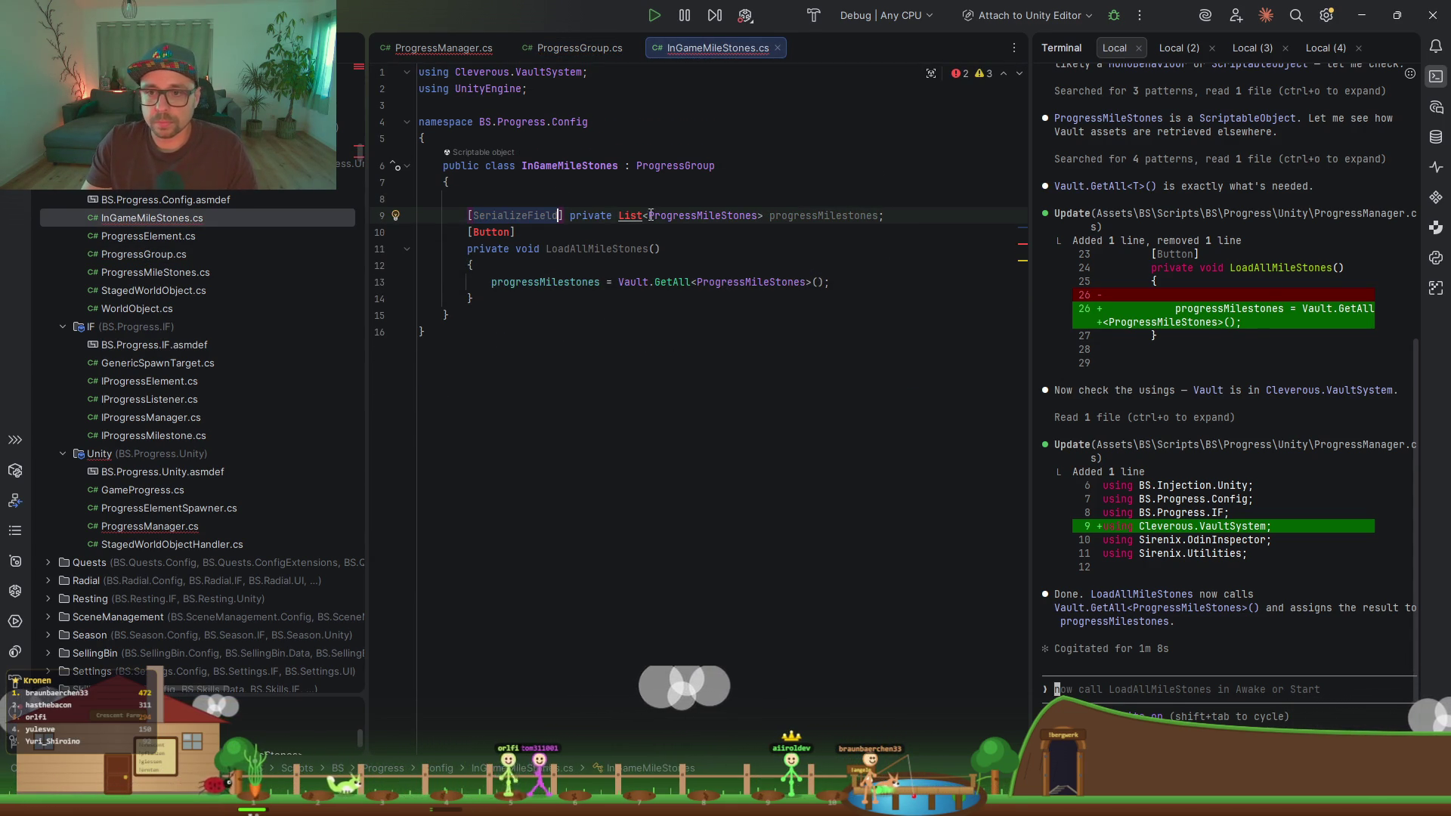
key("ctrl+t")
key("Escape")
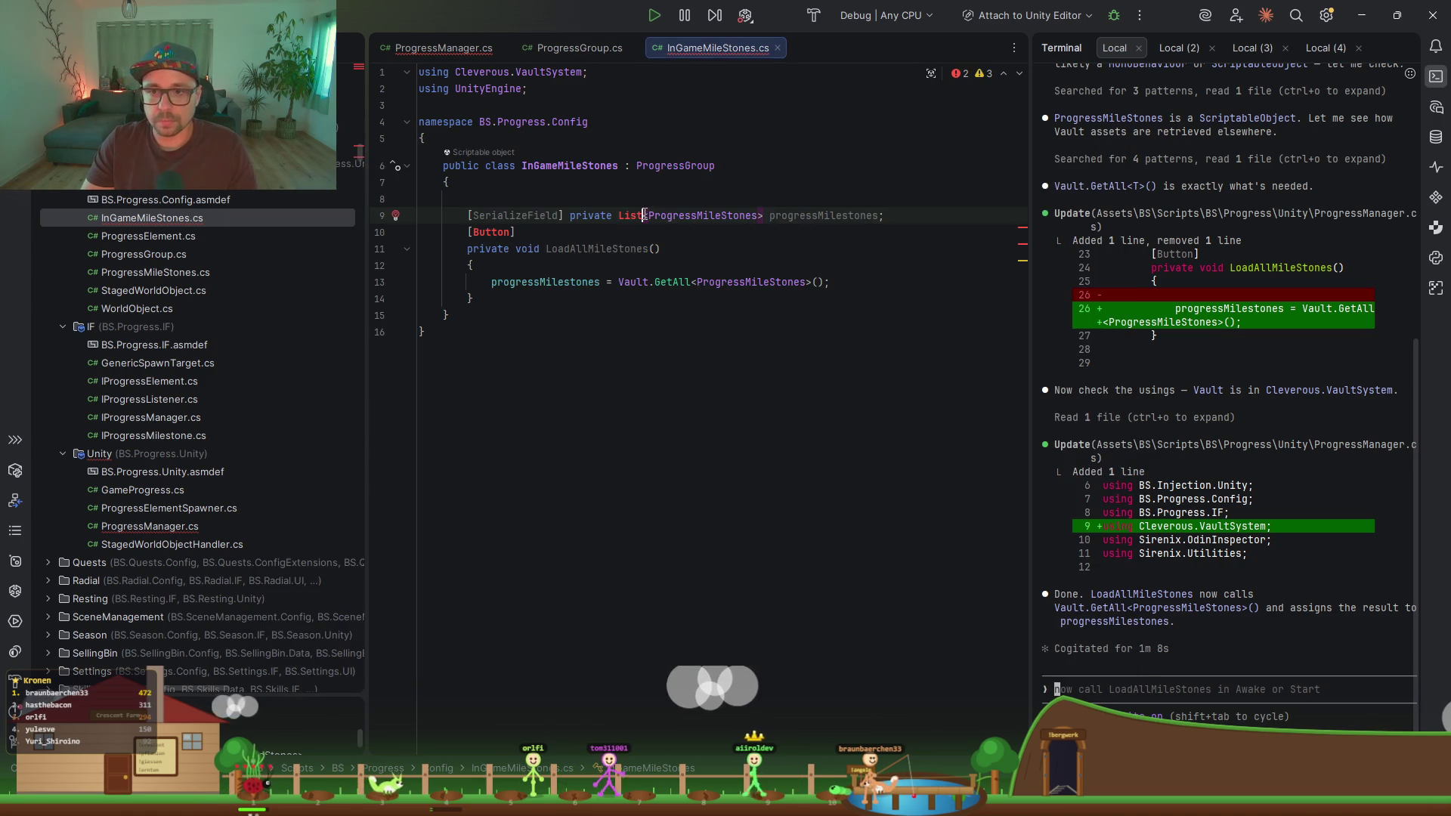
key("alt+Return")
key("Return")
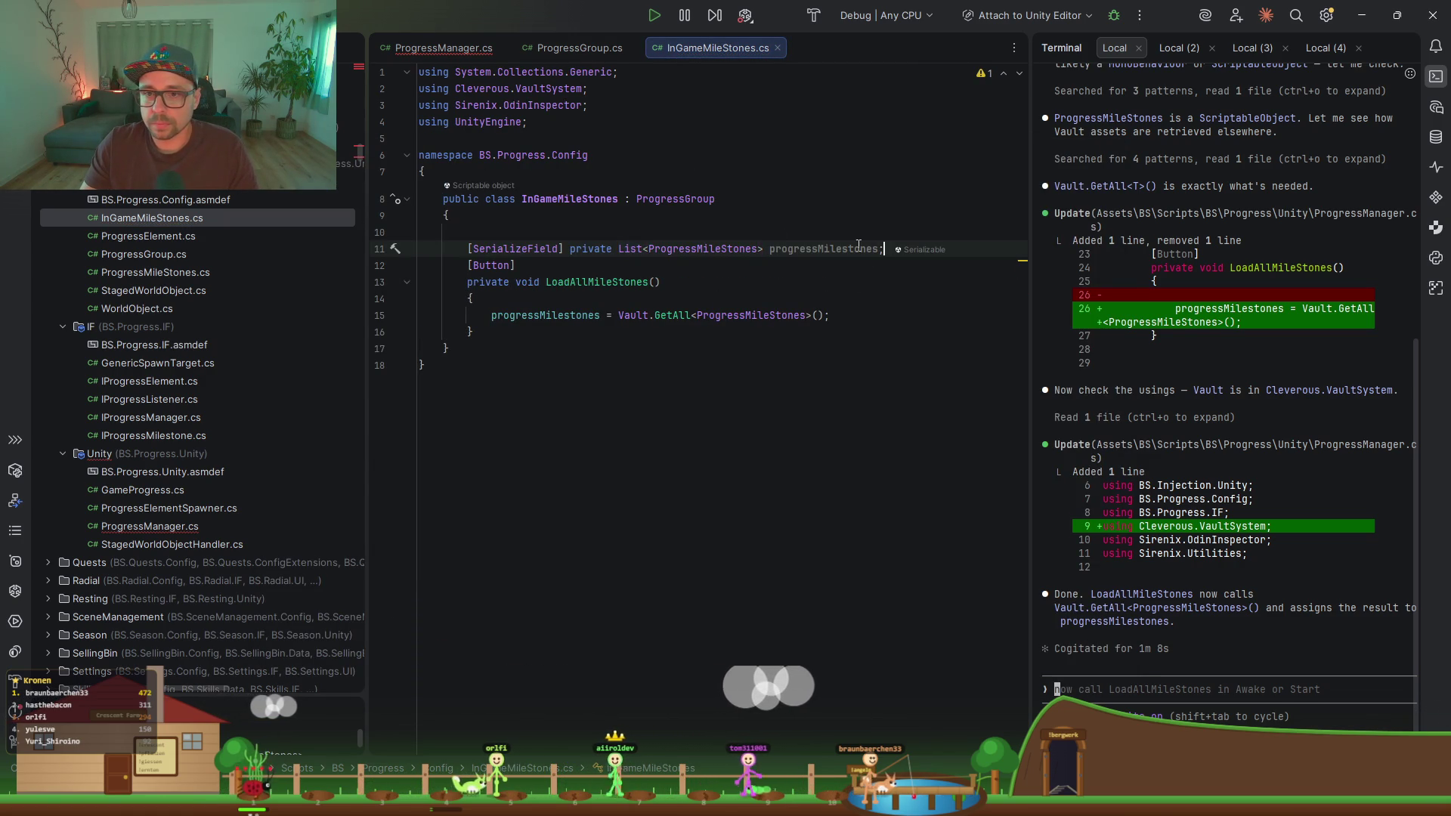
Step: Encapsulate progressMilestones as a ProgressMilestones property with expression body '=> progressMilestones'
key("ctrl+shift+r")
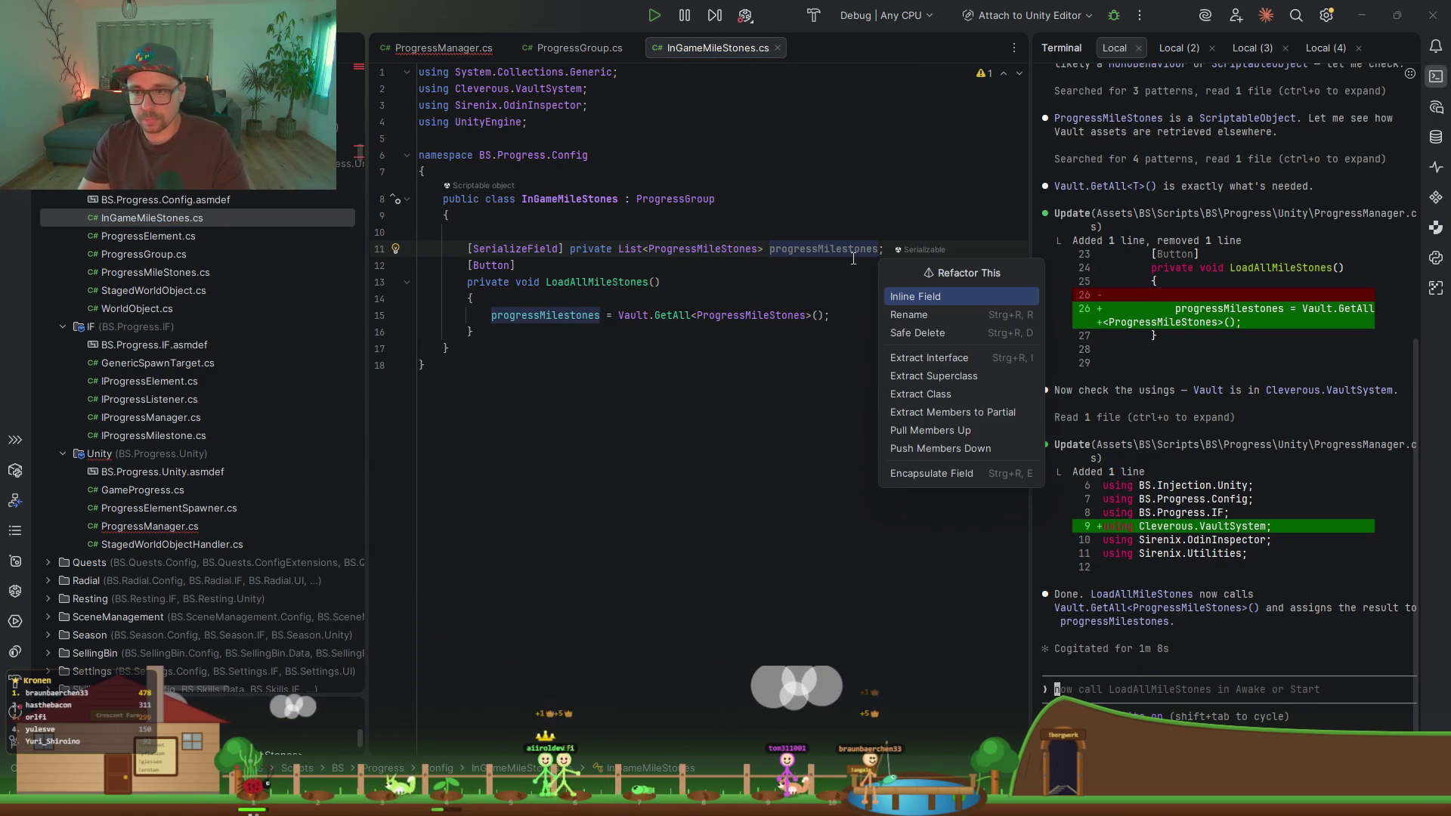
key("Up")
key("Return")
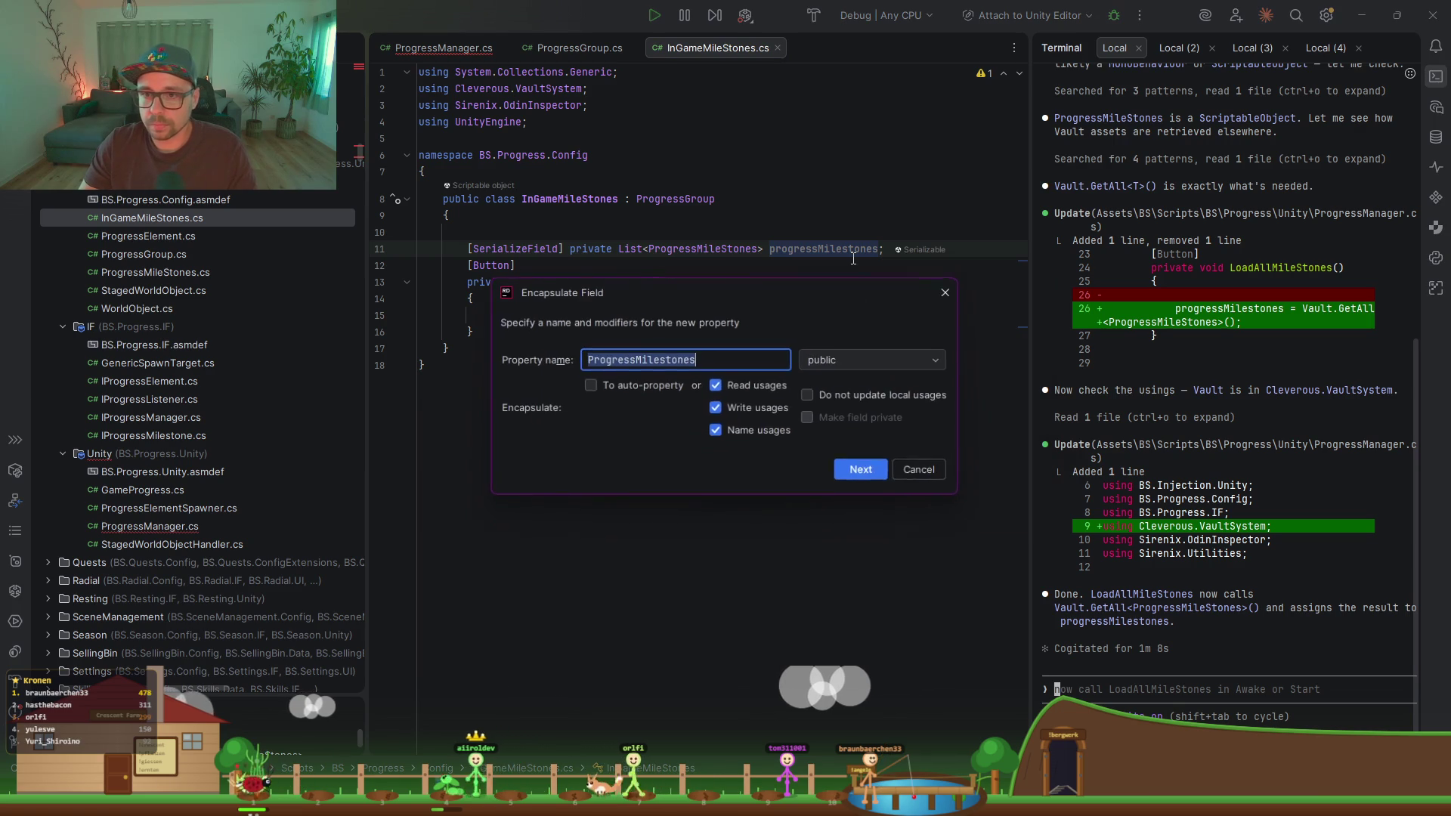
key("Return")
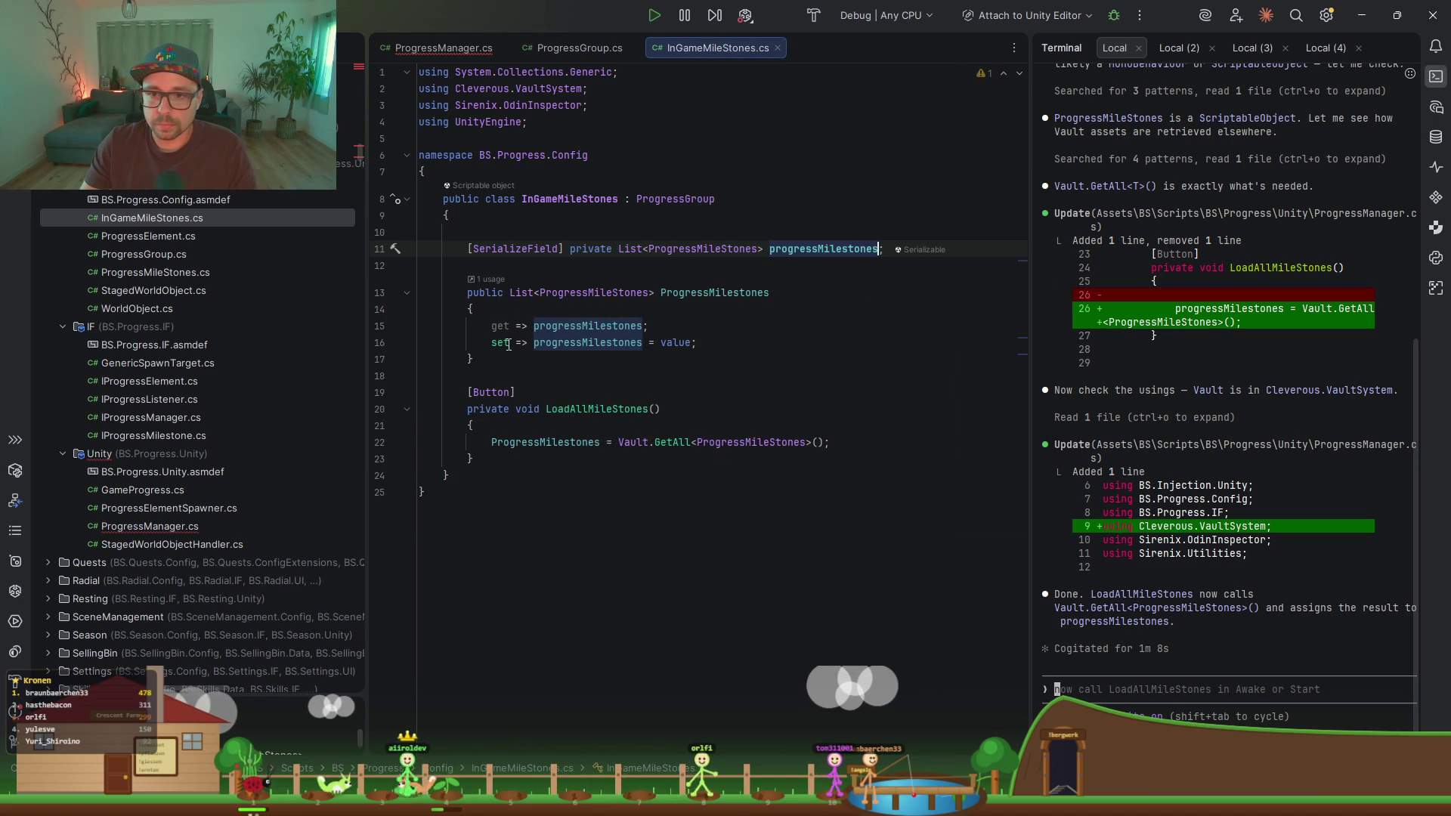
left_click_drag(491, 360, 784, 297)
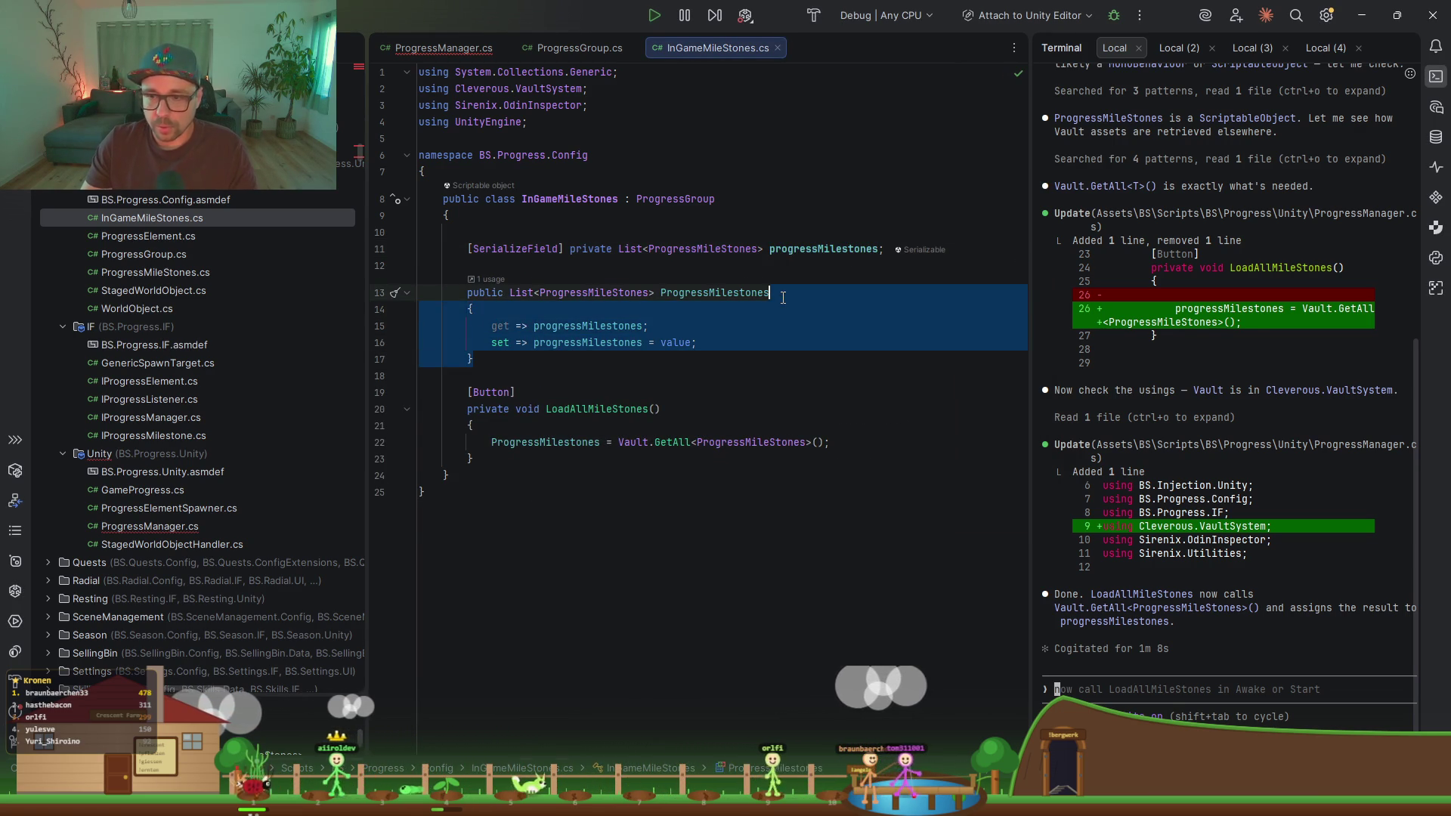
key("BackSpace")
type("=>")
key("Tab")
Step: Inspect the ProgressMileStones class, undo the last edit, and import BS.Progress.IF for IProgressMilestone
double_click(598, 291)
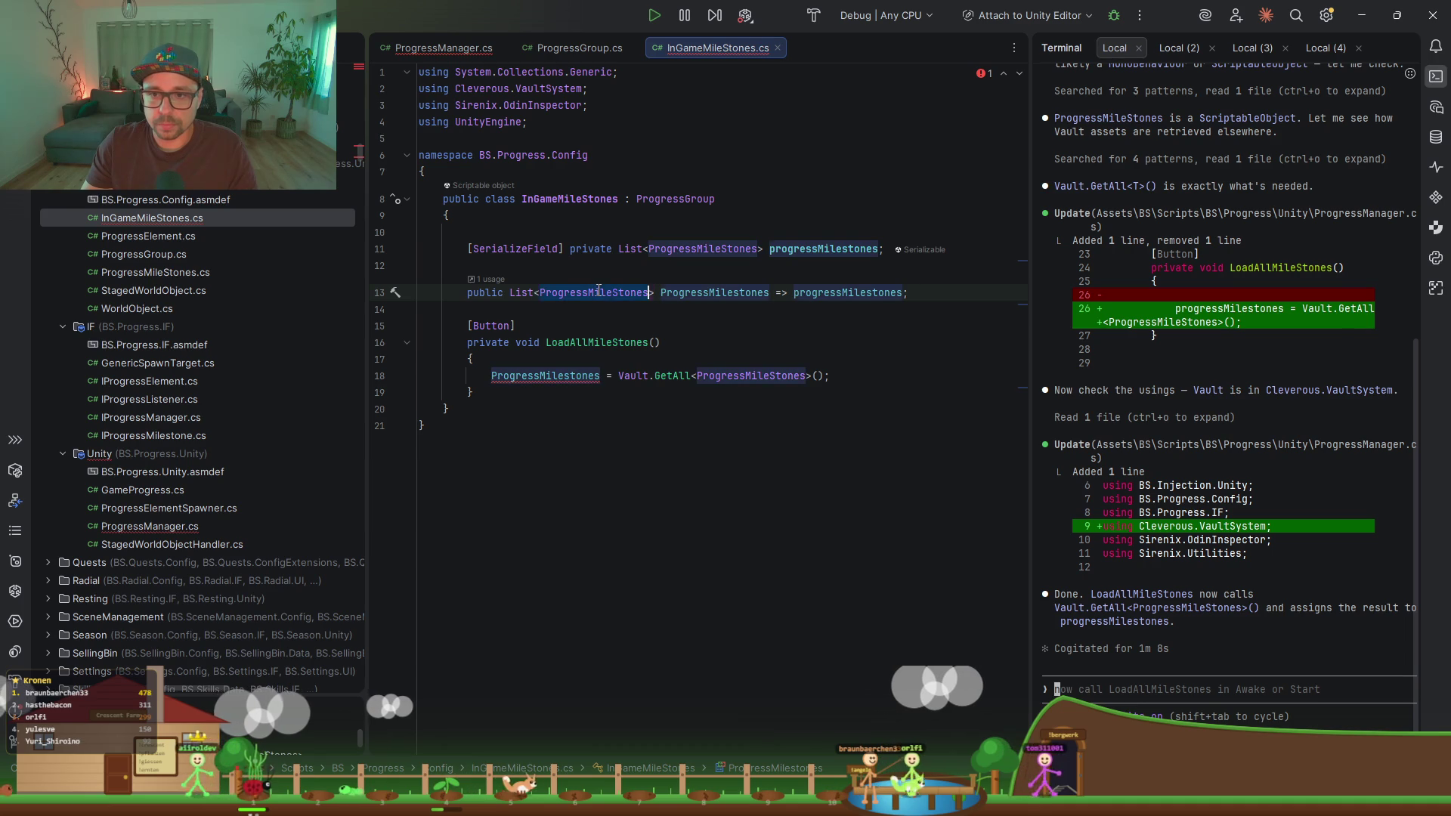
left_click(627, 292, "ctrl")
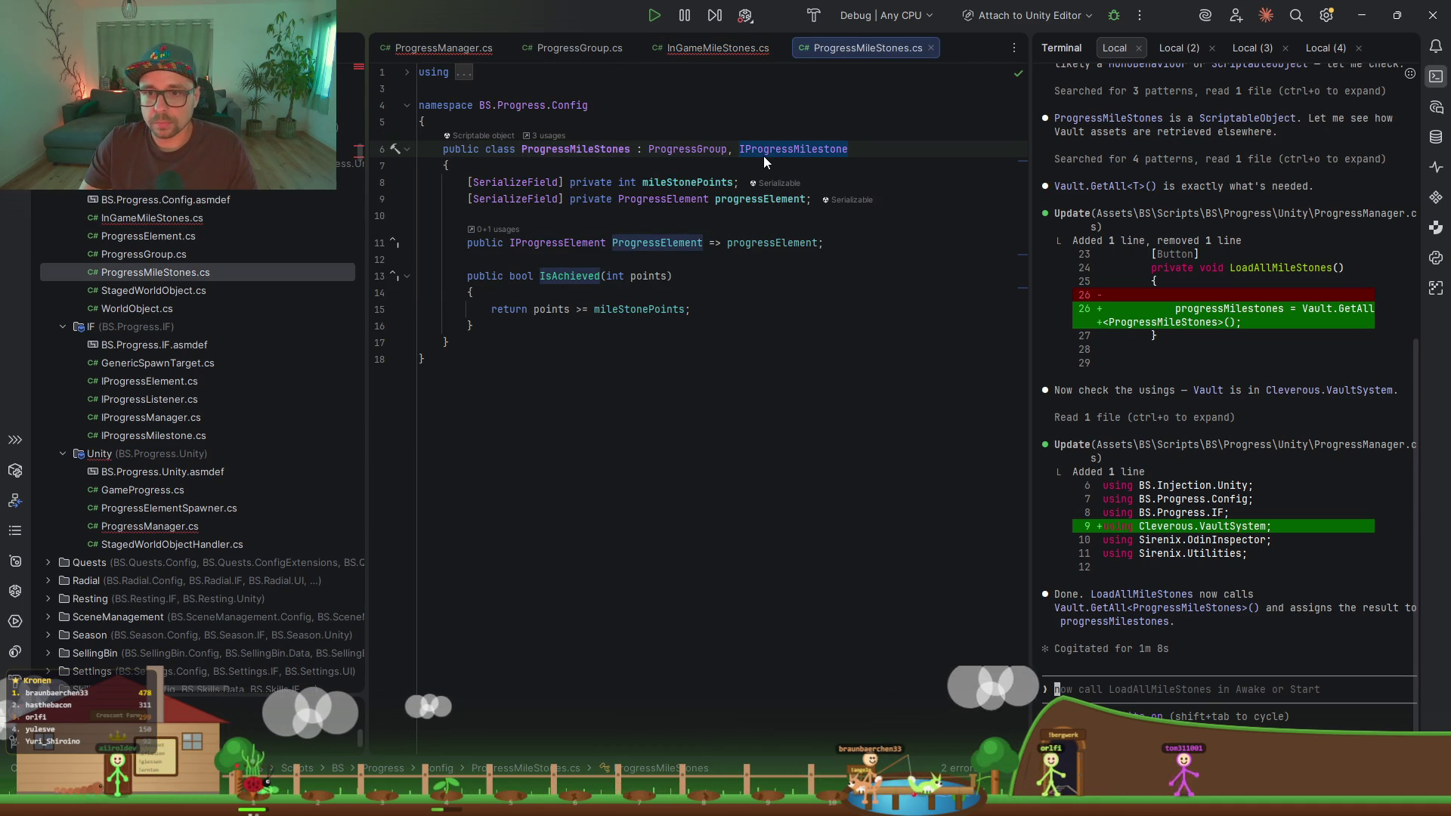
key("ctrl+minus")
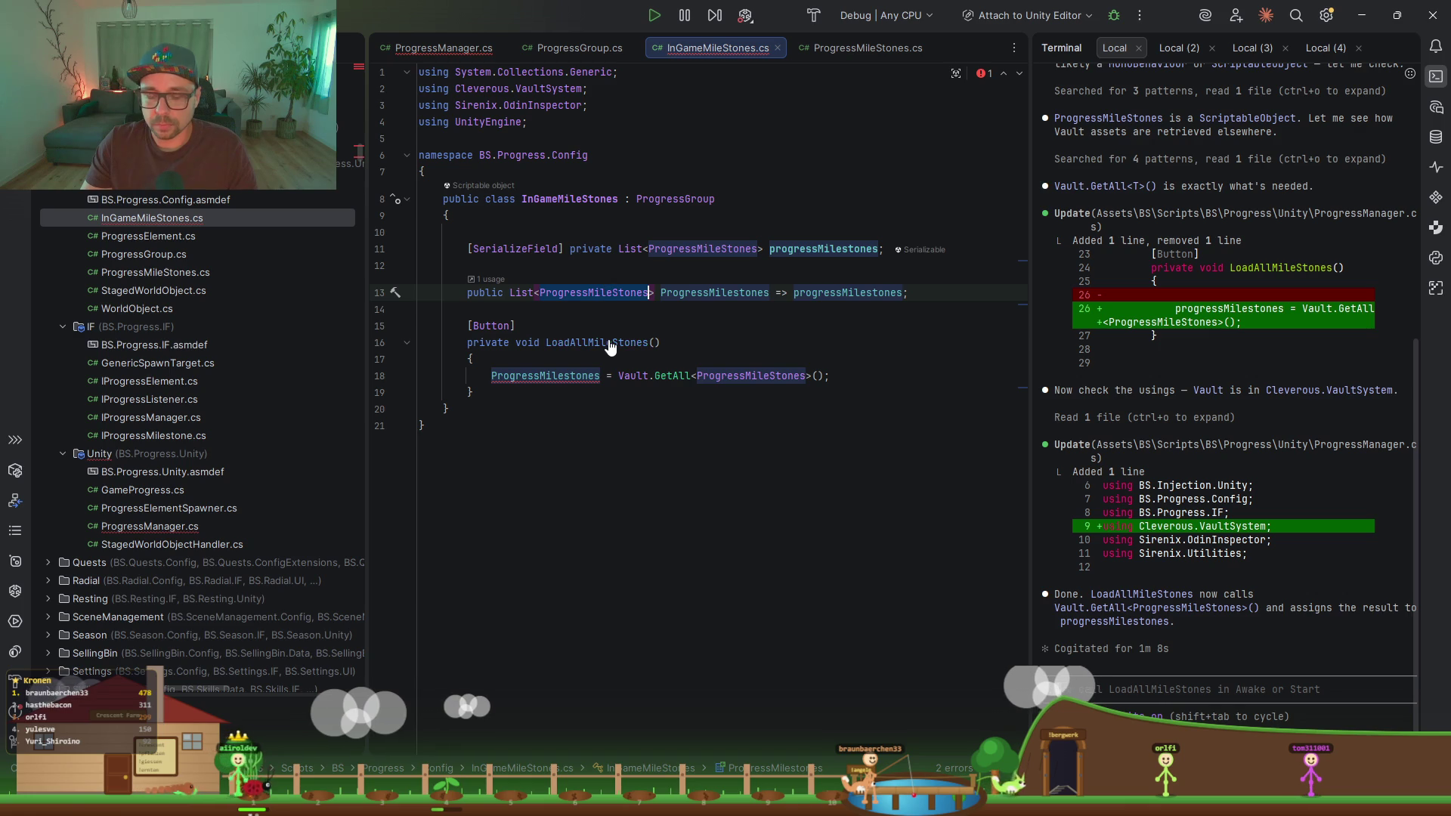
key("ctrl+z")
key("ctrl+z")
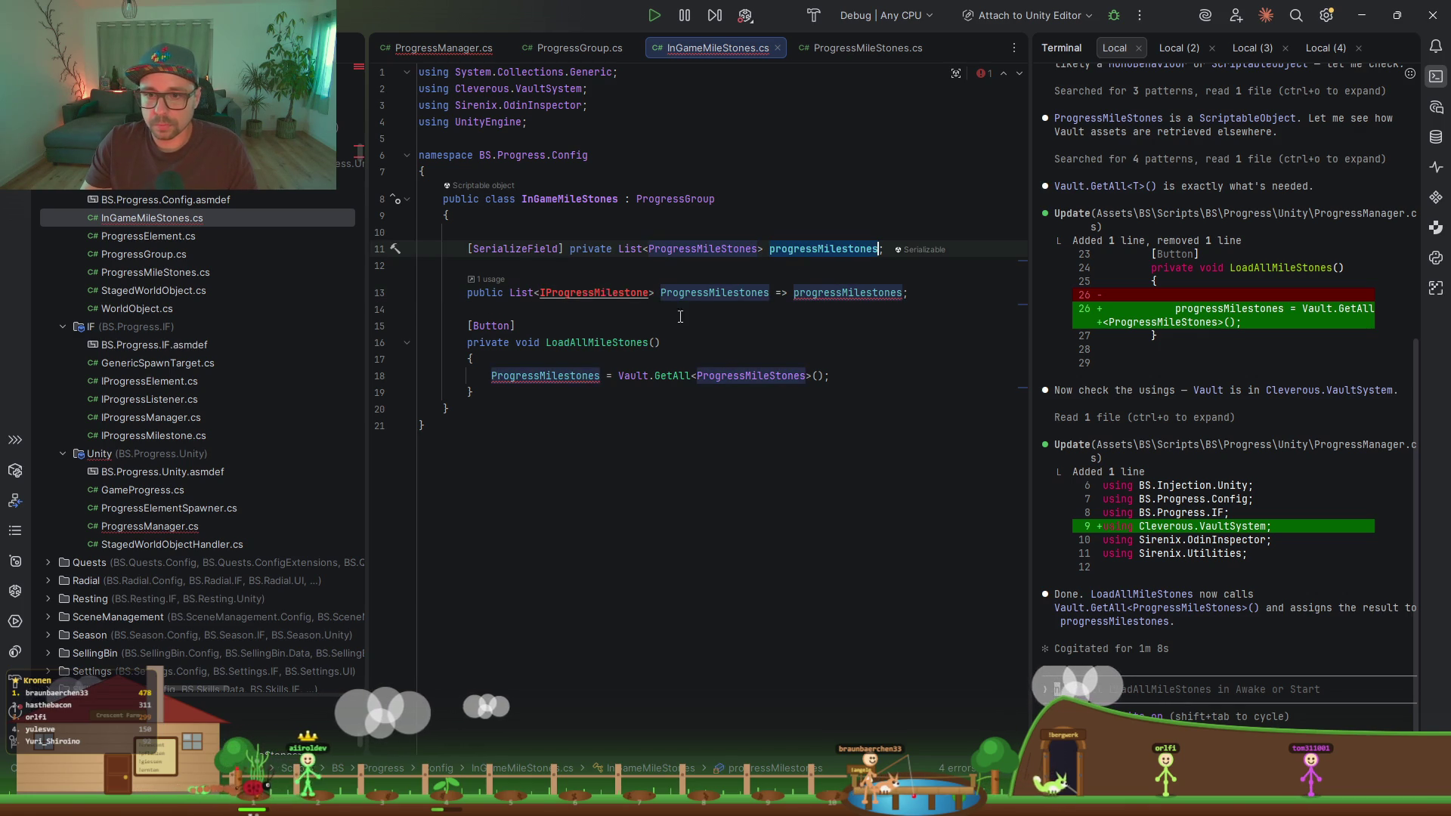
left_click(652, 281)
key("alt+Return")
key("Return")
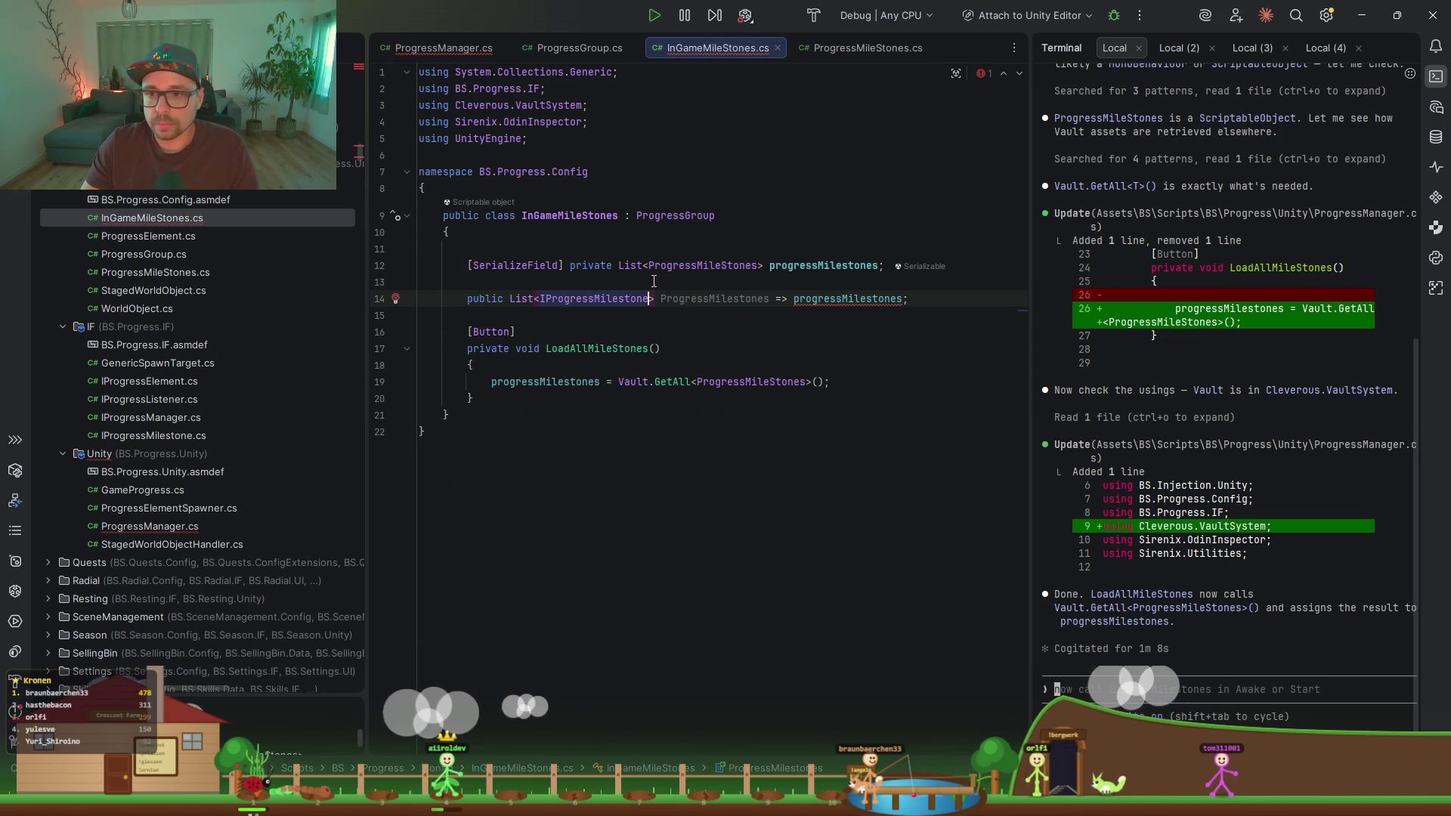
Step: Append .Cast<IProgressMilestone>().ToList() to progressMilestones in the ProgressMilestones property
left_click(903, 298)
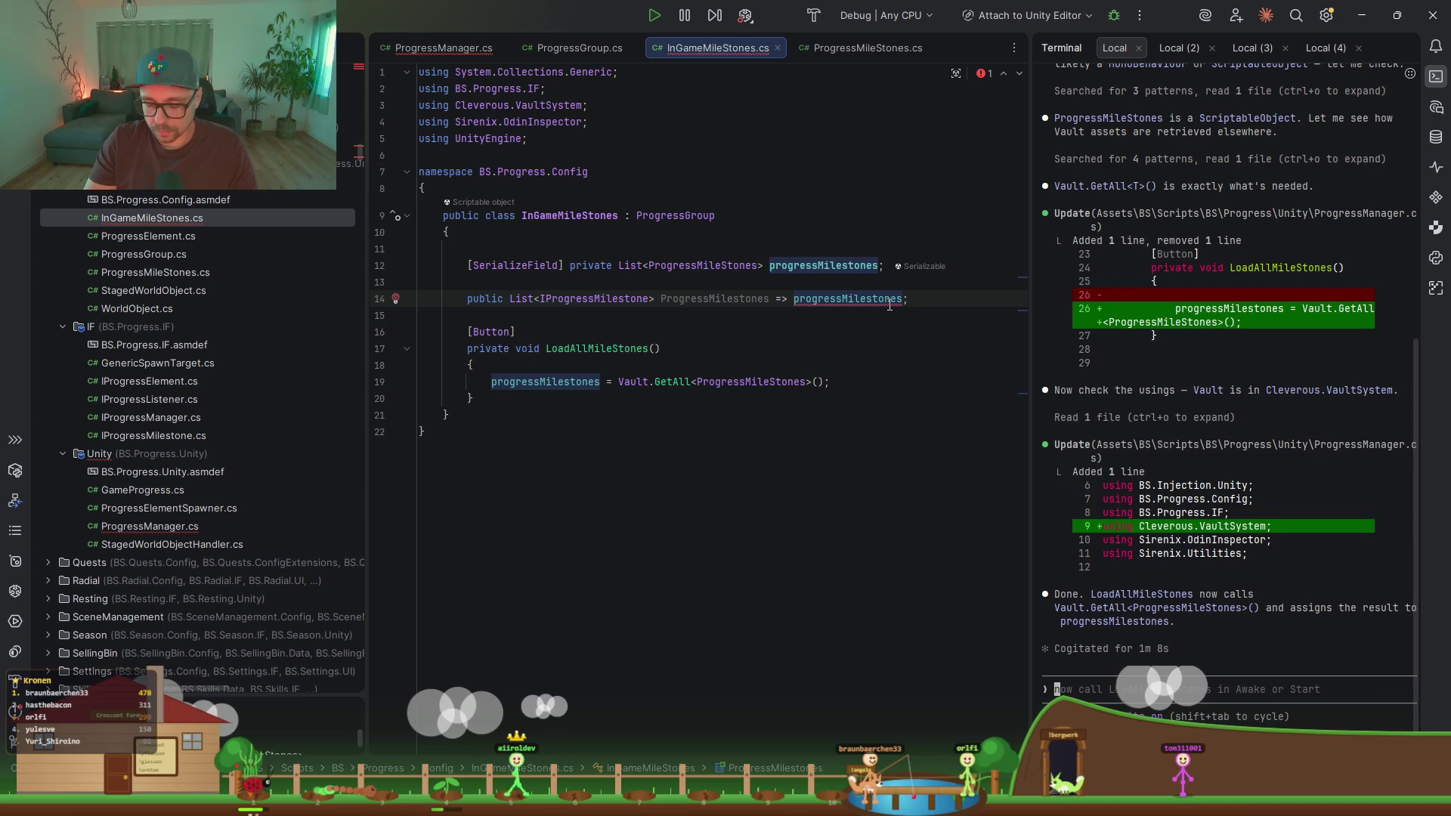
type(".Cas")
key("Return")
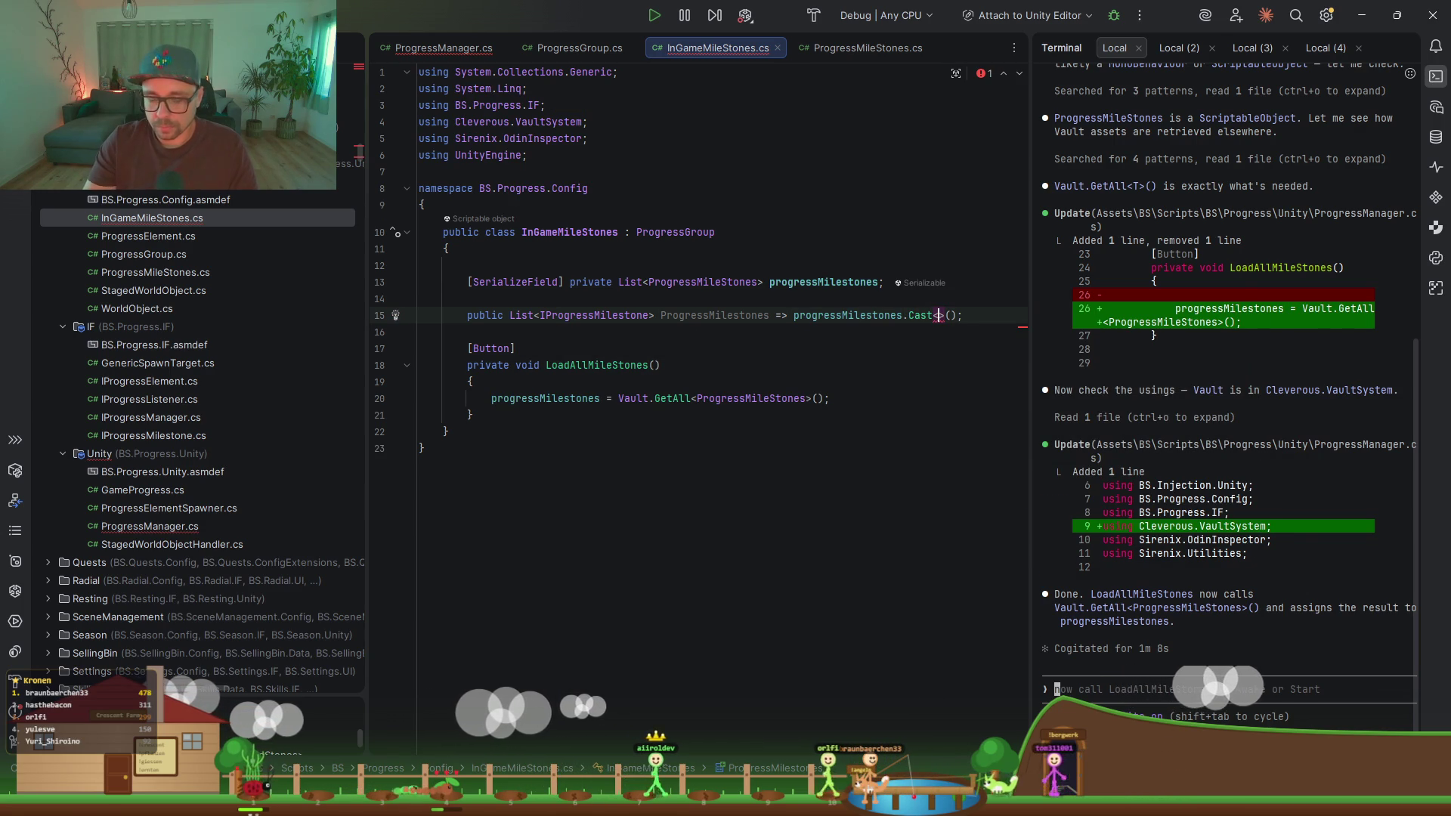
type("IProg")
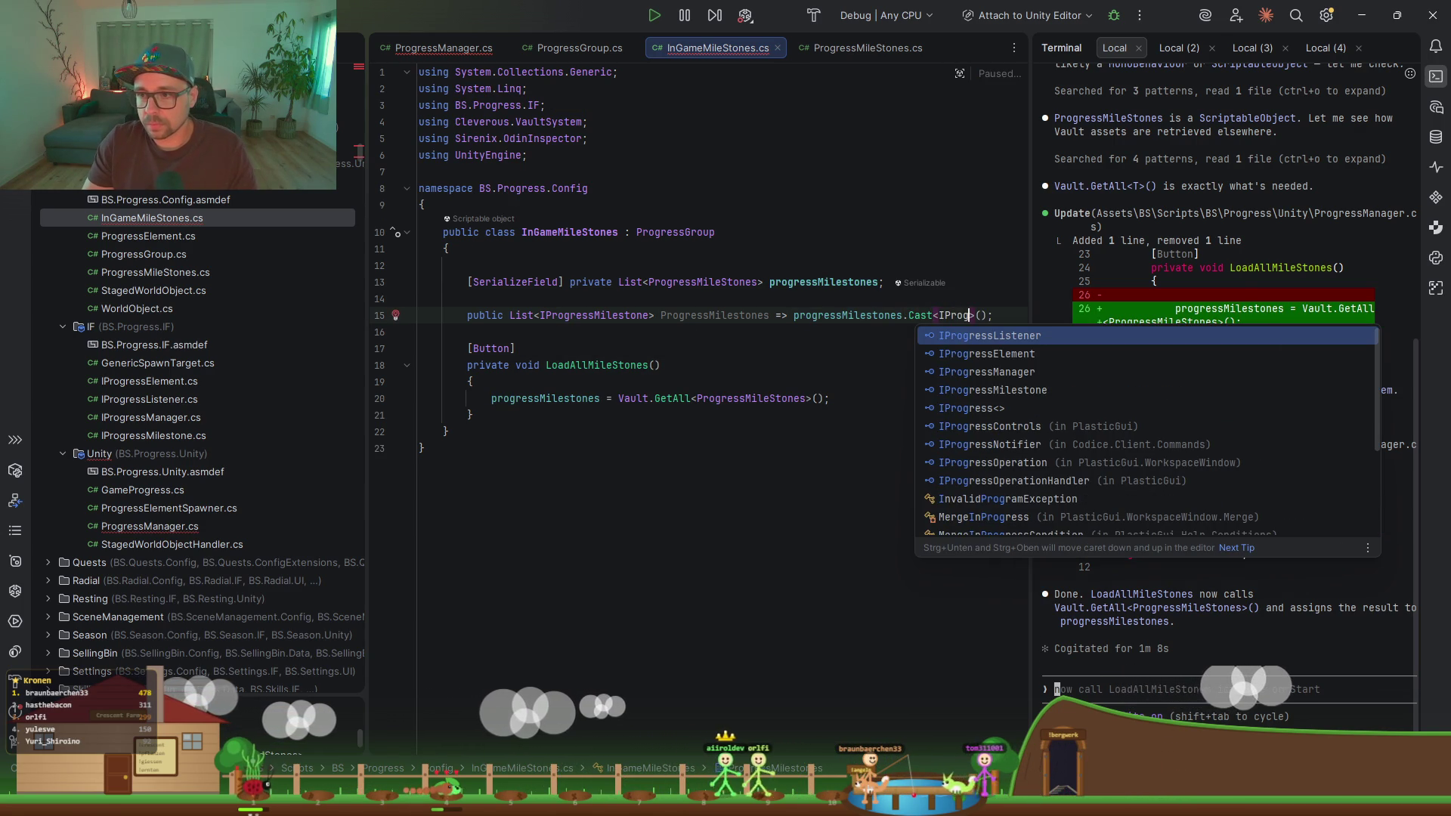
key("Down")
key("Down")
key("Down")
key("Return")
key("Right")
type(".ToL")
key("Return")
scroll(507, 458, "left", 3)
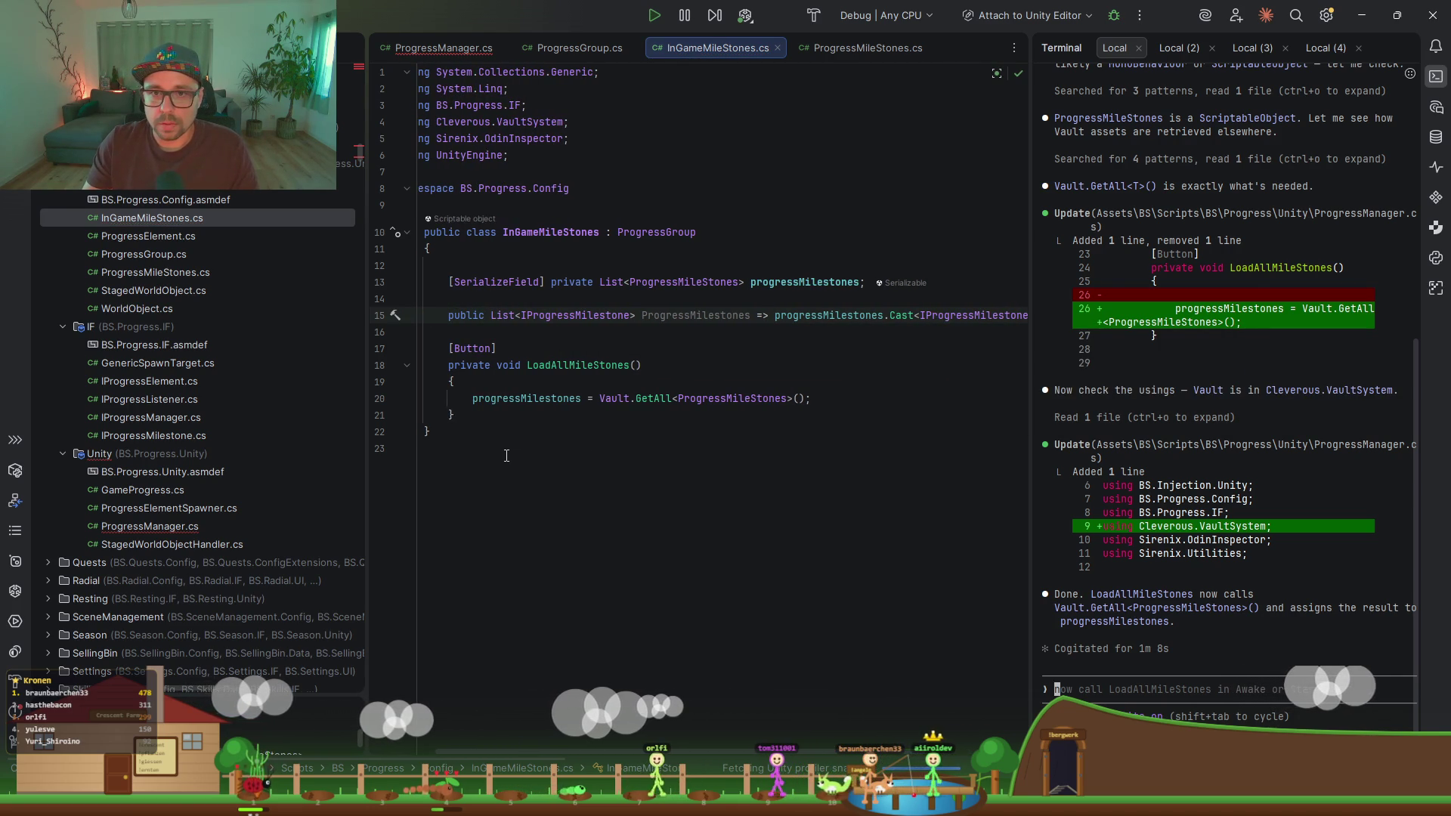
left_click(565, 232)
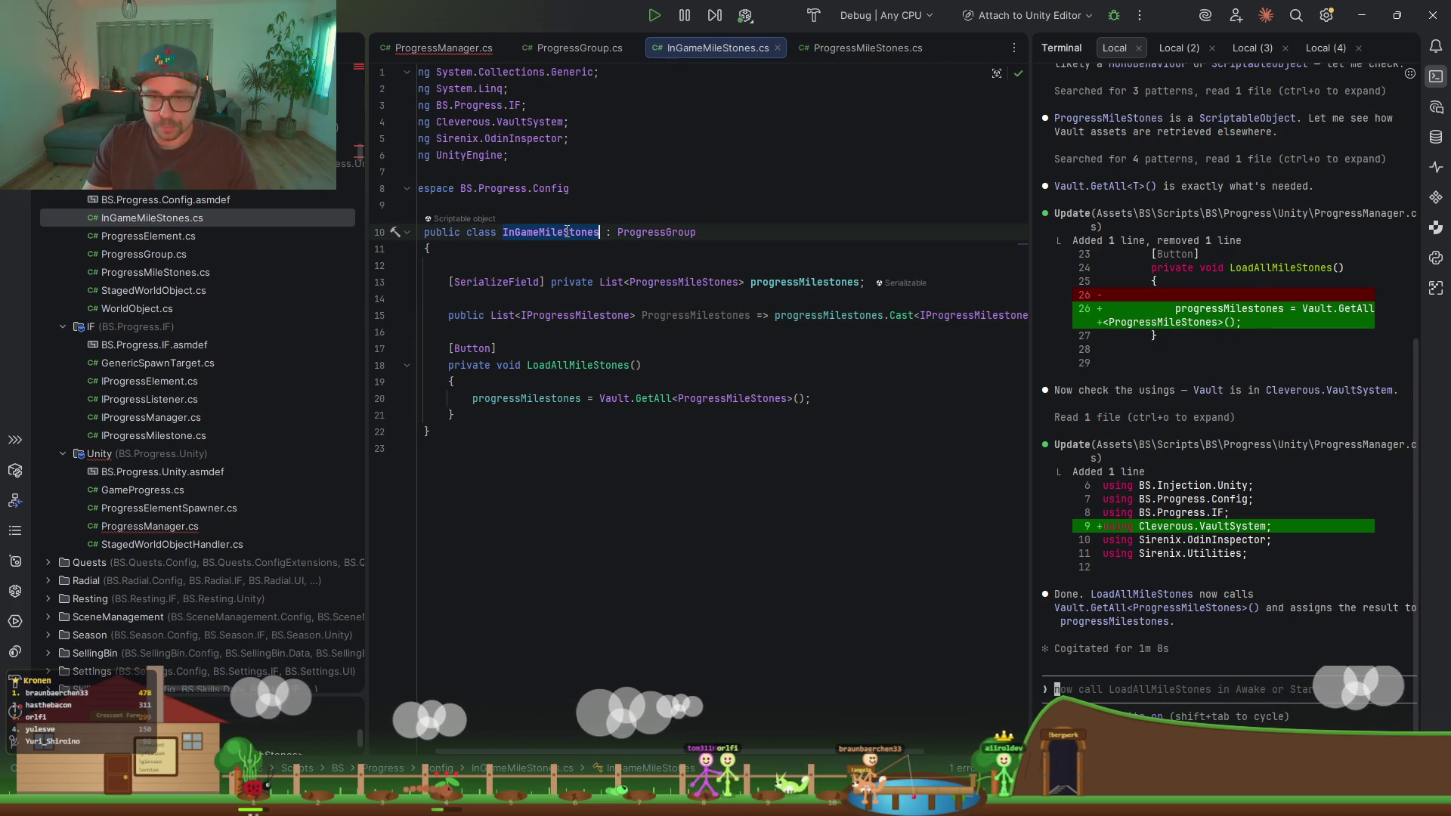
left_click(443, 48)
scroll(636, 286, "up", 10)
Step: Add a [SerializeField] private InGameMileStones field at the top of the ProgressManager class
scroll(635, 286, "up", 1)
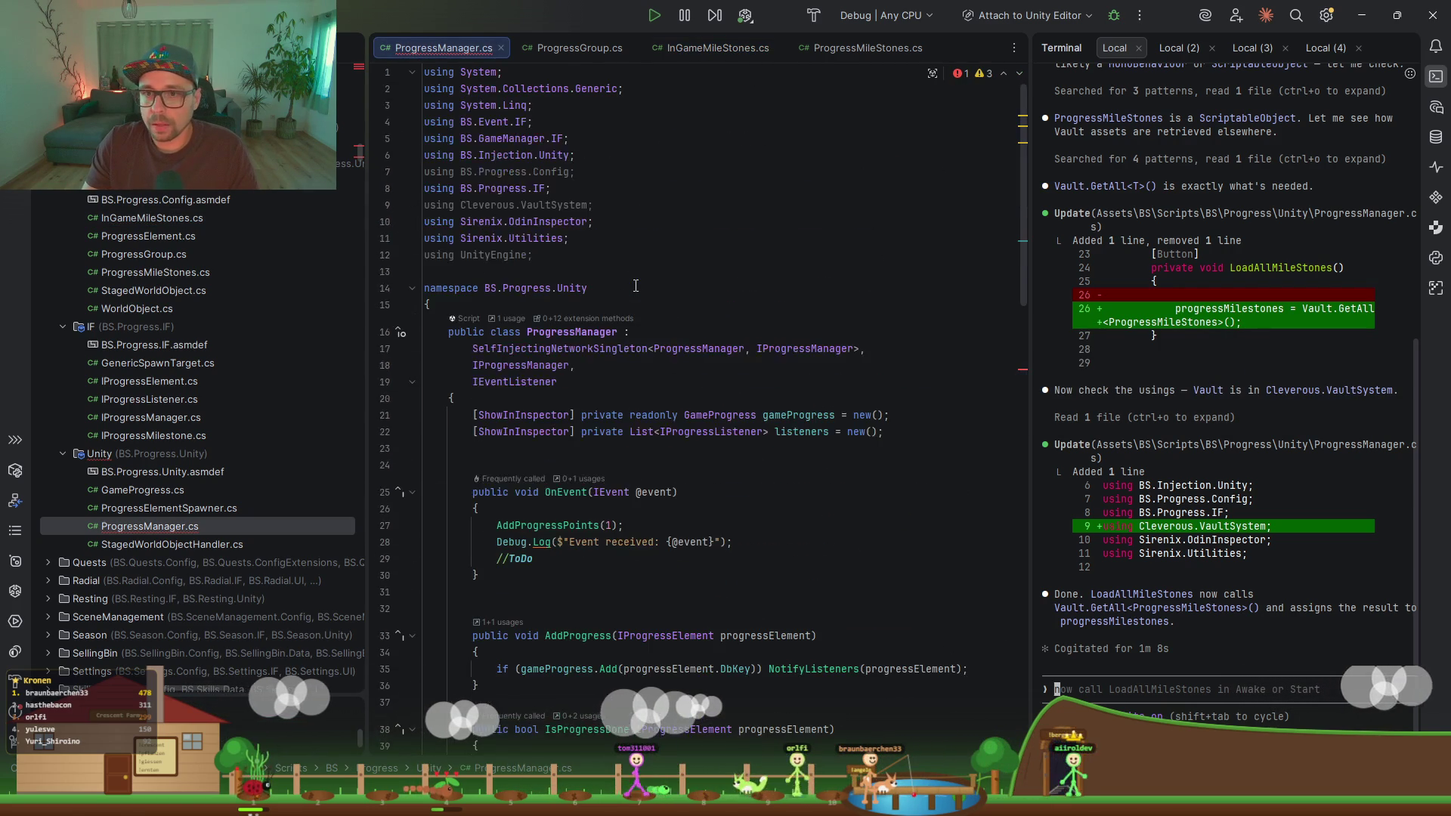
left_click(576, 336)
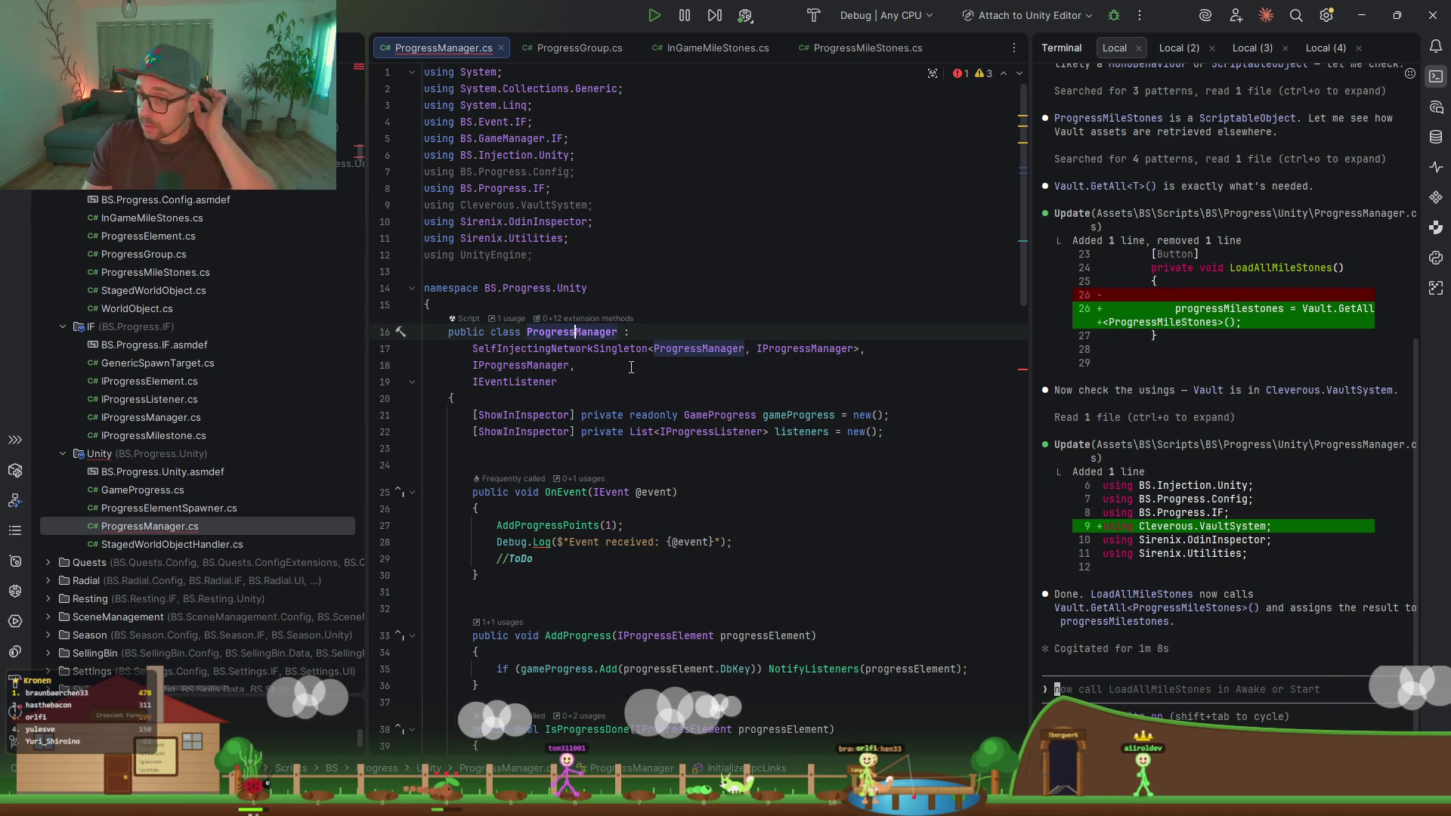
left_click(655, 402)
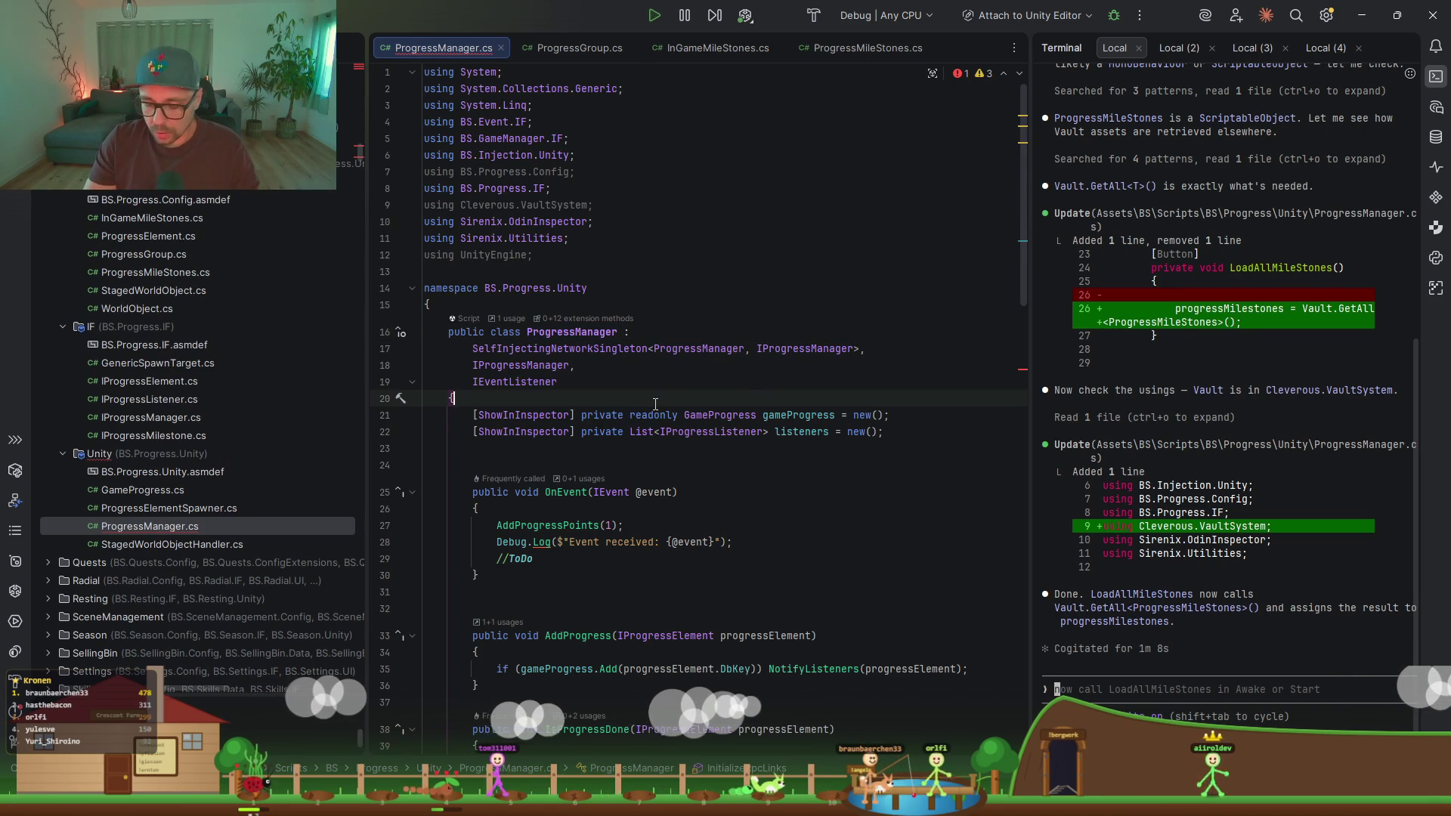
key("Return")
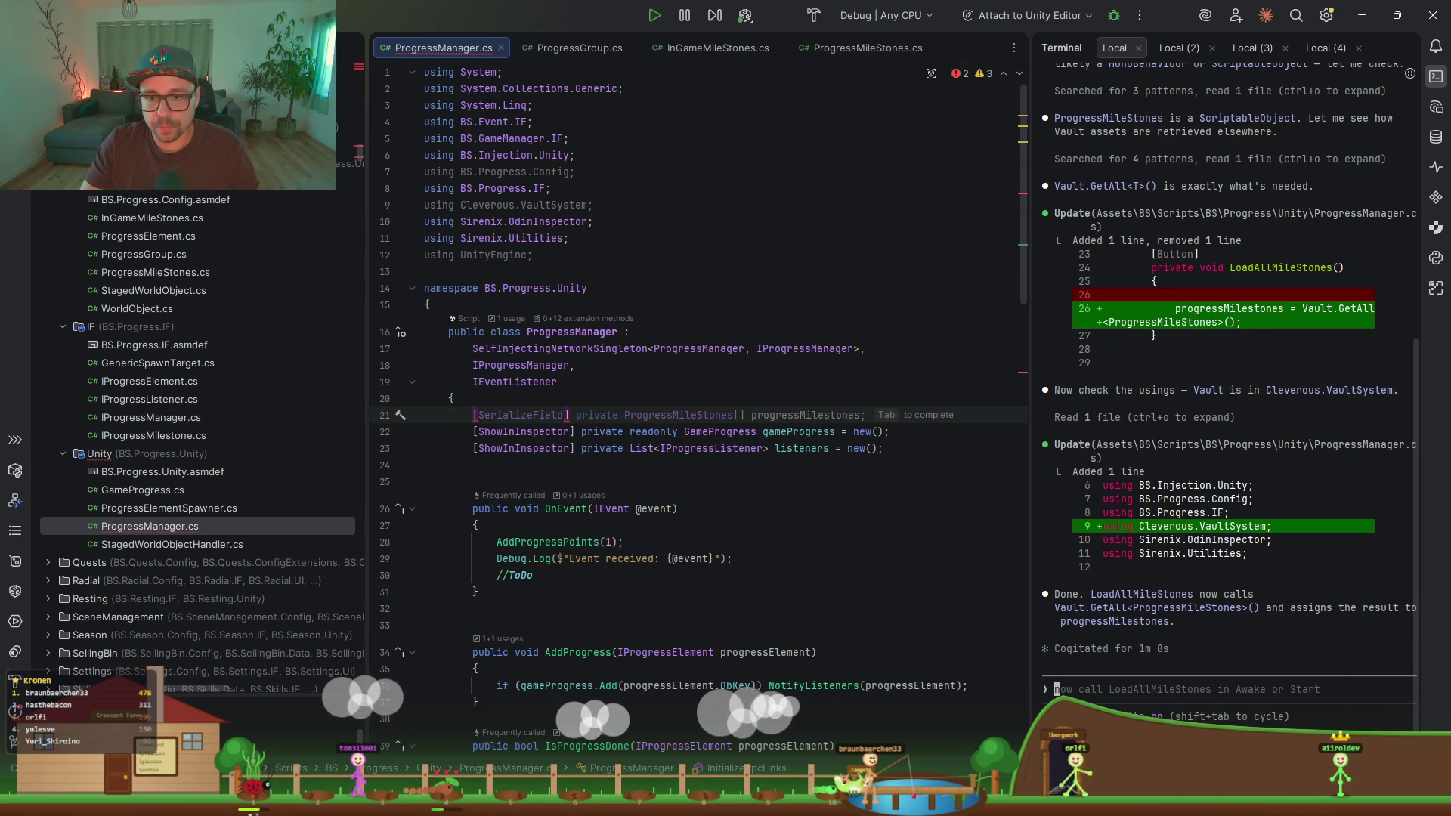
type("Se")
key("Return")
key("Down")
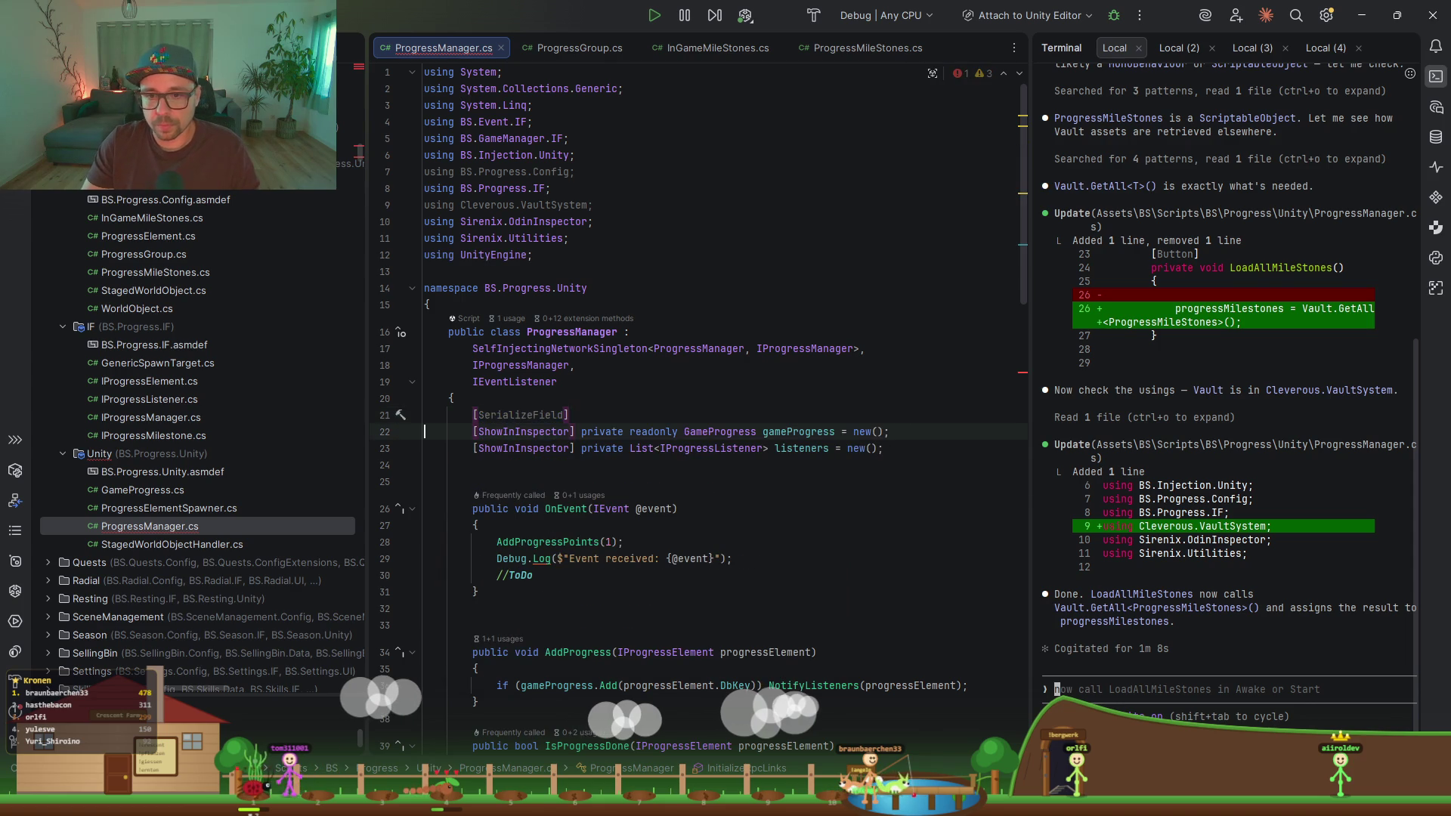
left_click(569, 415)
type("private InGameMileStones progressMilestones;")
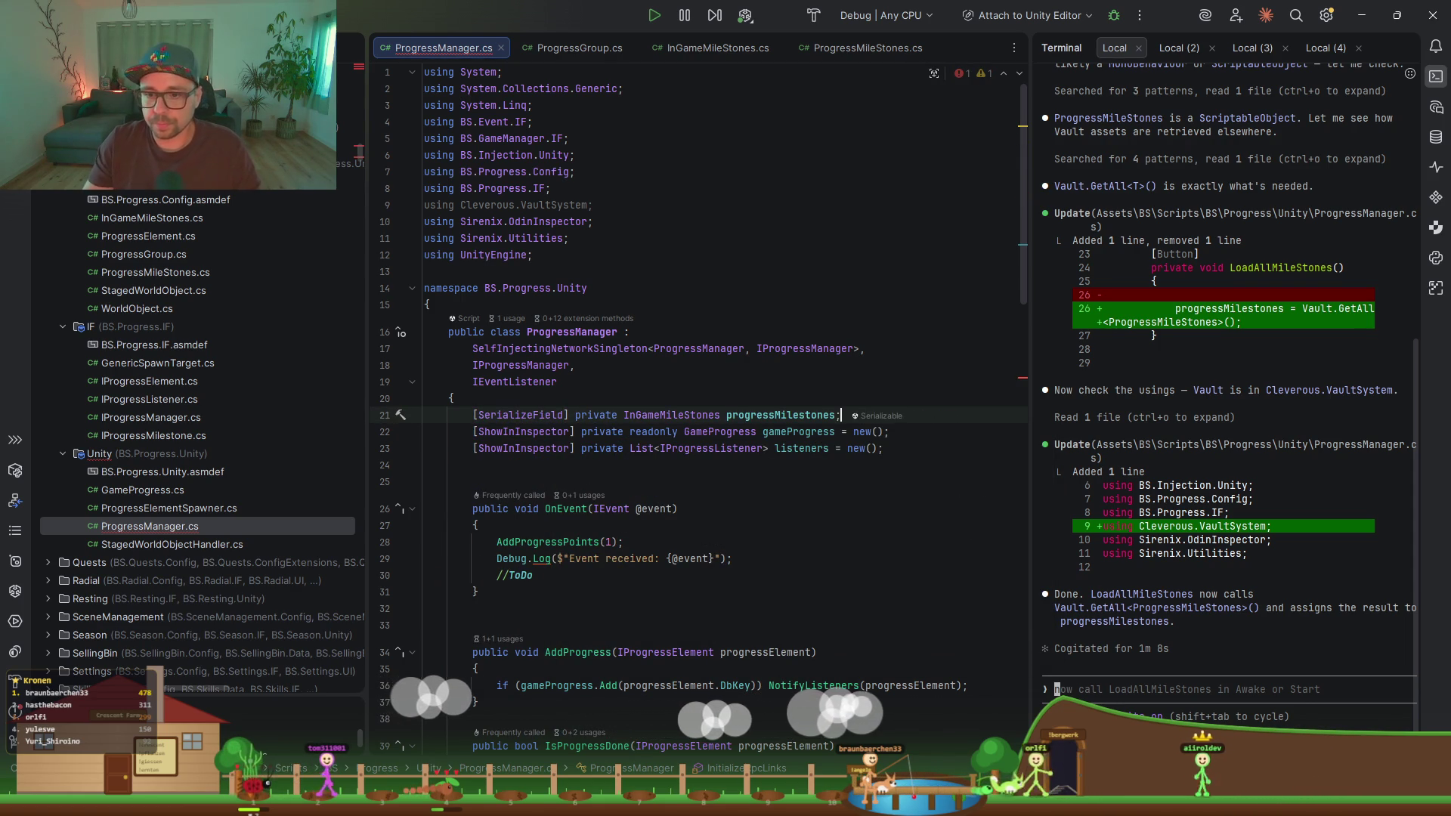
Step: Chain .ProgressMilestones onto progressMilestones in AddProgressPoints and reformat the file
scroll(777, 372, "down", 1)
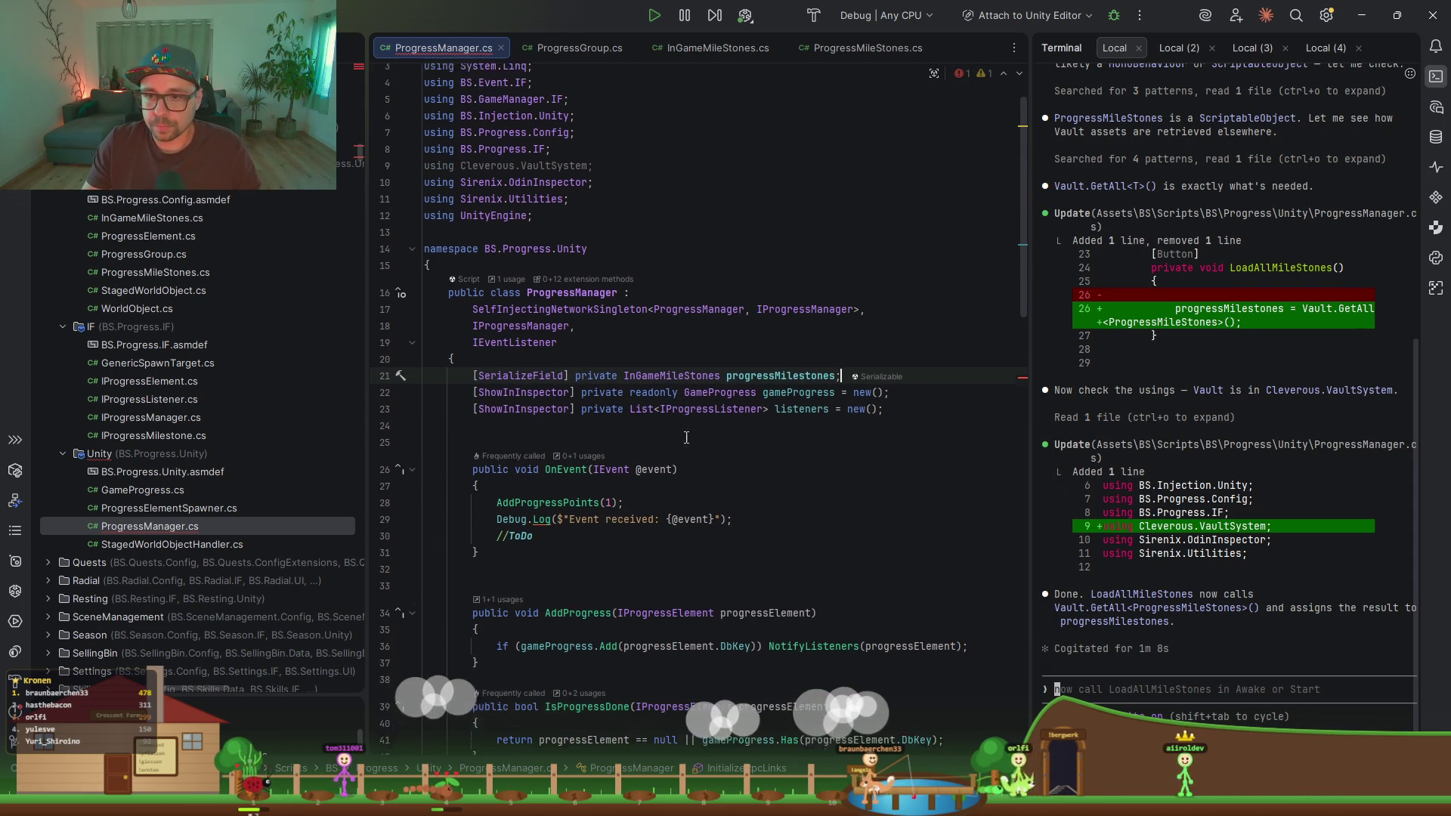
scroll(729, 412, "down", 7)
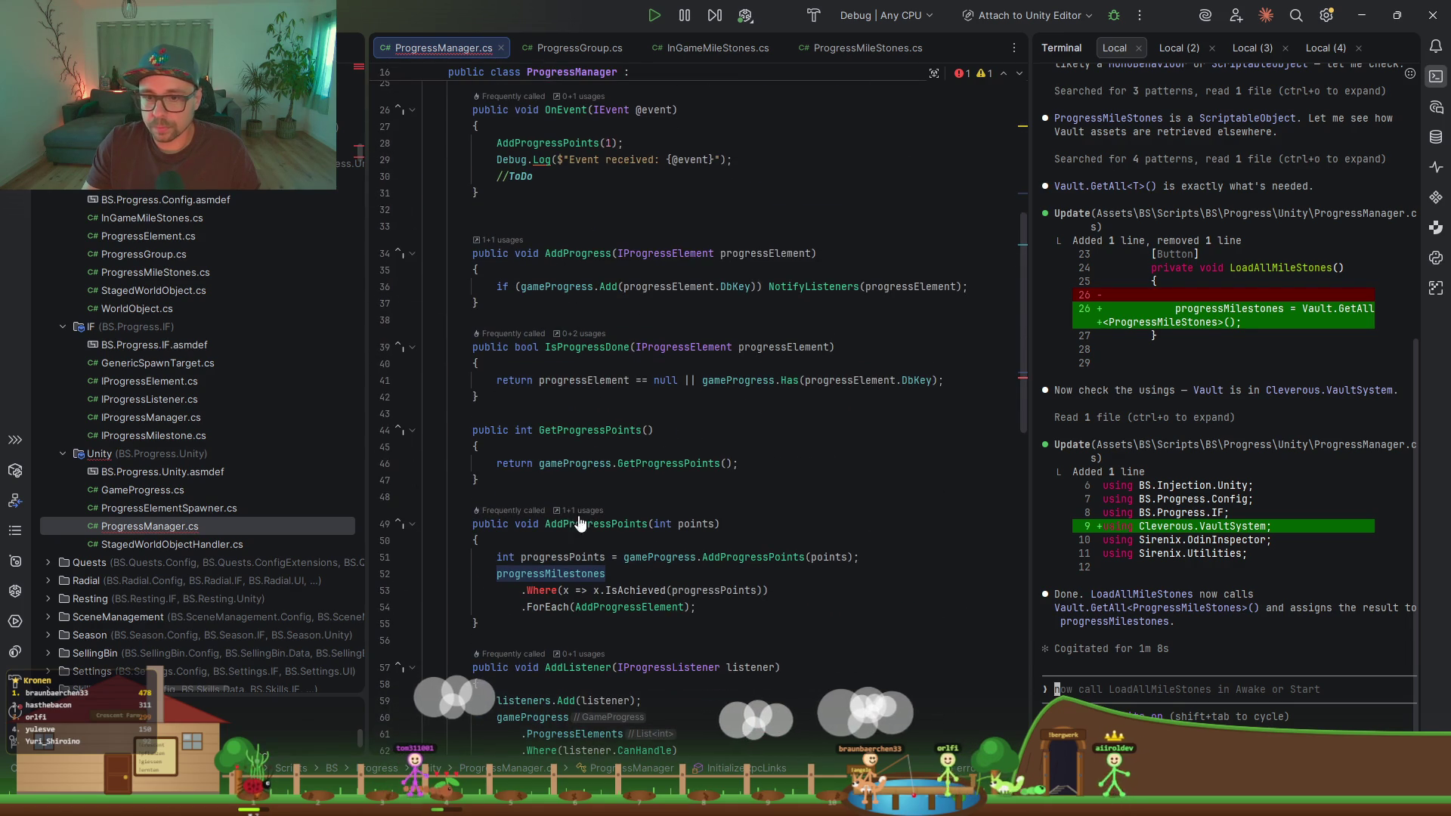
left_click(492, 574)
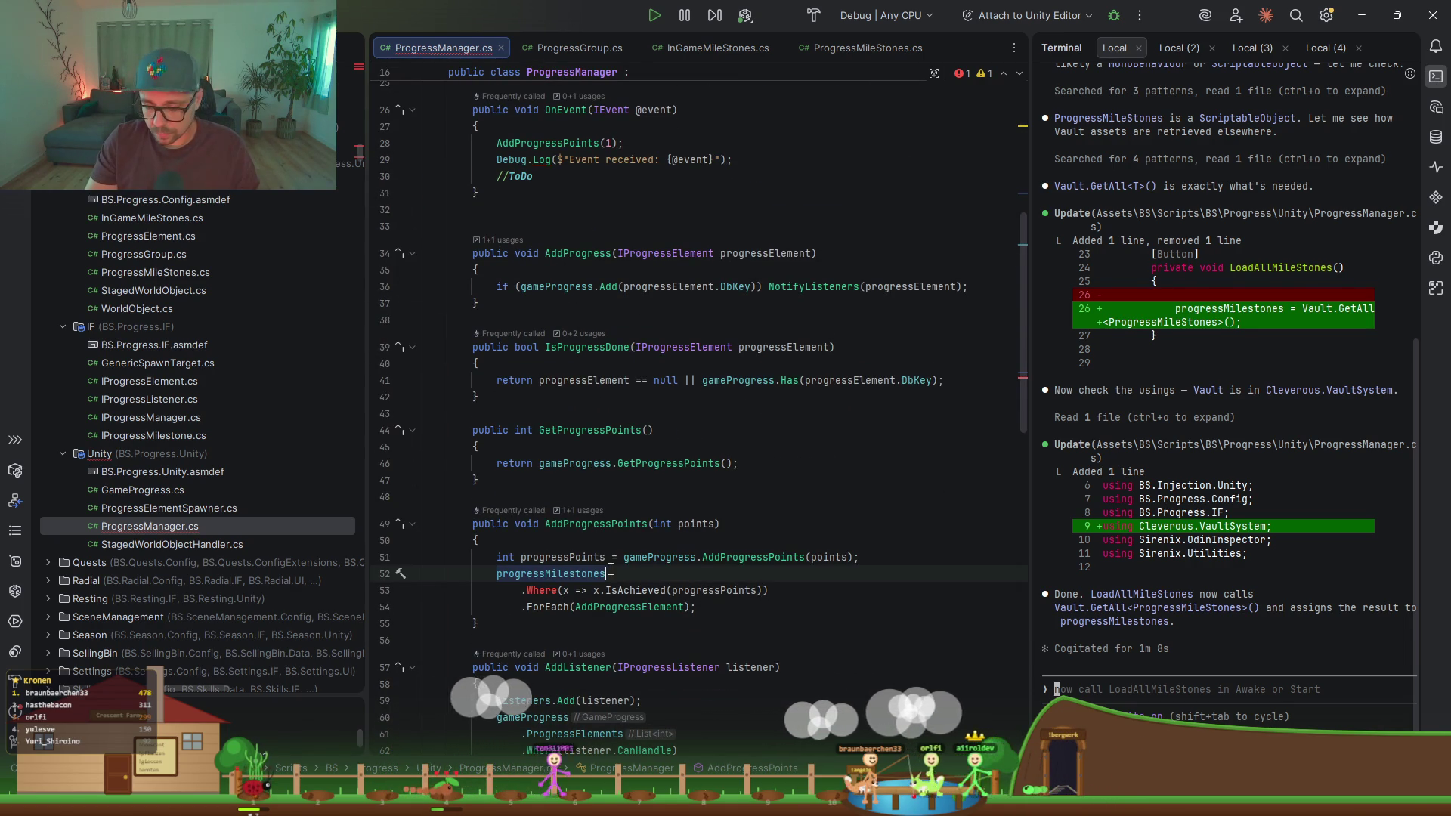
key("Return")
type(".Pro")
key("Return")
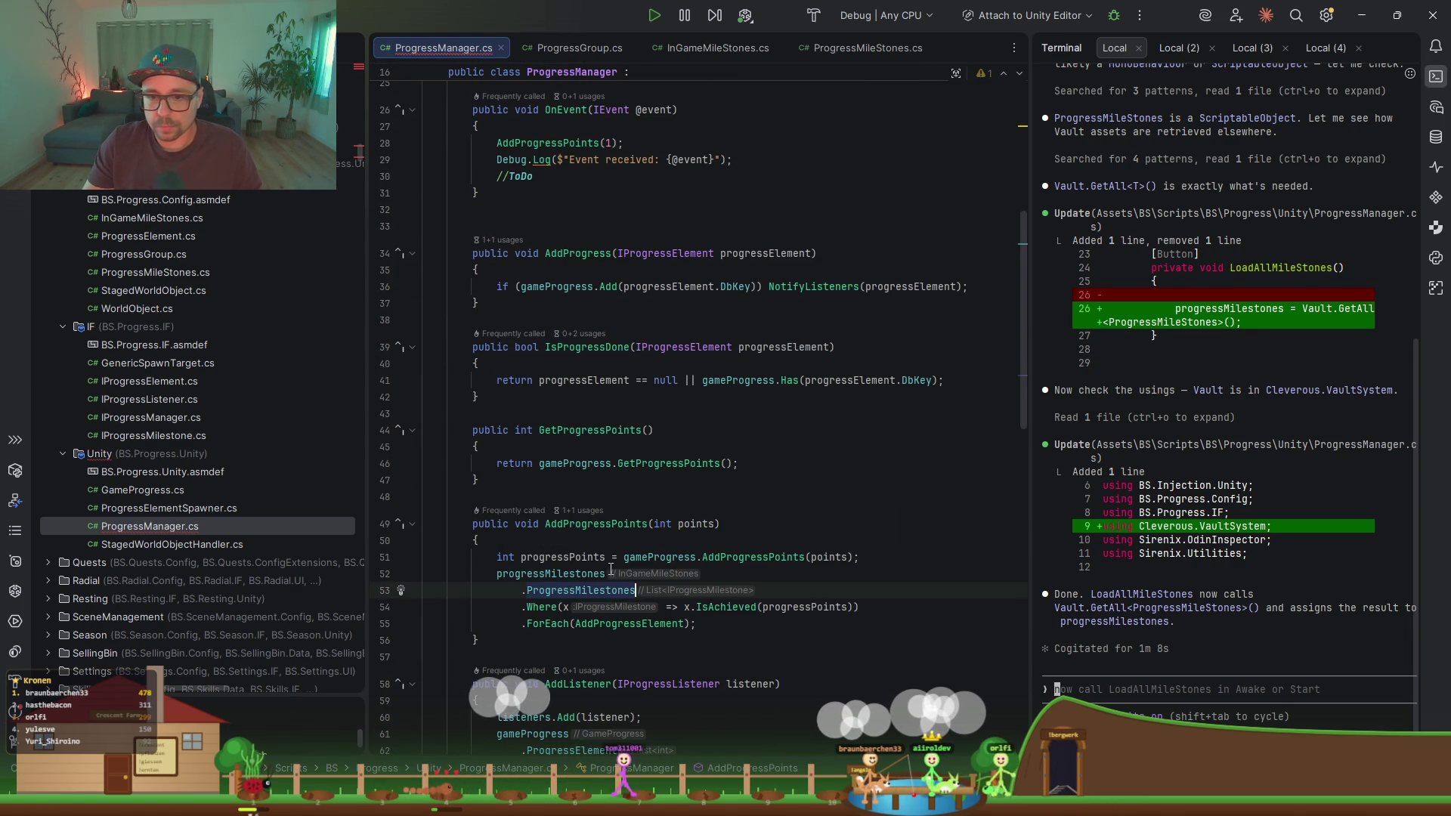
left_click(609, 570)
scroll(676, 546, "down", 1)
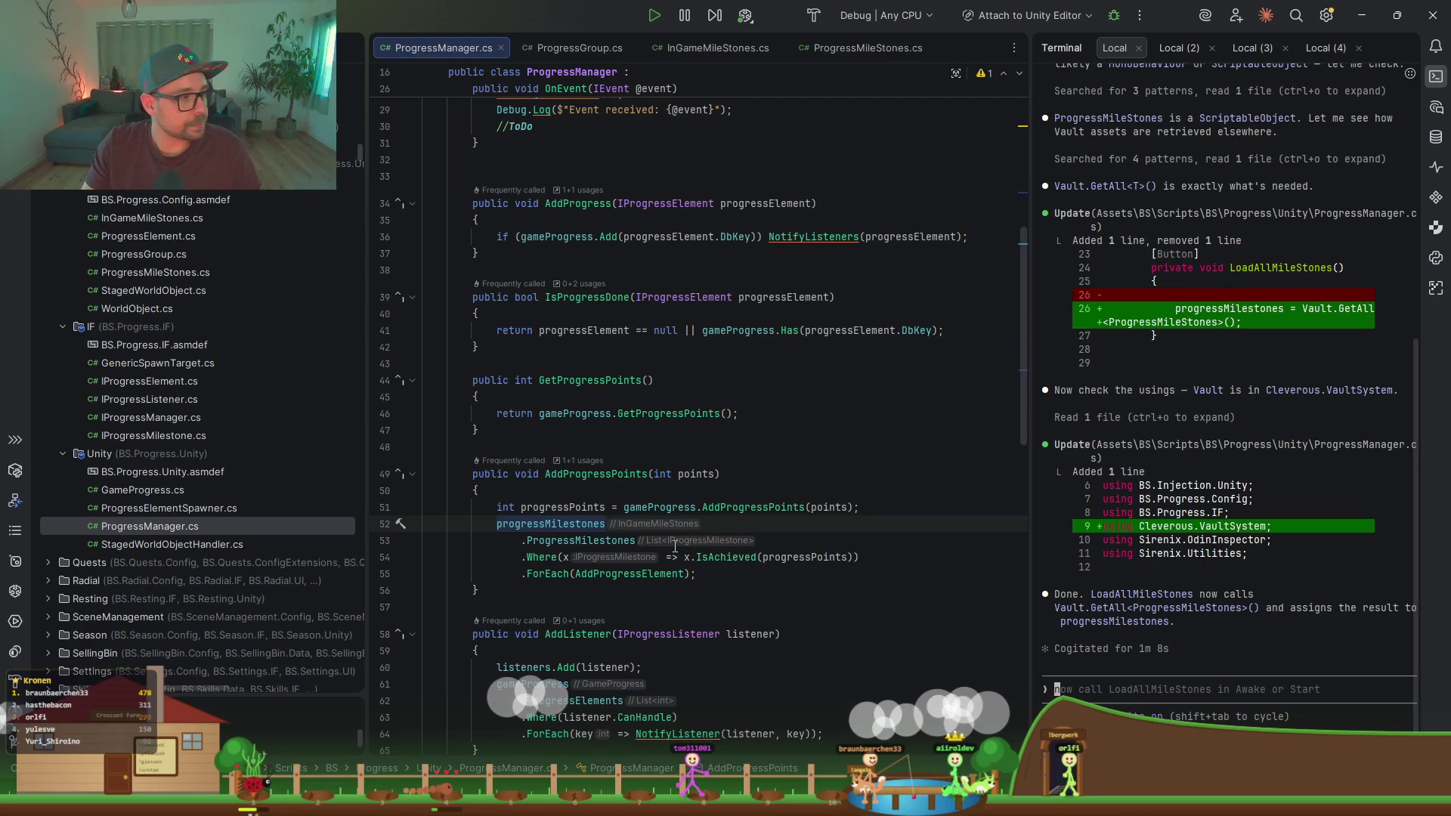
key("ctrl+alt+l")
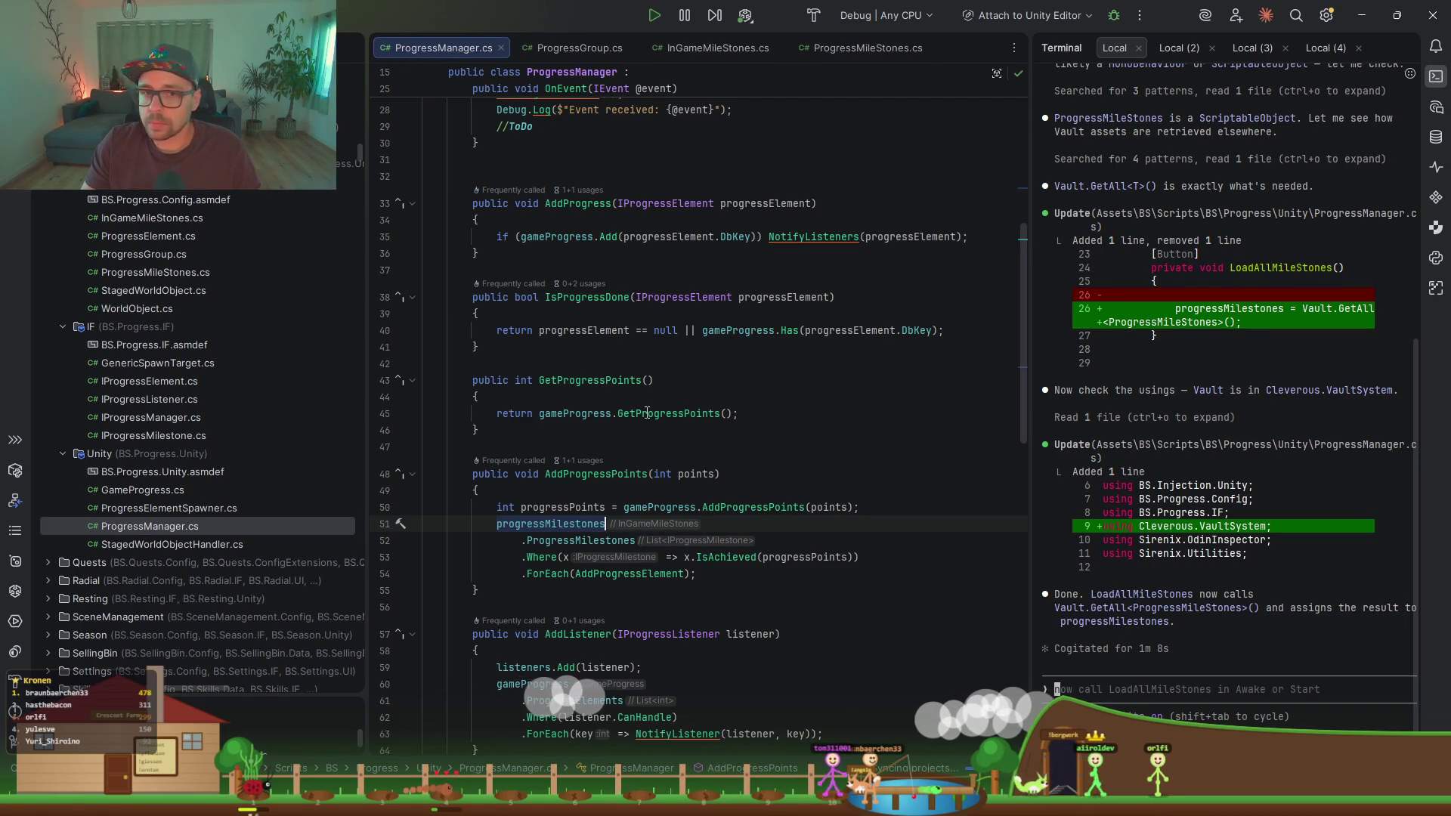
Step: Look over the ProgressGroup, ProgressMileStones and InGameMileStones files, then minimize Rider
left_click(578, 51)
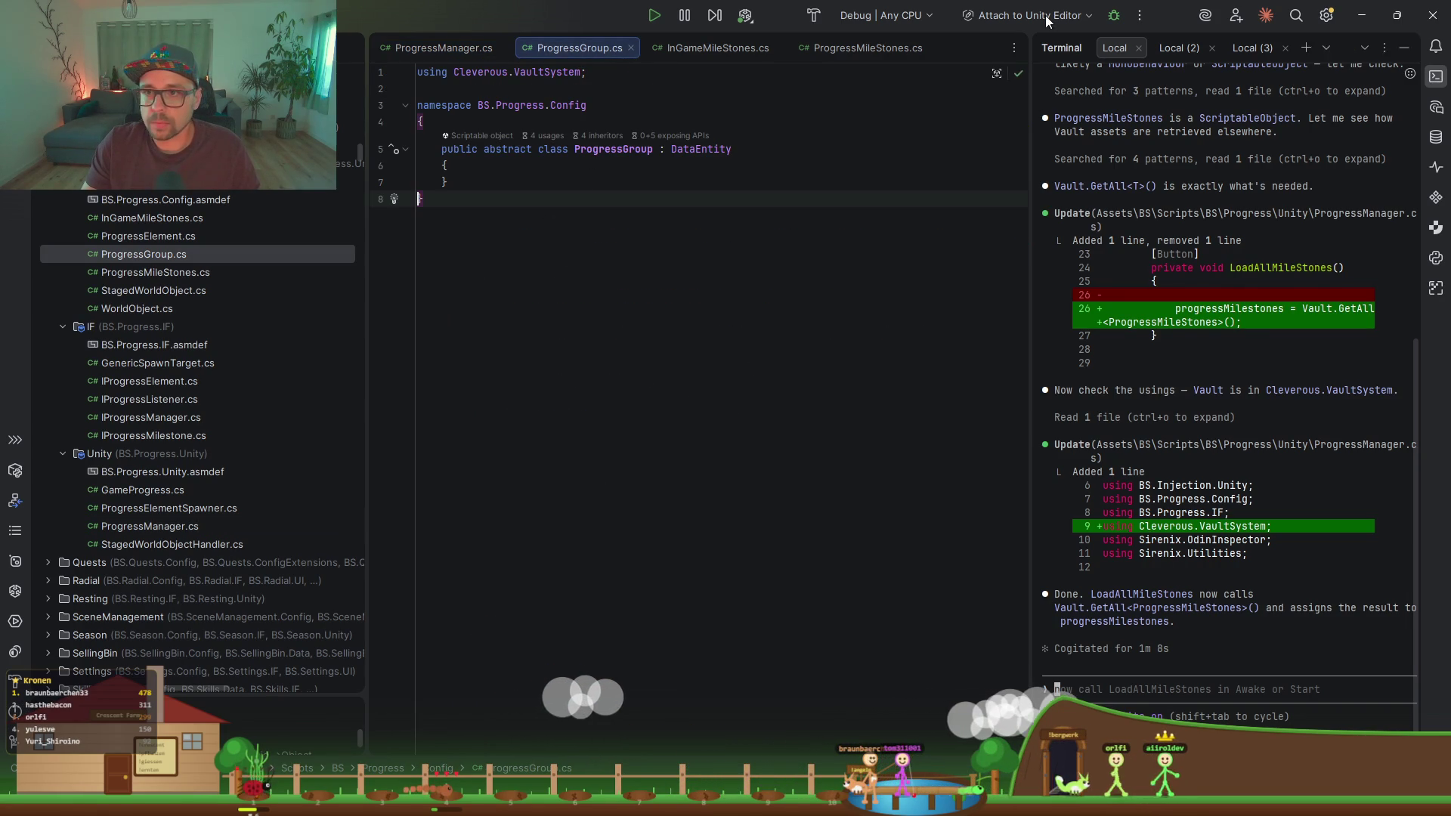
left_click(862, 48)
left_click(733, 48)
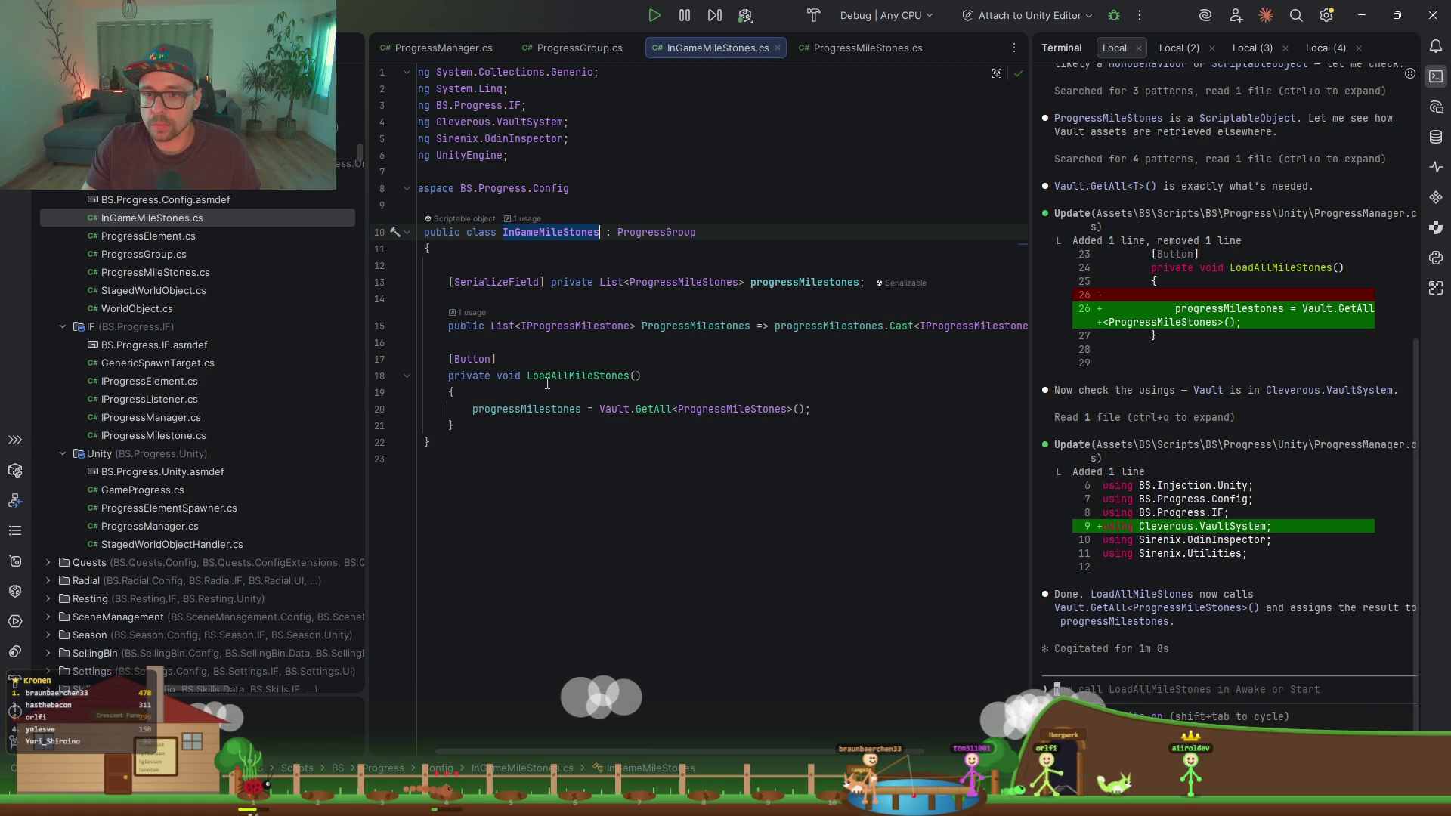
left_click(1354, 19)
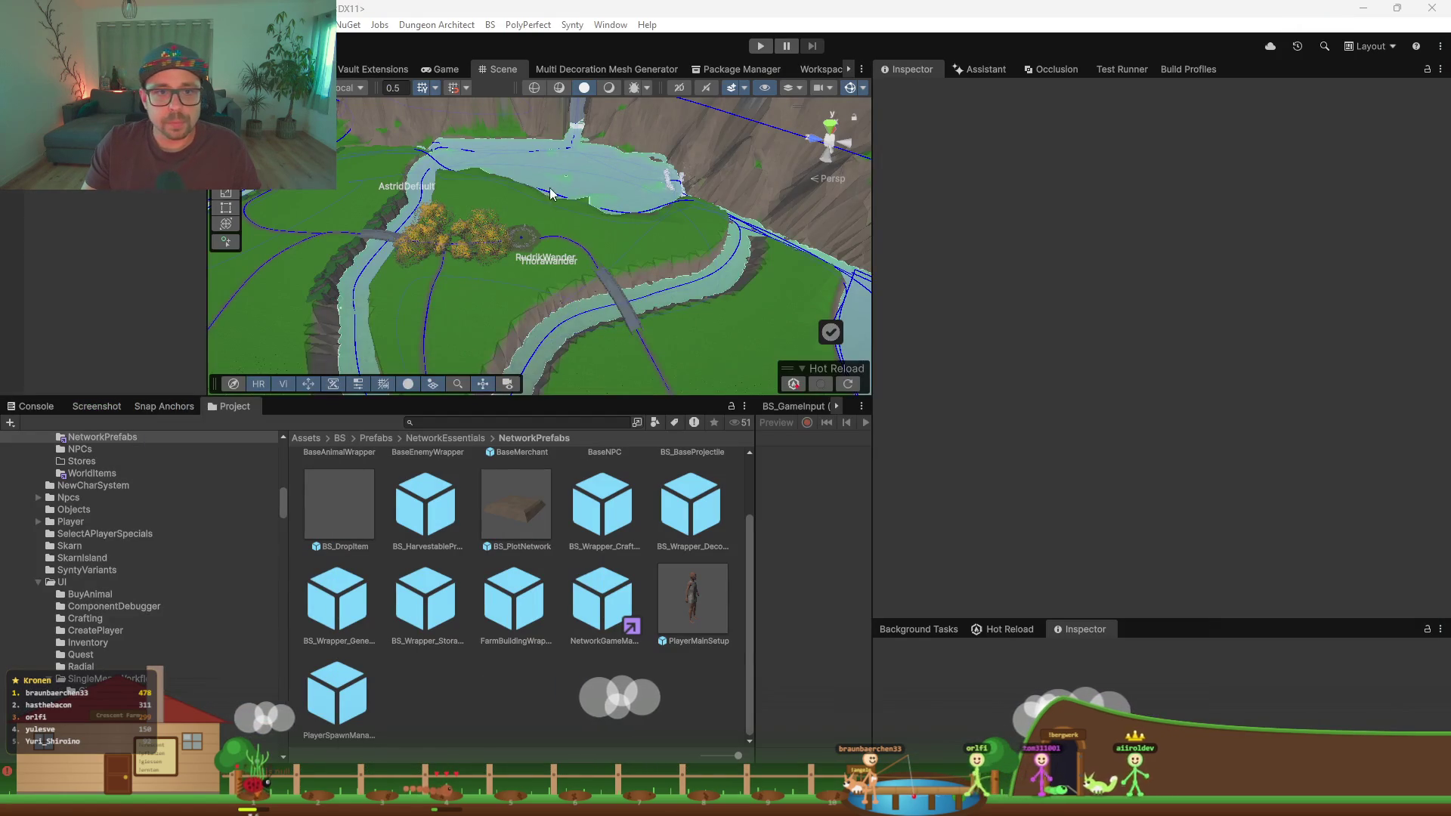
Step: Enlarge the Hot Reload panel, then list ProgressGroup's InGameMileStones assets in Vault Extensions and create one
left_click(995, 628)
left_click_drag(1155, 618, 1118, 422)
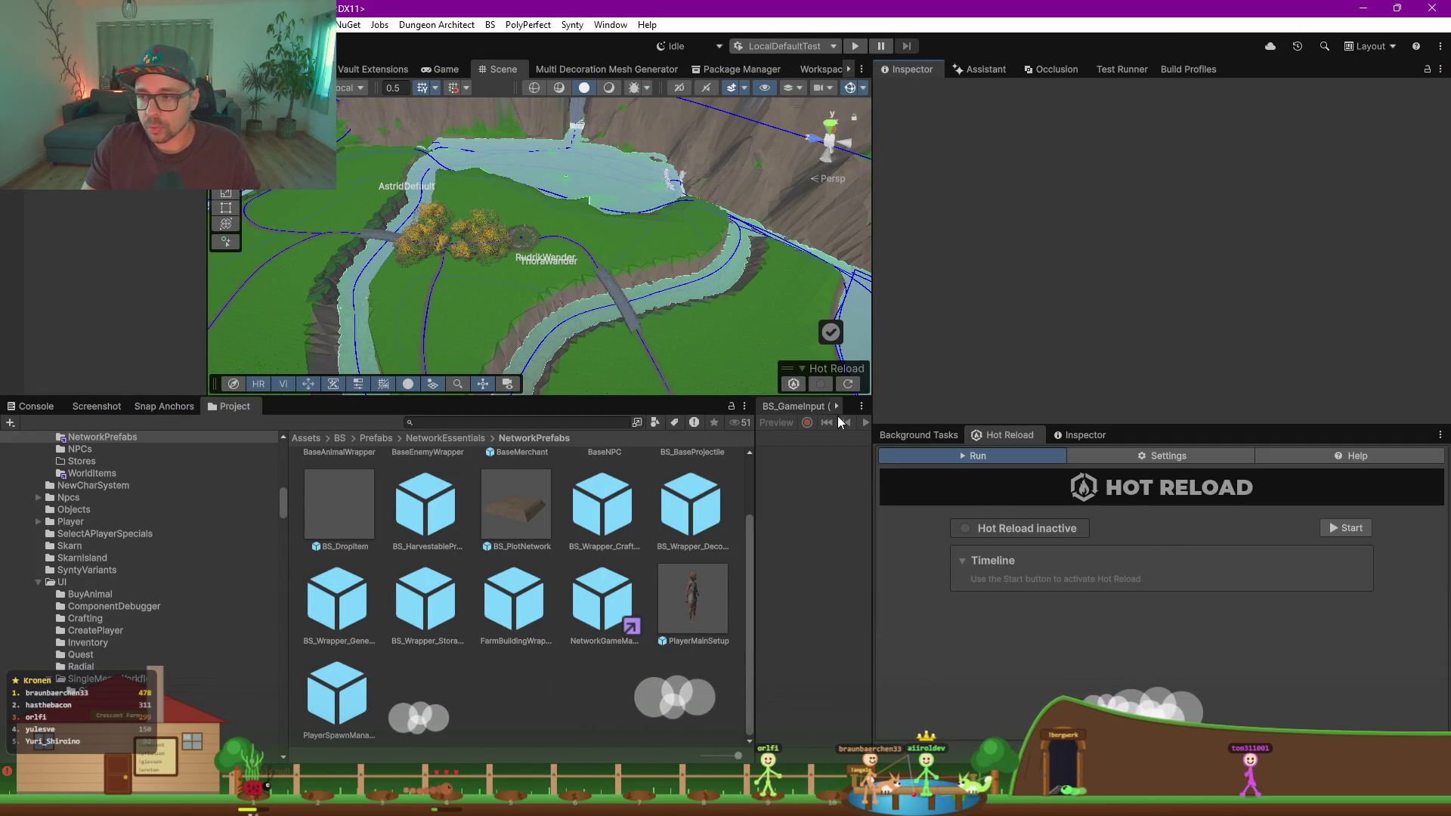
left_click(371, 70)
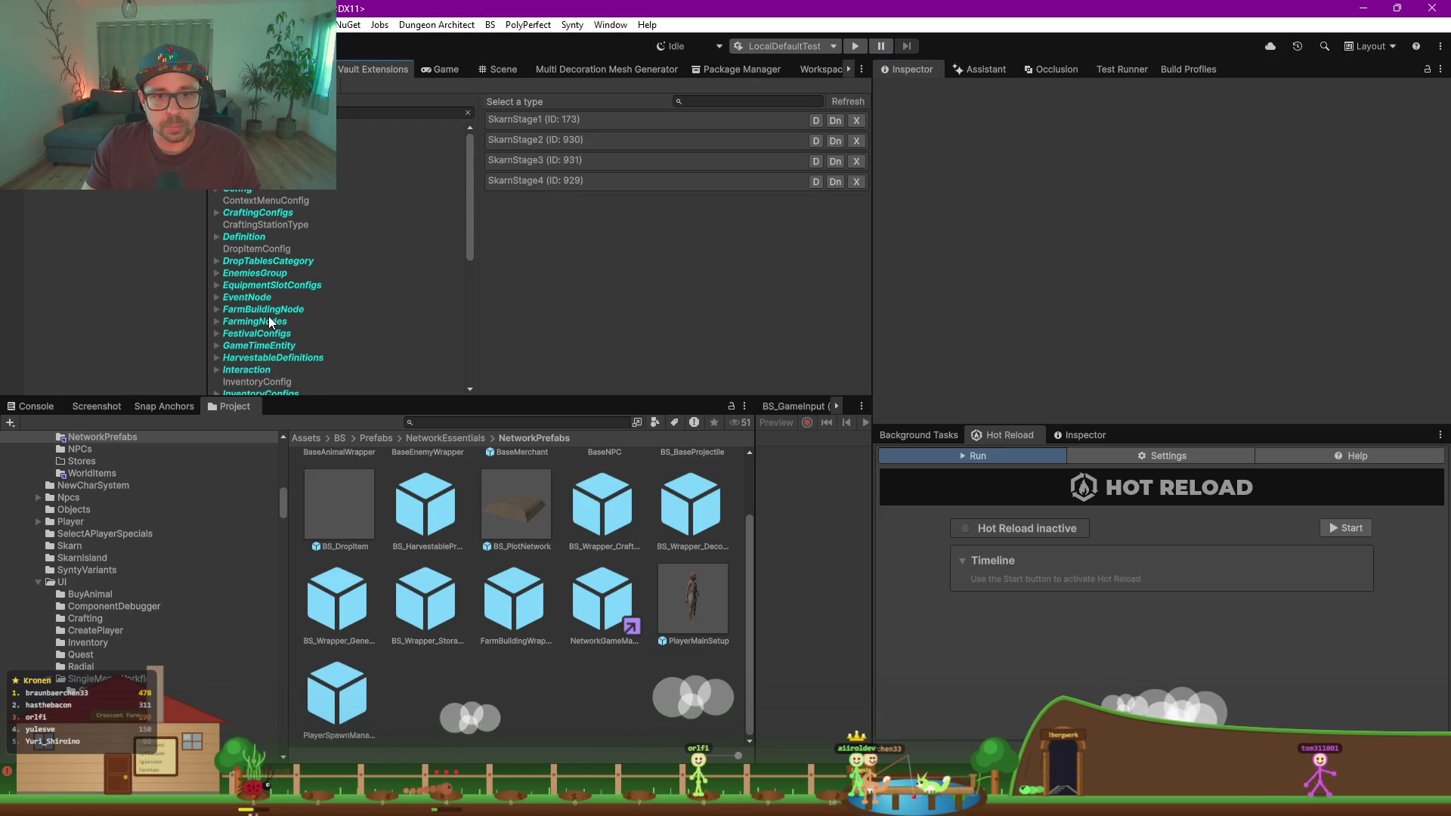
scroll(274, 317, "down", 4)
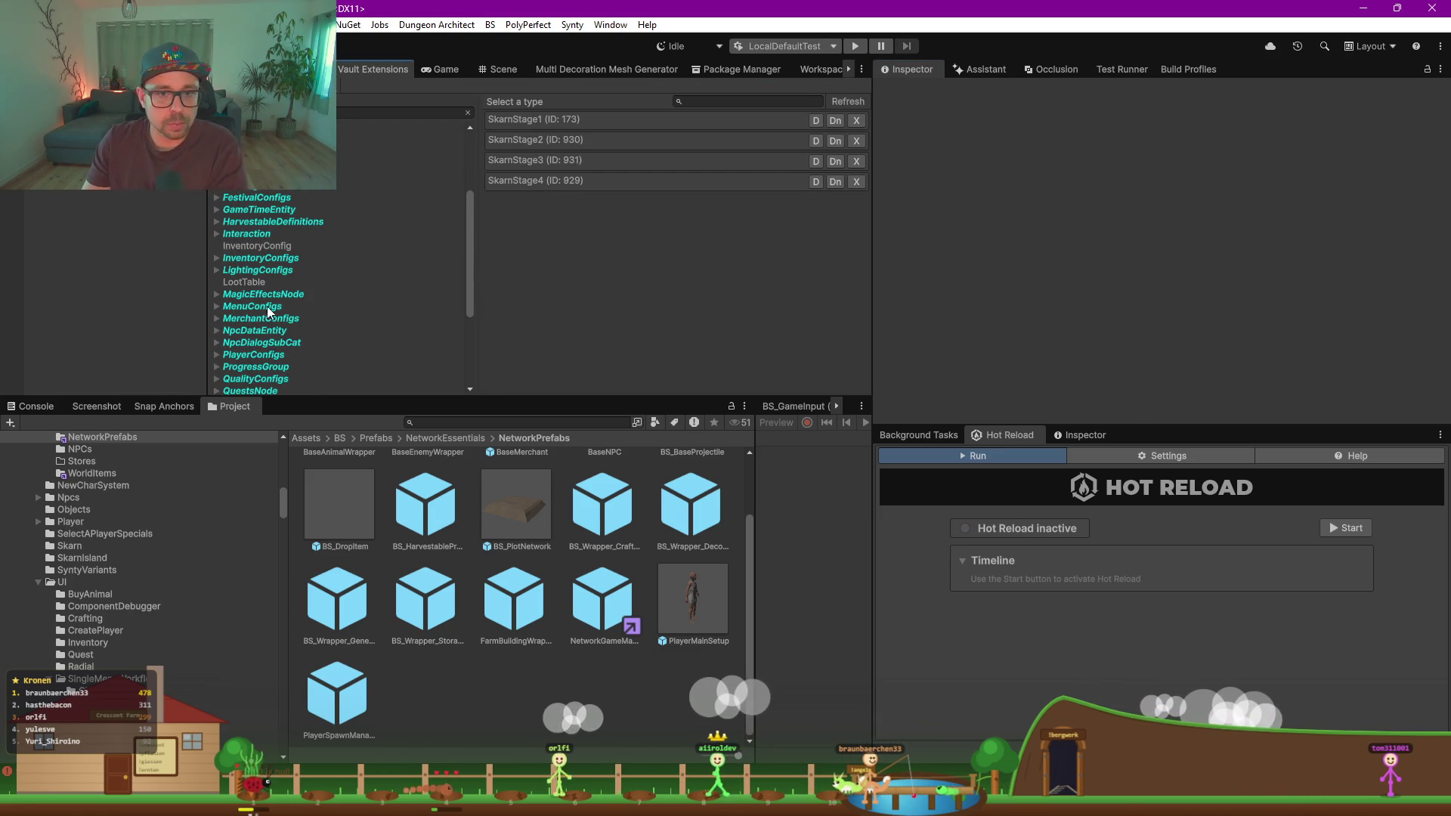
scroll(279, 266, "down", 3)
left_click(257, 278)
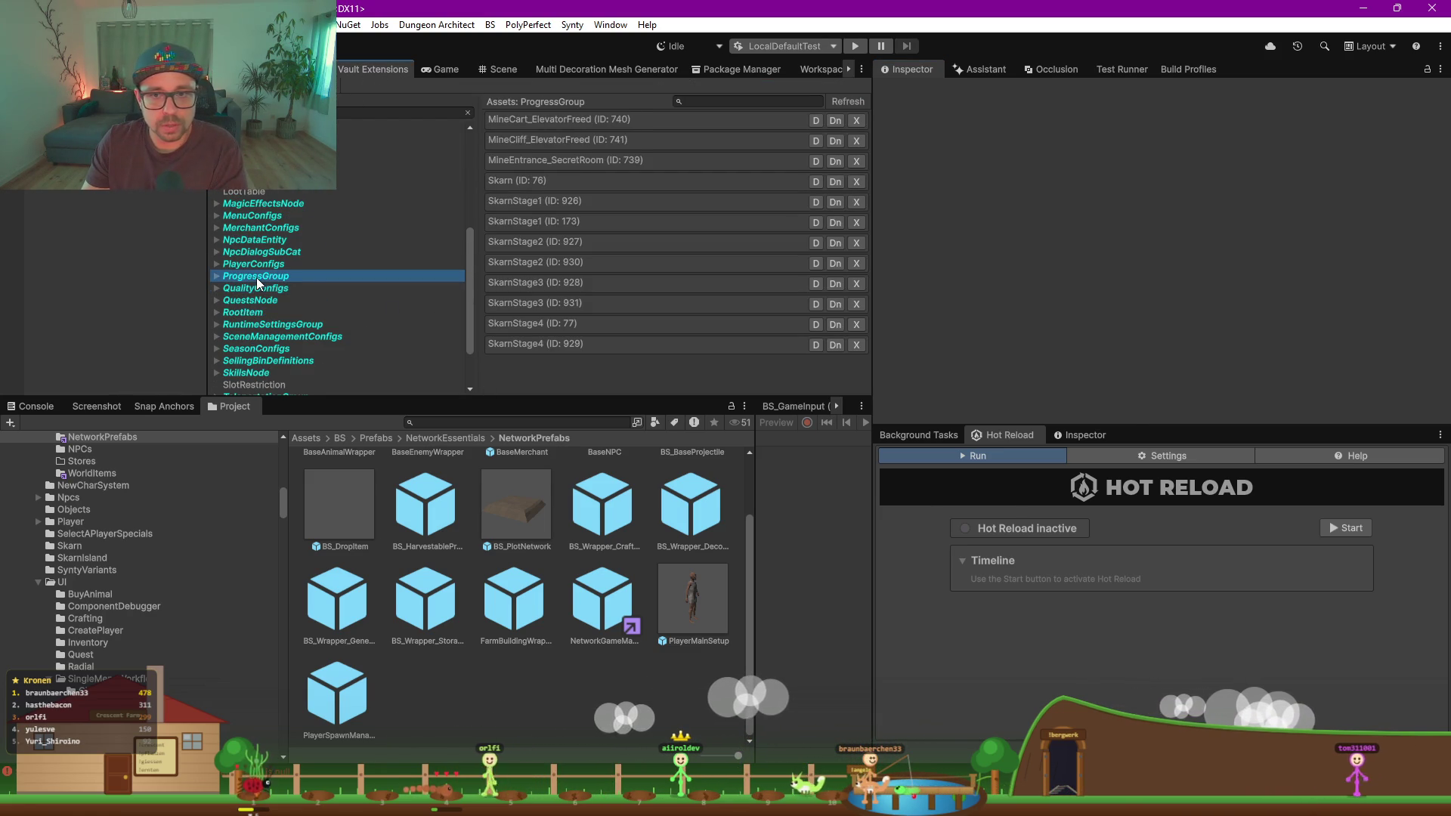
left_click(257, 278)
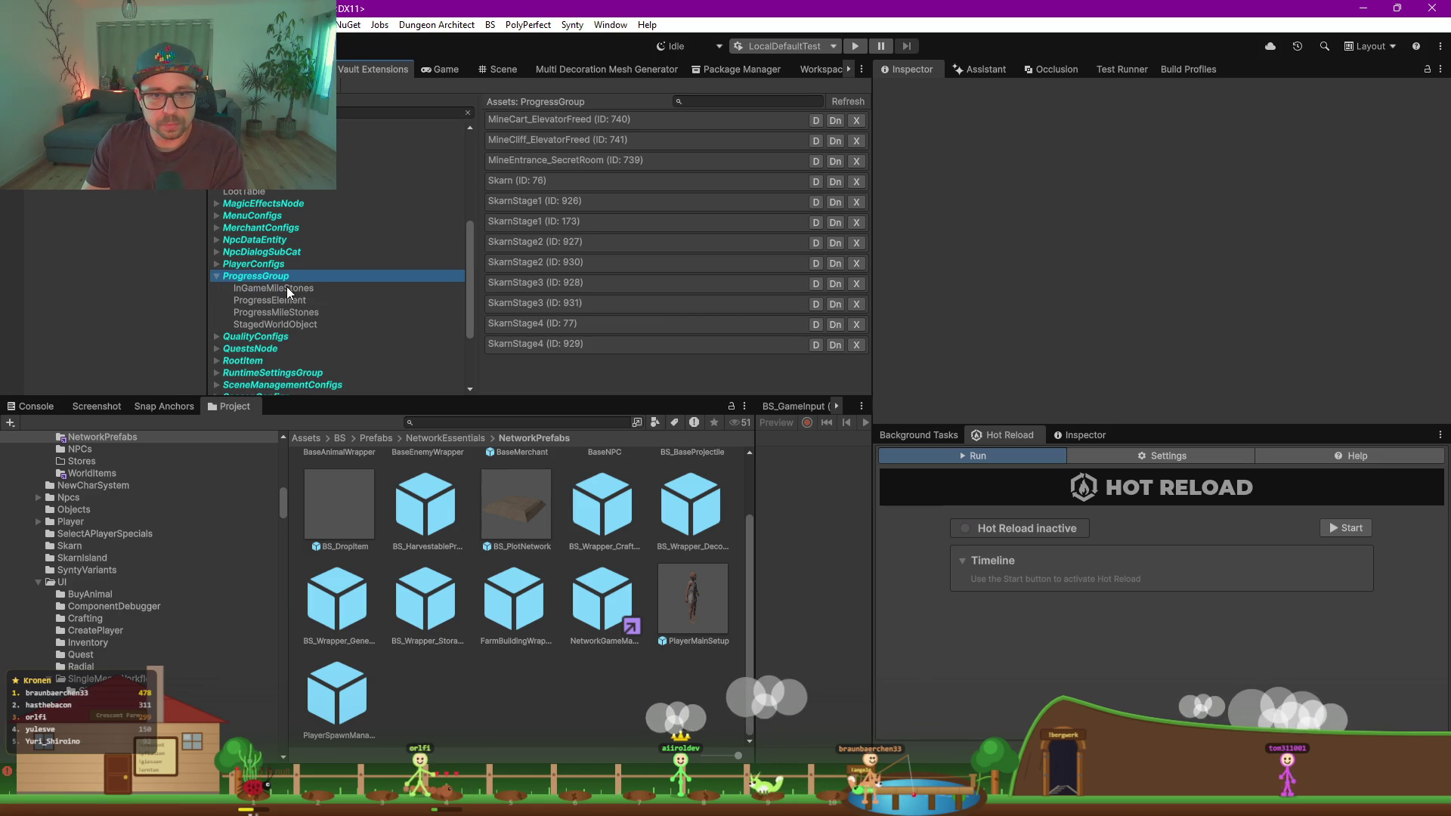
left_click(288, 288)
left_click(773, 103)
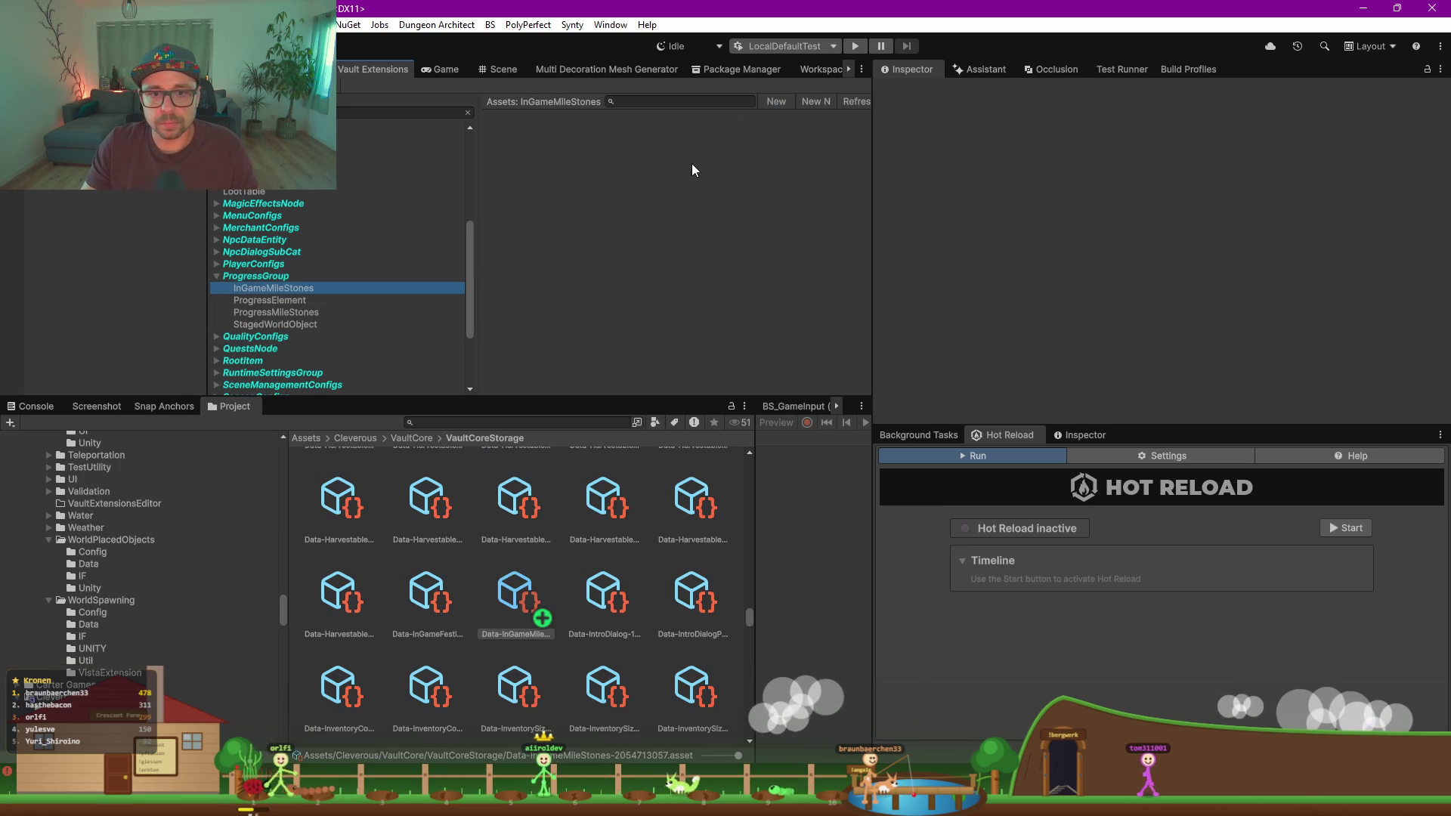
Step: Select the new asset's title, refocus the InGameMileStones list, and start Hot Reload
left_click(1200, 201)
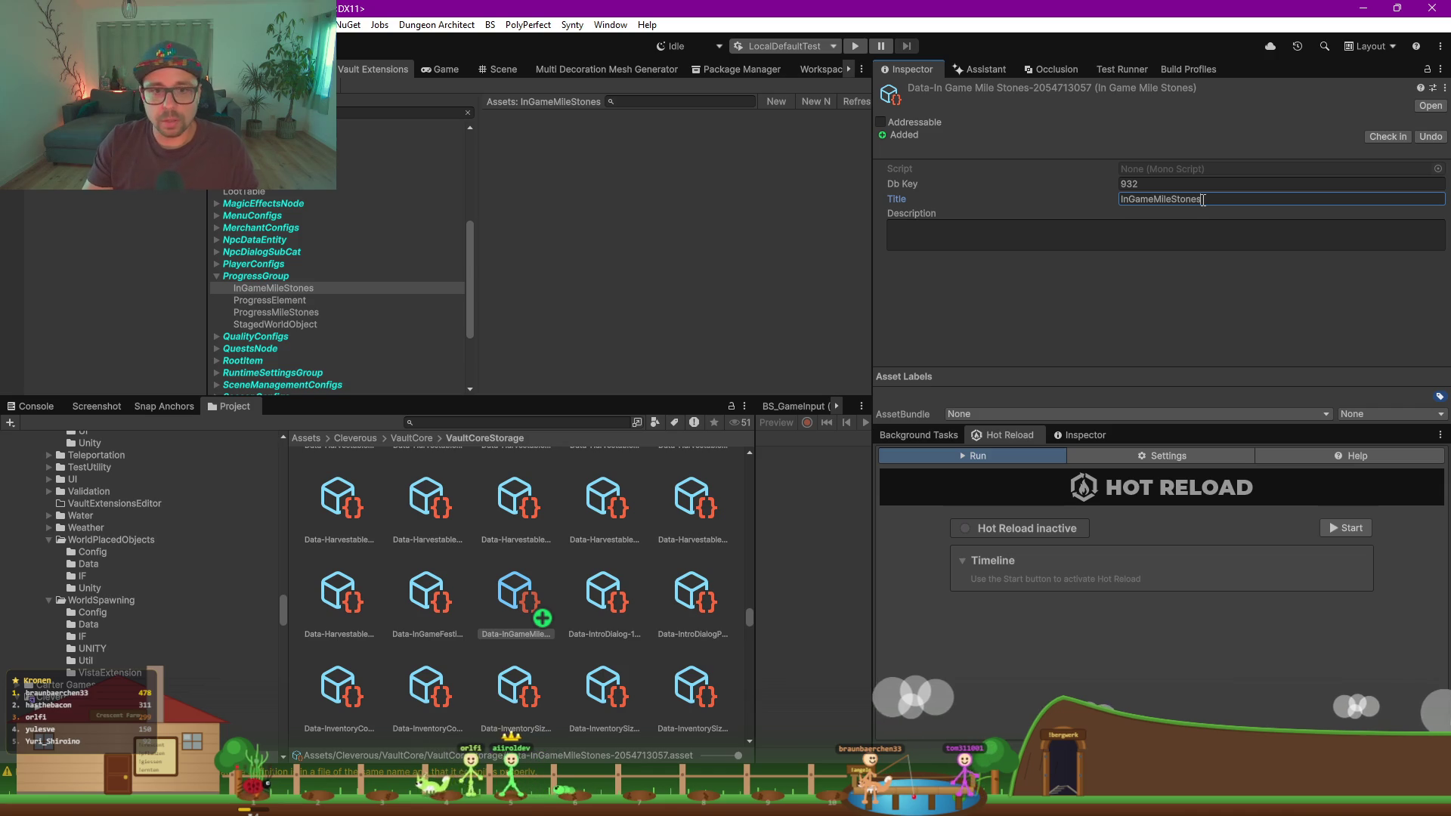
left_click(687, 273)
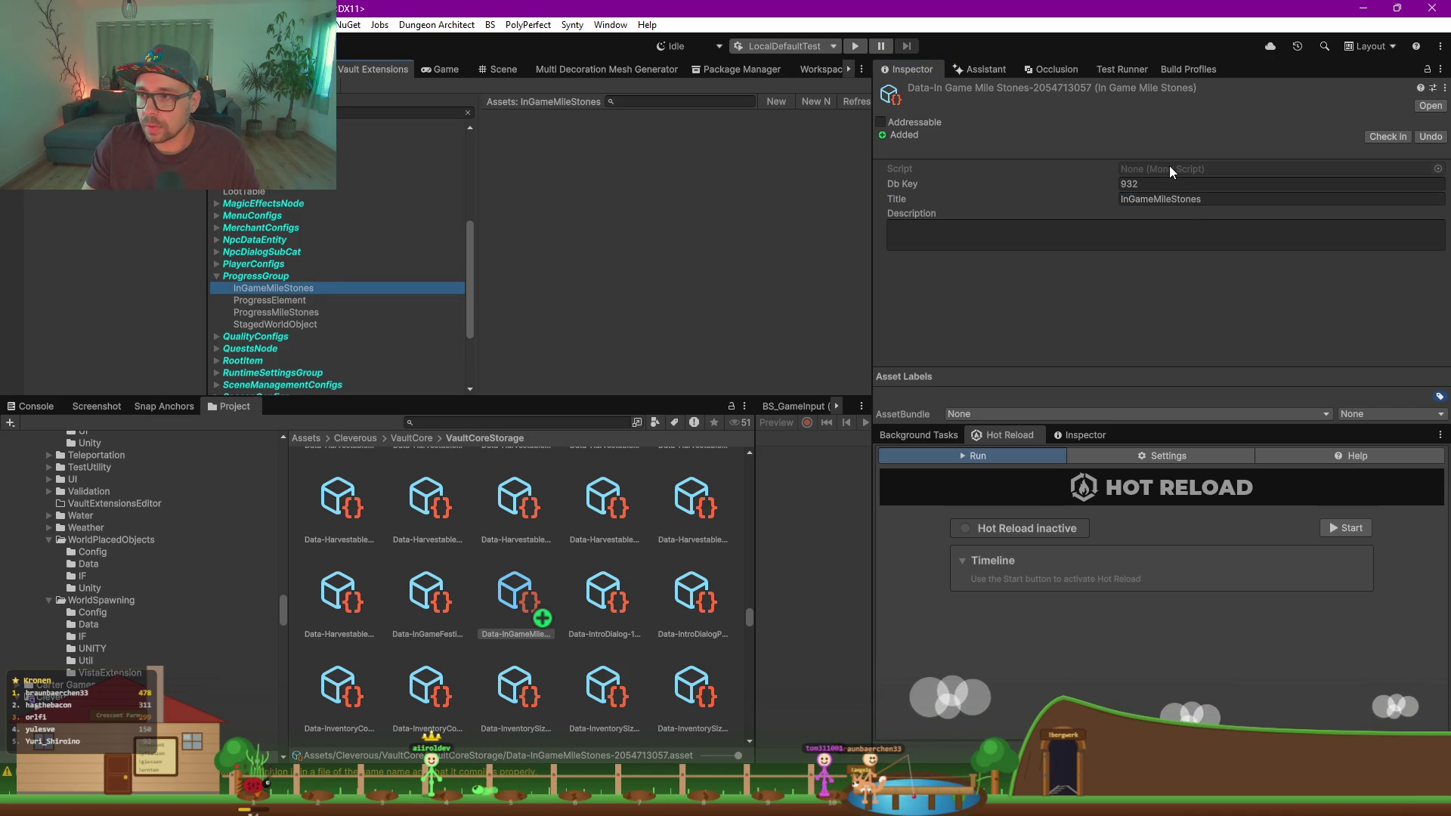
left_click(928, 524)
left_click(1341, 526)
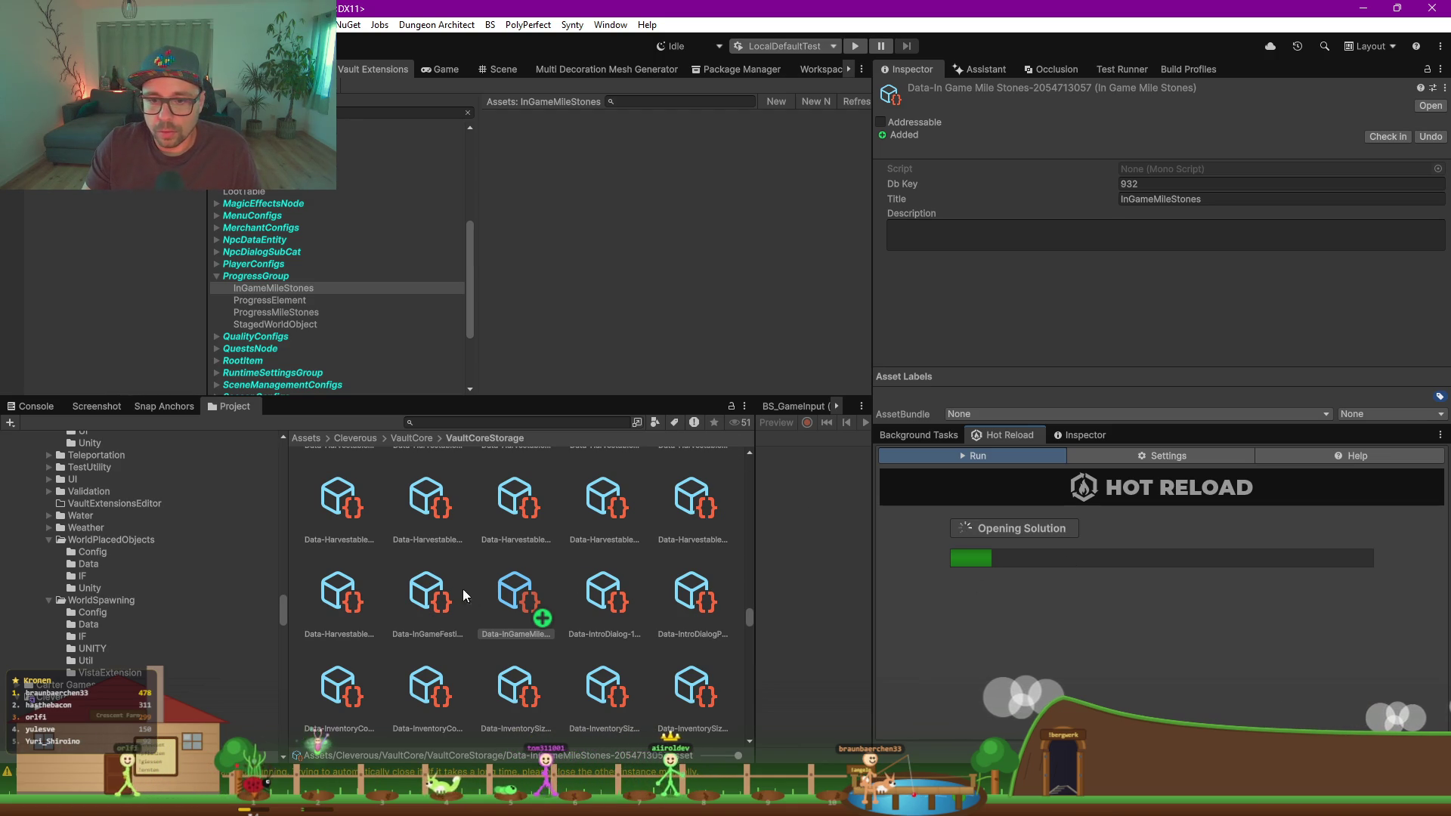
Step: Delete the old Data-InGameMileStones asset from the Project window and confirm
left_click(520, 598)
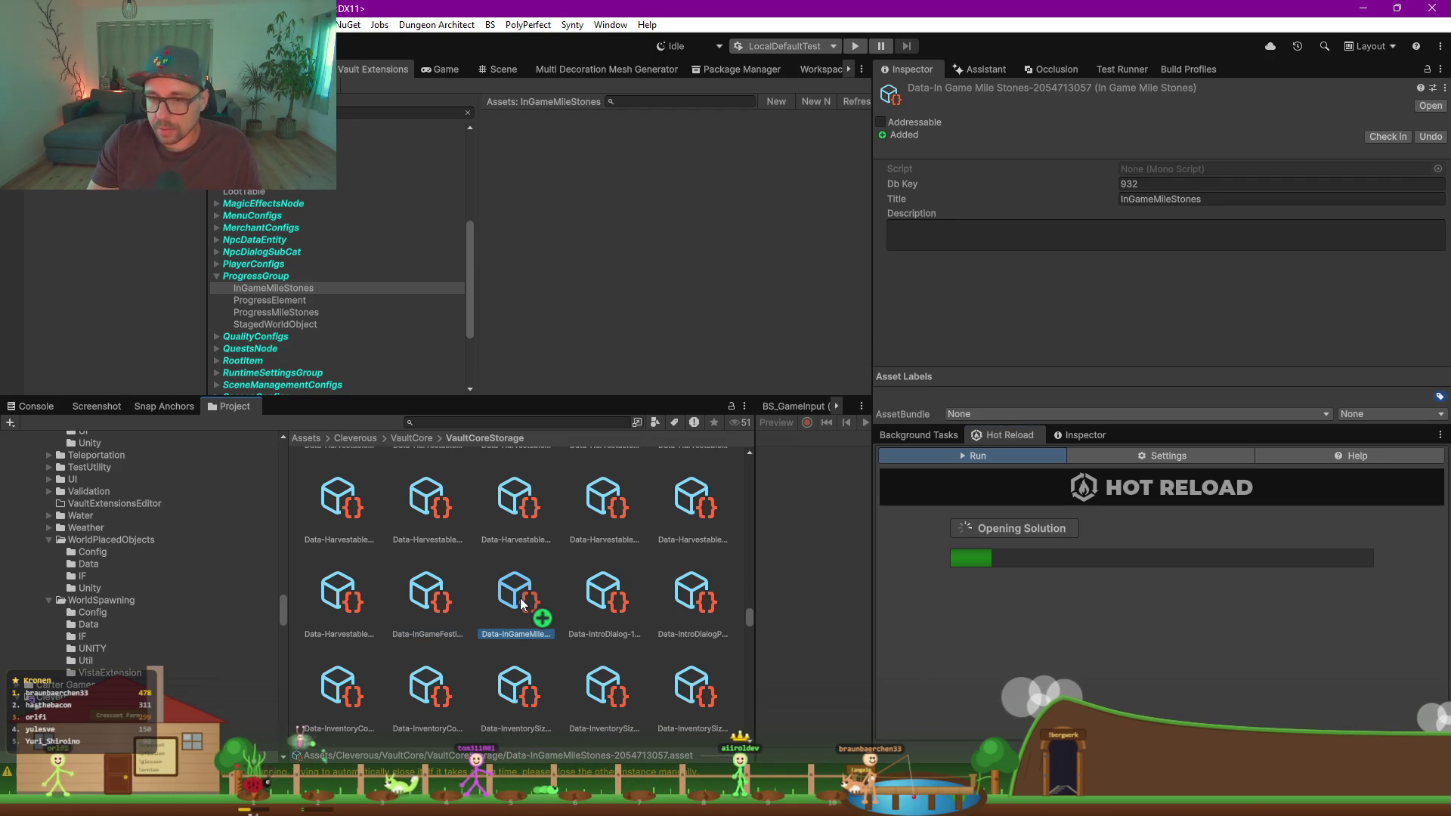
key("Delete")
left_click(823, 426)
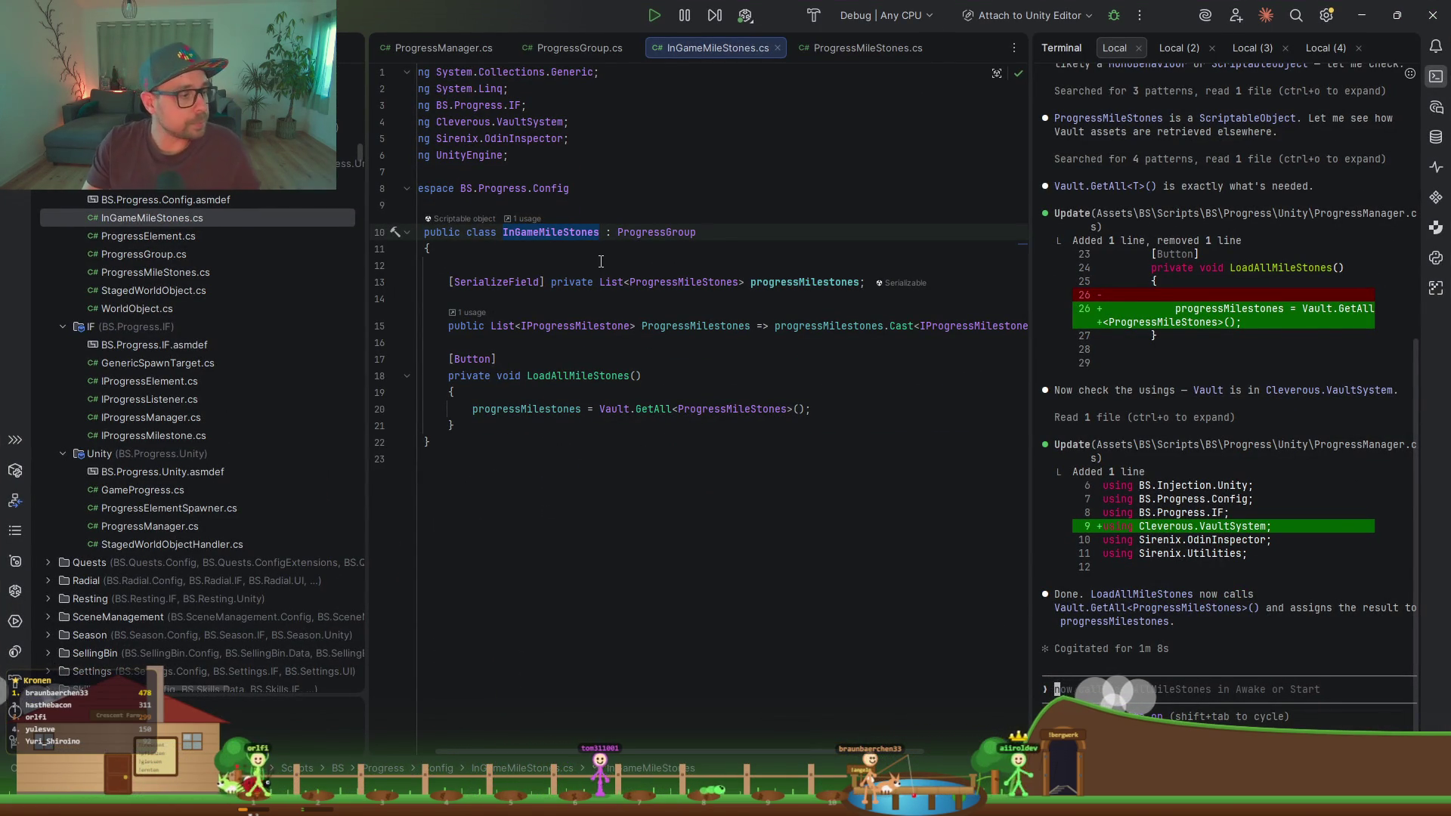
Step: Alt+Tab from Rider to Unity so the edited ProgressManager scripts recompile
key("alt+Tab")
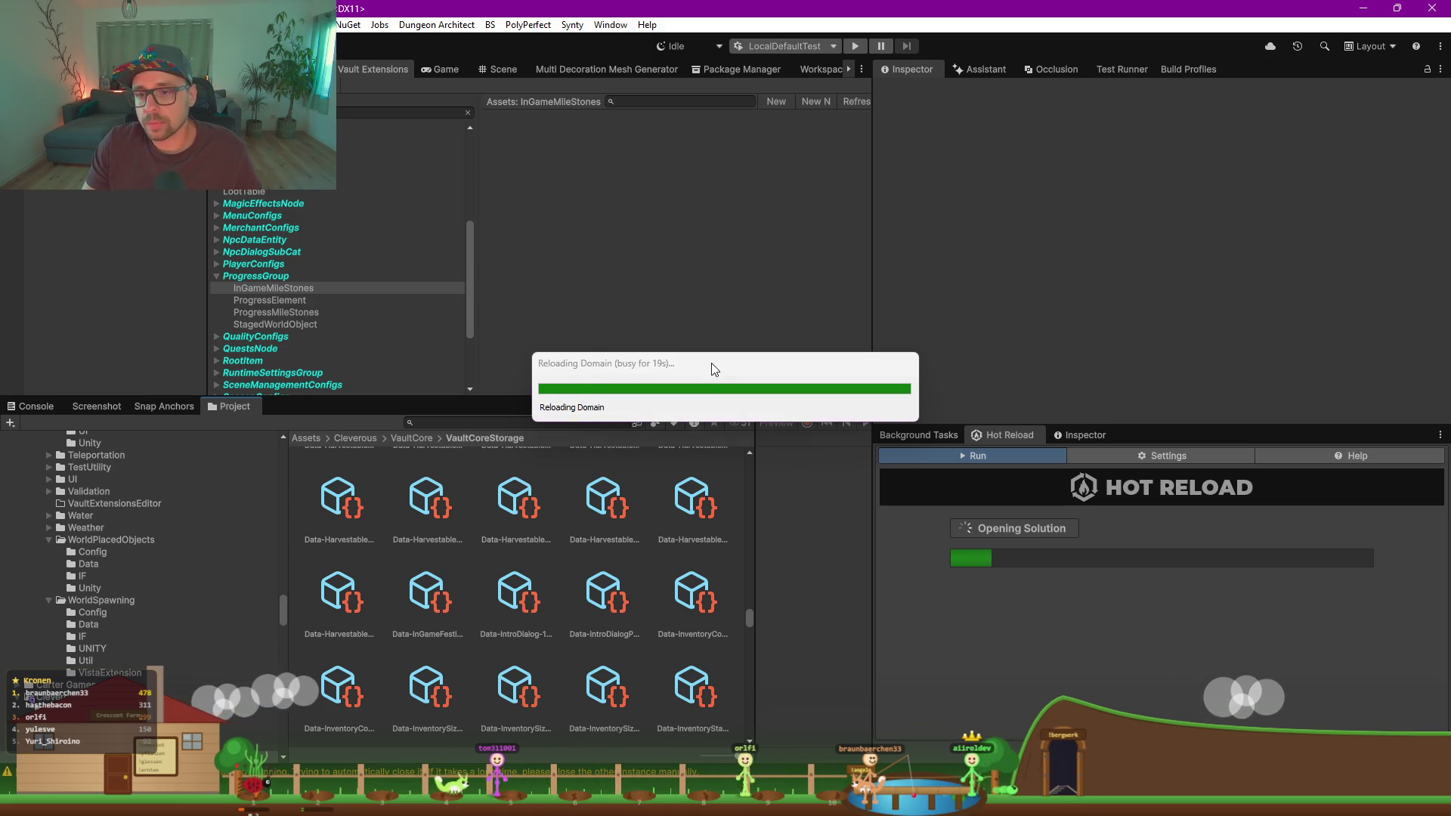
Step: Nudge the Reloading Domain progress dialog upward while compilation finishes
left_click_drag(714, 369, 711, 344)
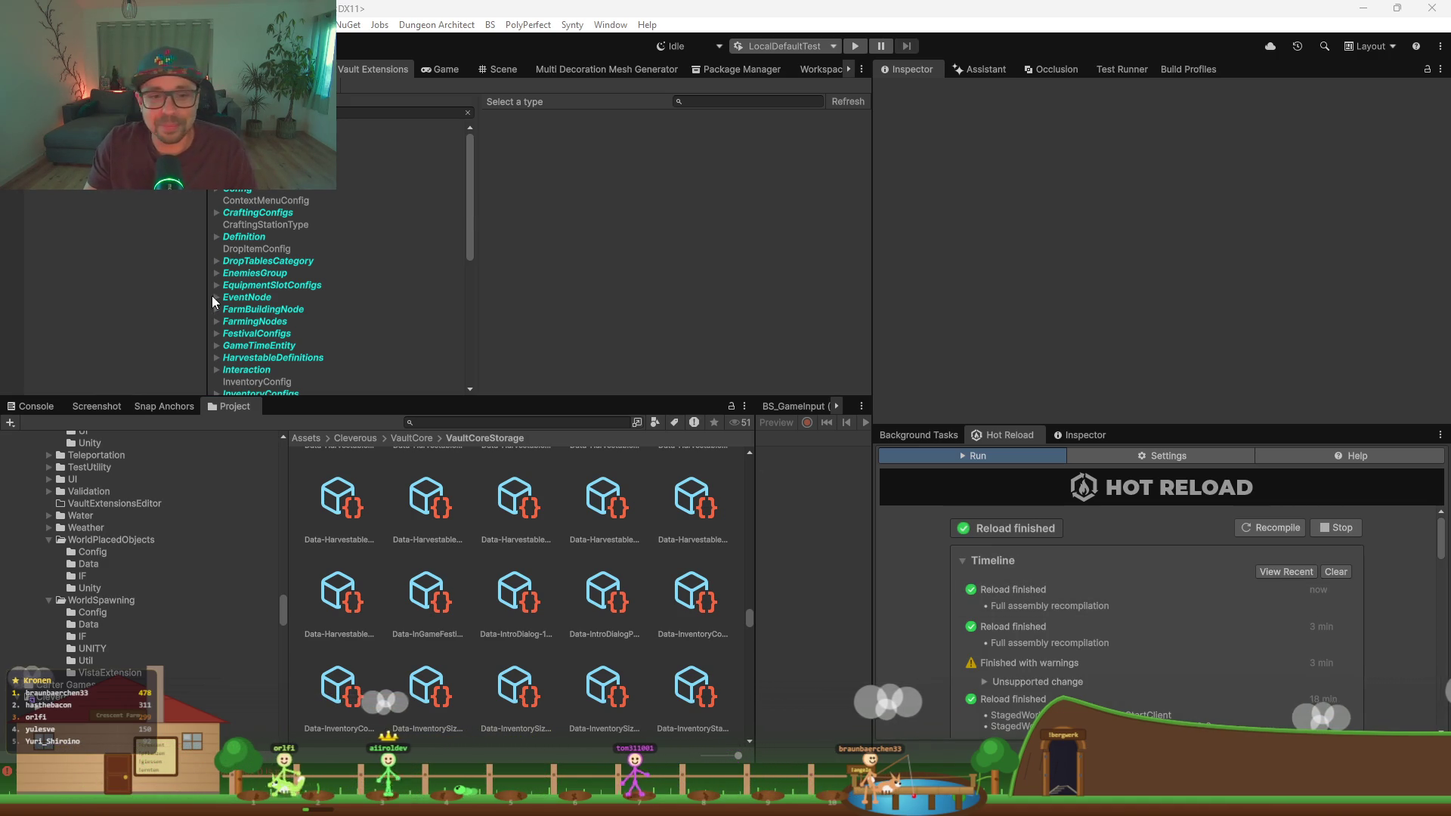
Step: Select the new InGameMileStones asset (ID 933) and load SkarnStage1–SkarnStage4 via Load All Mile Stones
left_click(266, 313)
scroll(288, 328, "down", 6)
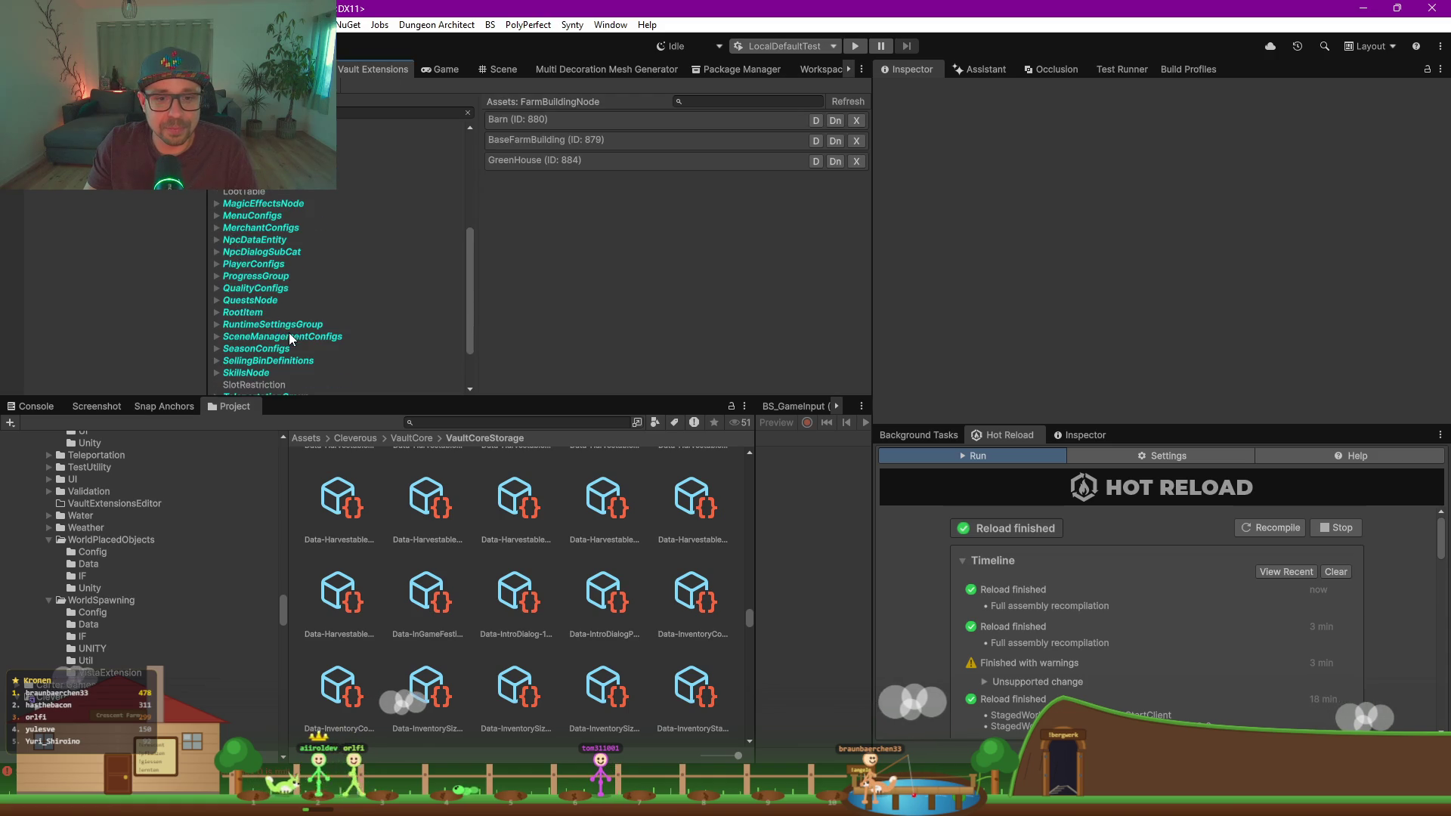
left_click(218, 275)
left_click(289, 288)
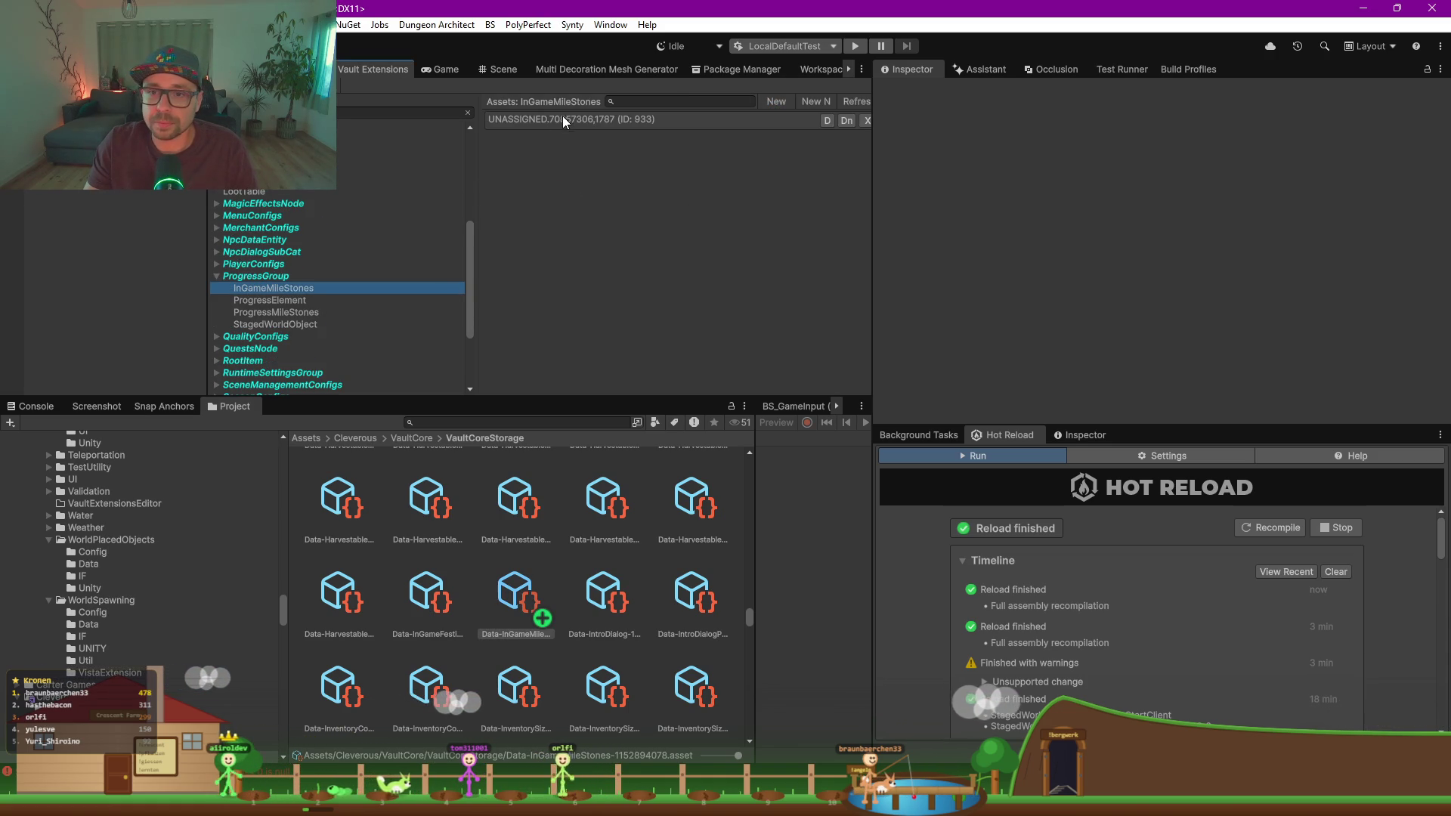
left_click(645, 122)
left_click(1164, 198)
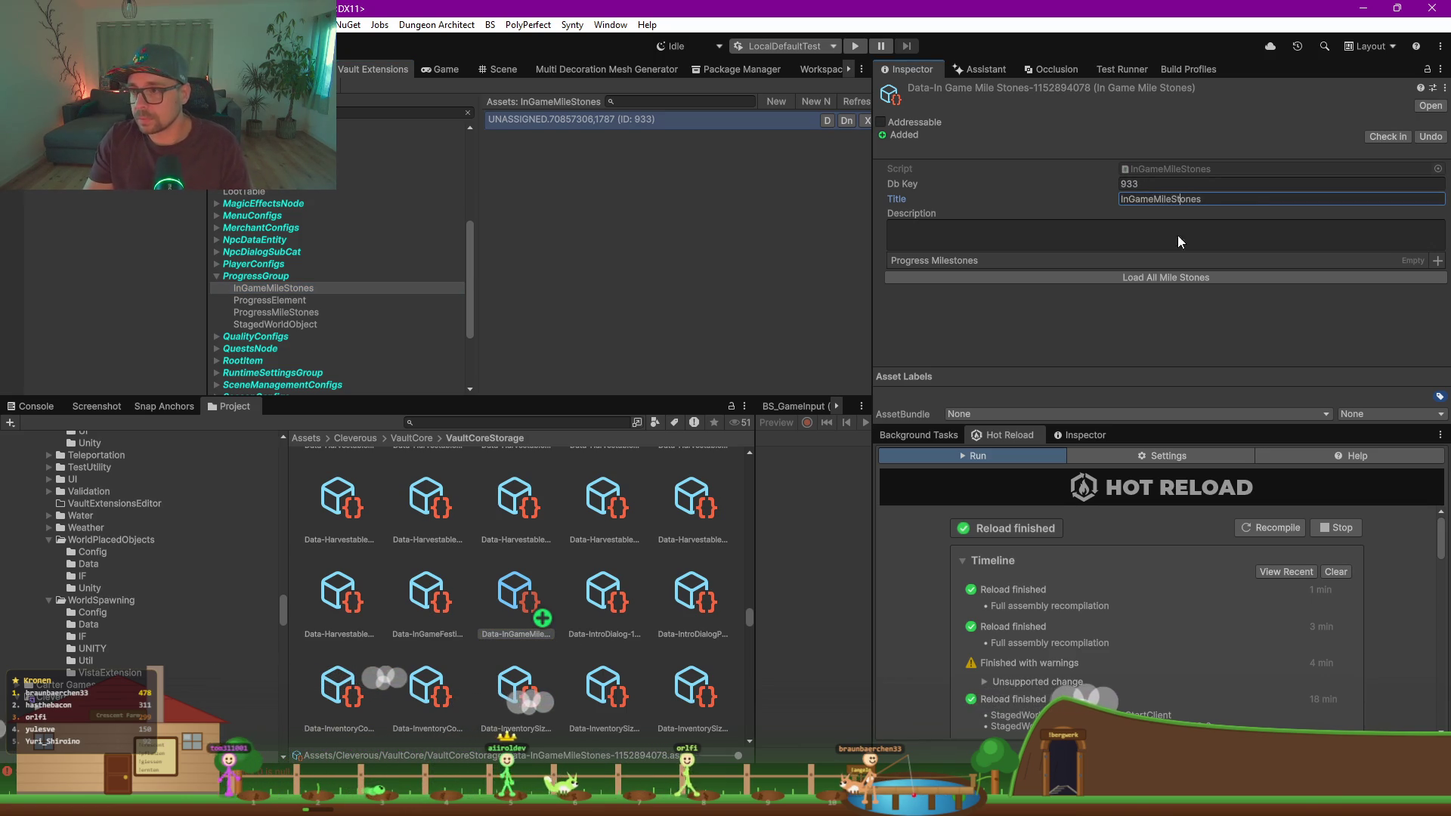
left_click(1164, 278)
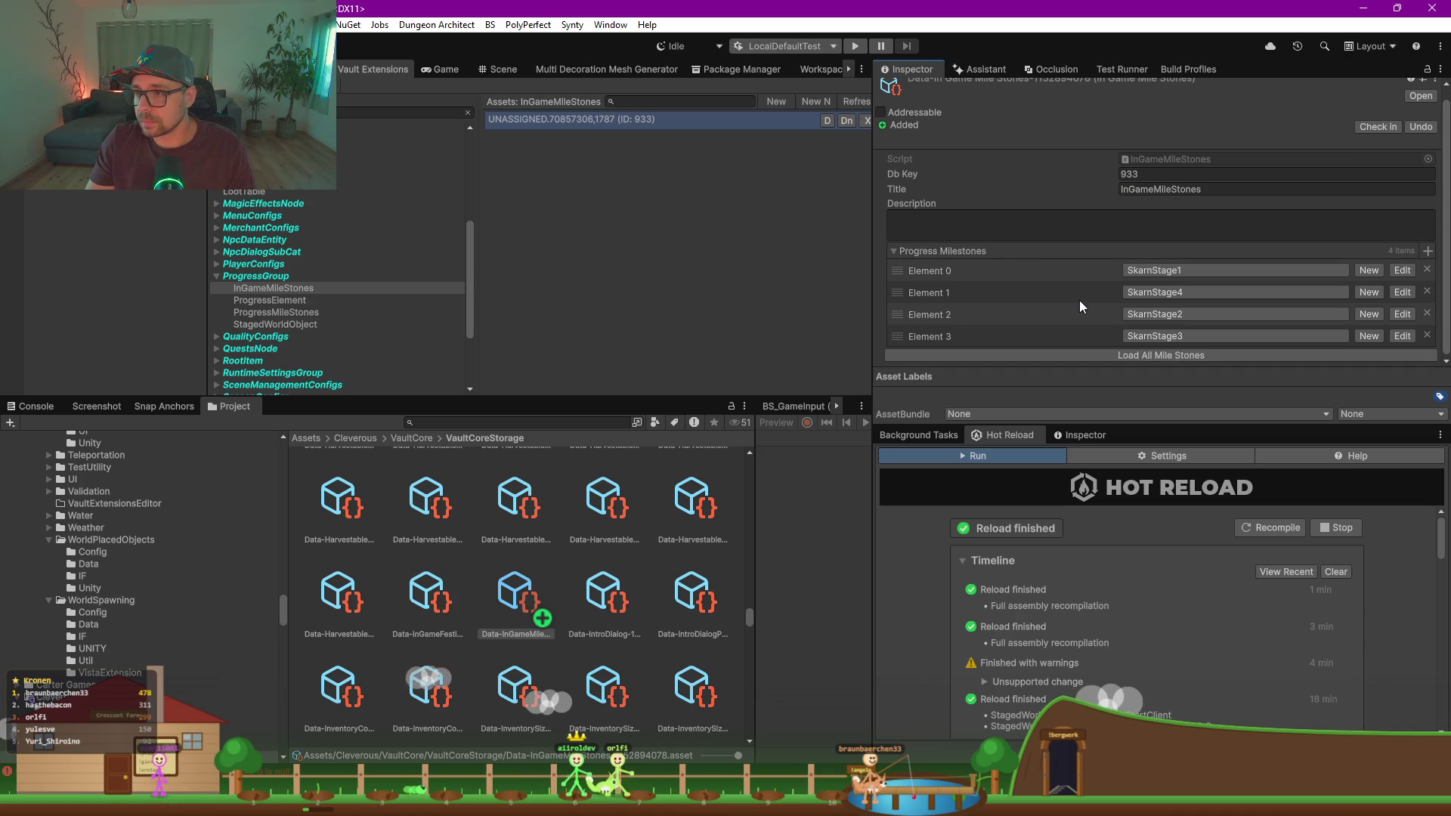
left_click(652, 287)
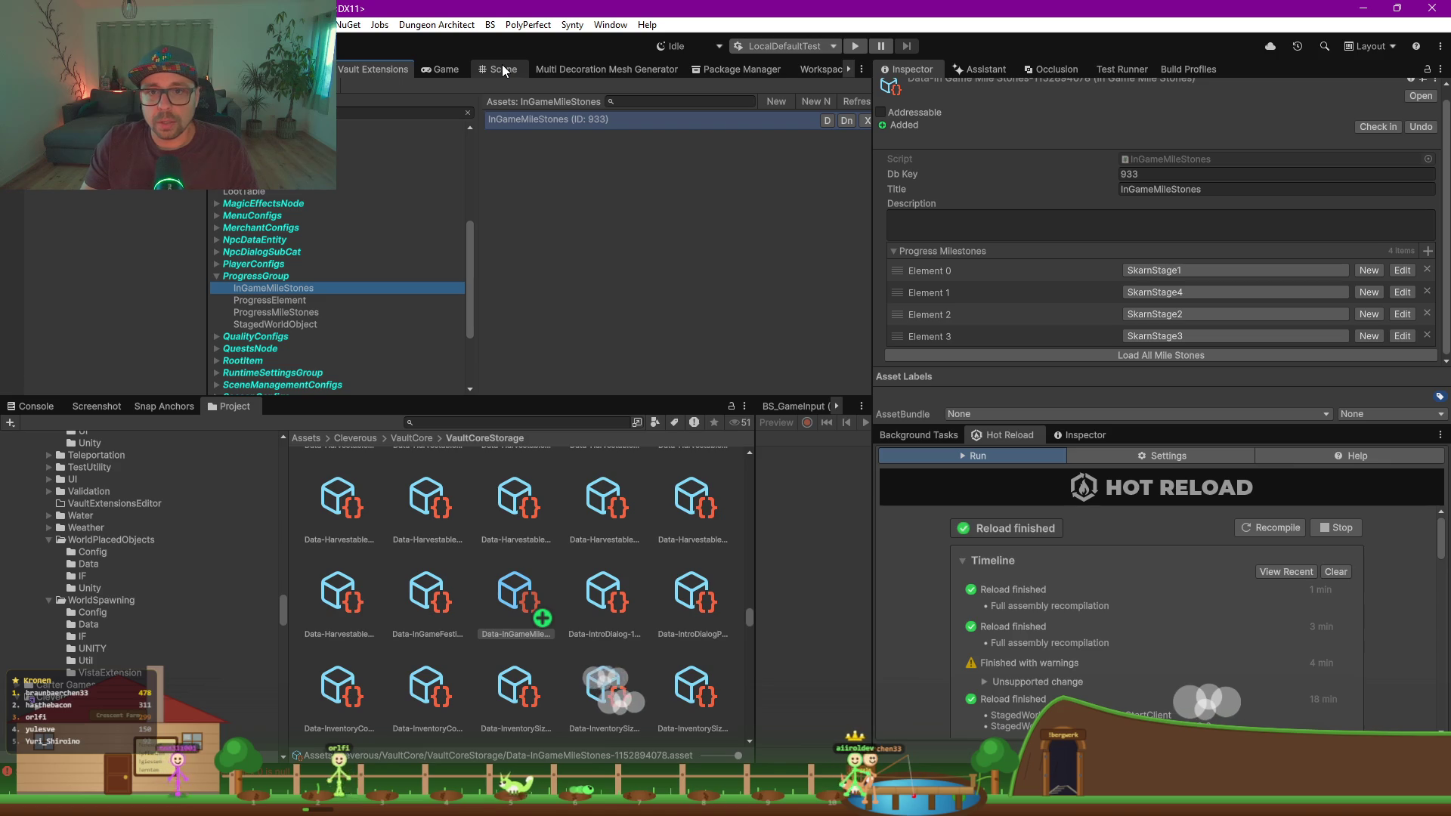
key("alt+shift+f")
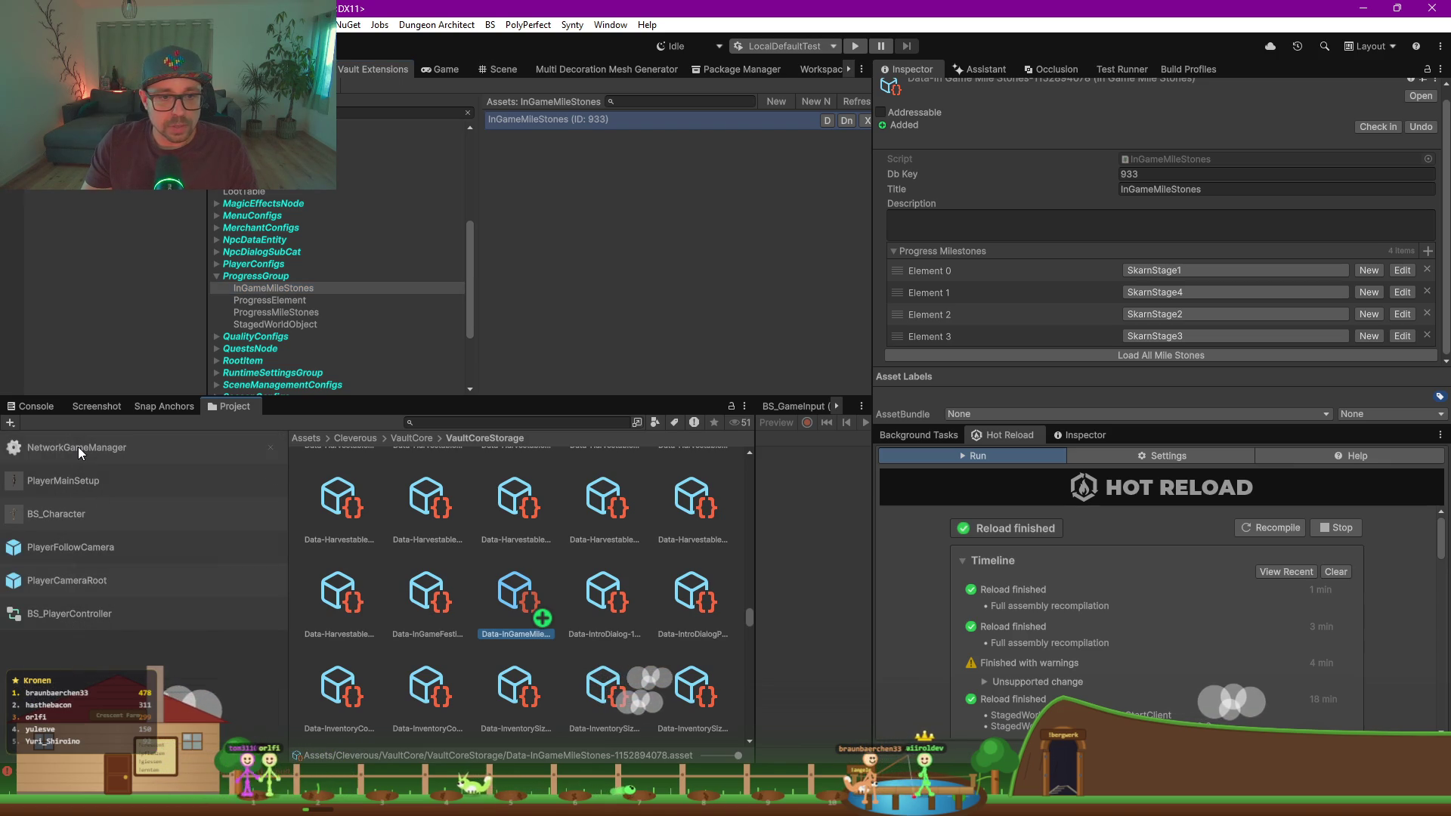
Step: In the NetworkGameManager prefab, set the Progress object's Progress Milestones field to InGameMileStones
left_click(79, 447)
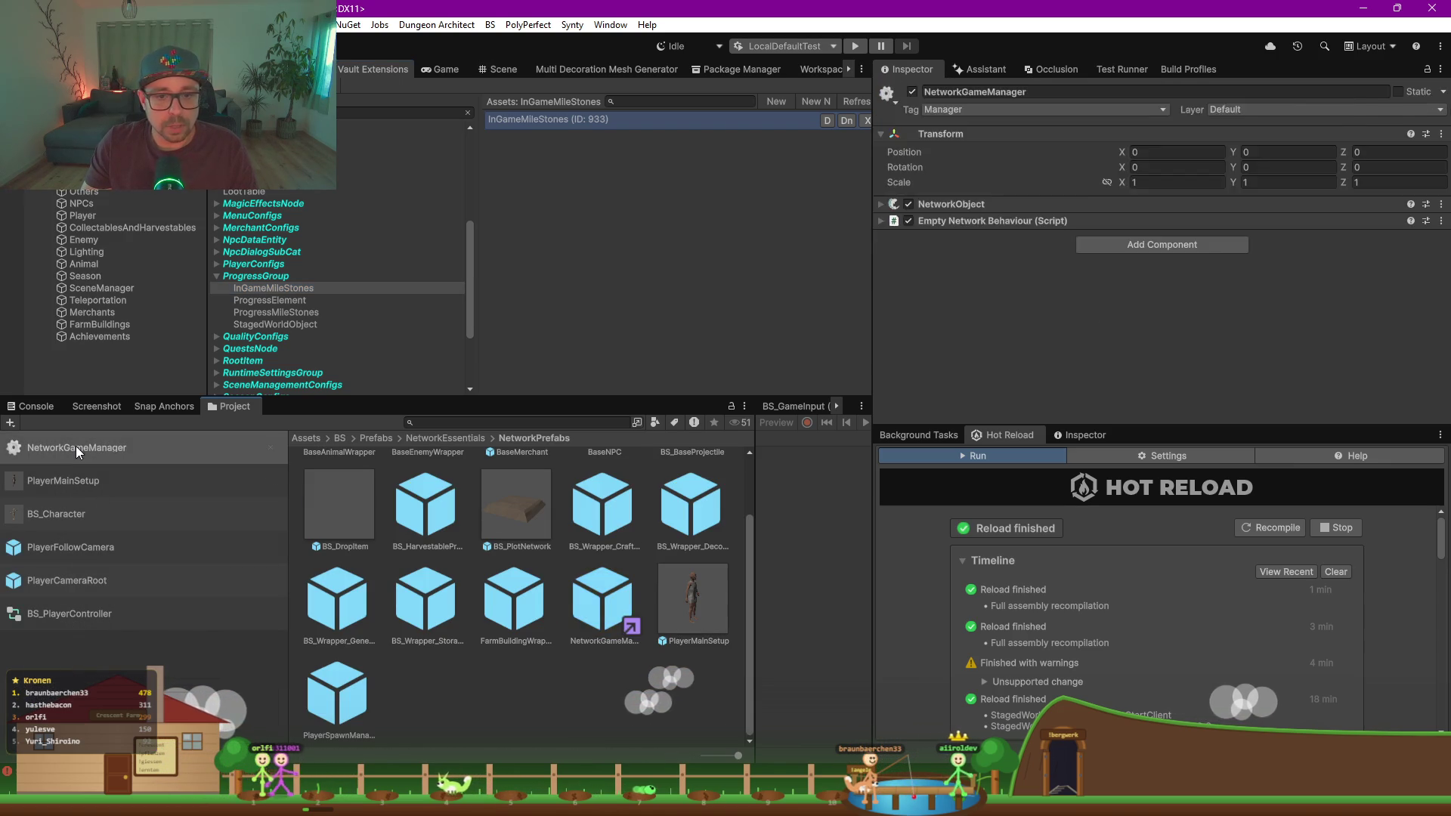
left_click(91, 179)
left_click(1164, 255)
left_click(1248, 316)
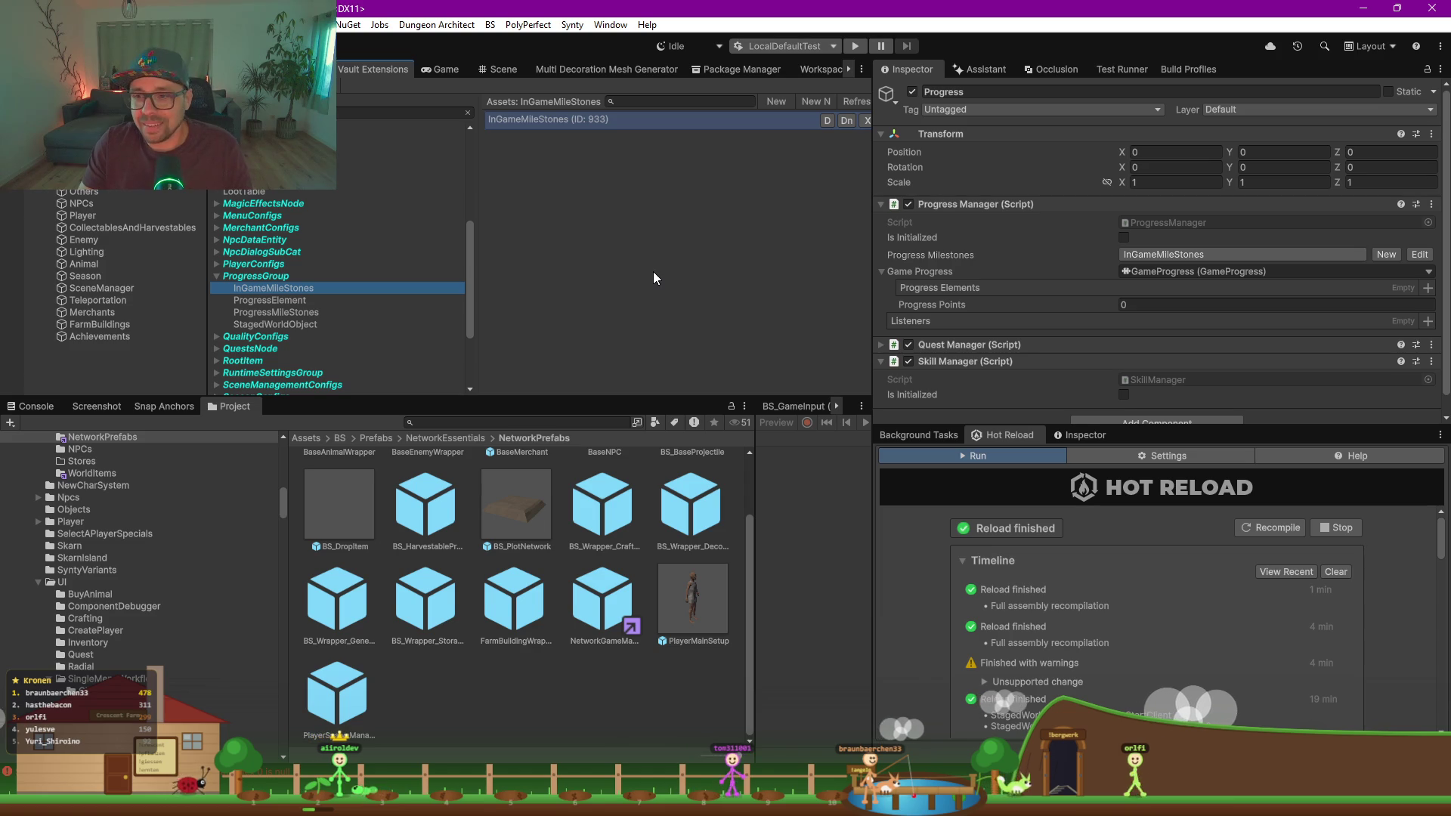
left_click_drag(627, 399, 620, 440)
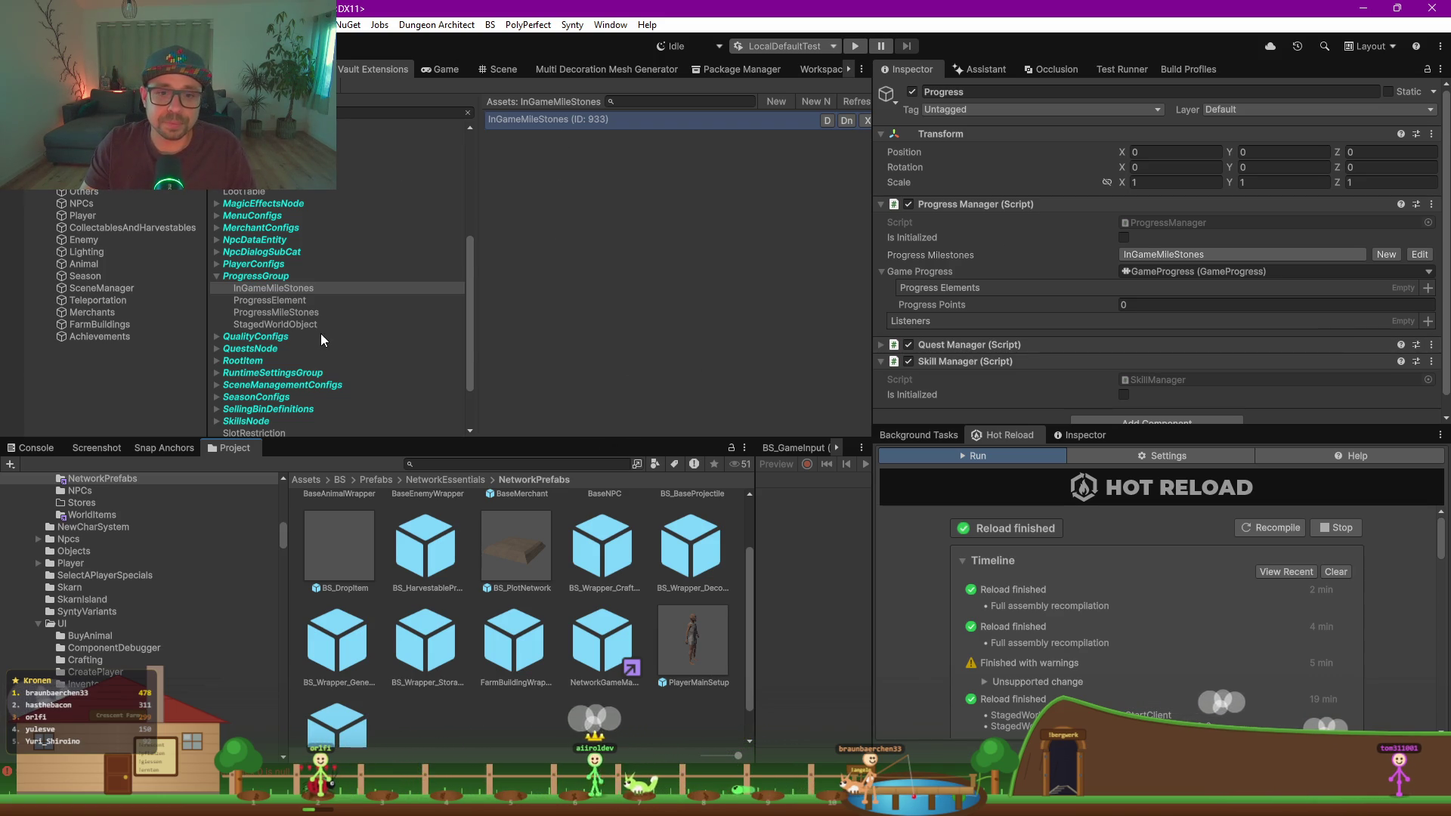
Step: Set SkarnStage1's milestone points to 100 and SkarnStage2's to 1000
left_click(276, 312)
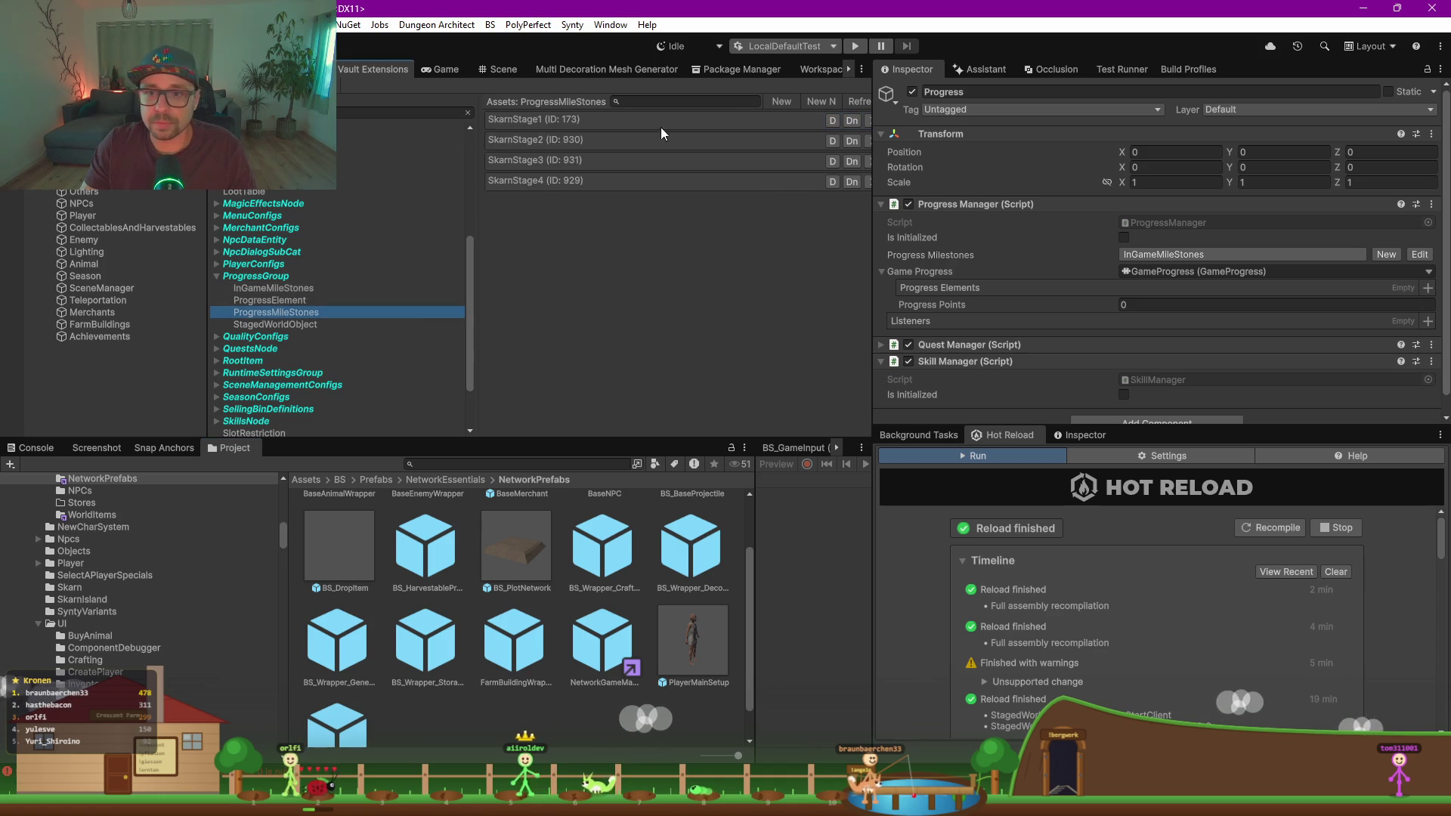
left_click(551, 121)
left_click(1144, 260)
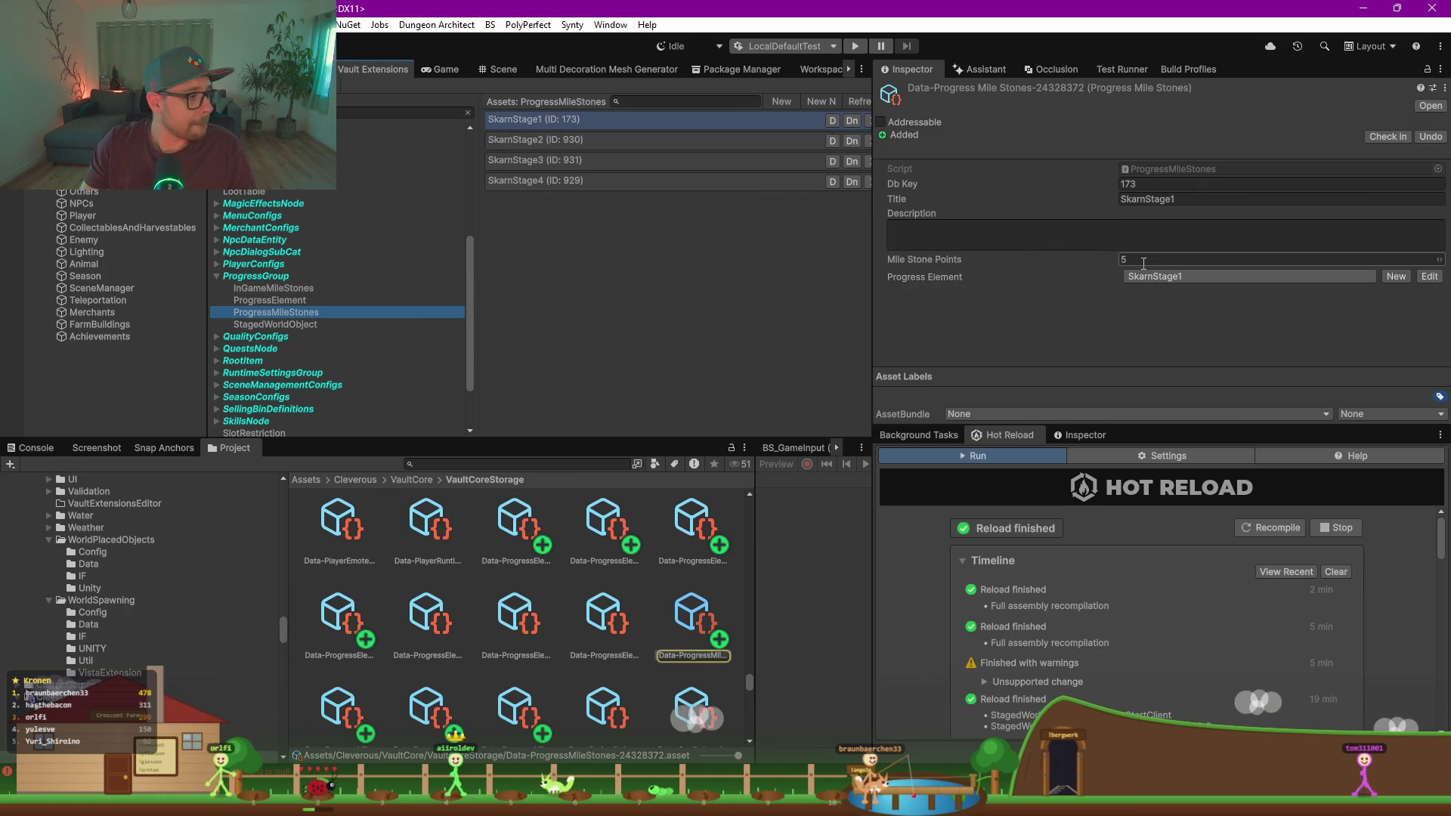
left_click(1144, 260)
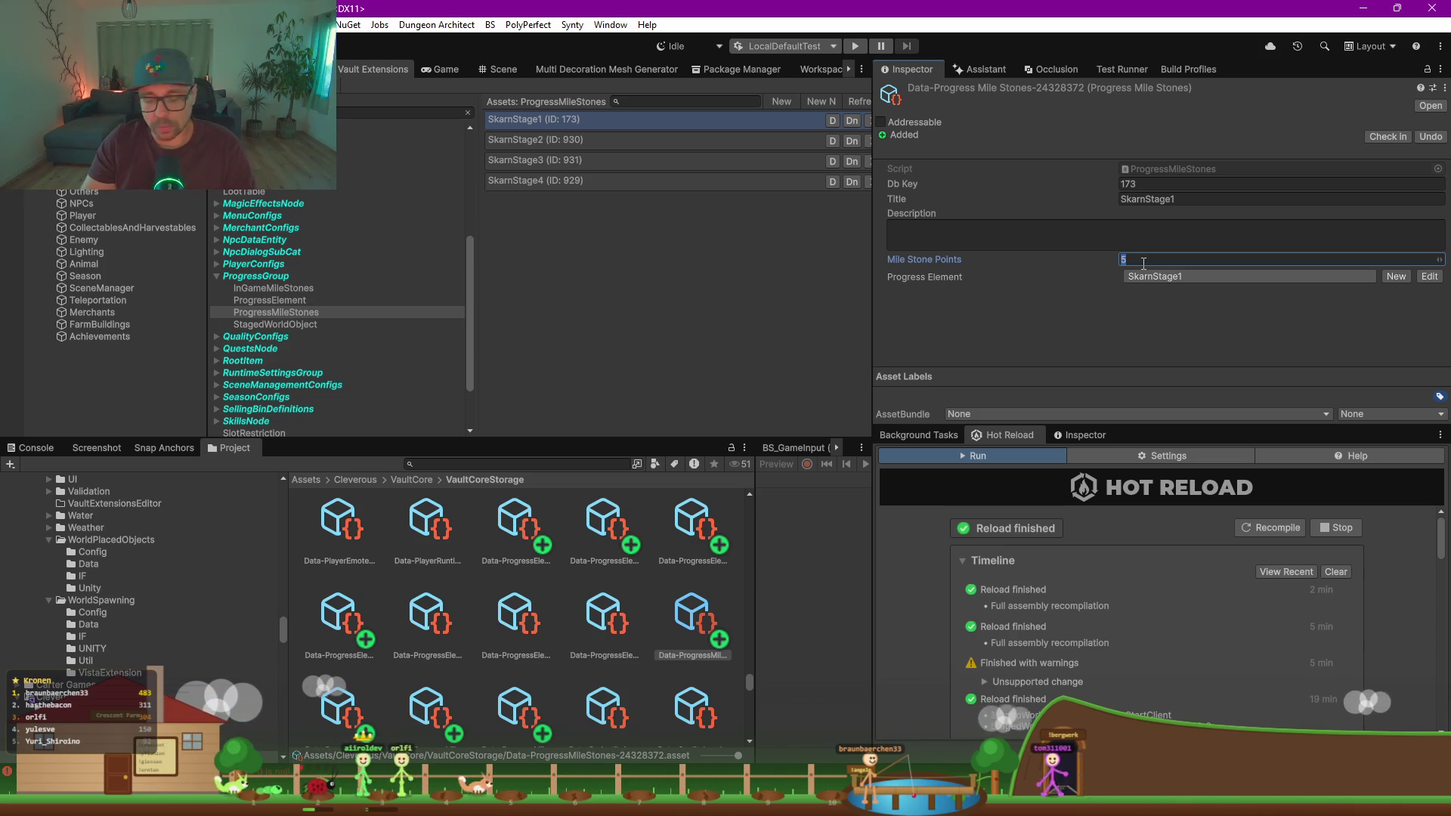
type("100")
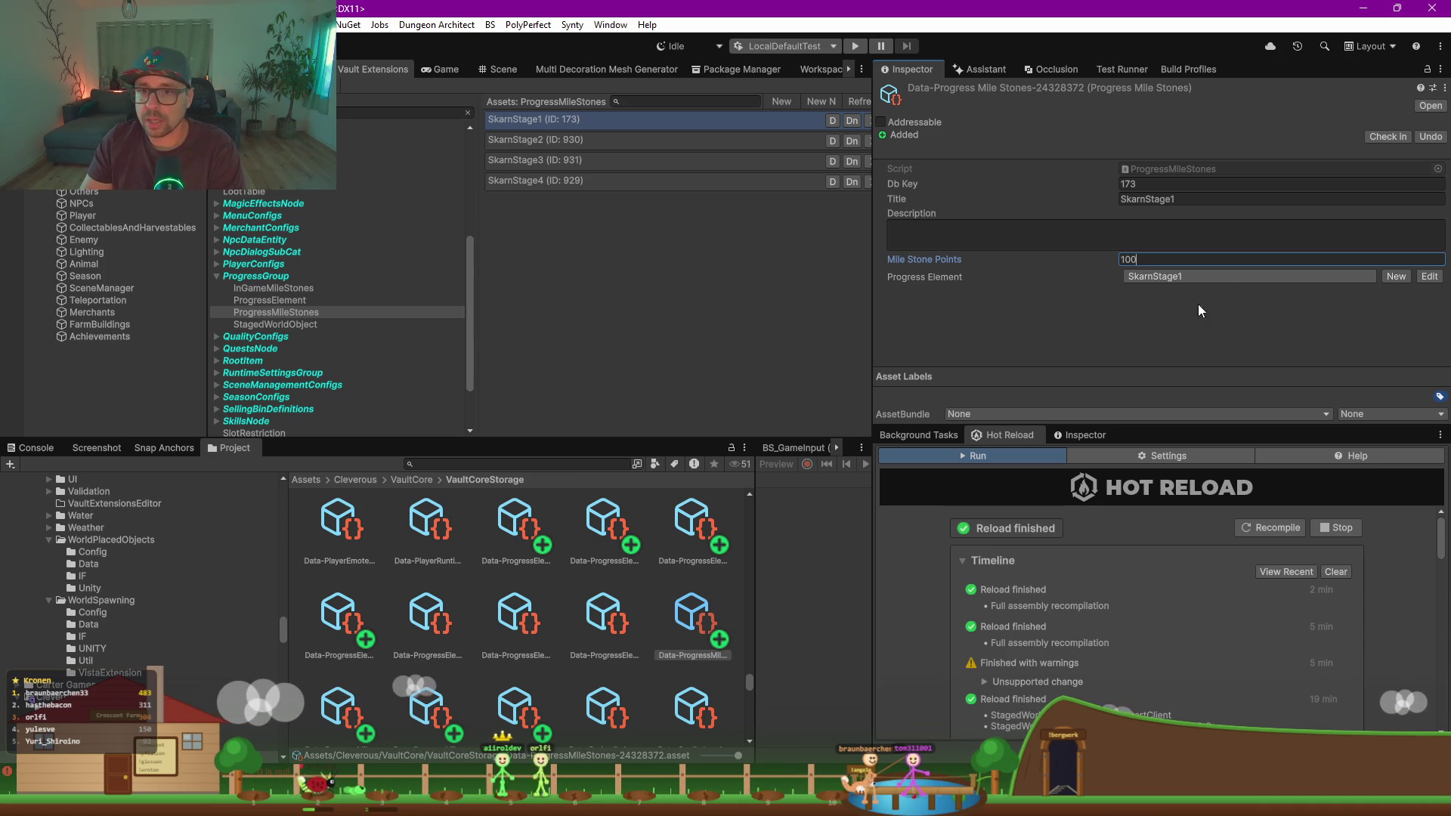
left_click(610, 143)
left_click(1155, 260)
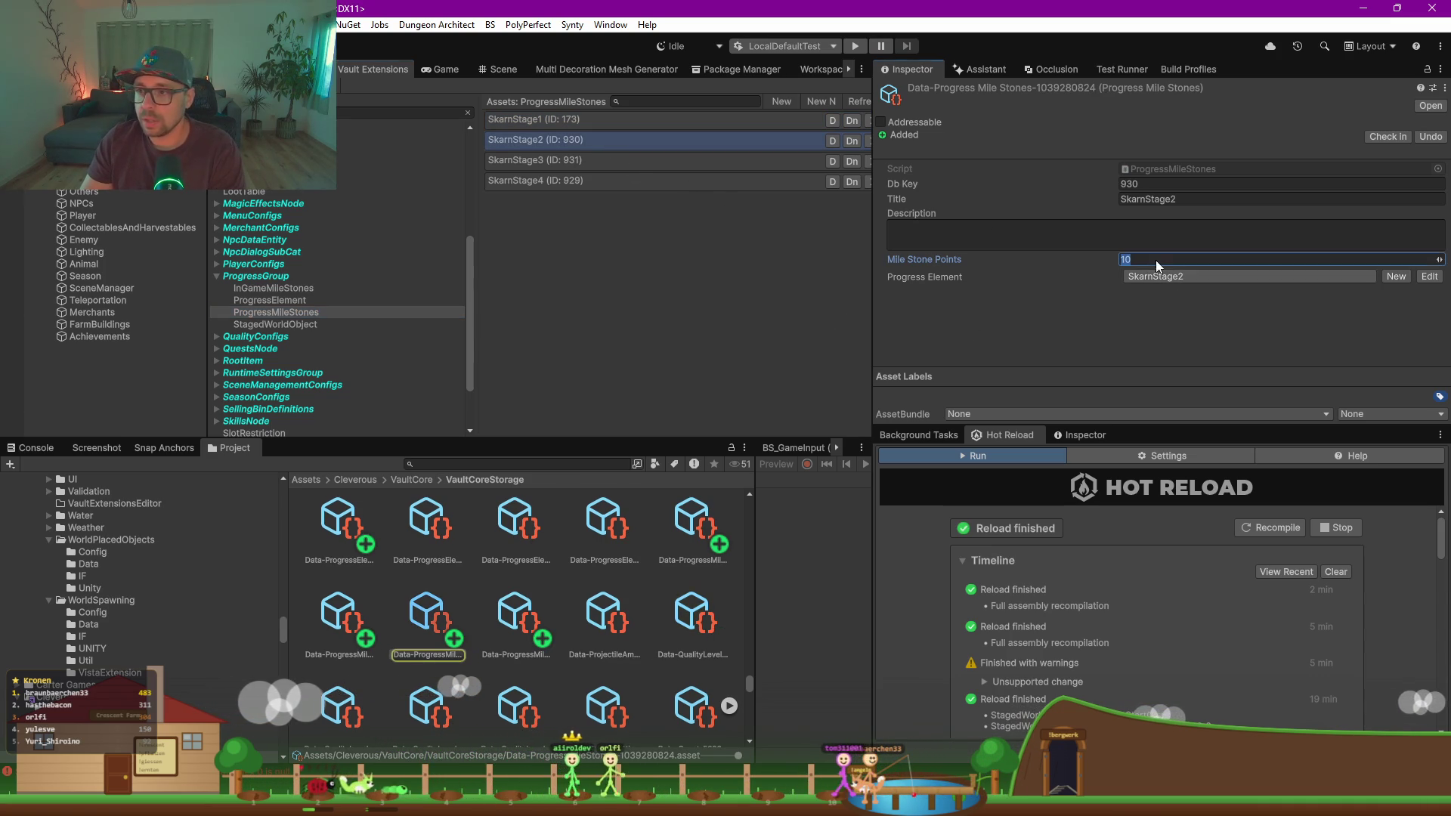
type("1000")
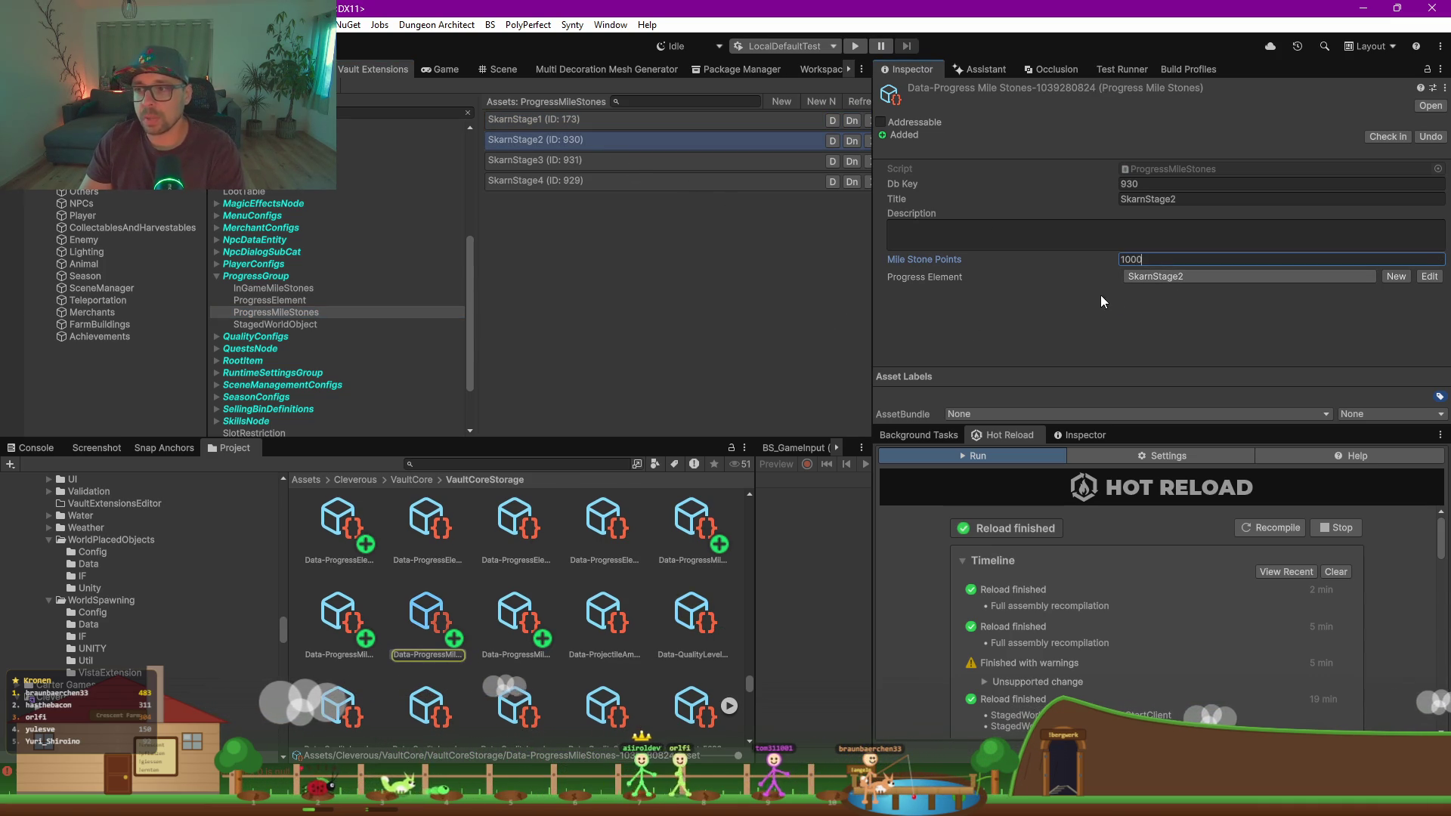
Step: Enter 50 in SkarnStage3's milestone points and set SkarnStage4's to 15000
left_click(578, 159)
left_click(1142, 260)
type("50")
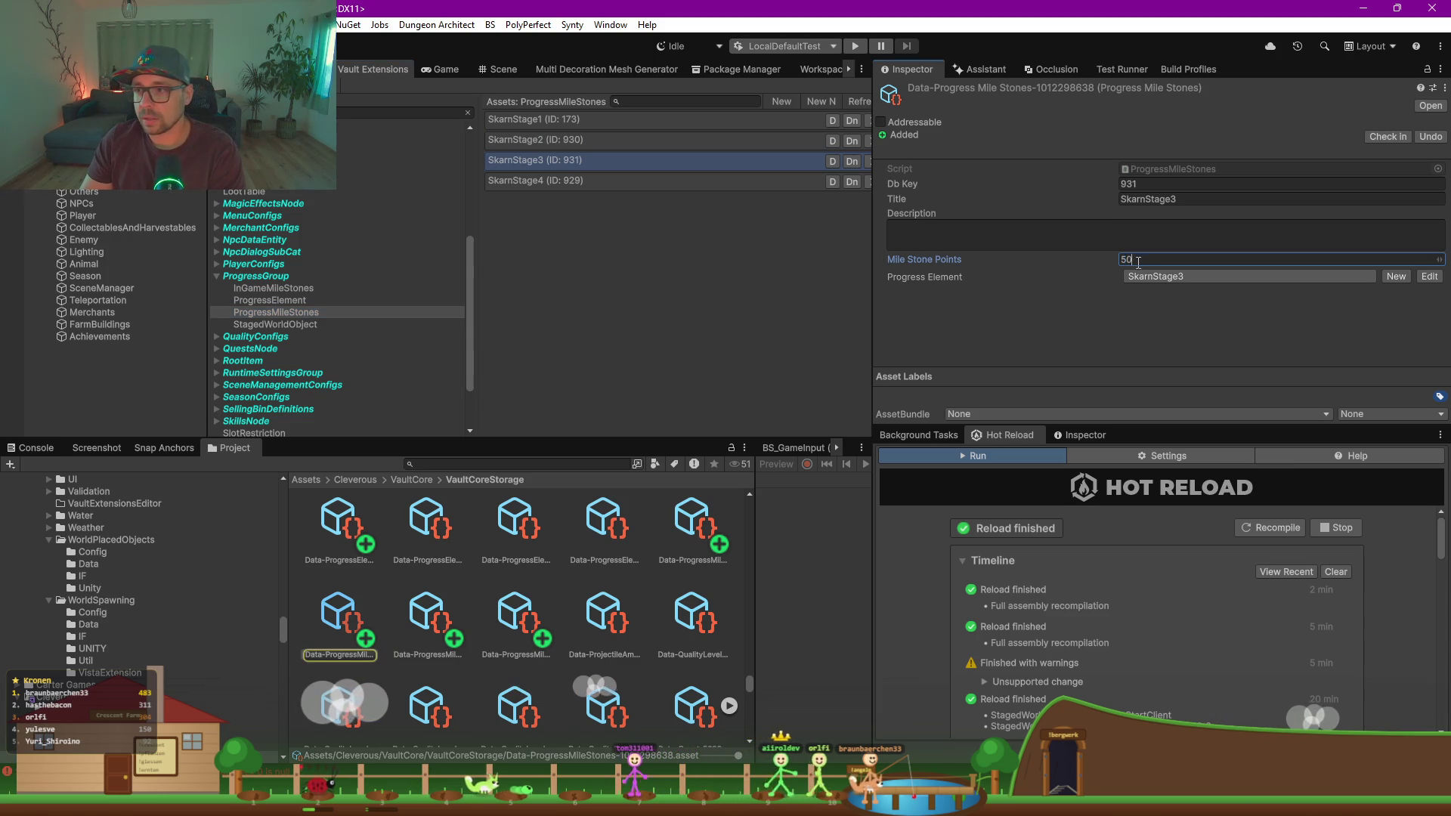
left_click(587, 180)
left_click(1149, 260)
type("000")
left_click(639, 302)
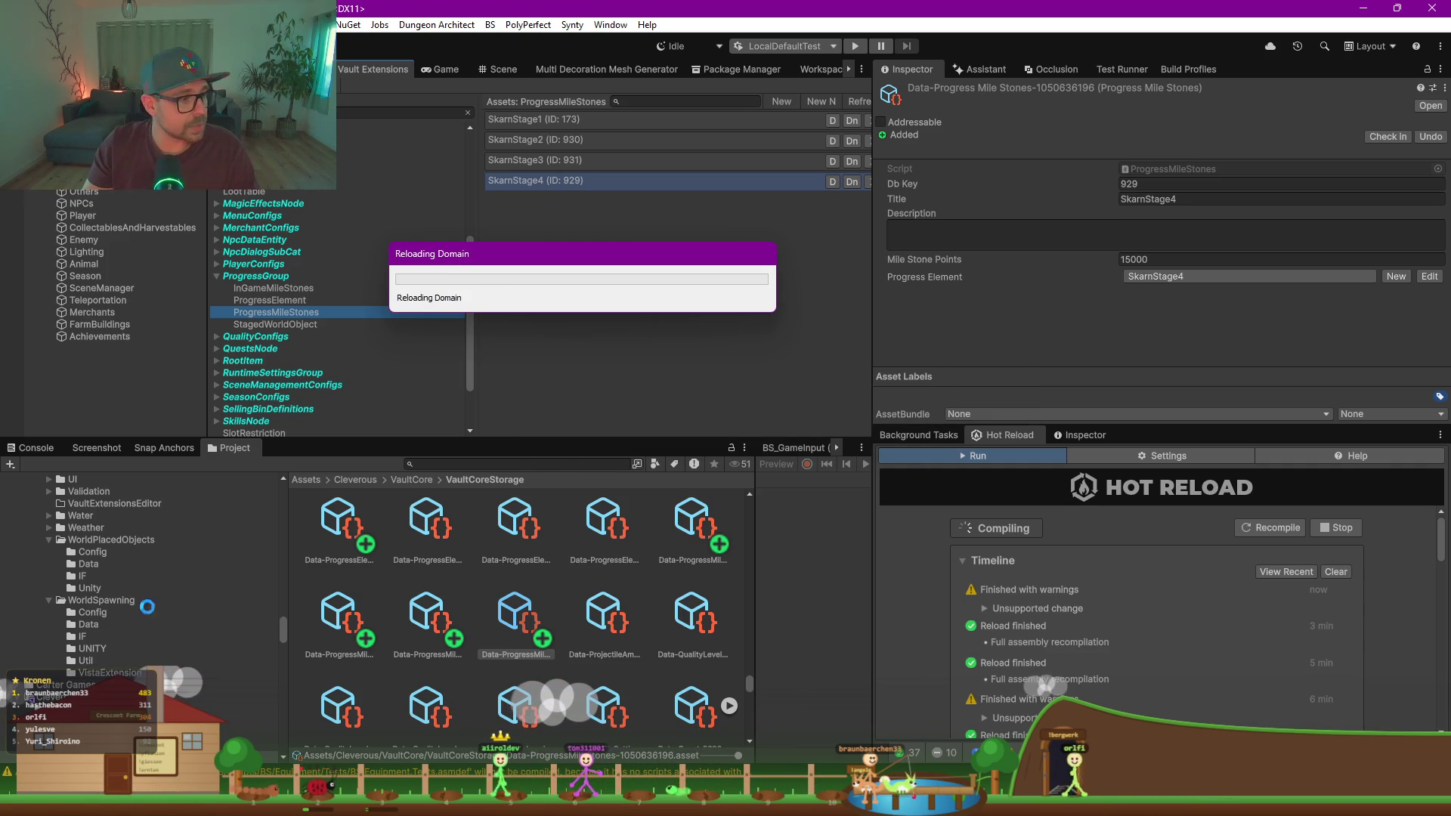
Step: From ProgressManager's OnEvent, go to IEvent and open its inheritor ISkillExperienceGainEvent
key("alt+Tab")
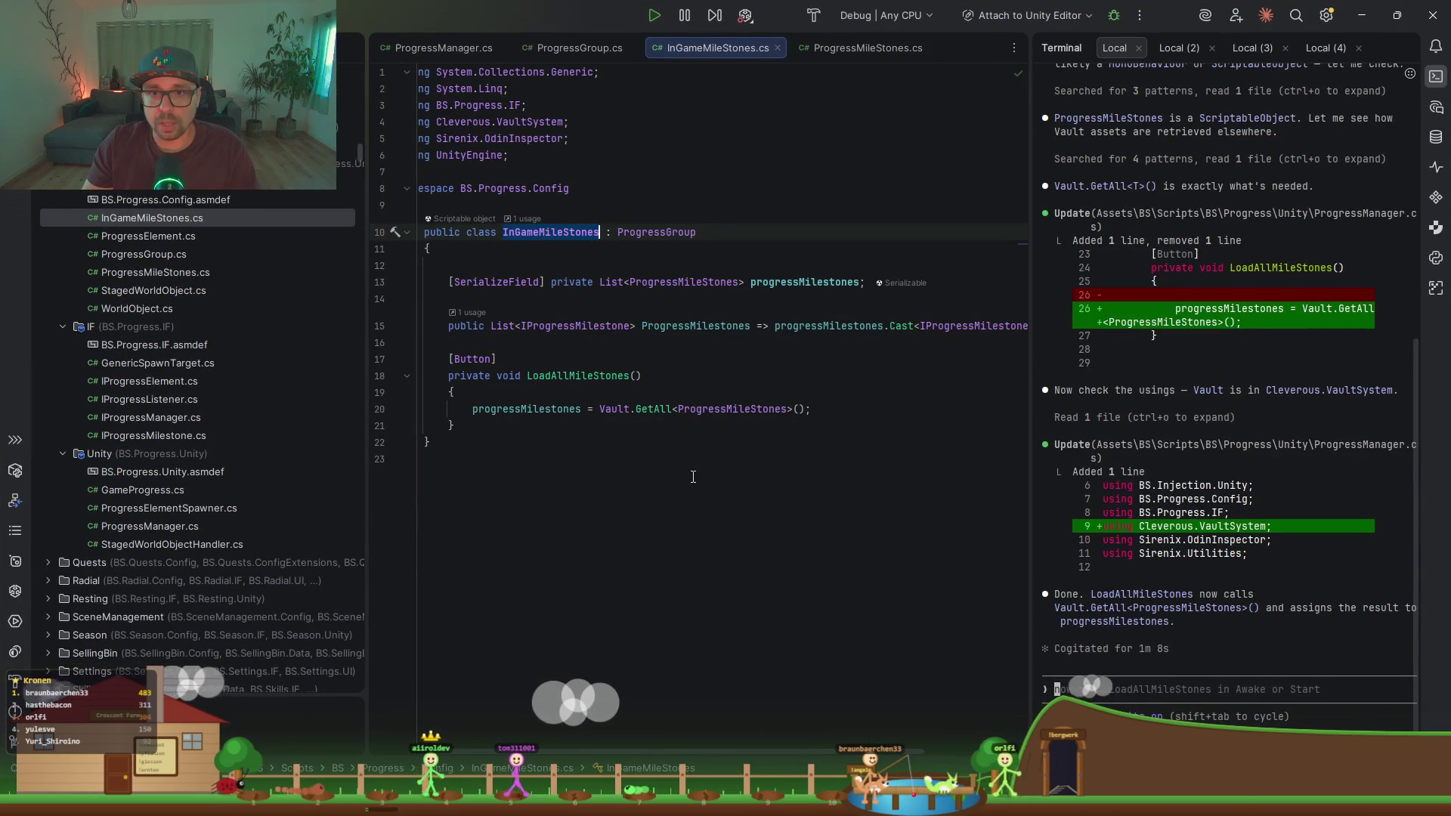
scroll(604, 371, "up", 6)
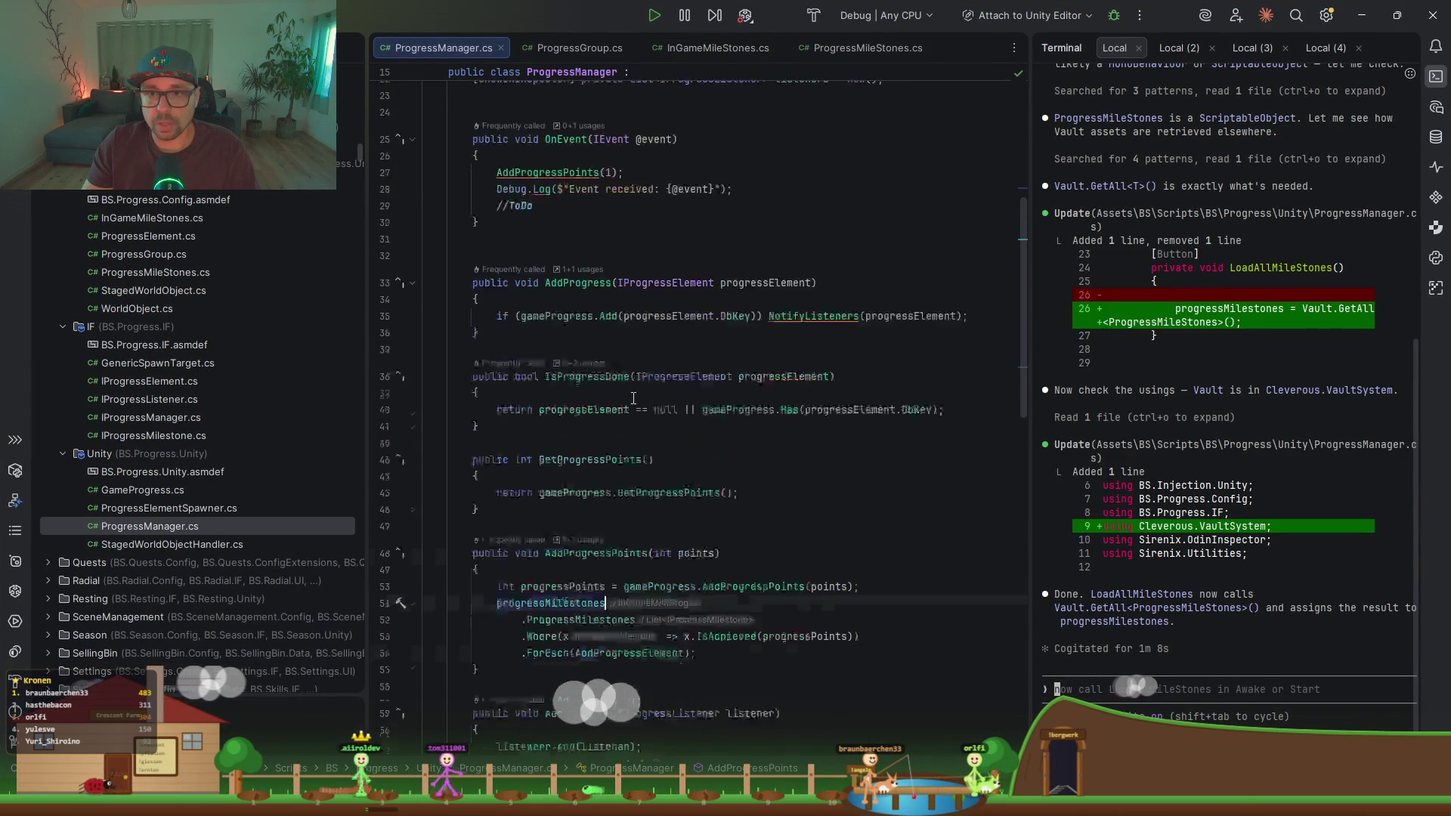
left_click(576, 392)
left_click(567, 360)
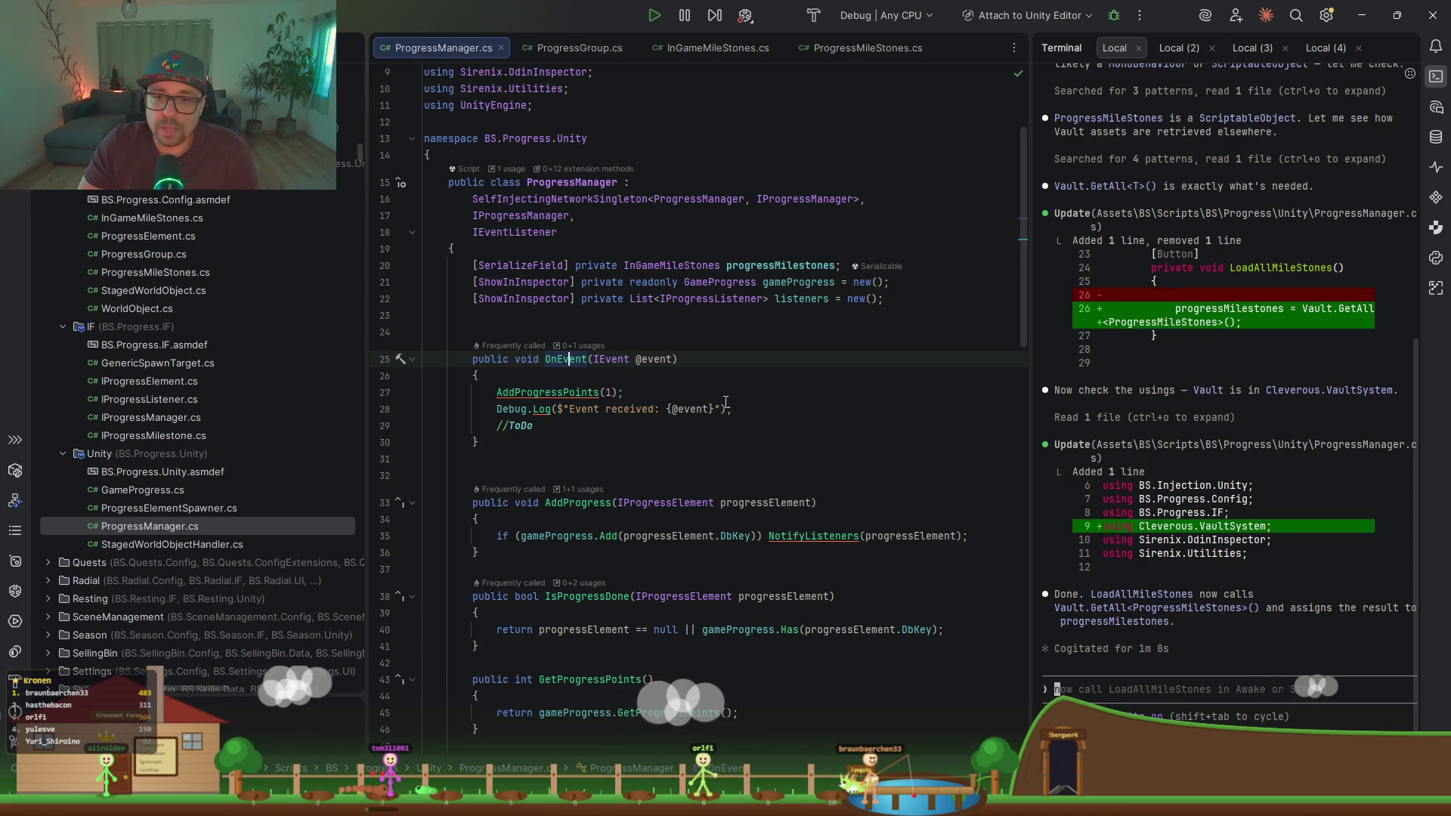
left_click(604, 360, "ctrl")
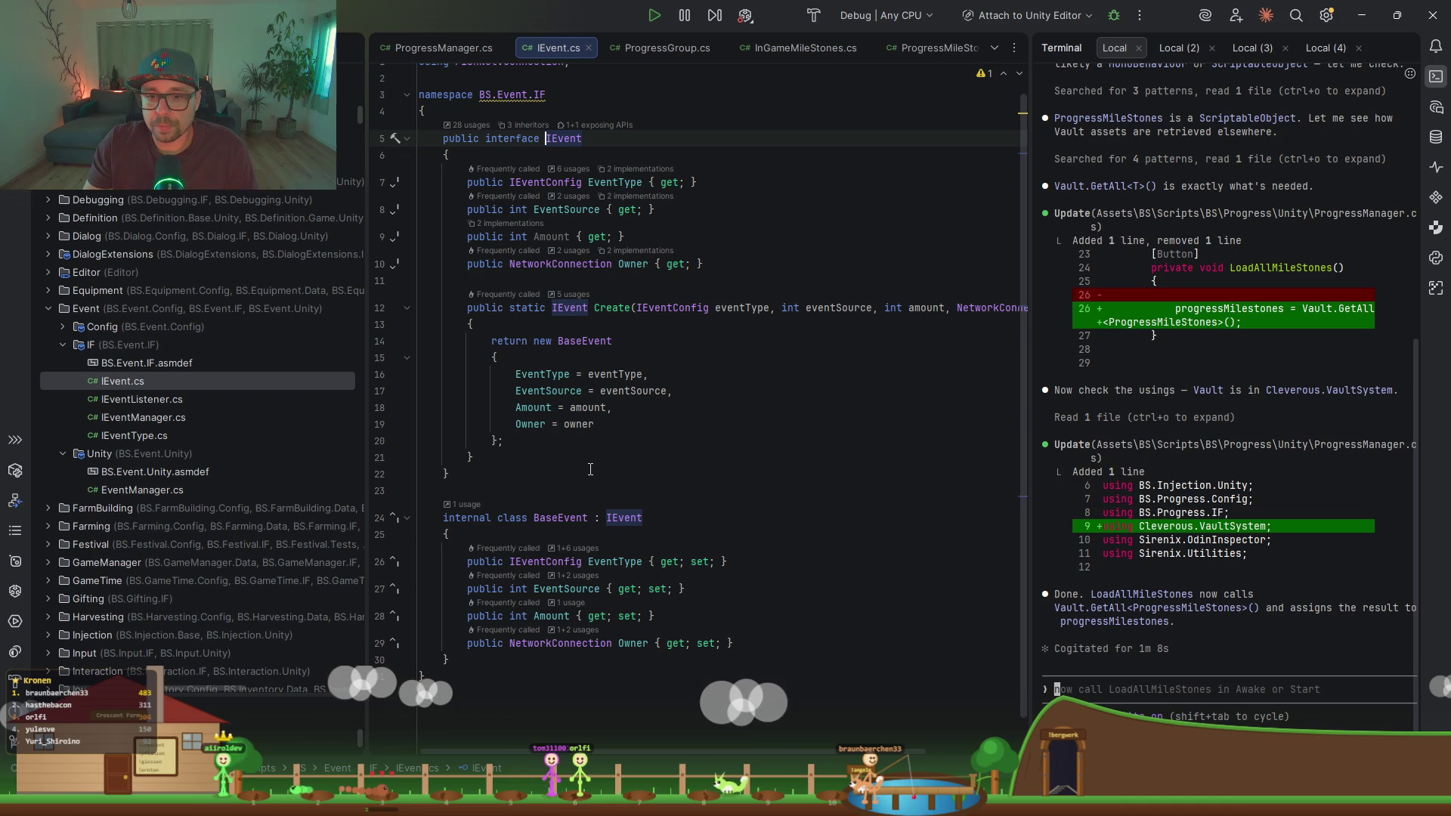
left_click(527, 125)
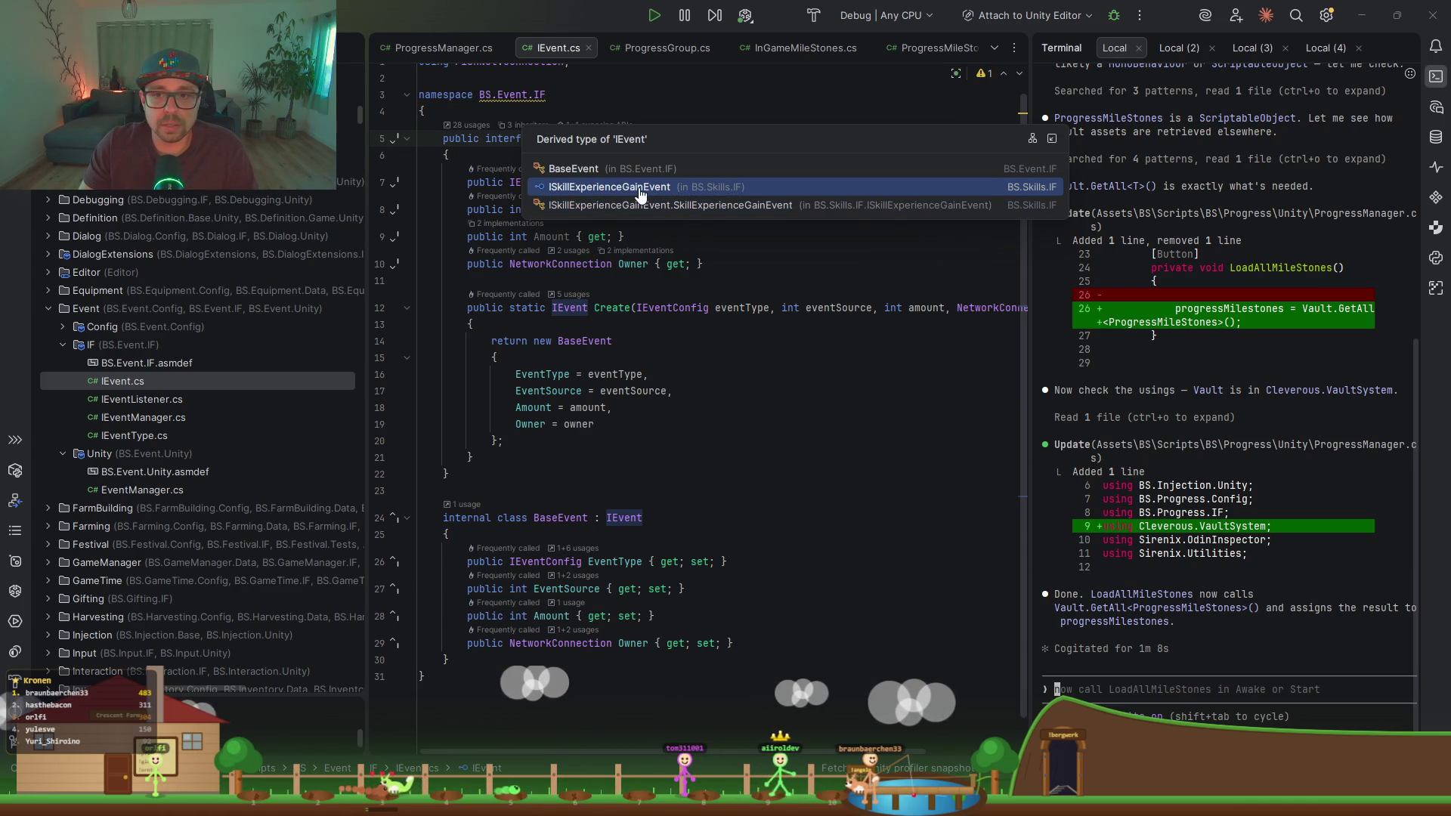
left_click(606, 193)
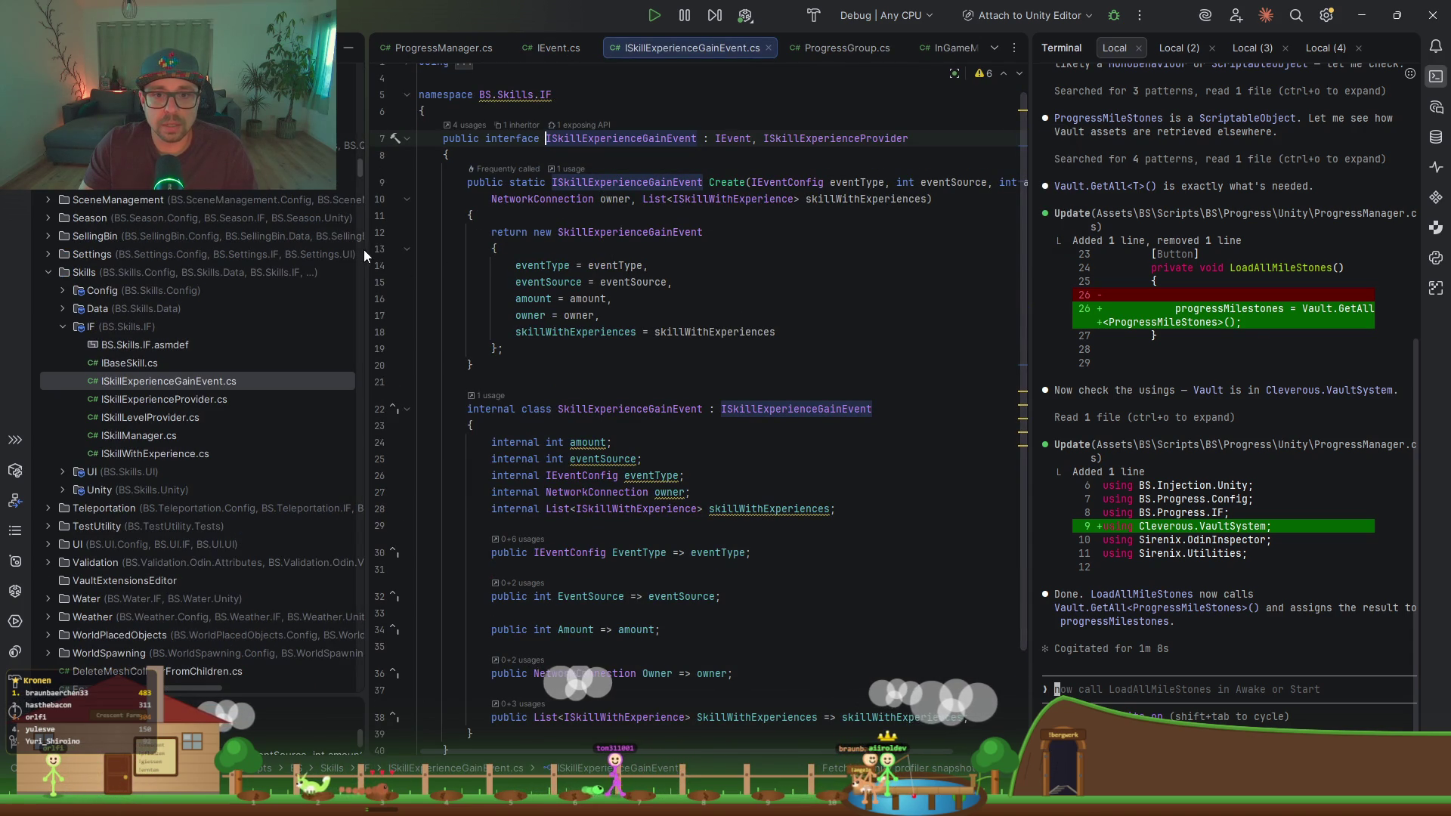
left_click_drag(365, 249, 294, 250)
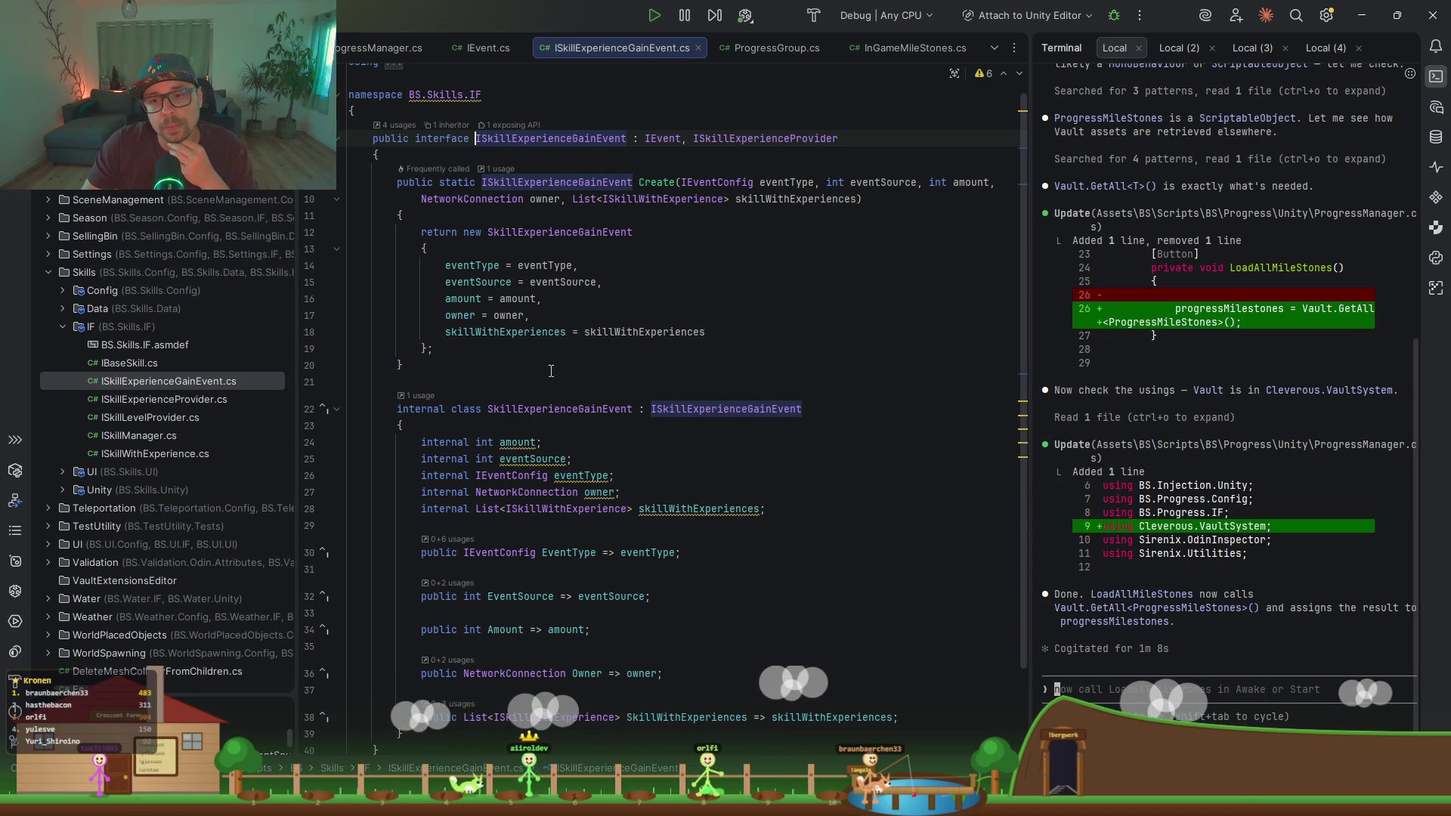
Step: List ISkillExperienceGainEvent's 4 usages, including SkillManager.OnEvent and CollectableSpawnManager.RaiseForagedEvent
left_click(655, 185)
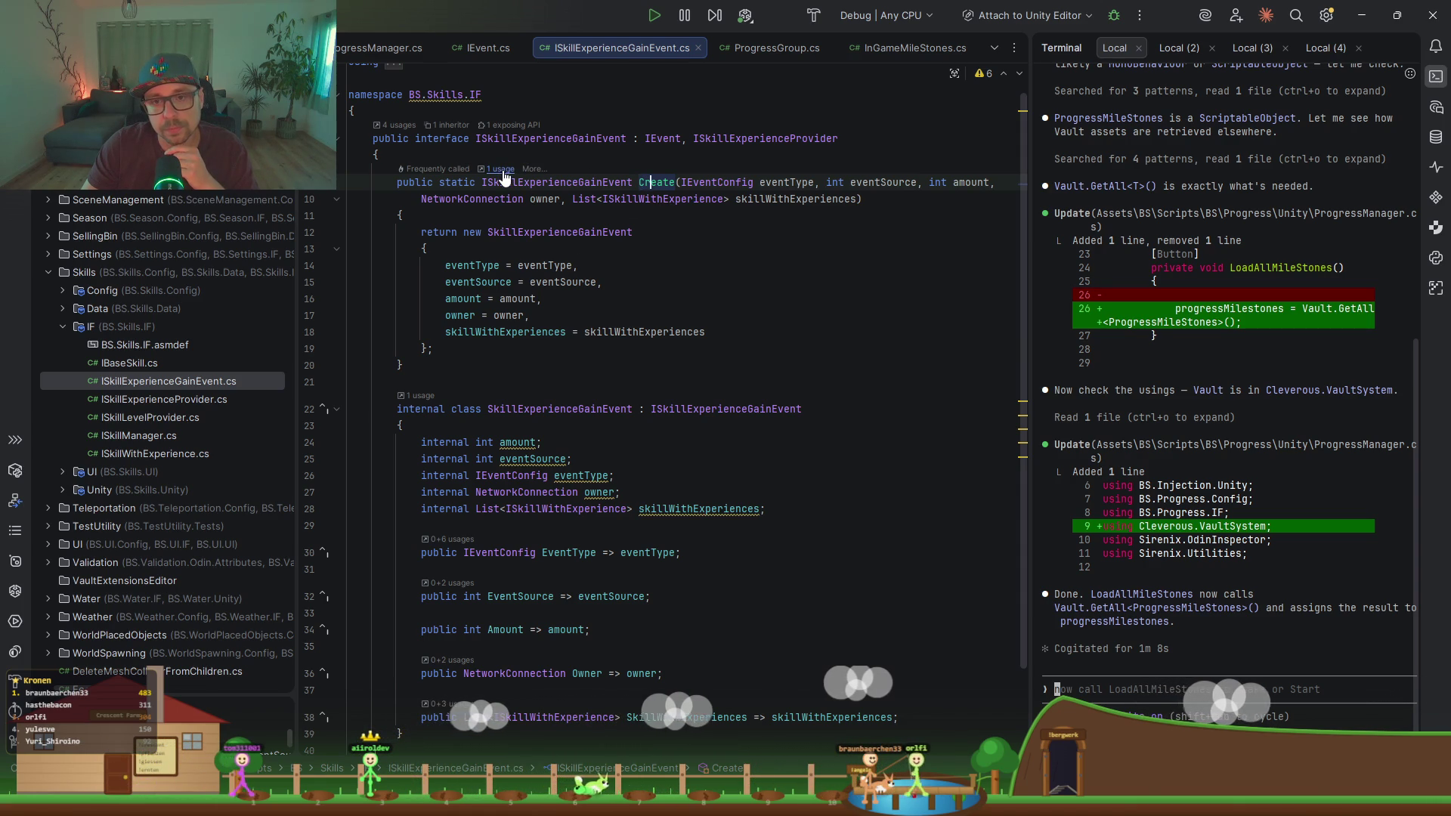
left_click(573, 184)
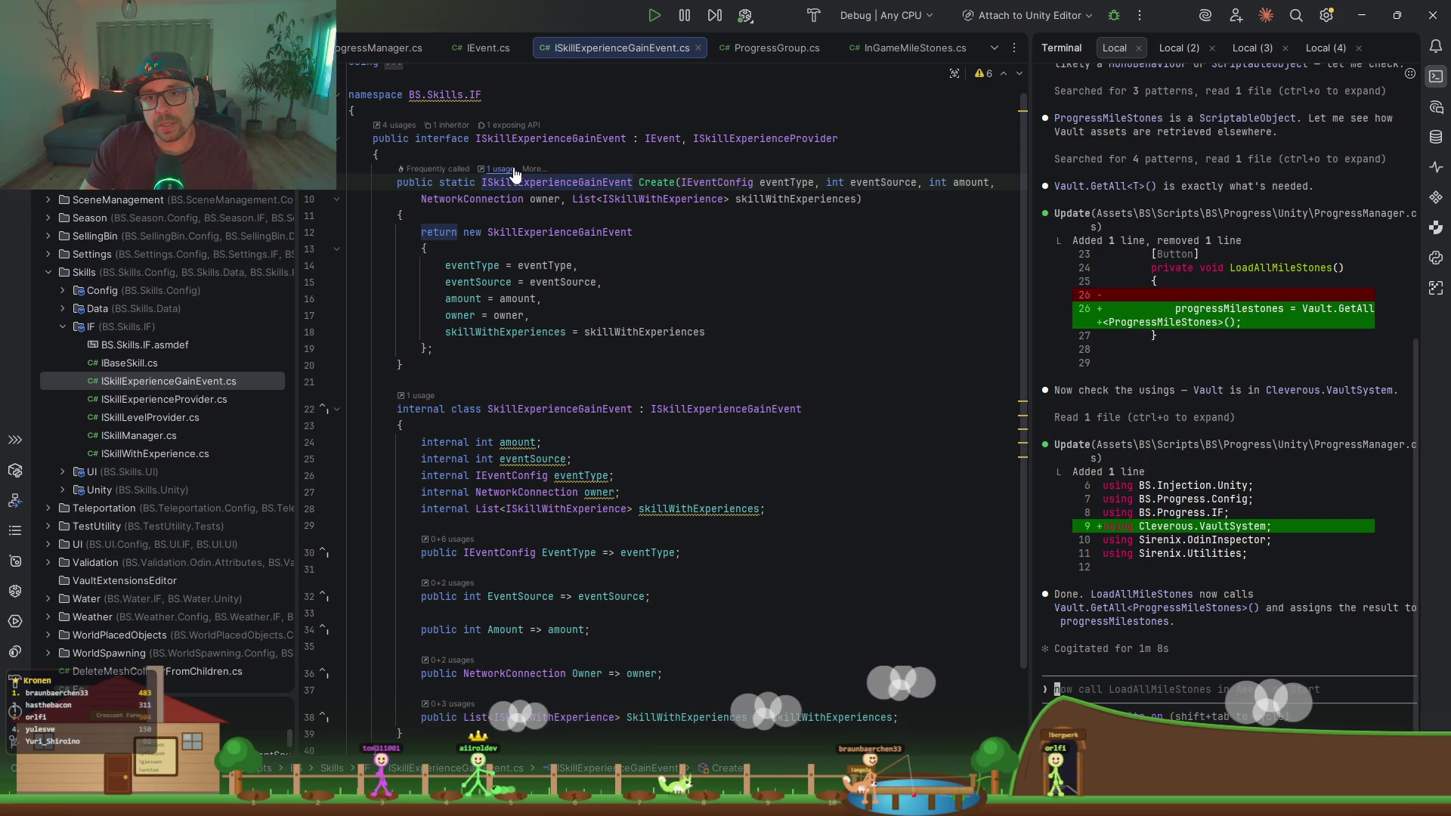
left_click(405, 128)
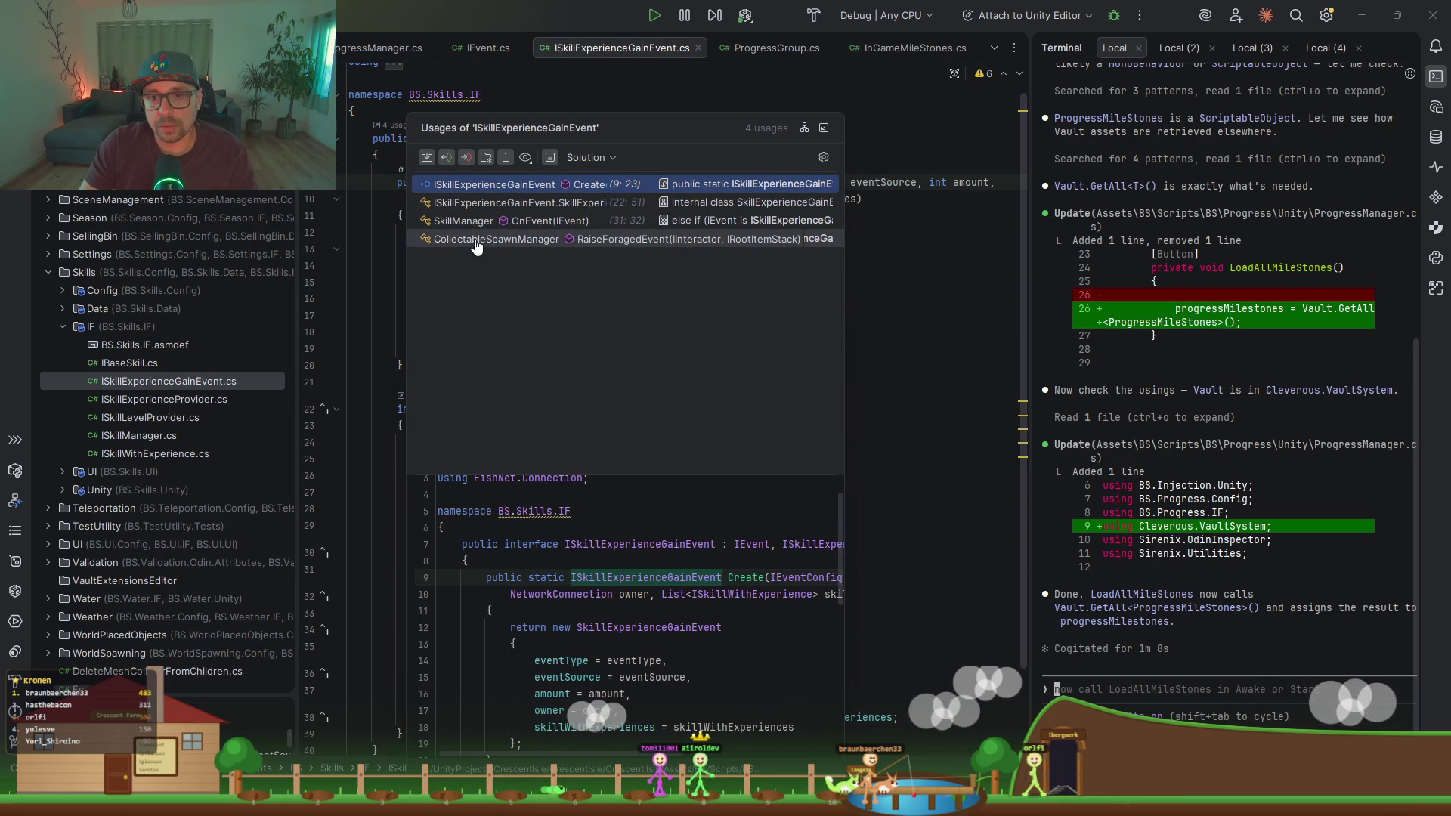
Step: Trace ISkillExperienceGainEvent from RaiseForagedEvent through its 4 usages to SkillManager's OnEvent
left_click(471, 247)
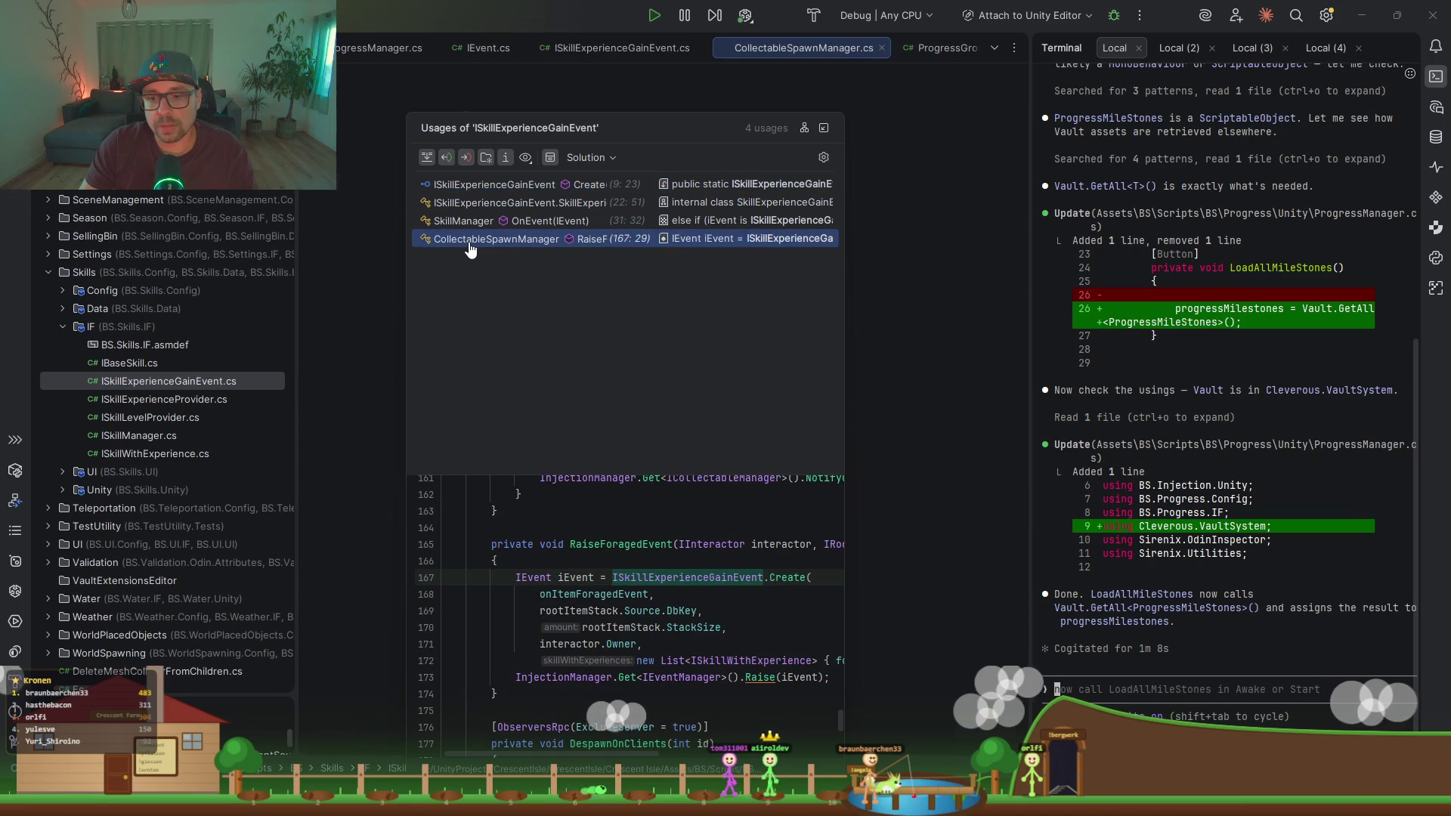
left_click(469, 247)
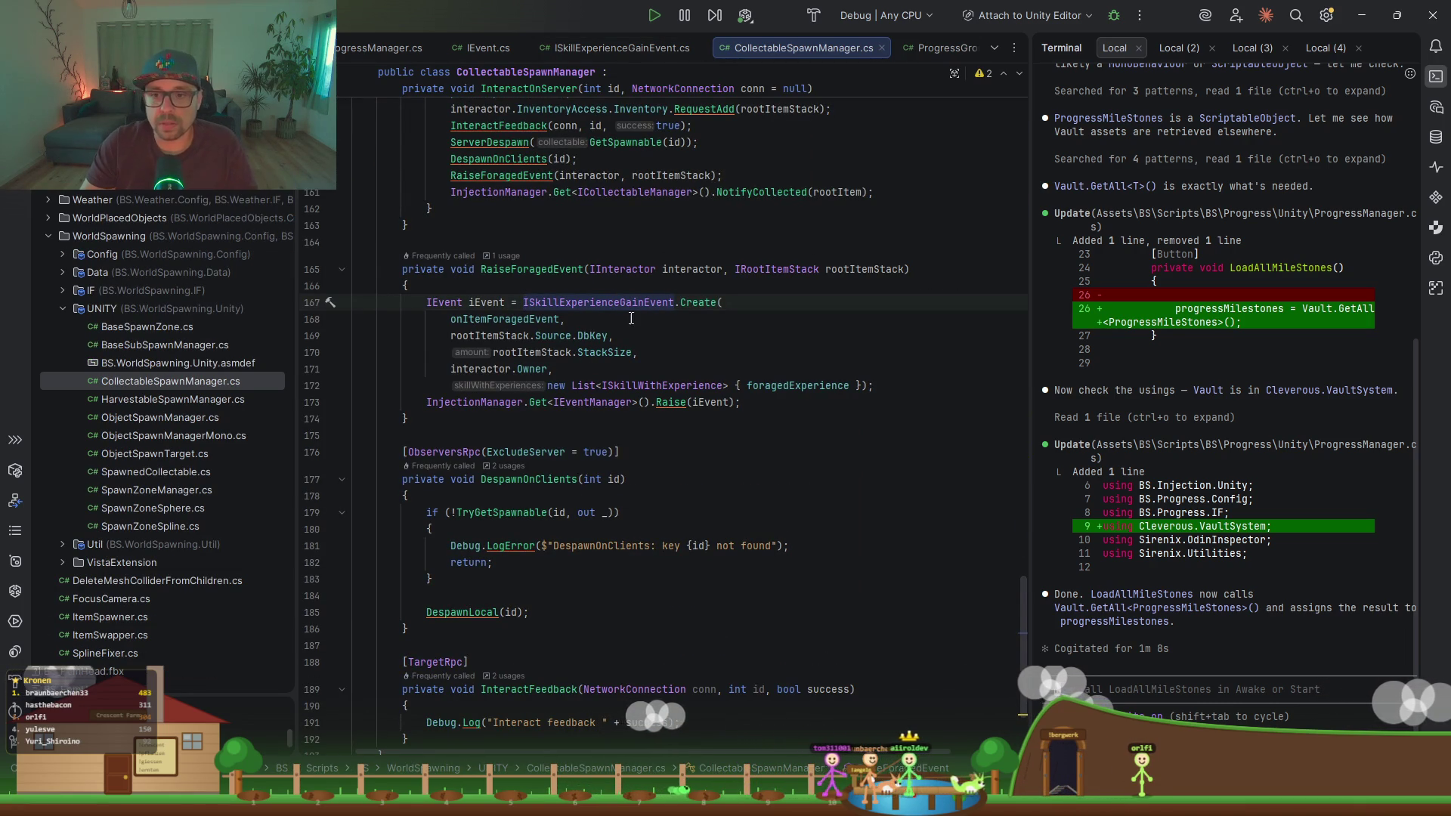
mouse_move(589, 303)
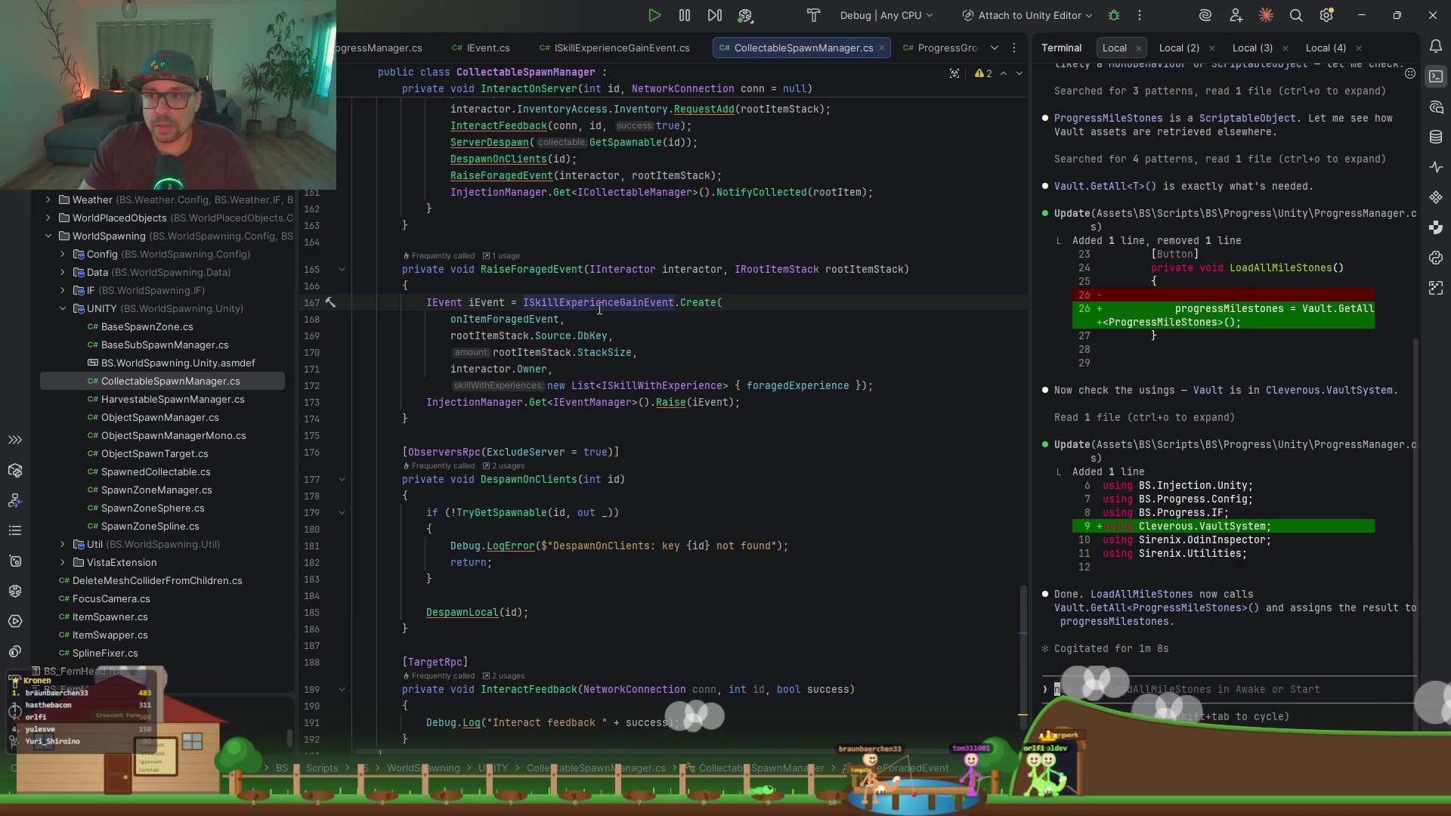
left_click(599, 303, "ctrl")
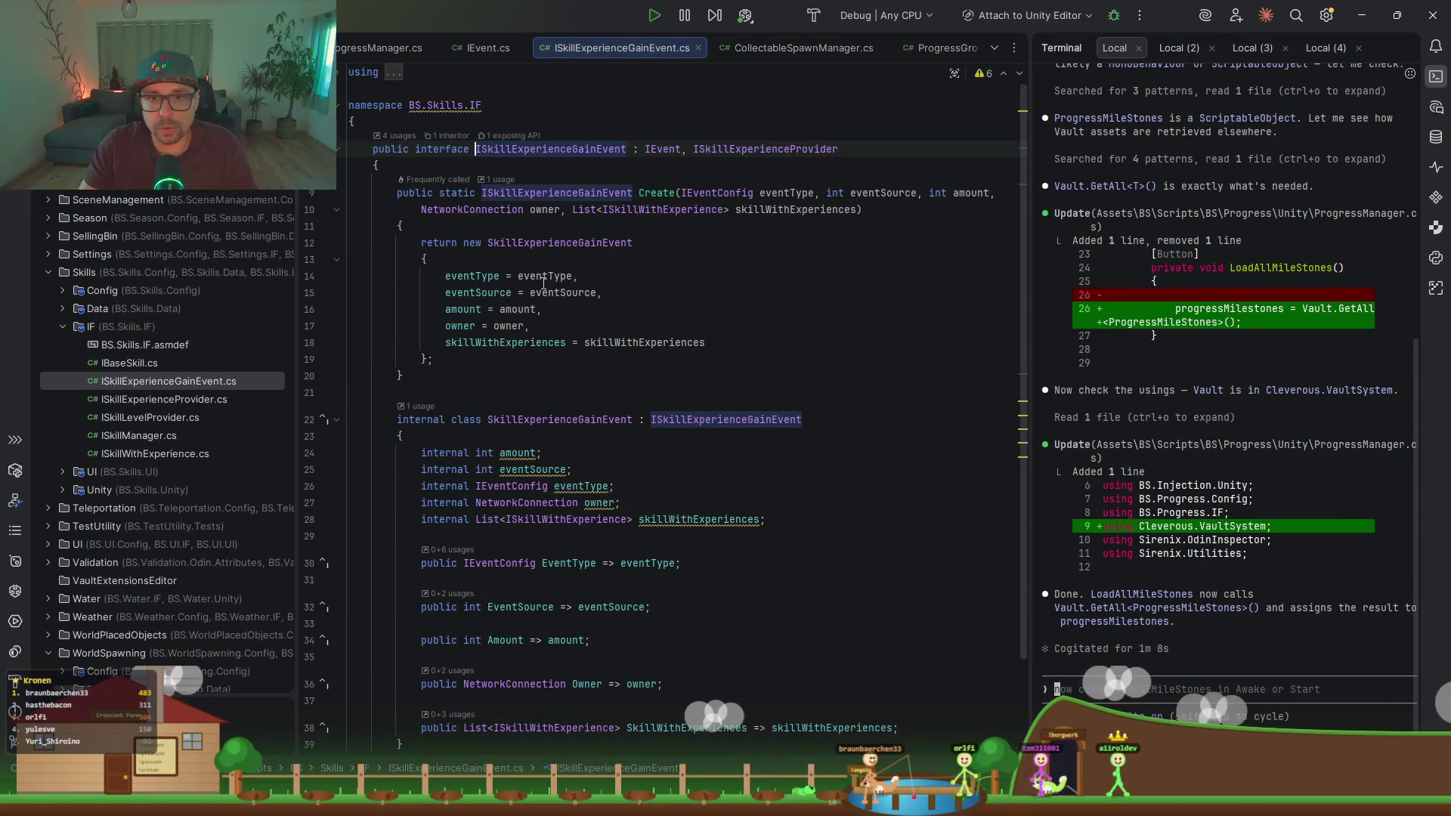
left_click(400, 136)
left_click(473, 220)
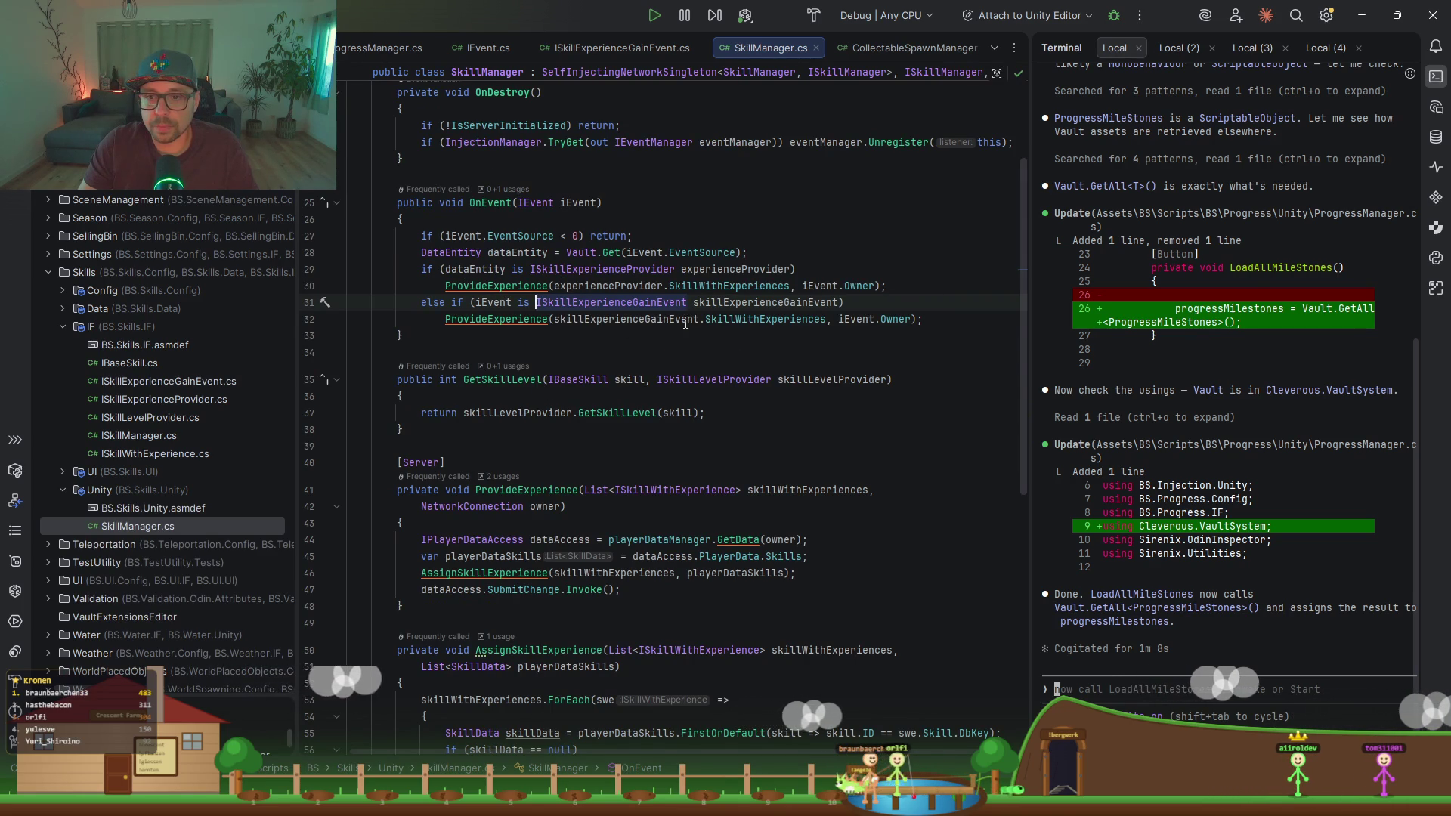
Step: Open the Enemy class from the seven inheritors of ISkillExperienceProvider
left_click(592, 270)
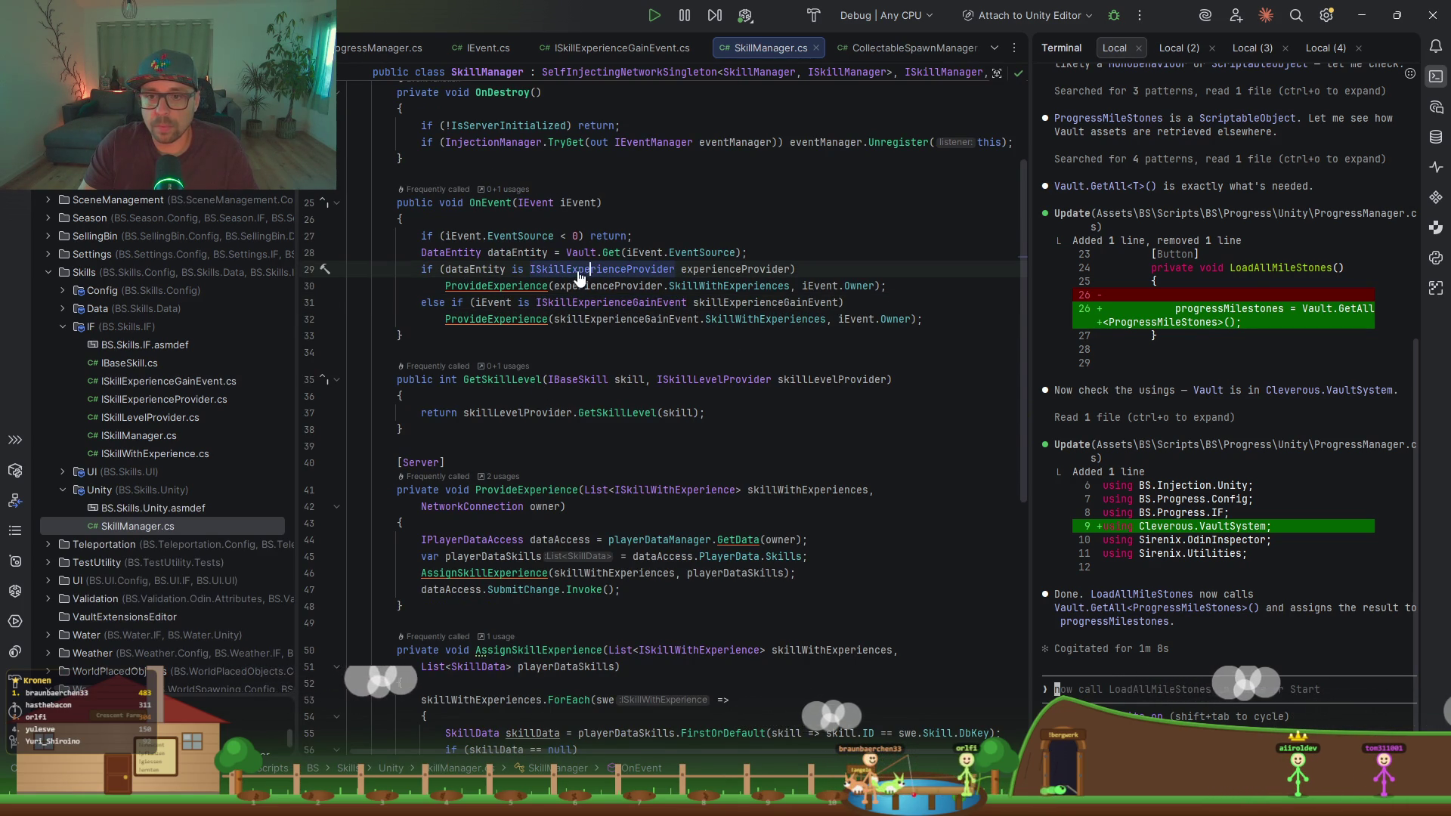
left_click(580, 272, "ctrl")
left_click(448, 136)
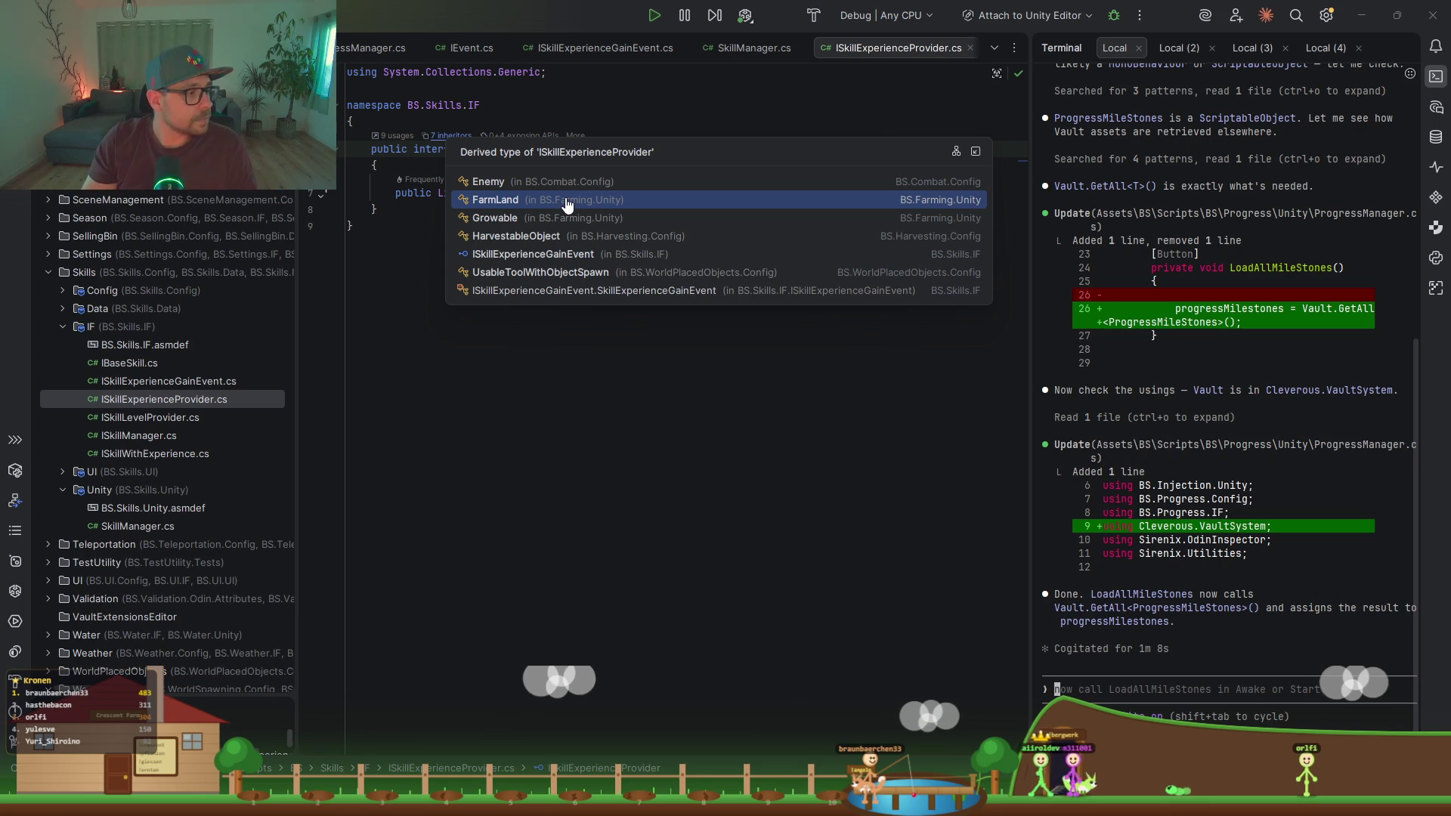
left_click(528, 187)
Step: Scroll through Enemy, then return to ISkillExperienceProvider and list its seven inheritors
scroll(589, 299, "down", 2)
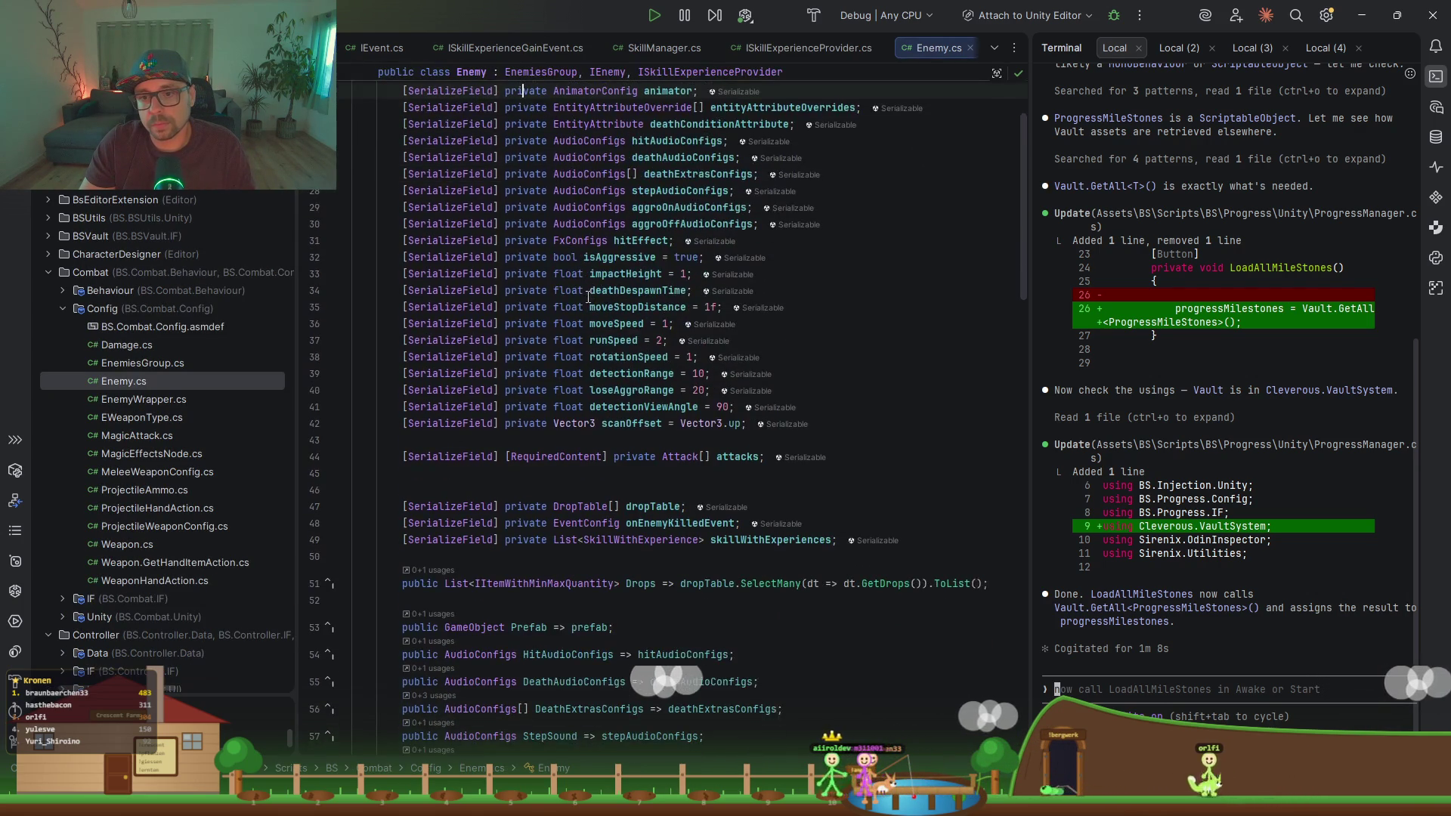
scroll(589, 435, "up", 2)
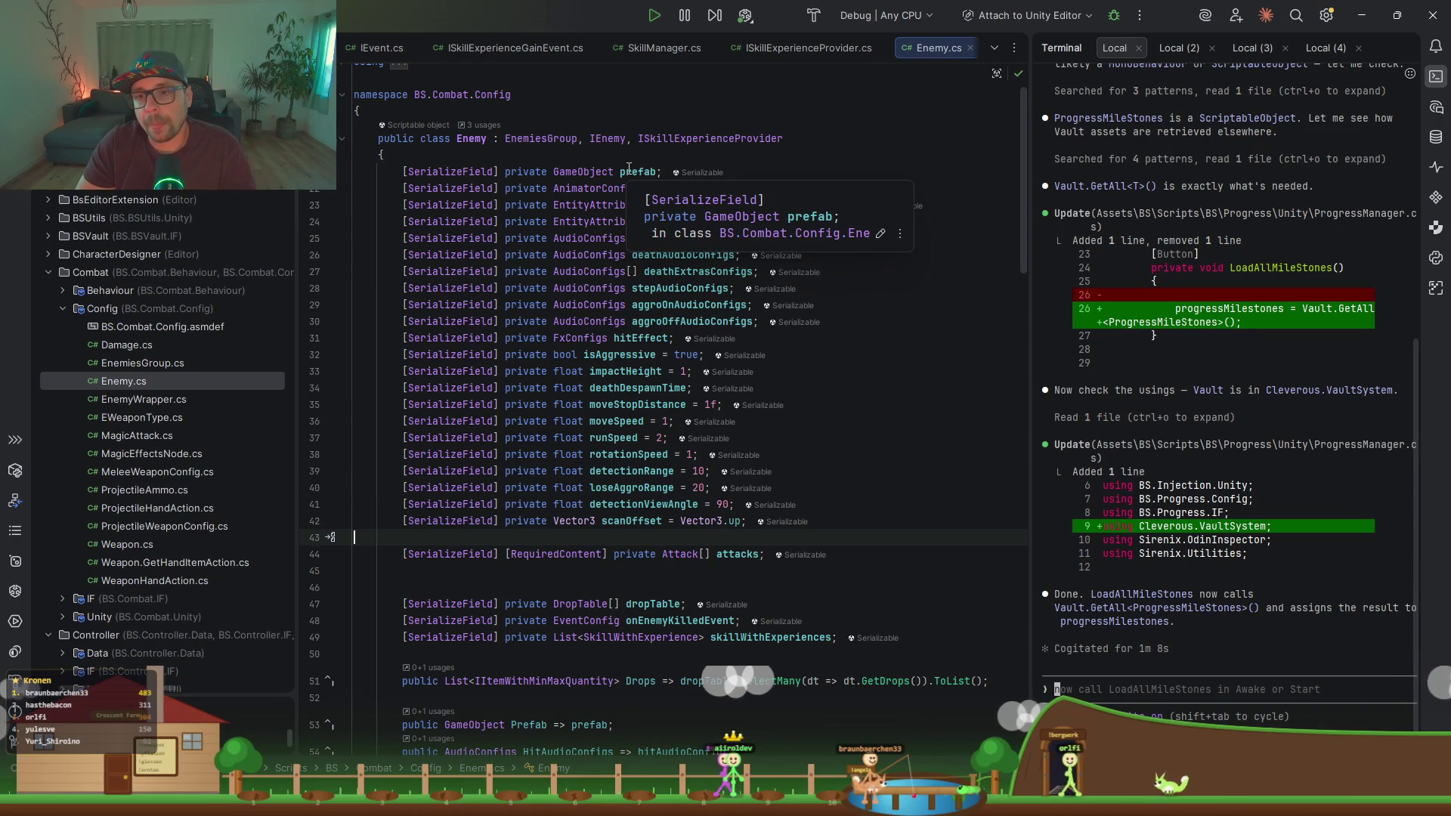
scroll(629, 169, "down", 2)
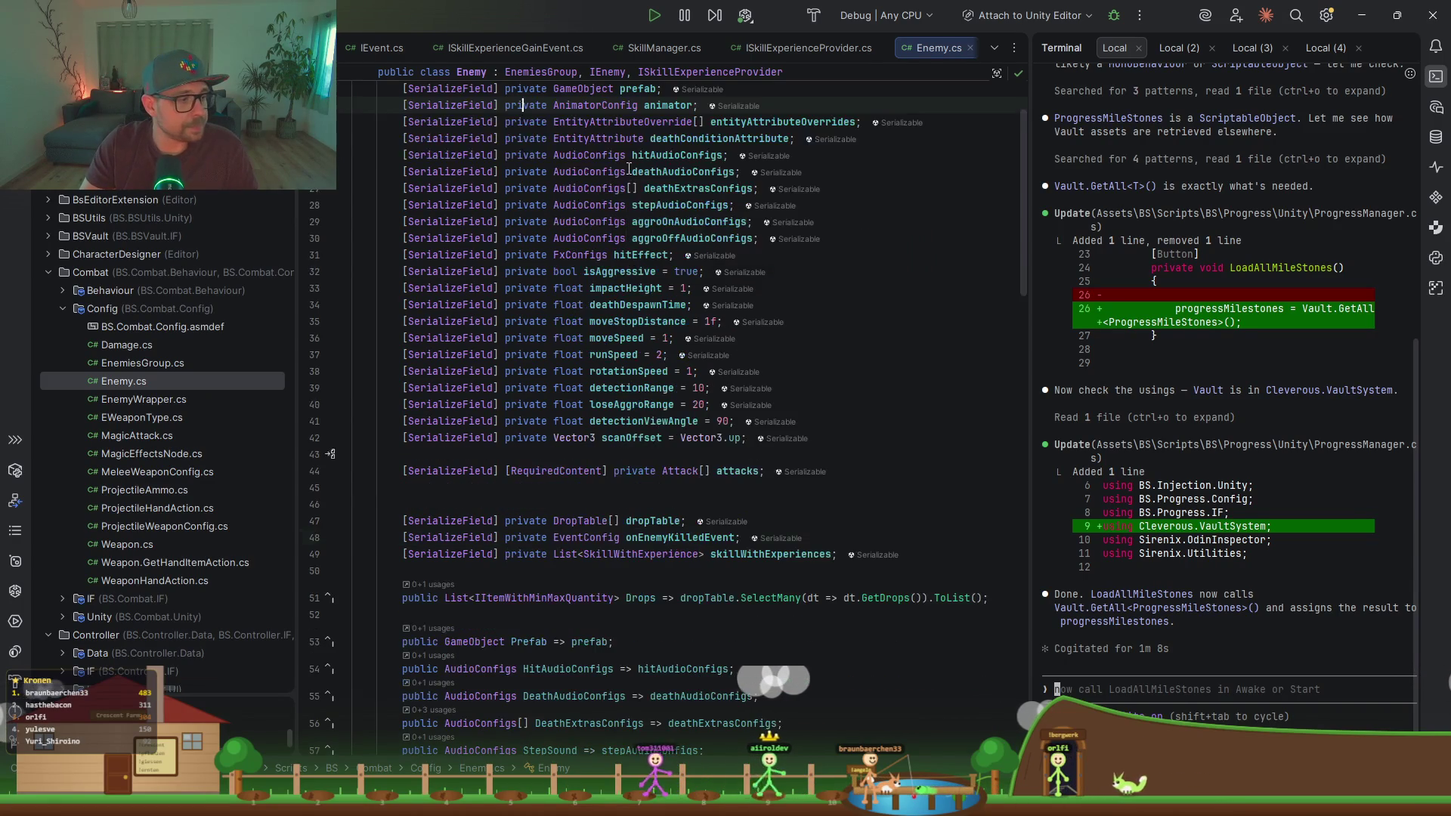
key("ctrl+b")
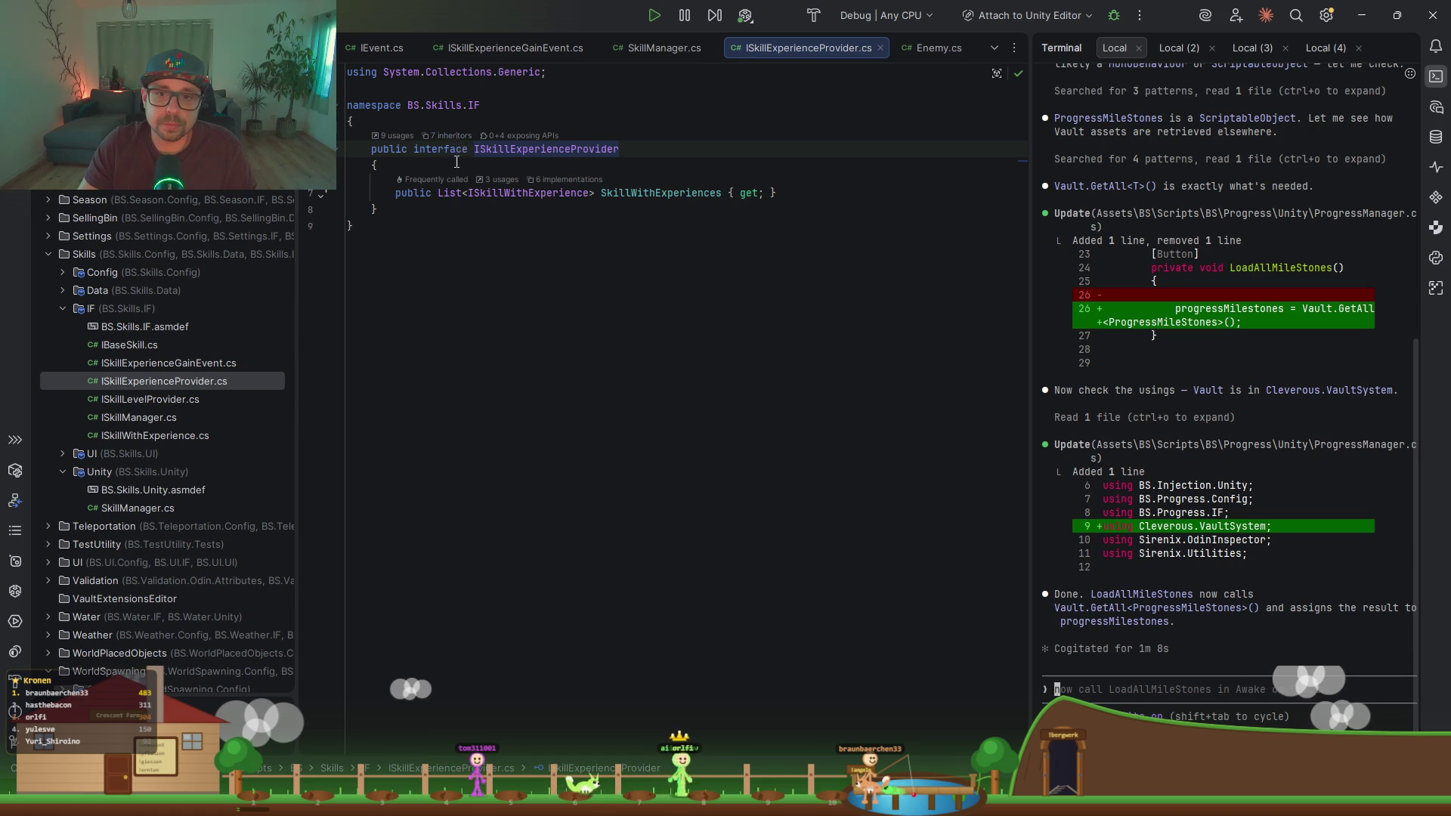
left_click(453, 137)
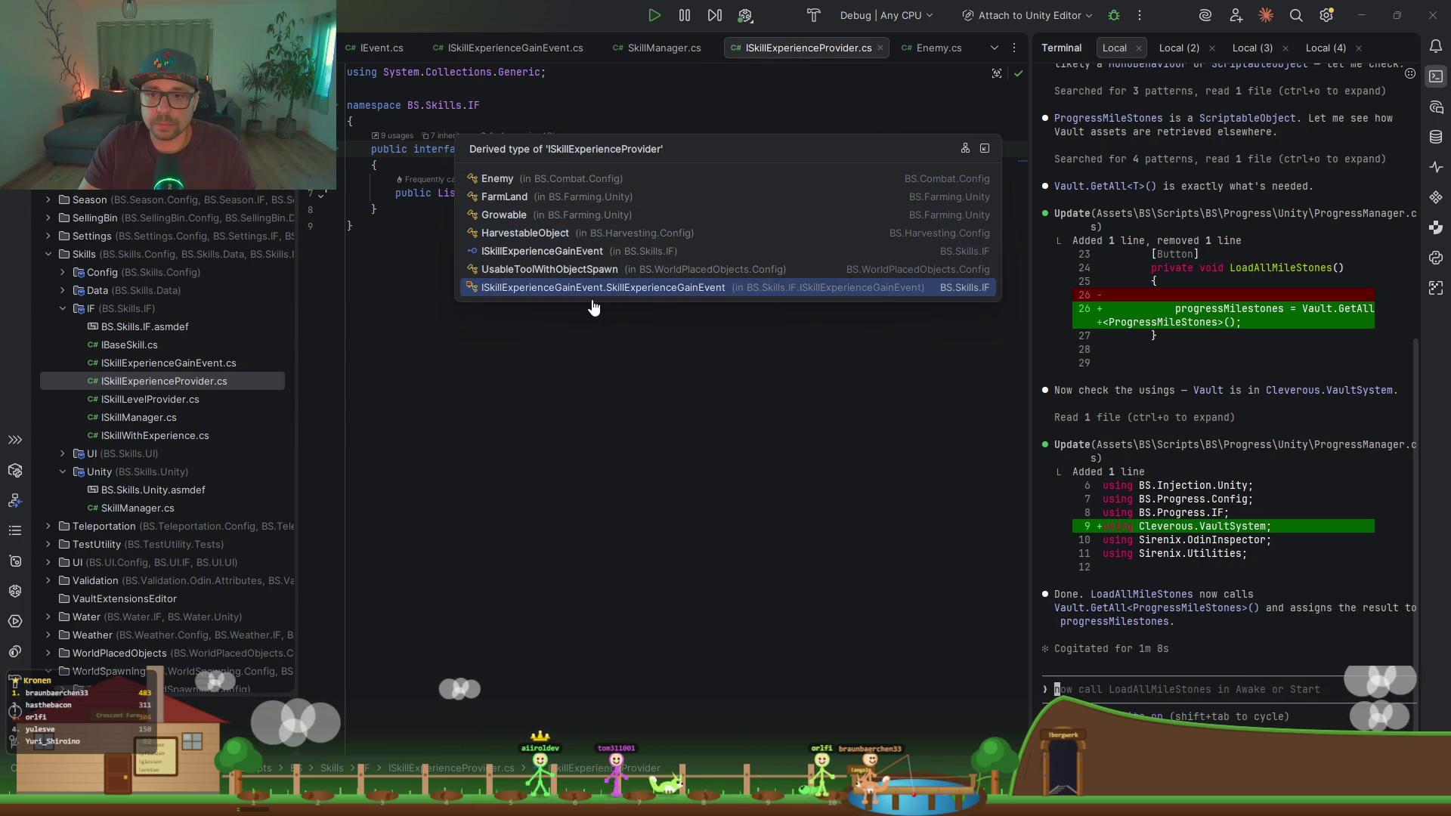
left_click(514, 287)
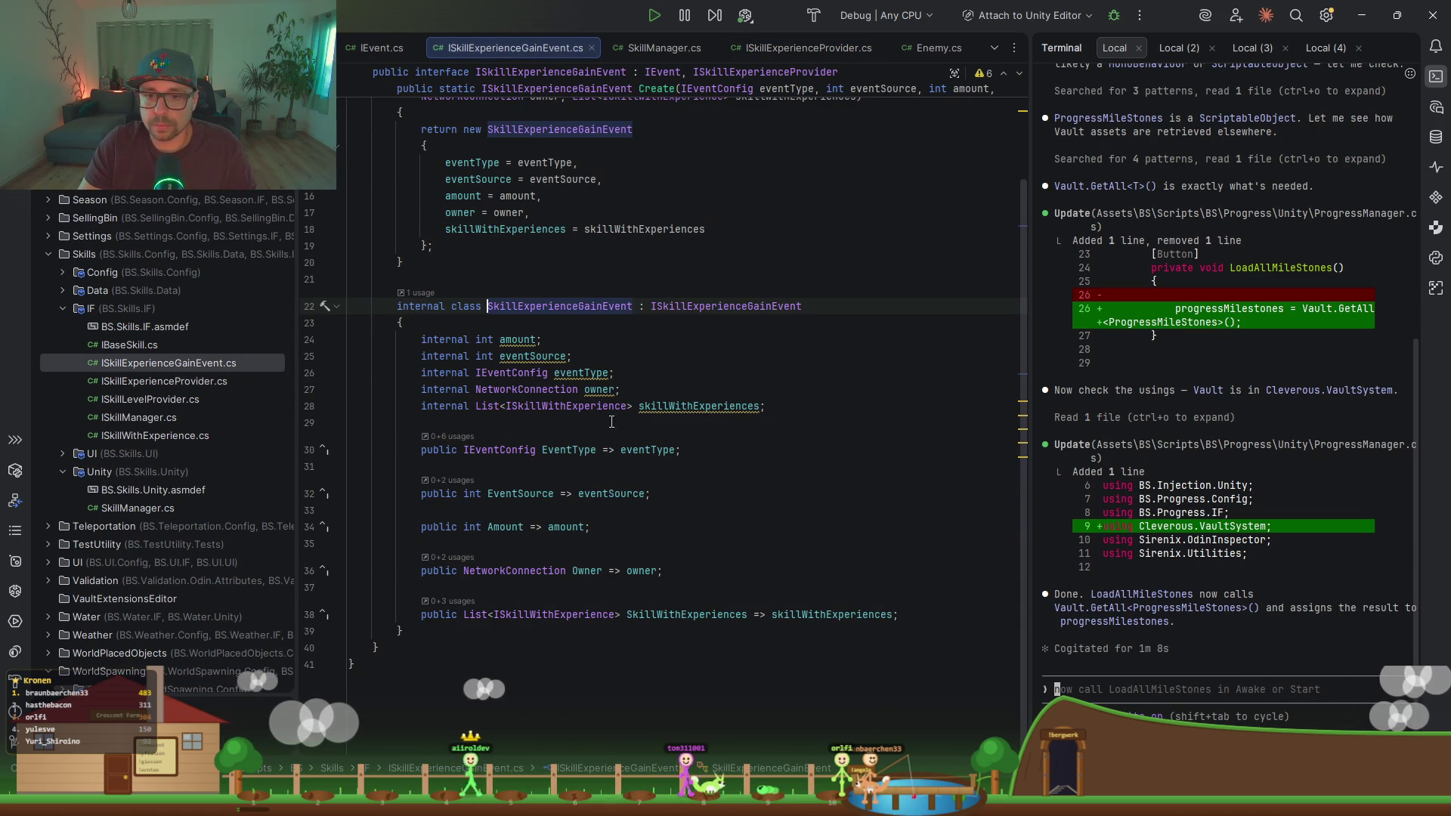
left_click(650, 407)
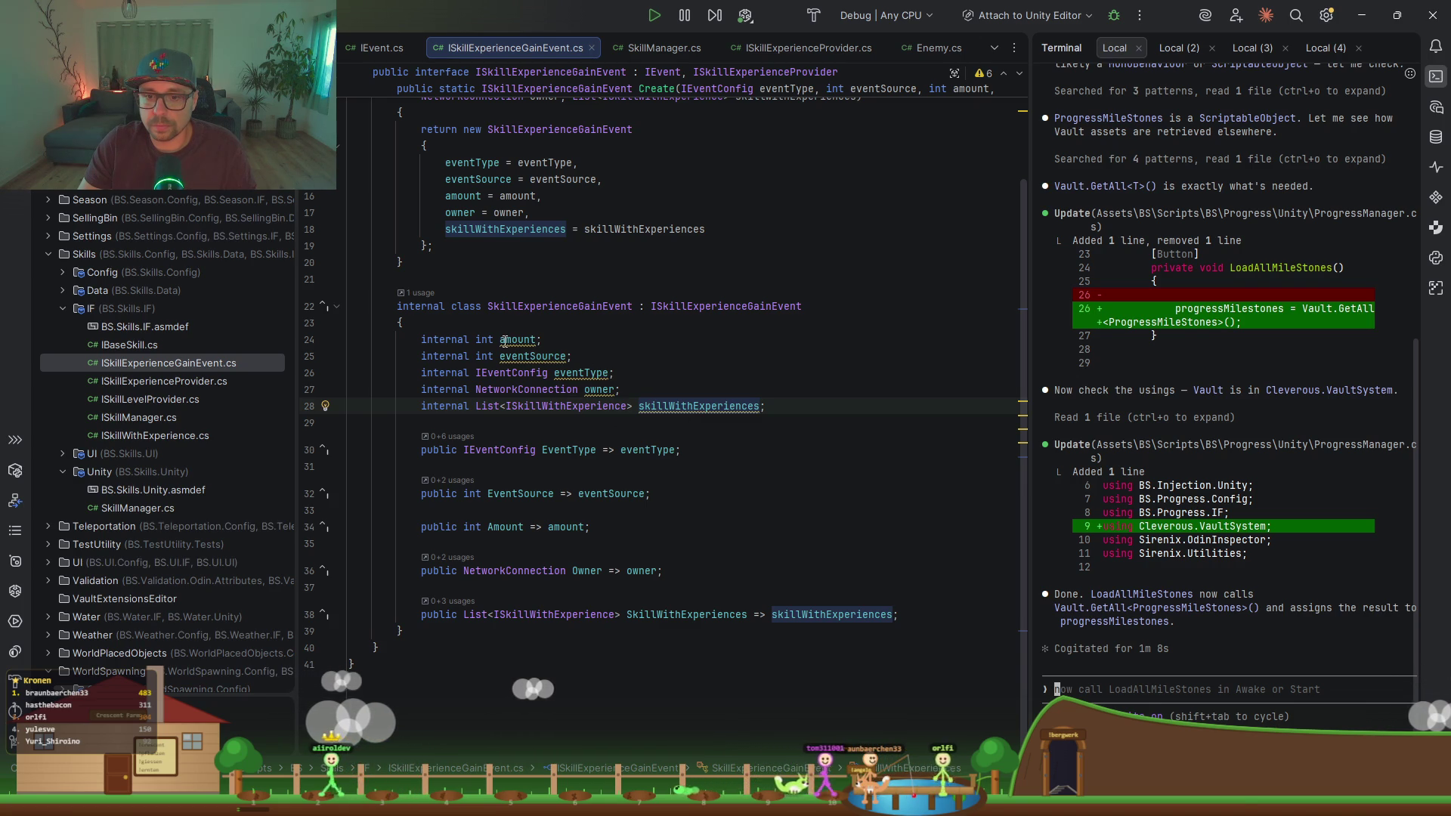
left_click(567, 527)
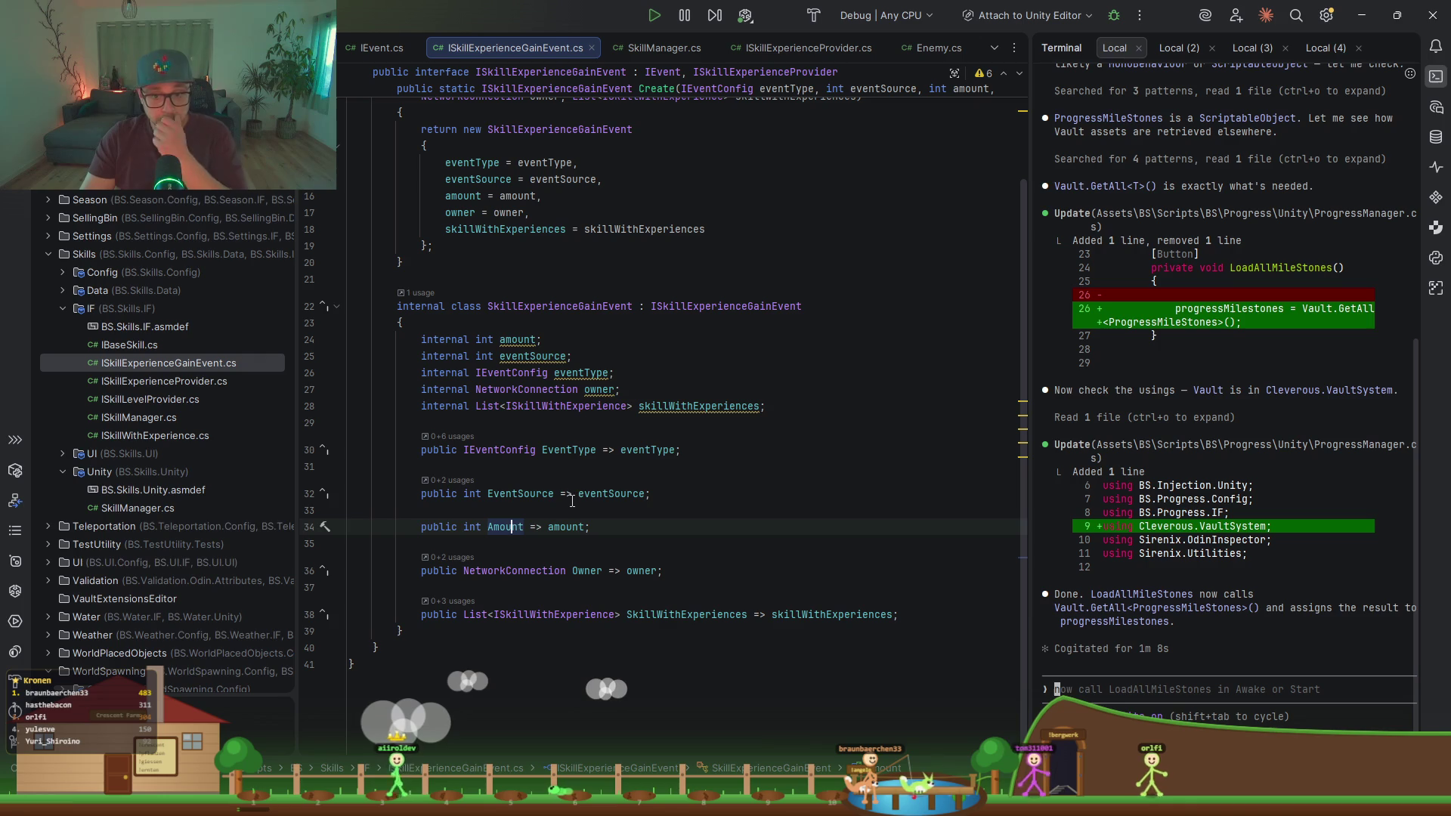
key("Up")
key("Up")
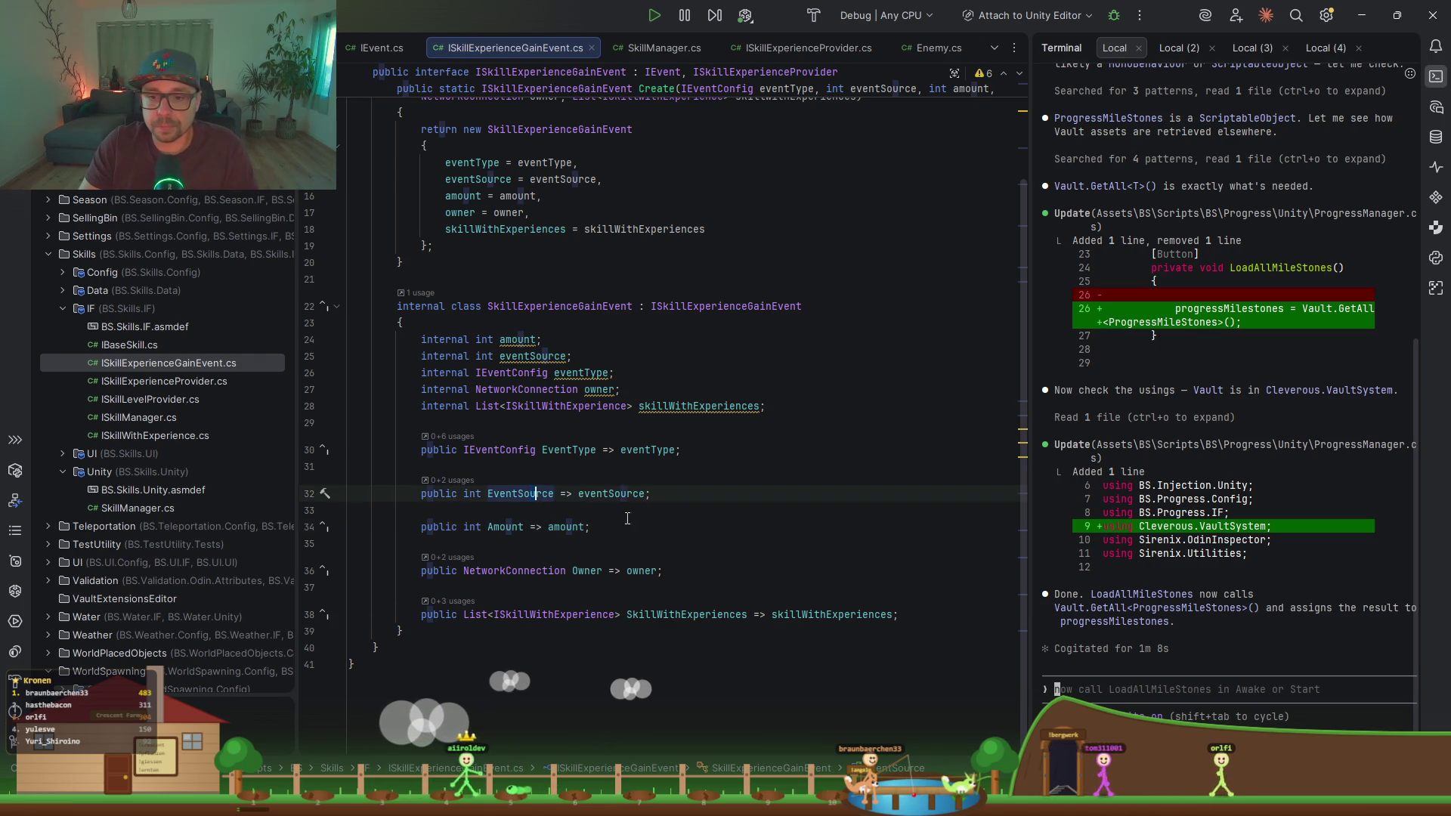
left_click(612, 494)
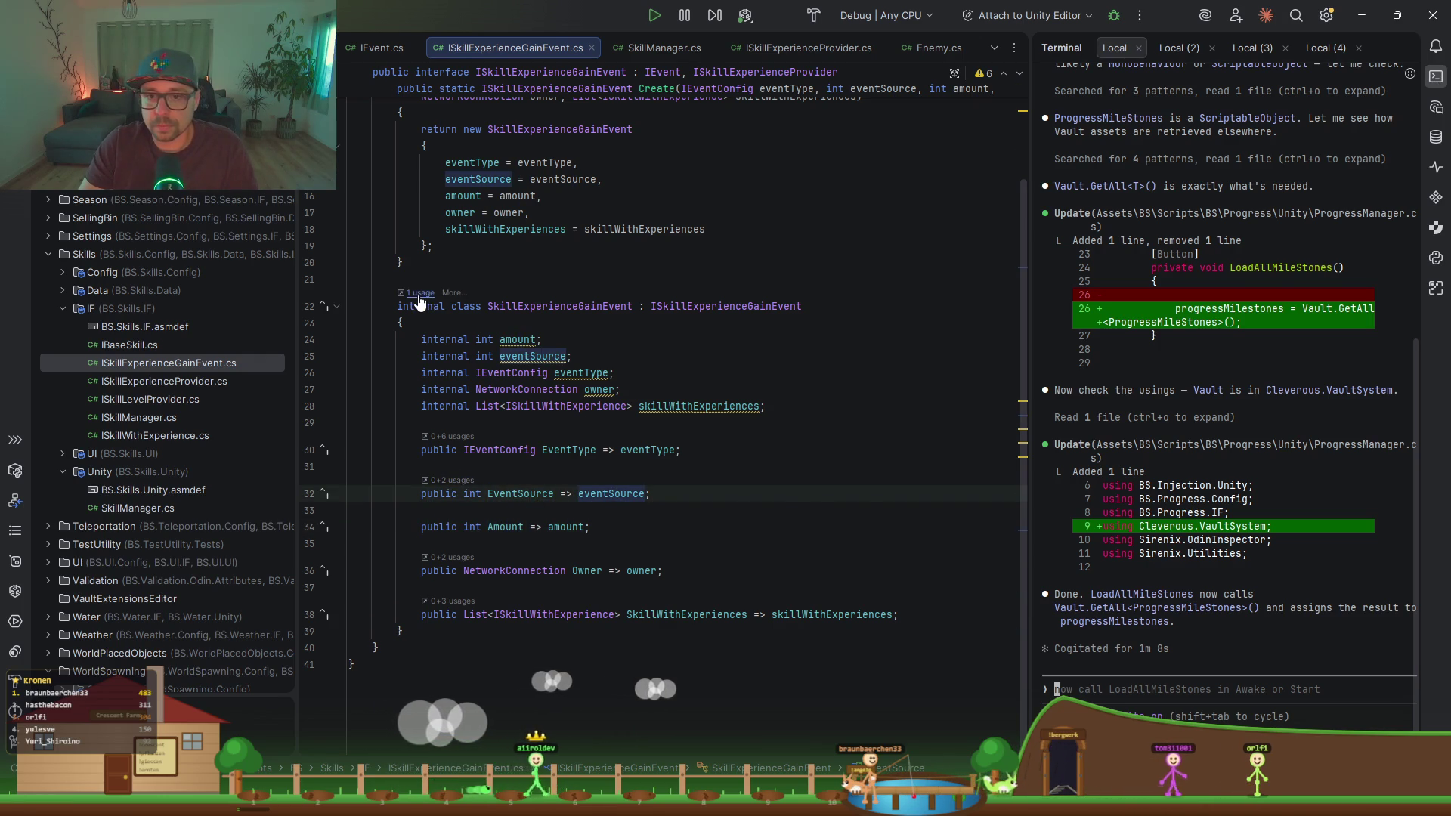
left_click(420, 294)
key("Escape")
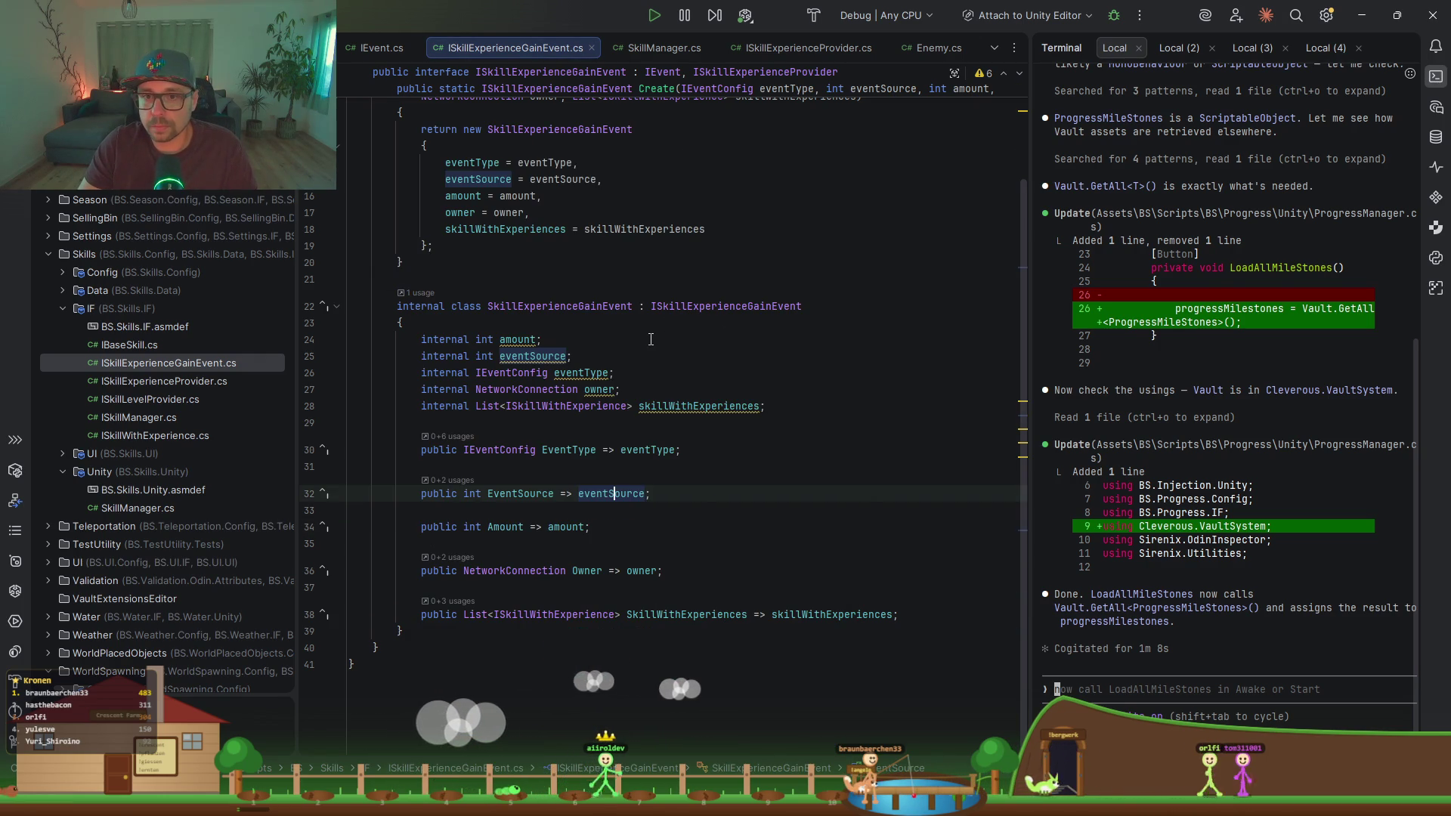
scroll(651, 339, "up", 3)
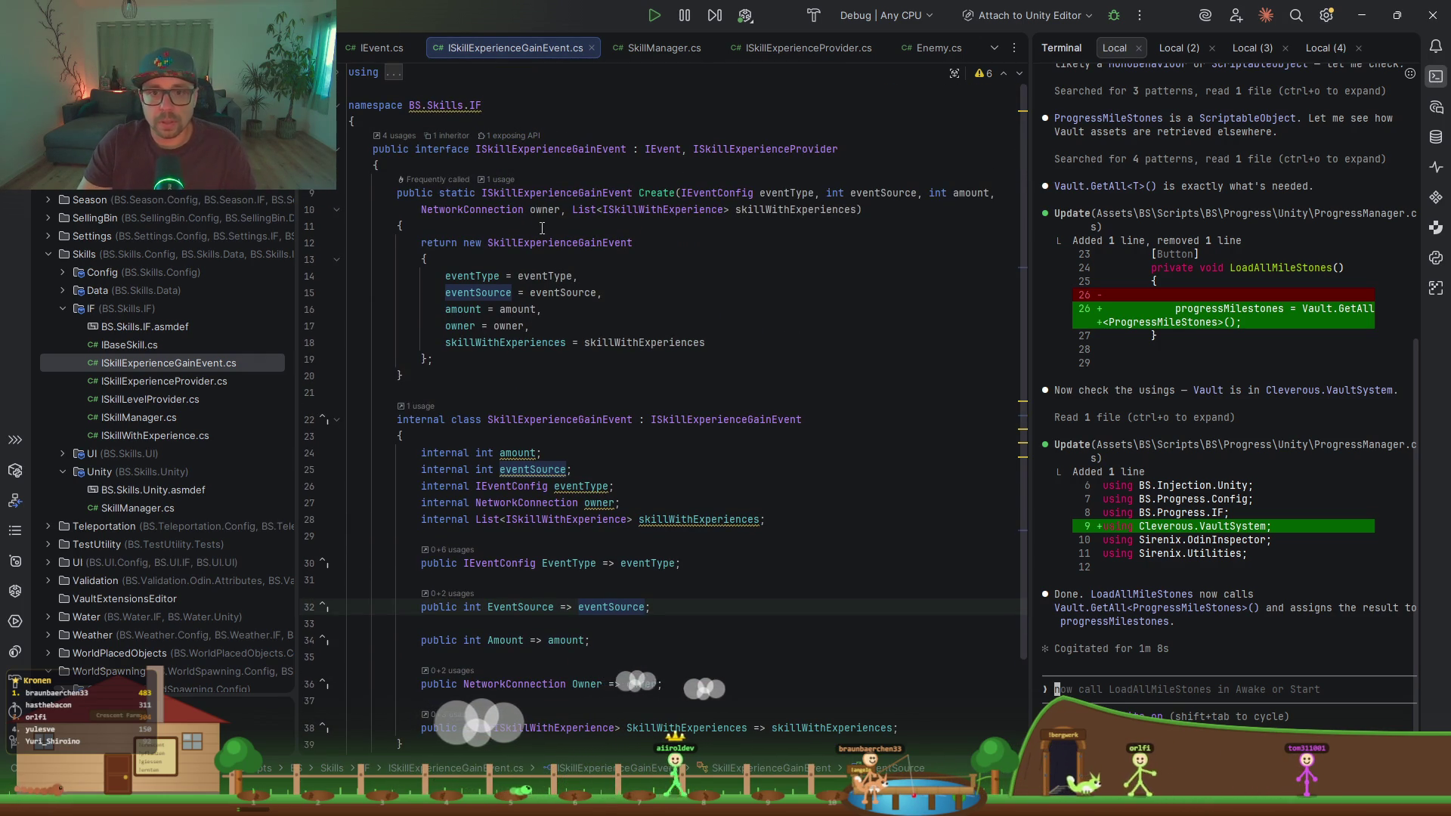
double_click(188, 381)
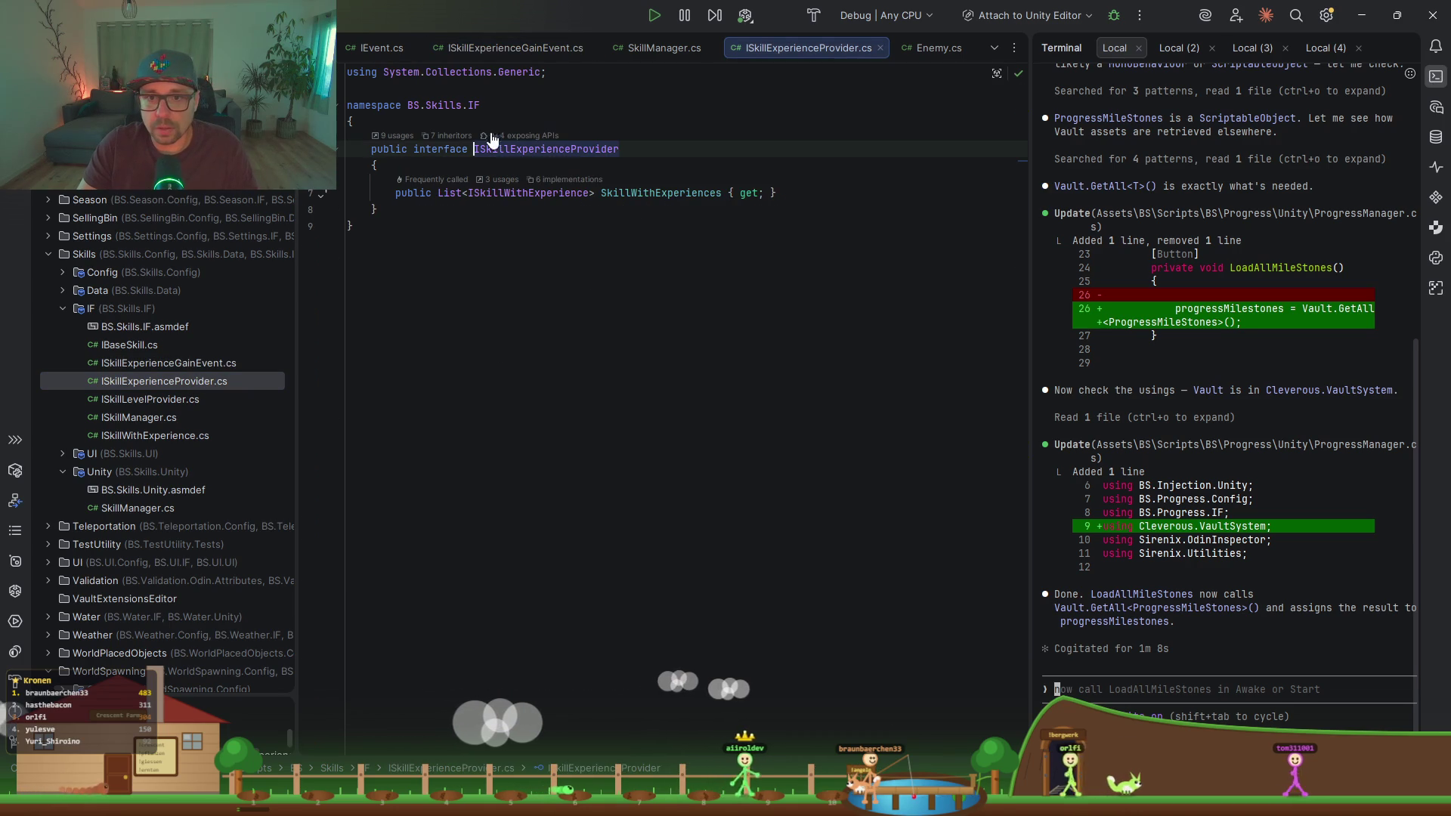
left_click(553, 182)
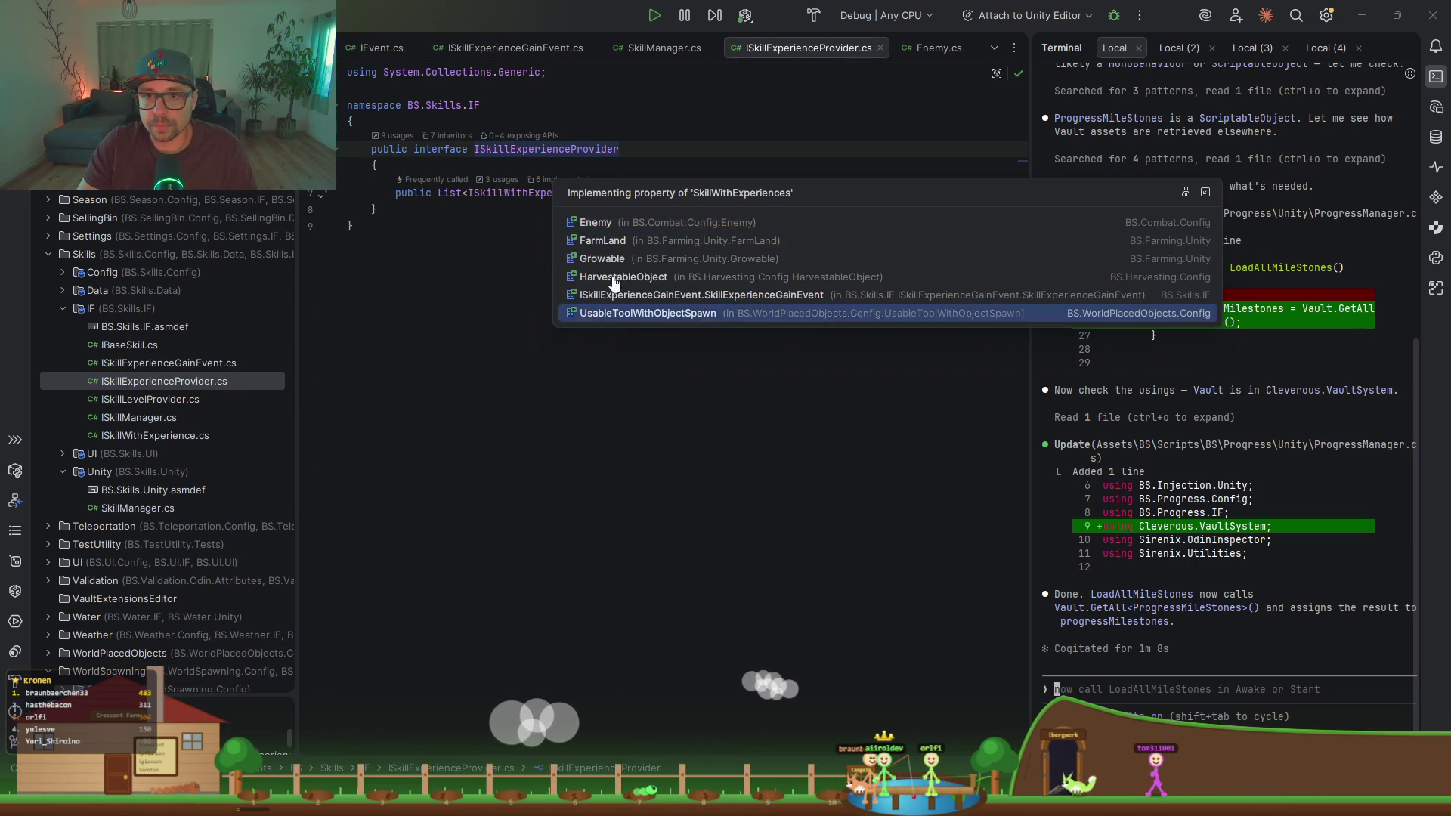
left_click(620, 259)
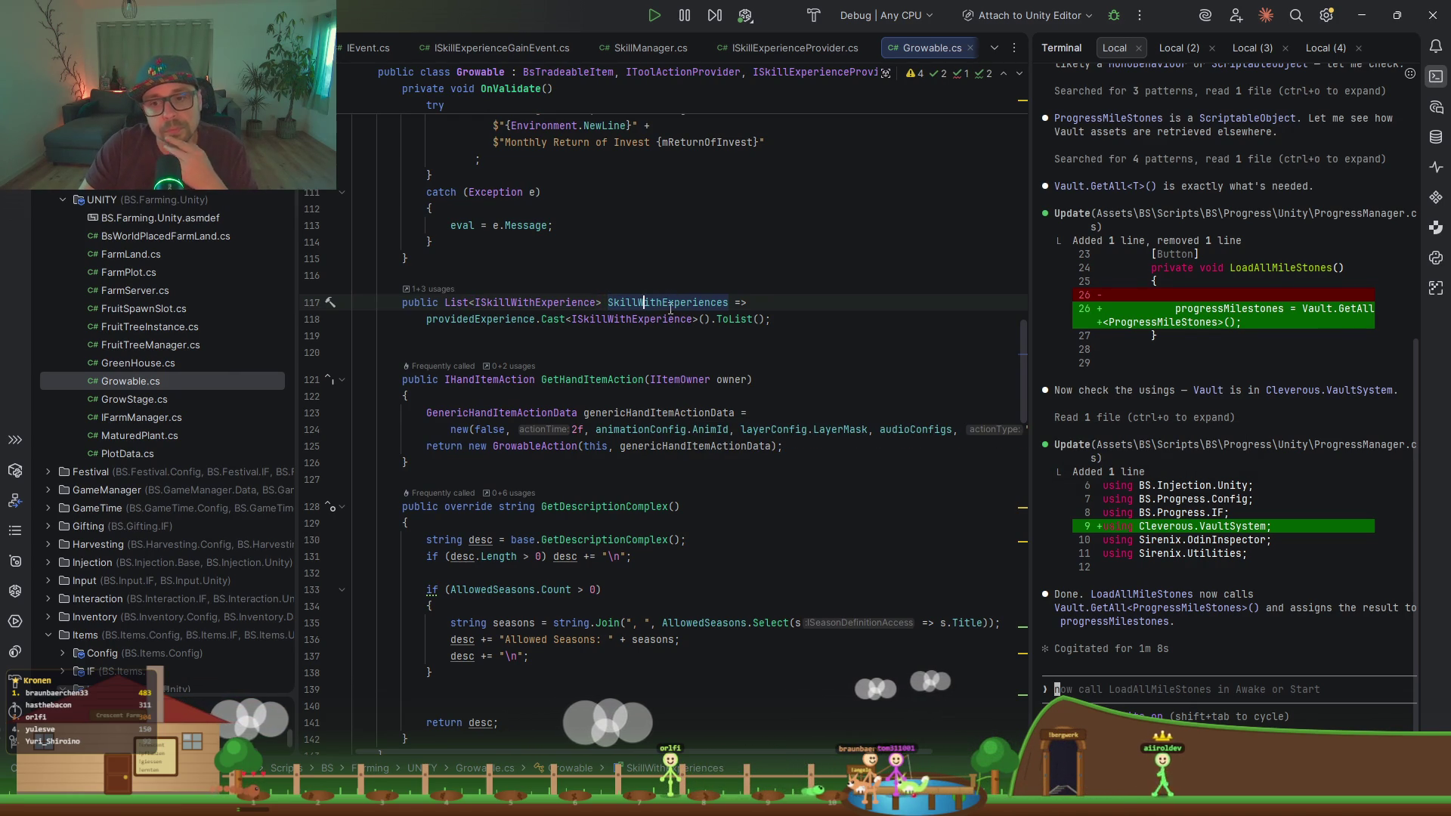
left_click(493, 318)
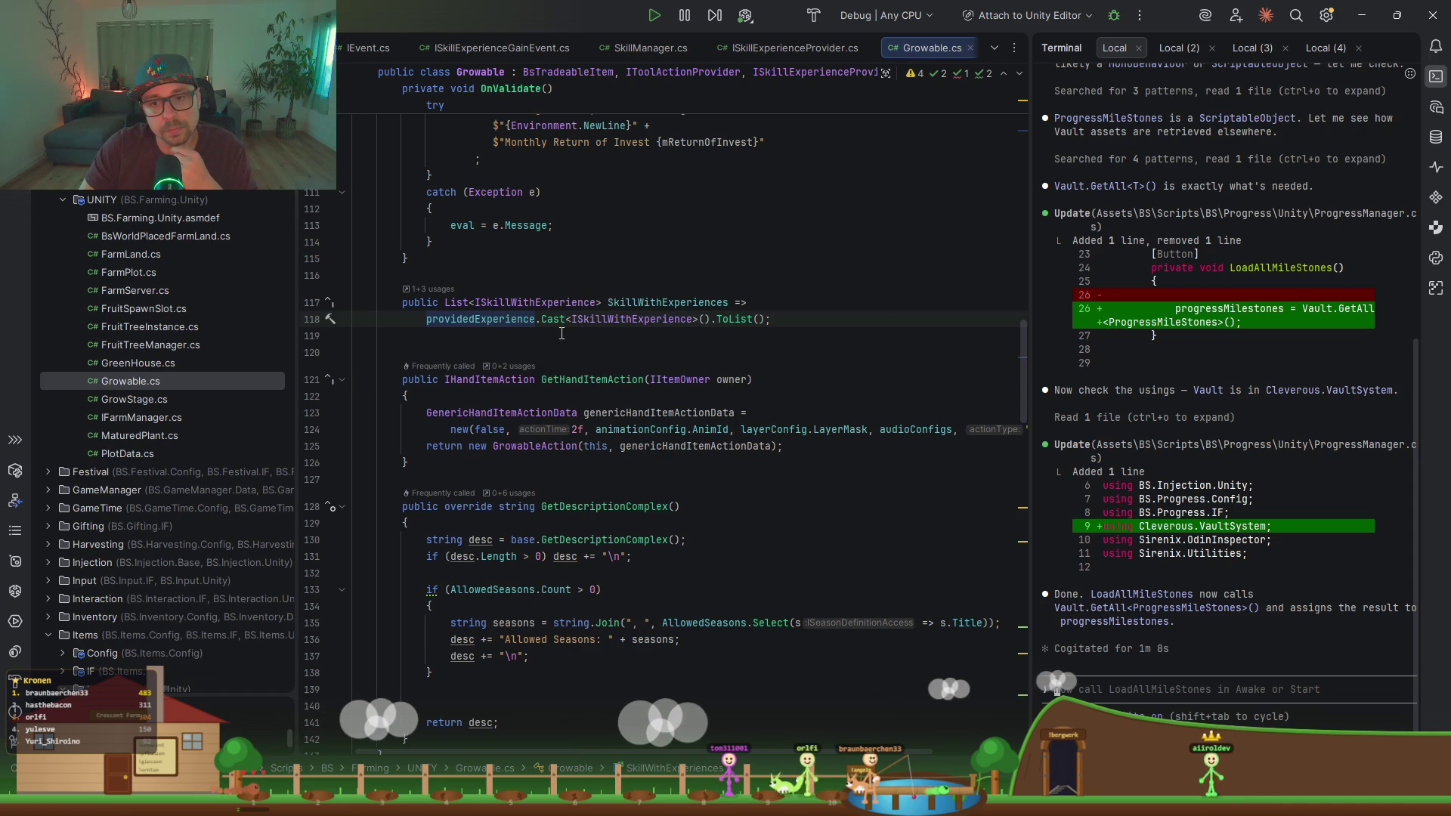
left_click(528, 303)
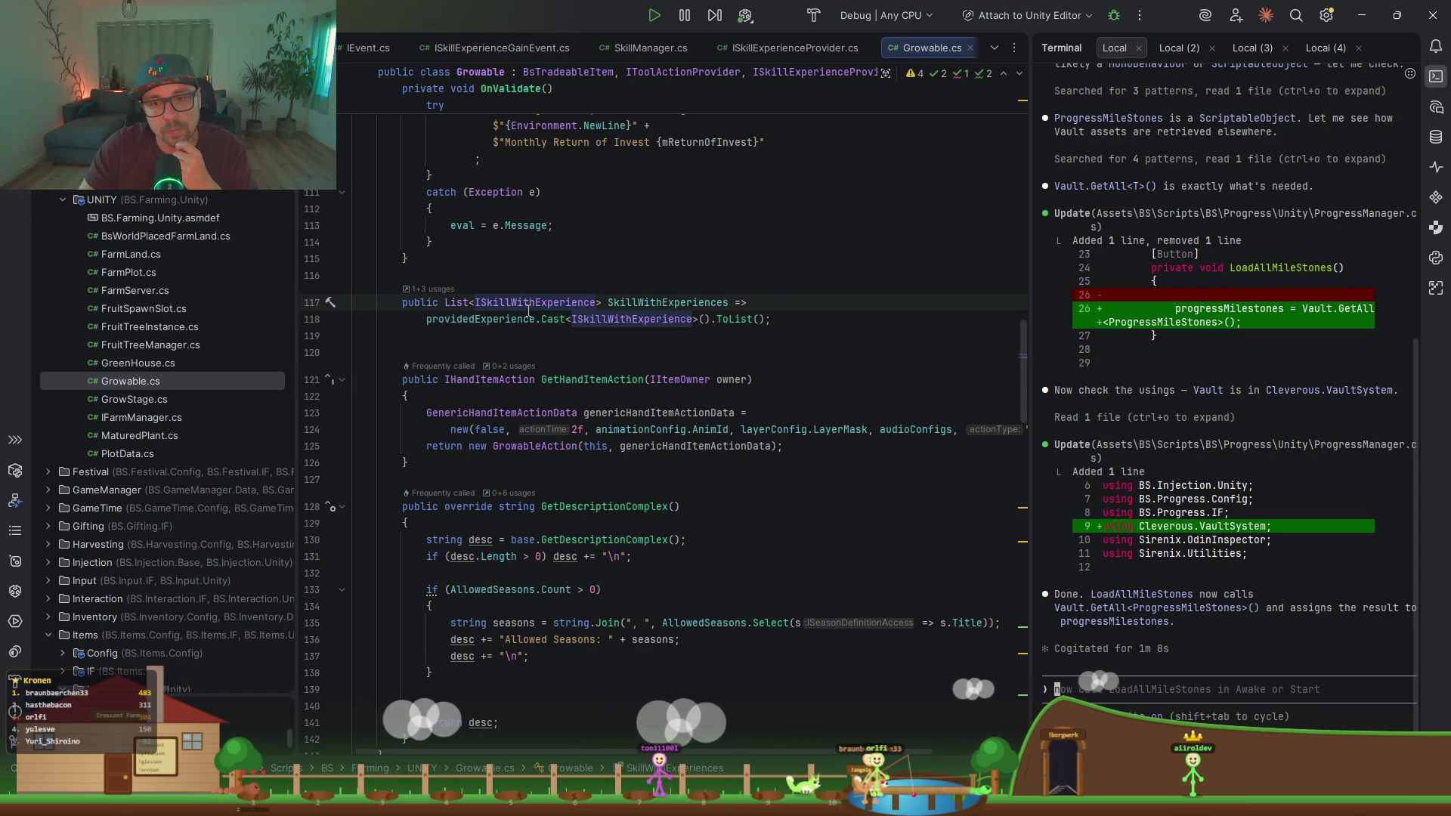
mouse_move(529, 310)
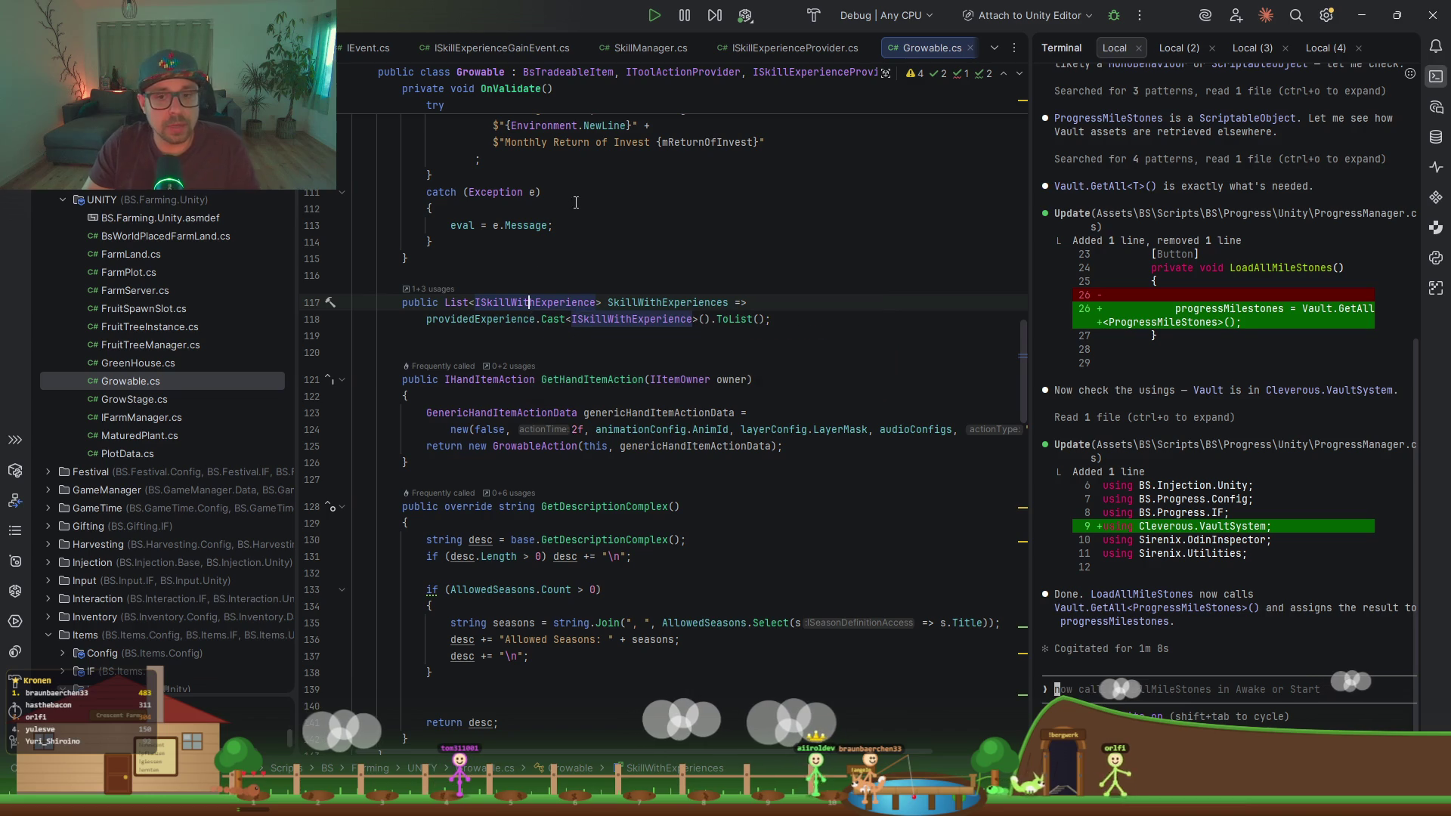
key("ctrl+alt+Left")
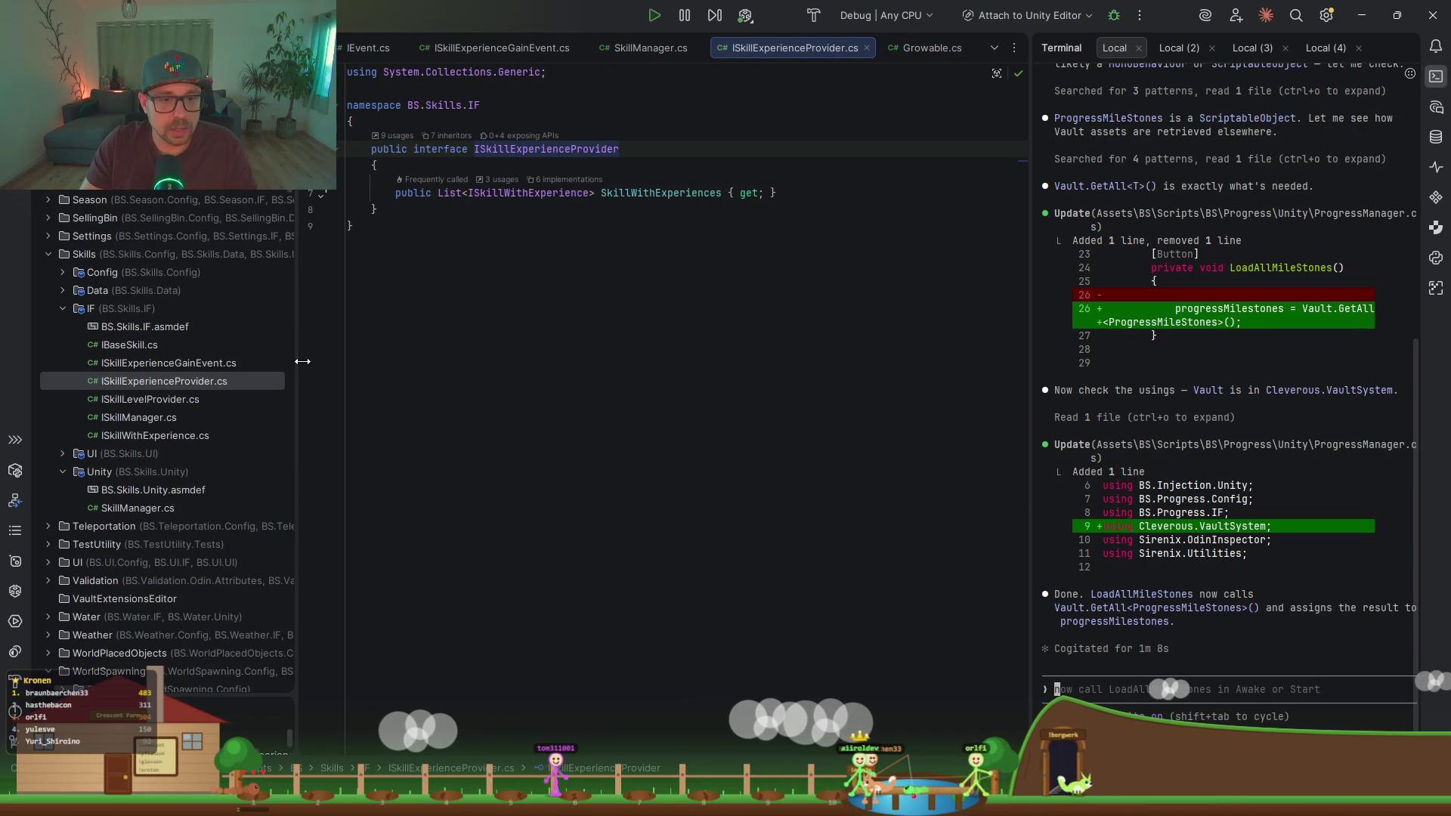
key("ctrl+t")
type("IEvent")
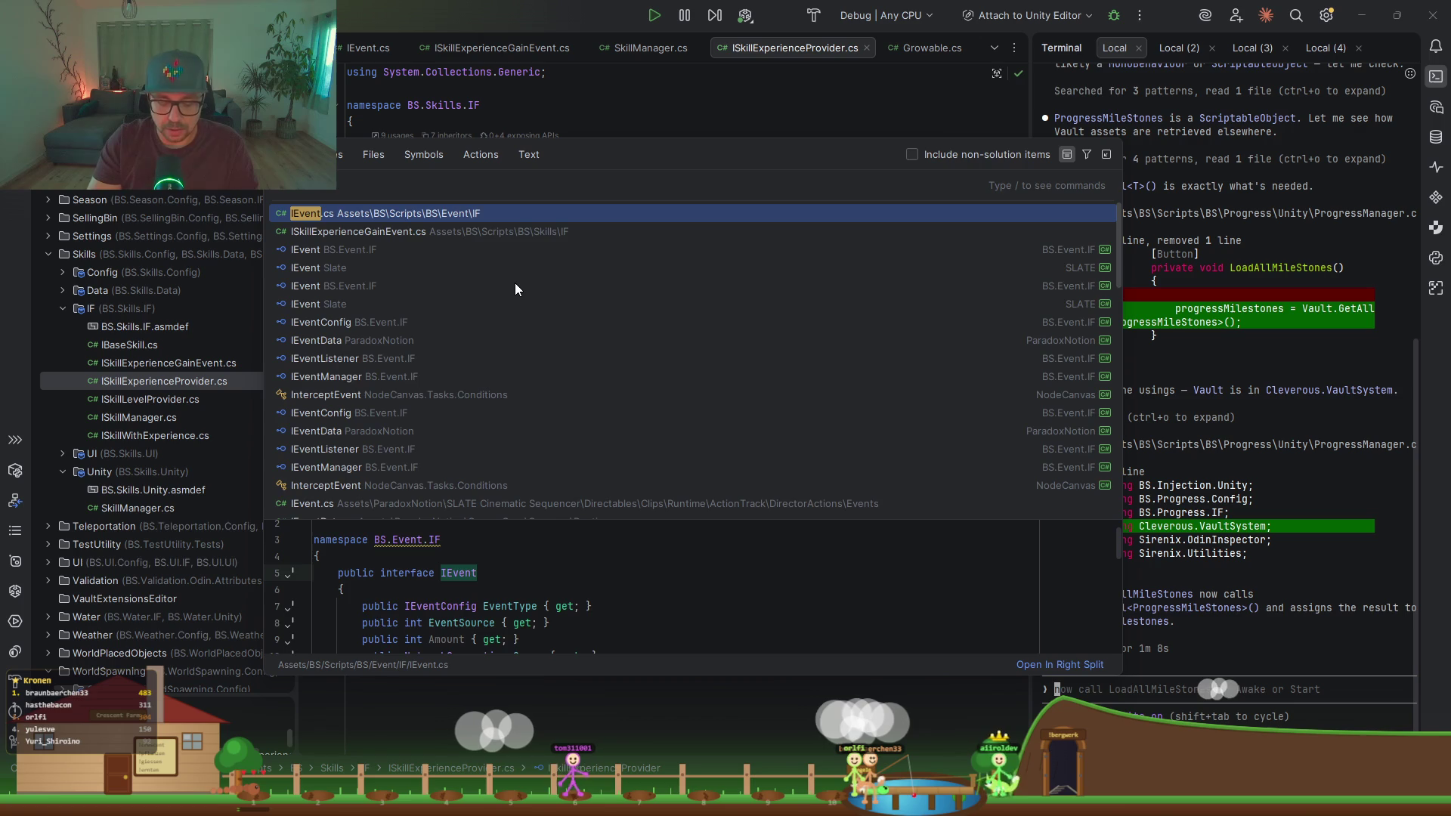
type("Manager")
key("Return")
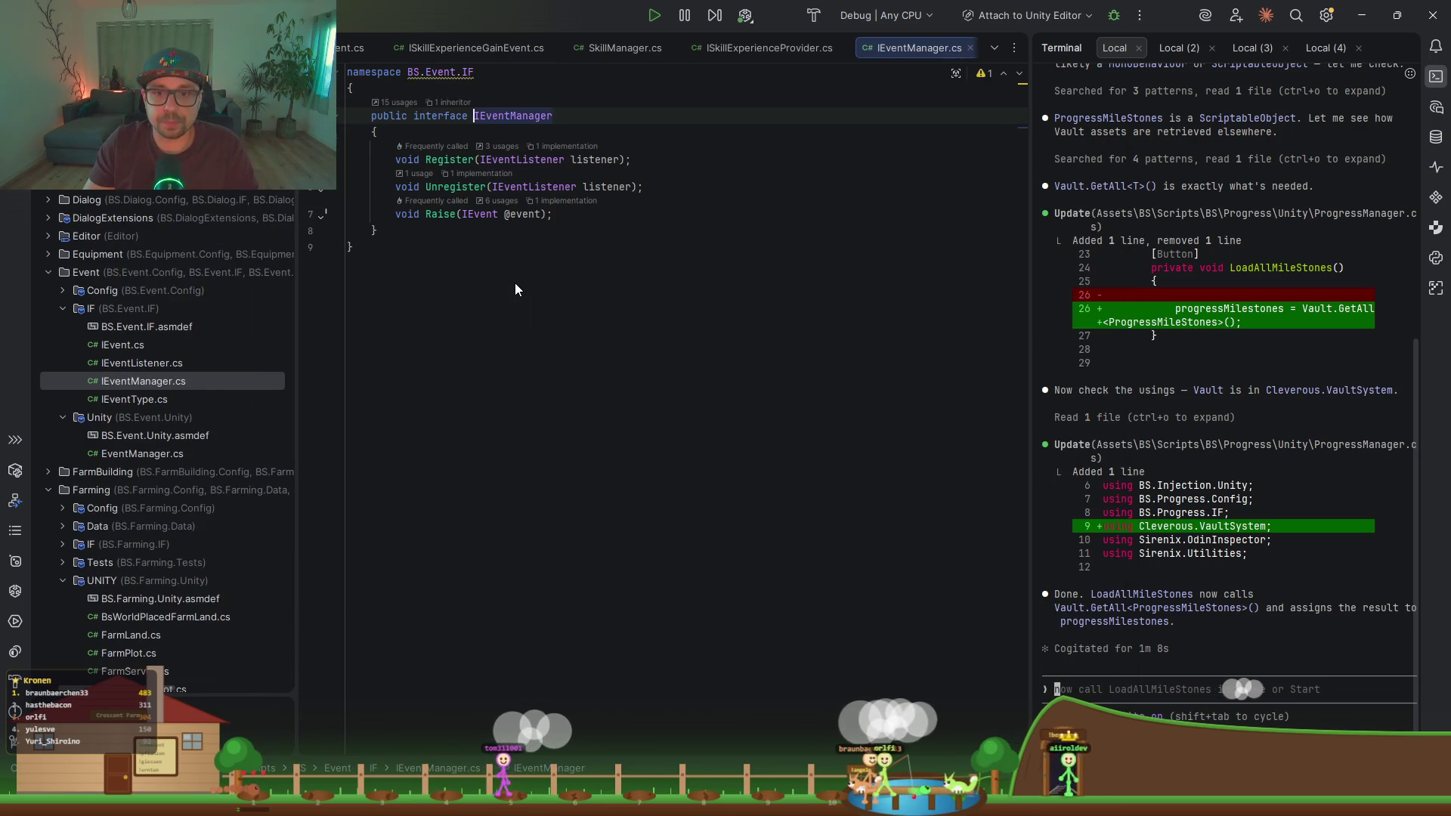
left_click(555, 208)
left_click(700, 404)
left_click(606, 529)
left_click(537, 531)
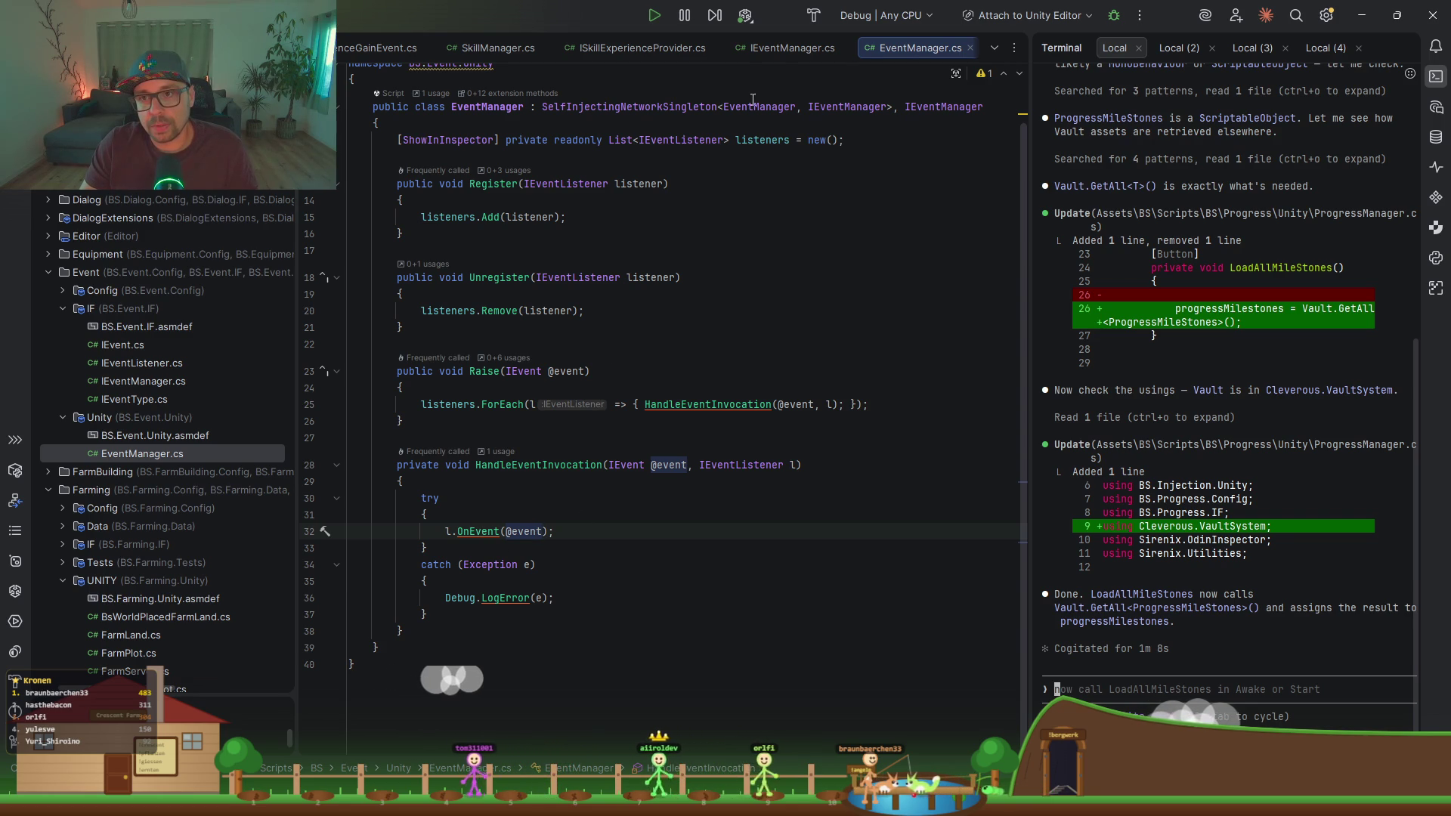
Step: Return to ISkillExperienceProvider.cs and show its seven derived types
mouse_move(688, 108)
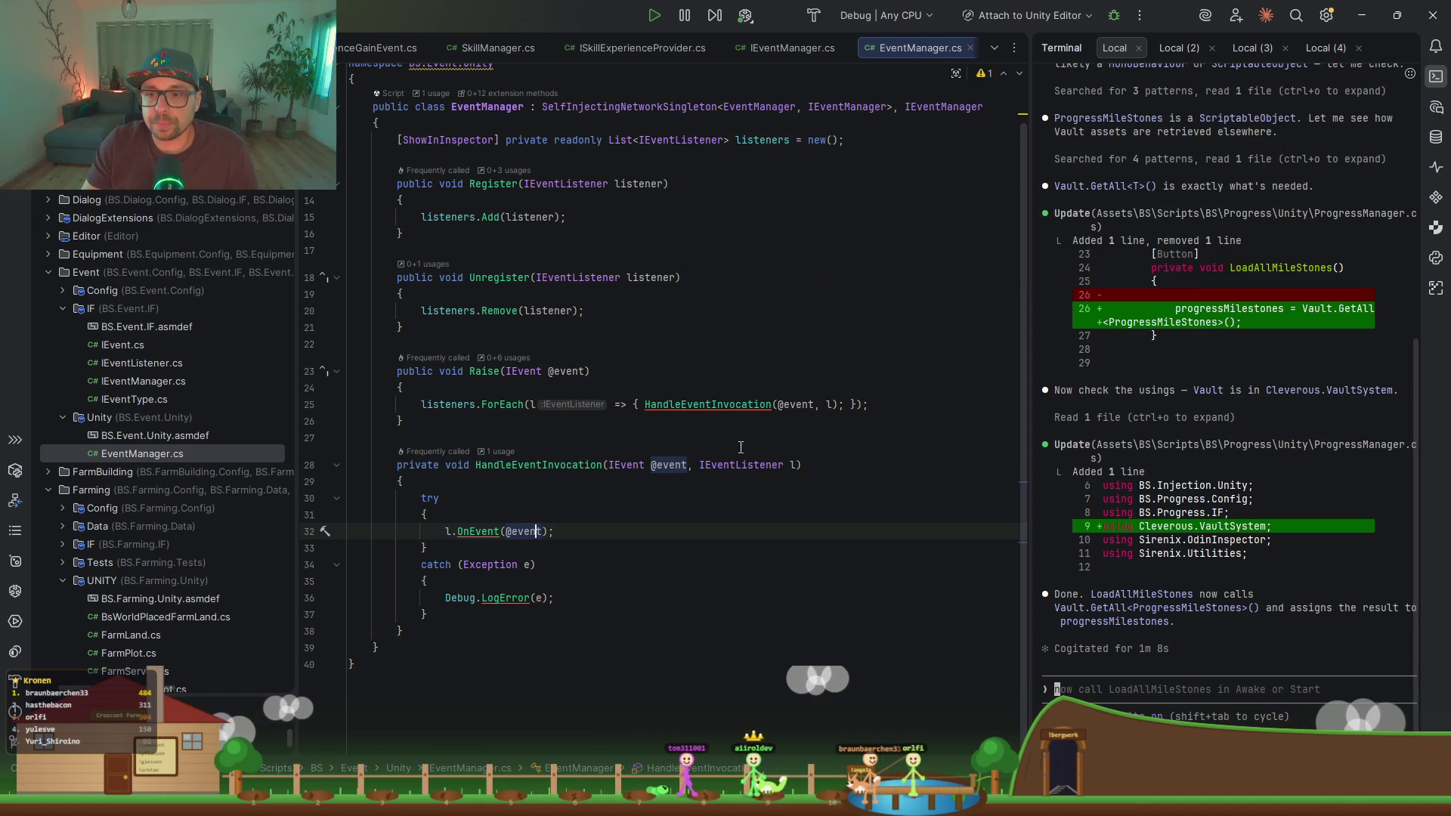
left_click(634, 48)
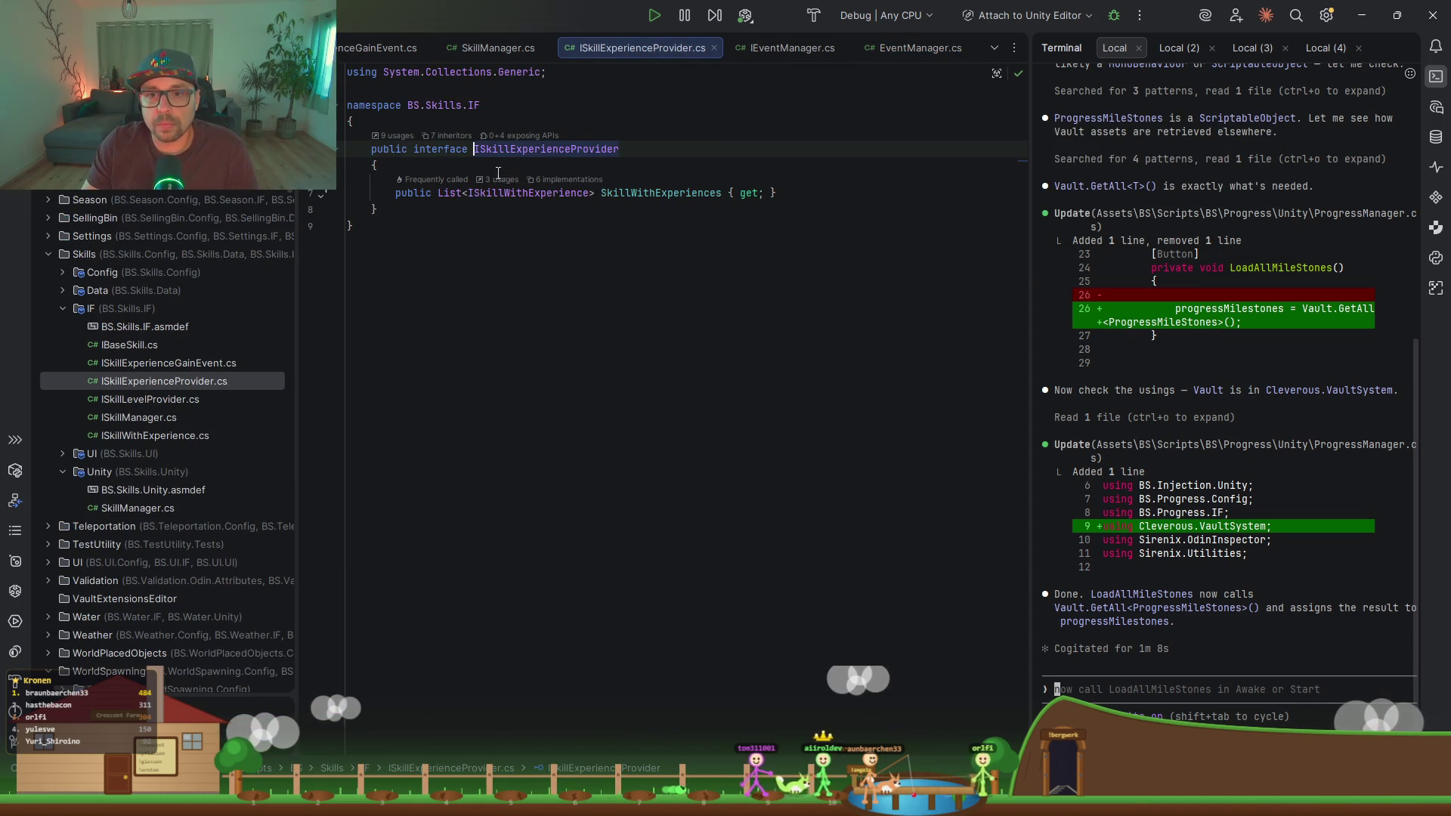
left_click(448, 137)
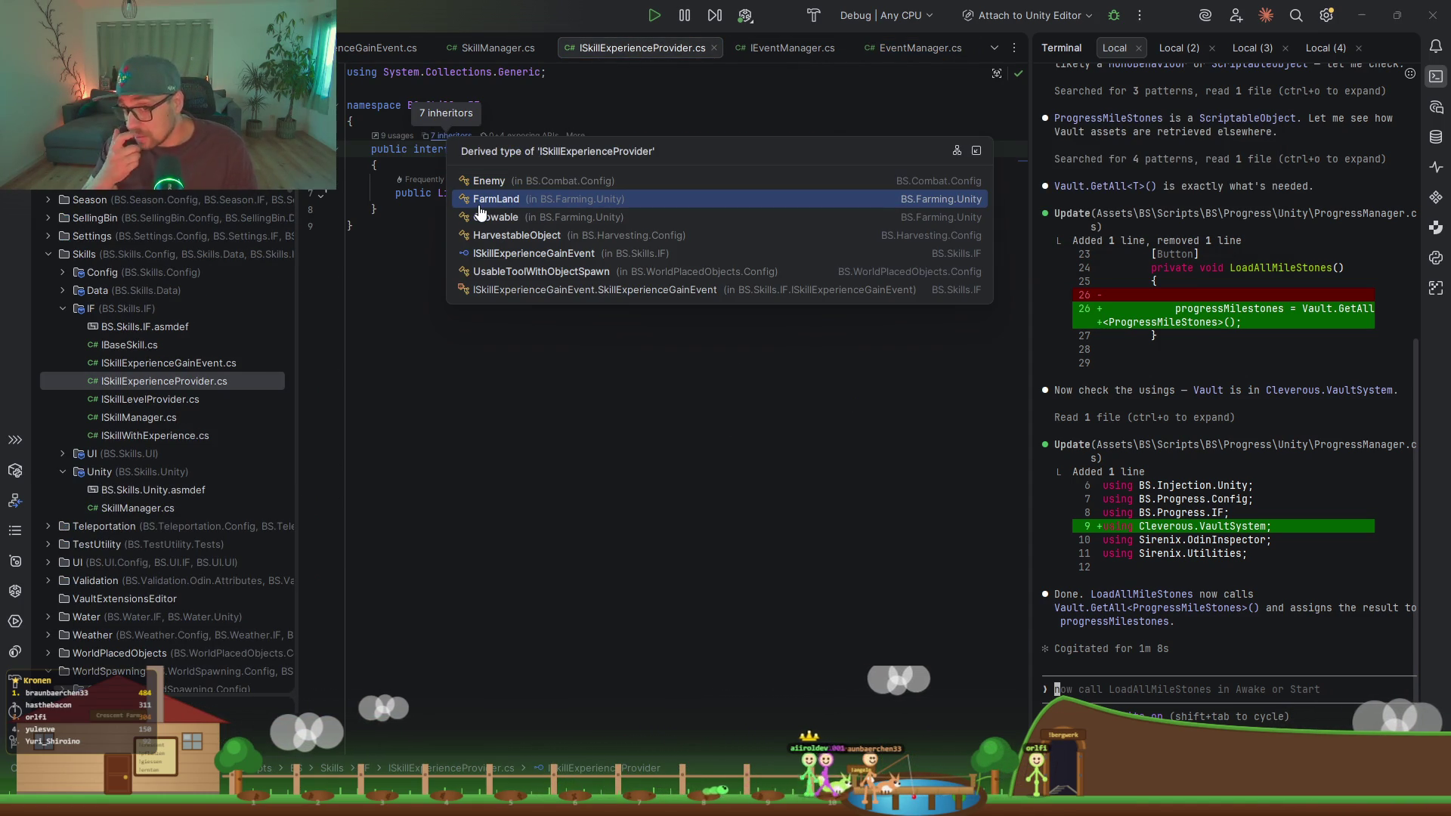